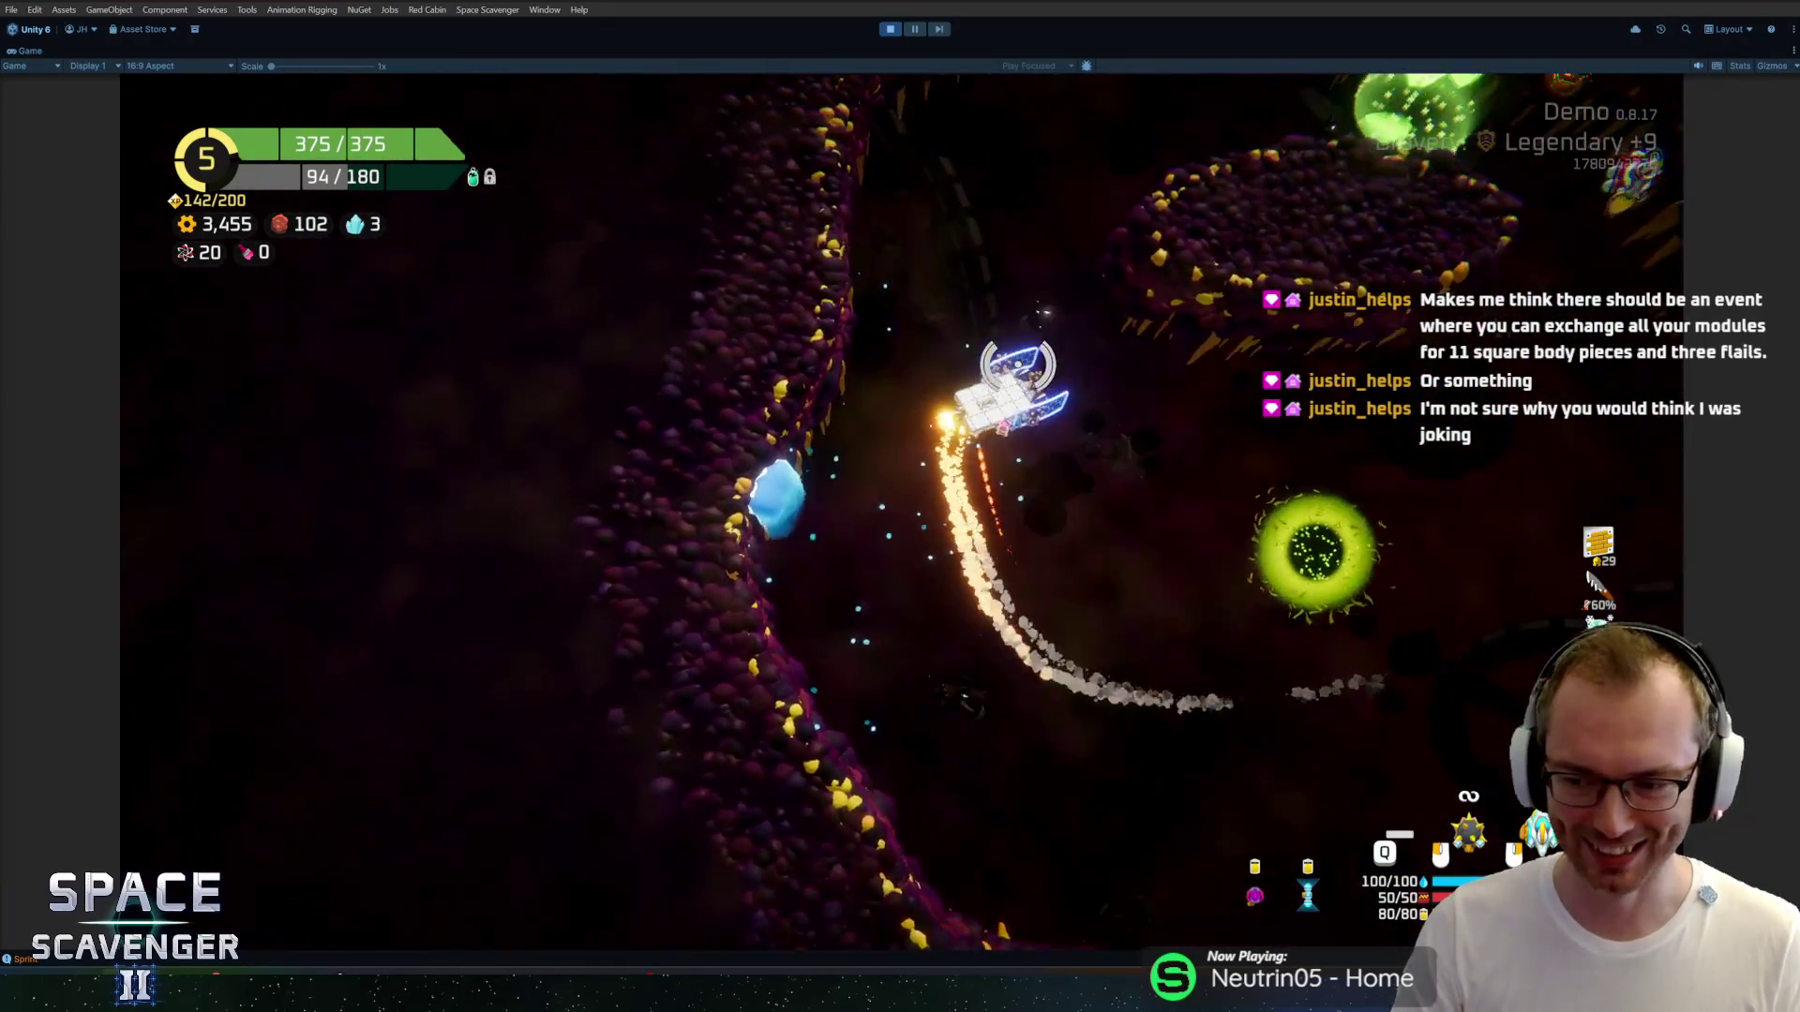
# Attach the Heavy Crate to the ship's lower-left edge, choose Stormcloud, and store it in the ability slot.
pyautogui.press('Tab')
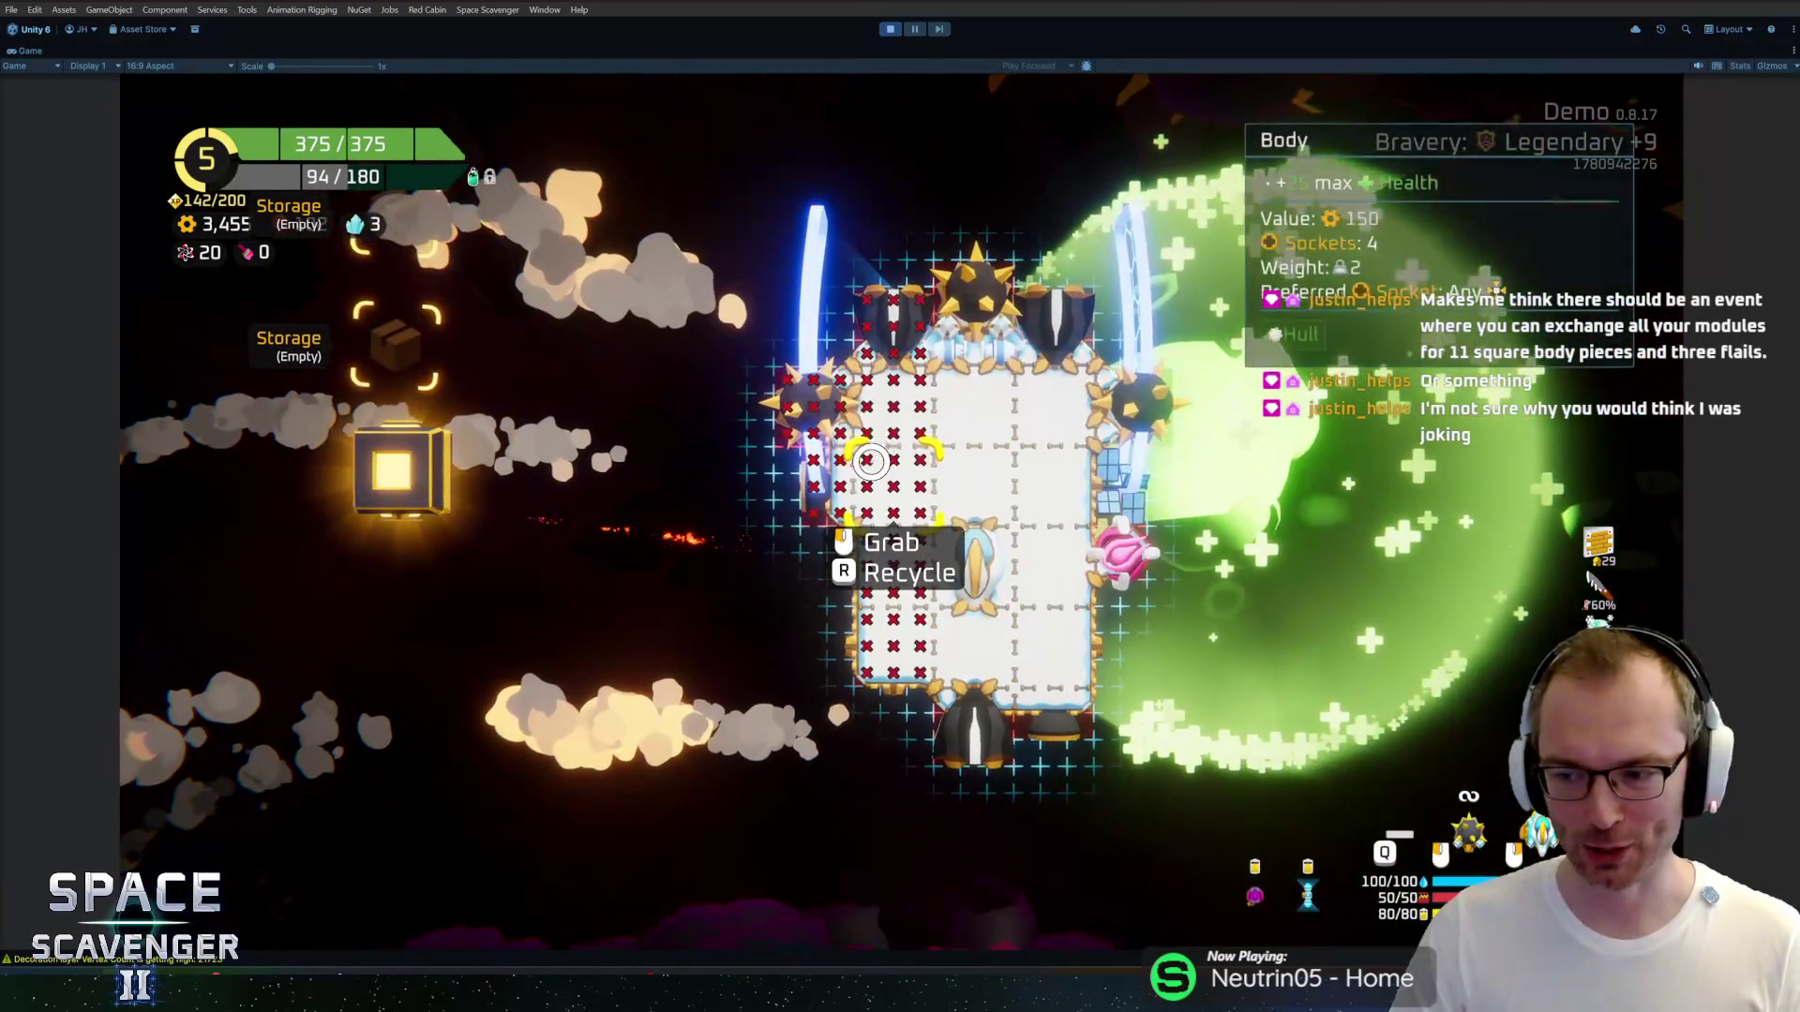
pyautogui.click(467, 455)
pyautogui.click(825, 567)
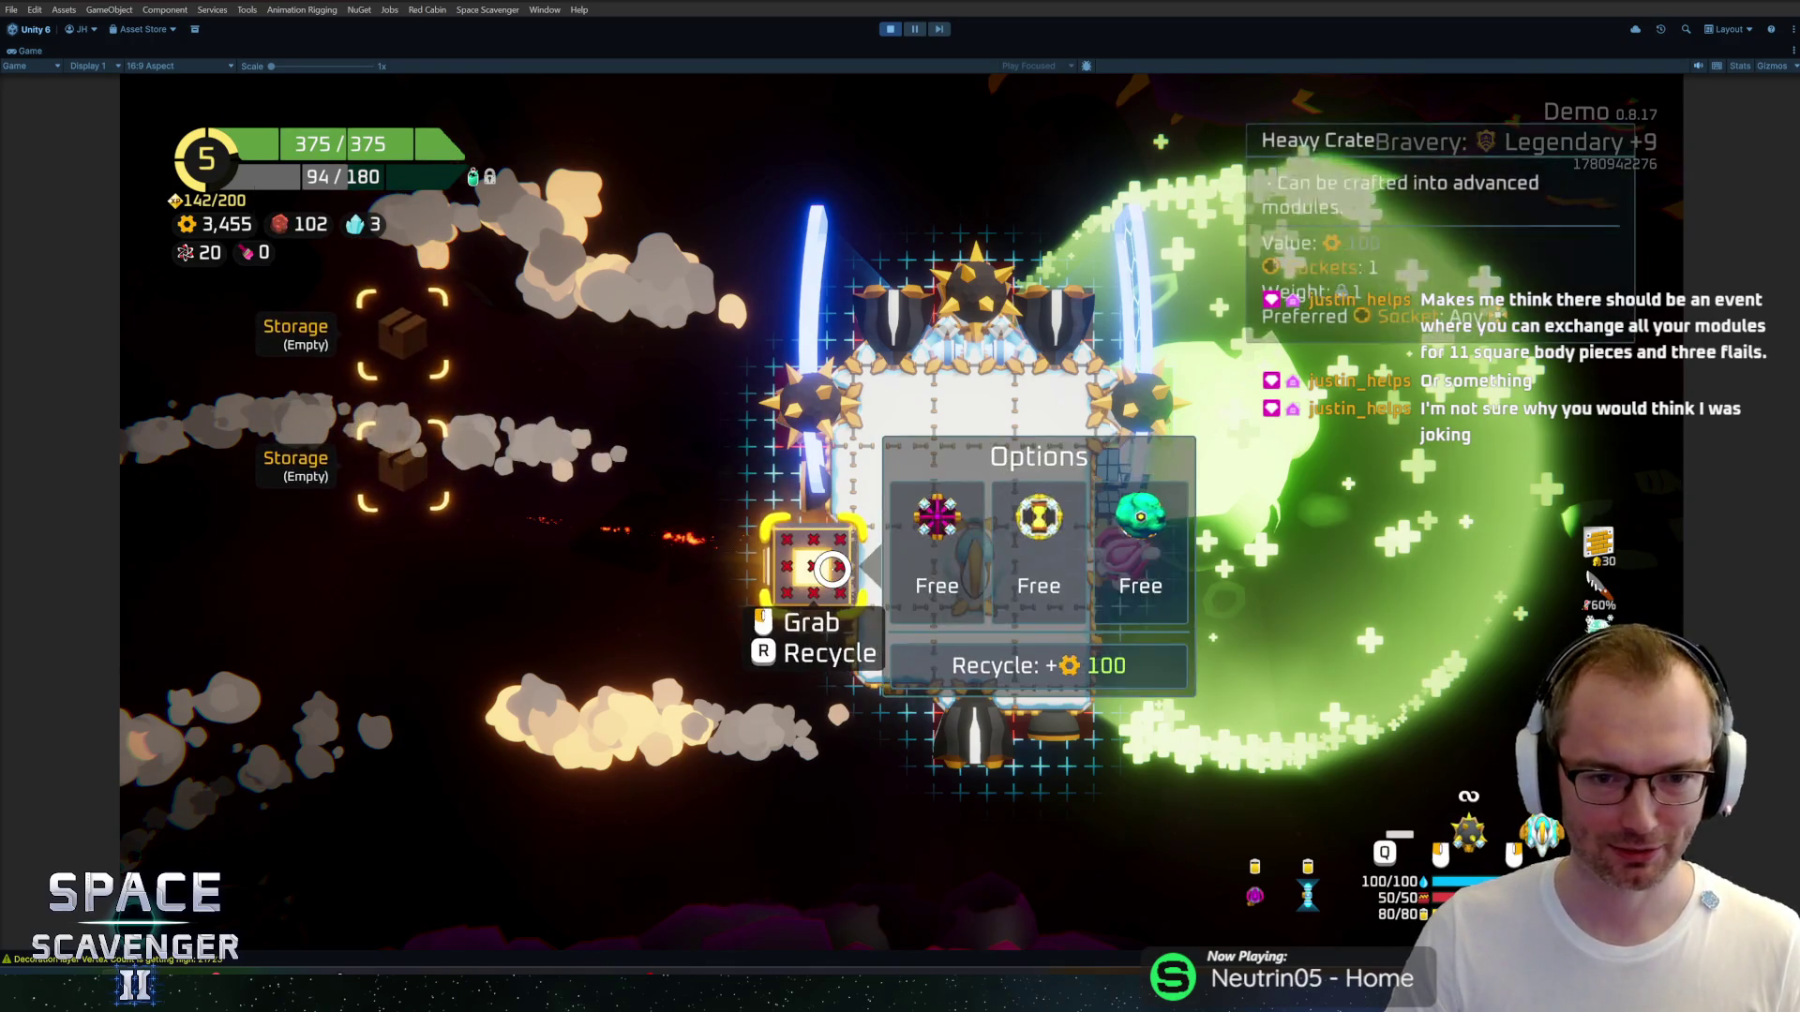
pyautogui.click(870, 725)
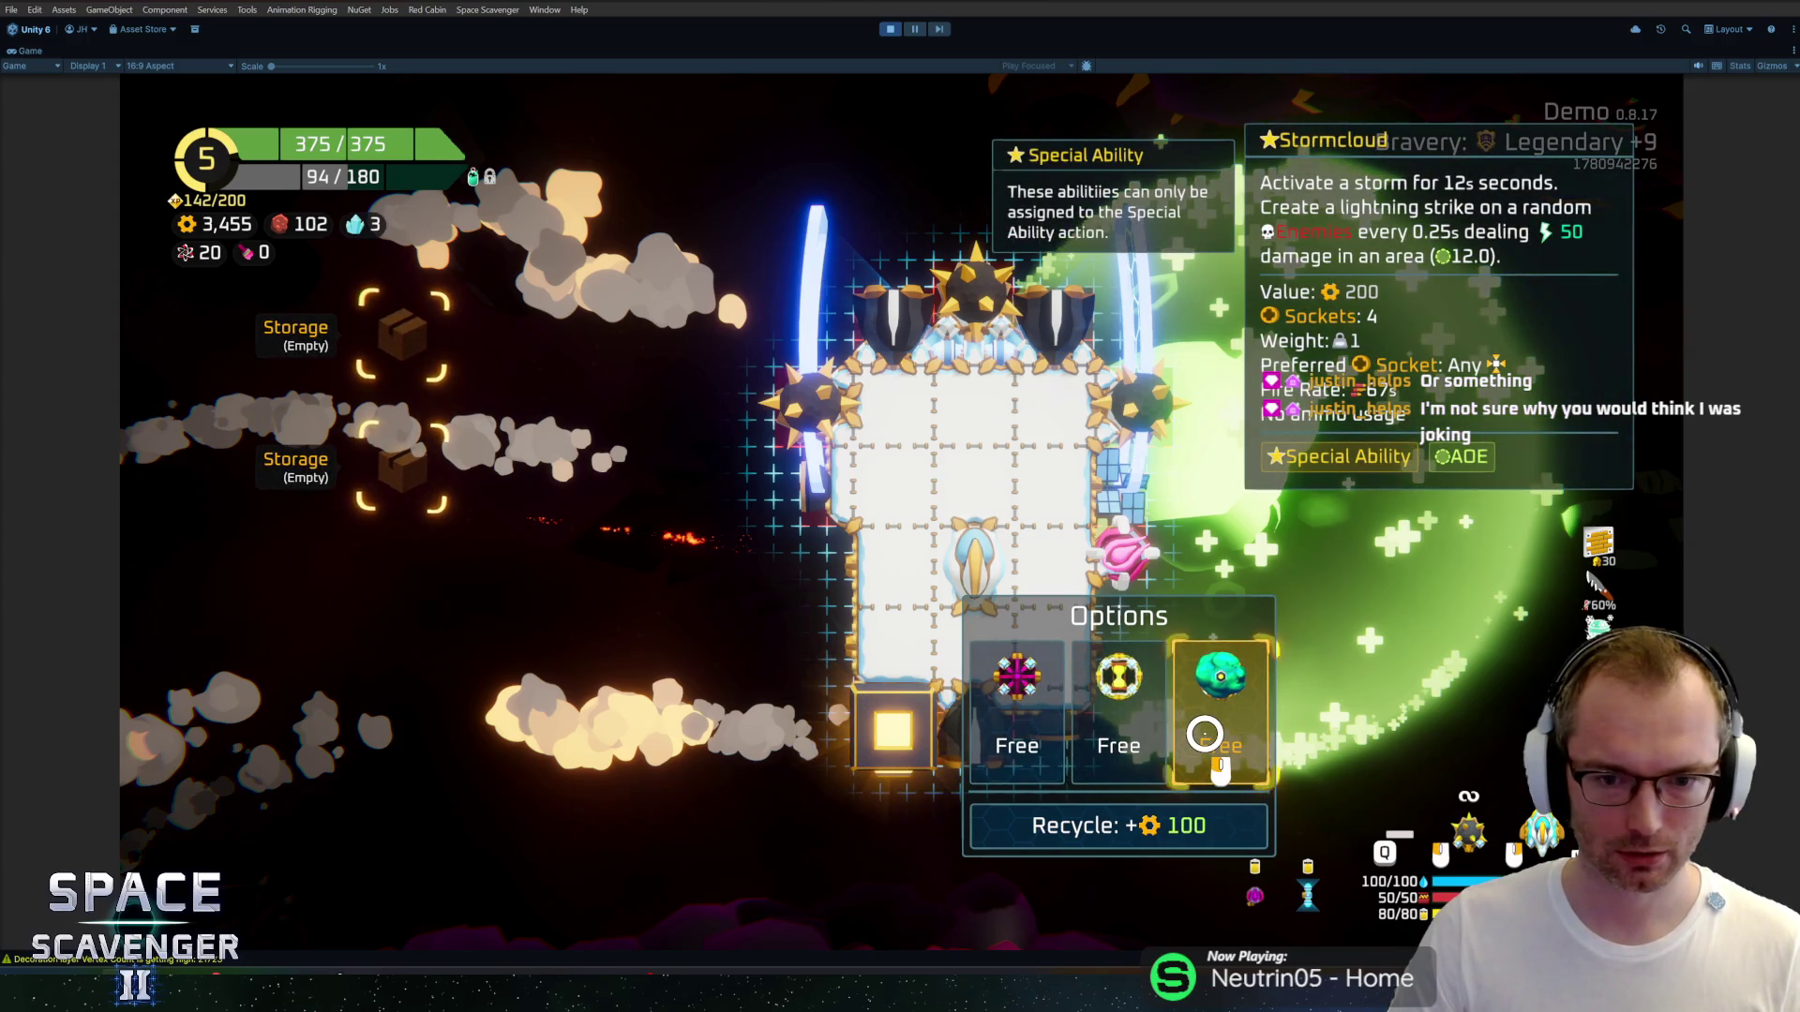
pyautogui.click(1205, 734)
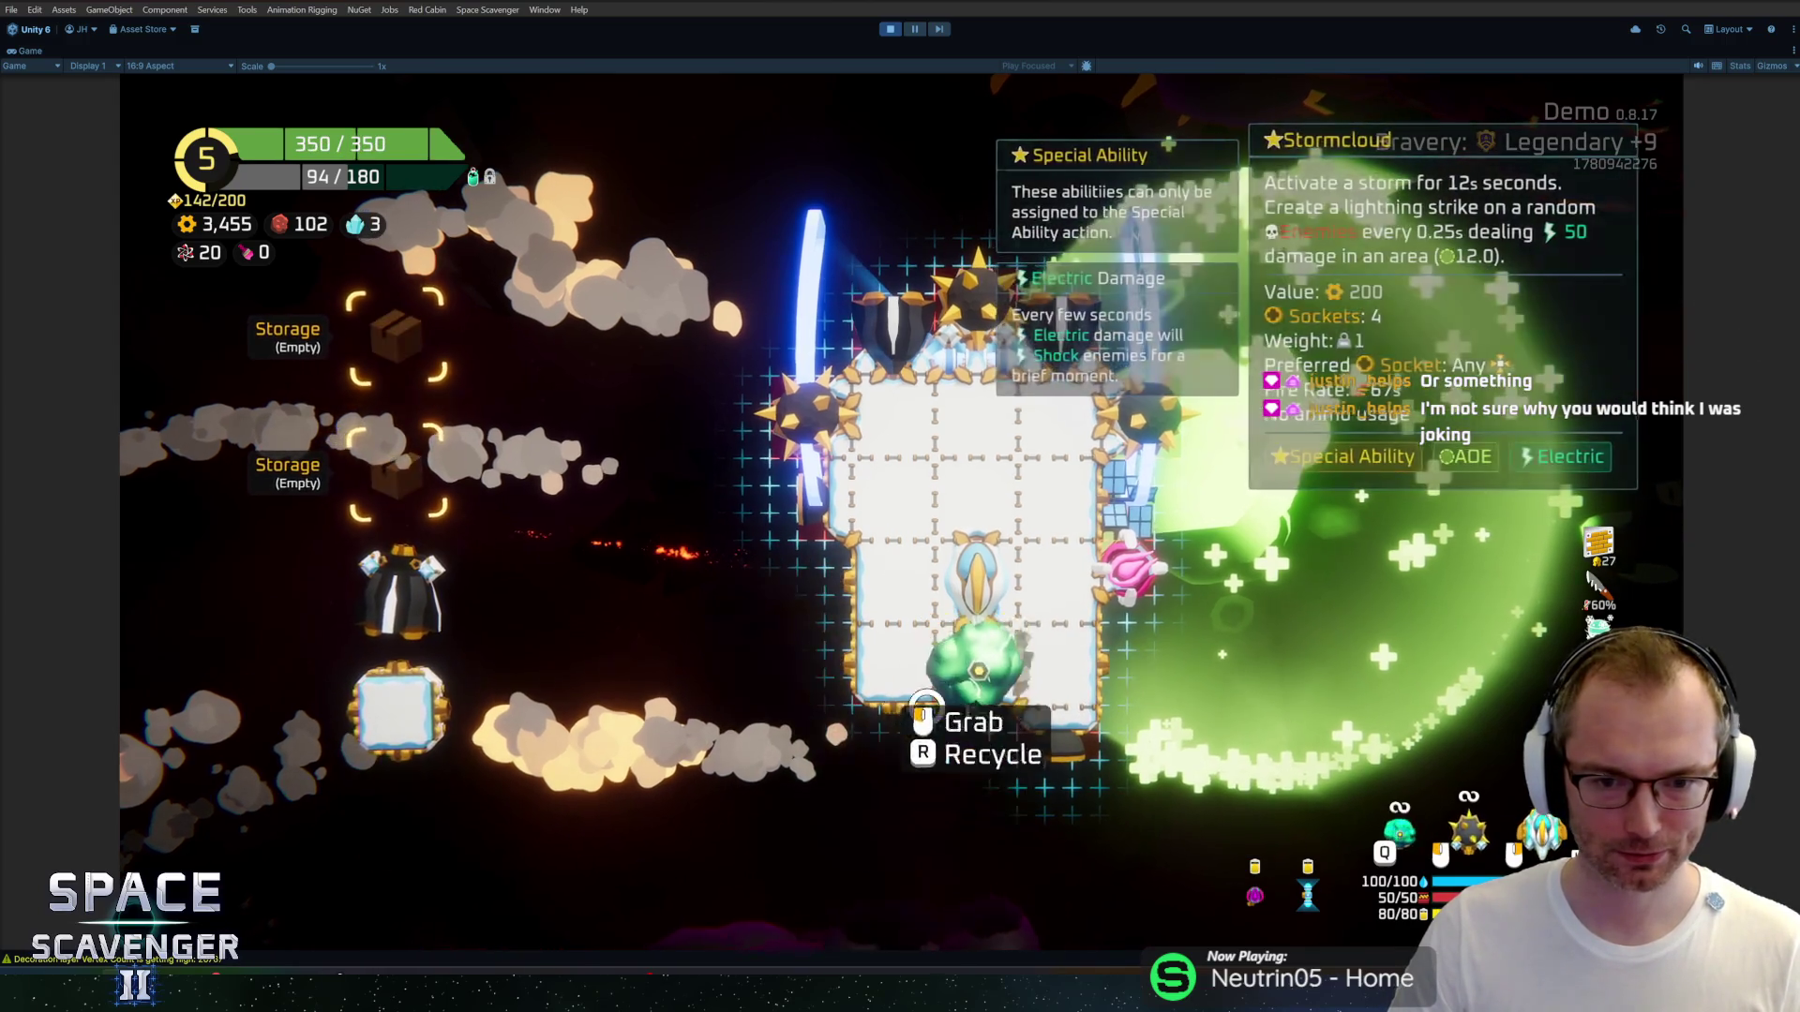
pyautogui.click(1003, 701)
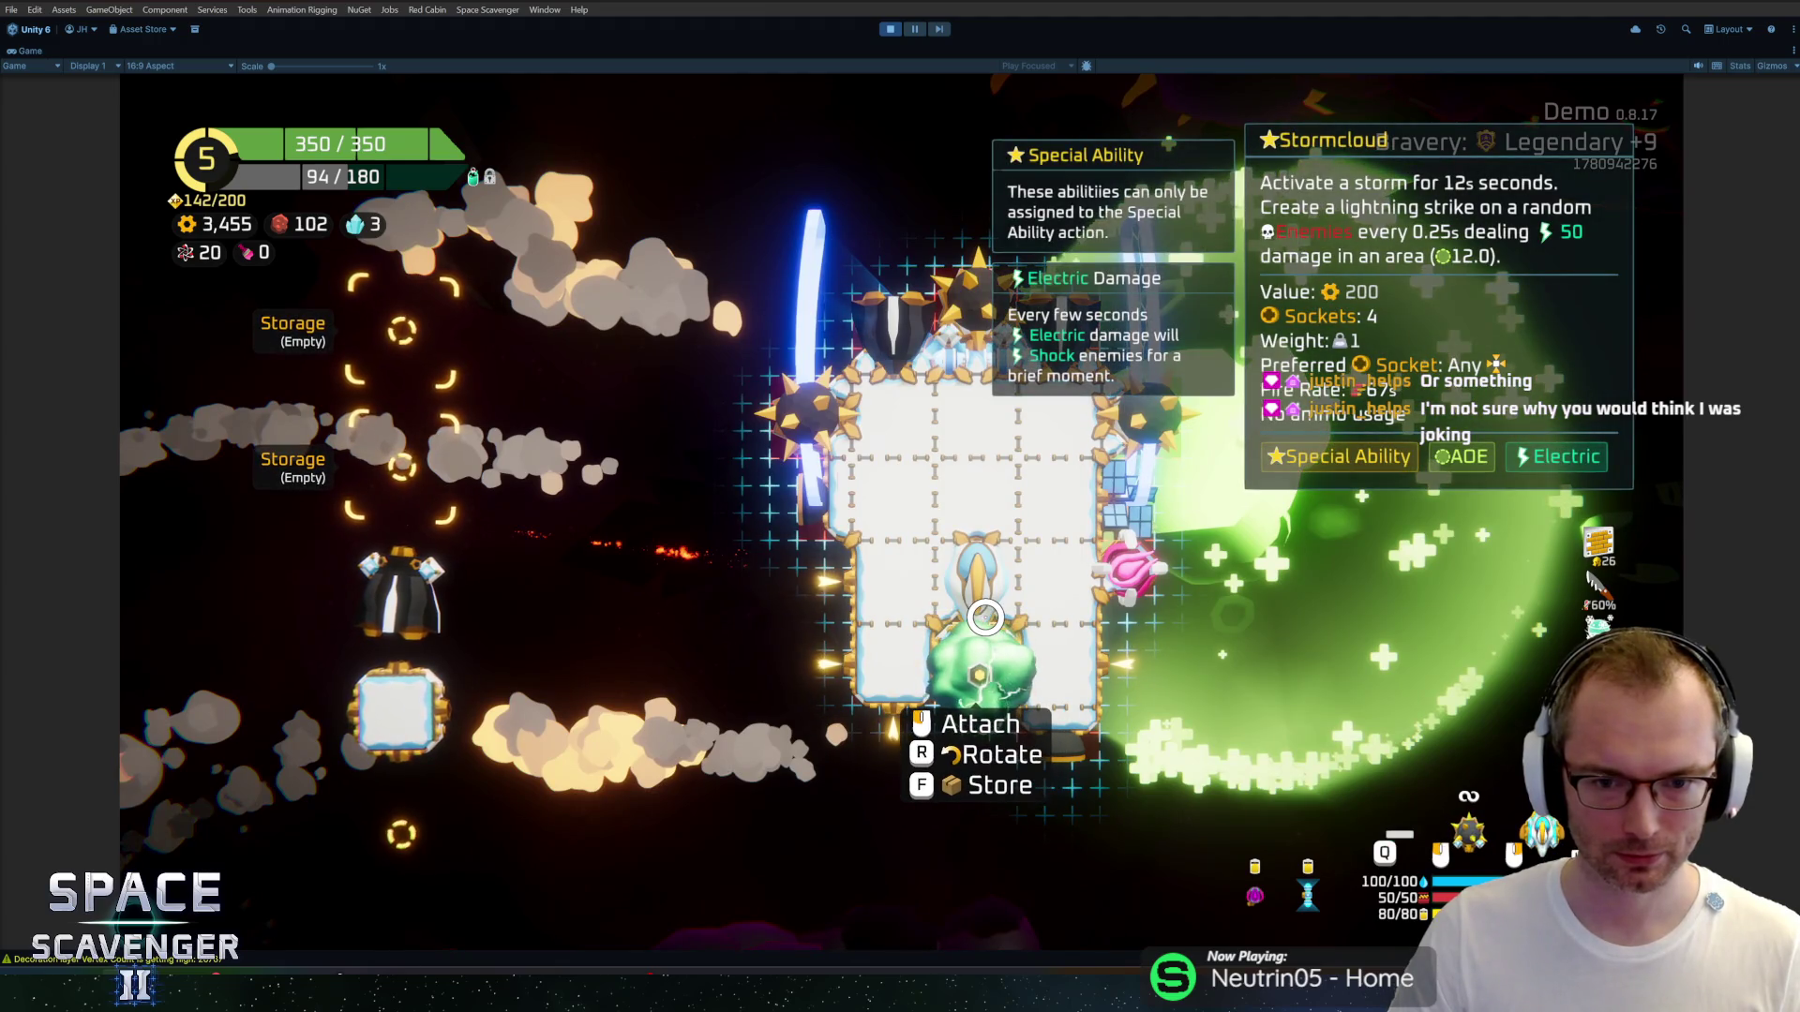
pyautogui.press('f')
# Fit the Large Thruster to the ship's bottom and attach an extra hull tile.
pyautogui.click(413, 592)
pyautogui.click(843, 711)
pyautogui.click(404, 614)
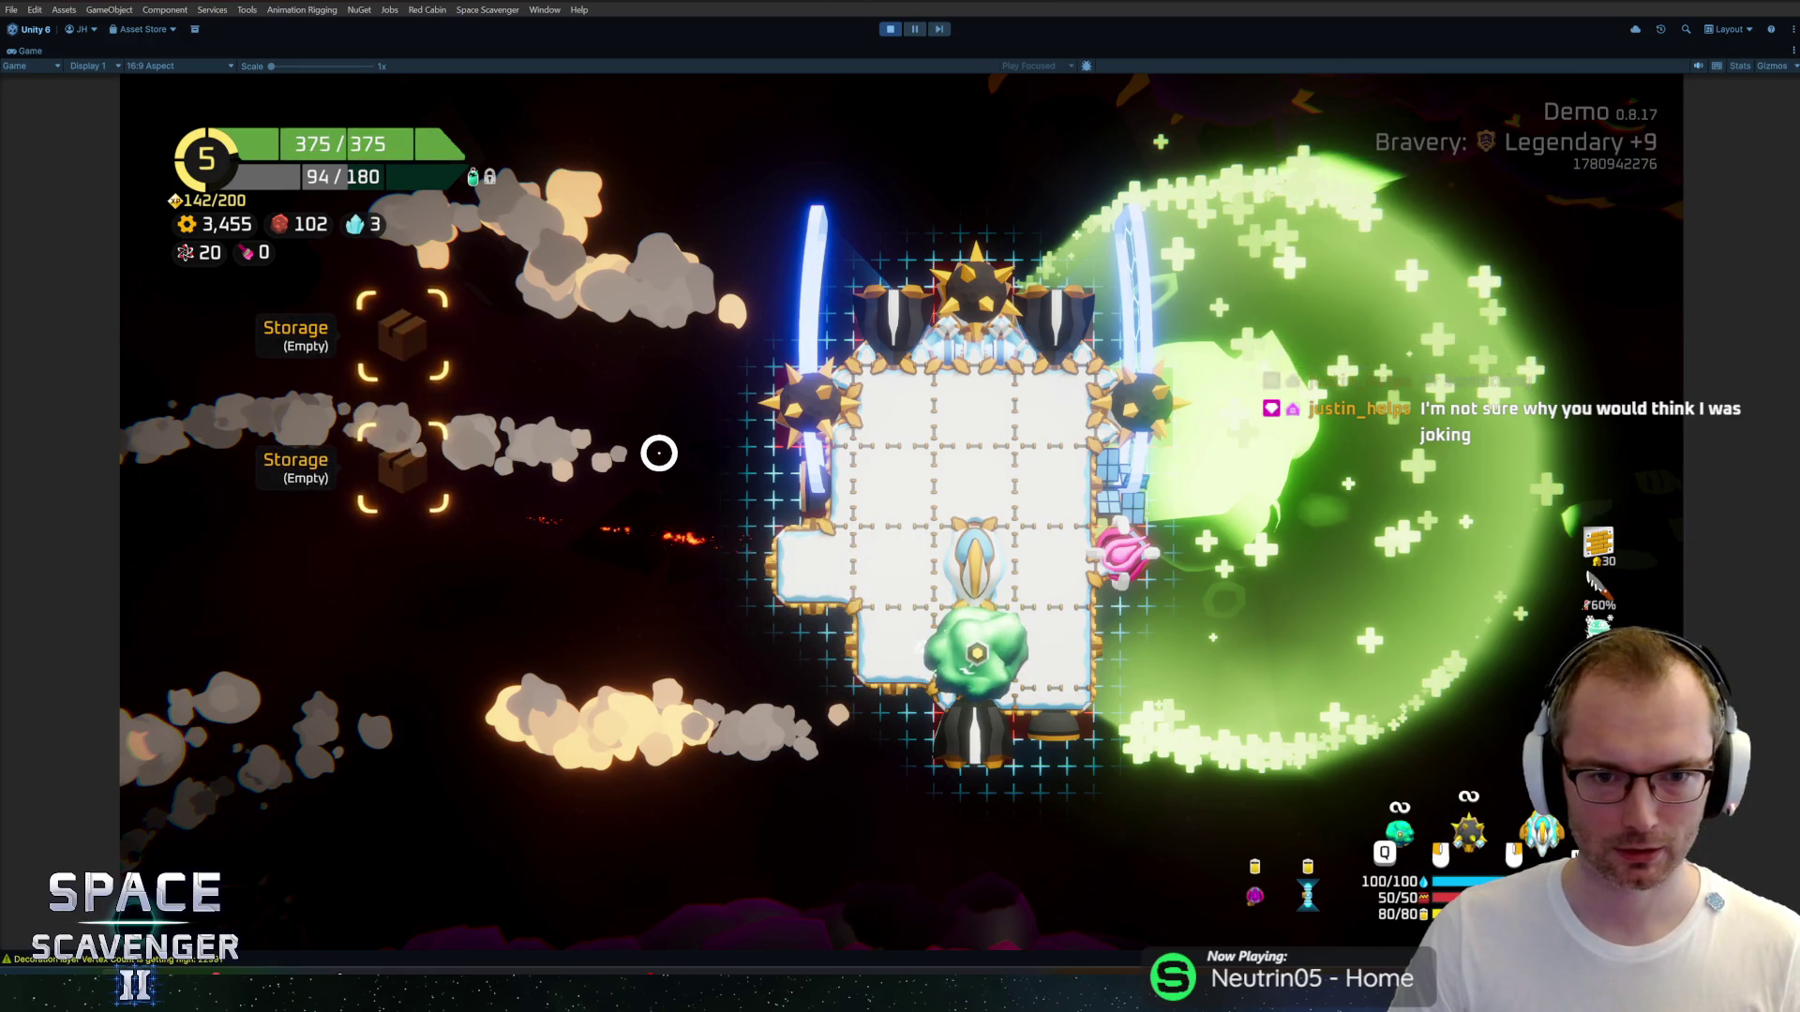
# Fly the ship through the cave past the Crystal Gadget Merchant, Jungle warp and green orb.
pyautogui.press('Escape')
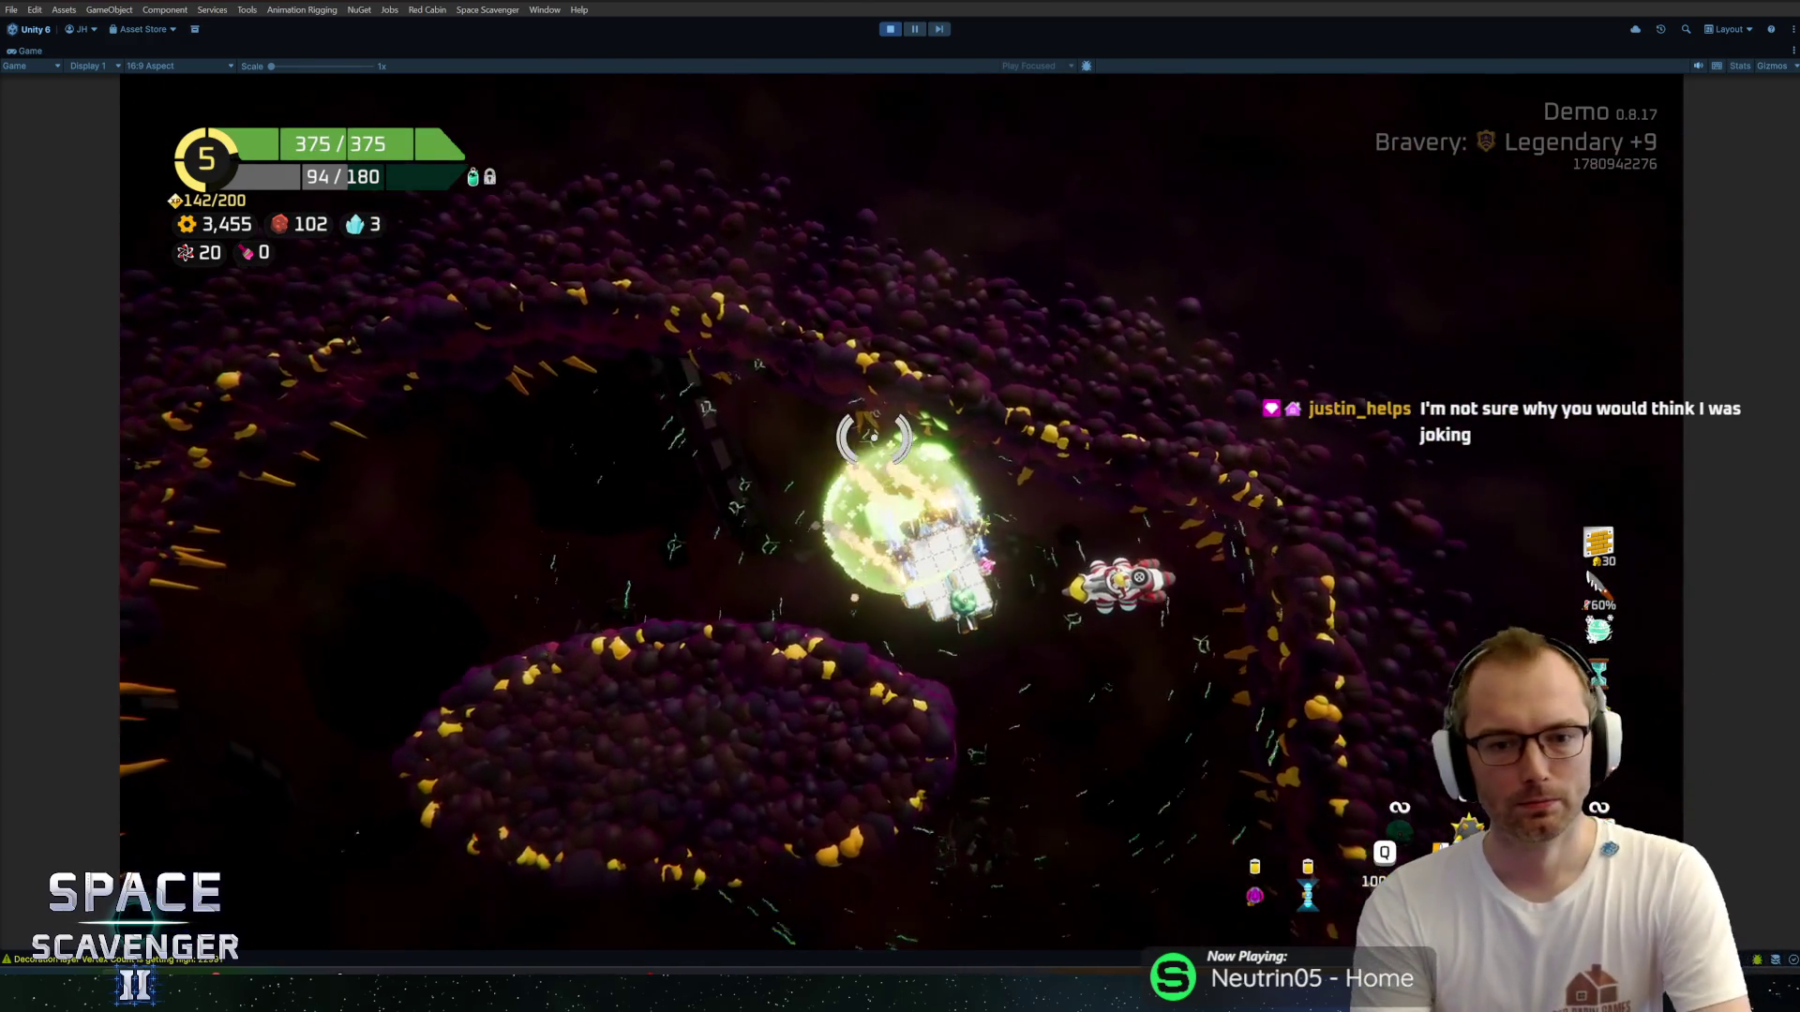
pyautogui.press('w')
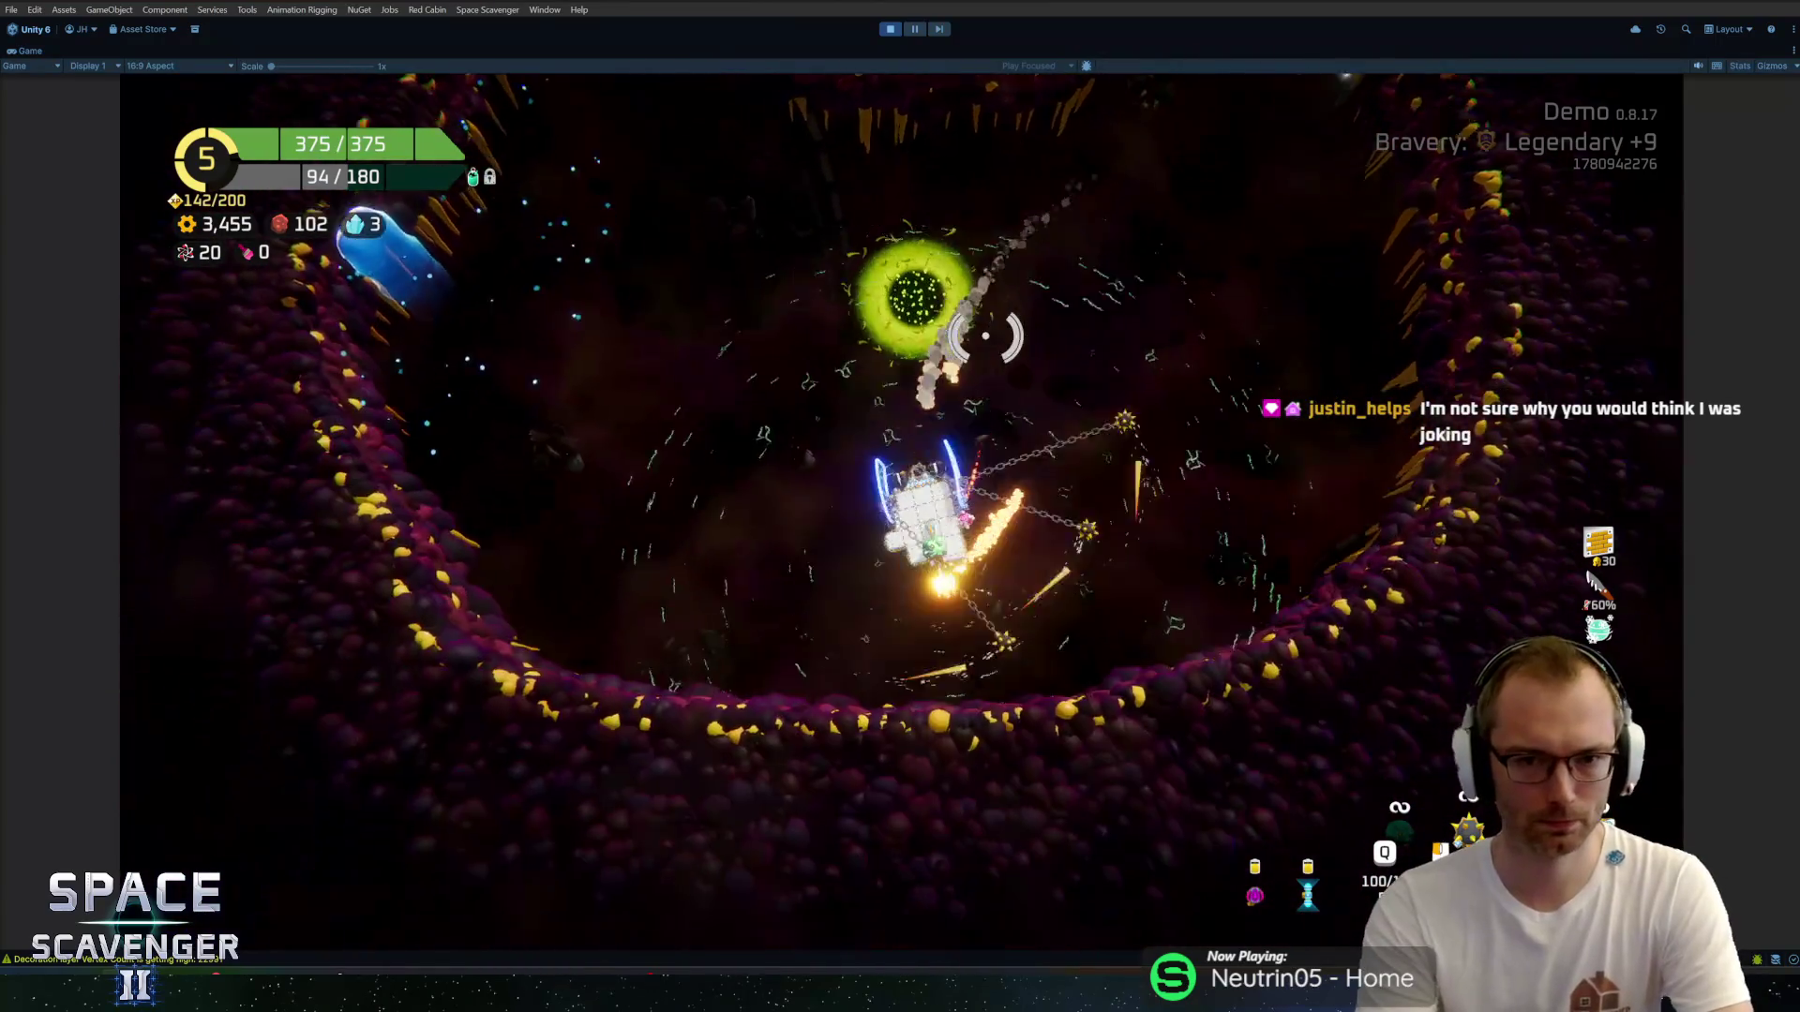
pyautogui.press('w')
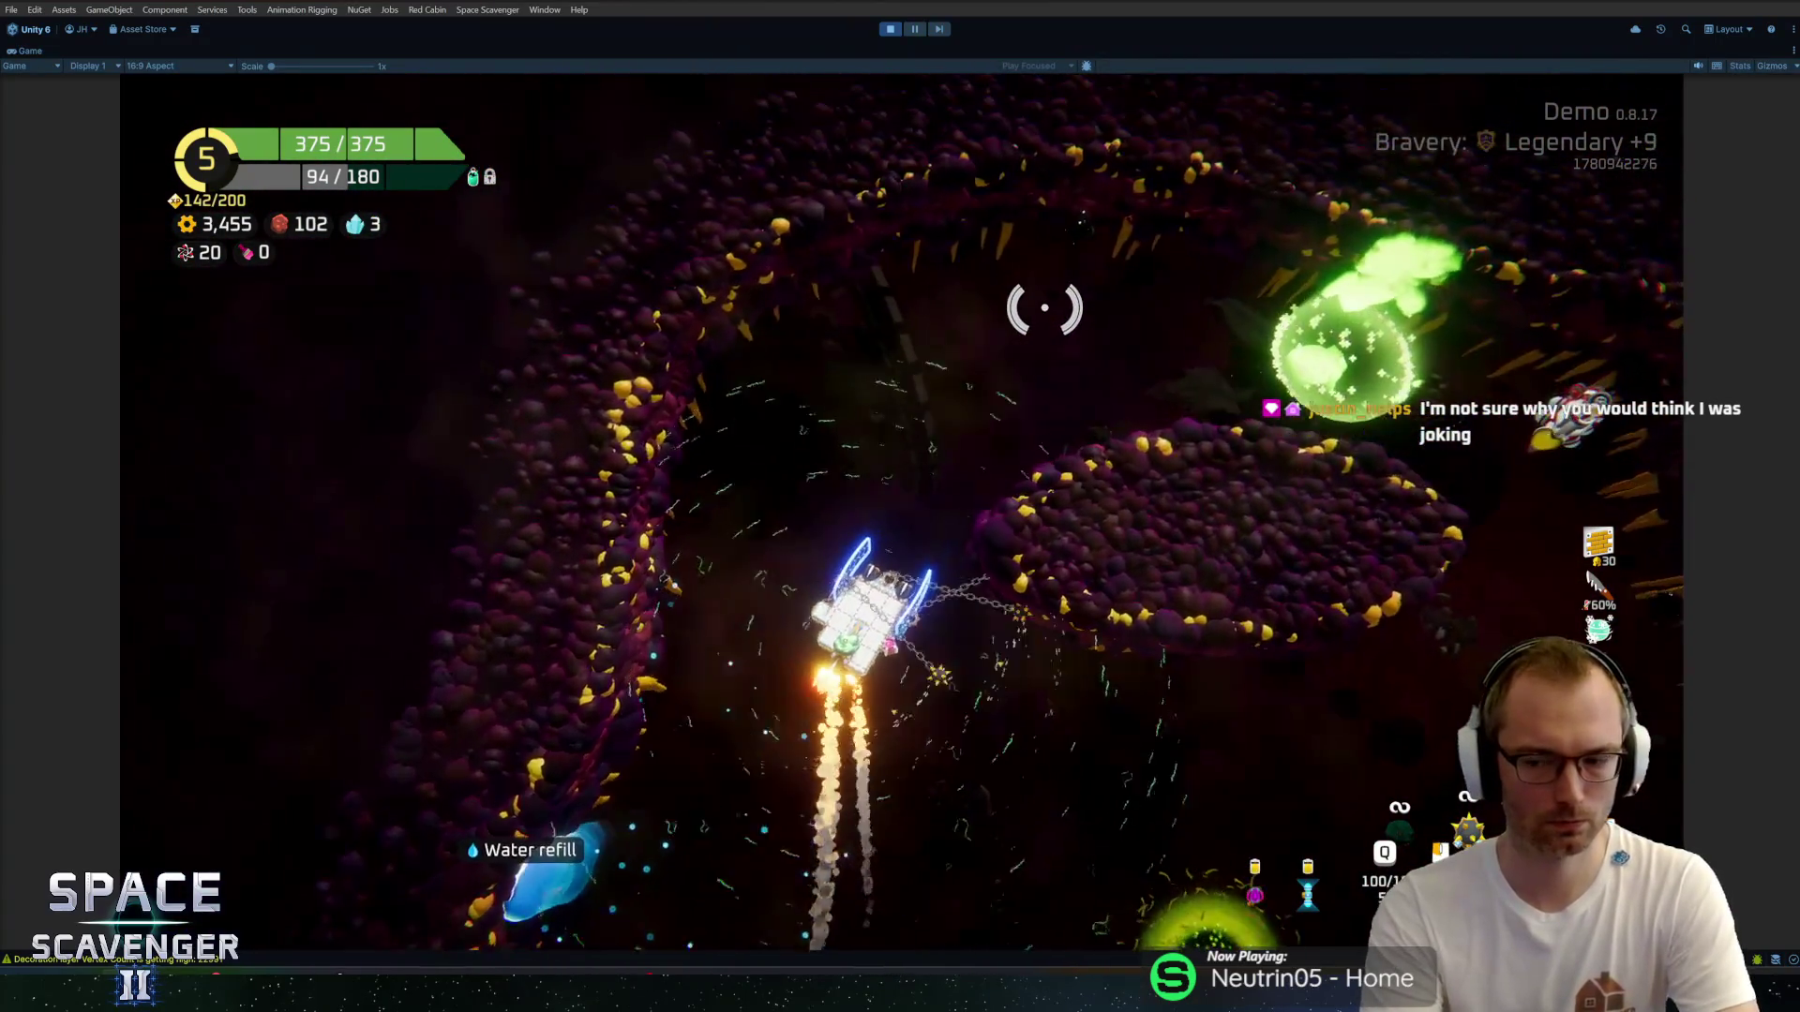
pyautogui.press('w')
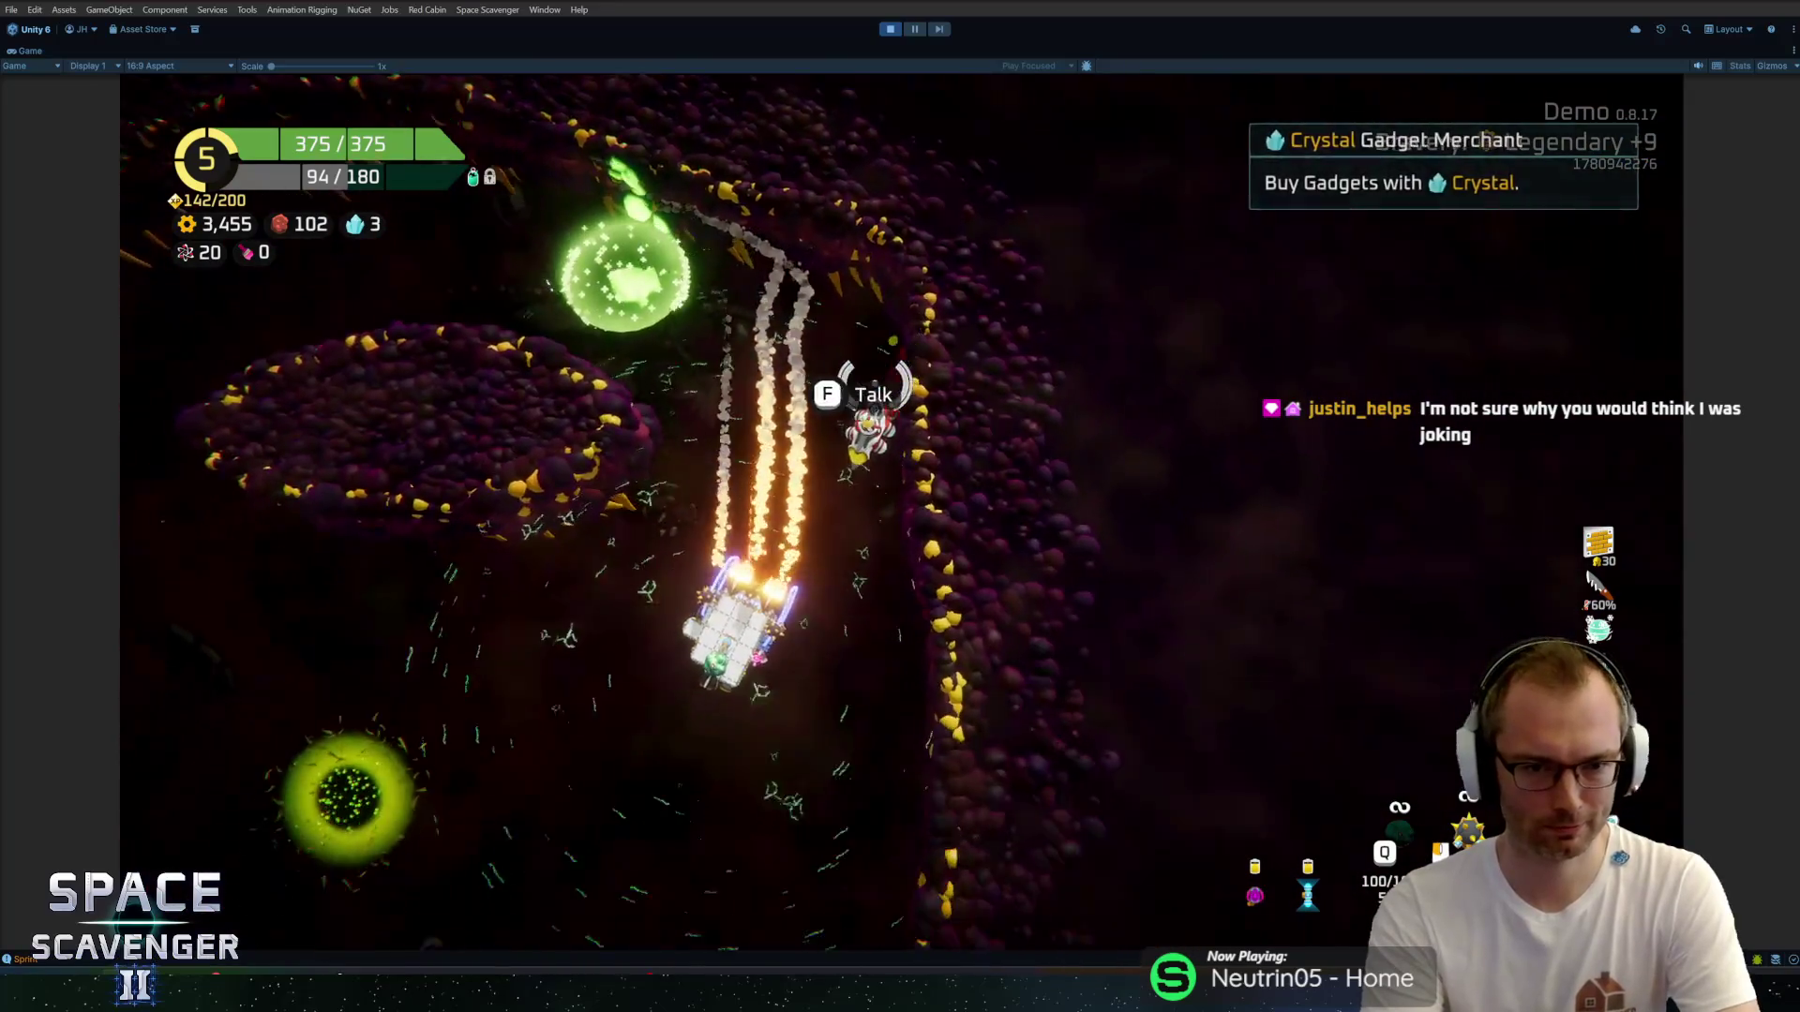
pyautogui.press('w')
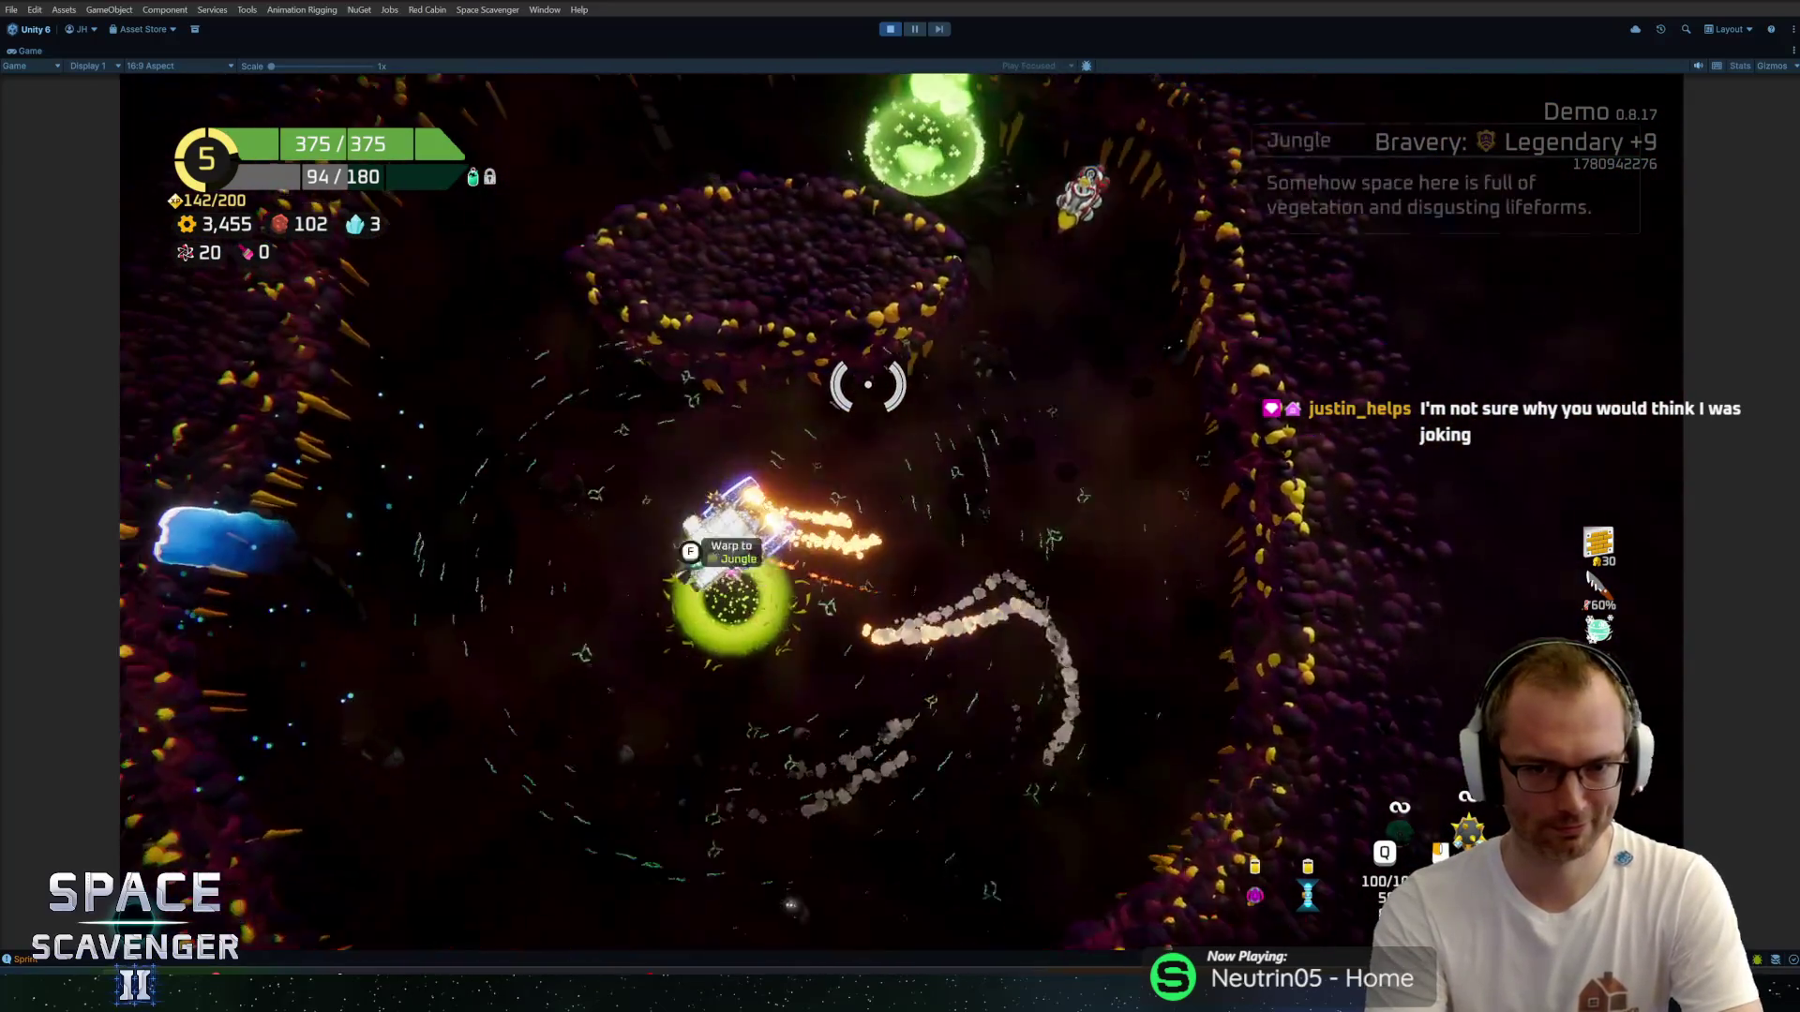
pyautogui.press('w')
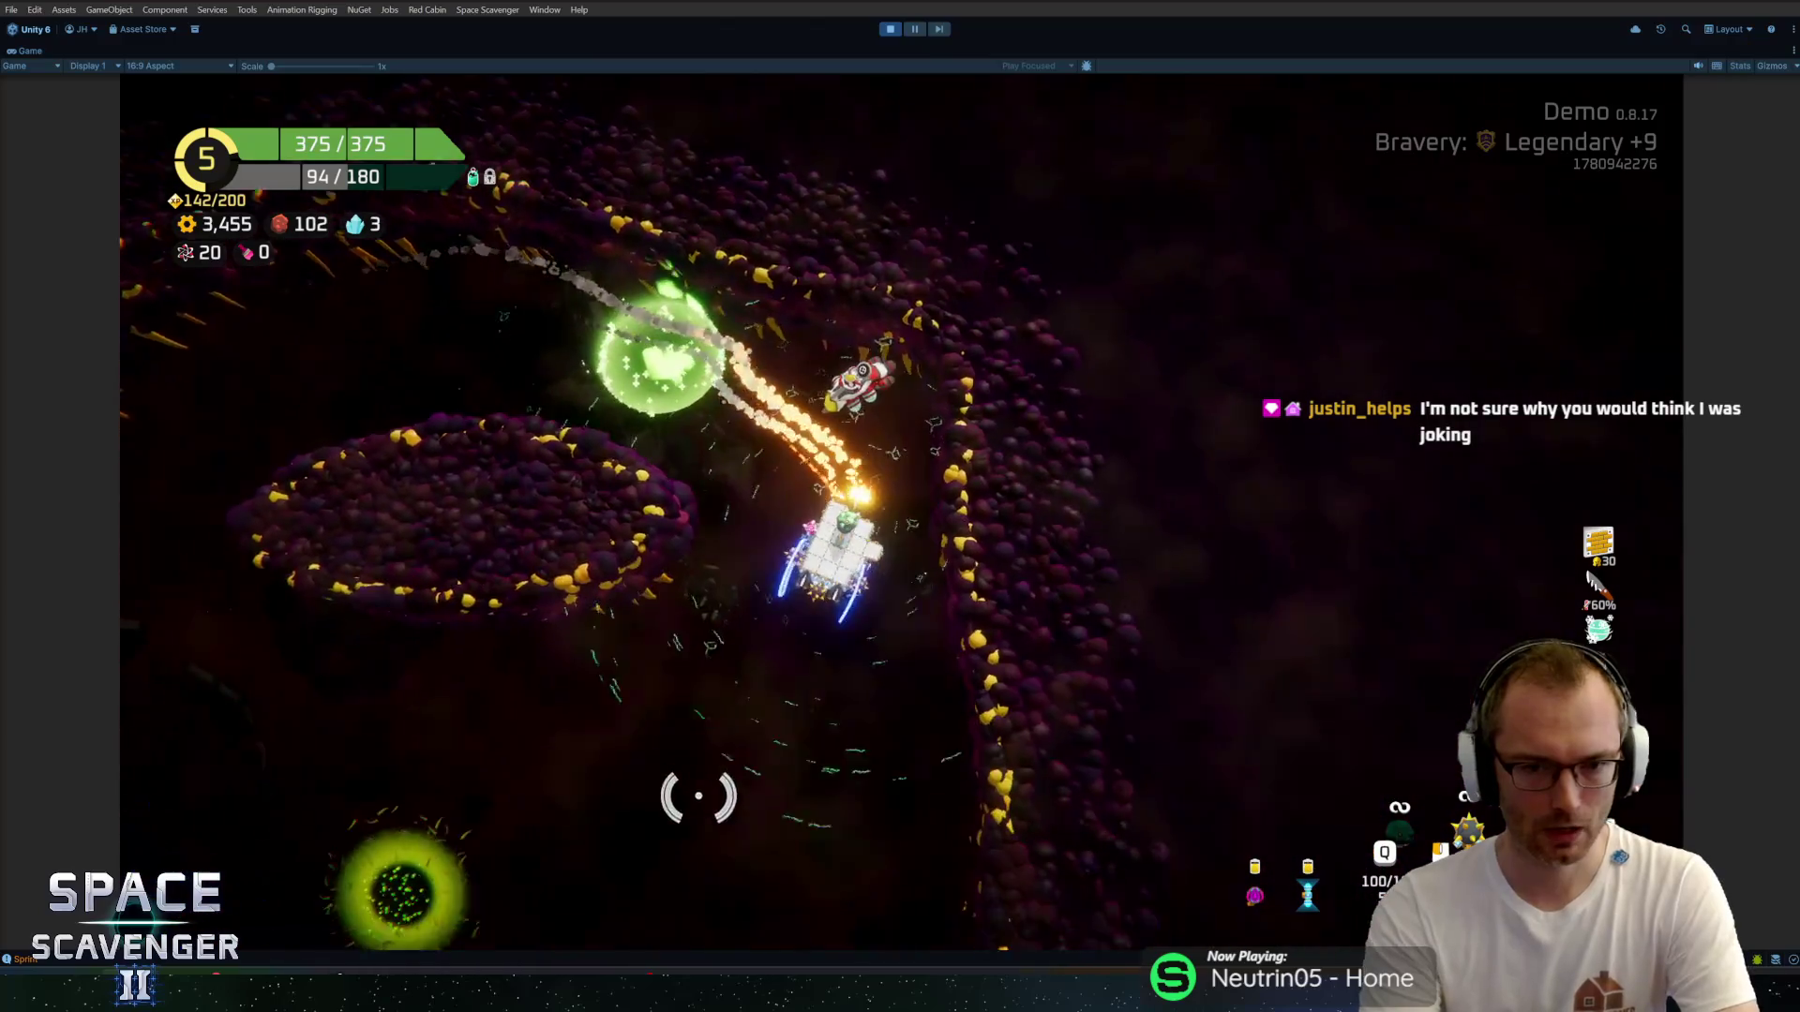
pyautogui.press('w')
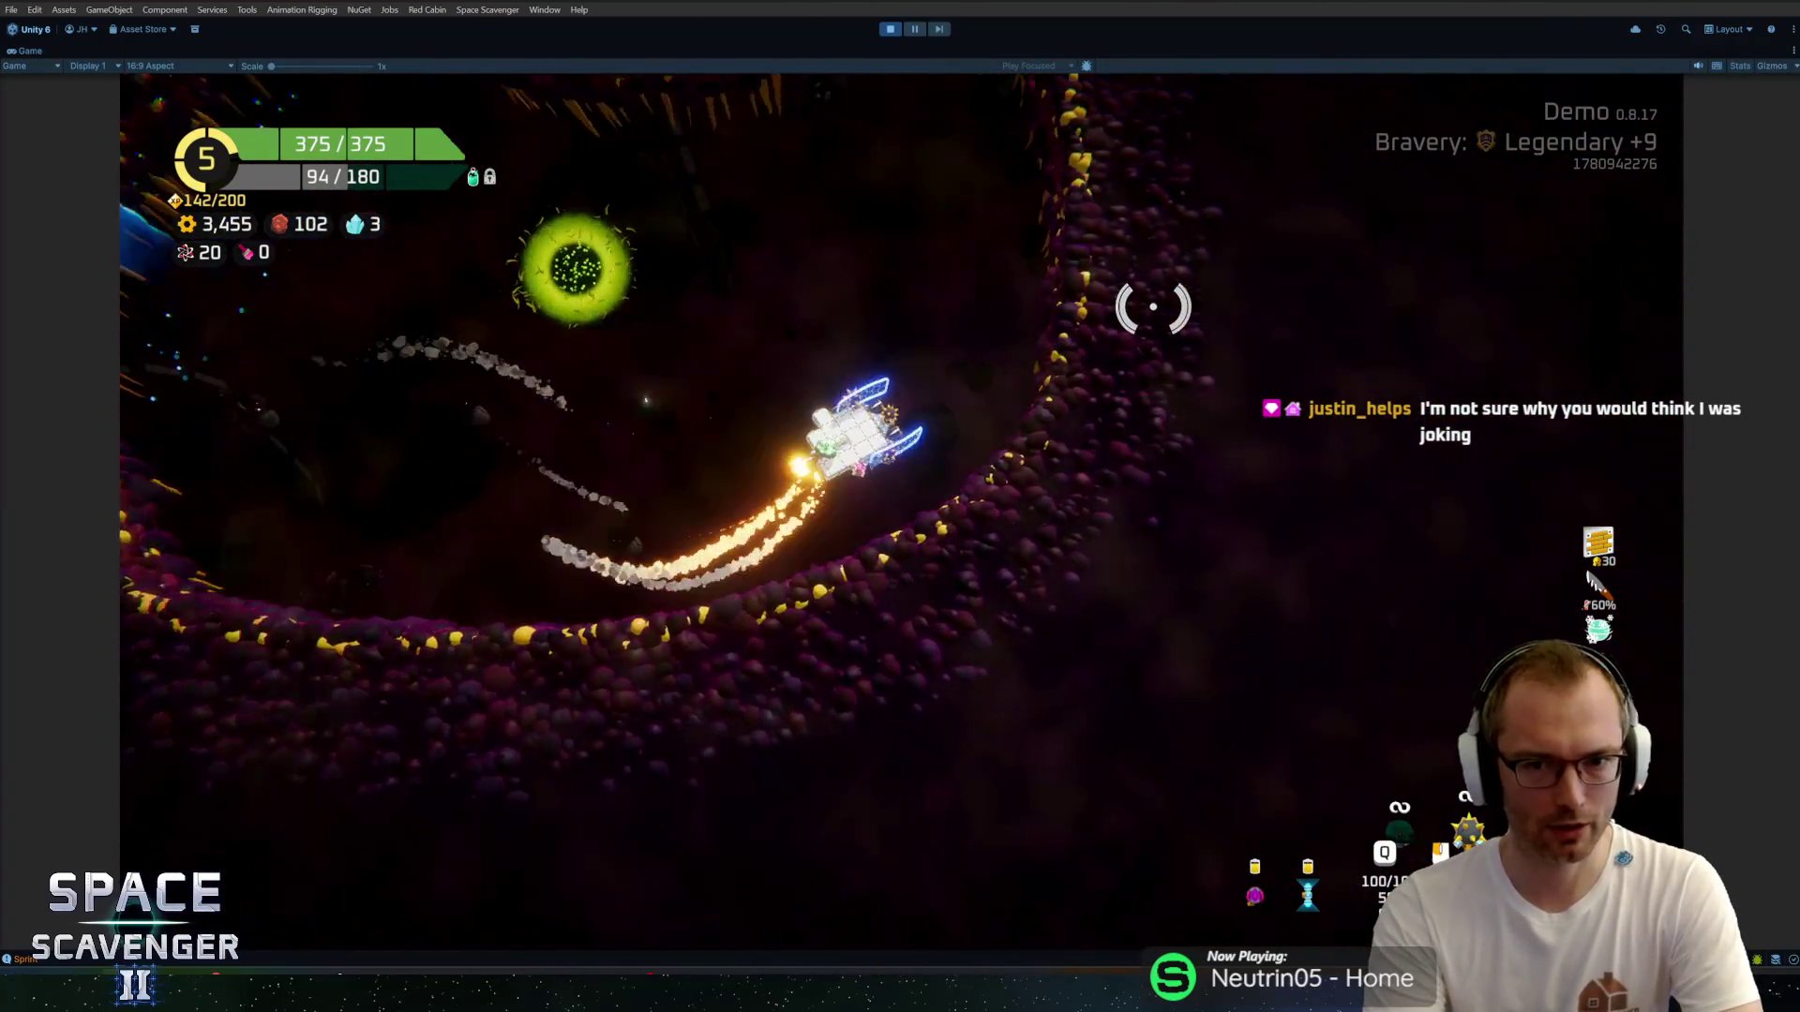
pyautogui.press('w')
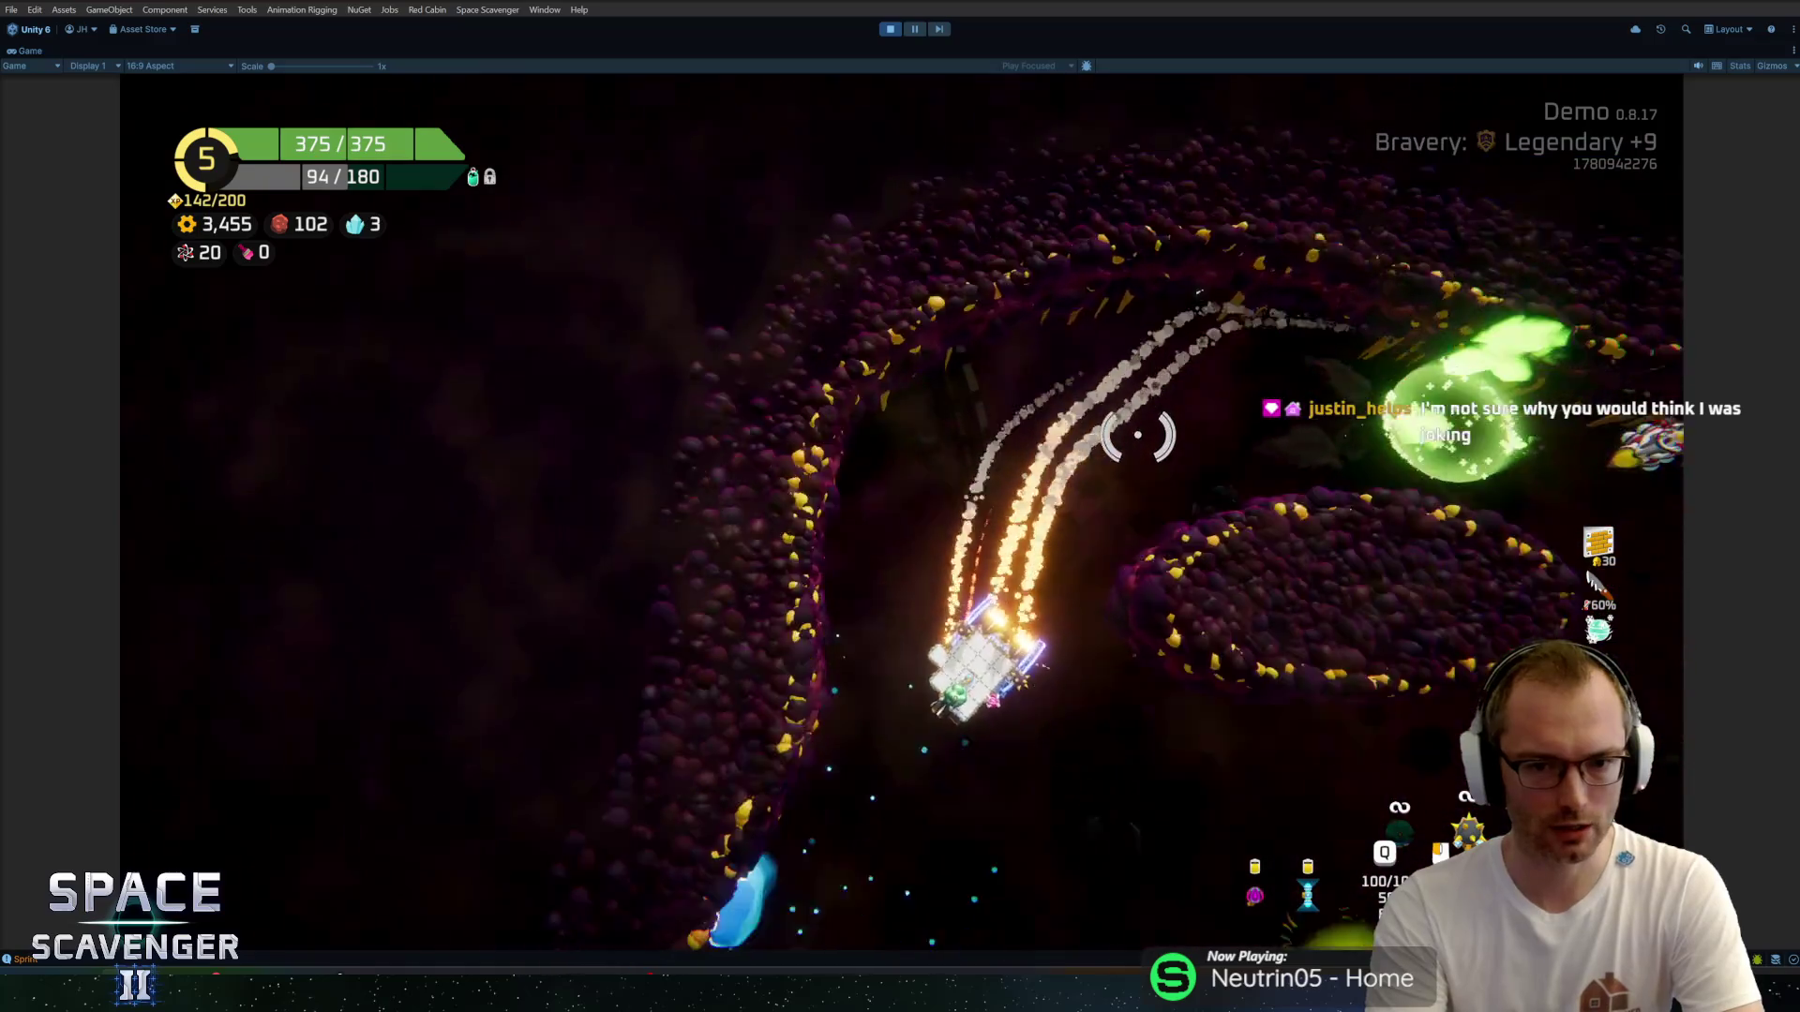
pyautogui.press('w')
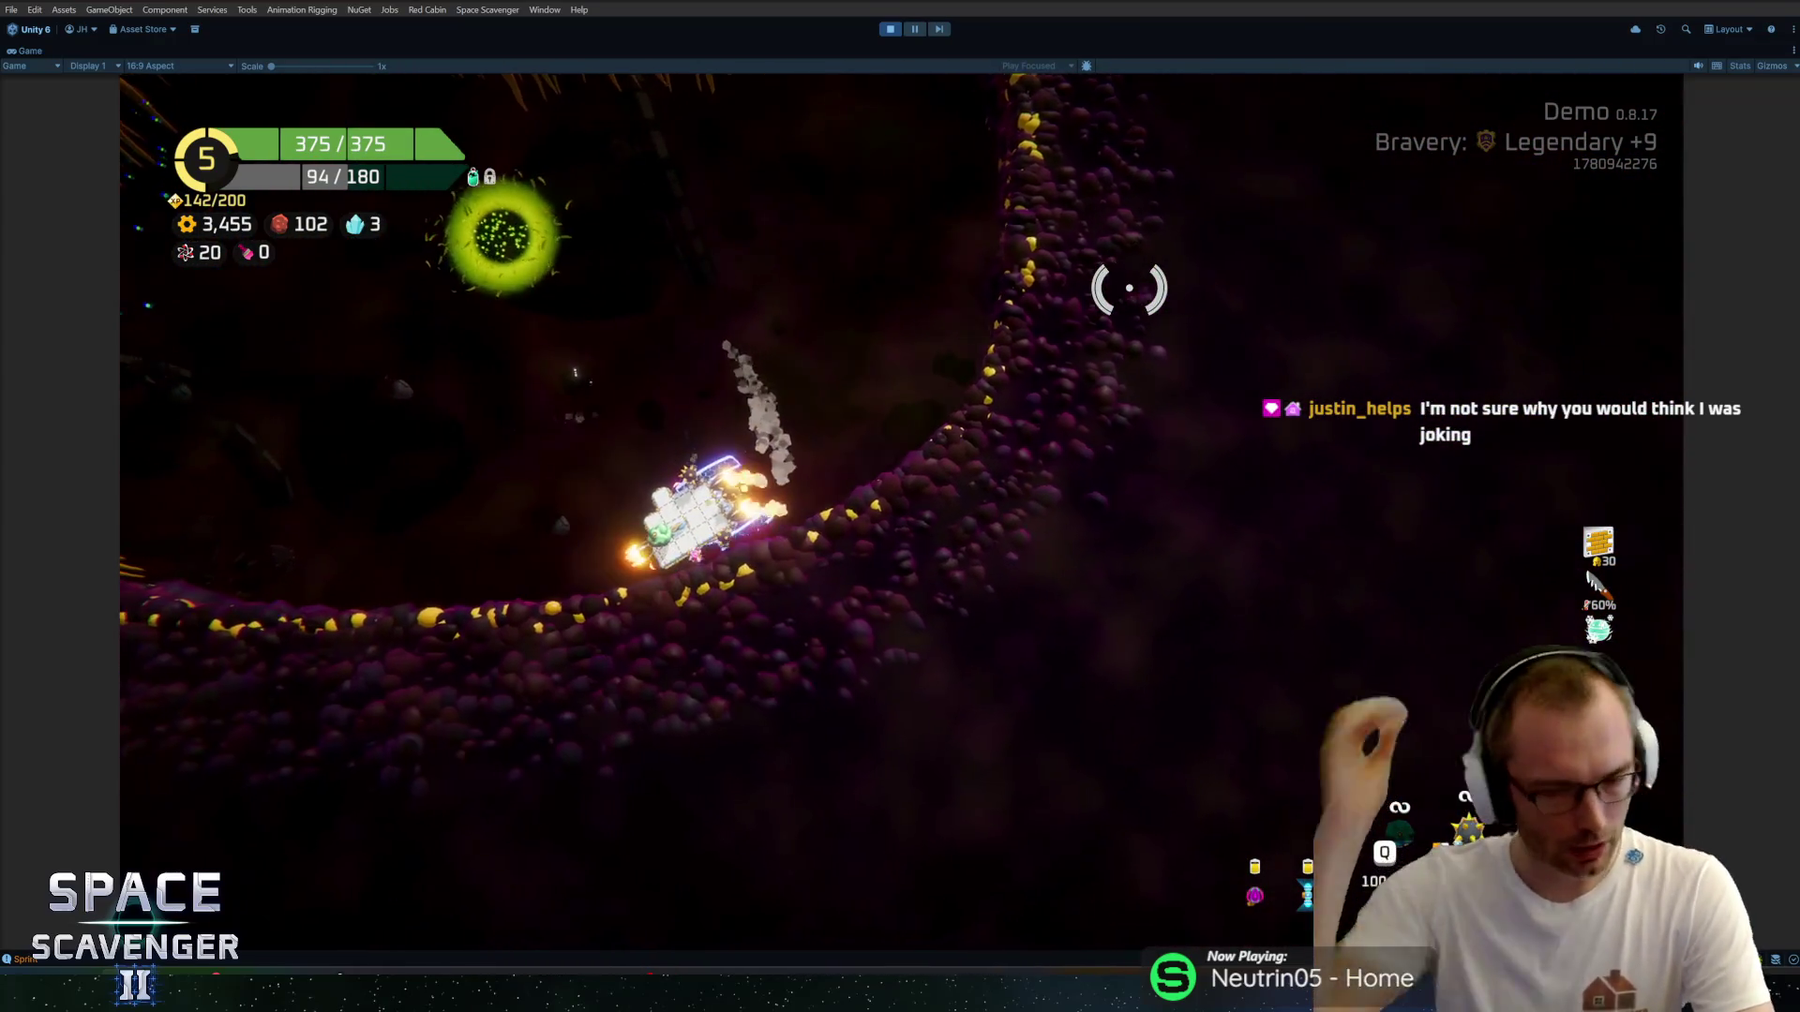
pyautogui.press('w')
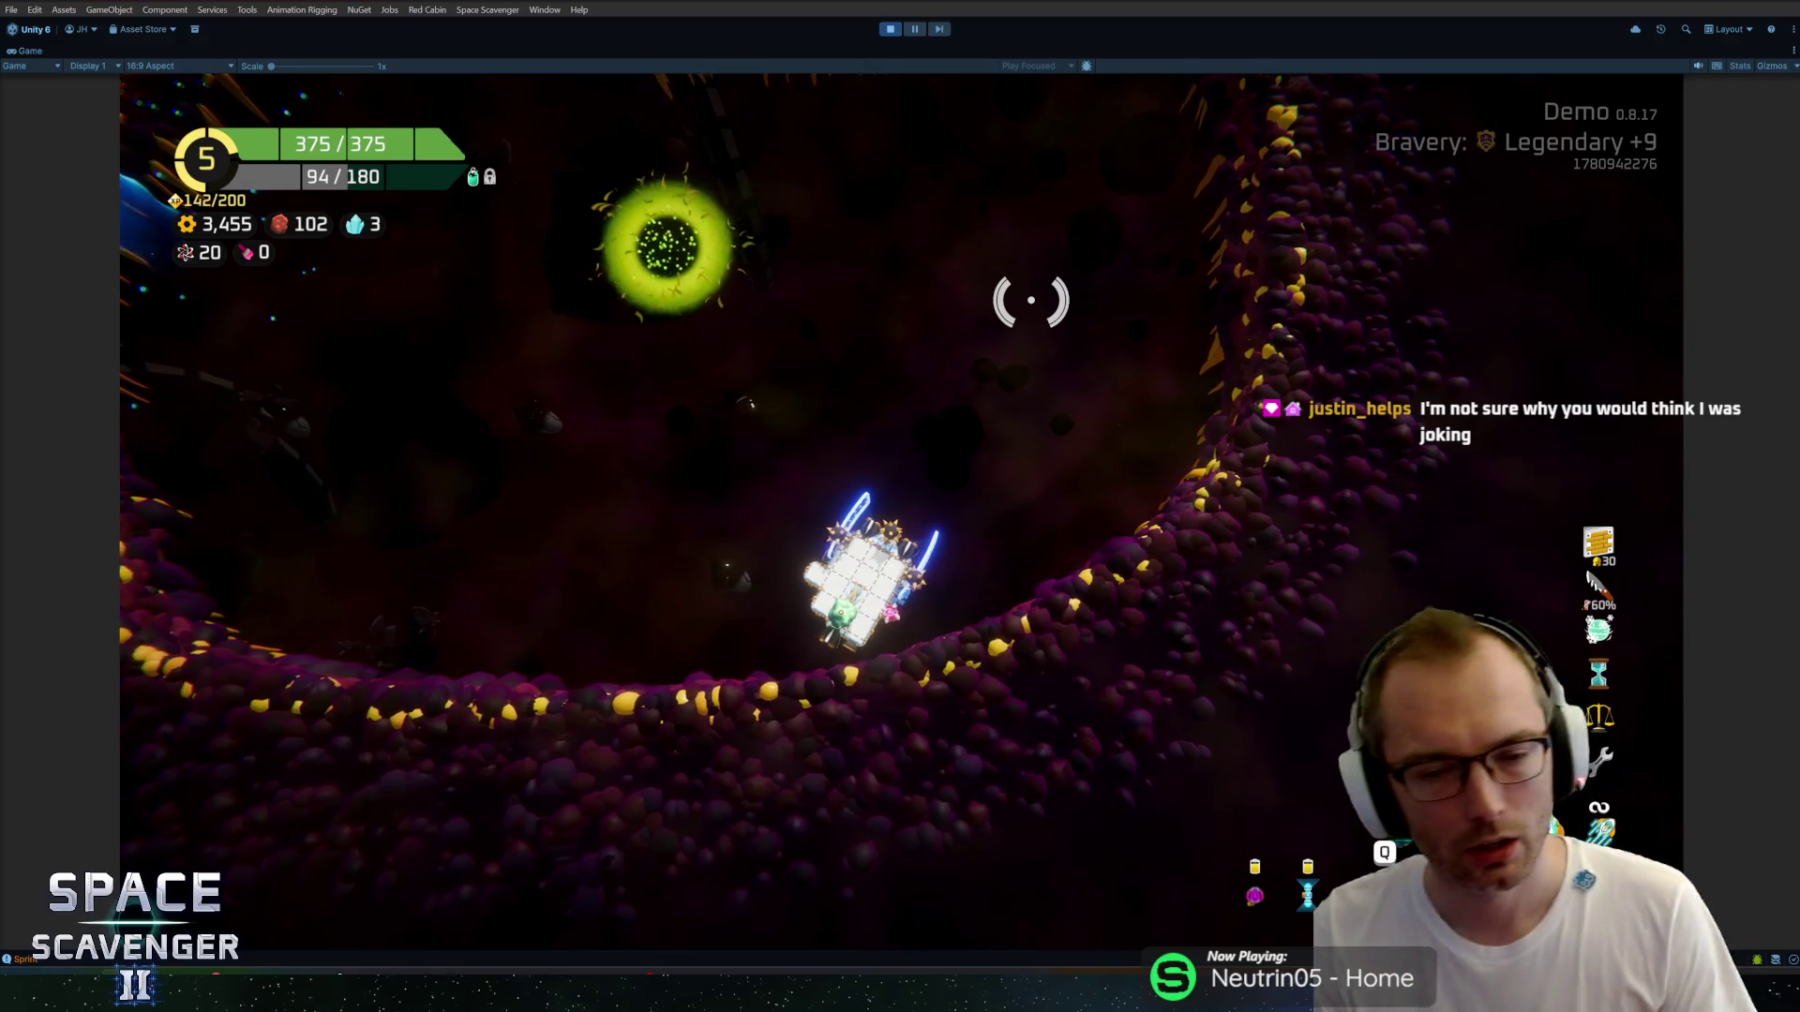
pyautogui.press('w')
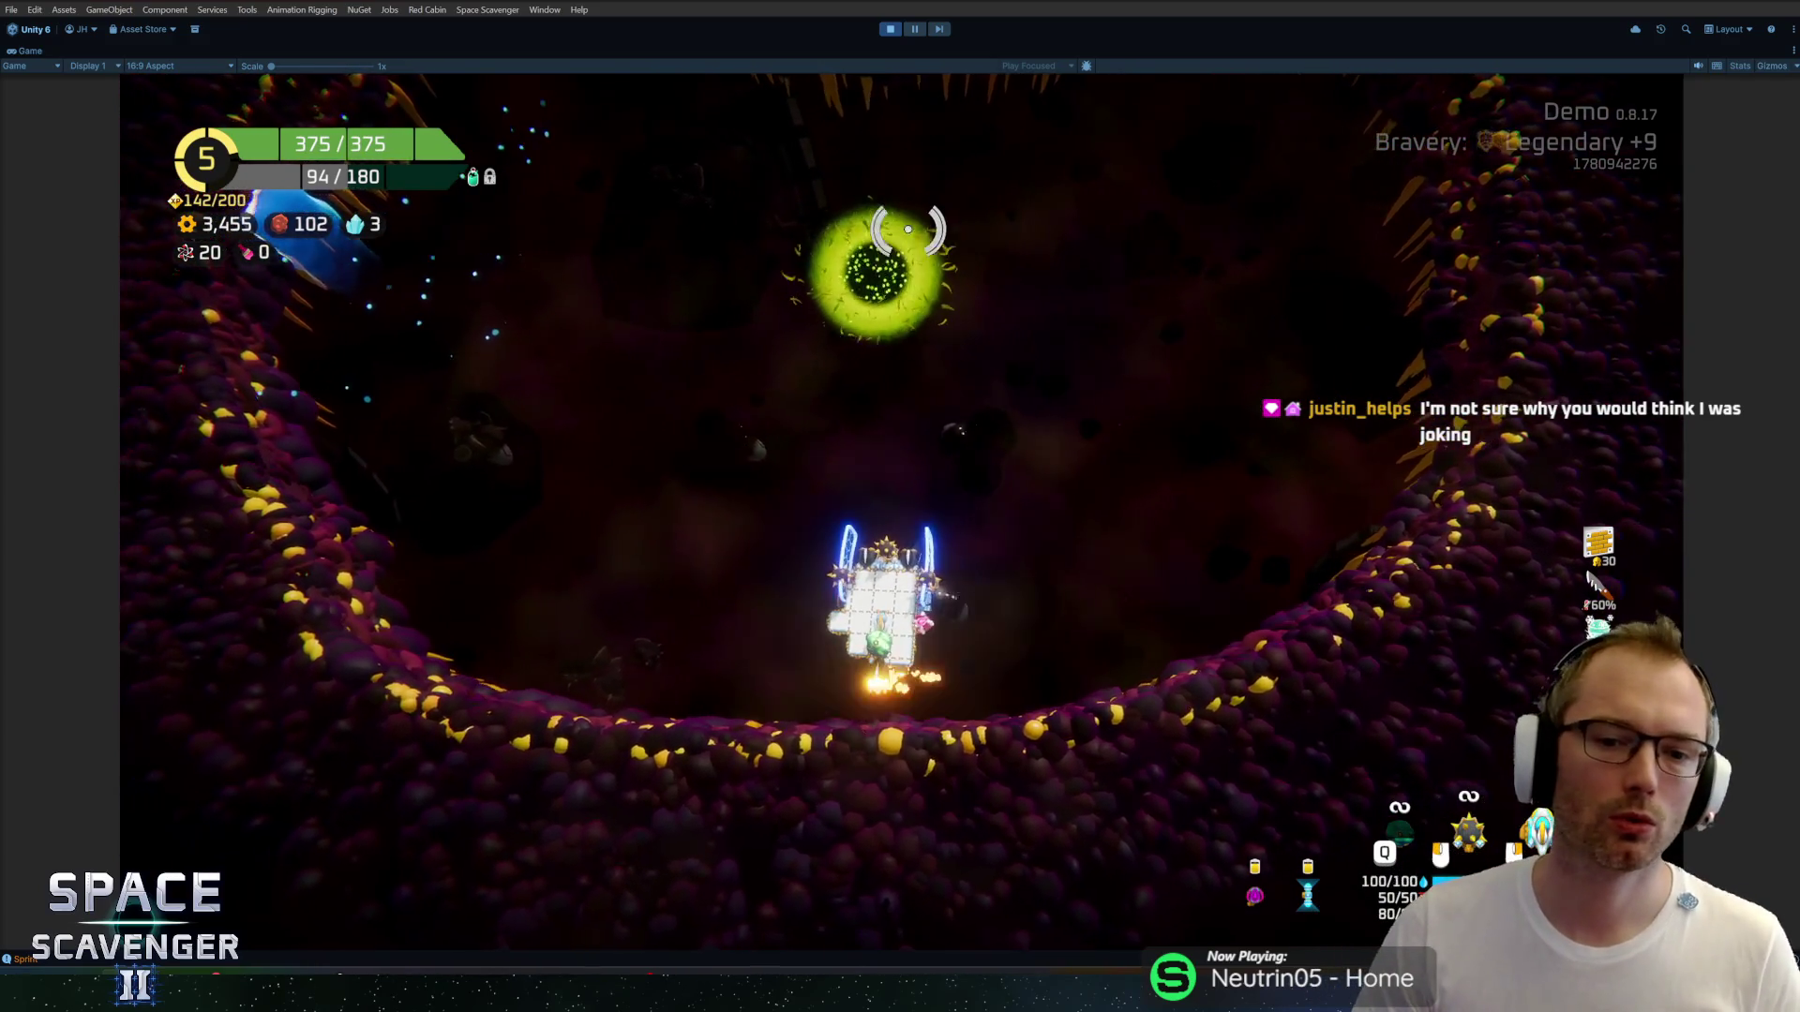
pyautogui.press('w')
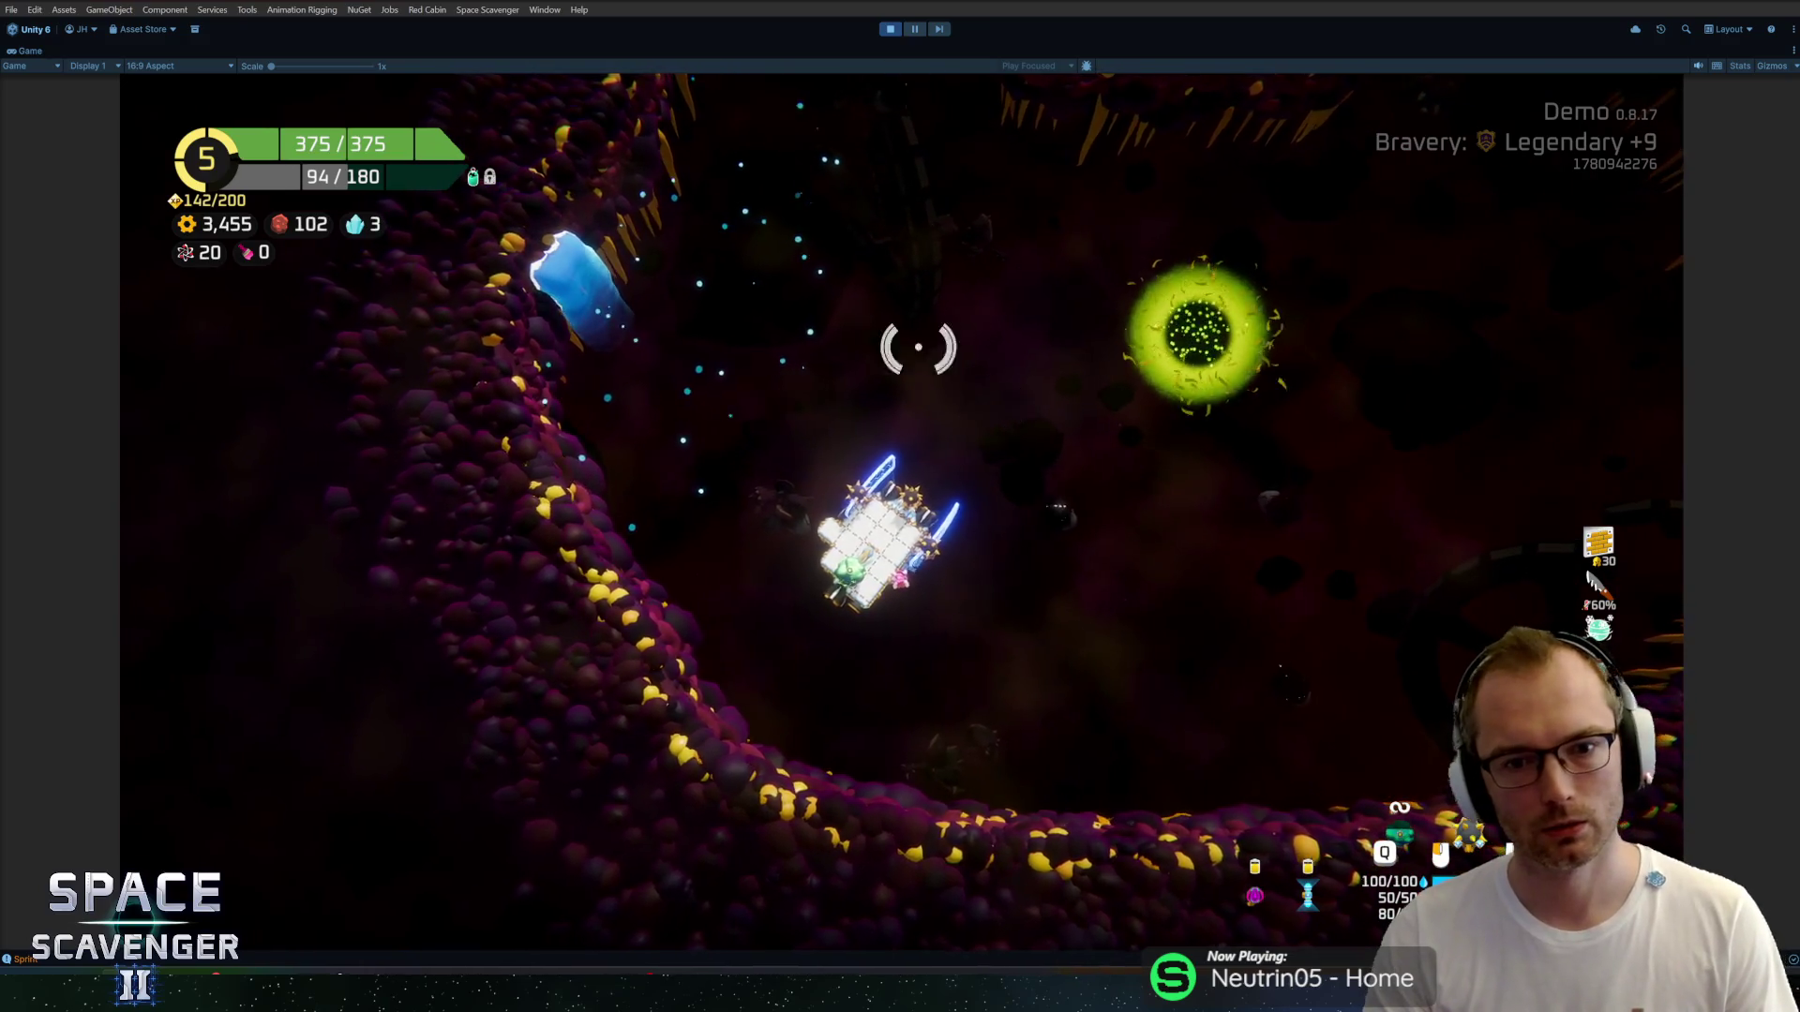
# Detach the top, left and right flails from the ship and move them into storage.
pyautogui.press('Tab')
pyautogui.moveTo(966, 281)
pyautogui.mouseDown()
pyautogui.moveTo(1566, 450)
pyautogui.moveTo(1414, 272)
pyautogui.moveTo(908, 476)
pyautogui.mouseUp()
pyautogui.moveTo(797, 384); pyautogui.dragTo(399, 338)
pyautogui.press('f')
pyautogui.moveTo(1151, 384)
pyautogui.mouseDown()
pyautogui.moveTo(413, 619)
pyautogui.moveTo(389, 600)
pyautogui.mouseUp()
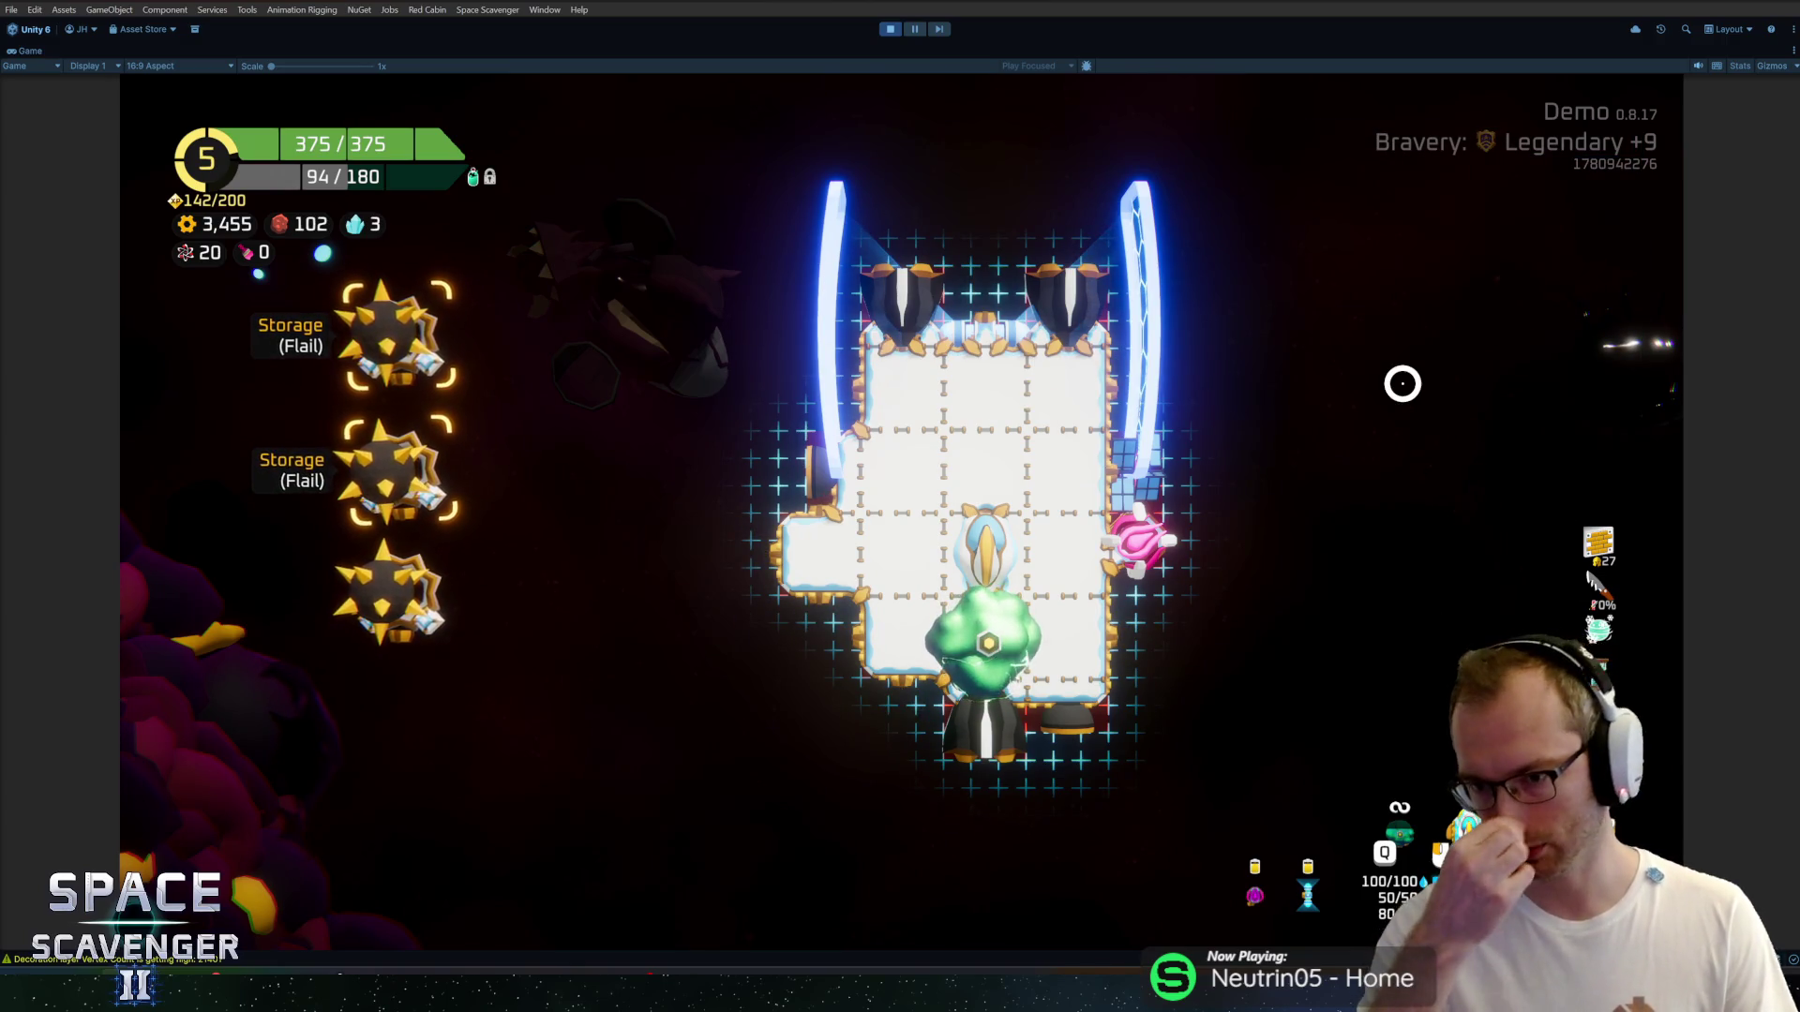
# Take the flails out of storage and reattach them to the ship's top and right sockets.
pyautogui.click(403, 466)
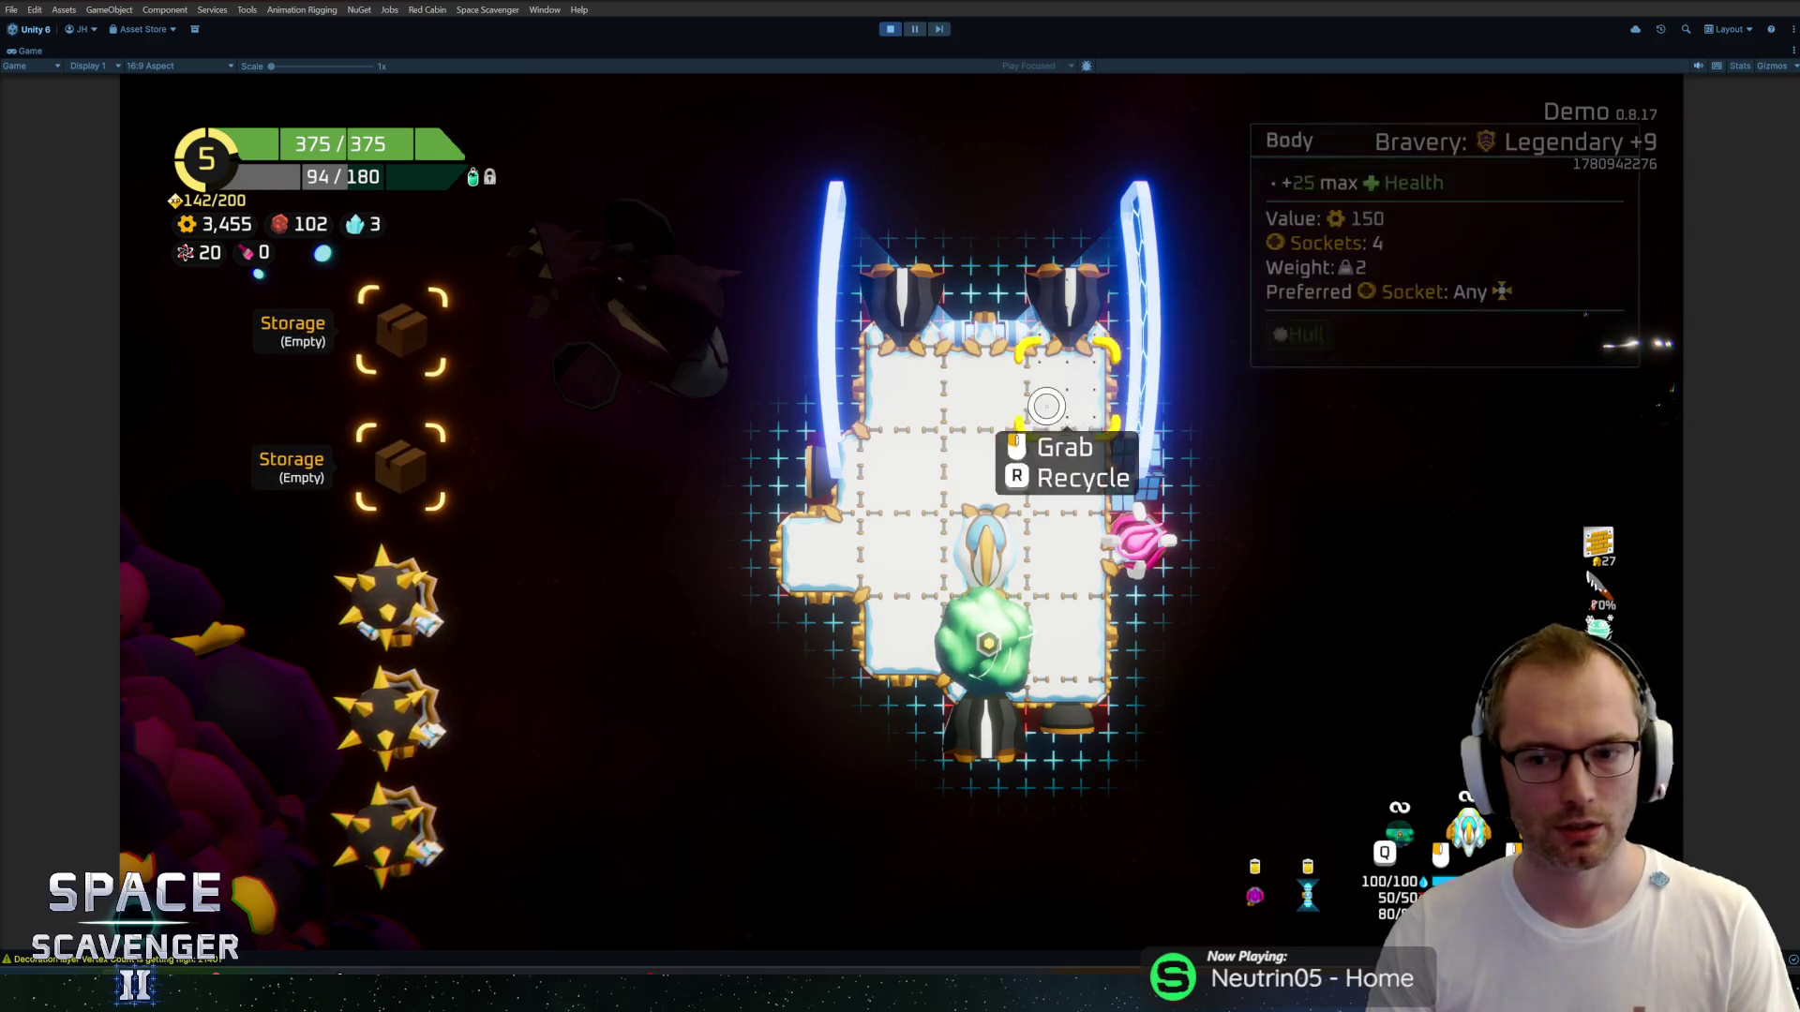
pyautogui.press('Tab')
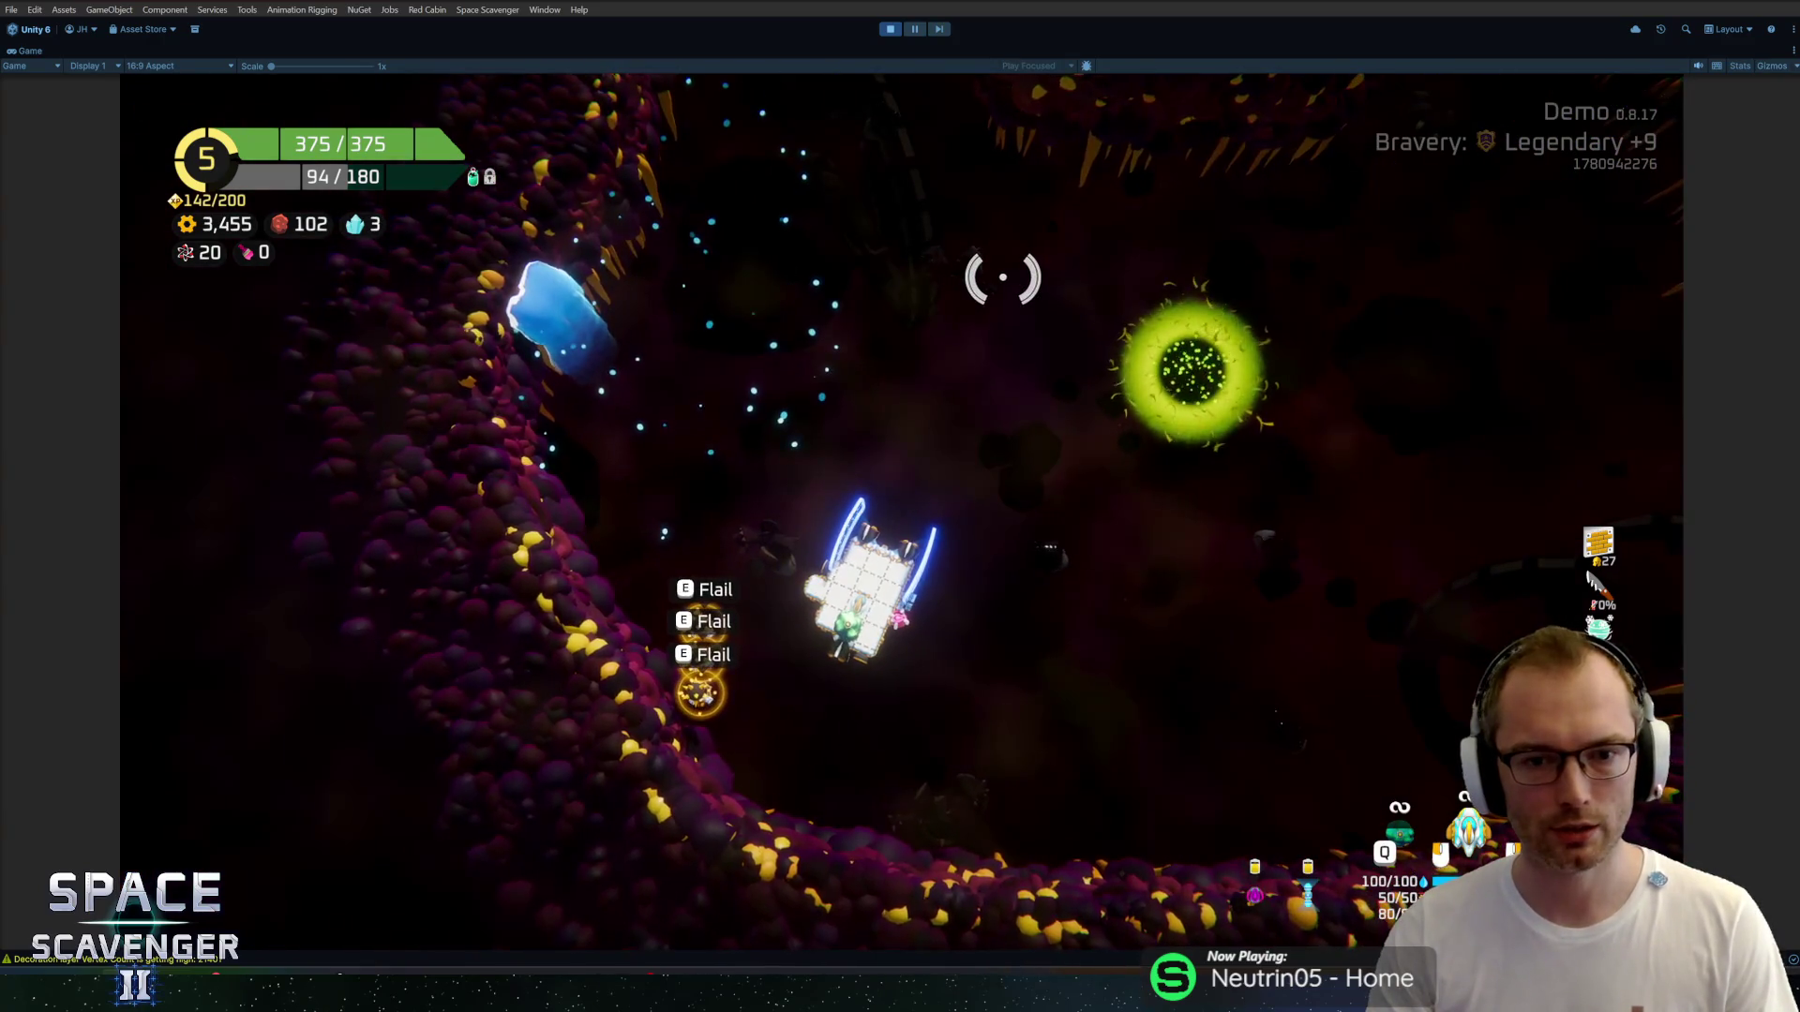
pyautogui.press('Tab')
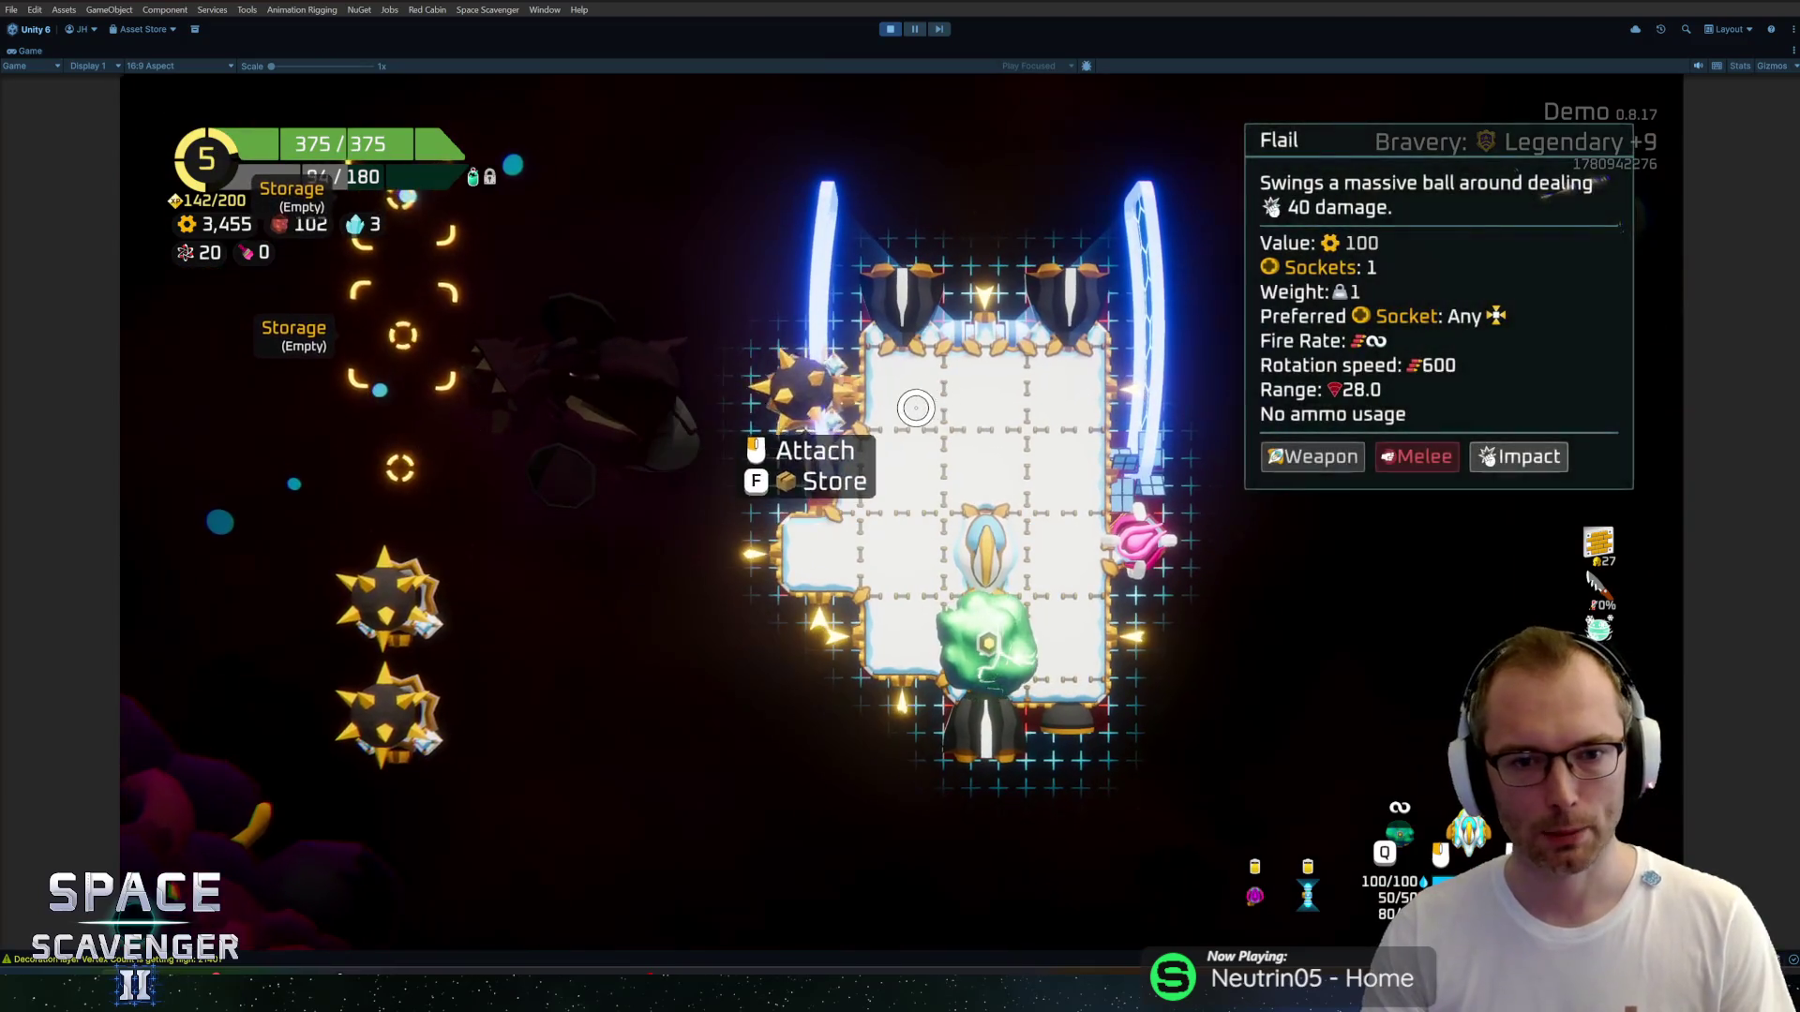
pyautogui.moveTo(418, 463)
pyautogui.mouseDown()
pyautogui.moveTo(975, 281)
pyautogui.moveTo(1165, 413)
pyautogui.moveTo(1128, 405)
pyautogui.mouseUp()
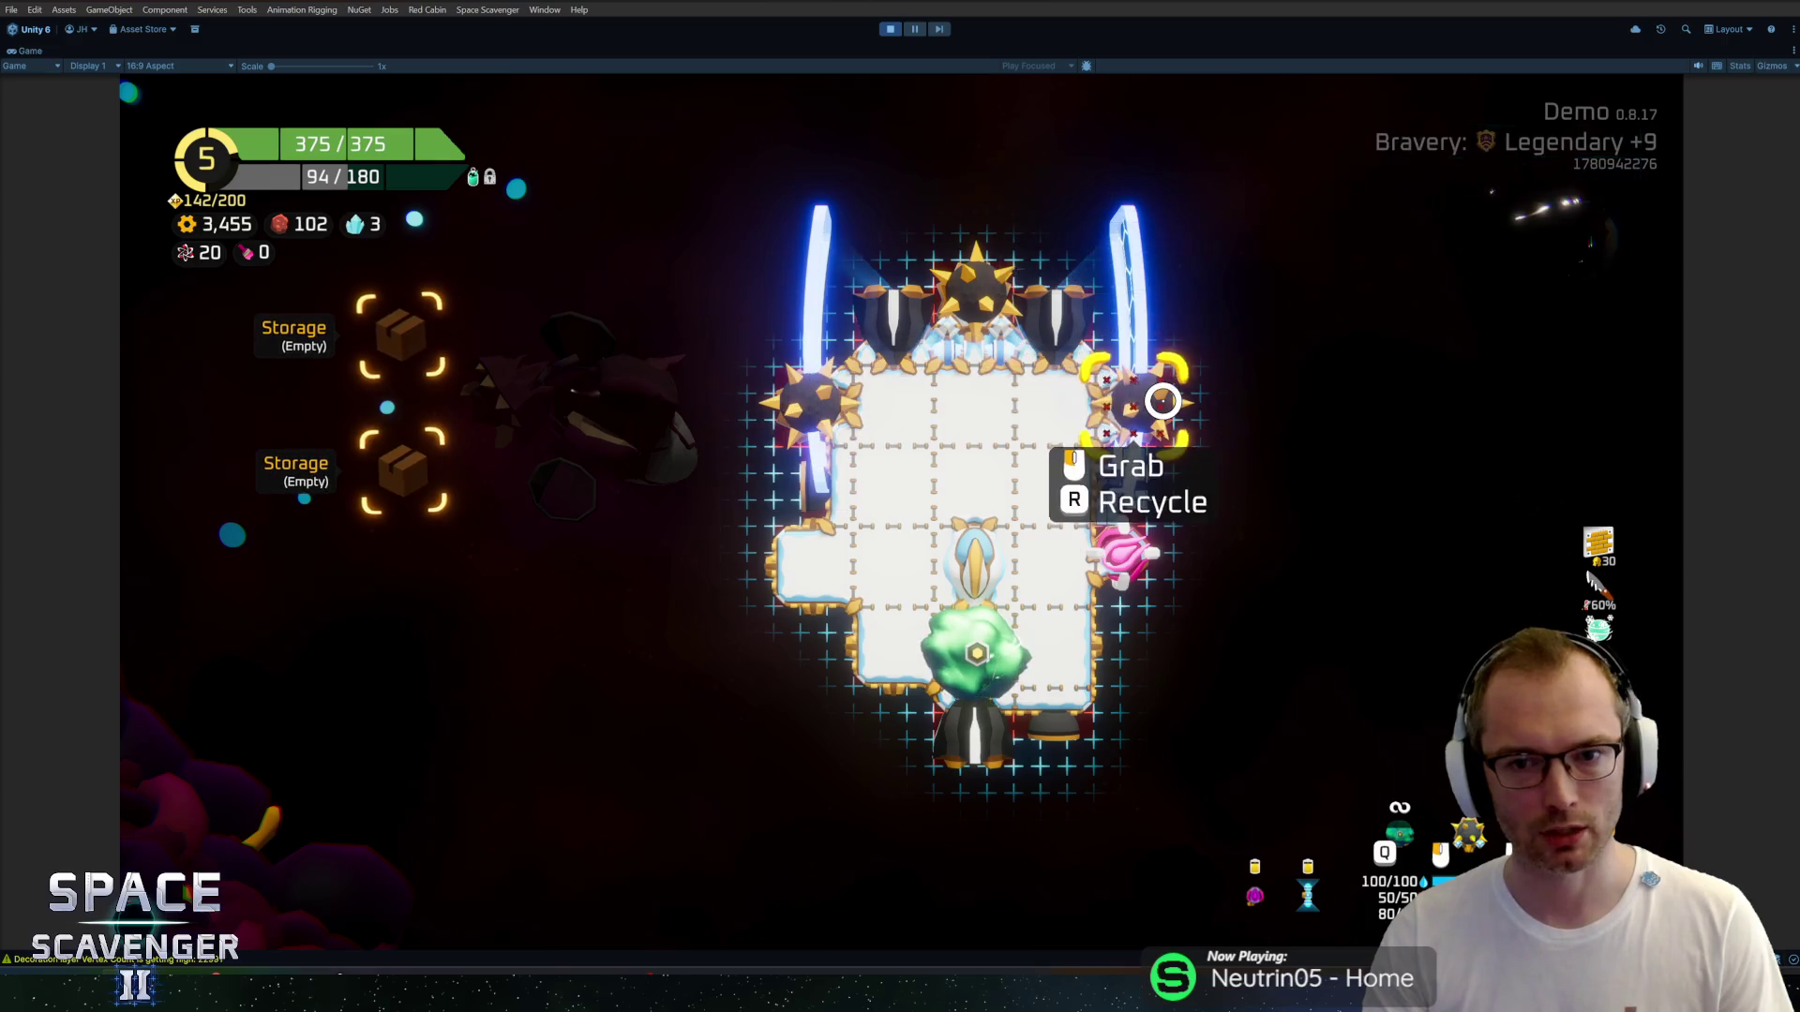
pyautogui.press('Tab')
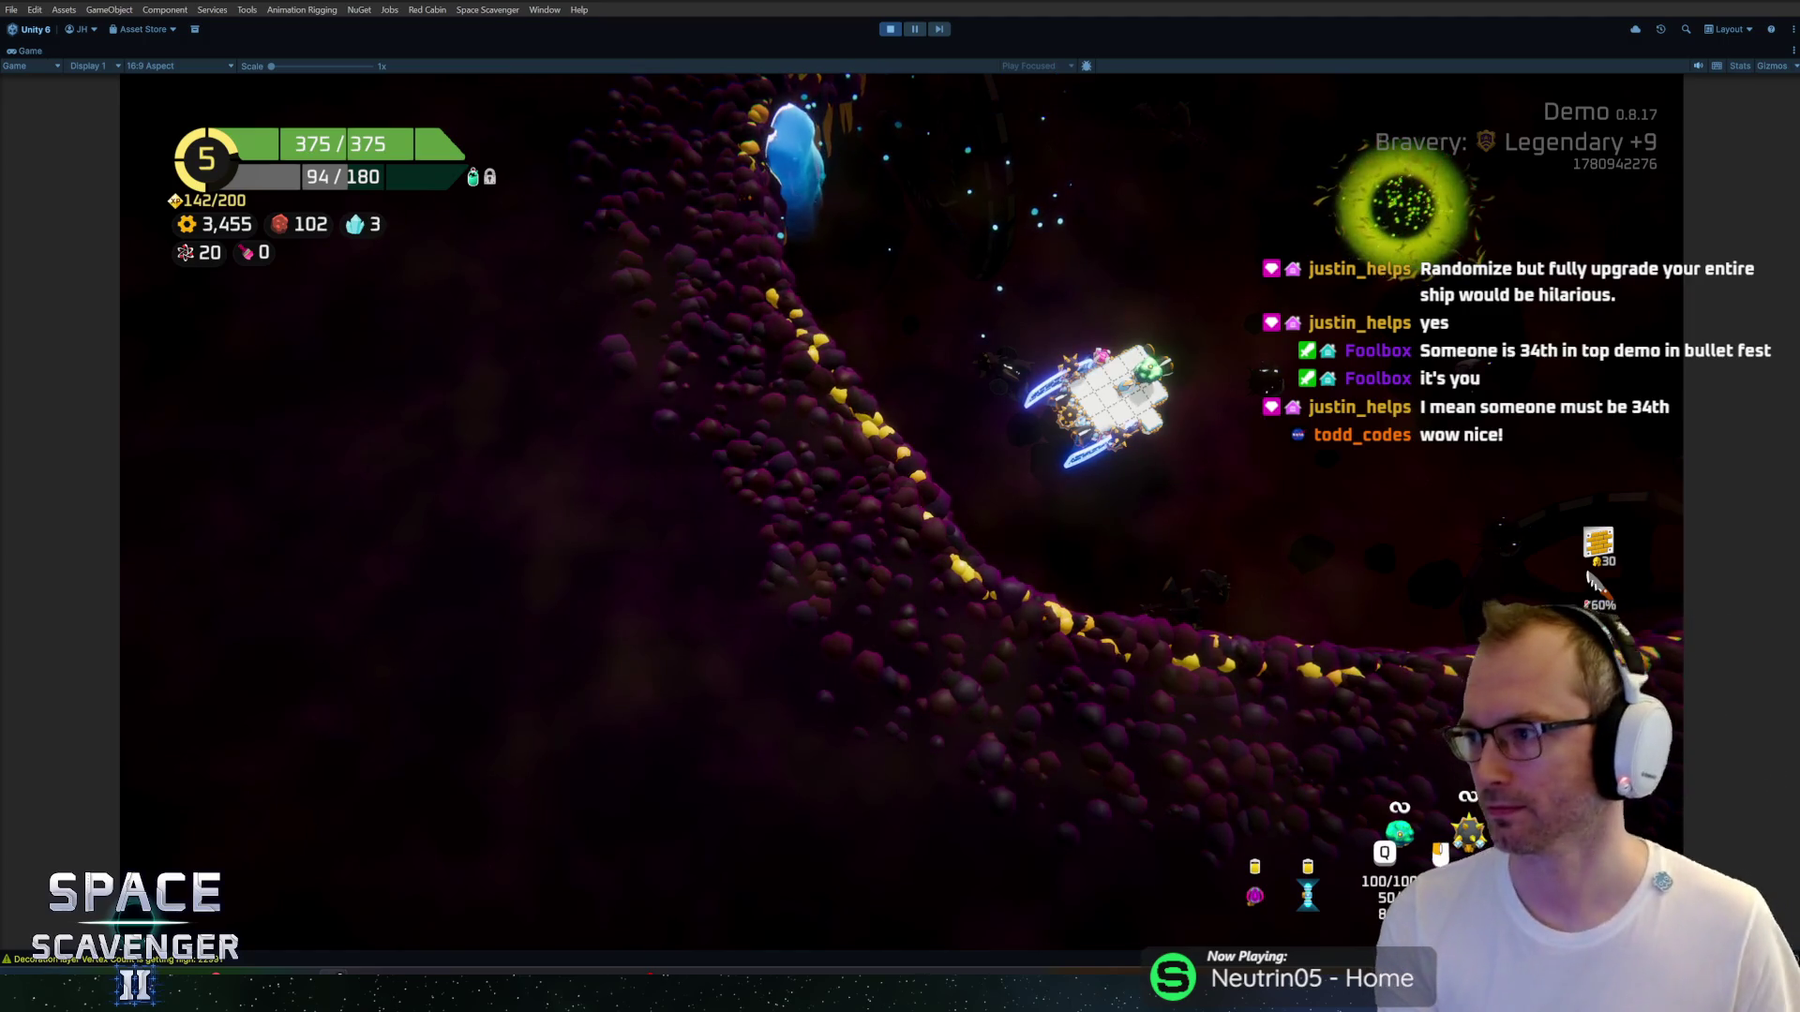
# Switch to the browser showing the 'bullet fest steam' search results.
pyautogui.hotkey('alt', 'Tab')
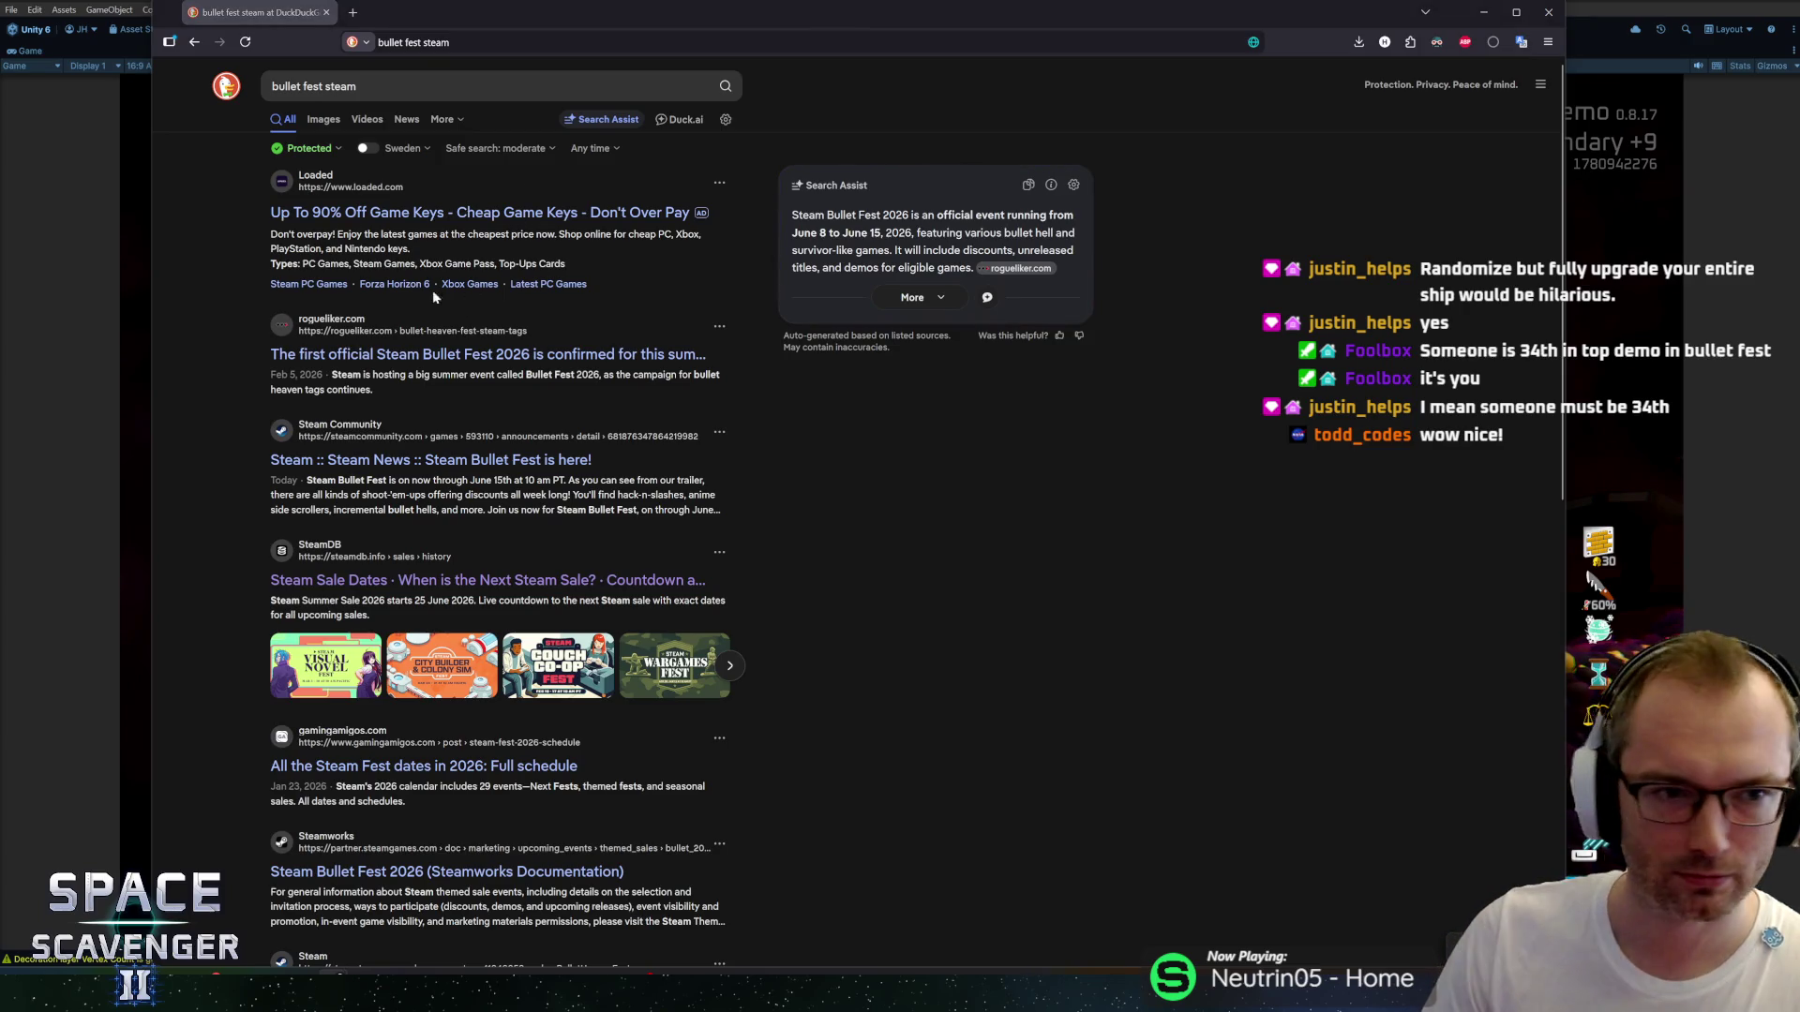
# Open the Steam News Bullet Fest post, load Demo Stats in a new tab, and maximize Firefox.
pyautogui.click(323, 467)
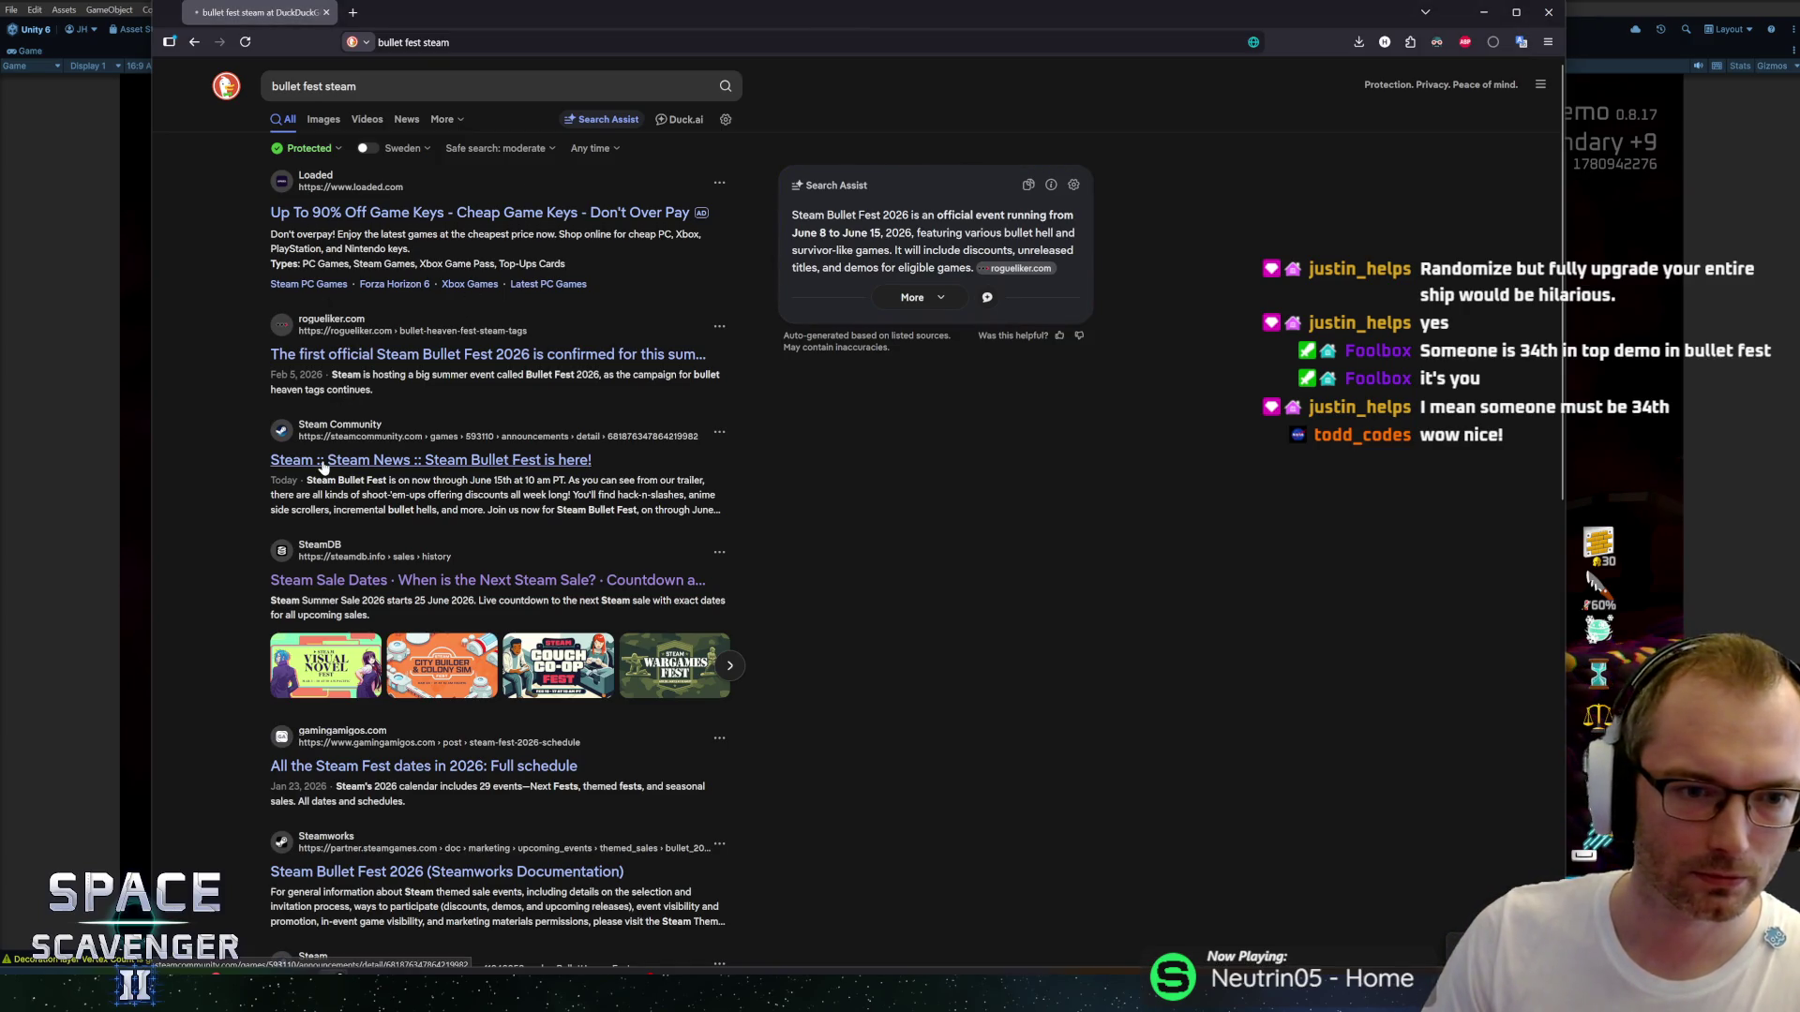
pyautogui.hotkey('ctrl', 't')
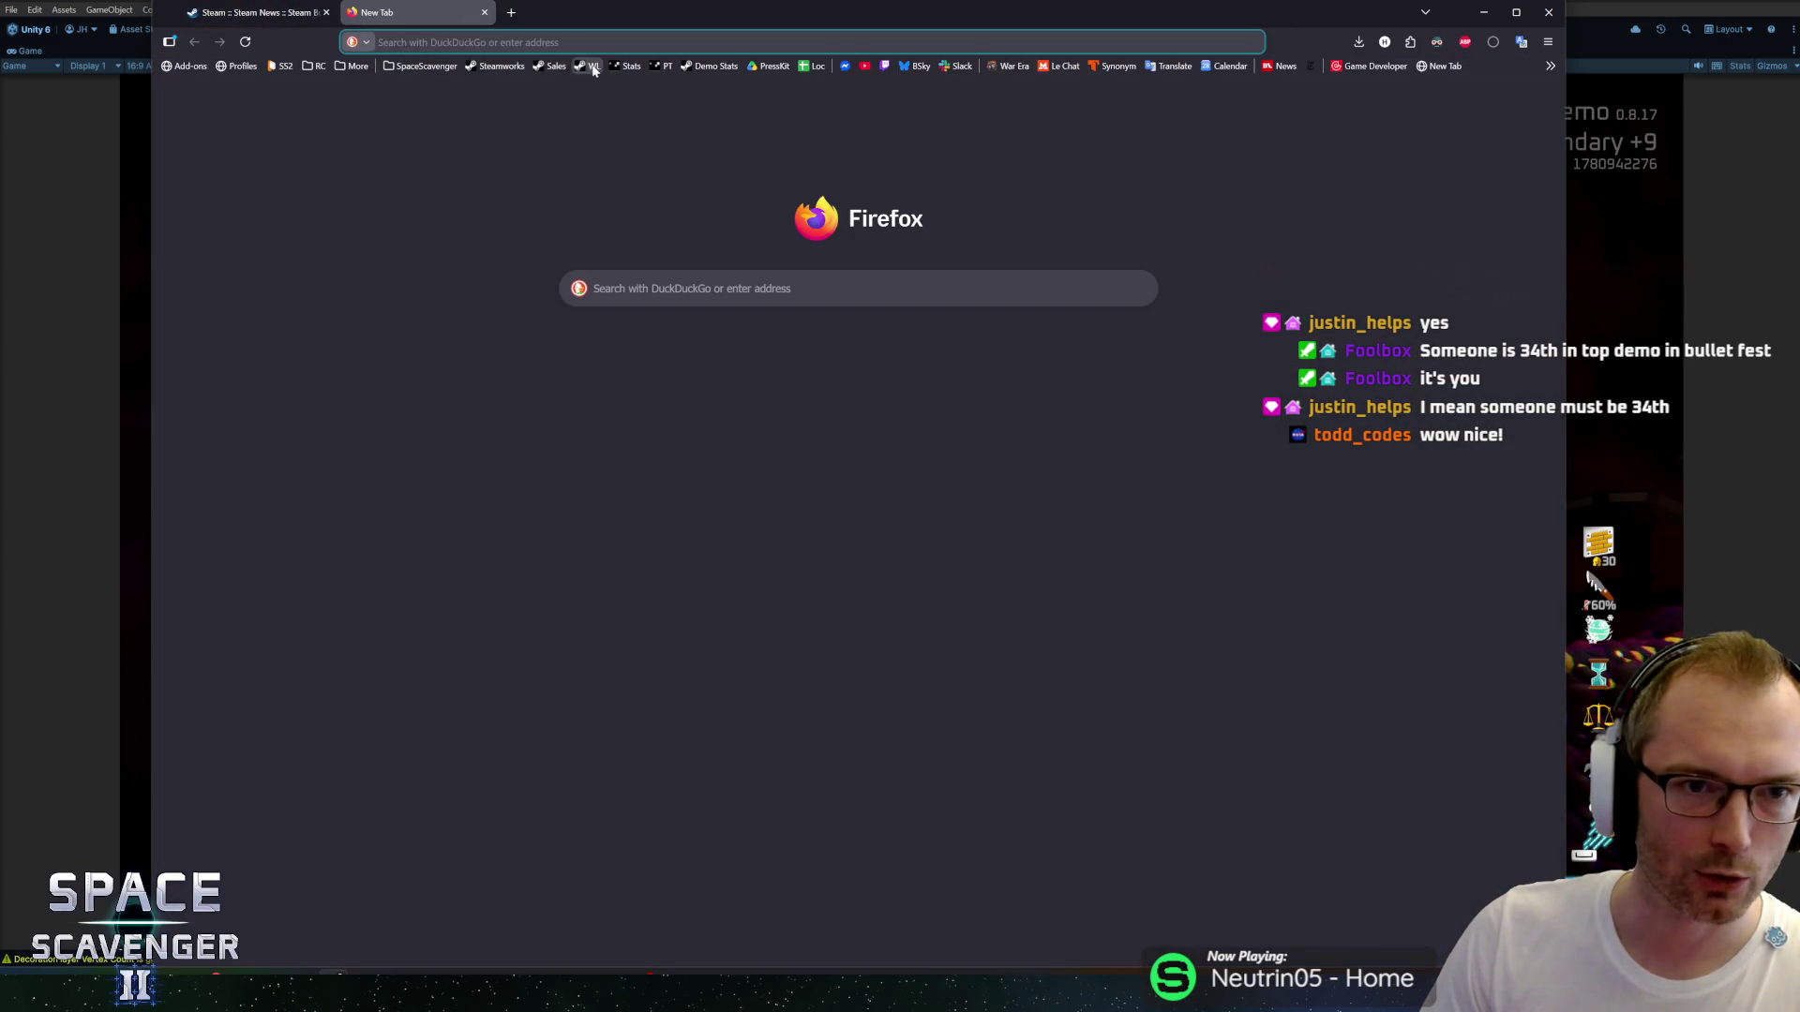
pyautogui.click(710, 66)
pyautogui.click(255, 12)
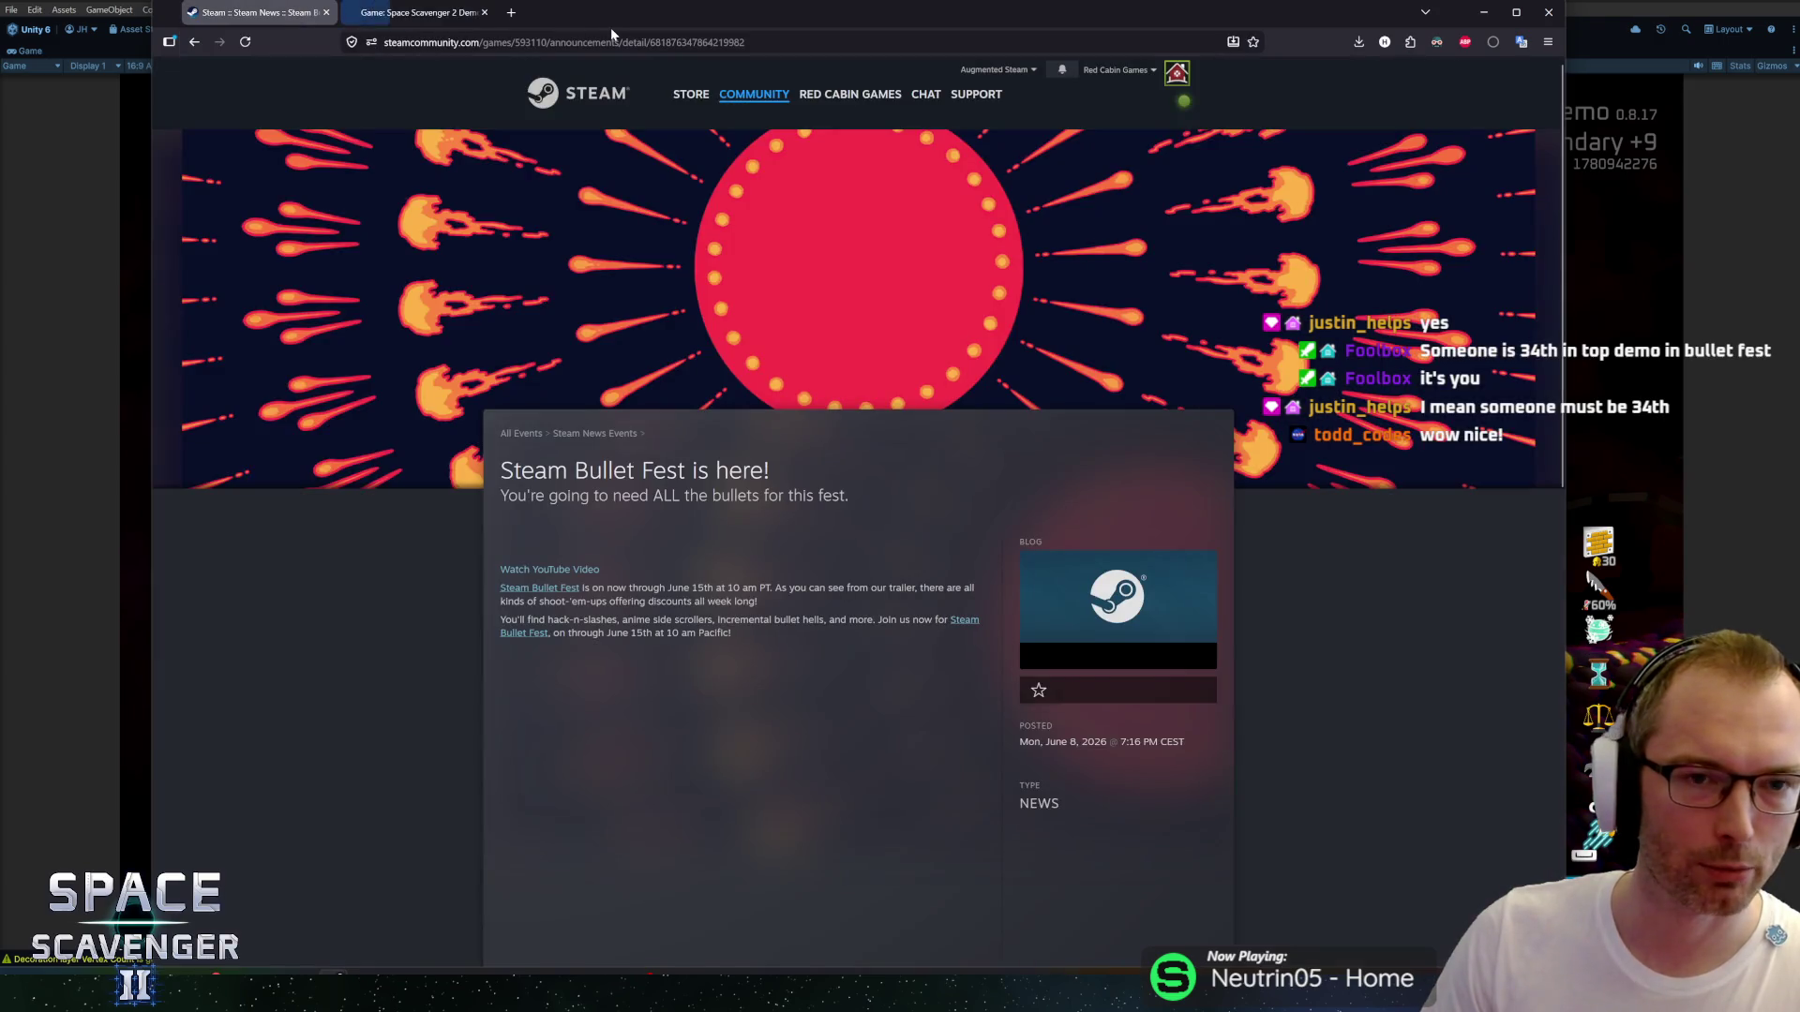
pyautogui.doubleClick(611, 28)
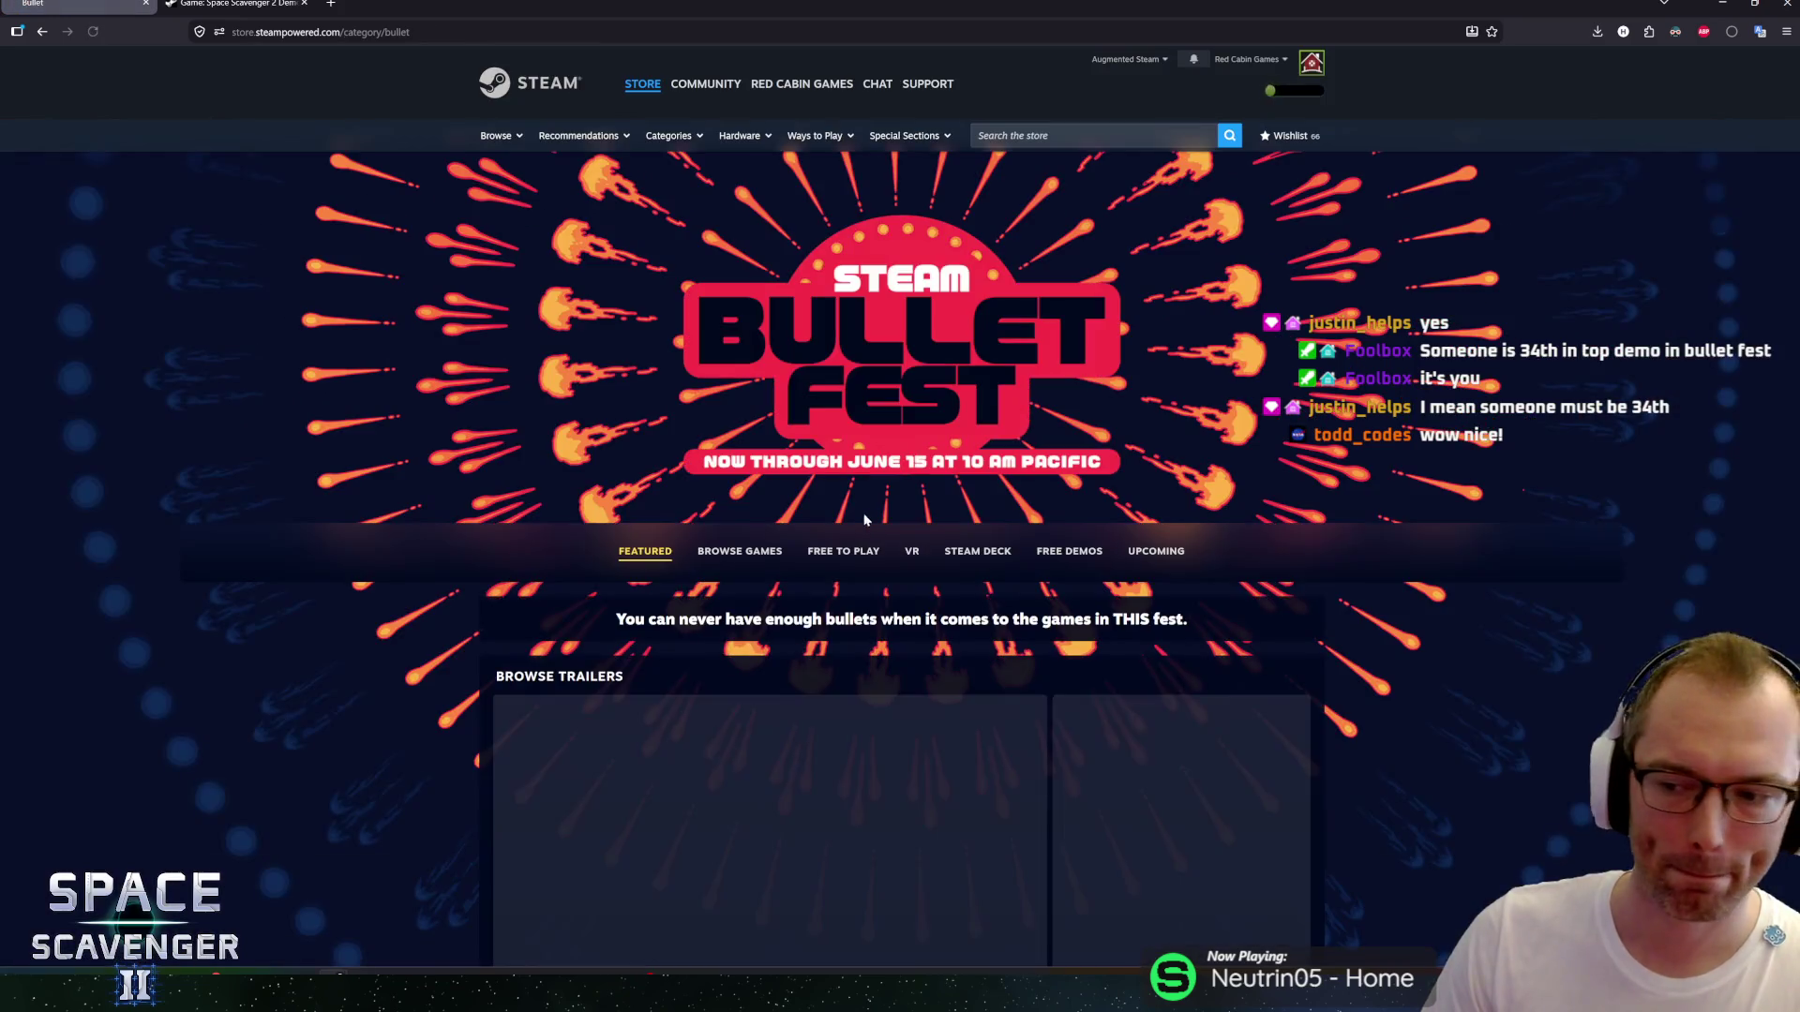
# Switch the Bullet Fest page to Browse Games and show the Top Demos ranking.
pyautogui.scroll(-1, 588, 464)
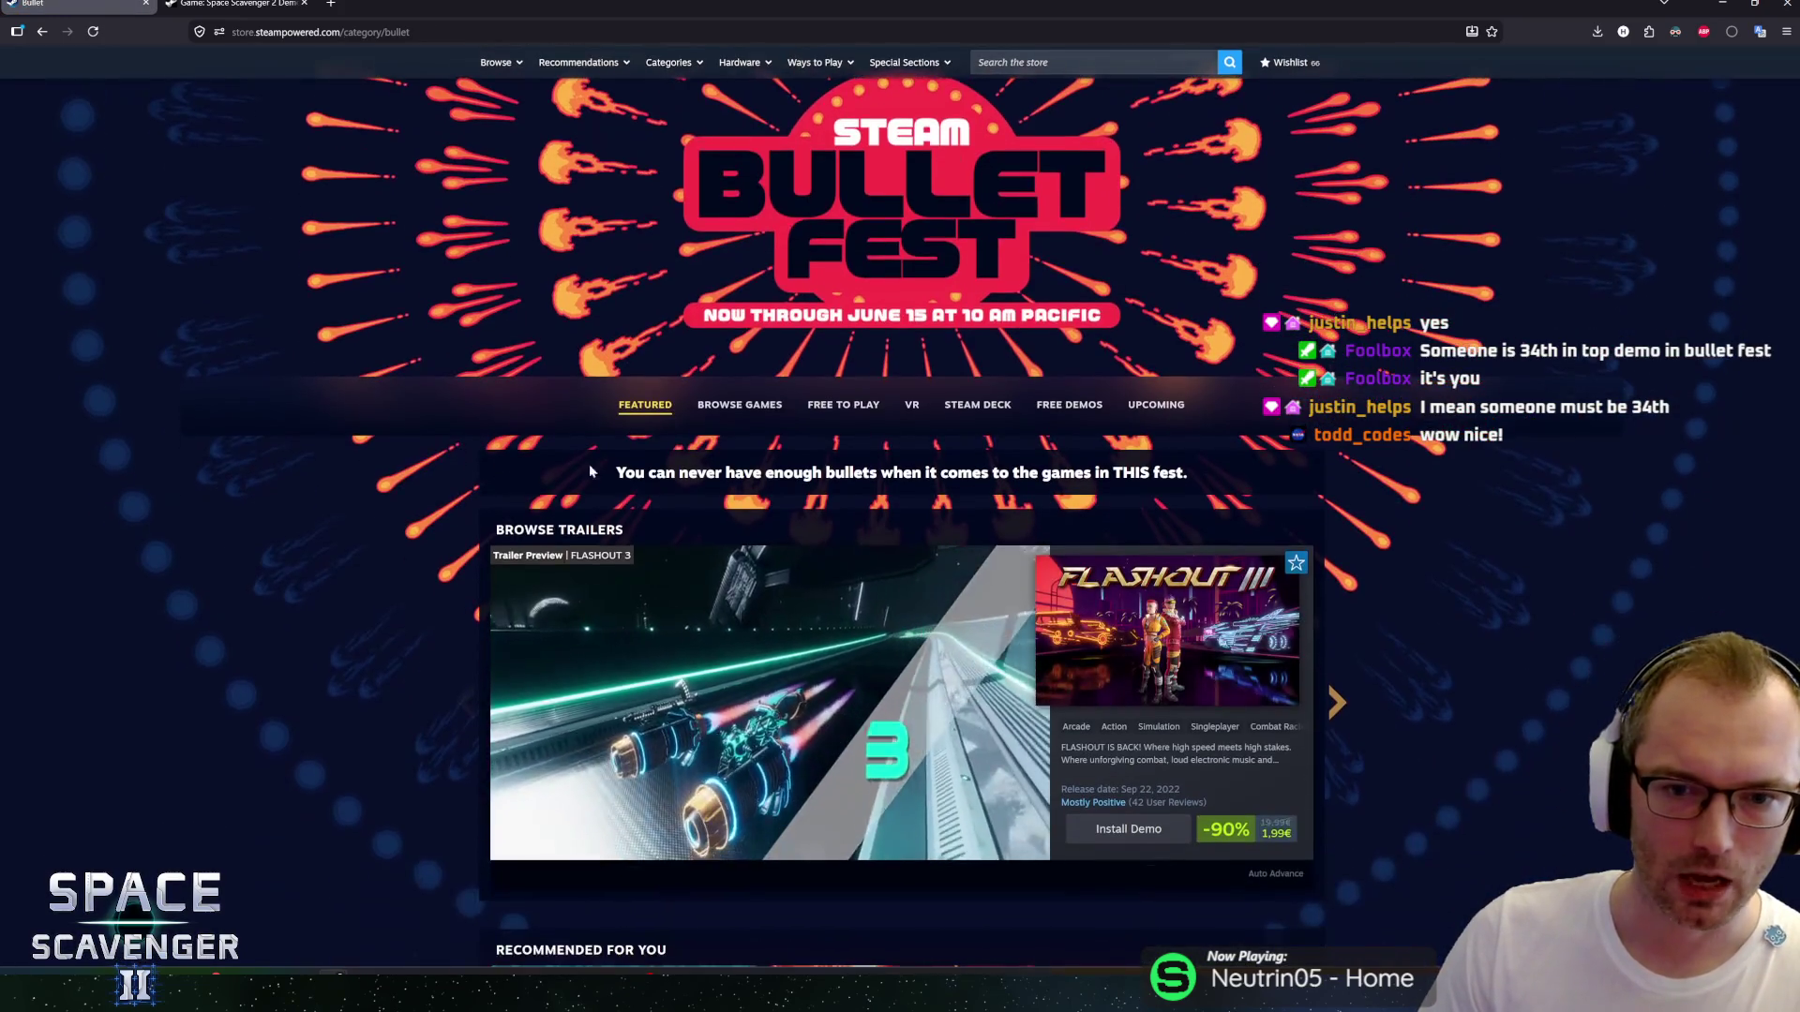
pyautogui.click(751, 414)
pyautogui.scroll(-5, 427, 418)
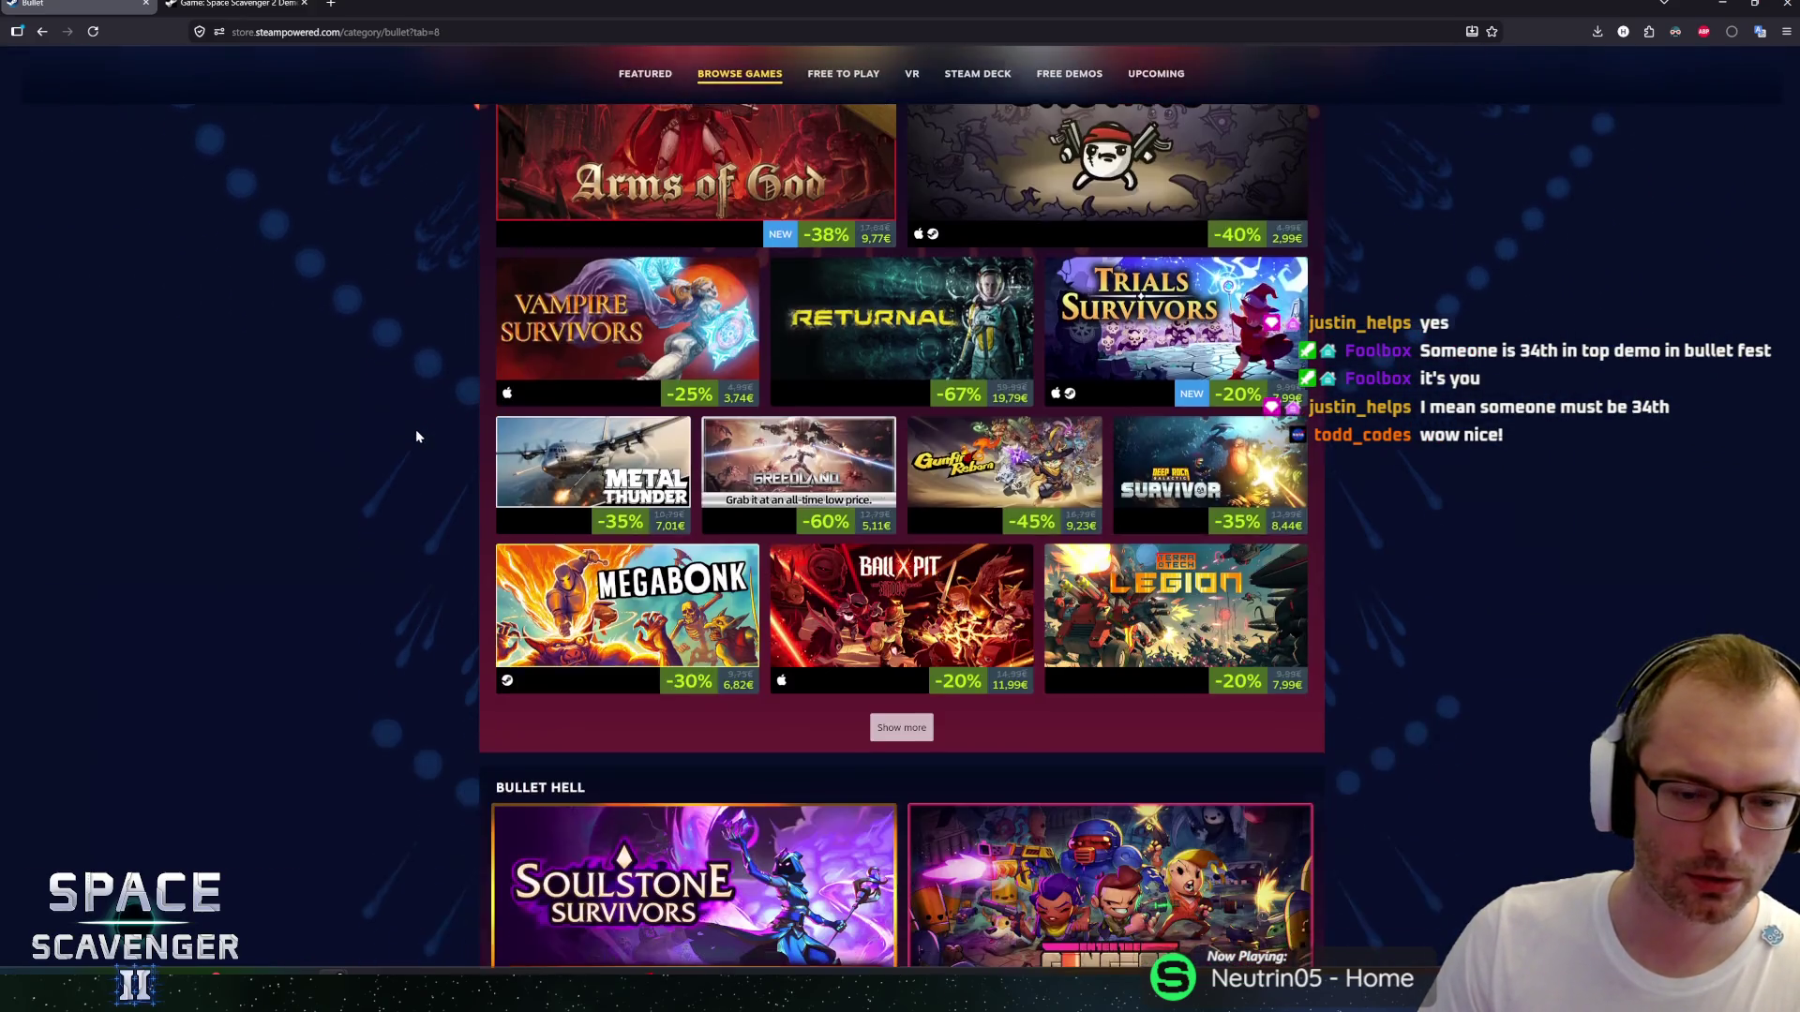
pyautogui.scroll(-4, 416, 436)
pyautogui.middleClick(413, 444)
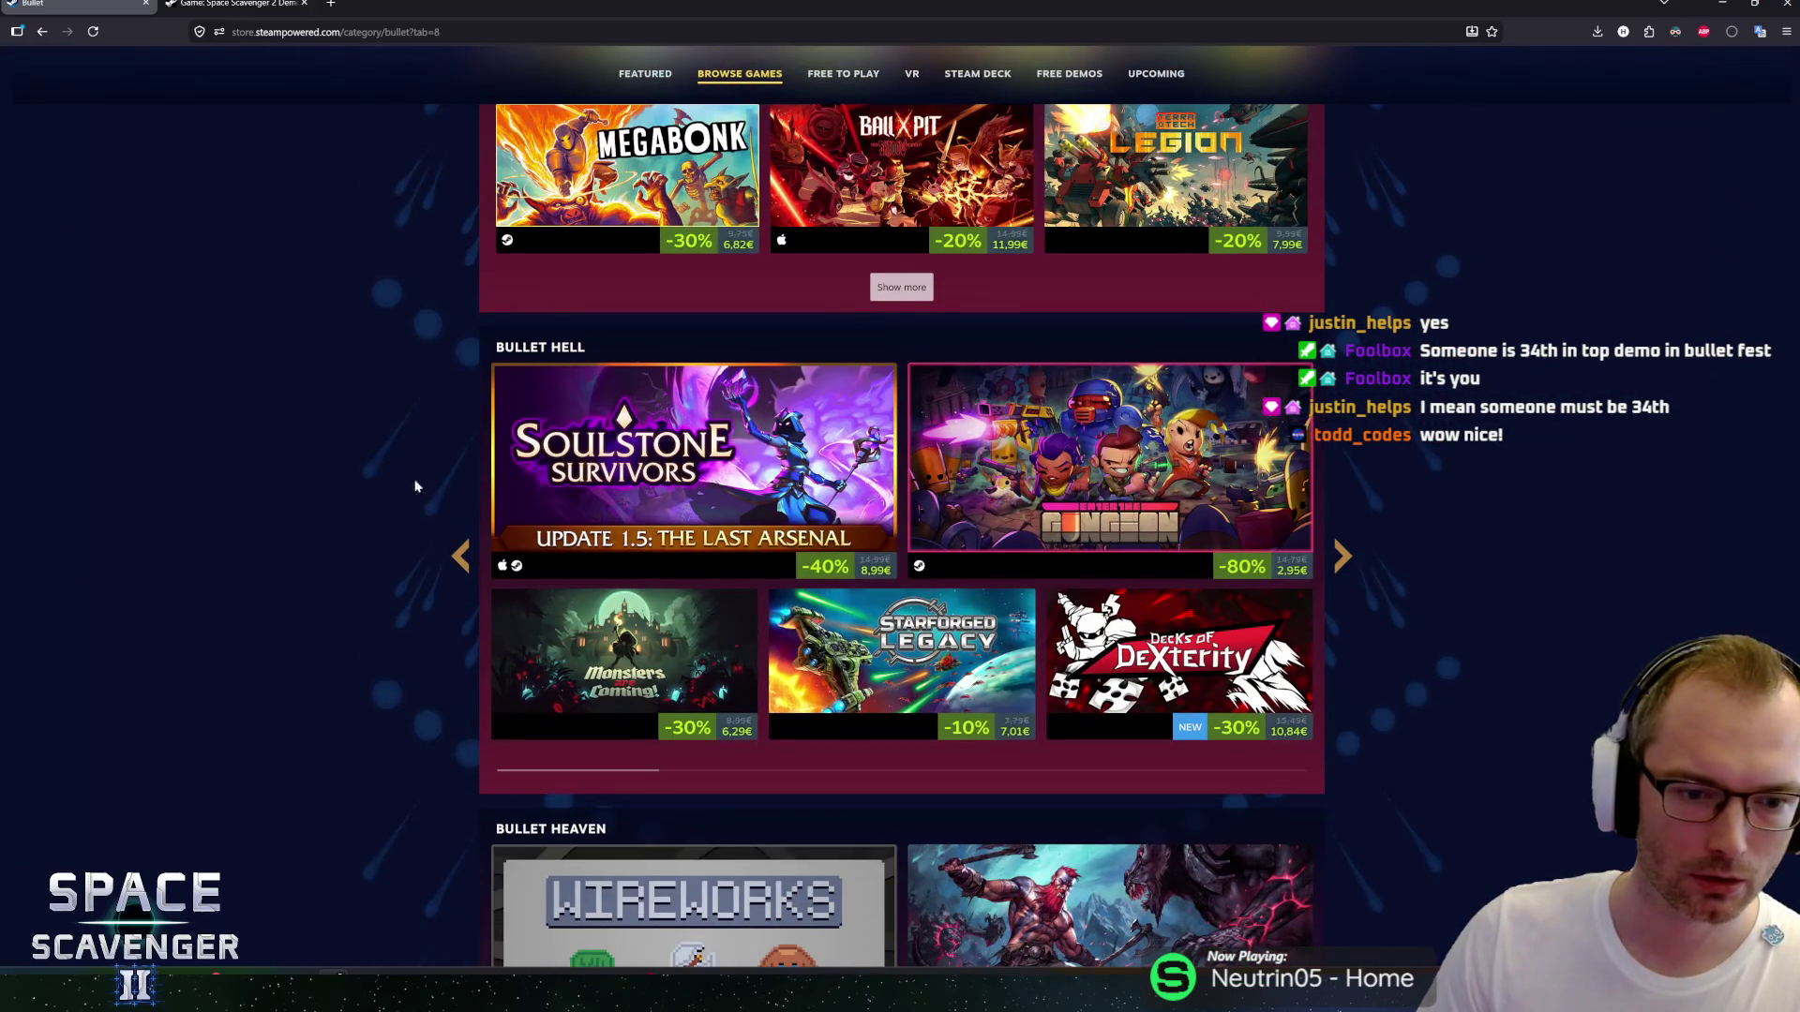
pyautogui.scroll(-10, 406, 502)
pyautogui.scroll(8, 412, 443)
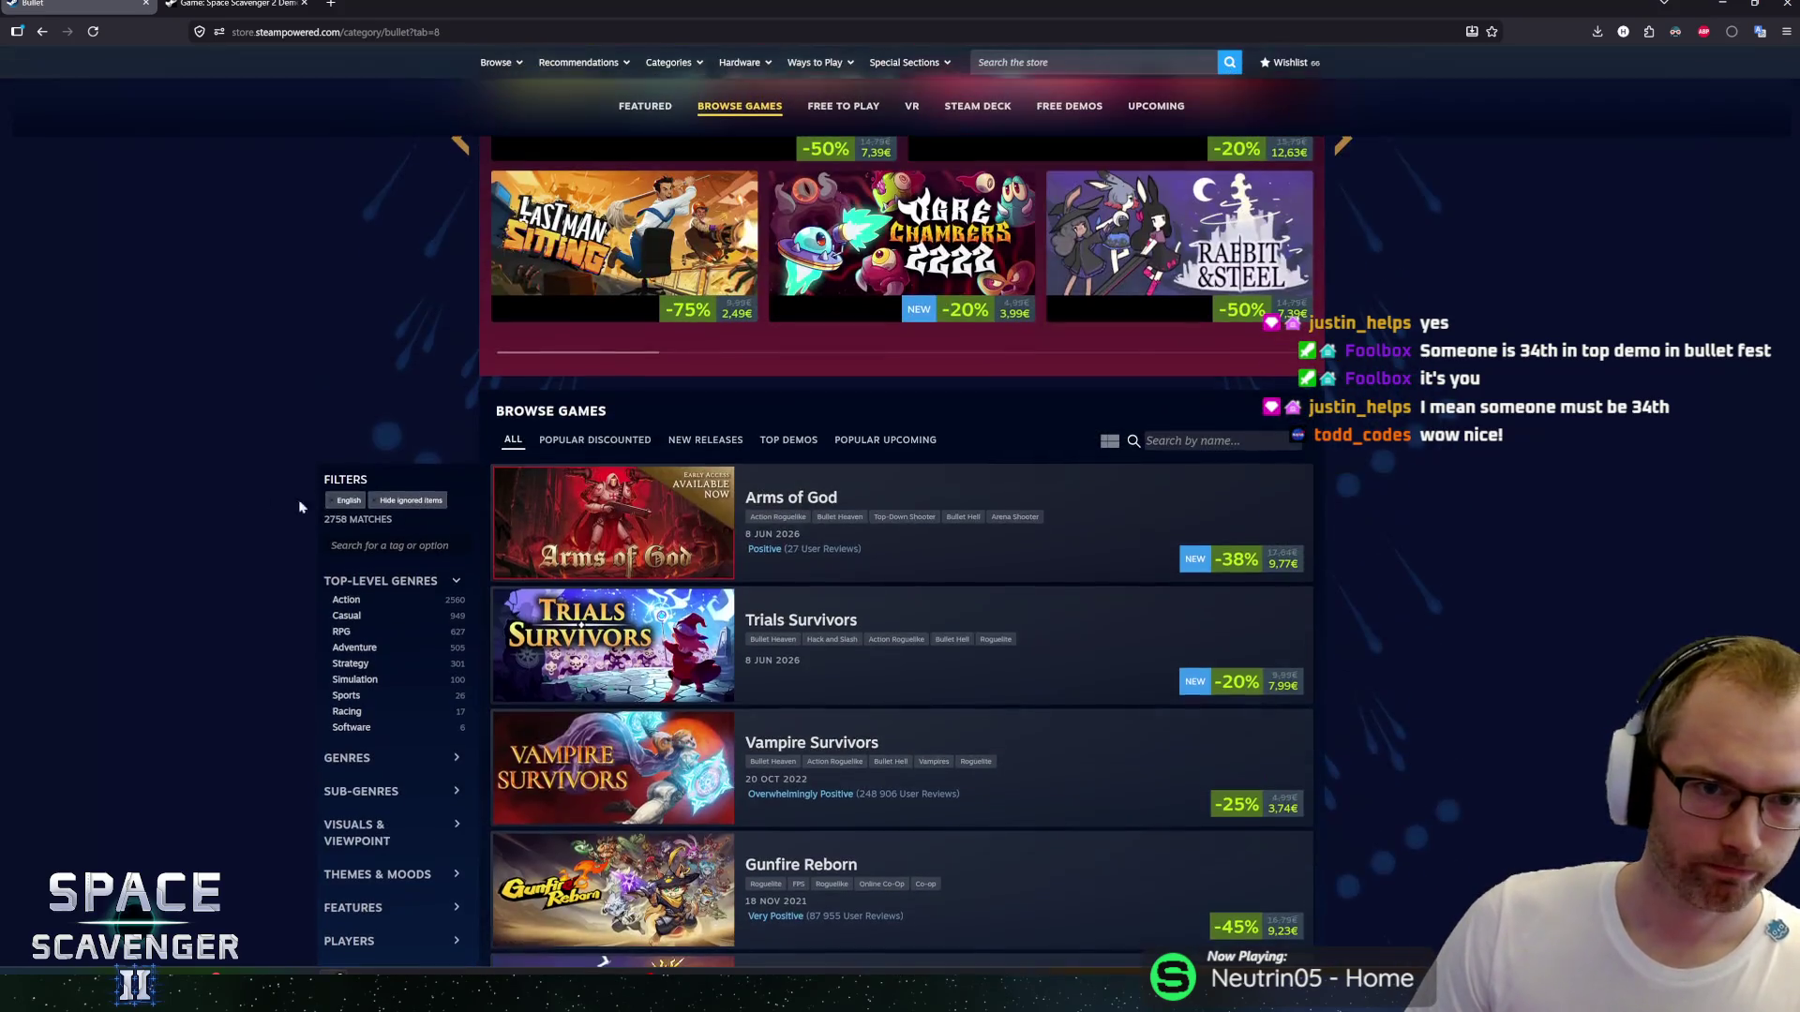
pyautogui.click(788, 439)
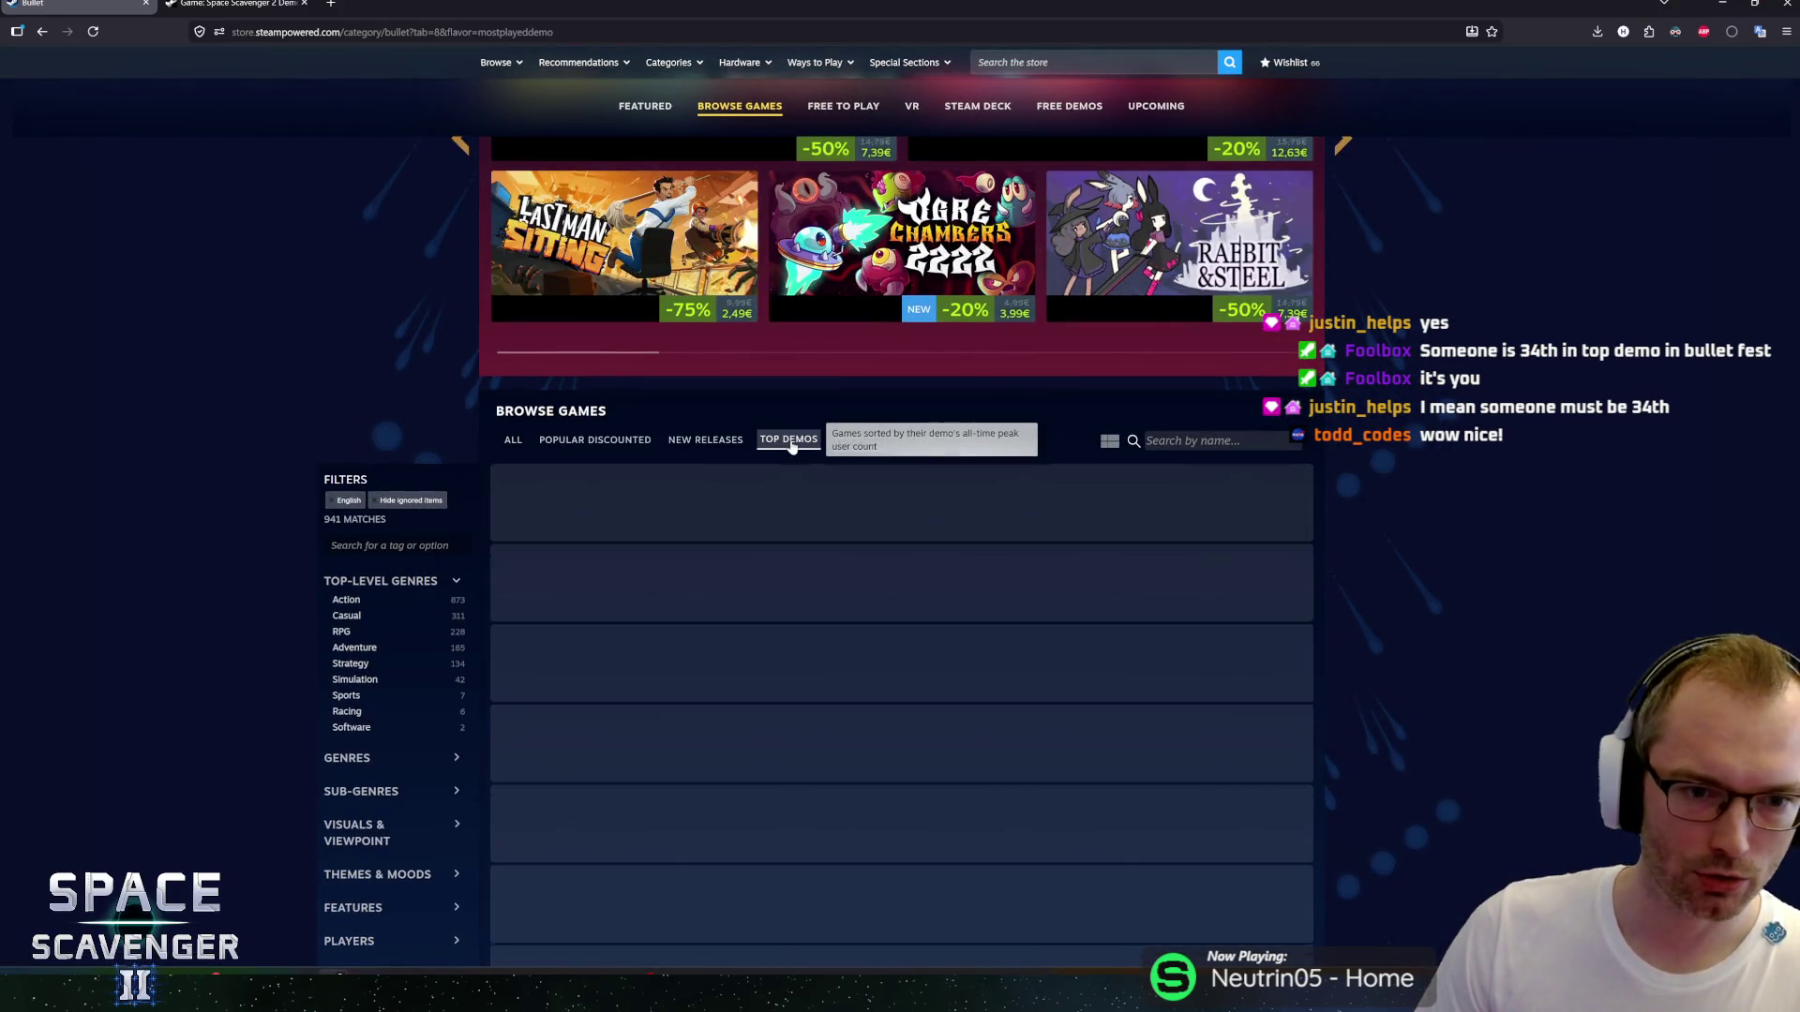
# Load five more batches of demos into the Top Demos ranking with Show more.
pyautogui.scroll(-2, 1449, 482)
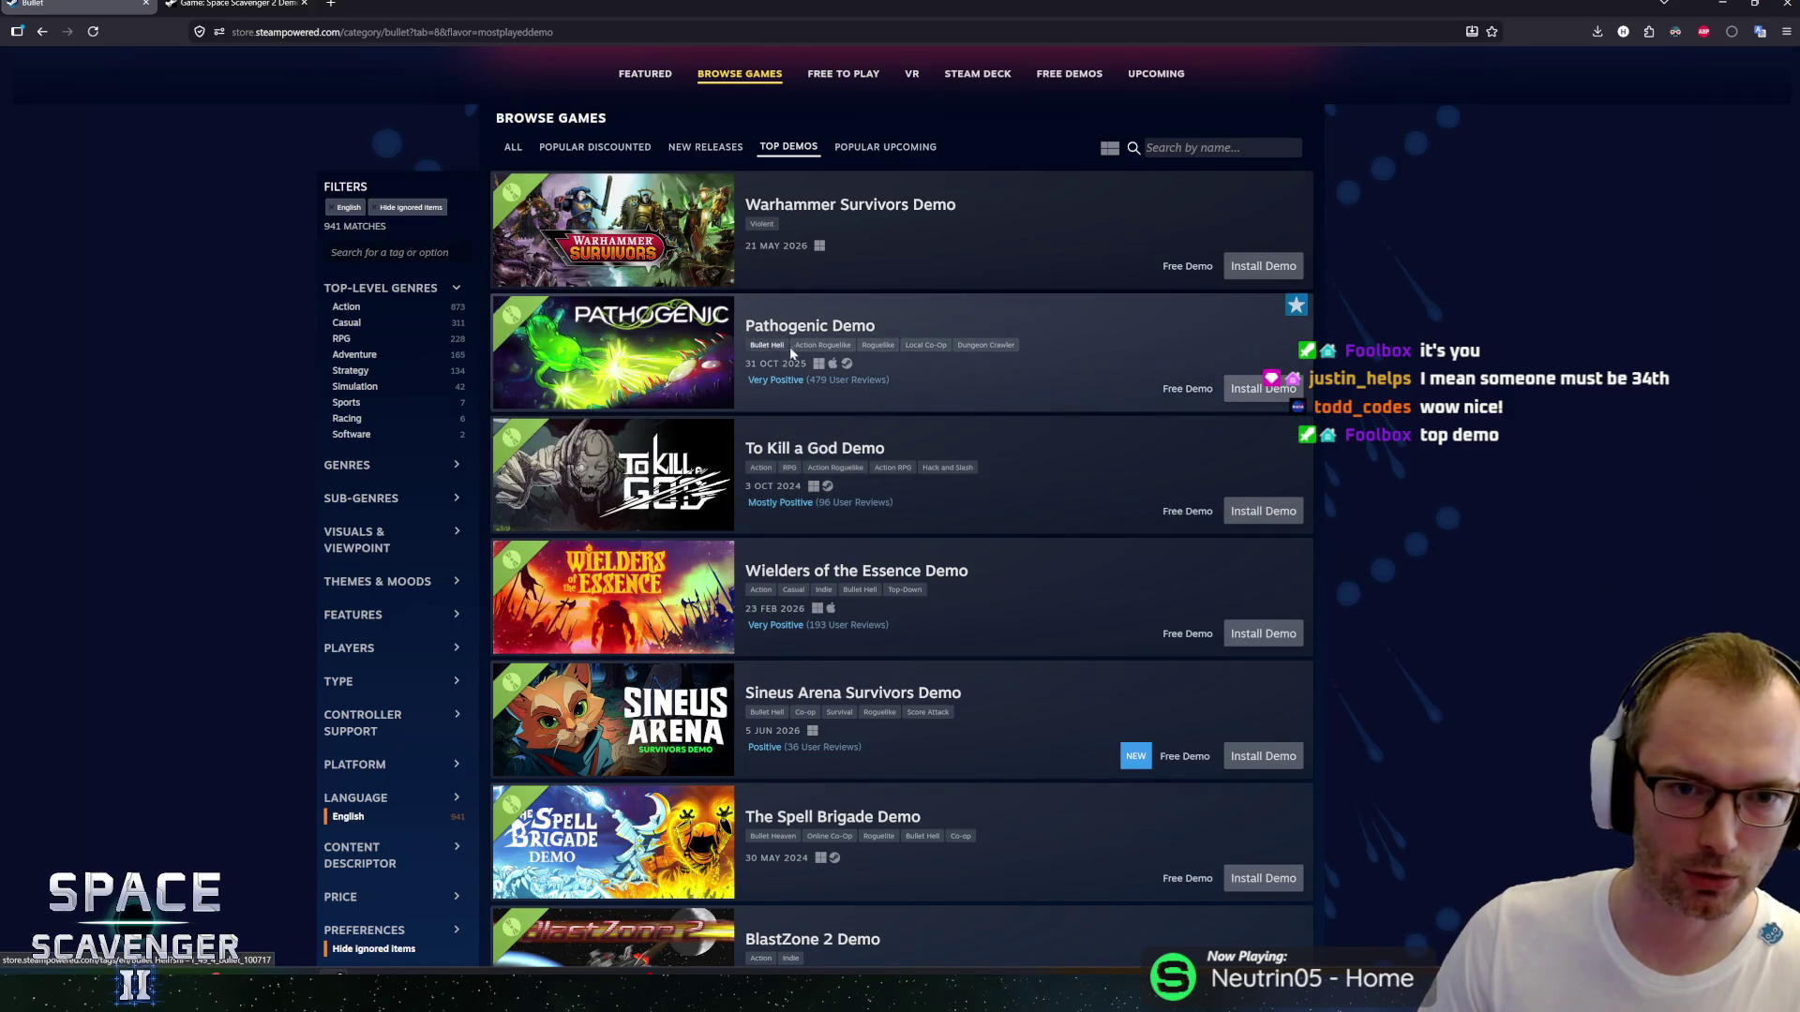
pyautogui.scroll(-5, 924, 427)
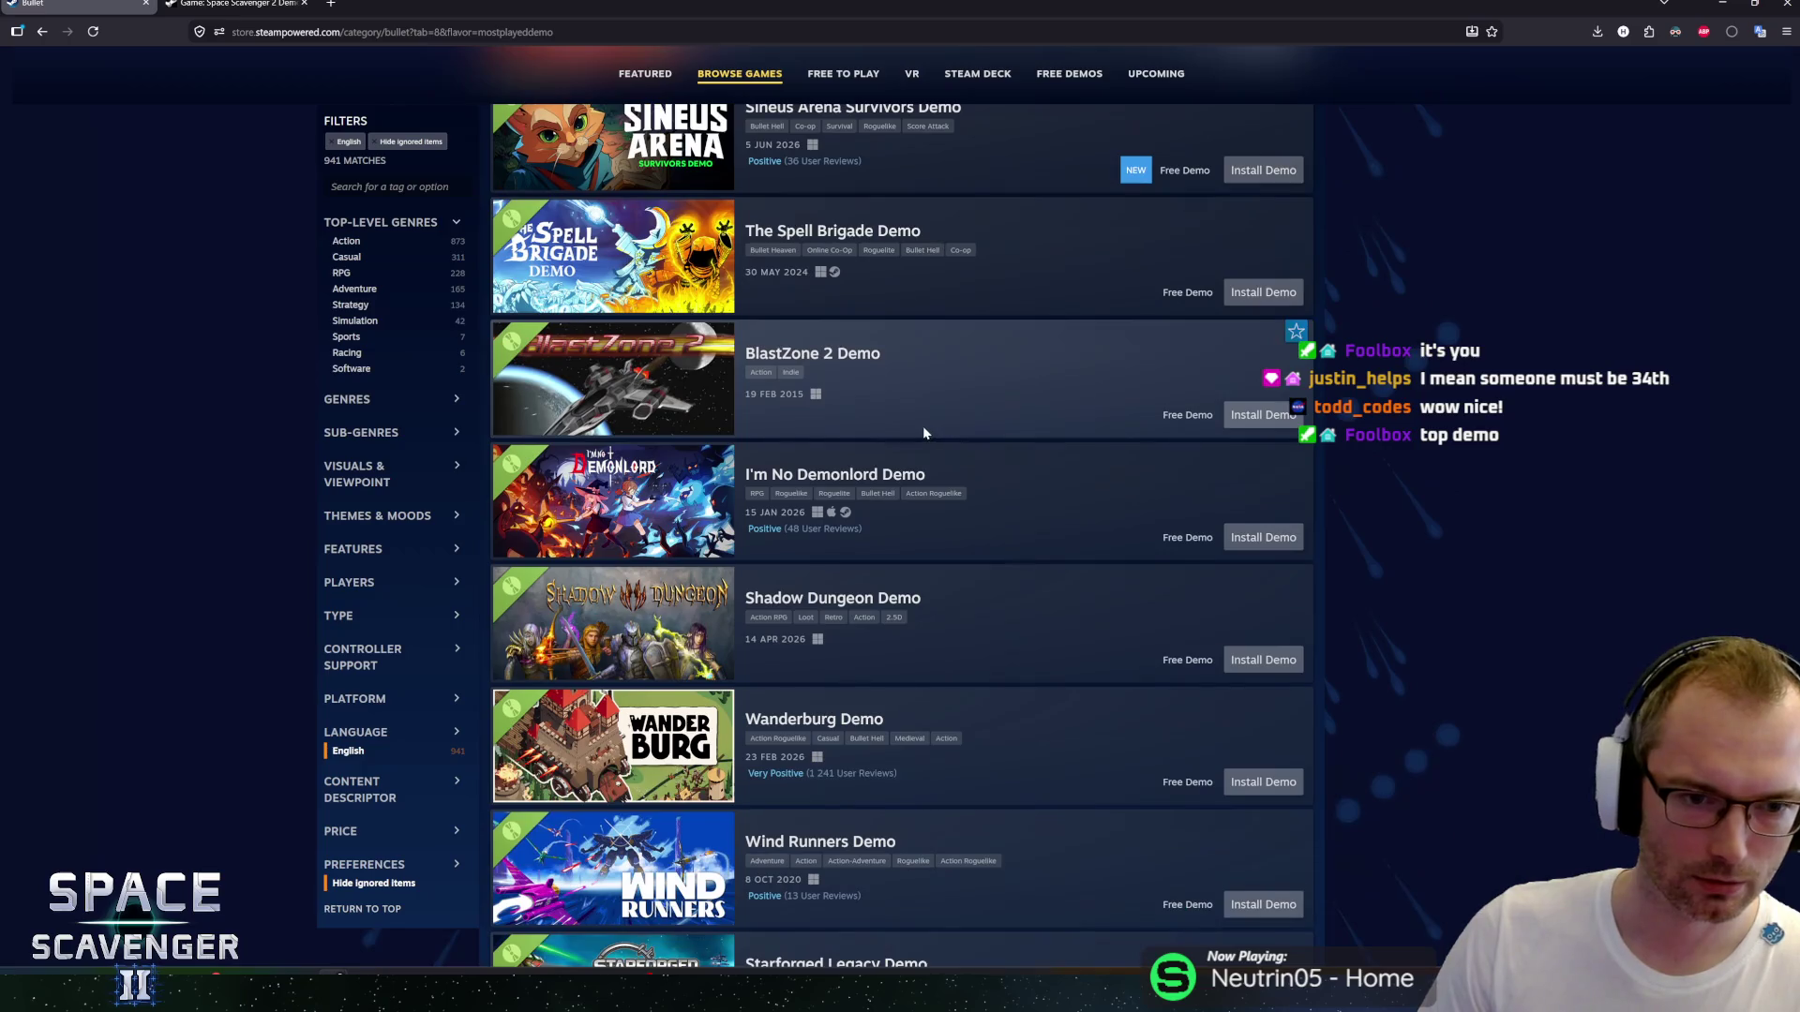
pyautogui.scroll(-3, 922, 433)
pyautogui.click(903, 728)
pyautogui.scroll(-3, 916, 570)
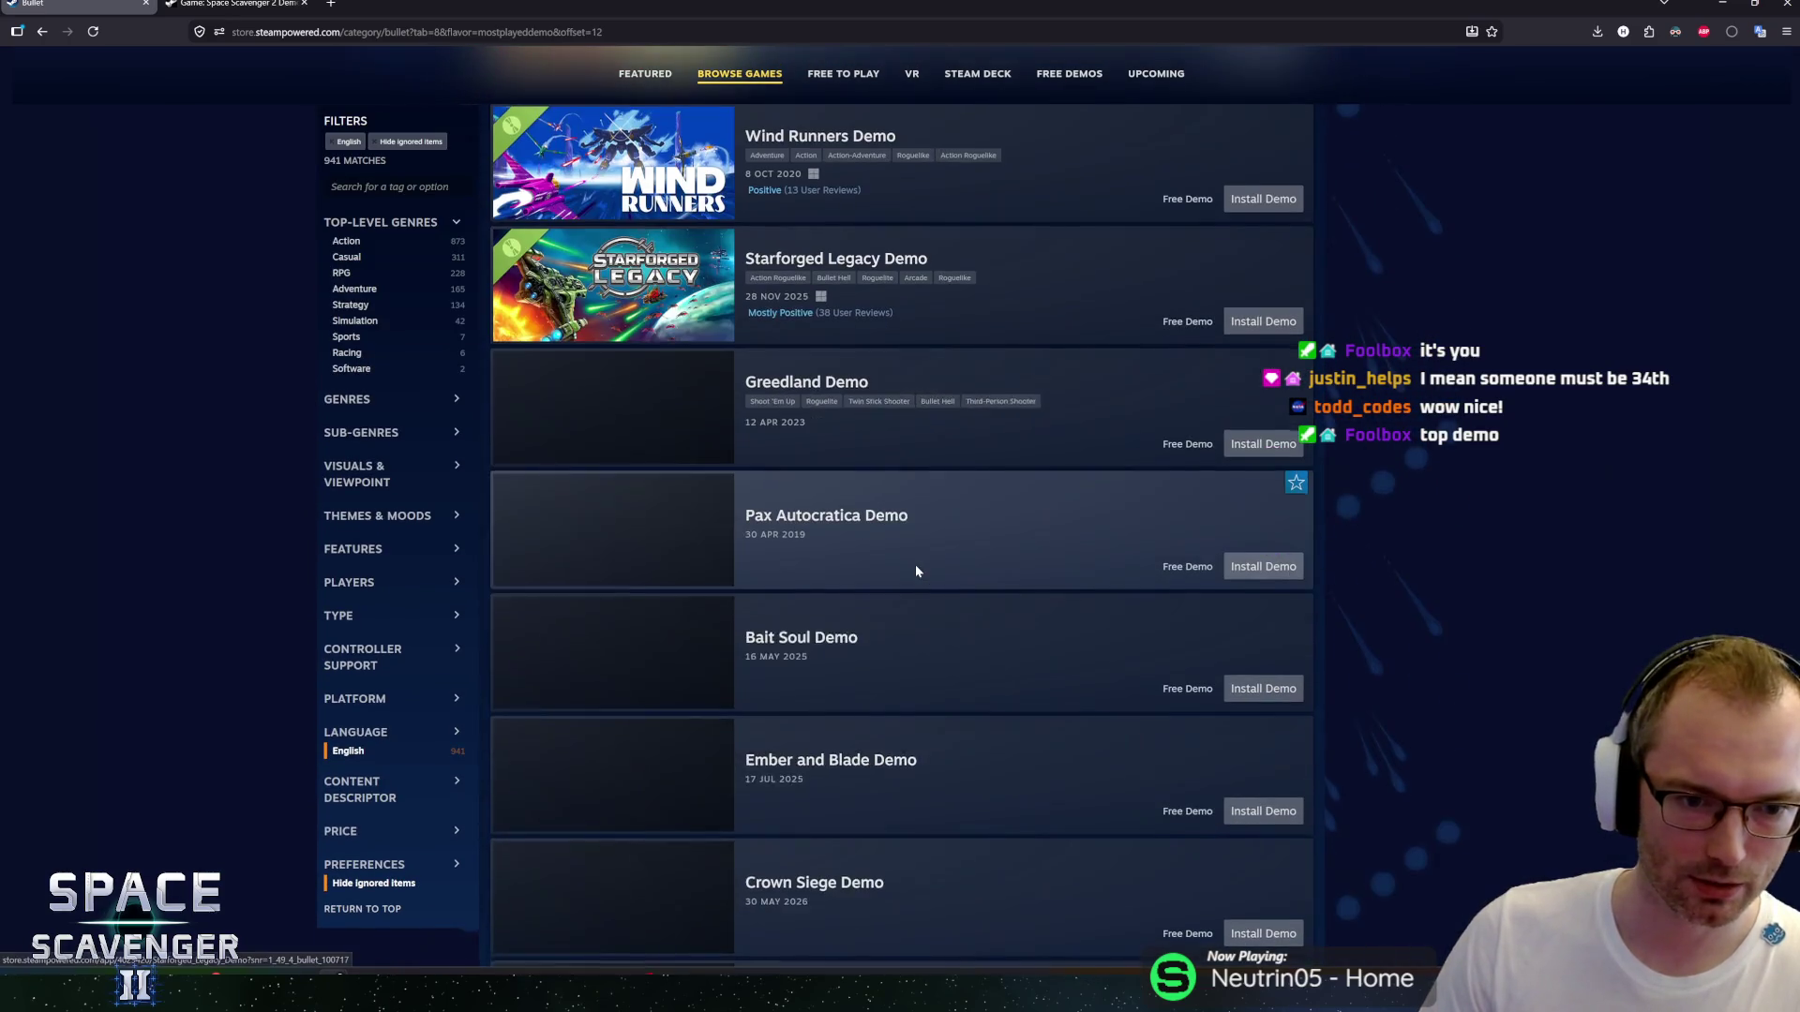
pyautogui.scroll(-9, 914, 564)
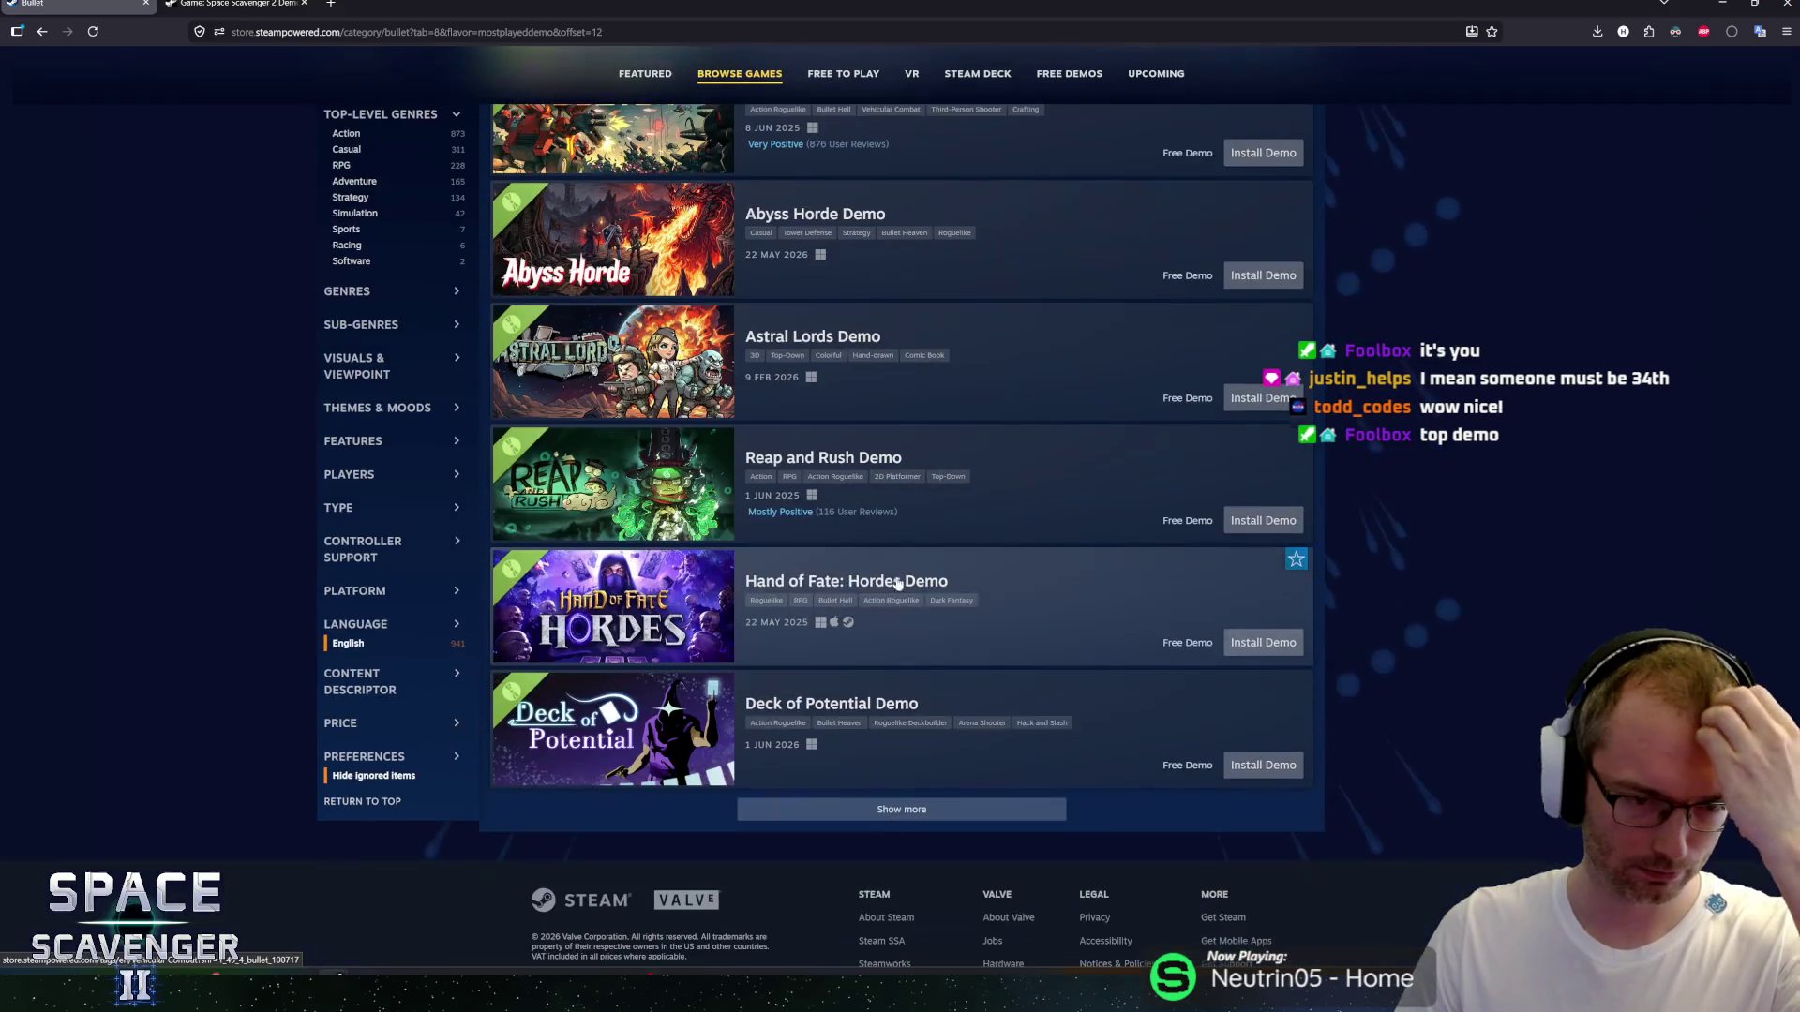
pyautogui.scroll(-1, 897, 583)
pyautogui.click(886, 732)
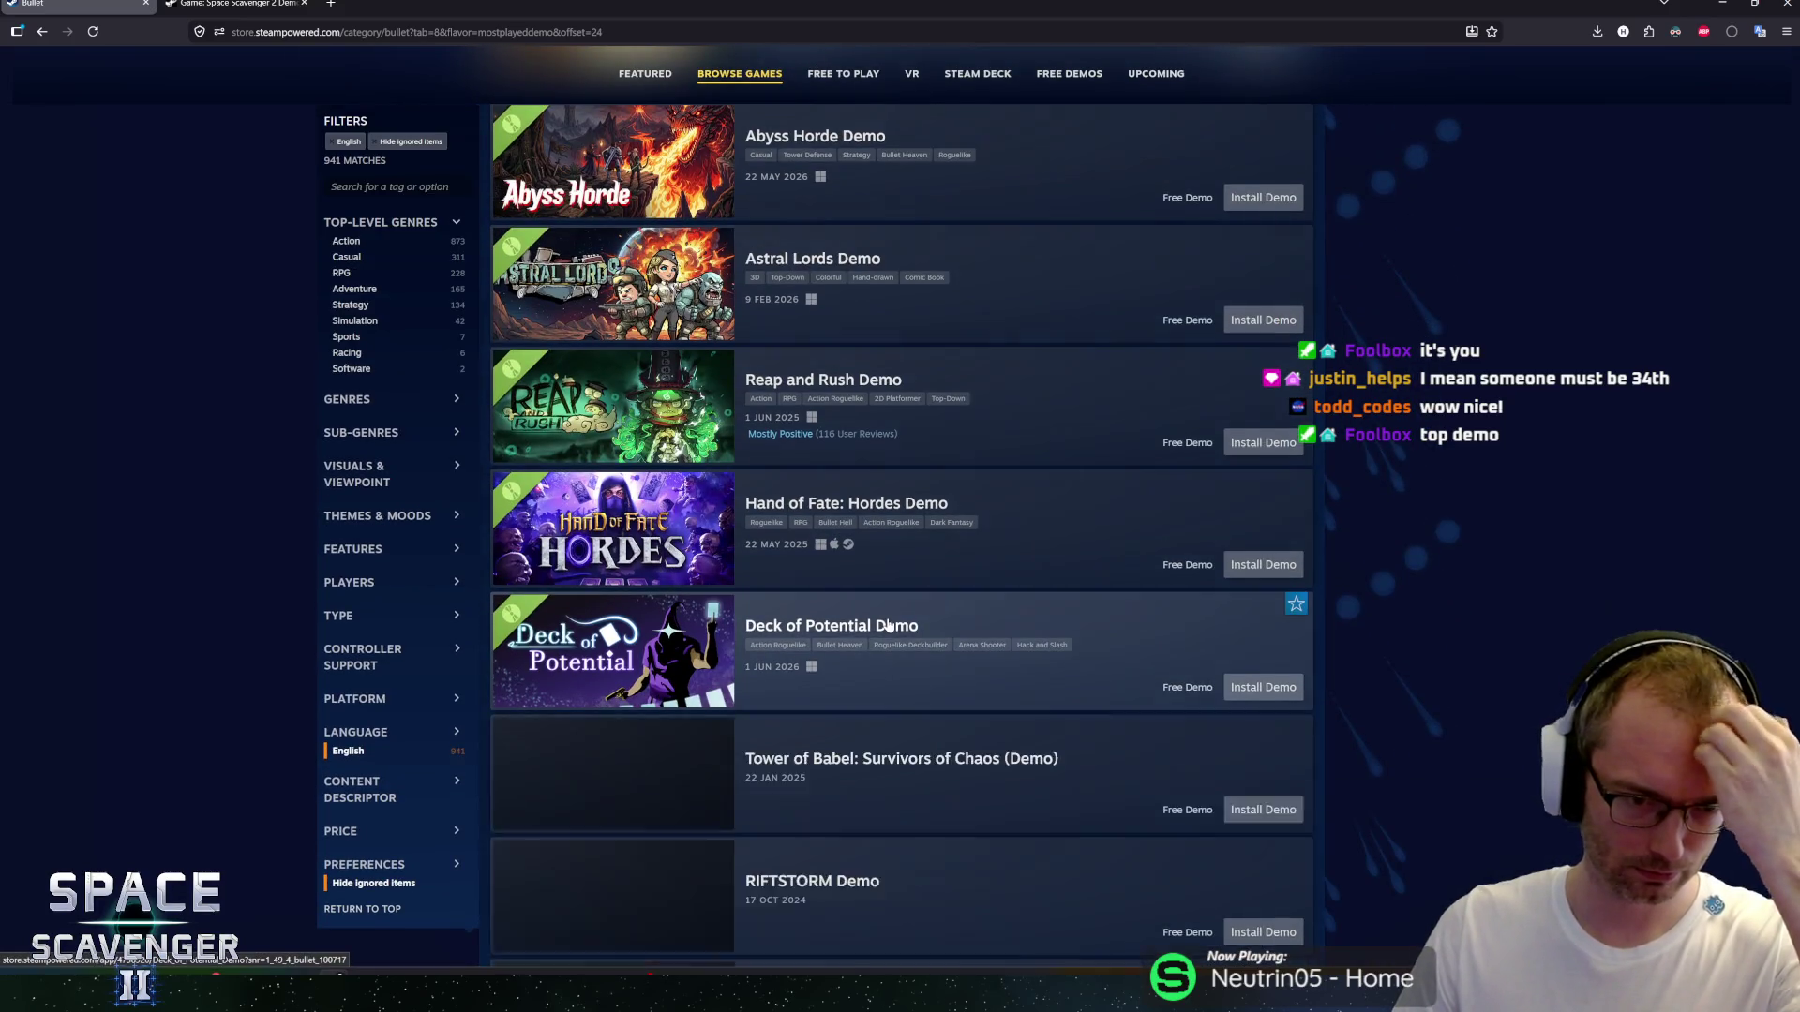
pyautogui.scroll(-3, 889, 625)
pyautogui.scroll(-9, 893, 618)
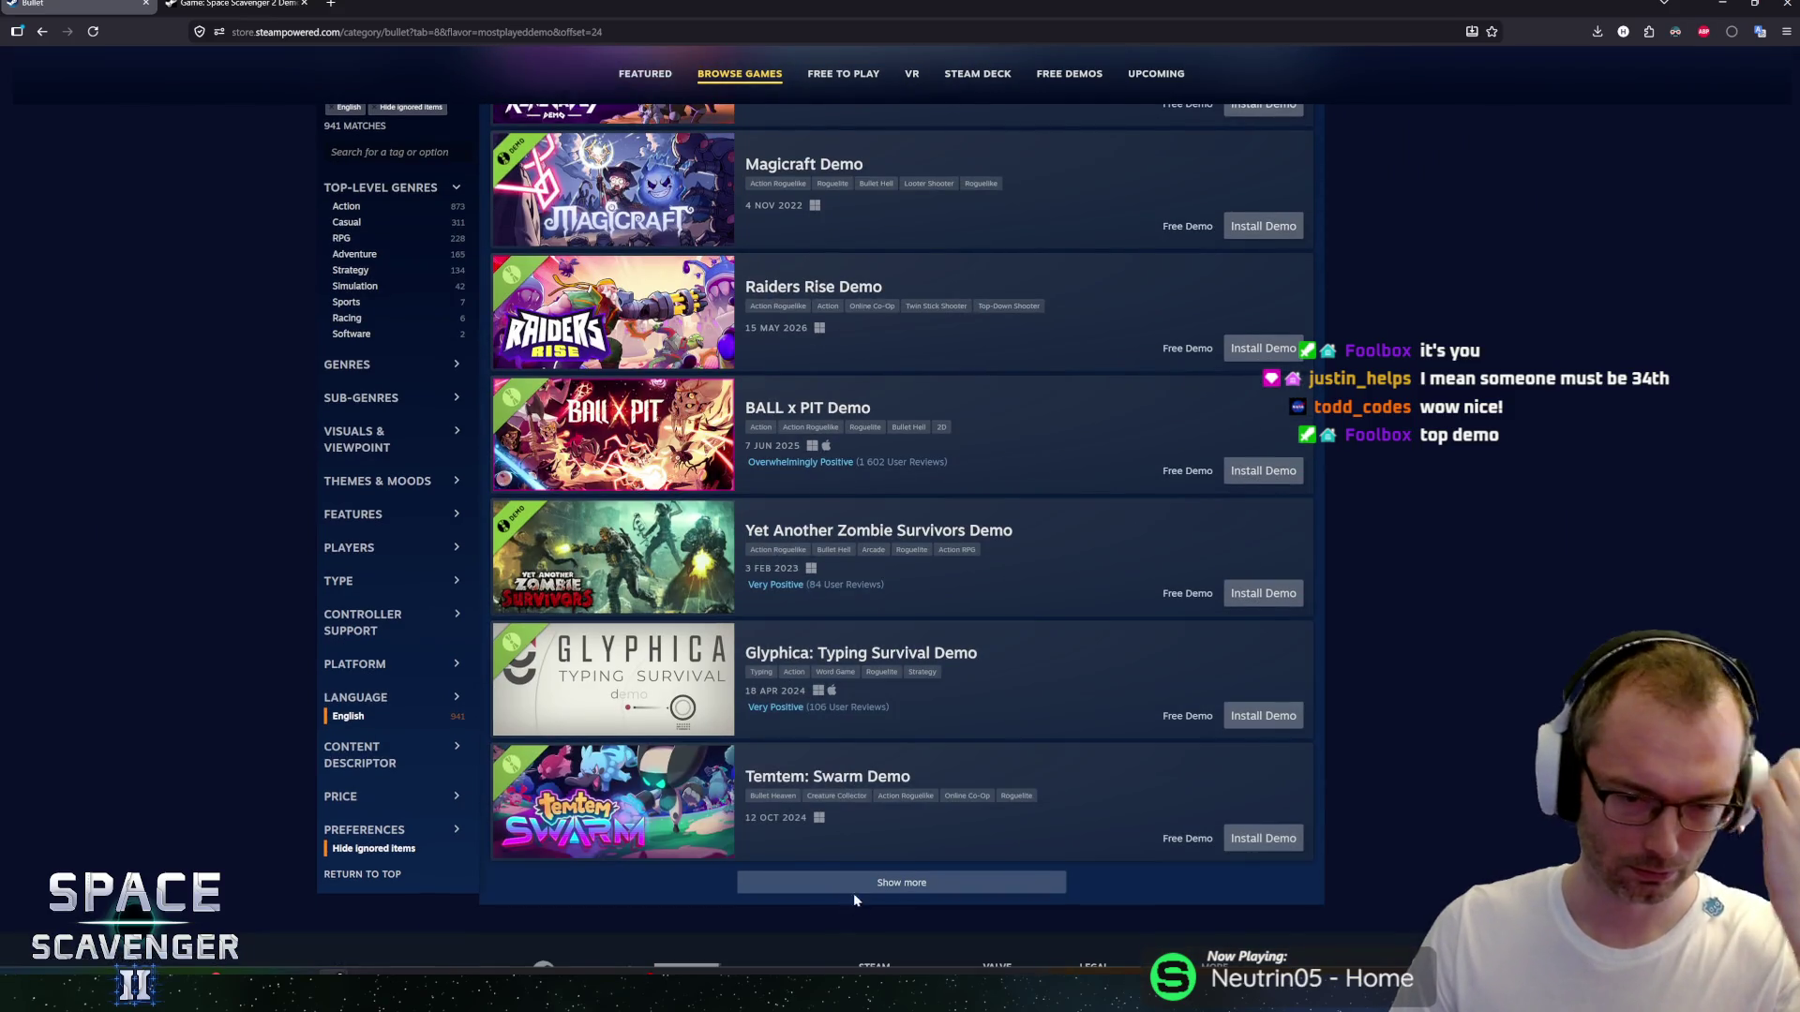
pyautogui.click(853, 886)
pyautogui.scroll(-6, 1069, 485)
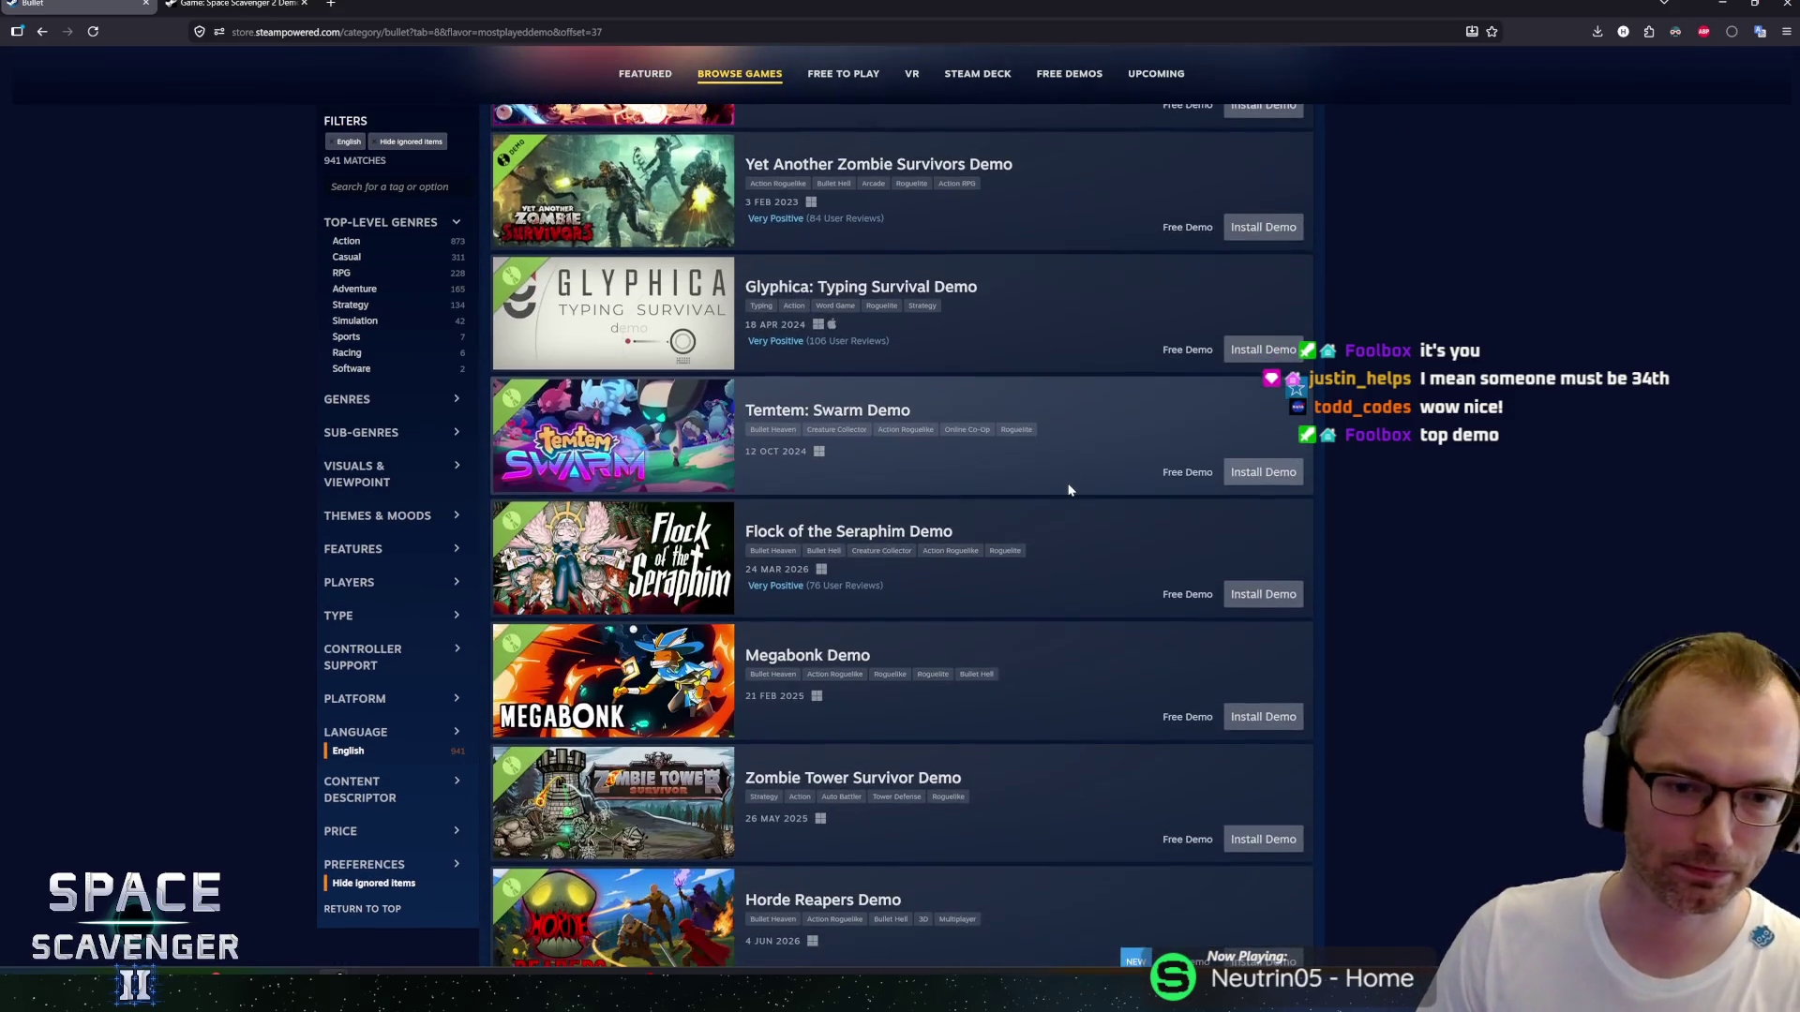
pyautogui.scroll(-5, 1069, 502)
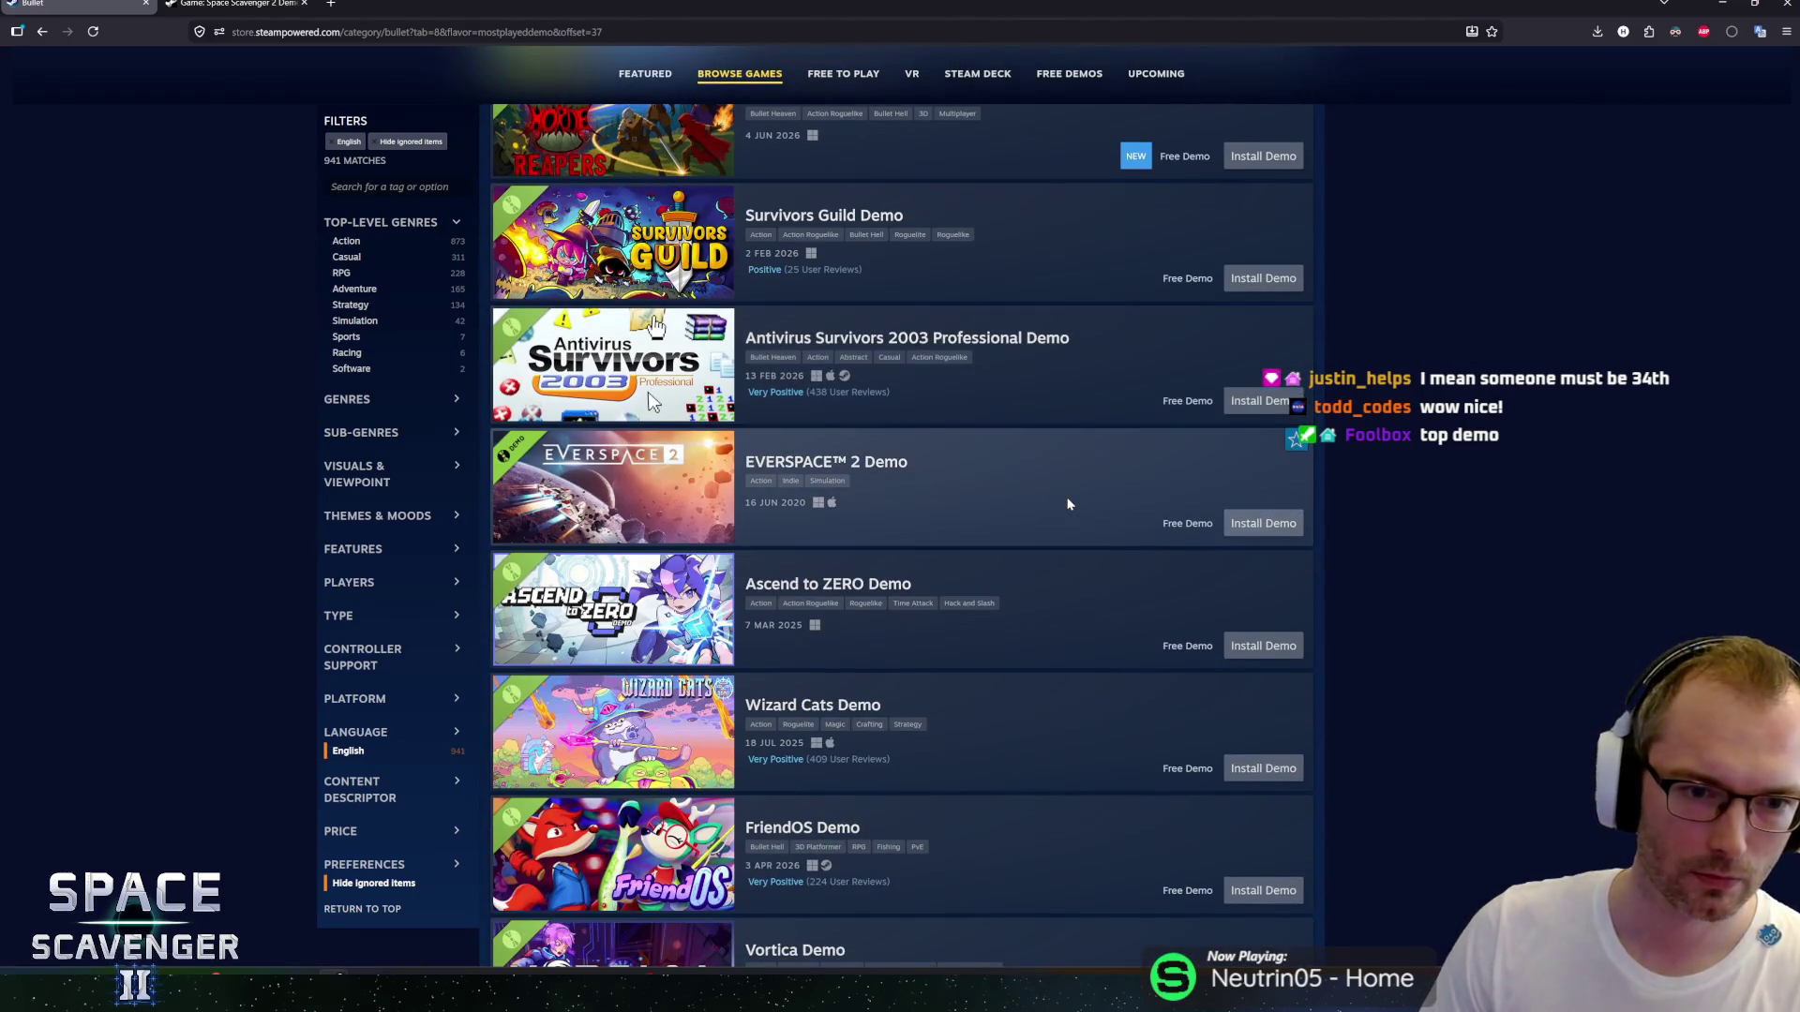
pyautogui.scroll(-1, 1068, 504)
pyautogui.click(929, 736)
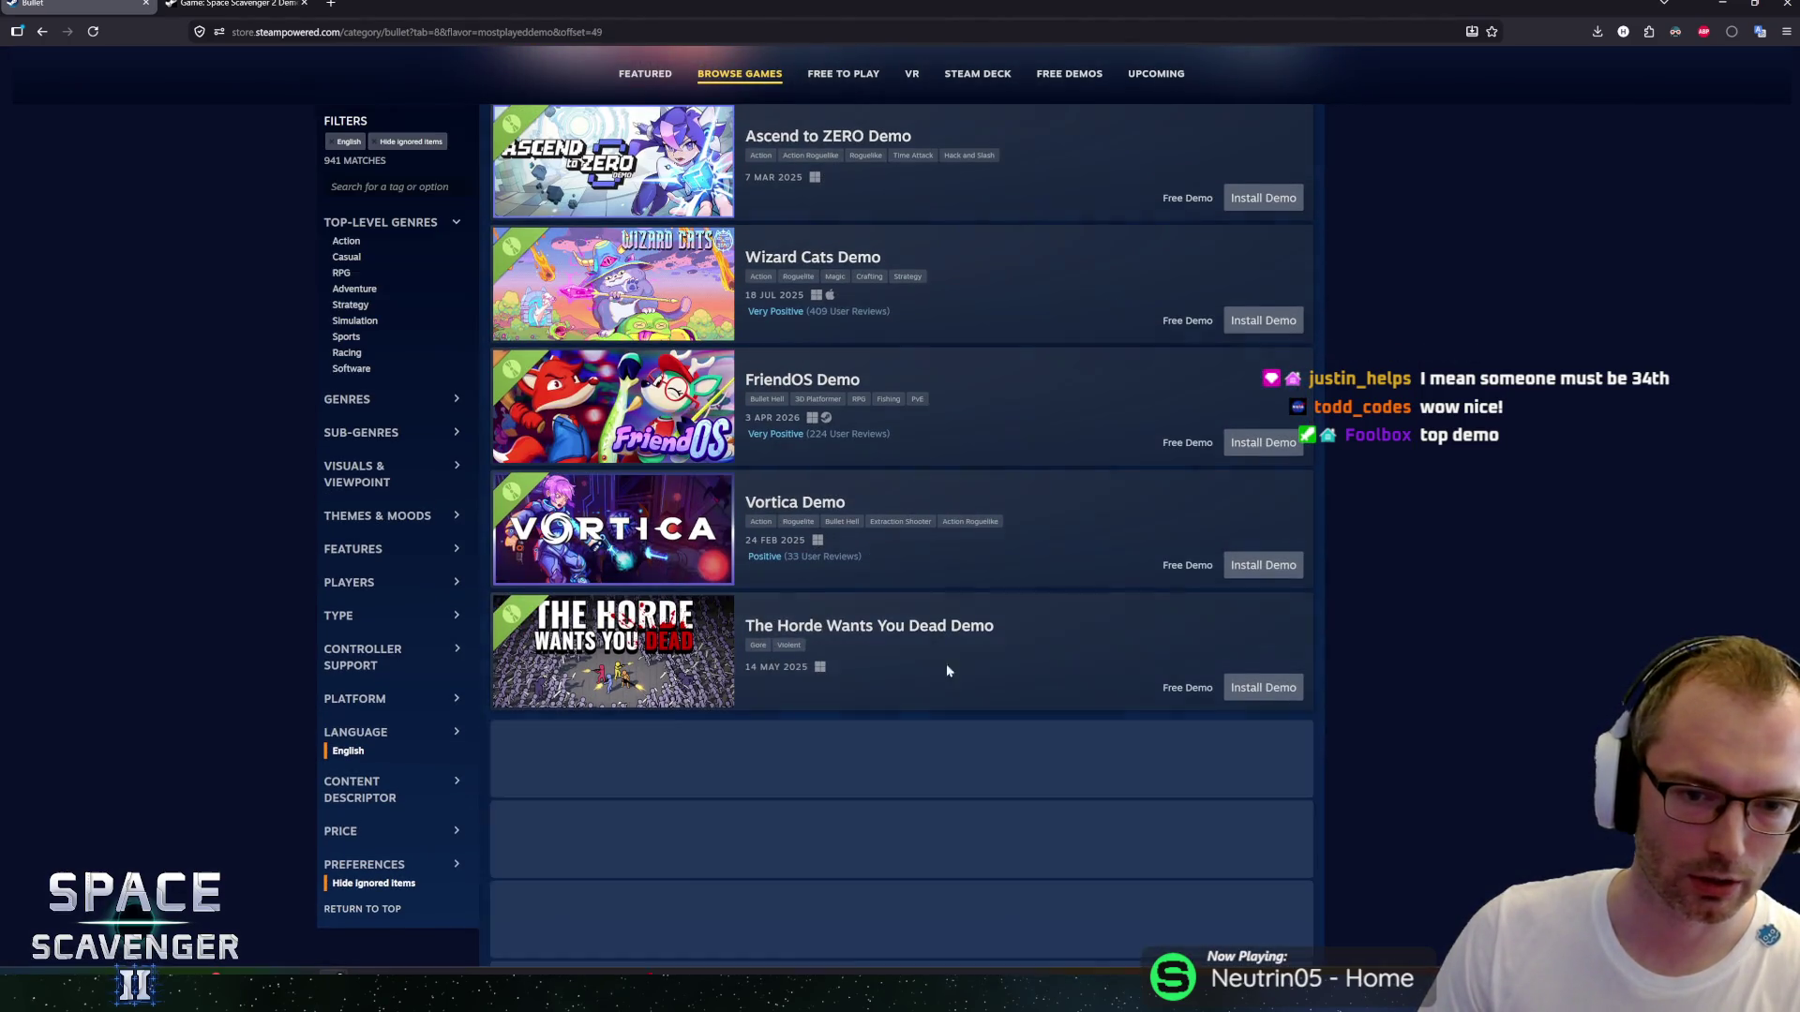
pyautogui.scroll(-8, 975, 536)
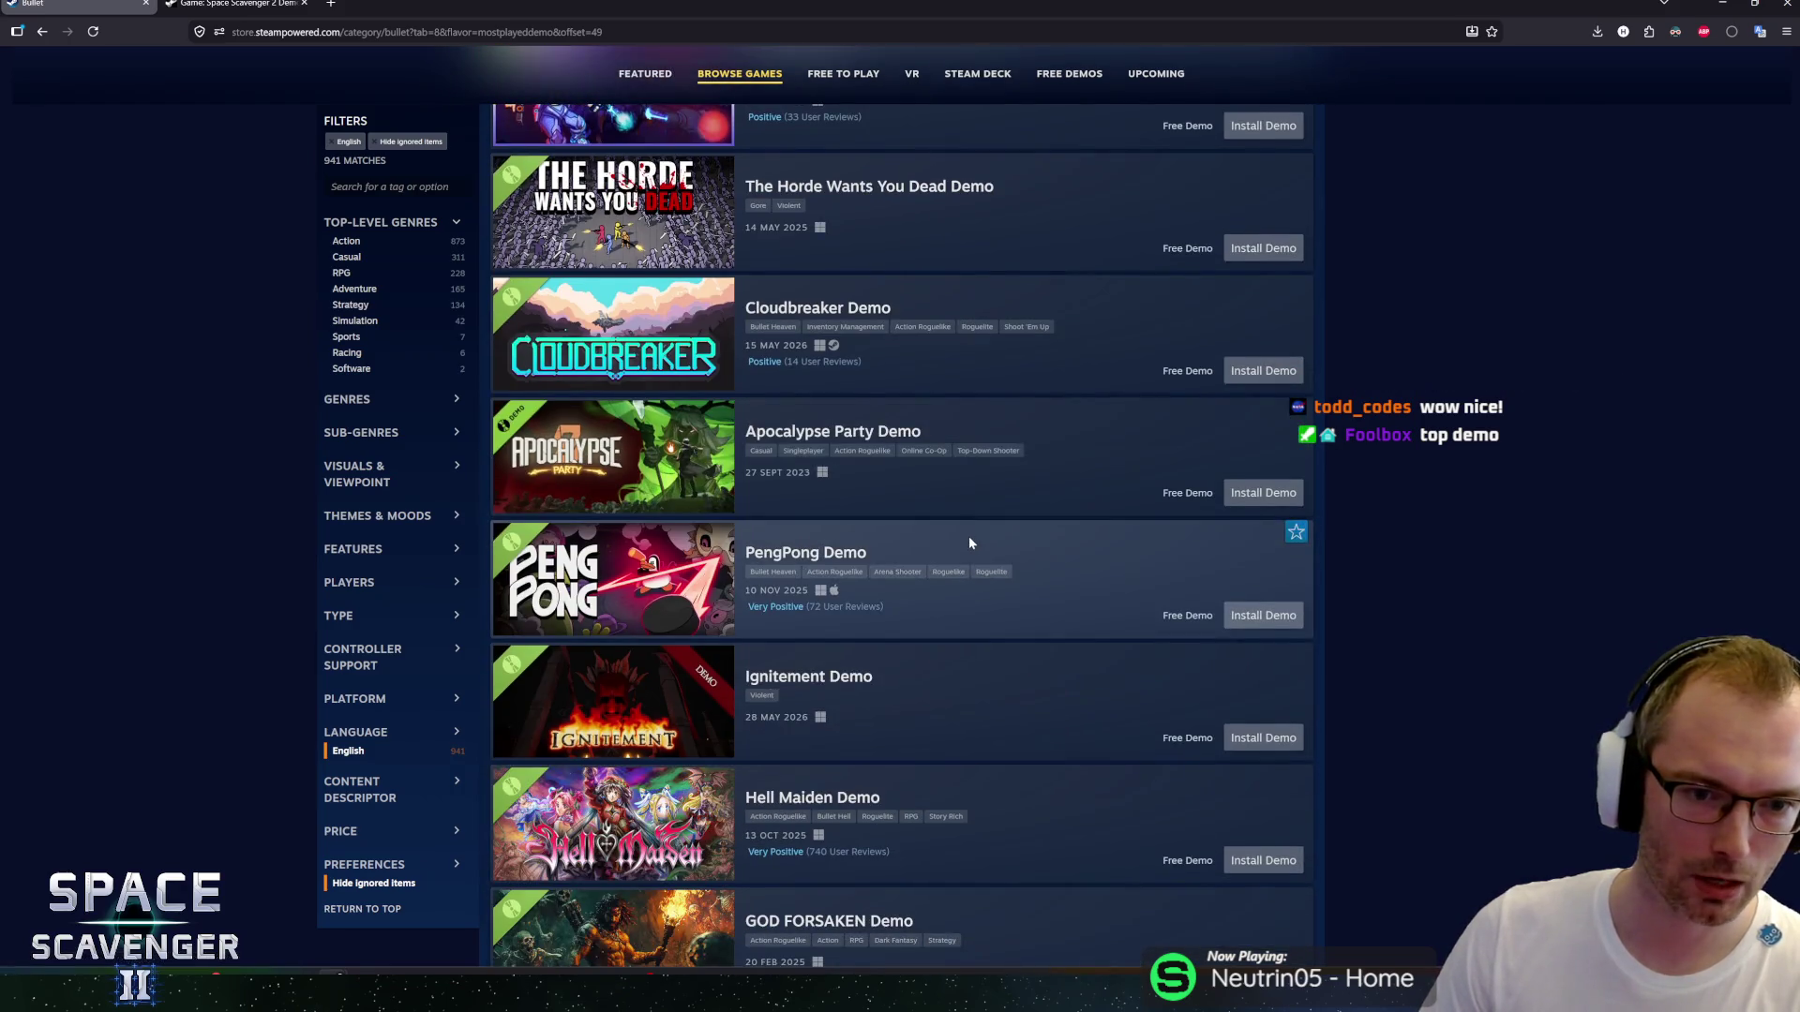
pyautogui.scroll(-3, 970, 542)
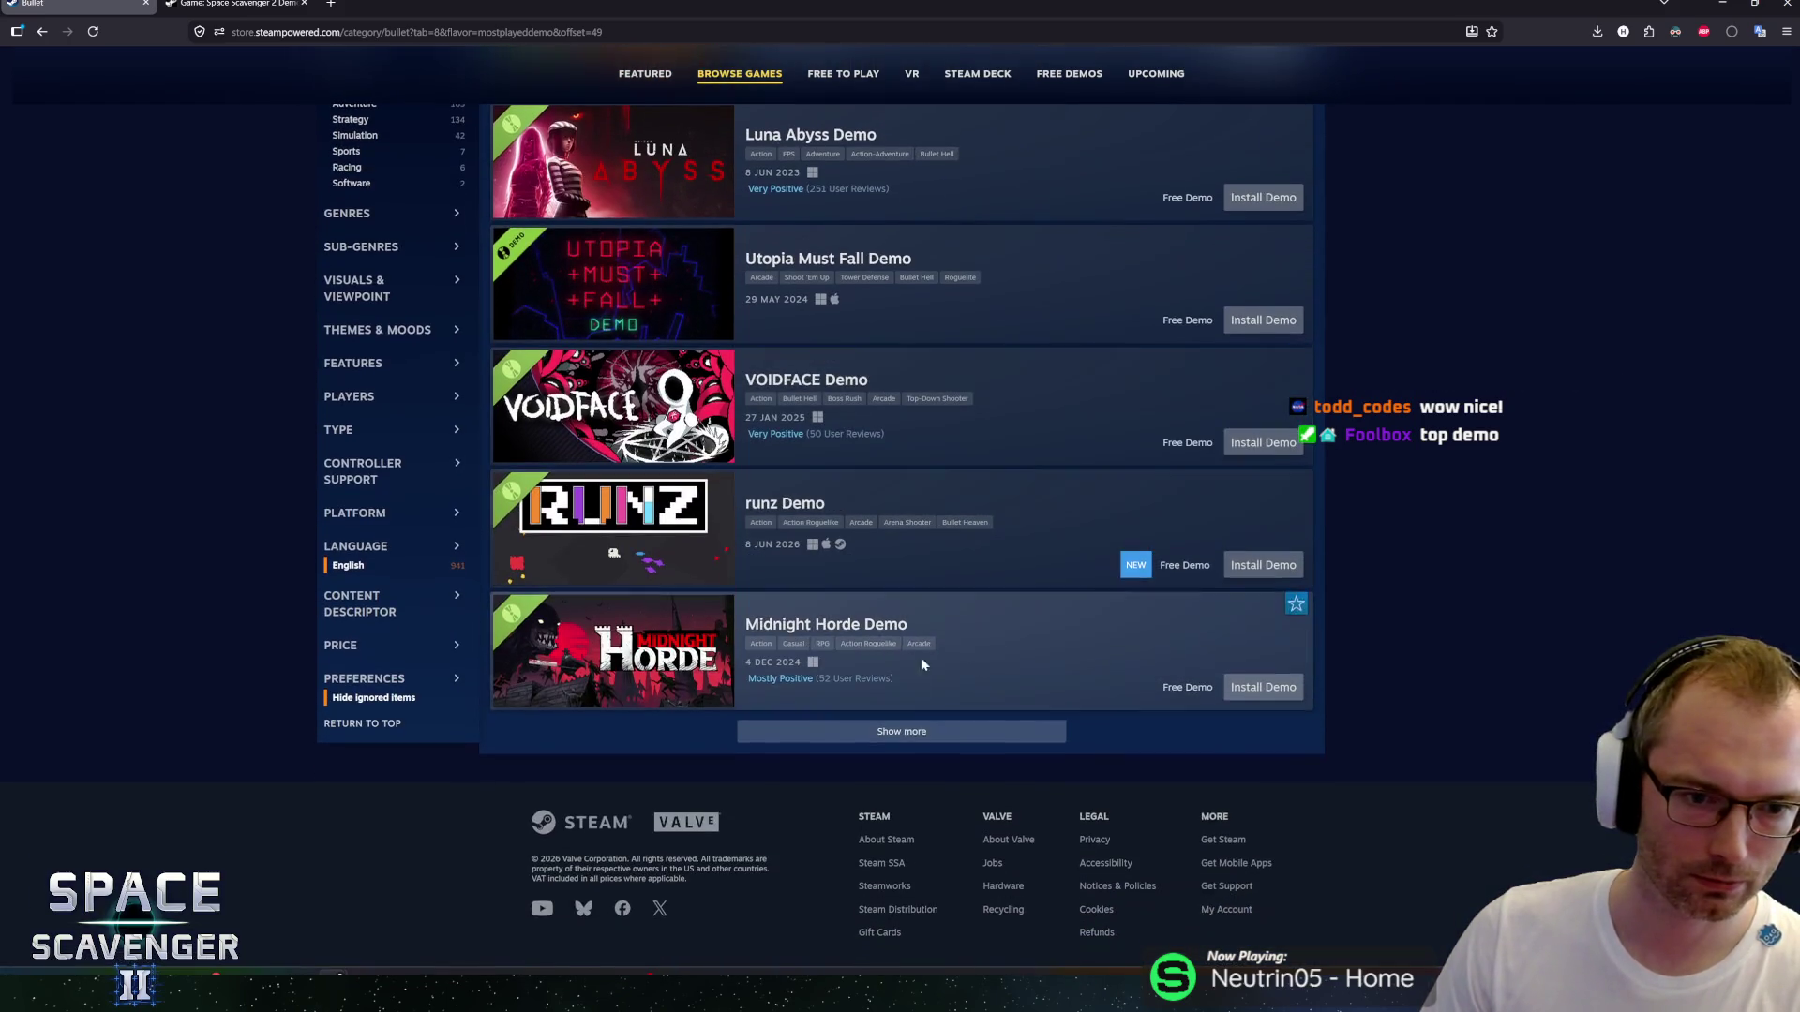
pyautogui.click(908, 735)
# Scroll back up through the loaded demo ranking to review it.
pyautogui.scroll(-3, 943, 553)
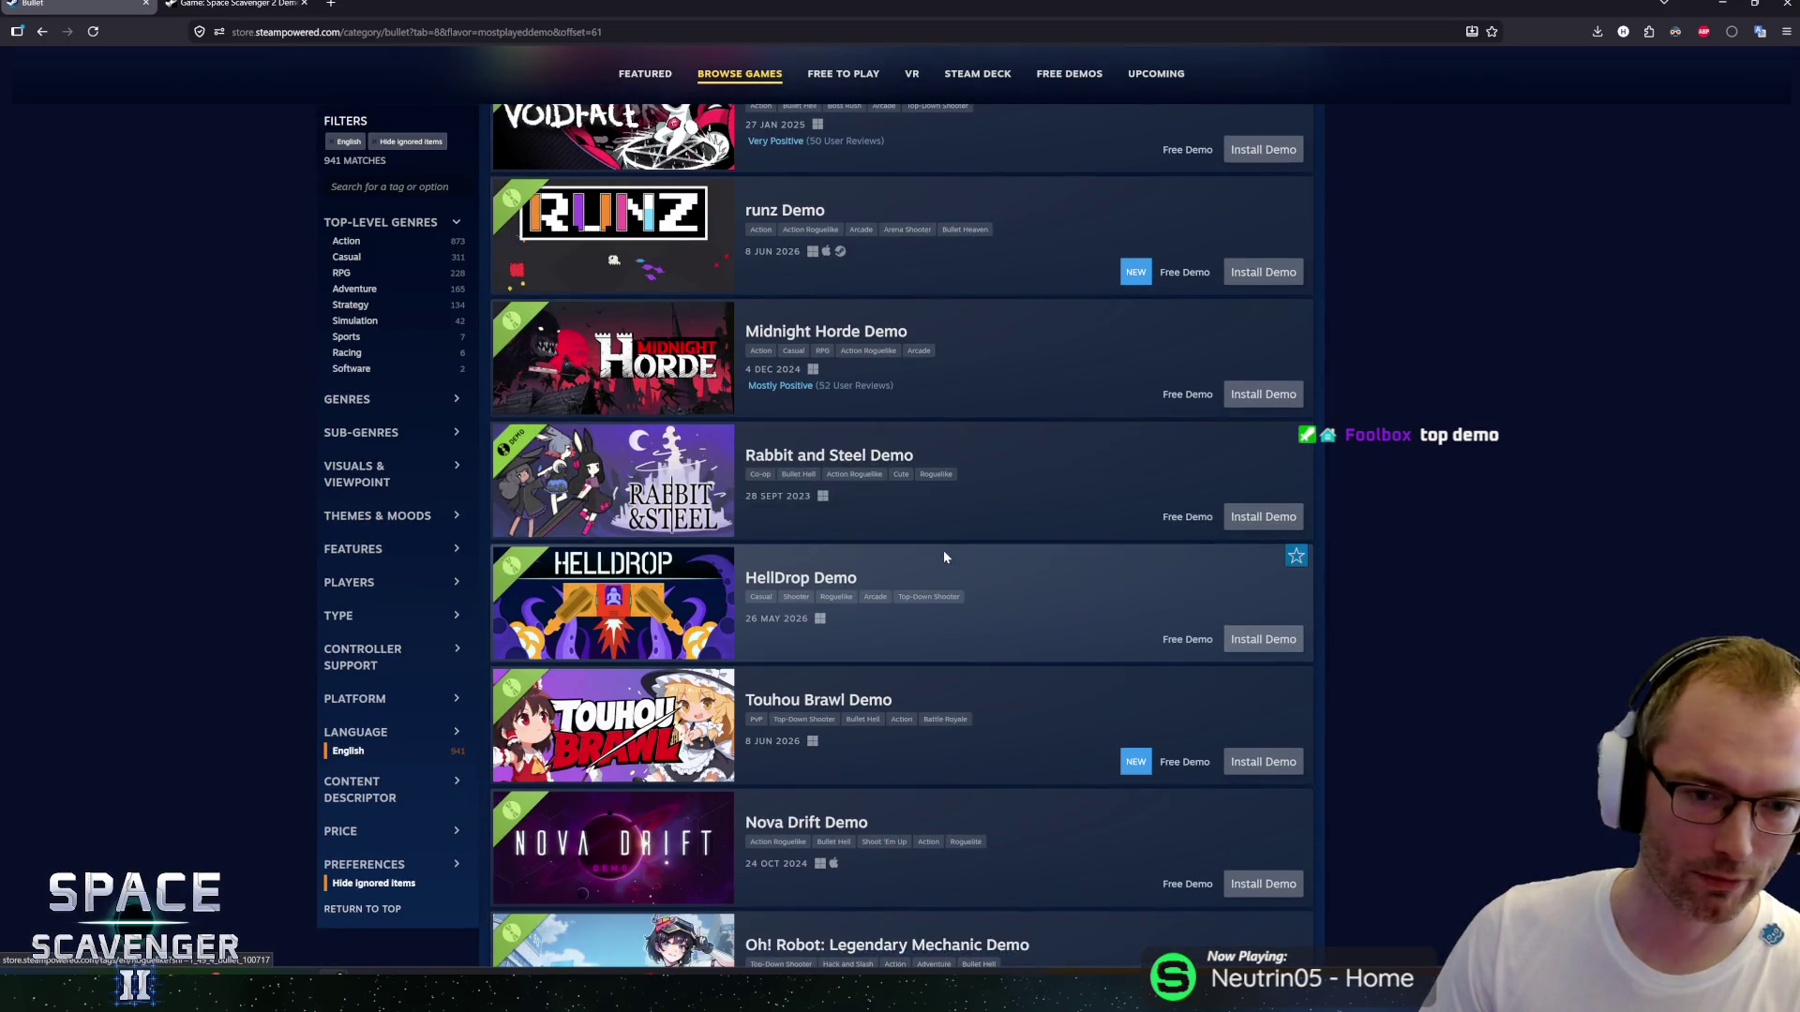
pyautogui.scroll(-3, 973, 540)
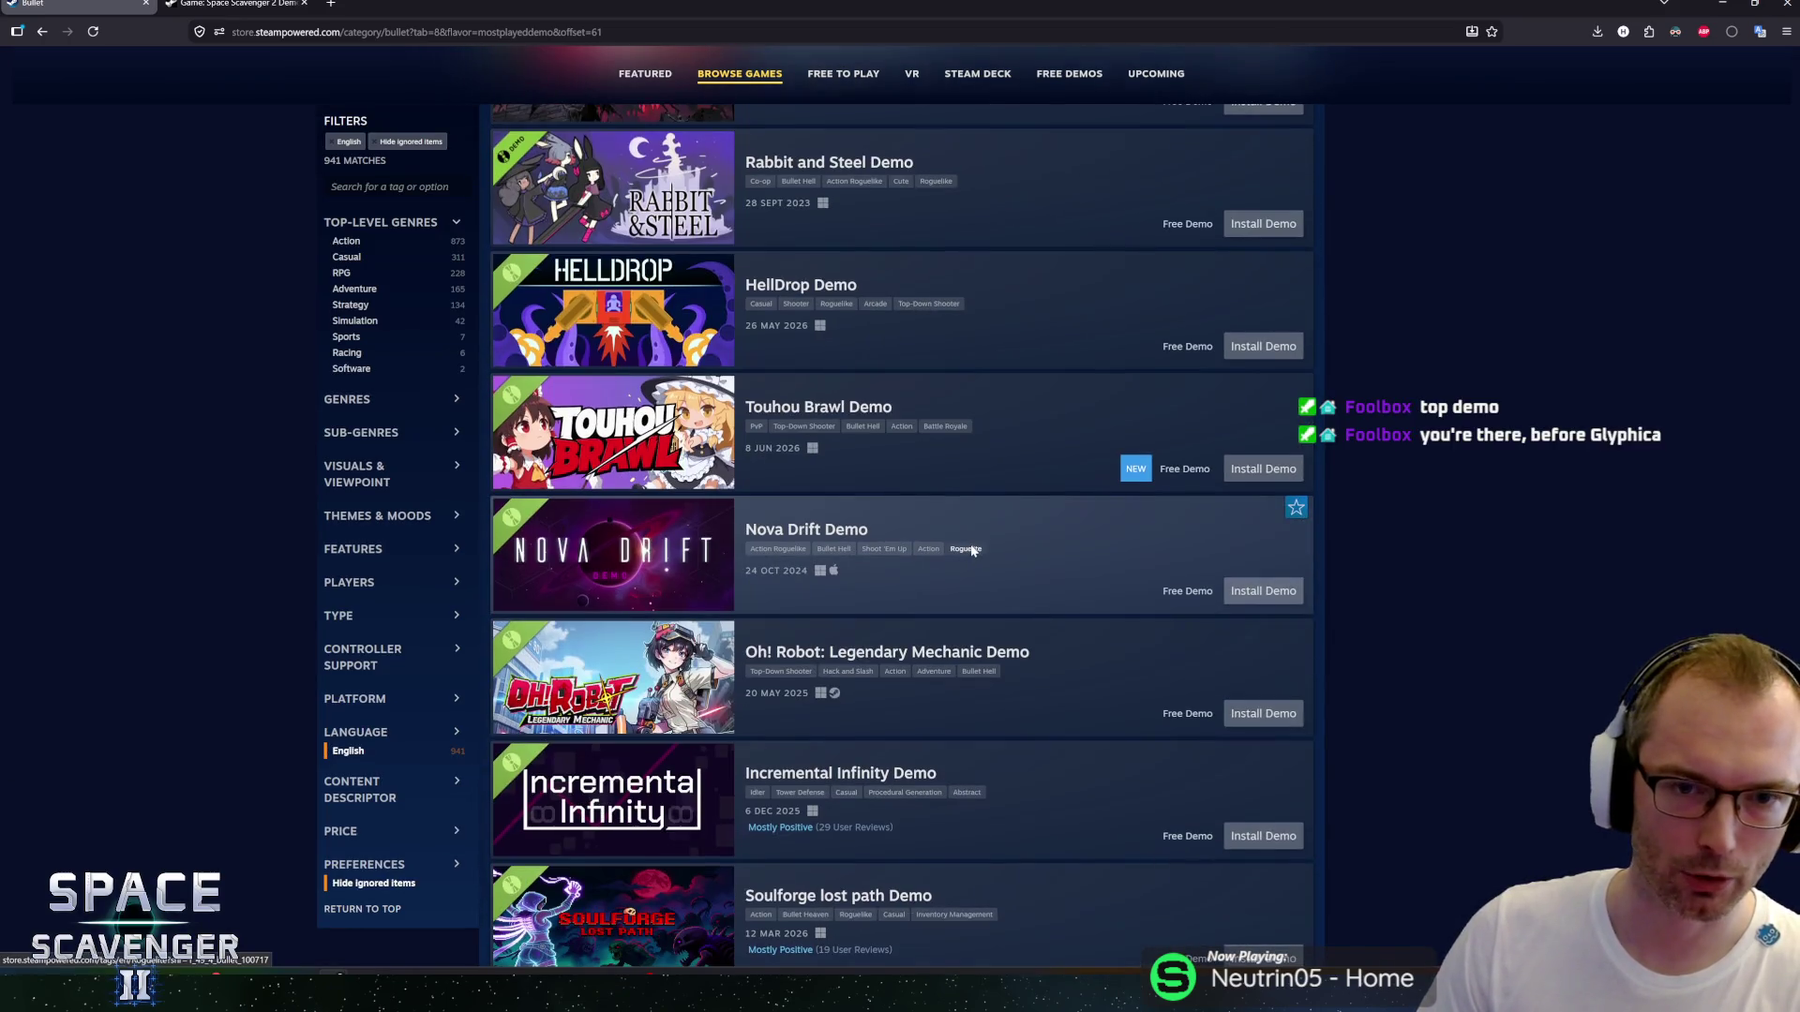
pyautogui.scroll(-7, 971, 549)
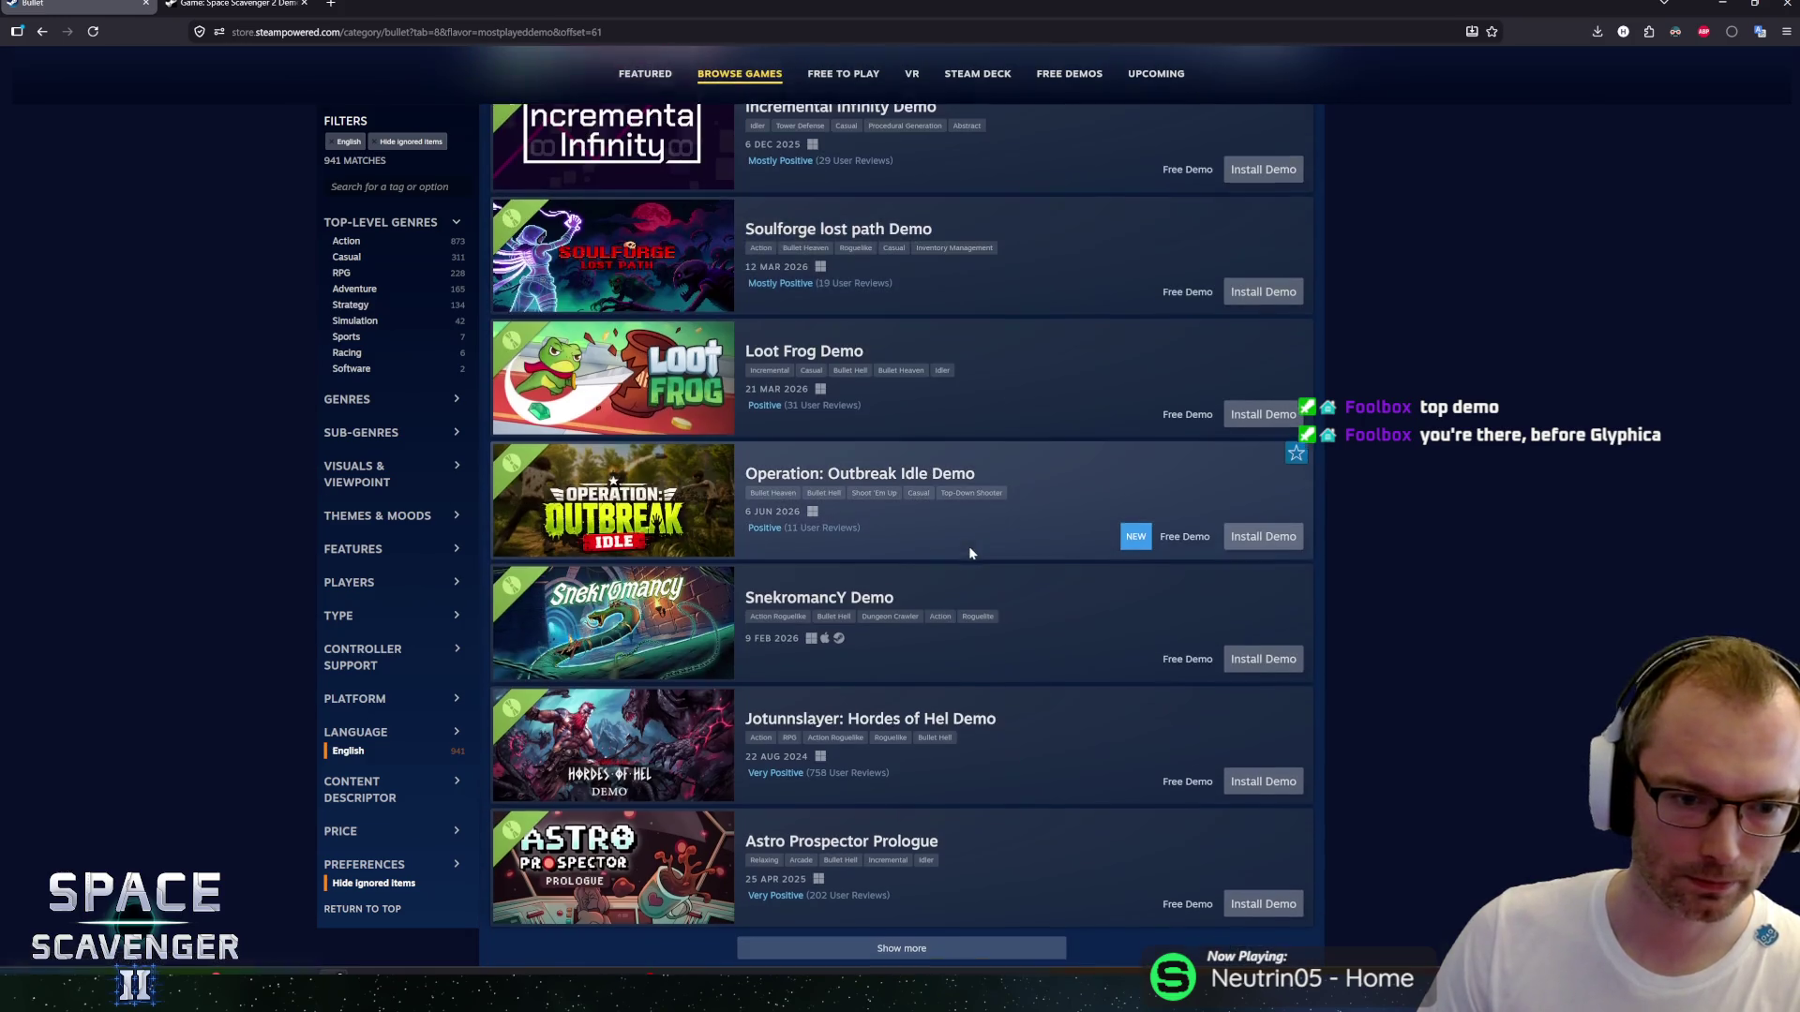
pyautogui.scroll(2, 969, 545)
pyautogui.scroll(2, 739, 335)
pyautogui.scroll(-8, 821, 473)
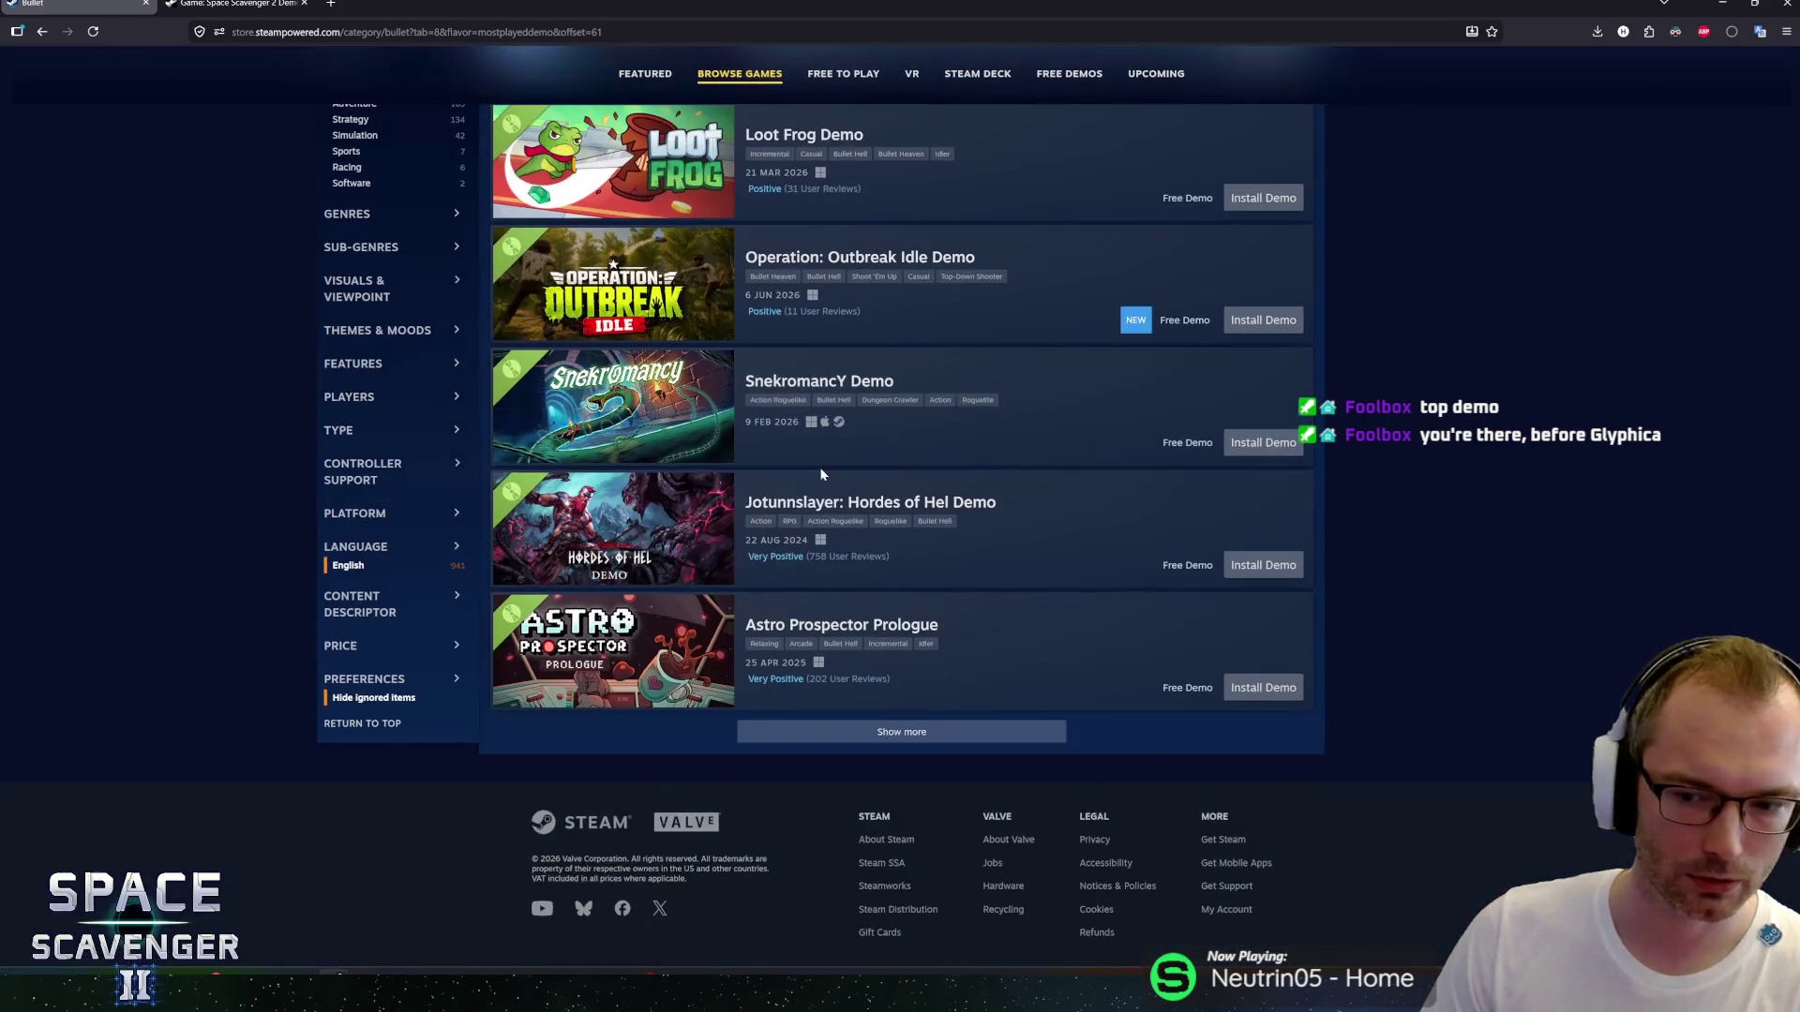
pyautogui.scroll(15, 923, 563)
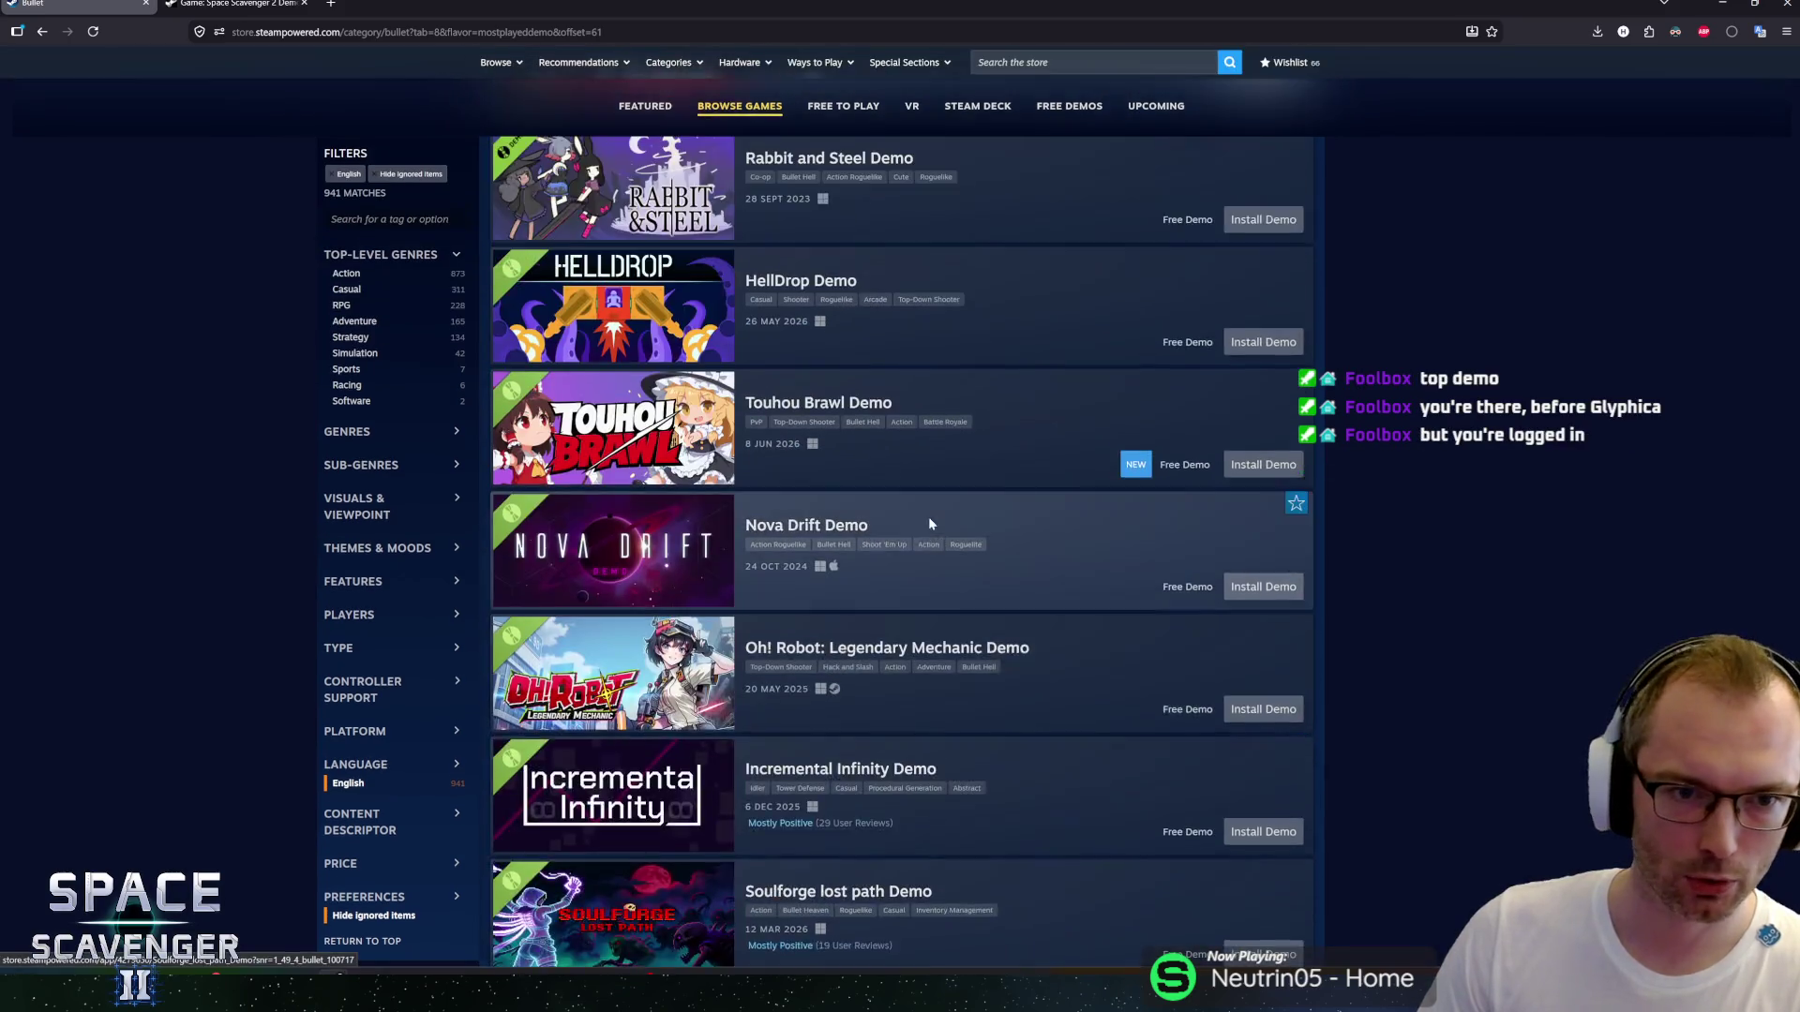
pyautogui.scroll(16, 932, 525)
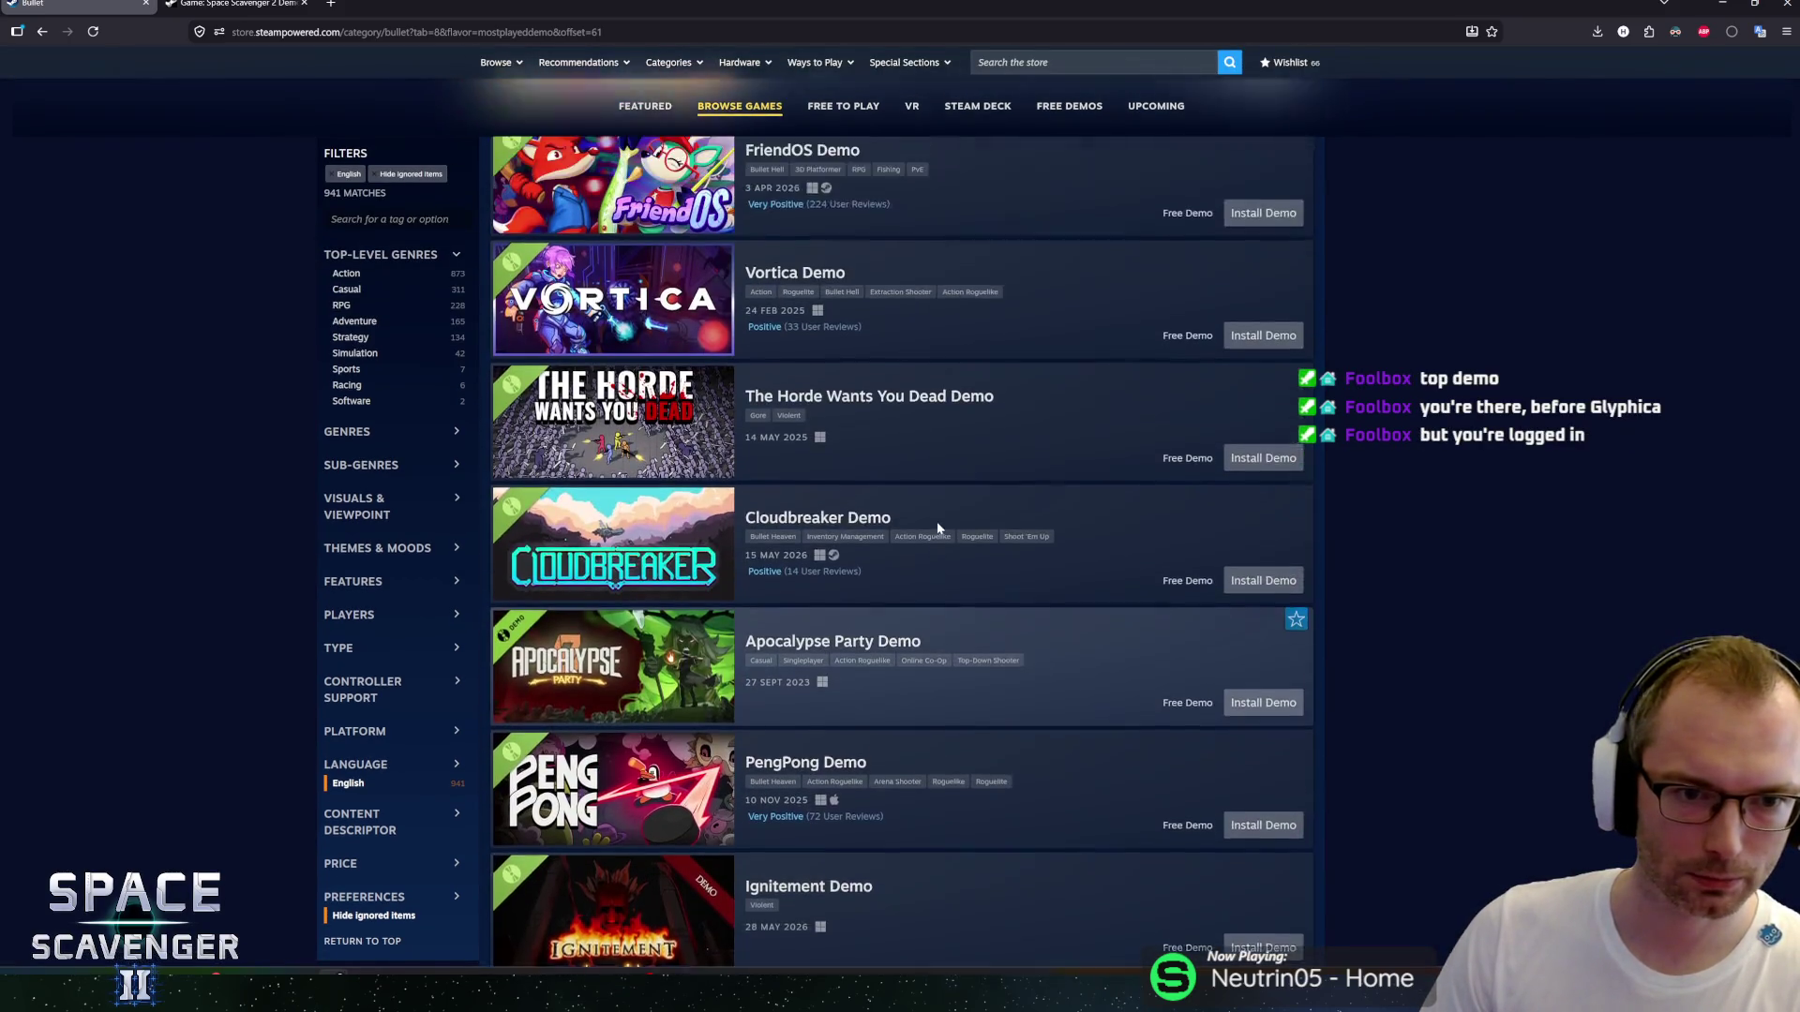
pyautogui.scroll(12, 937, 528)
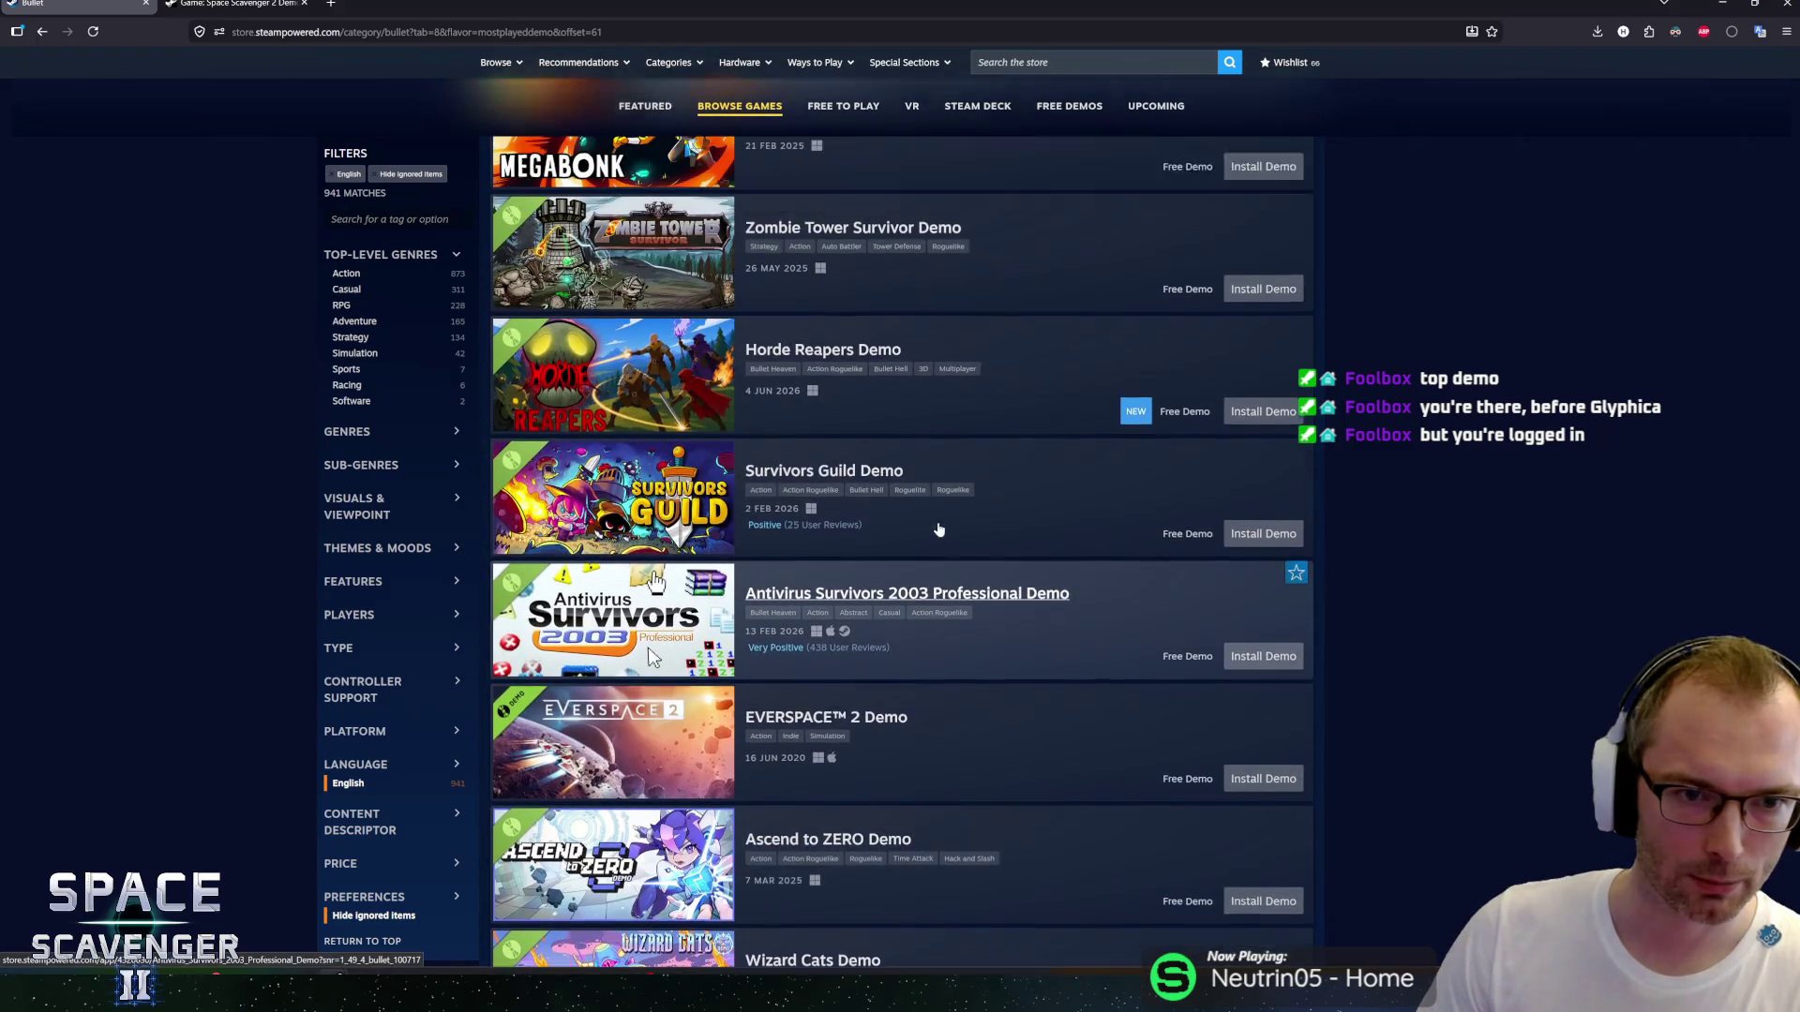
pyautogui.scroll(4, 939, 530)
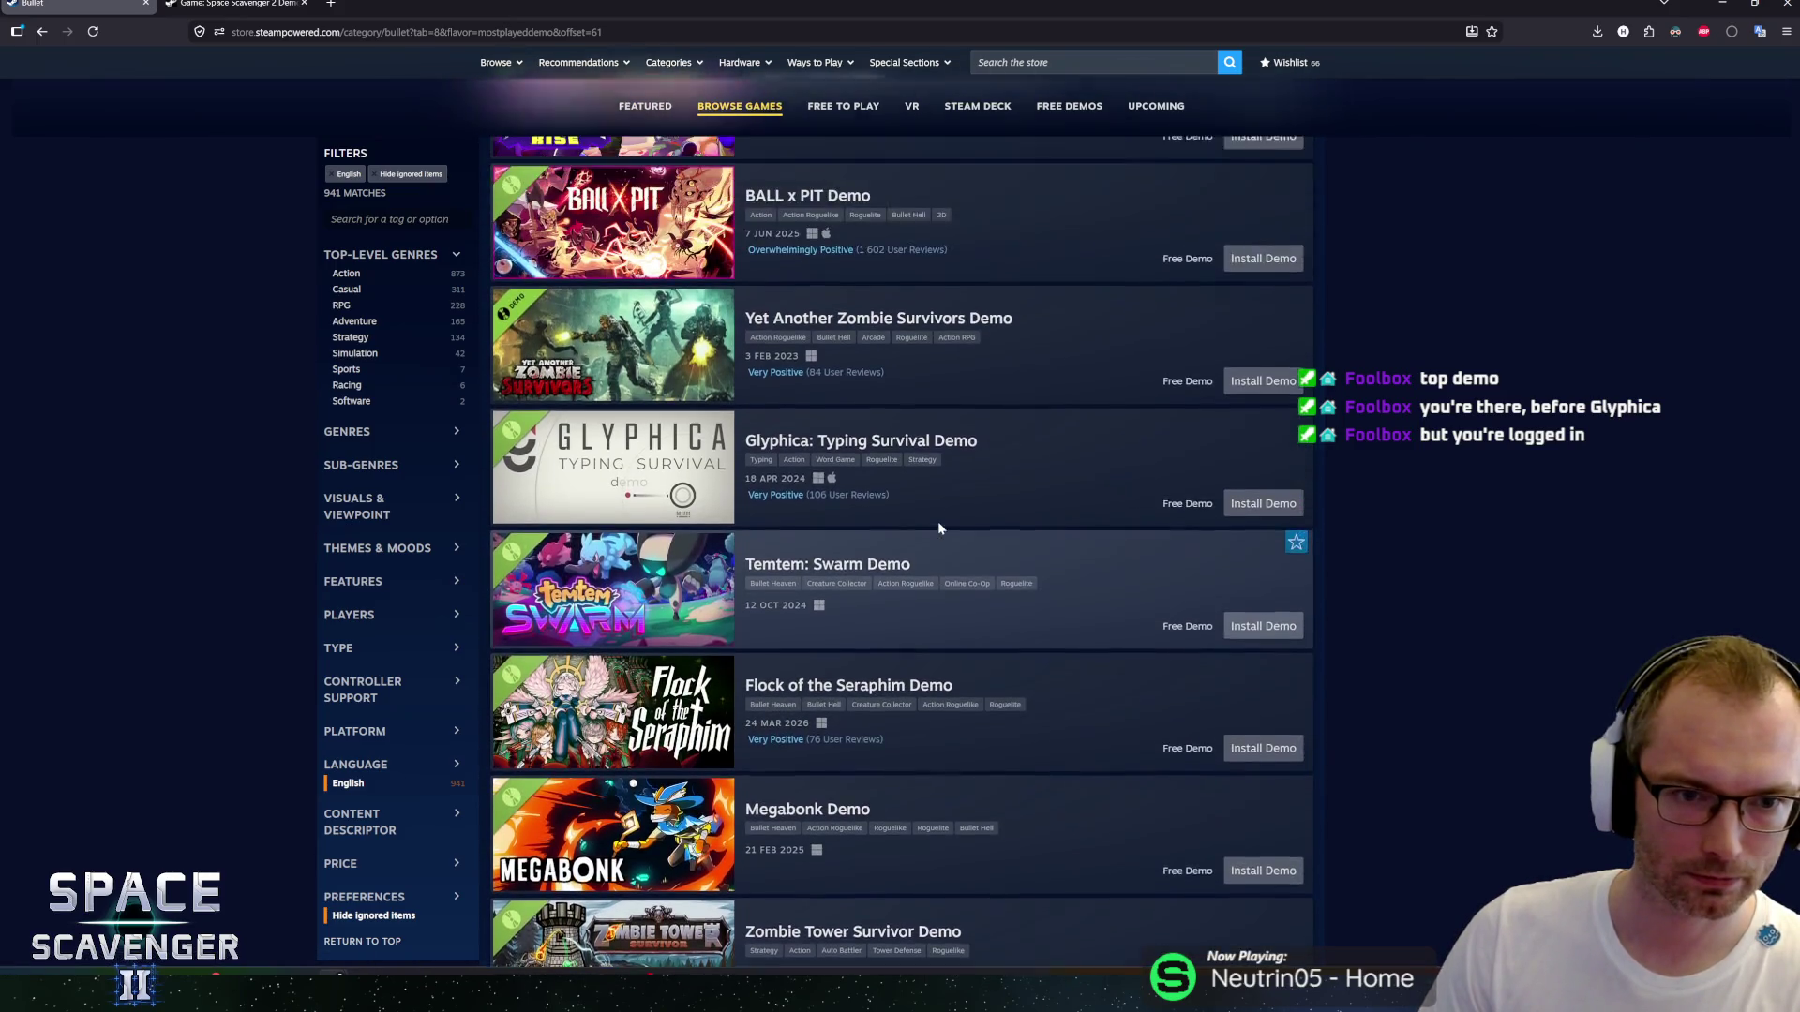
pyautogui.scroll(5, 950, 530)
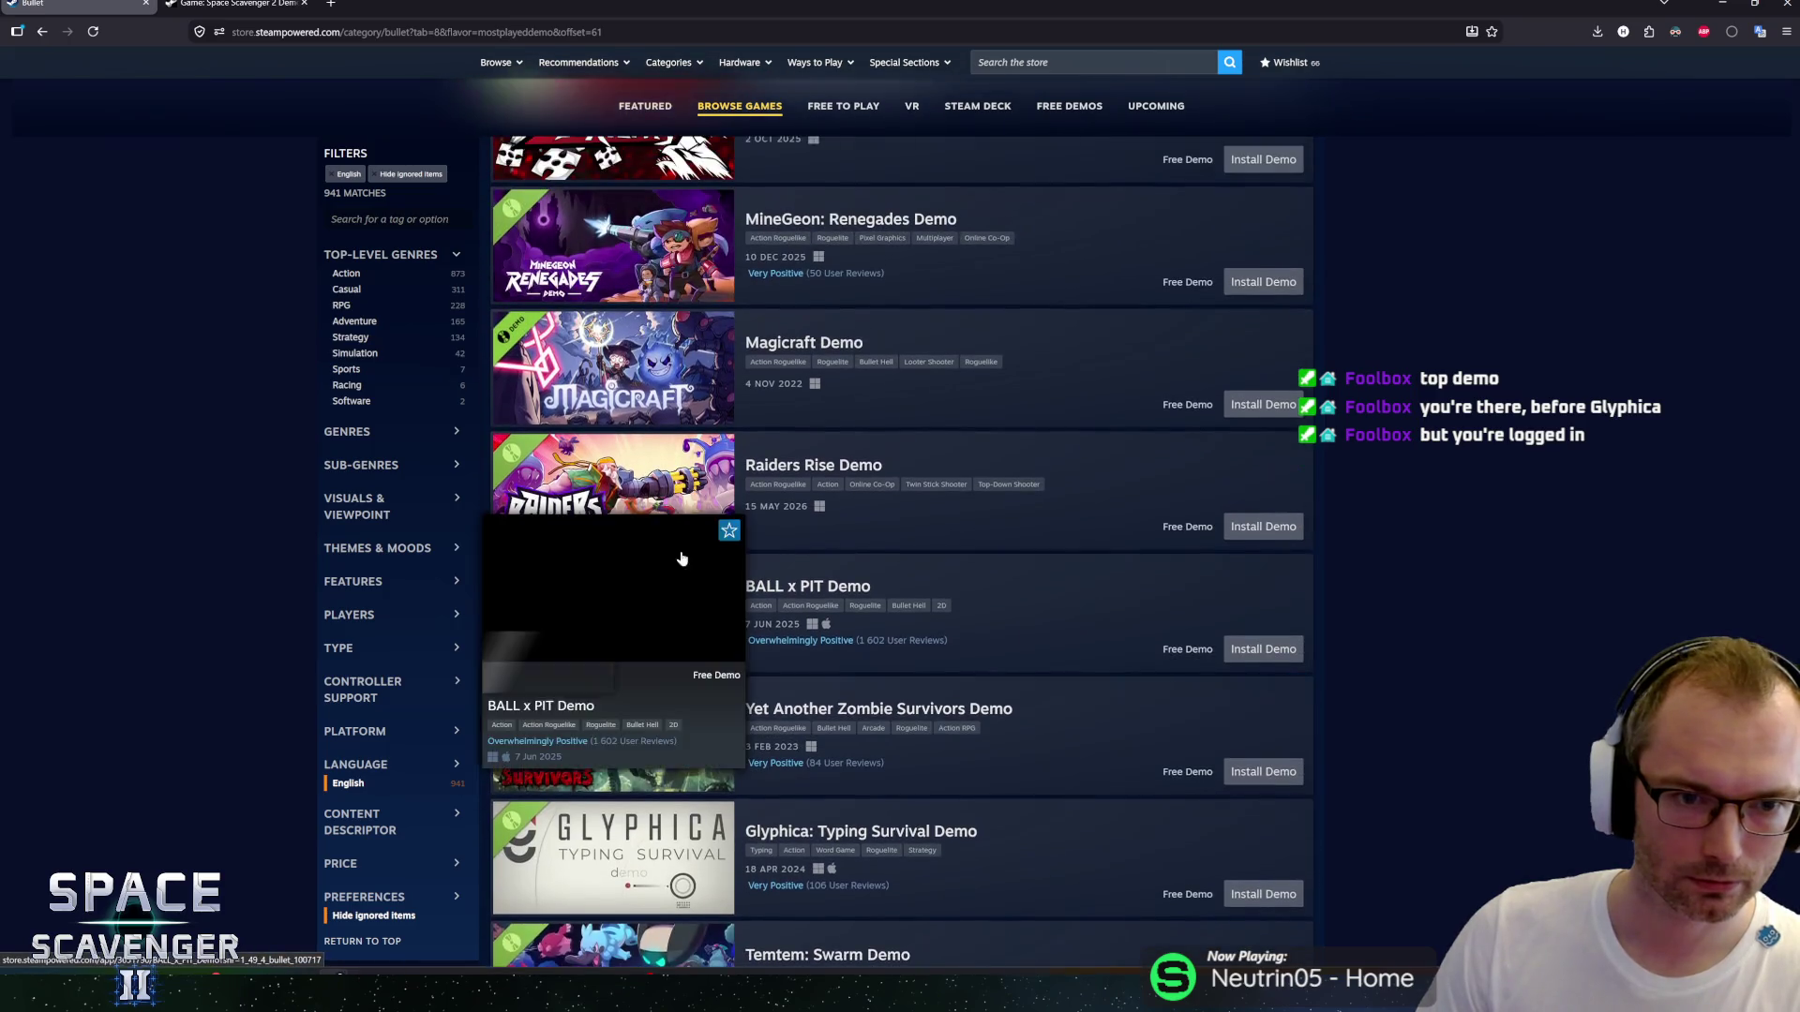
pyautogui.scroll(9, 679, 542)
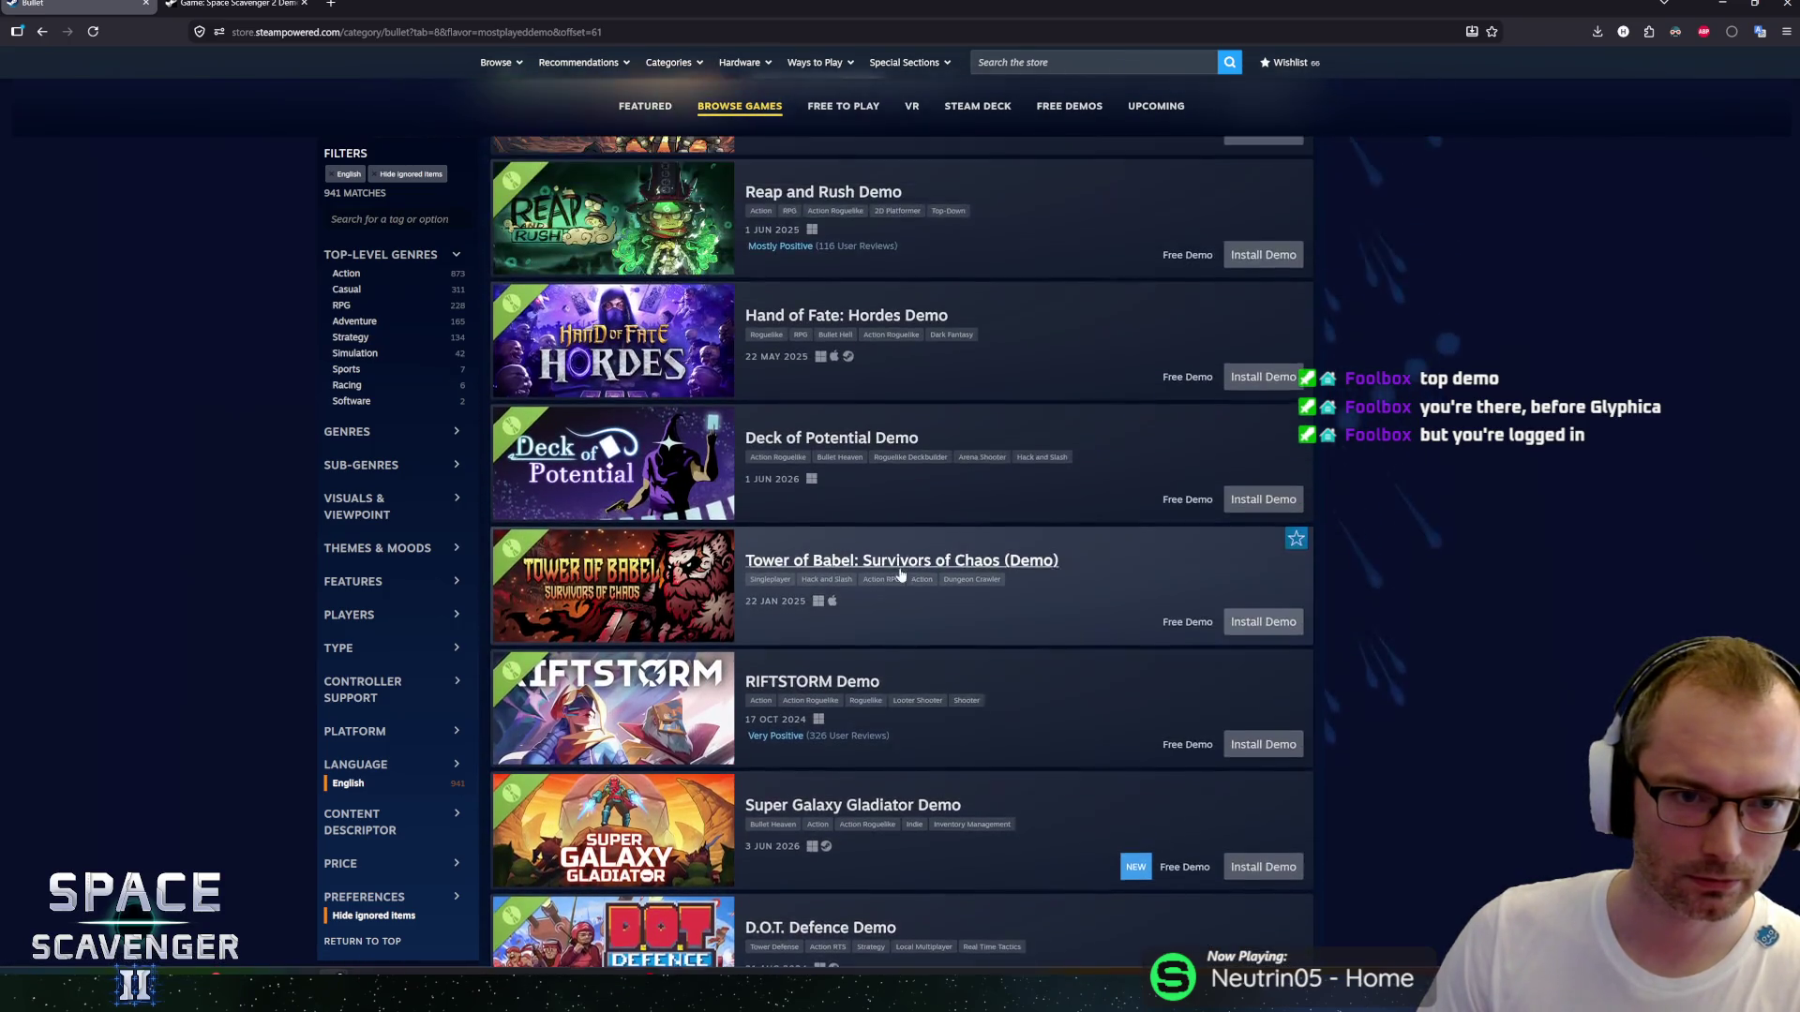
pyautogui.scroll(8, 902, 574)
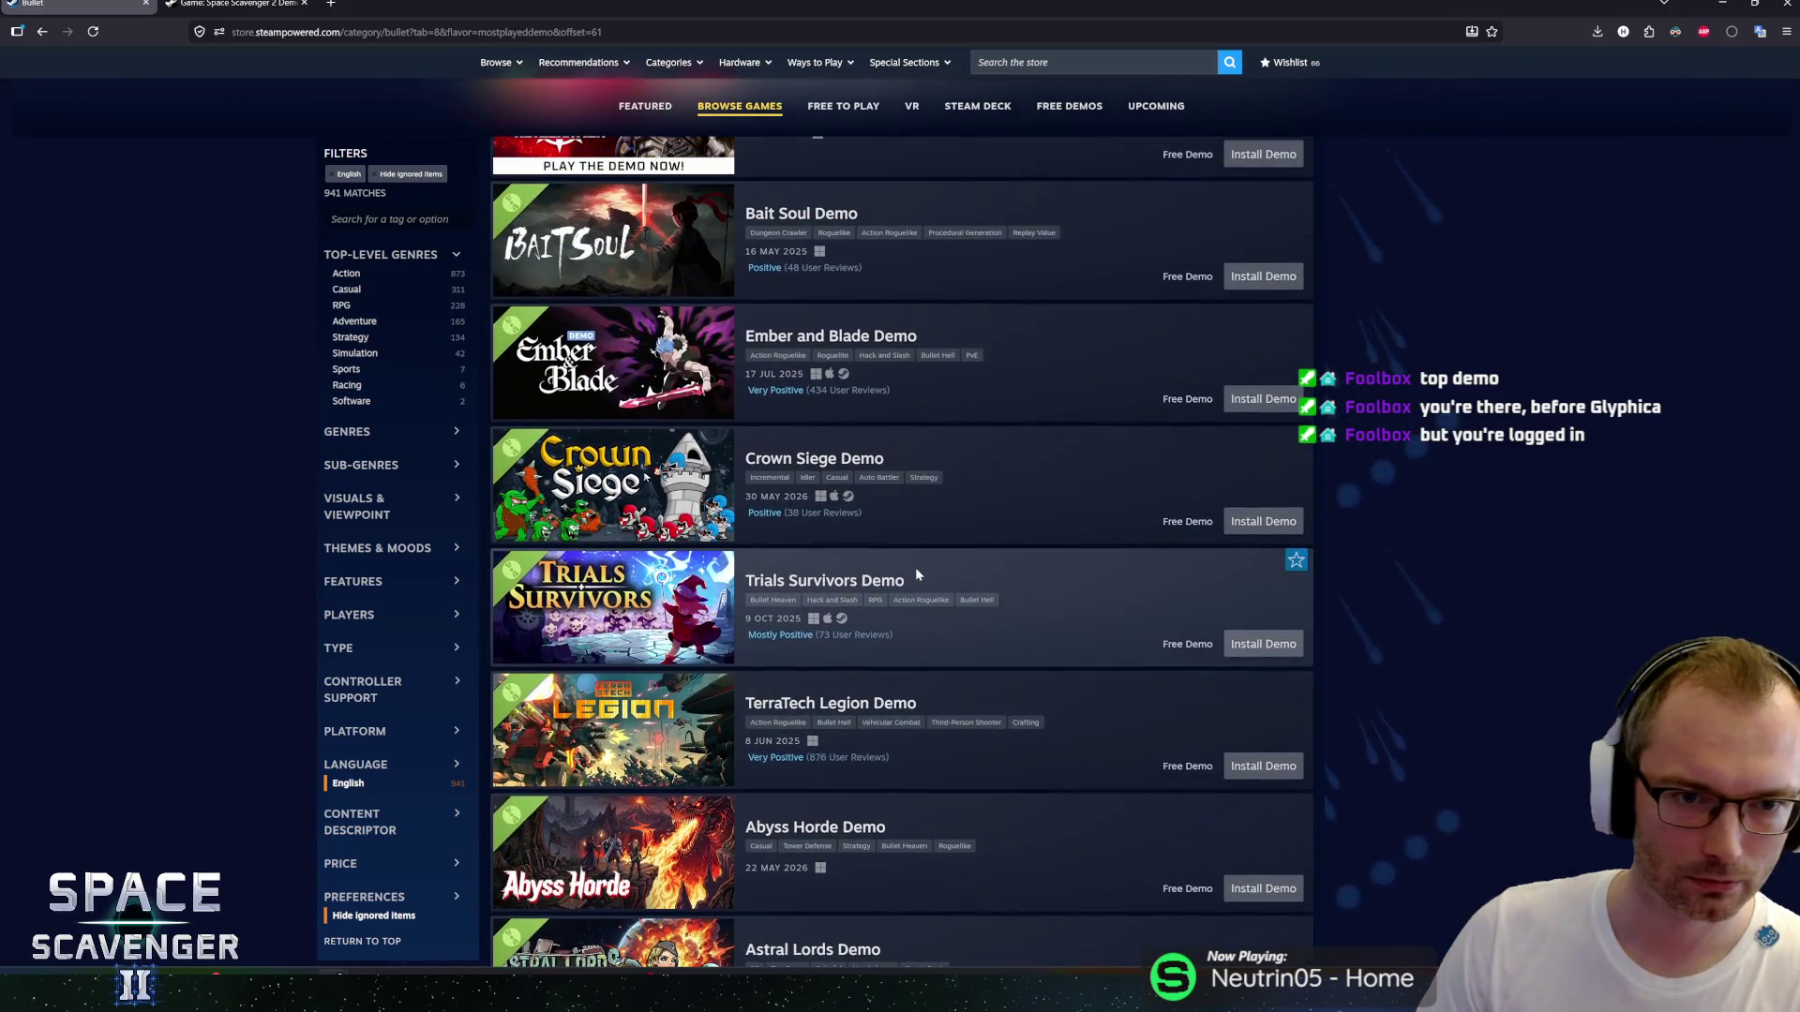
pyautogui.scroll(-4, 915, 566)
pyautogui.scroll(10, 915, 568)
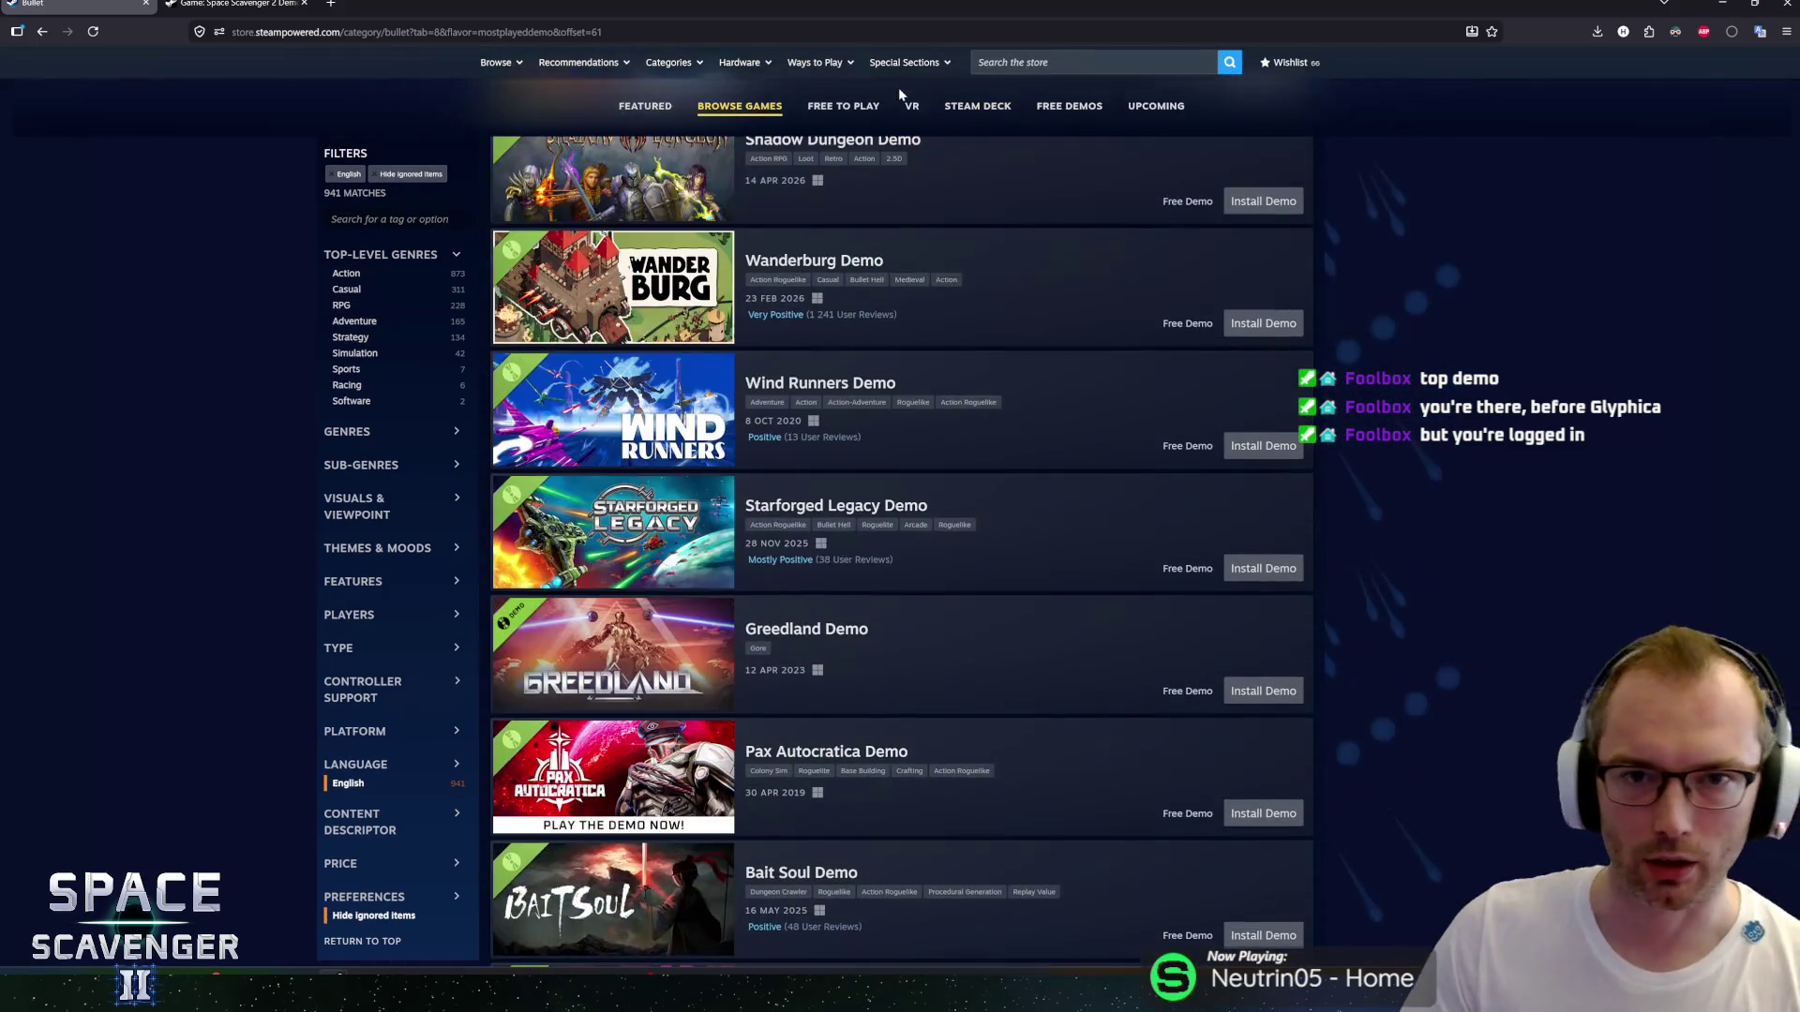
# Copy the Steam sale page address and load it in a new private window.
pyautogui.hotkey('ctrl', 'l')
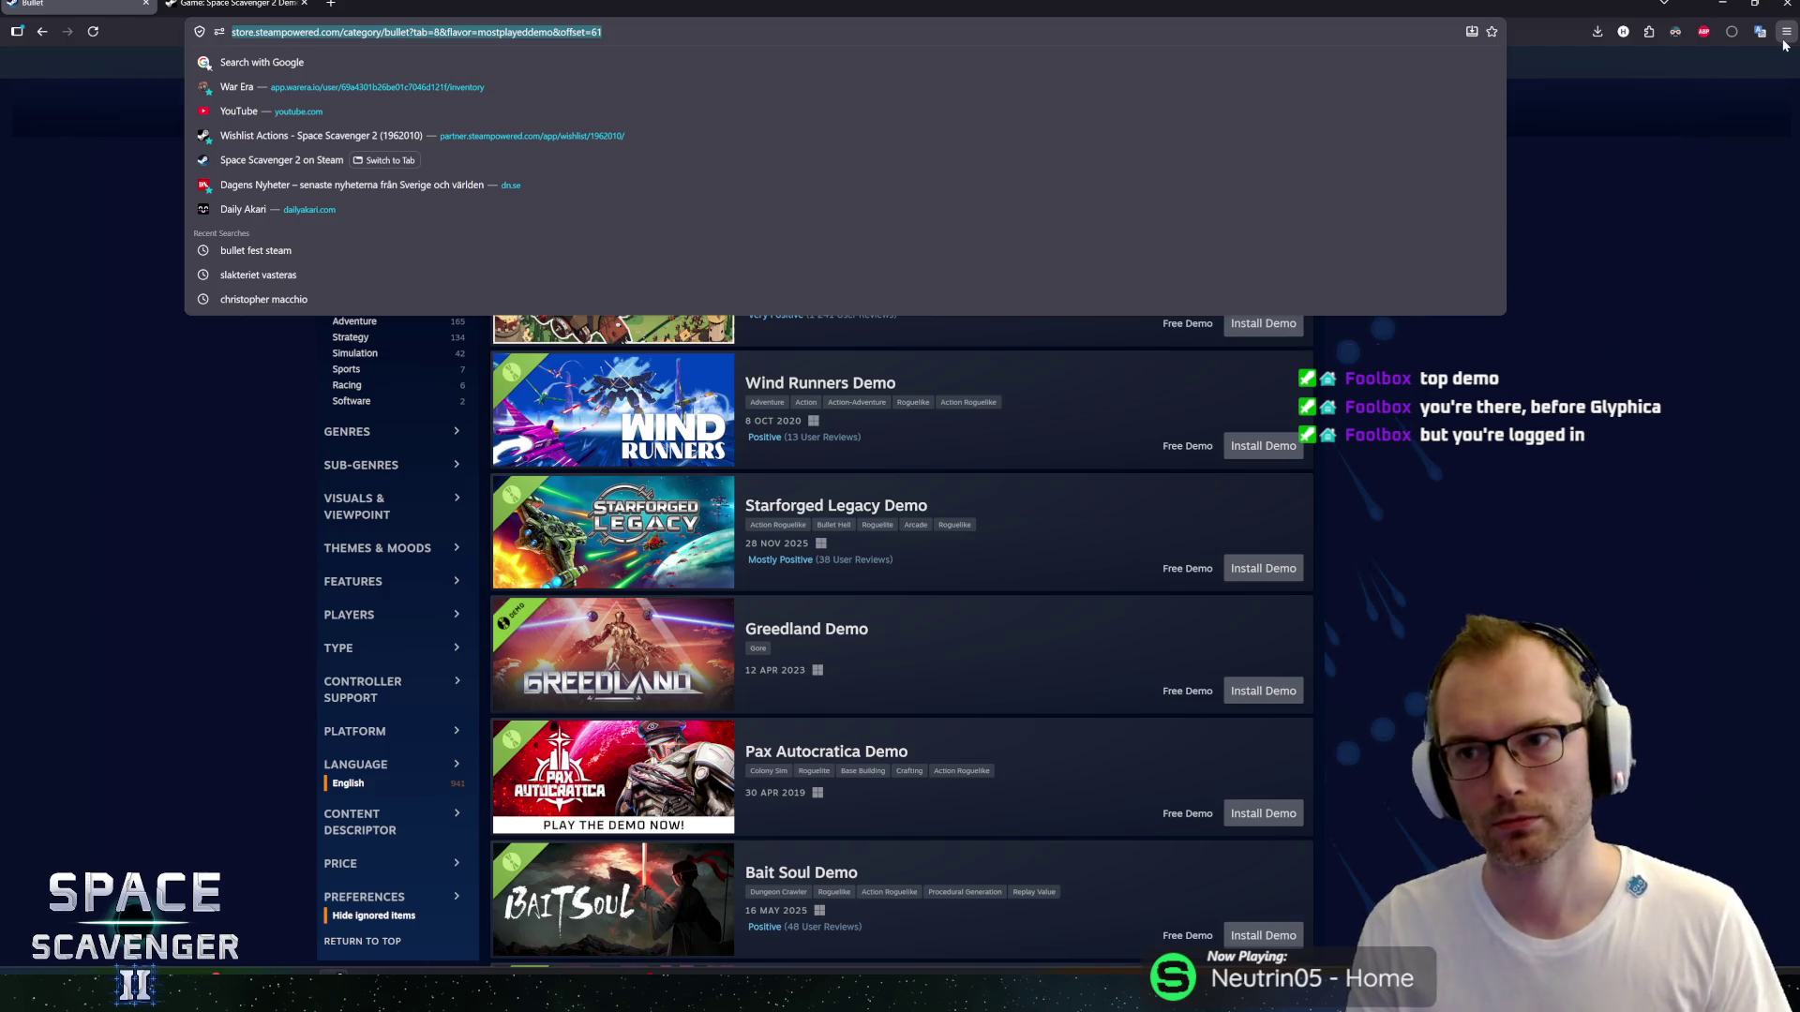
pyautogui.click(1785, 34)
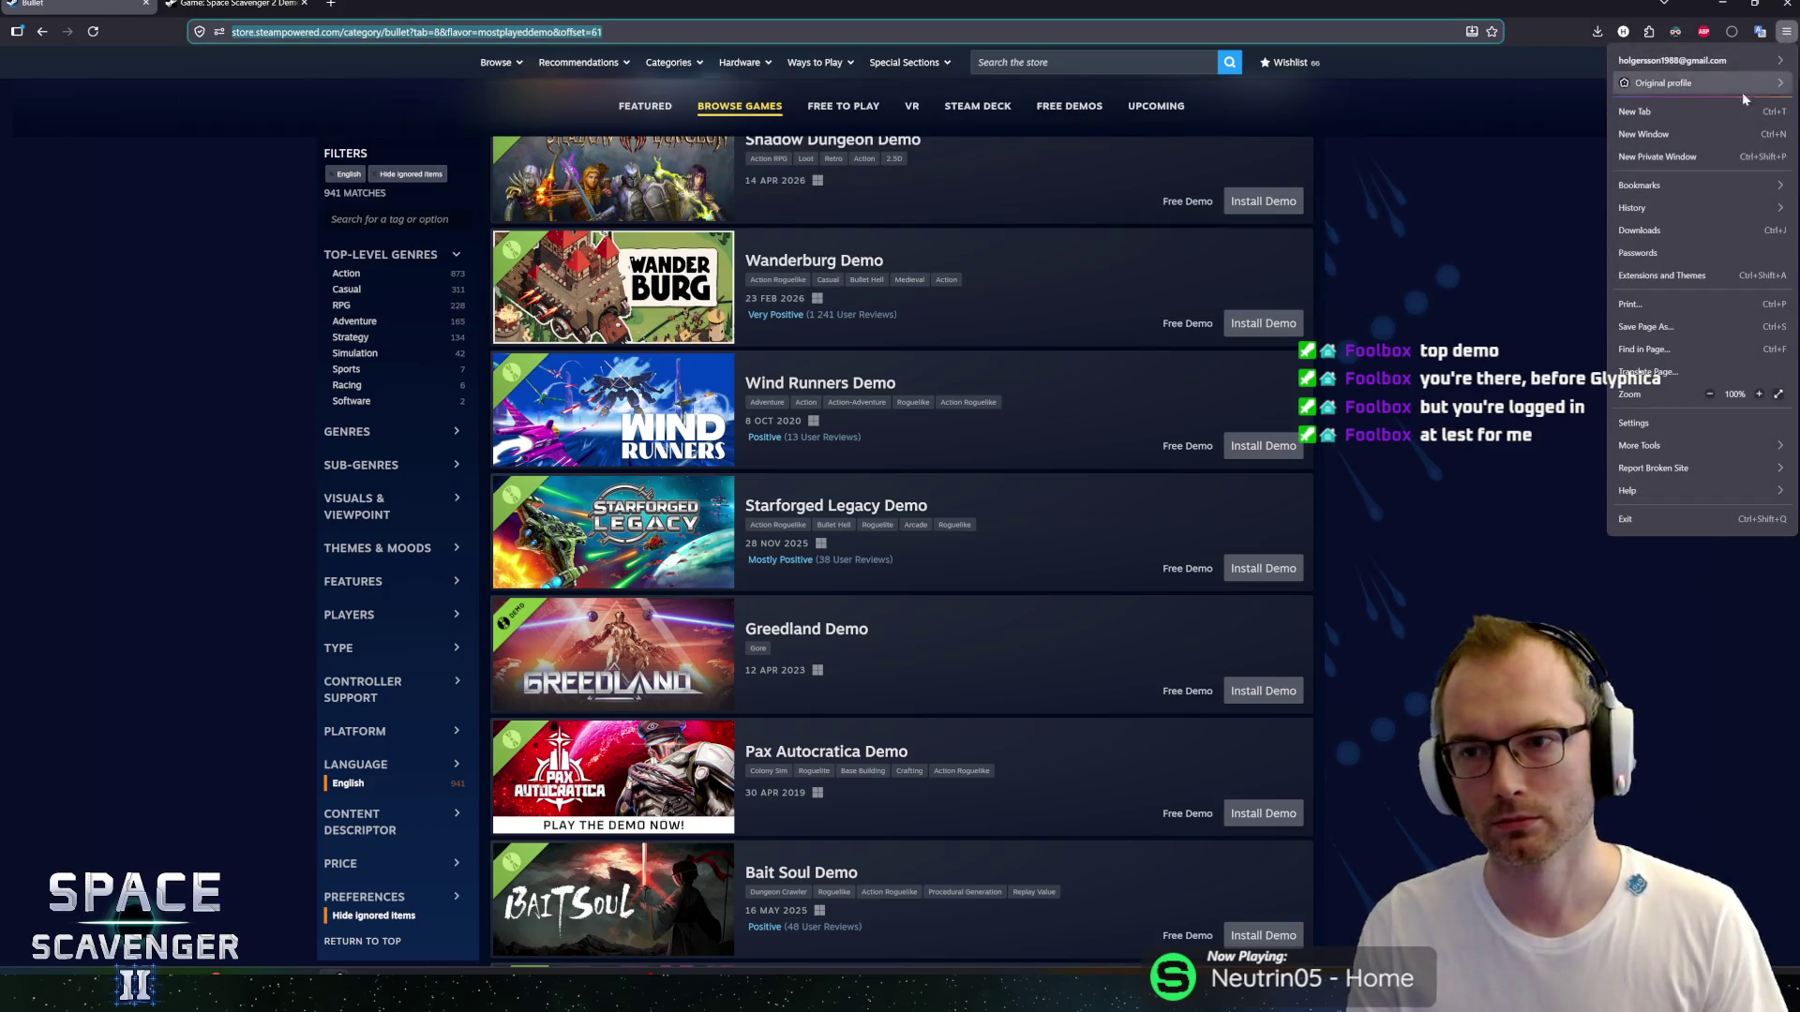
pyautogui.click(1672, 157)
pyautogui.hotkey('ctrl', 'v')
pyautogui.press('Return')
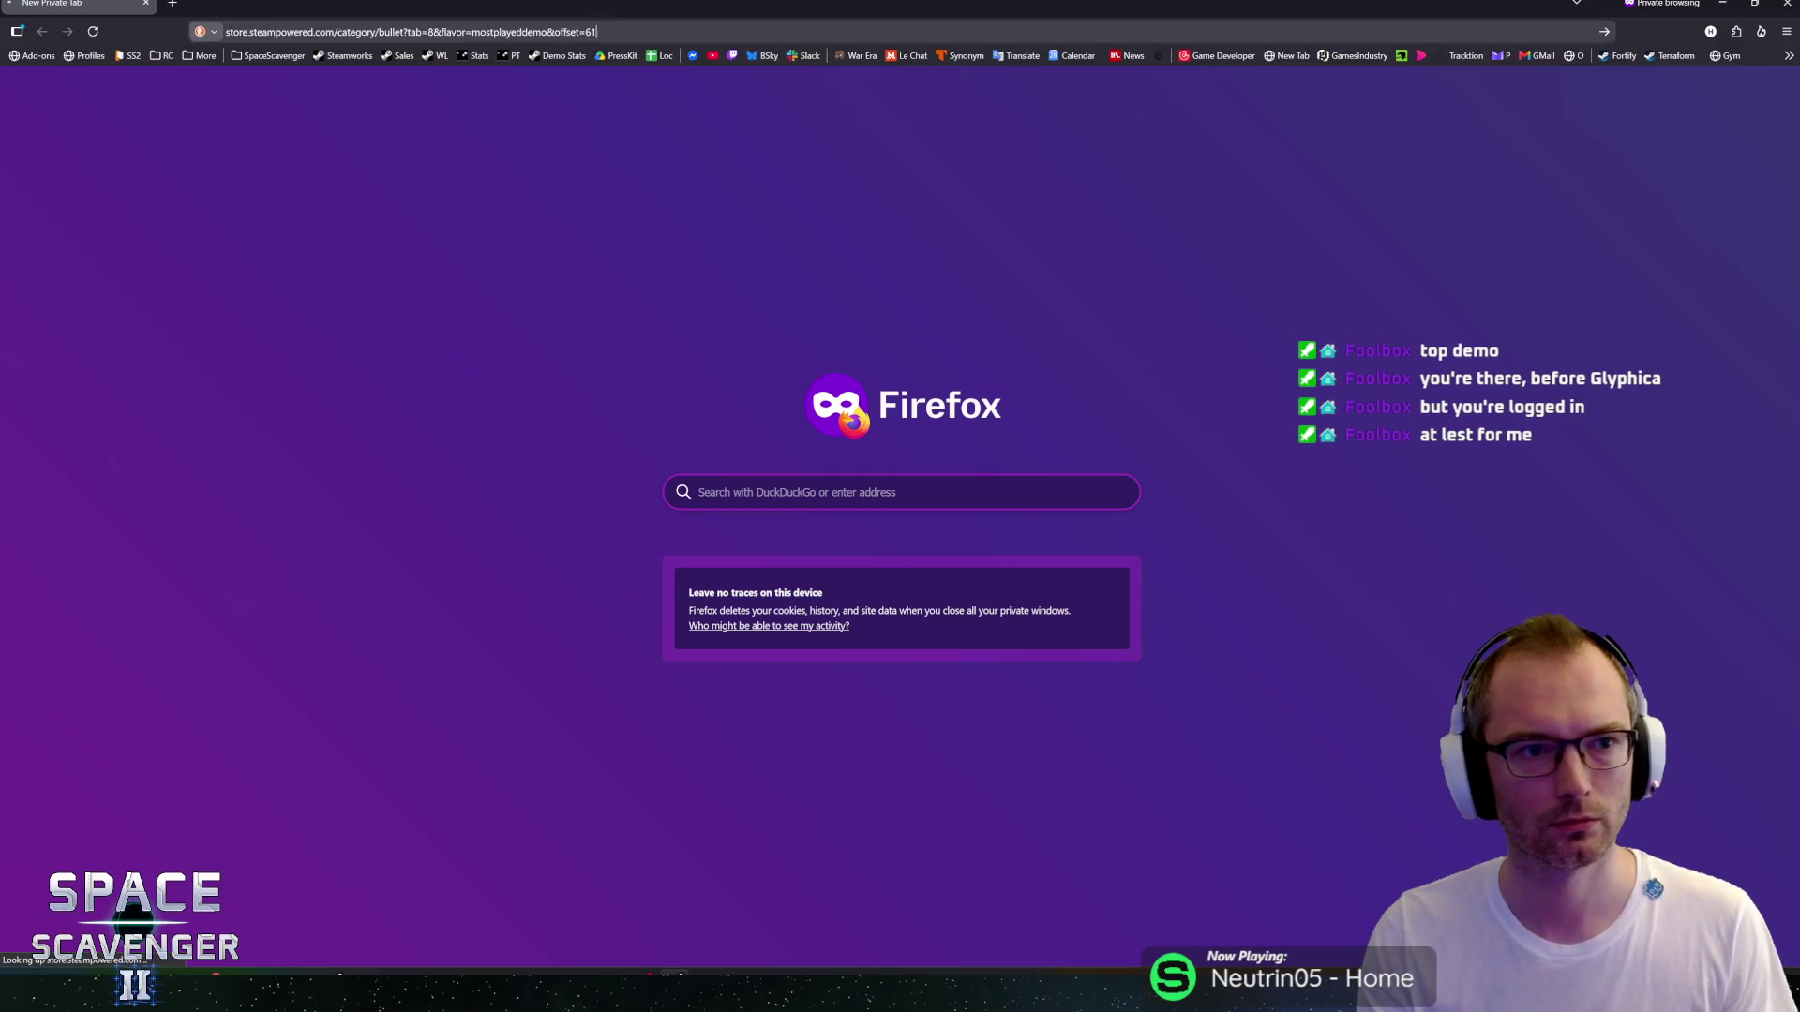
# Show the TOP DEMOS list under Browse Games on the sale page.
pyautogui.scroll(-10, 1067, 460)
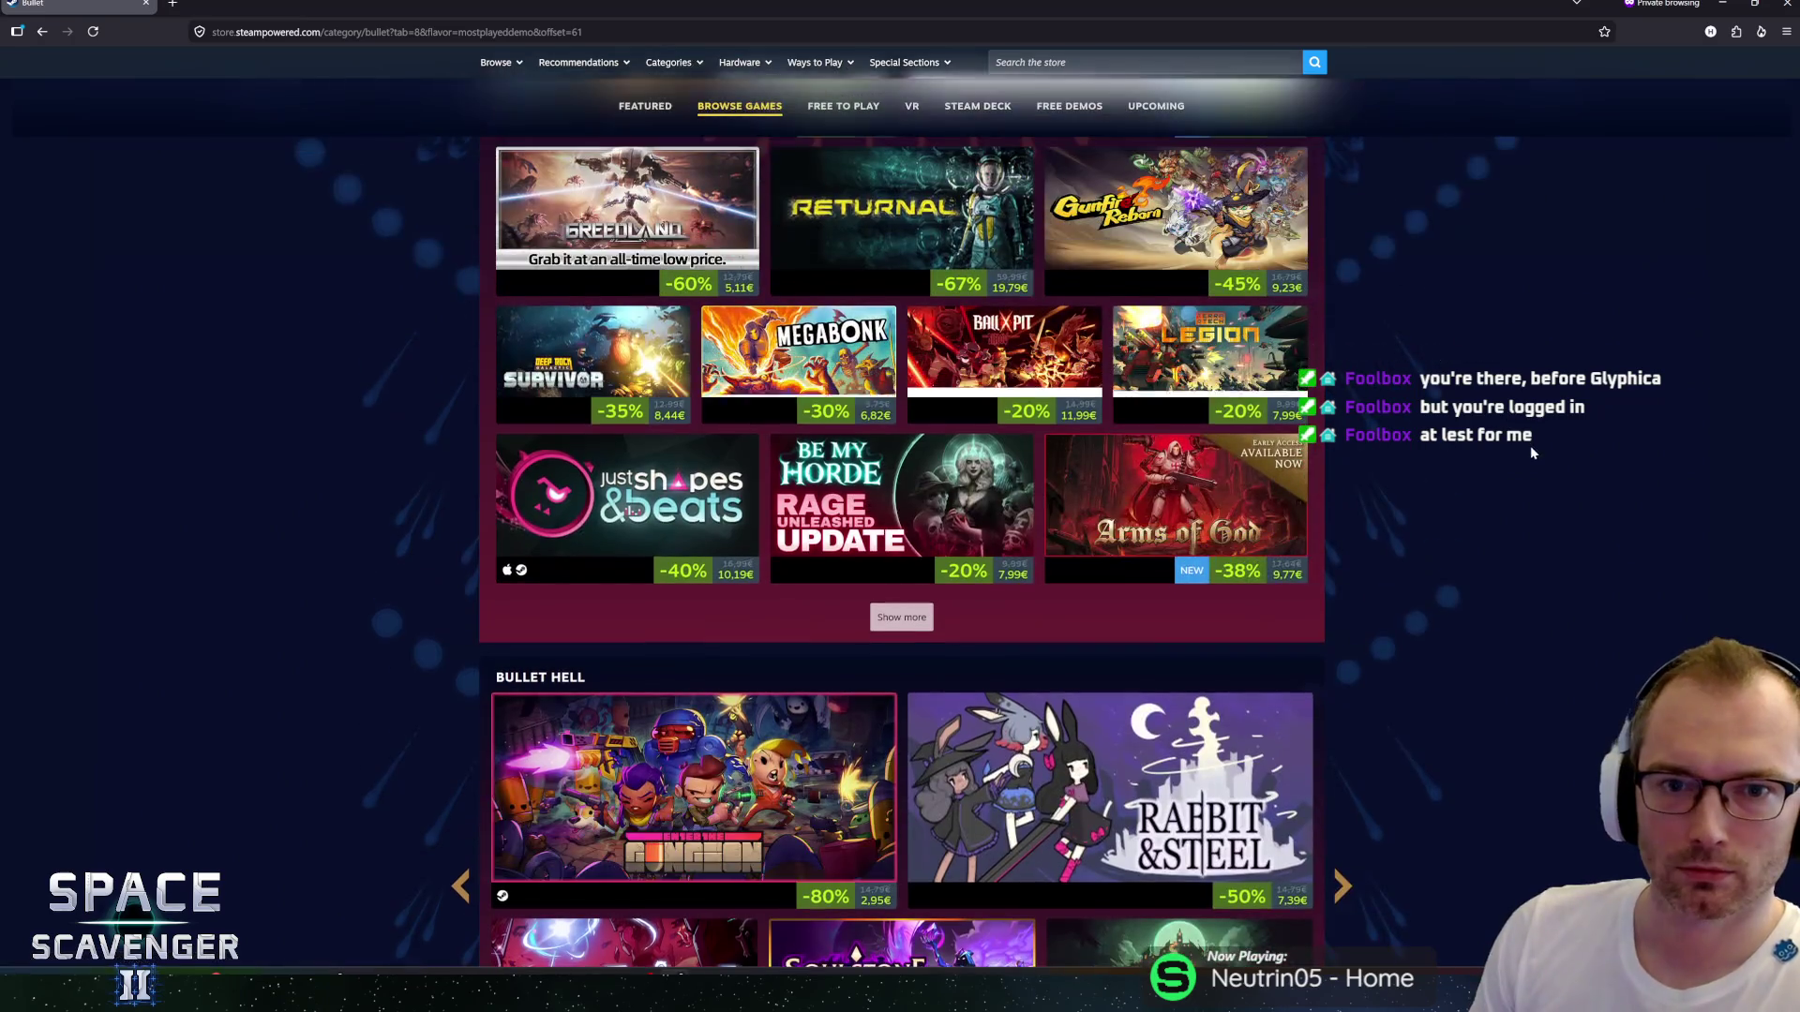
pyautogui.middleClick(1529, 446)
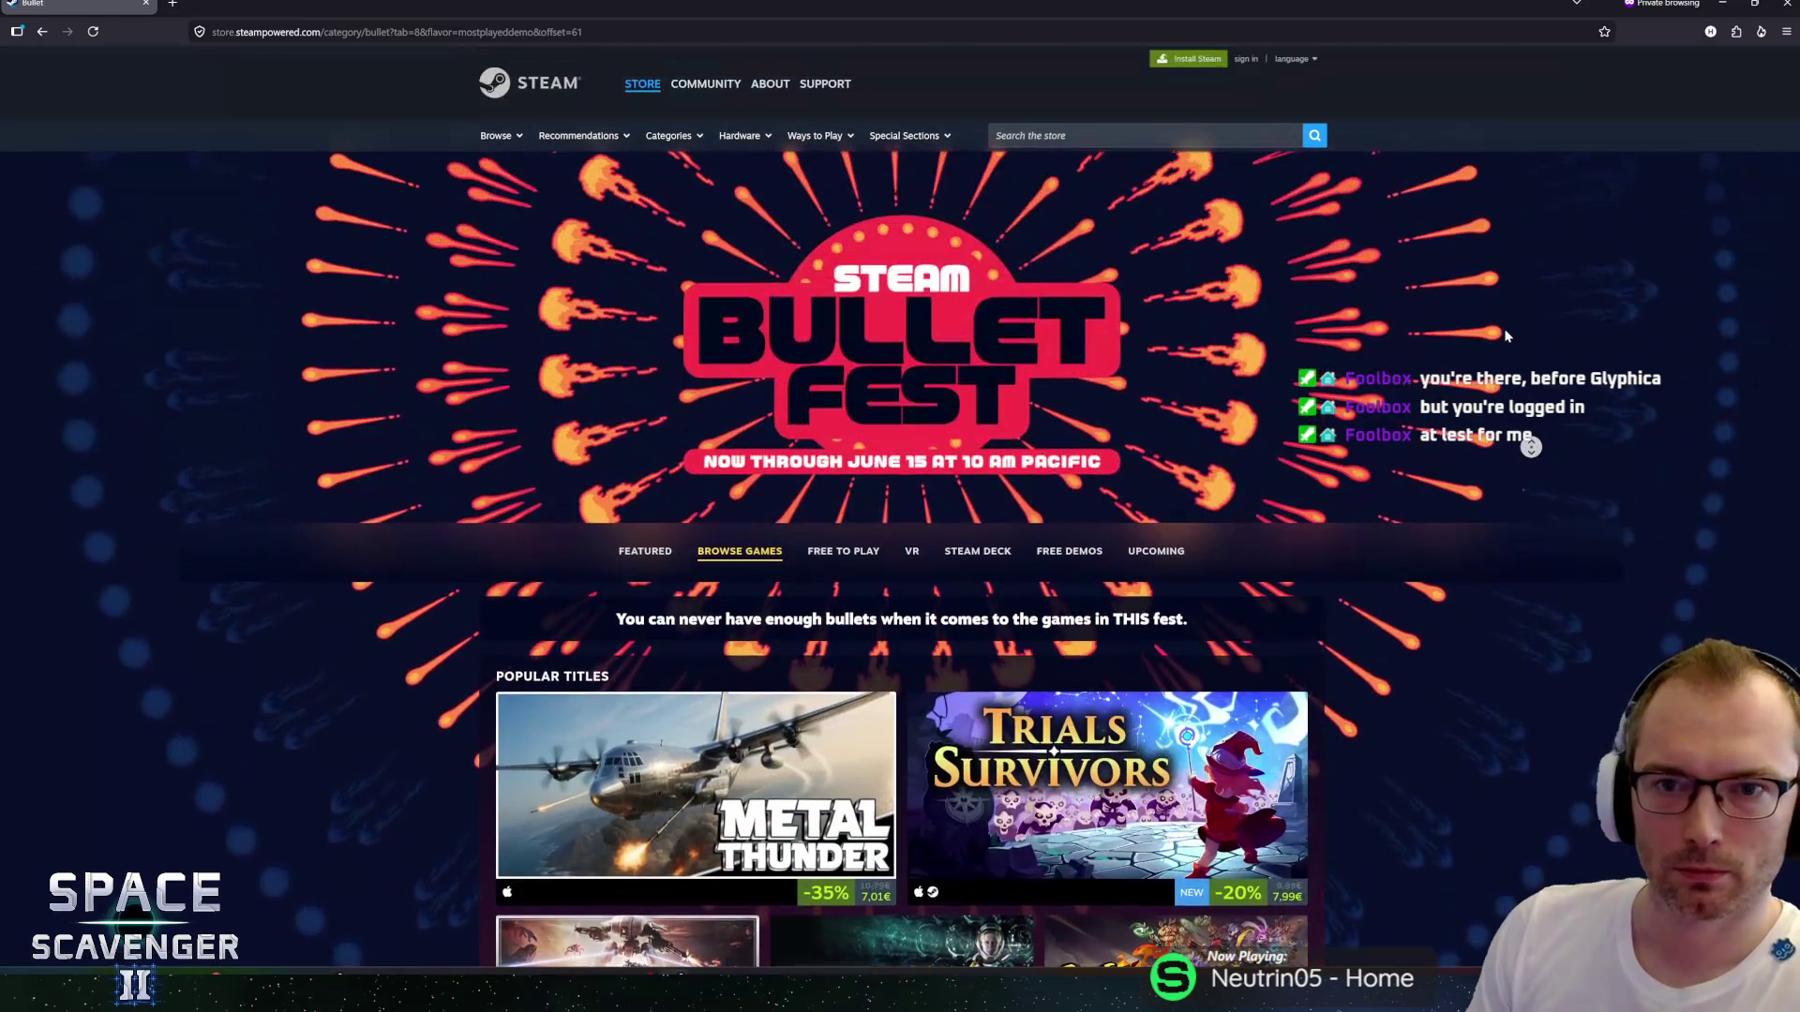
pyautogui.scroll(-15, 364, 469)
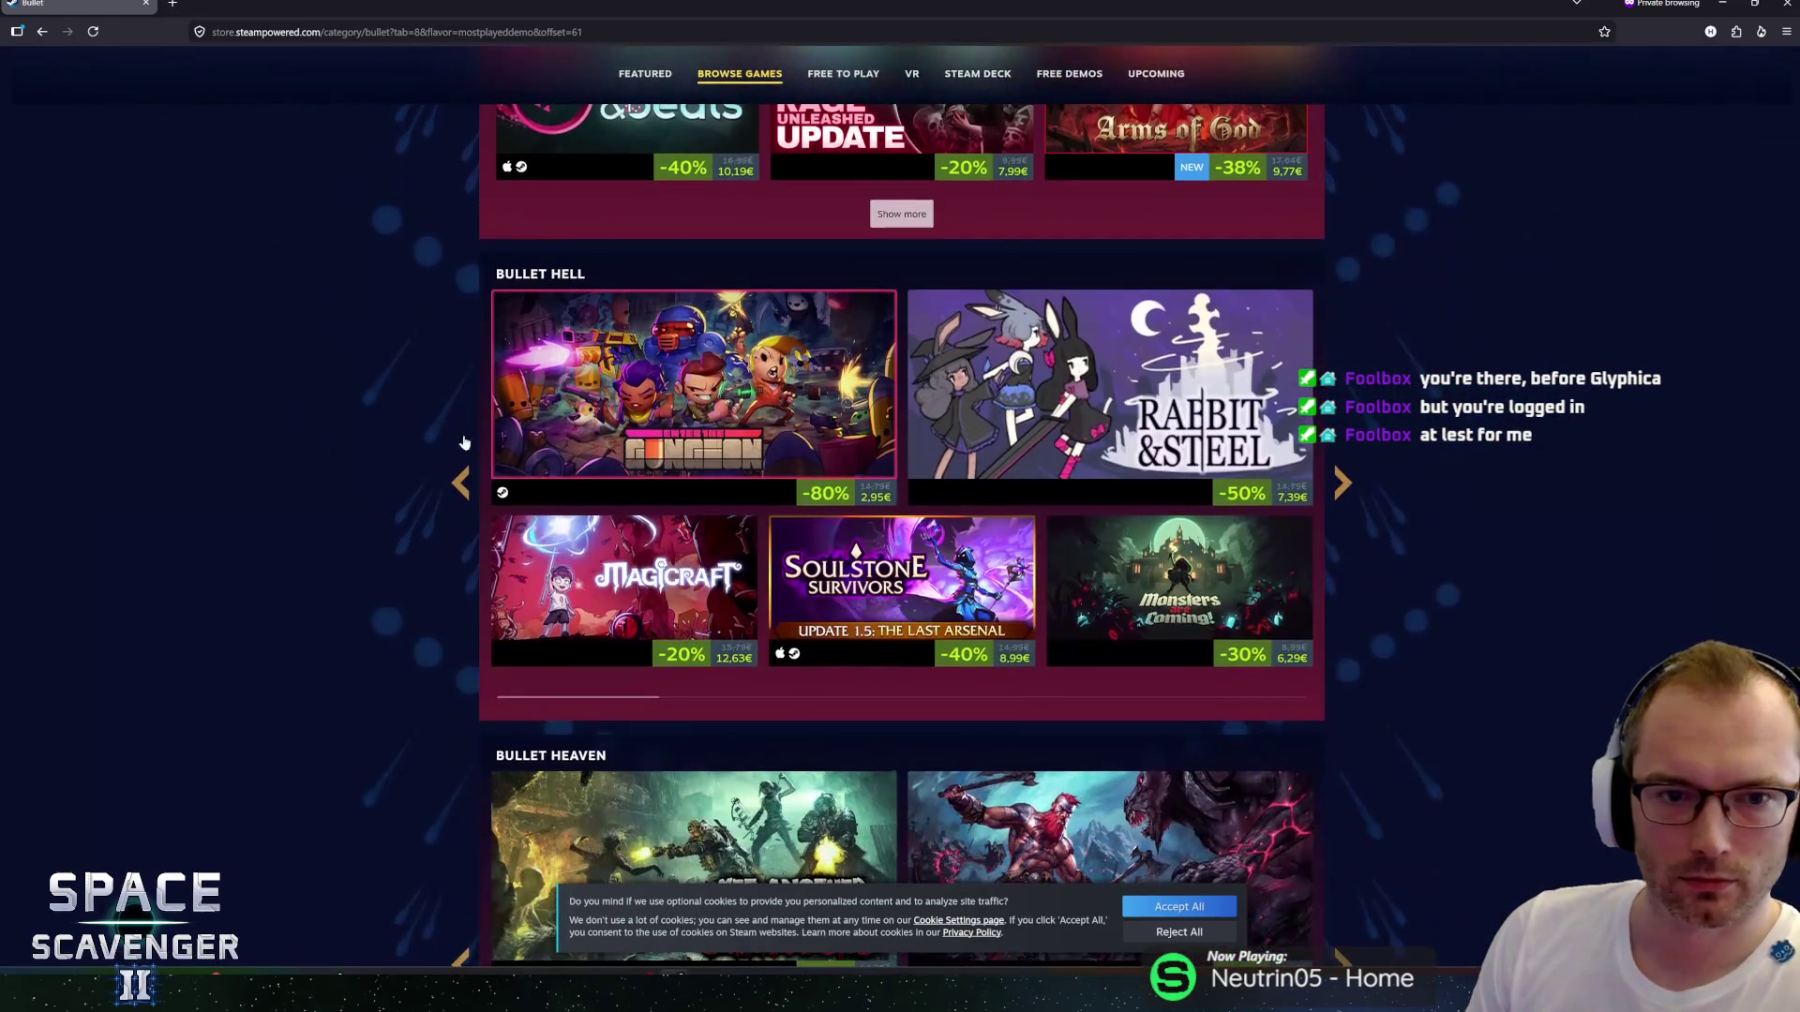
pyautogui.scroll(15, 451, 472)
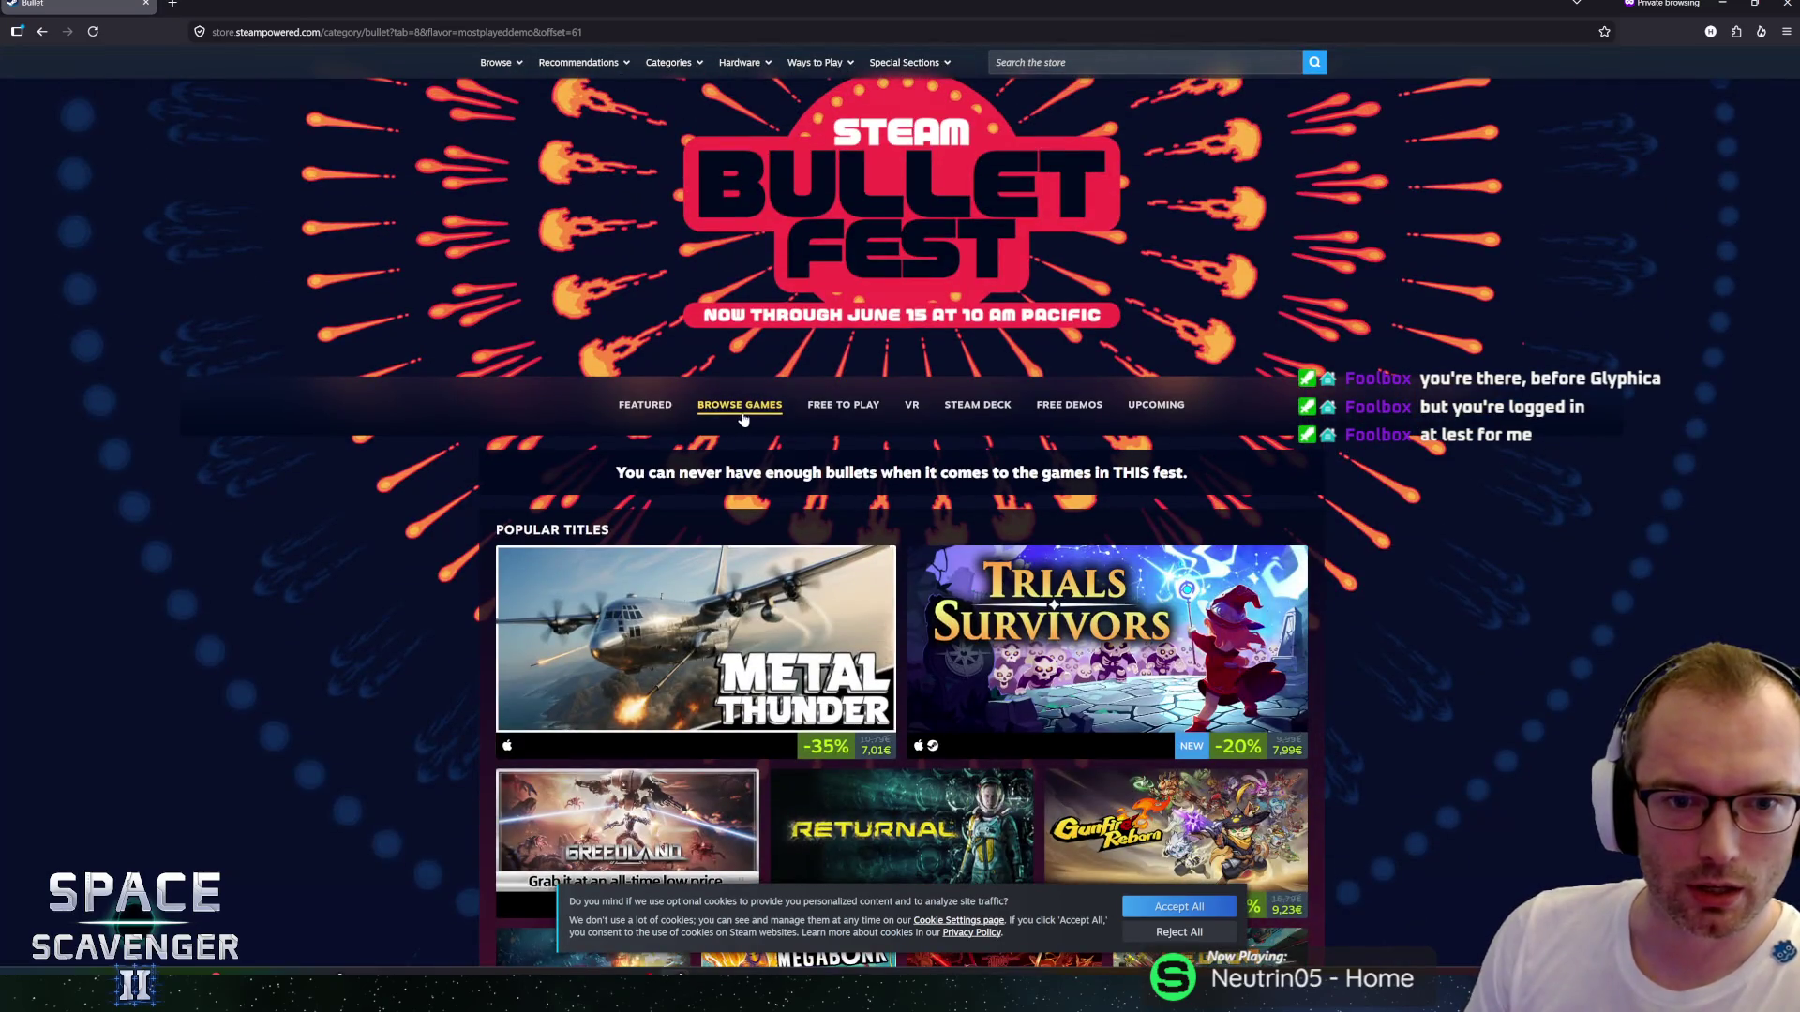
pyautogui.scroll(-20, 431, 441)
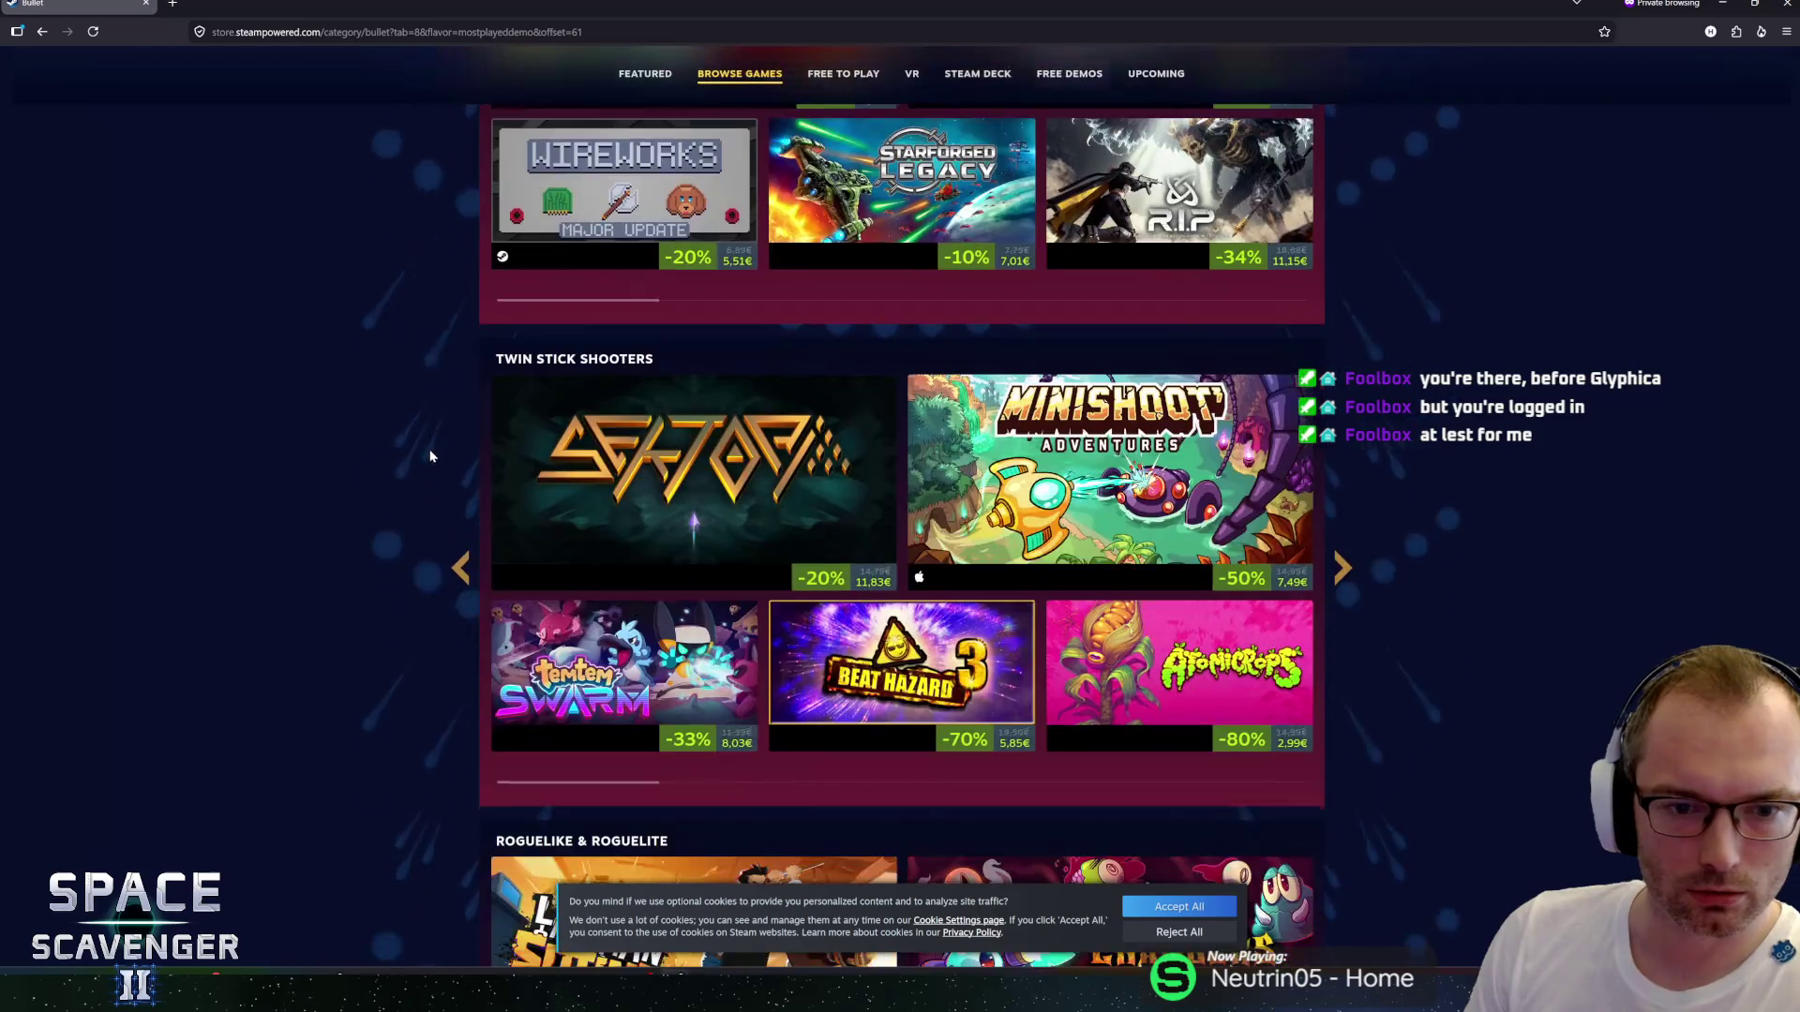
pyautogui.scroll(-5, 430, 446)
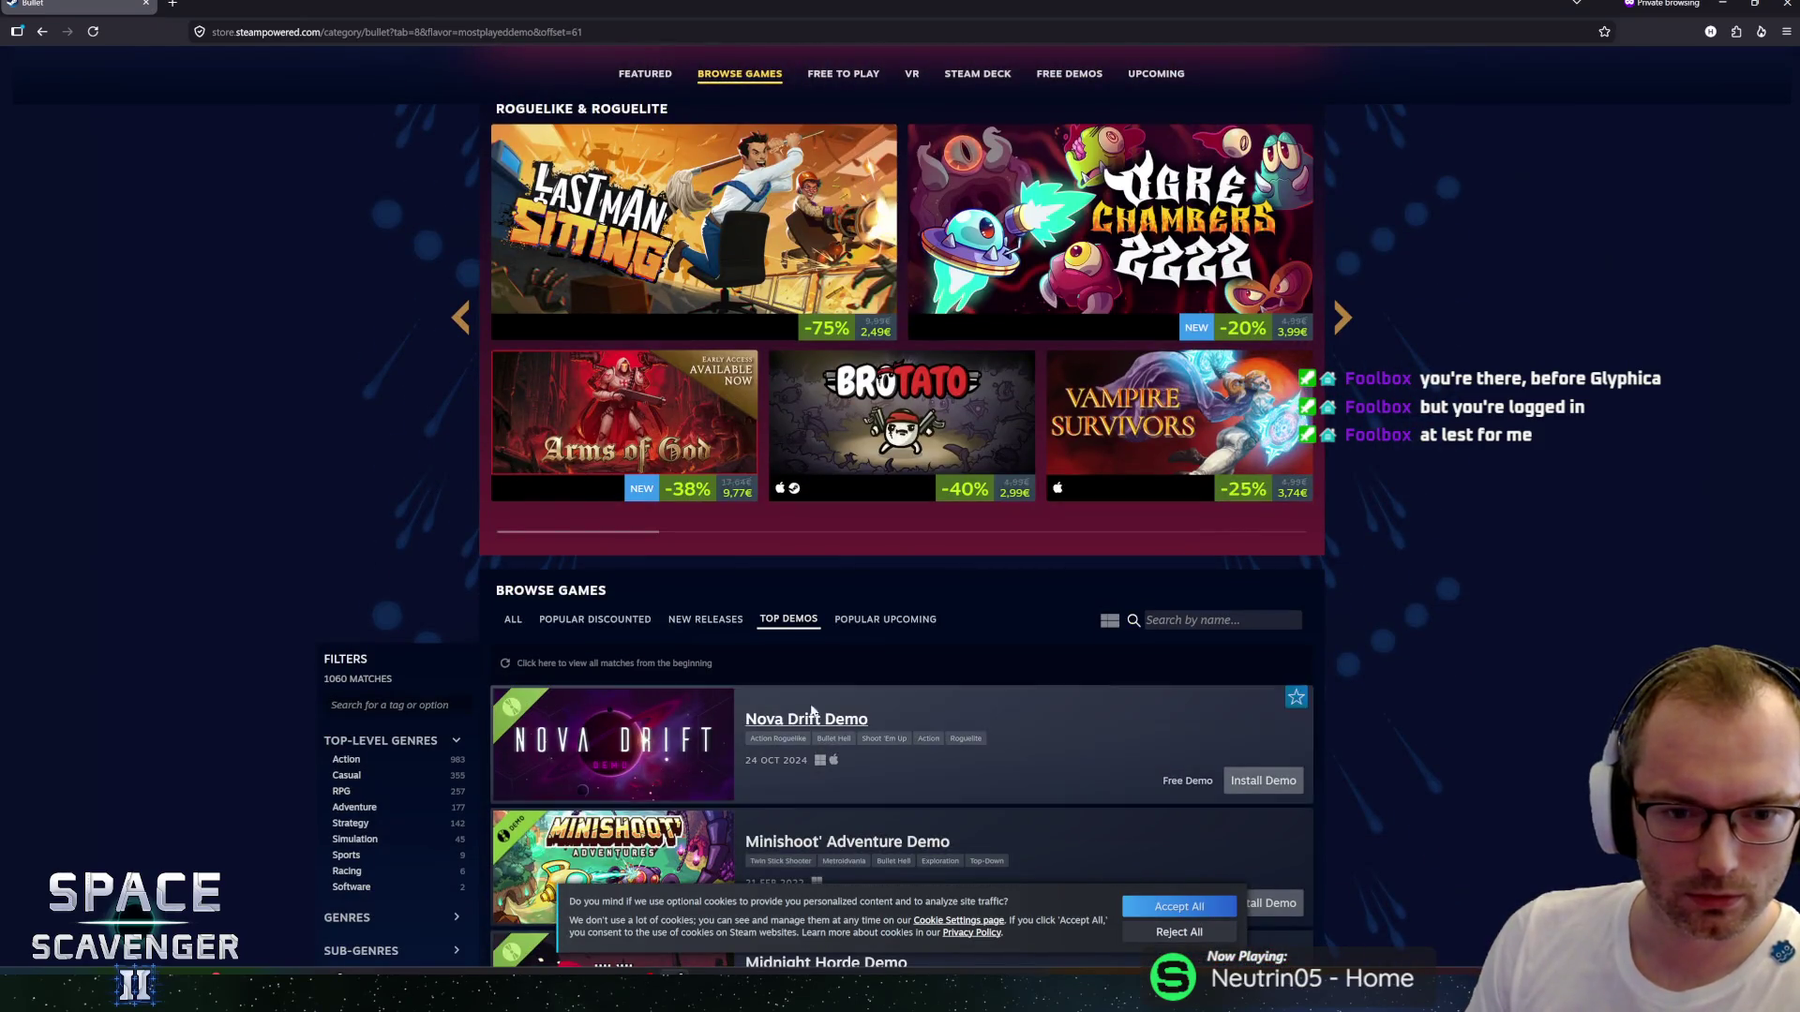
pyautogui.click(777, 616)
# Load one more batch of demos and accept all cookies on the consent banner.
pyautogui.scroll(-5, 644, 636)
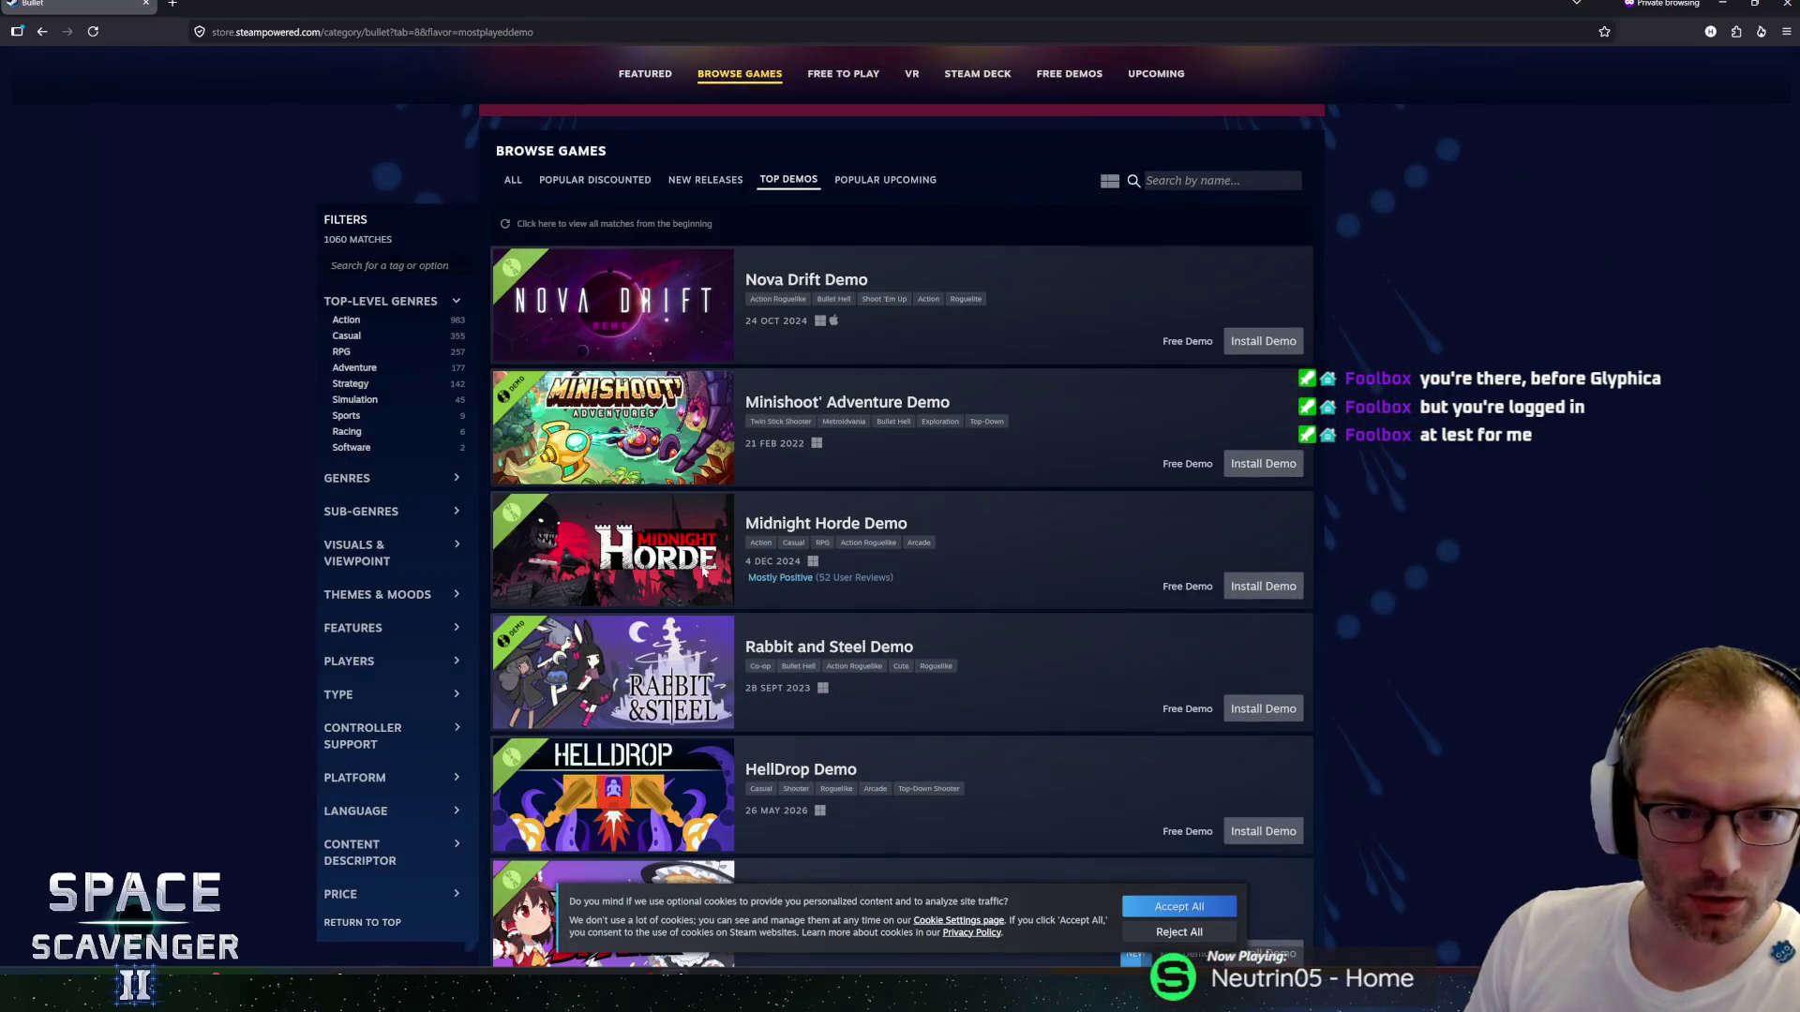
pyautogui.scroll(-9, 853, 440)
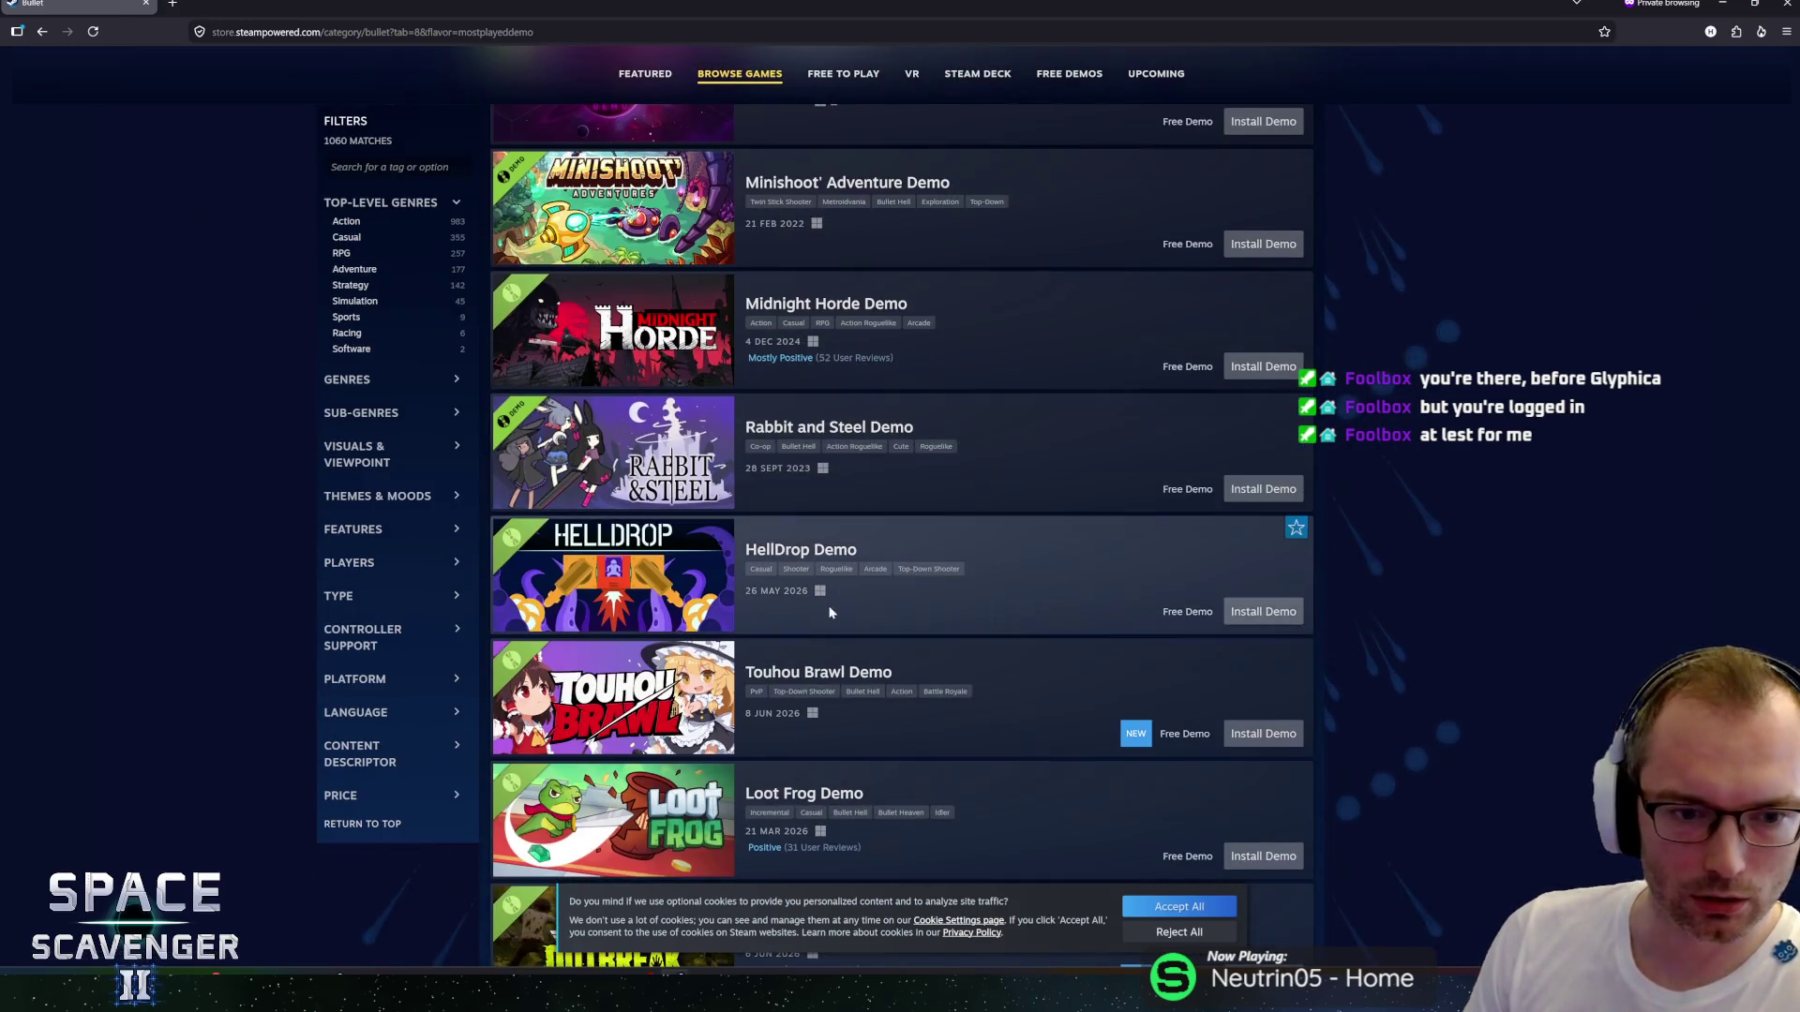
pyautogui.scroll(-2, 873, 724)
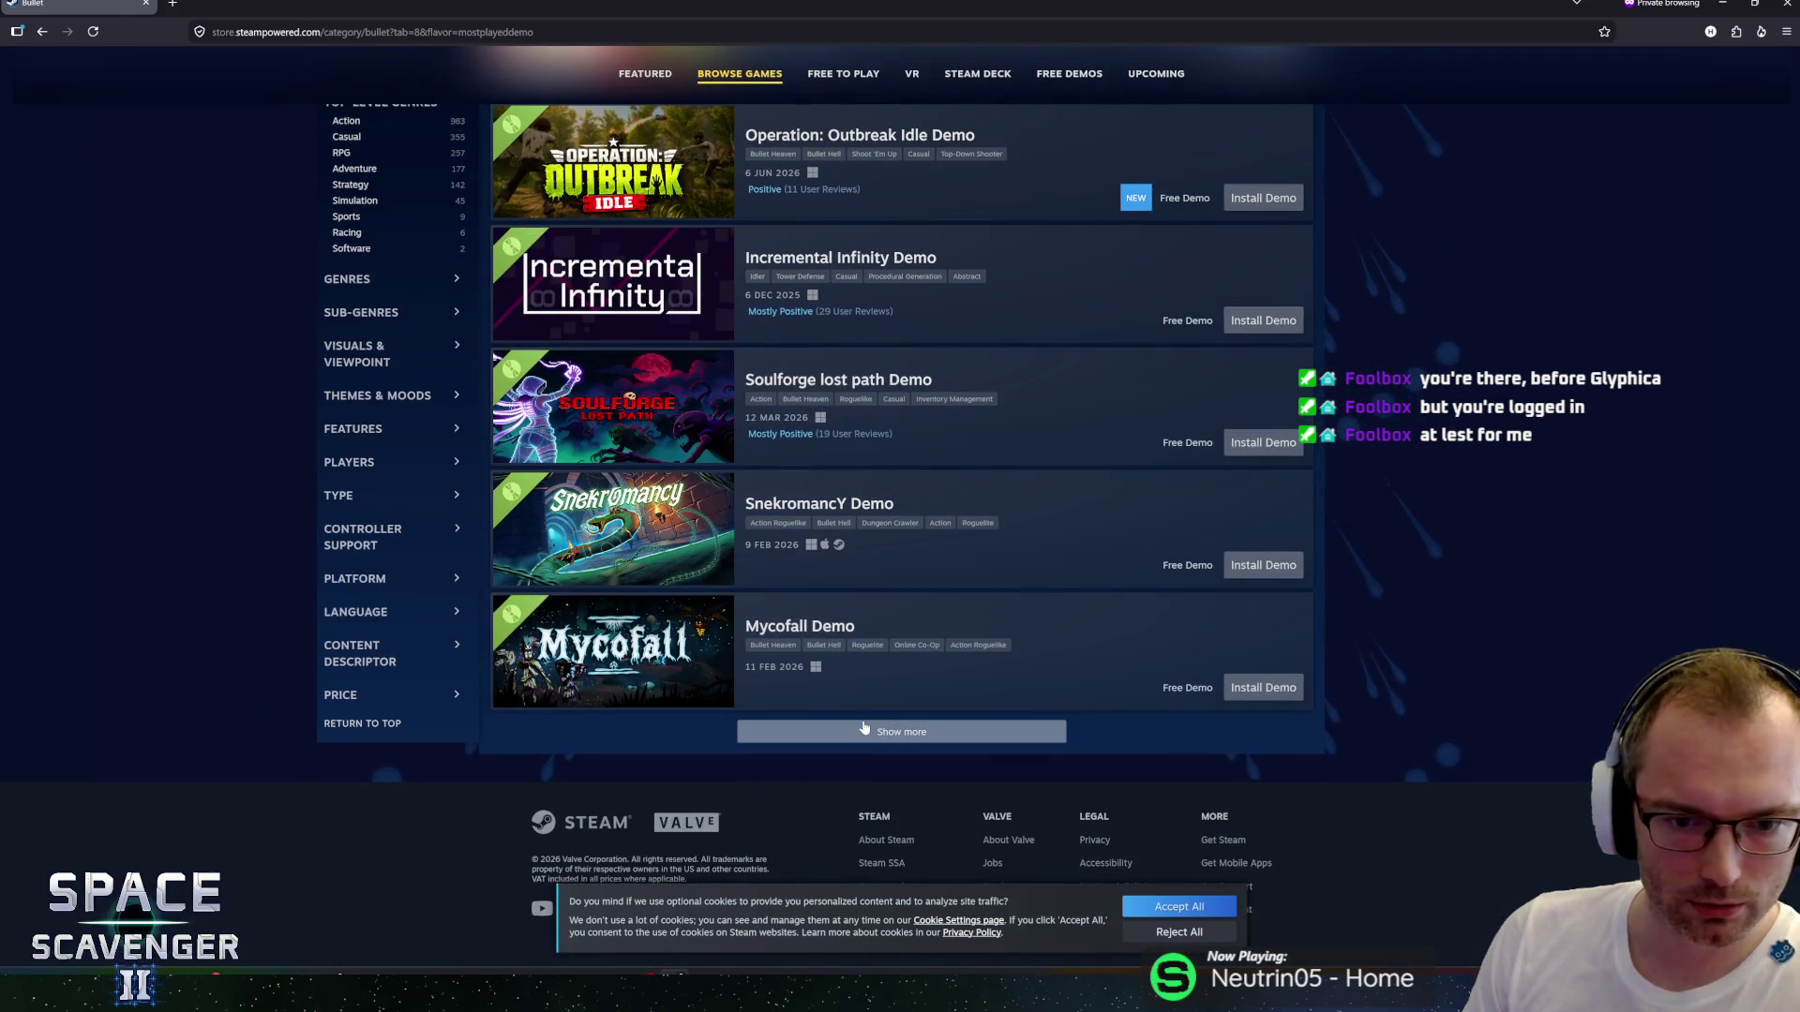
pyautogui.click(863, 728)
pyautogui.scroll(-4, 965, 557)
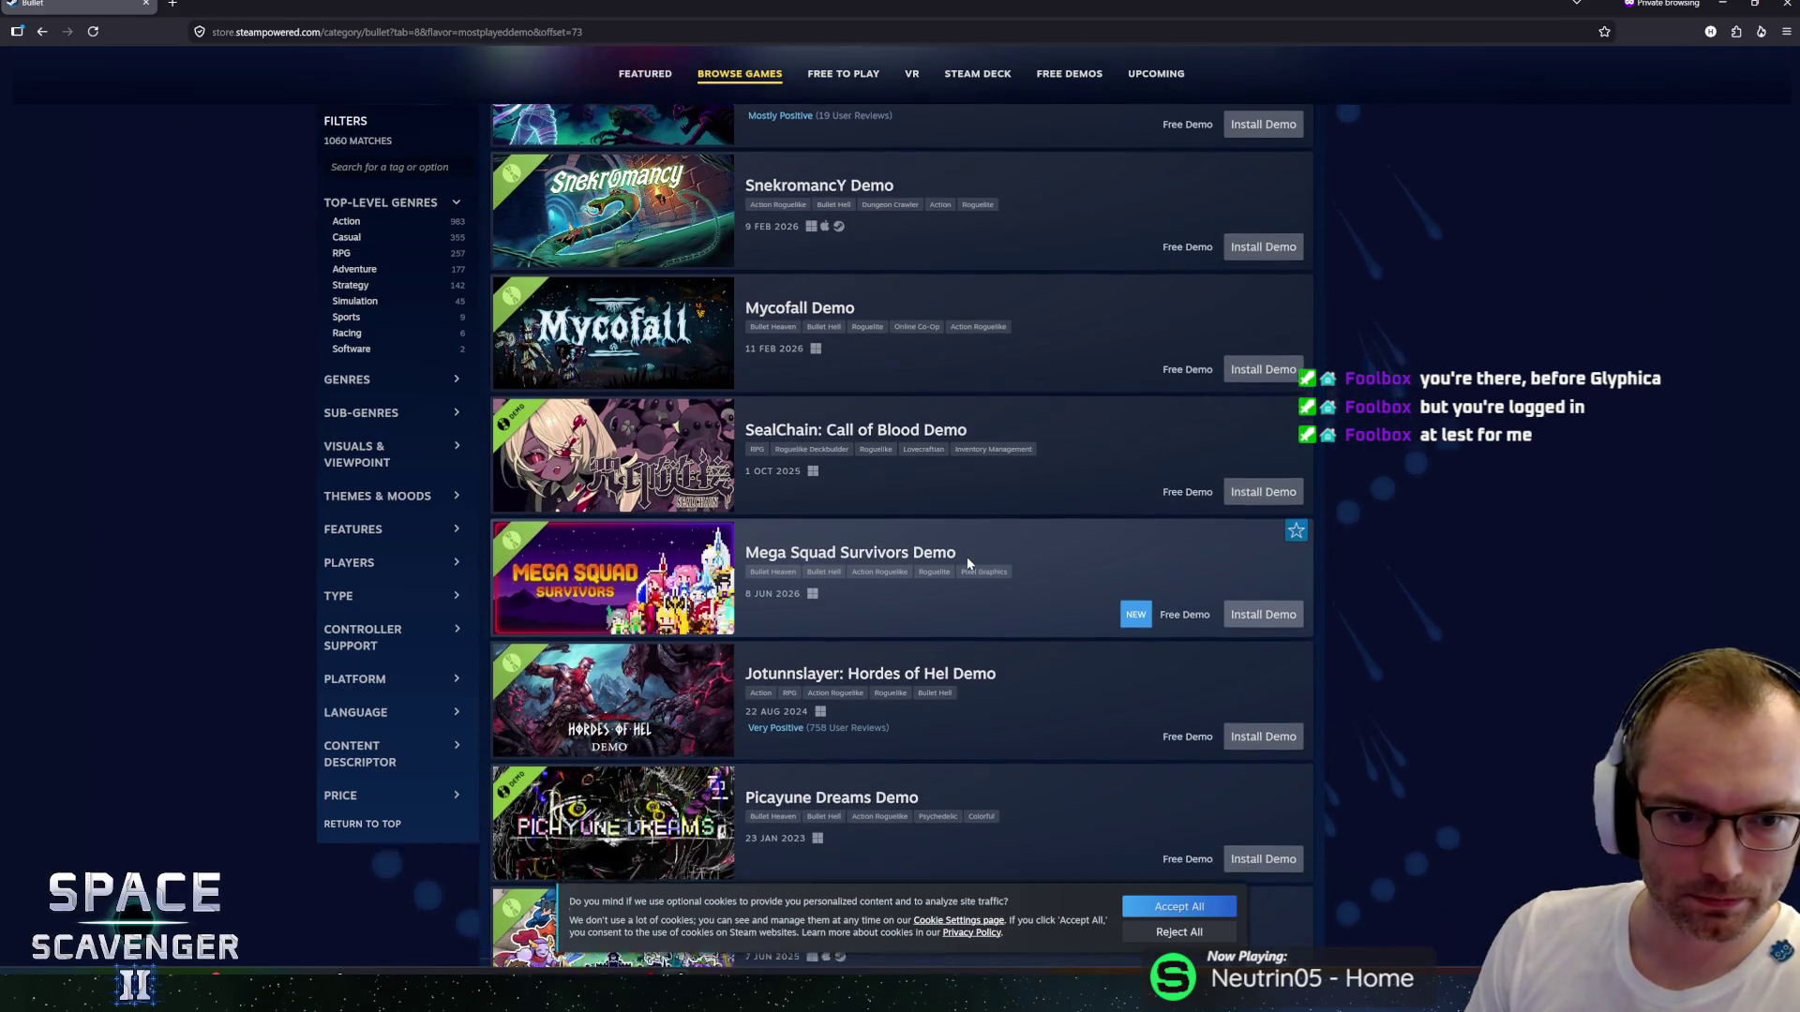
pyautogui.scroll(-10, 968, 562)
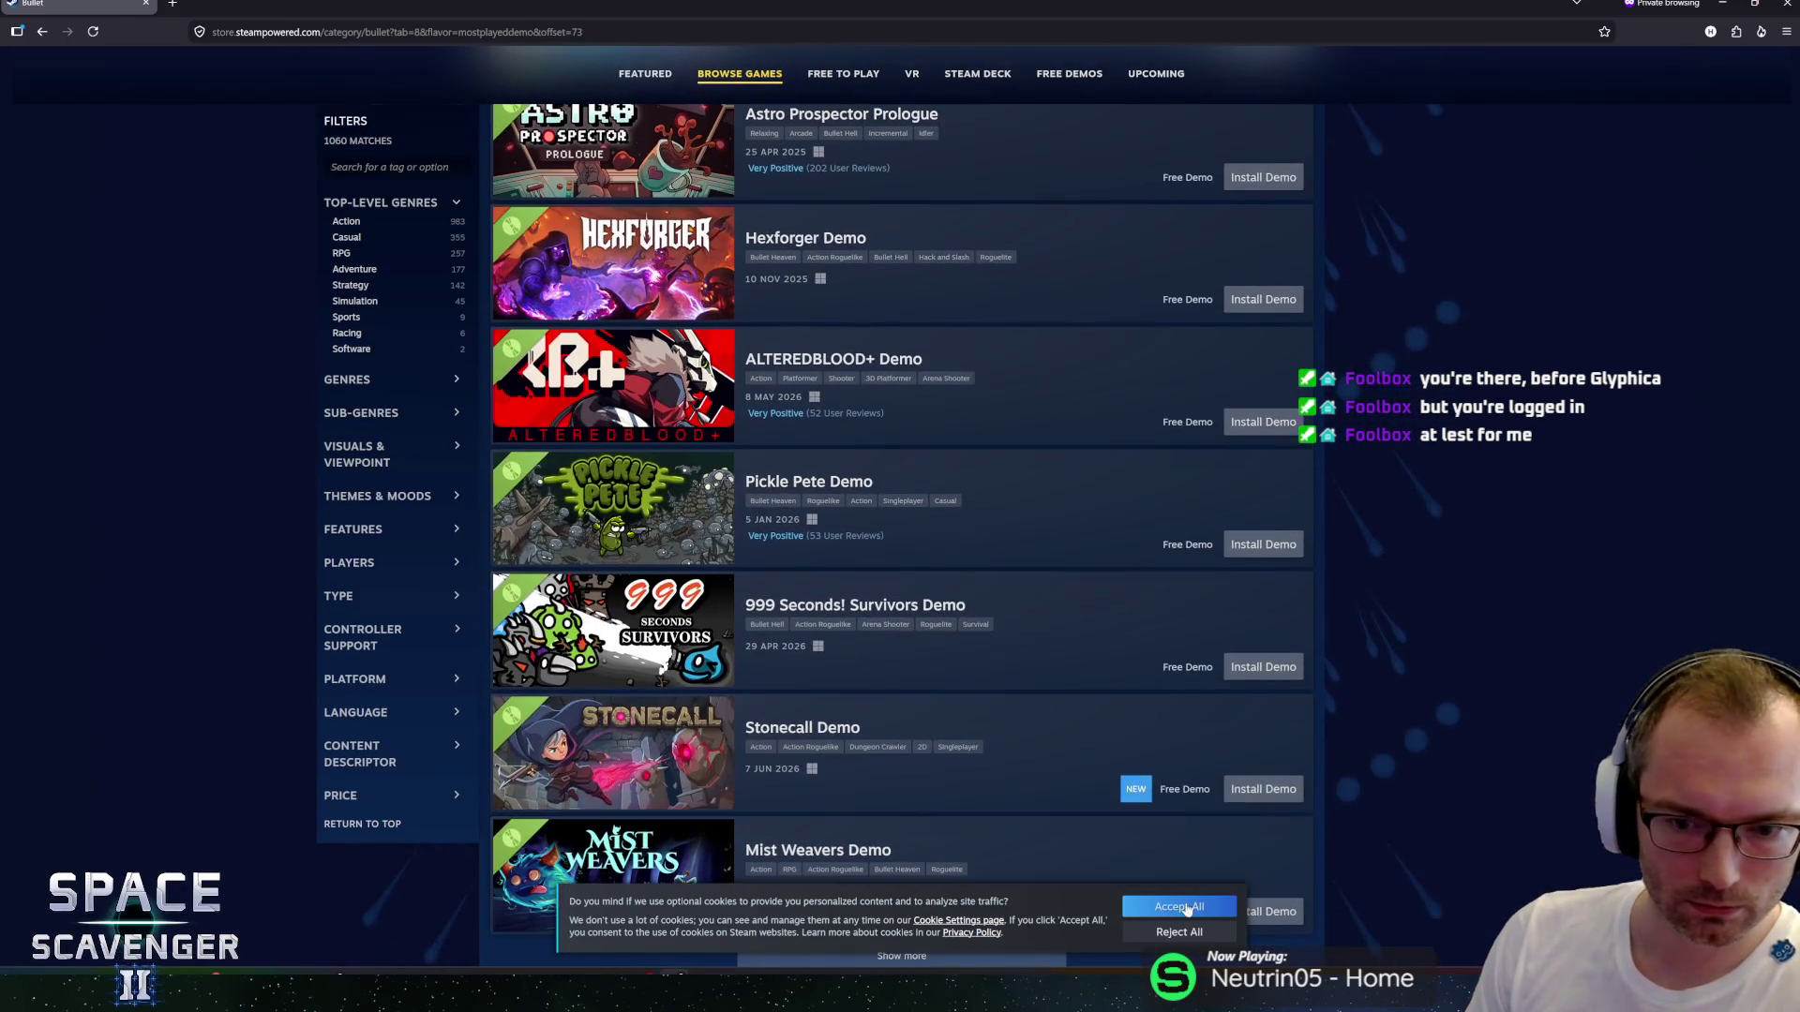
pyautogui.click(1174, 933)
pyautogui.scroll(-3, 909, 667)
# Load four more batches of demos into the Top Demos list.
pyautogui.click(907, 738)
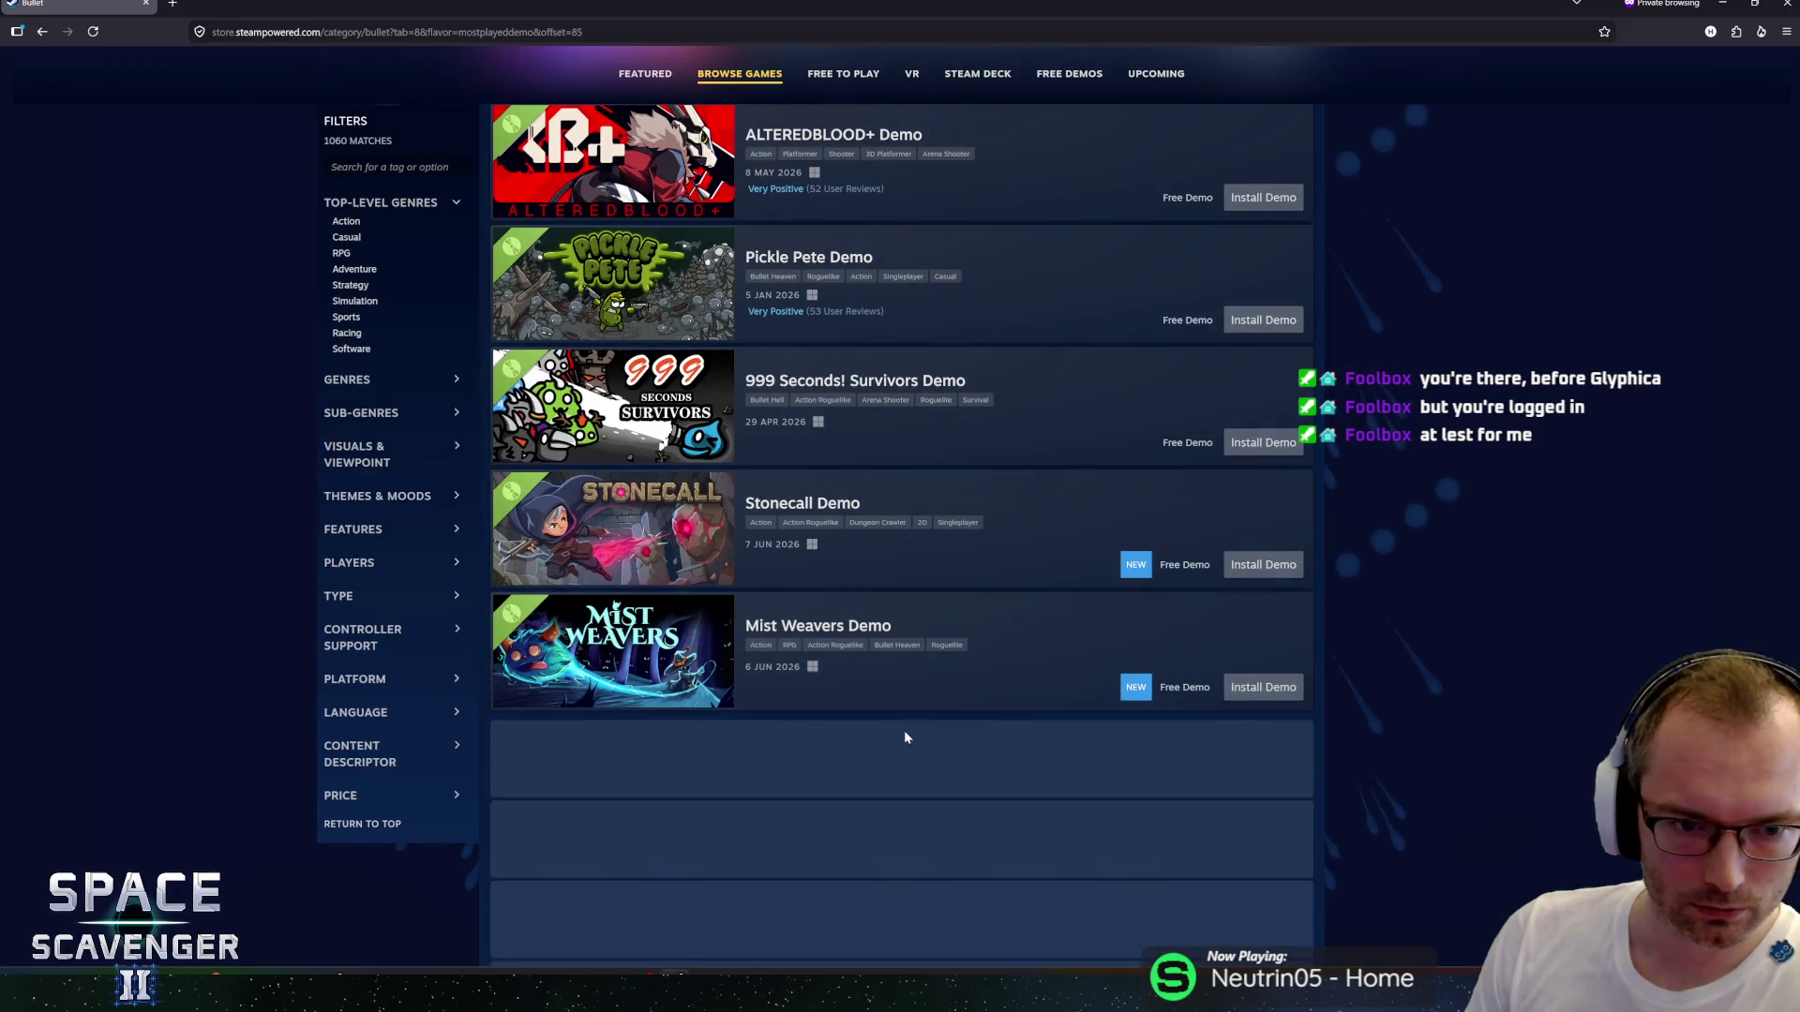
pyautogui.scroll(-9, 1005, 614)
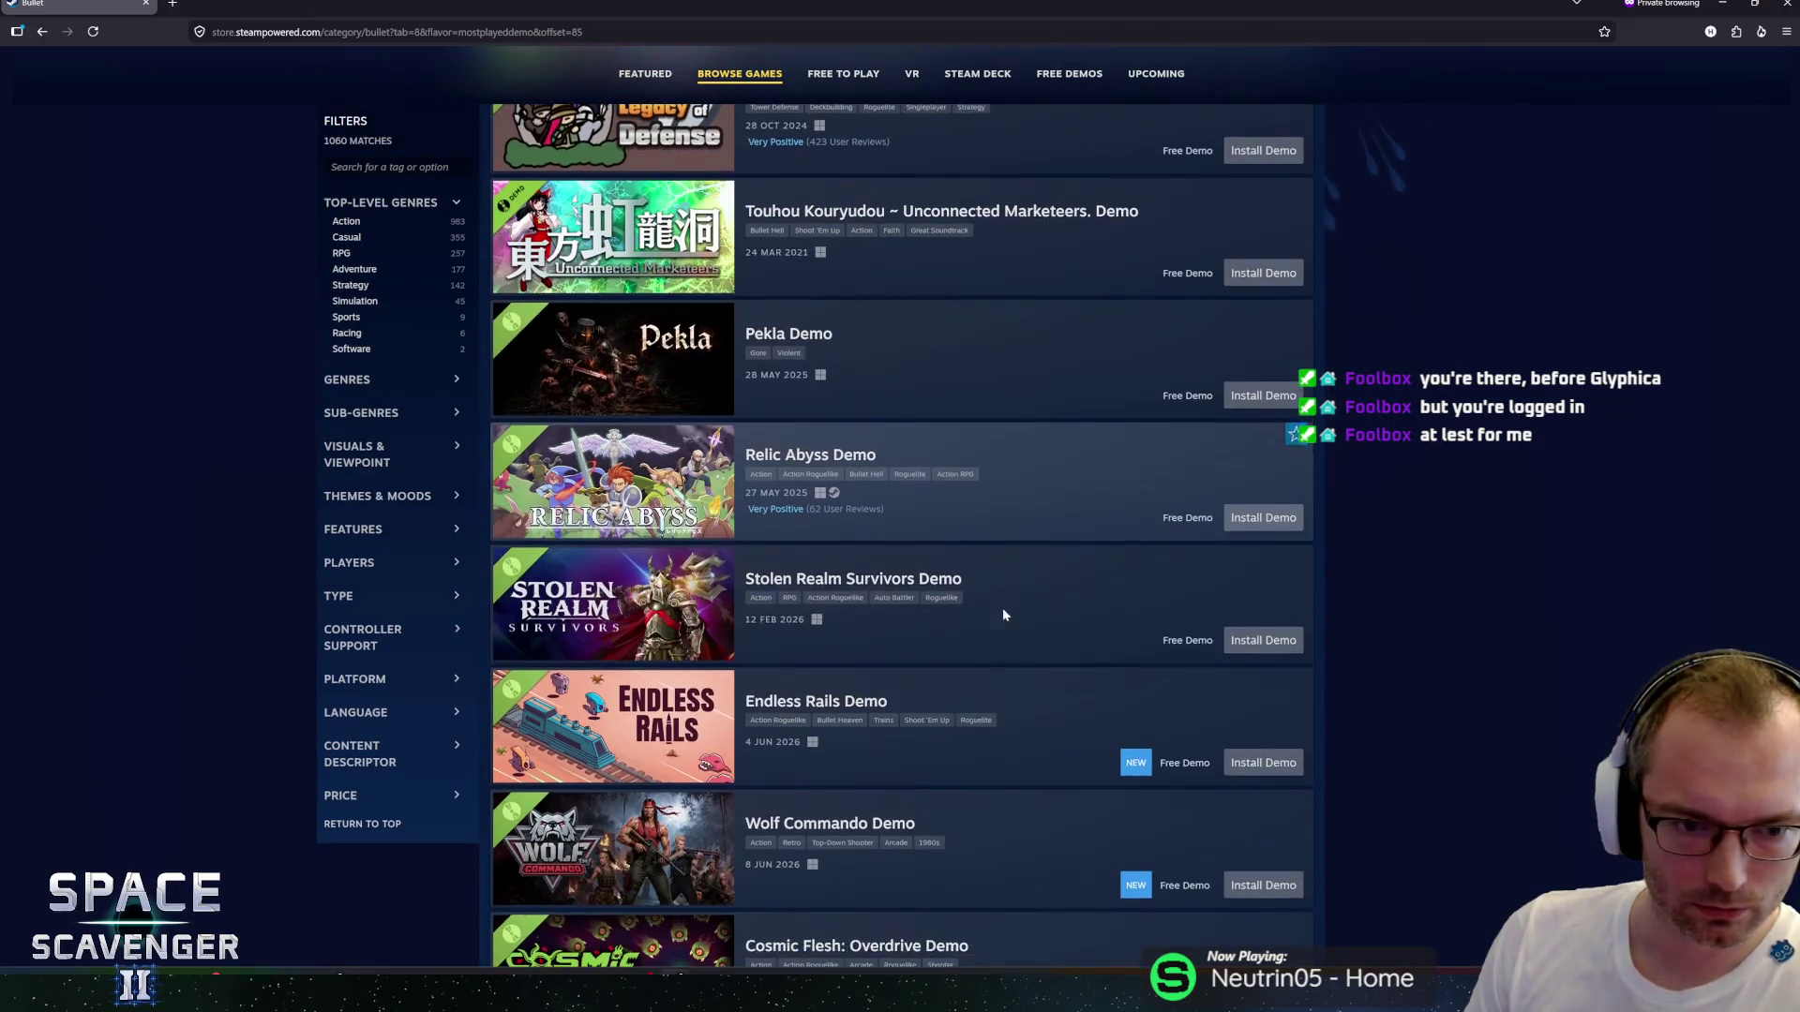
pyautogui.scroll(-7, 1003, 615)
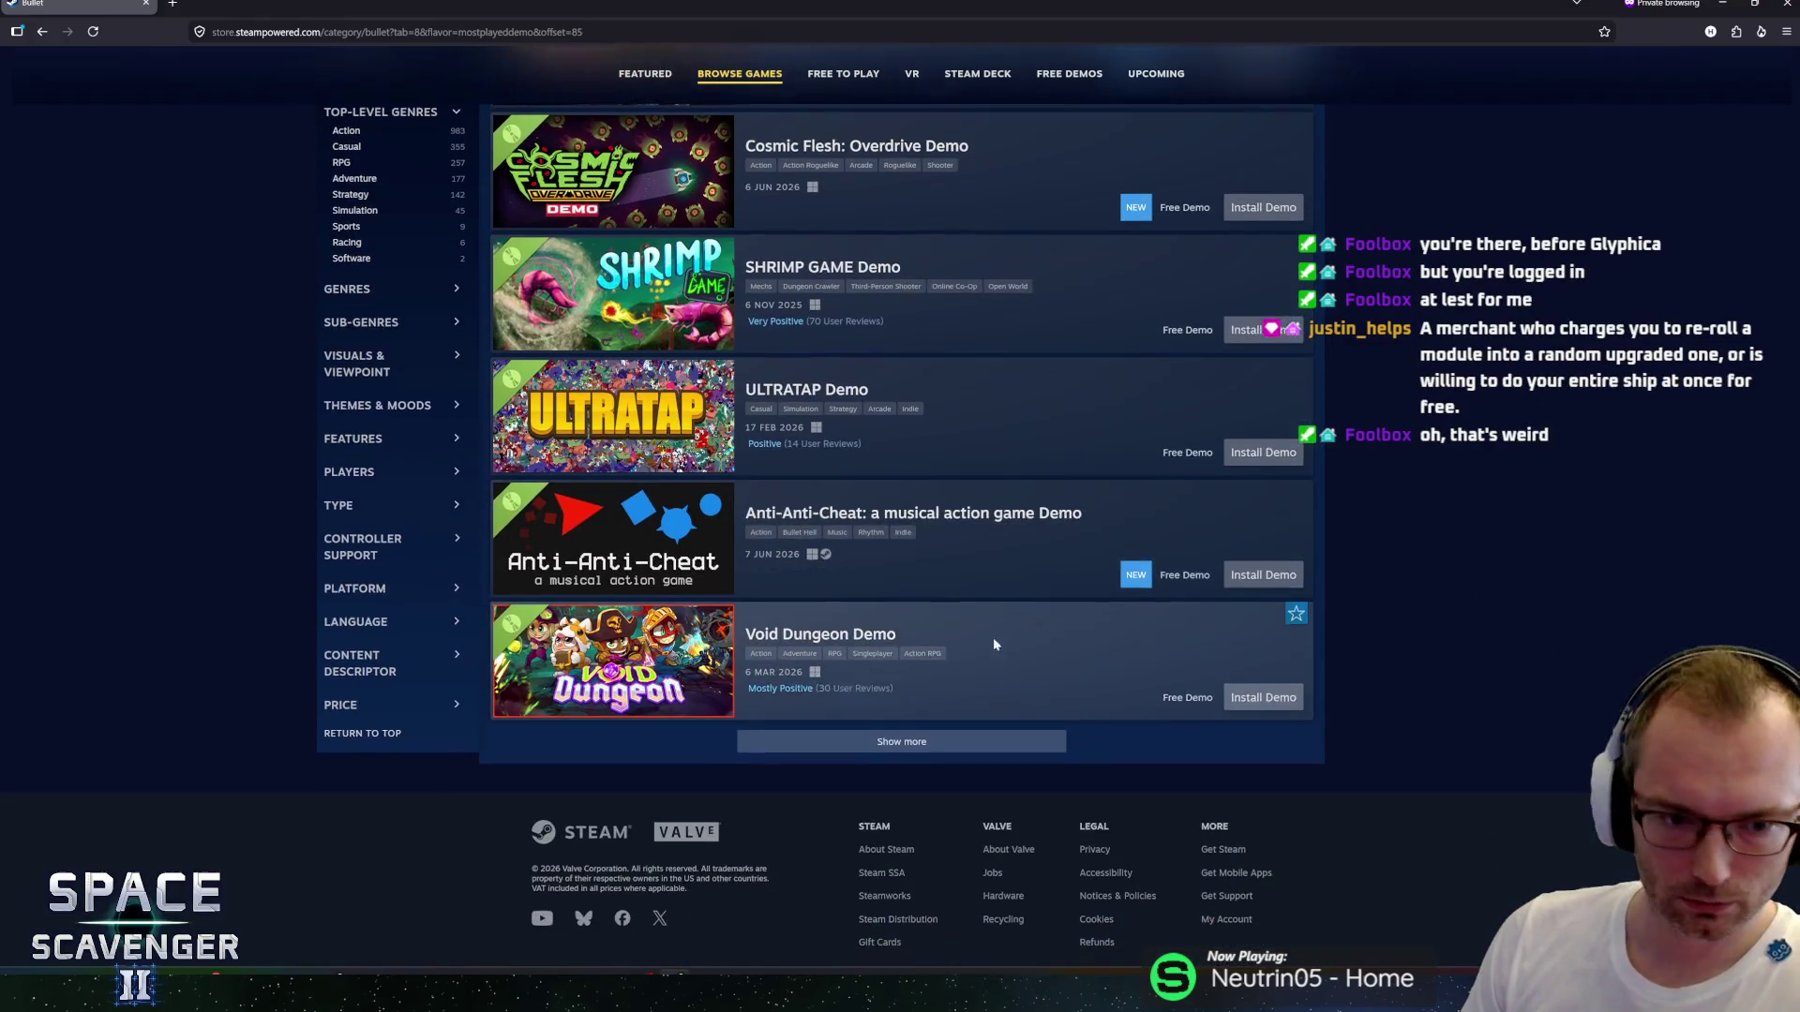
pyautogui.click(930, 730)
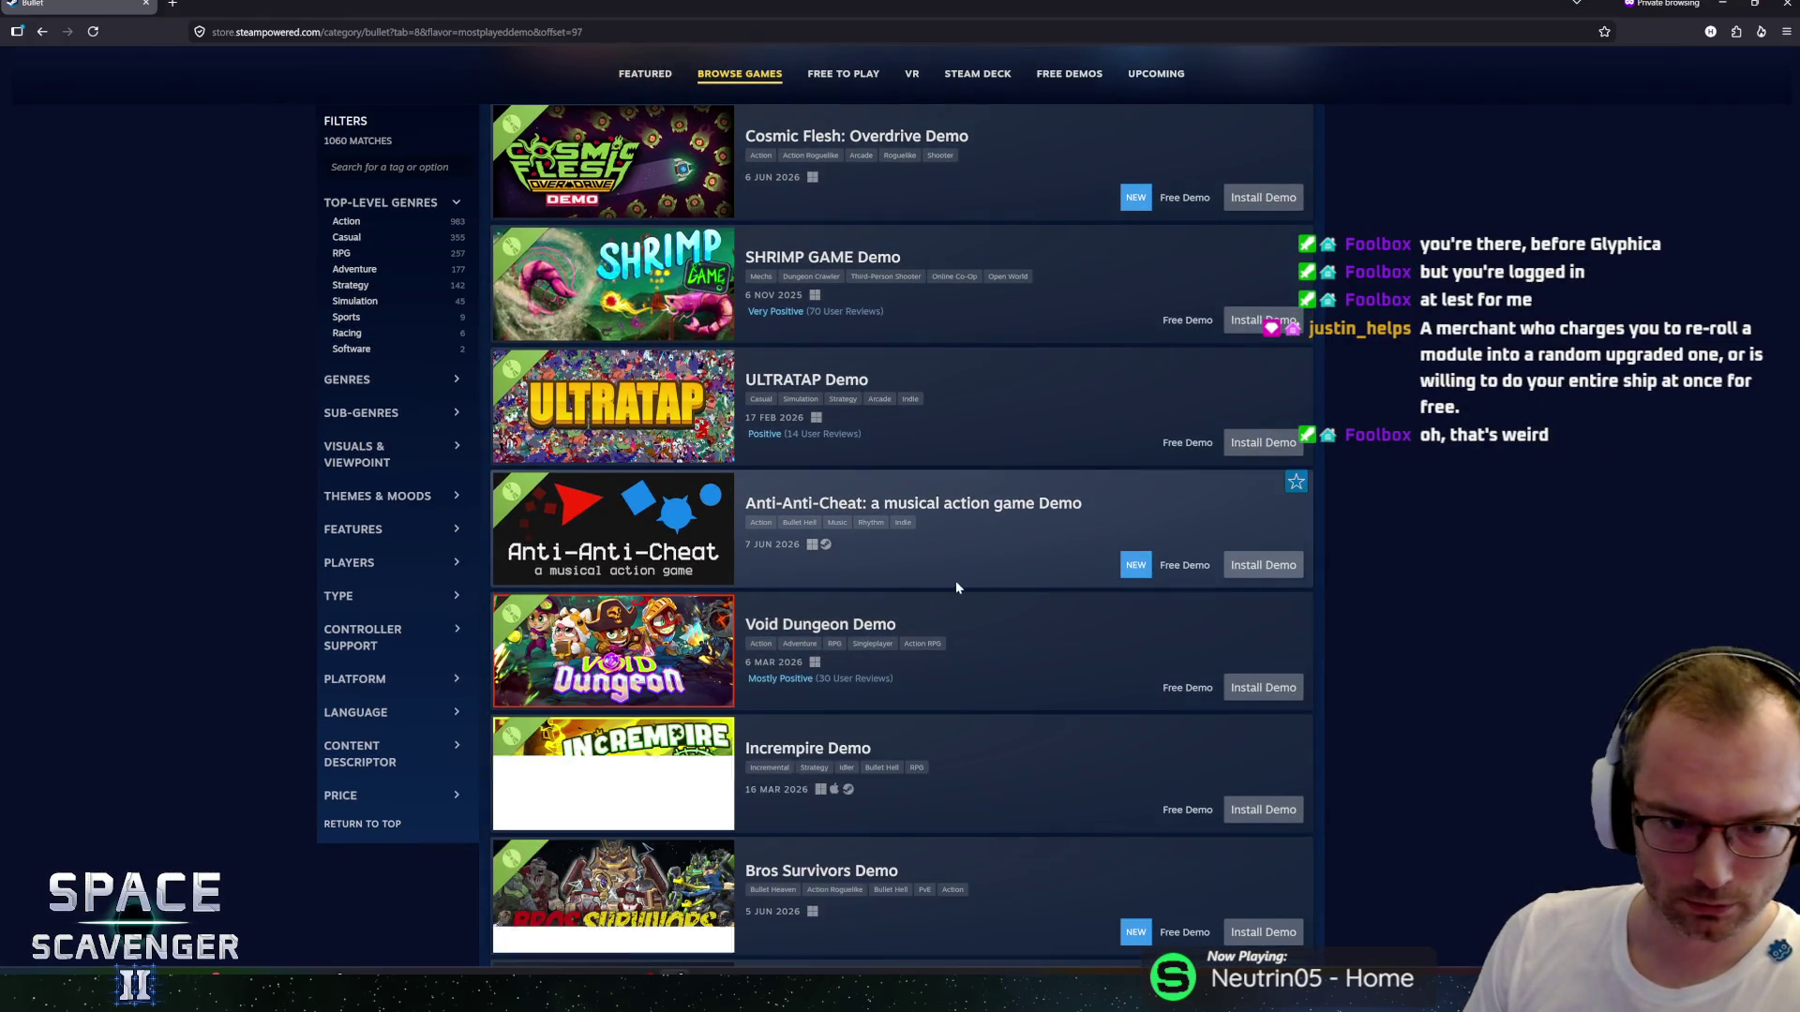
pyautogui.scroll(-2, 954, 582)
pyautogui.scroll(-3, 968, 598)
pyautogui.scroll(-6, 962, 590)
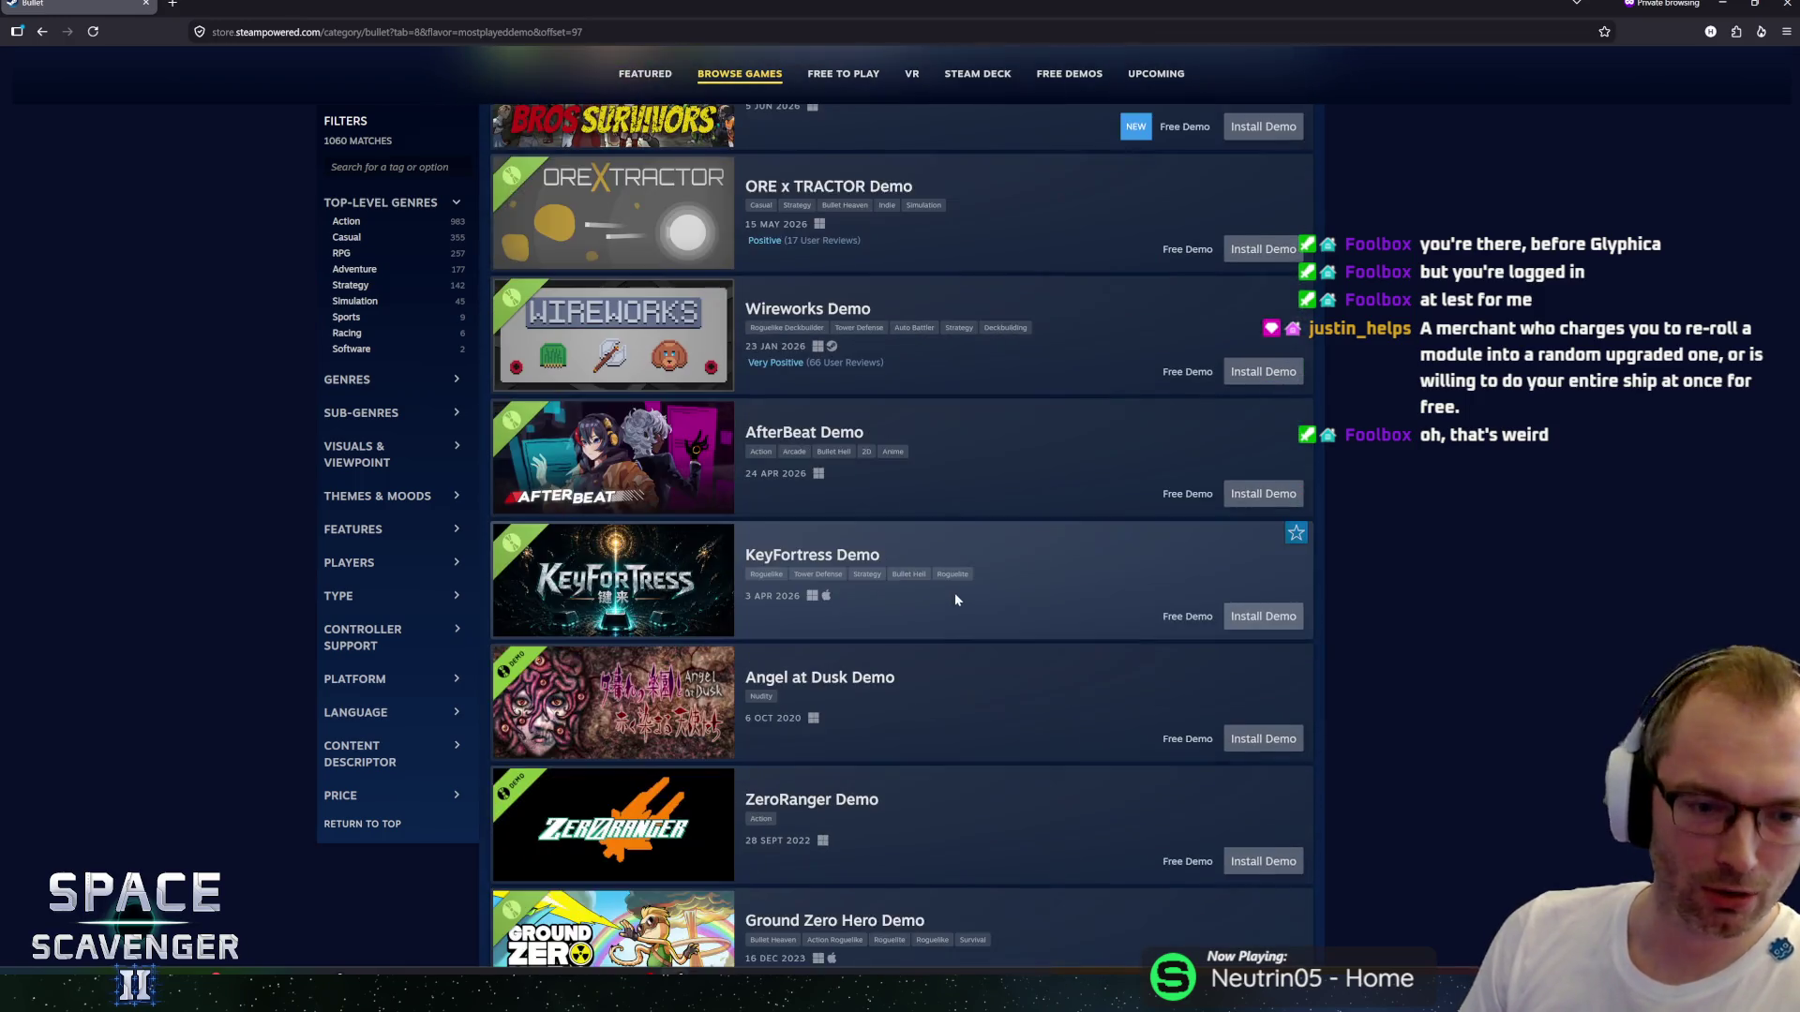
pyautogui.scroll(-4, 955, 600)
pyautogui.click(890, 736)
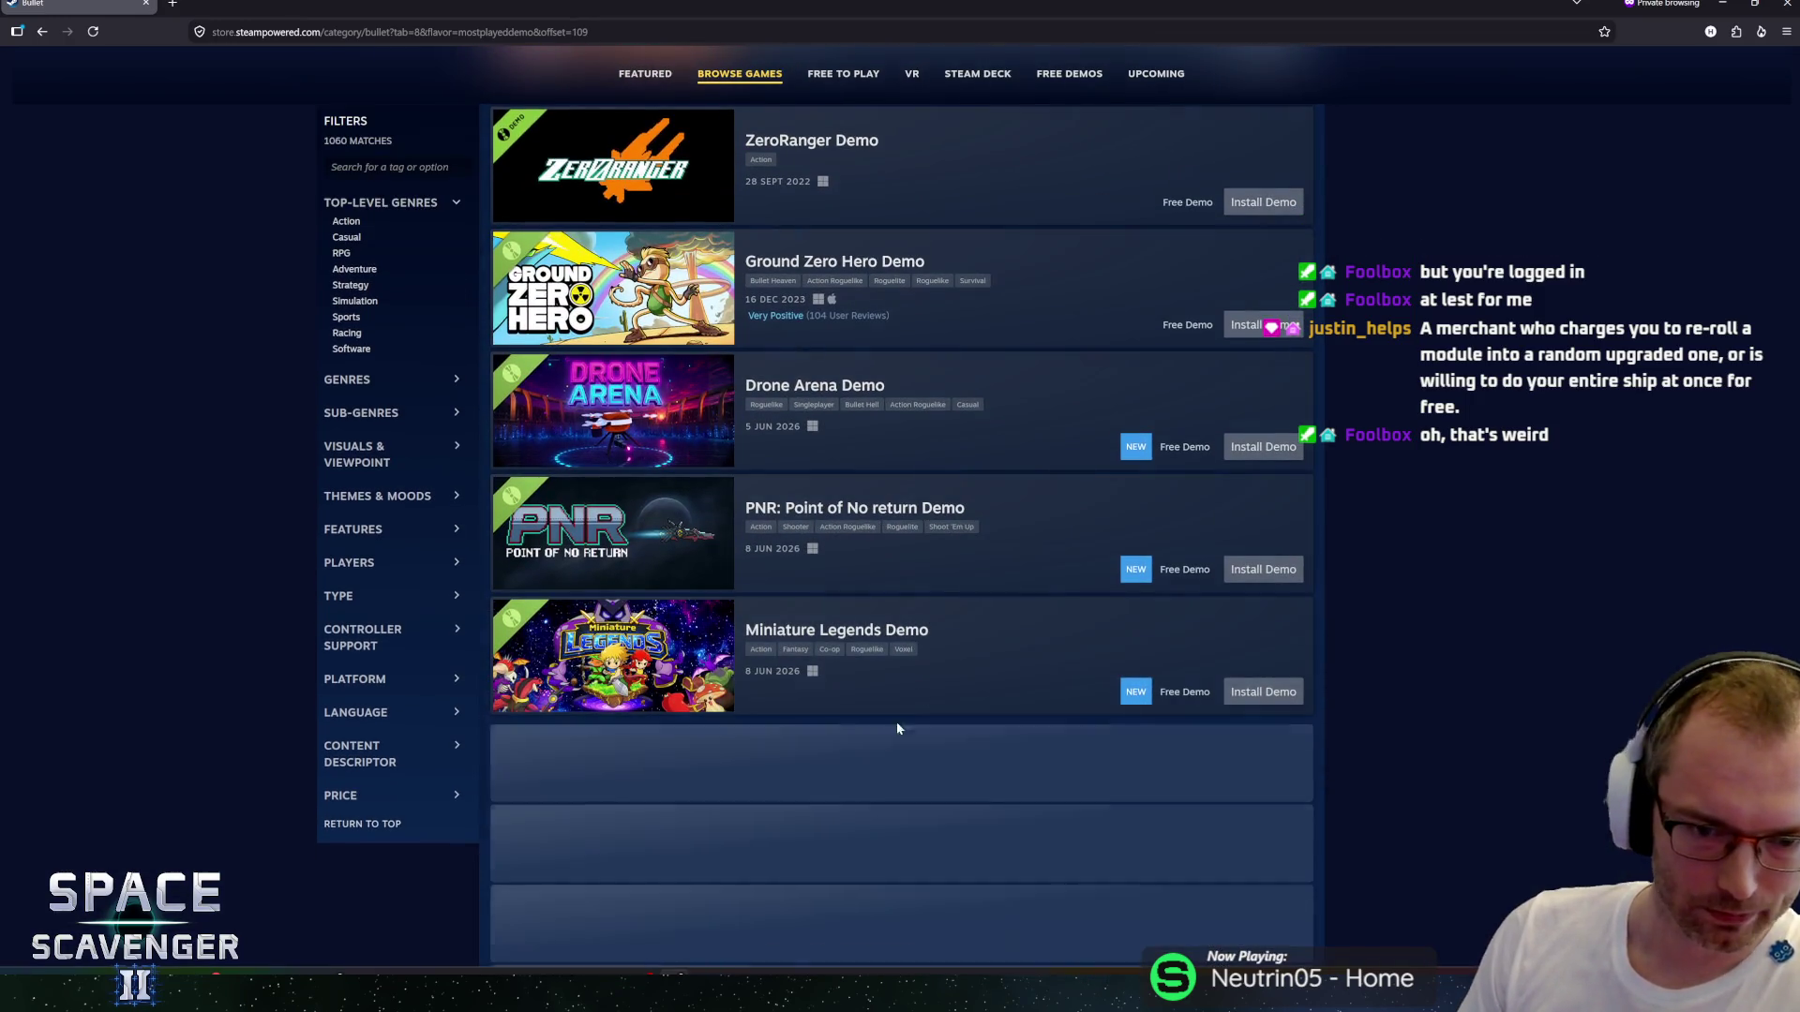
pyautogui.scroll(-8, 934, 669)
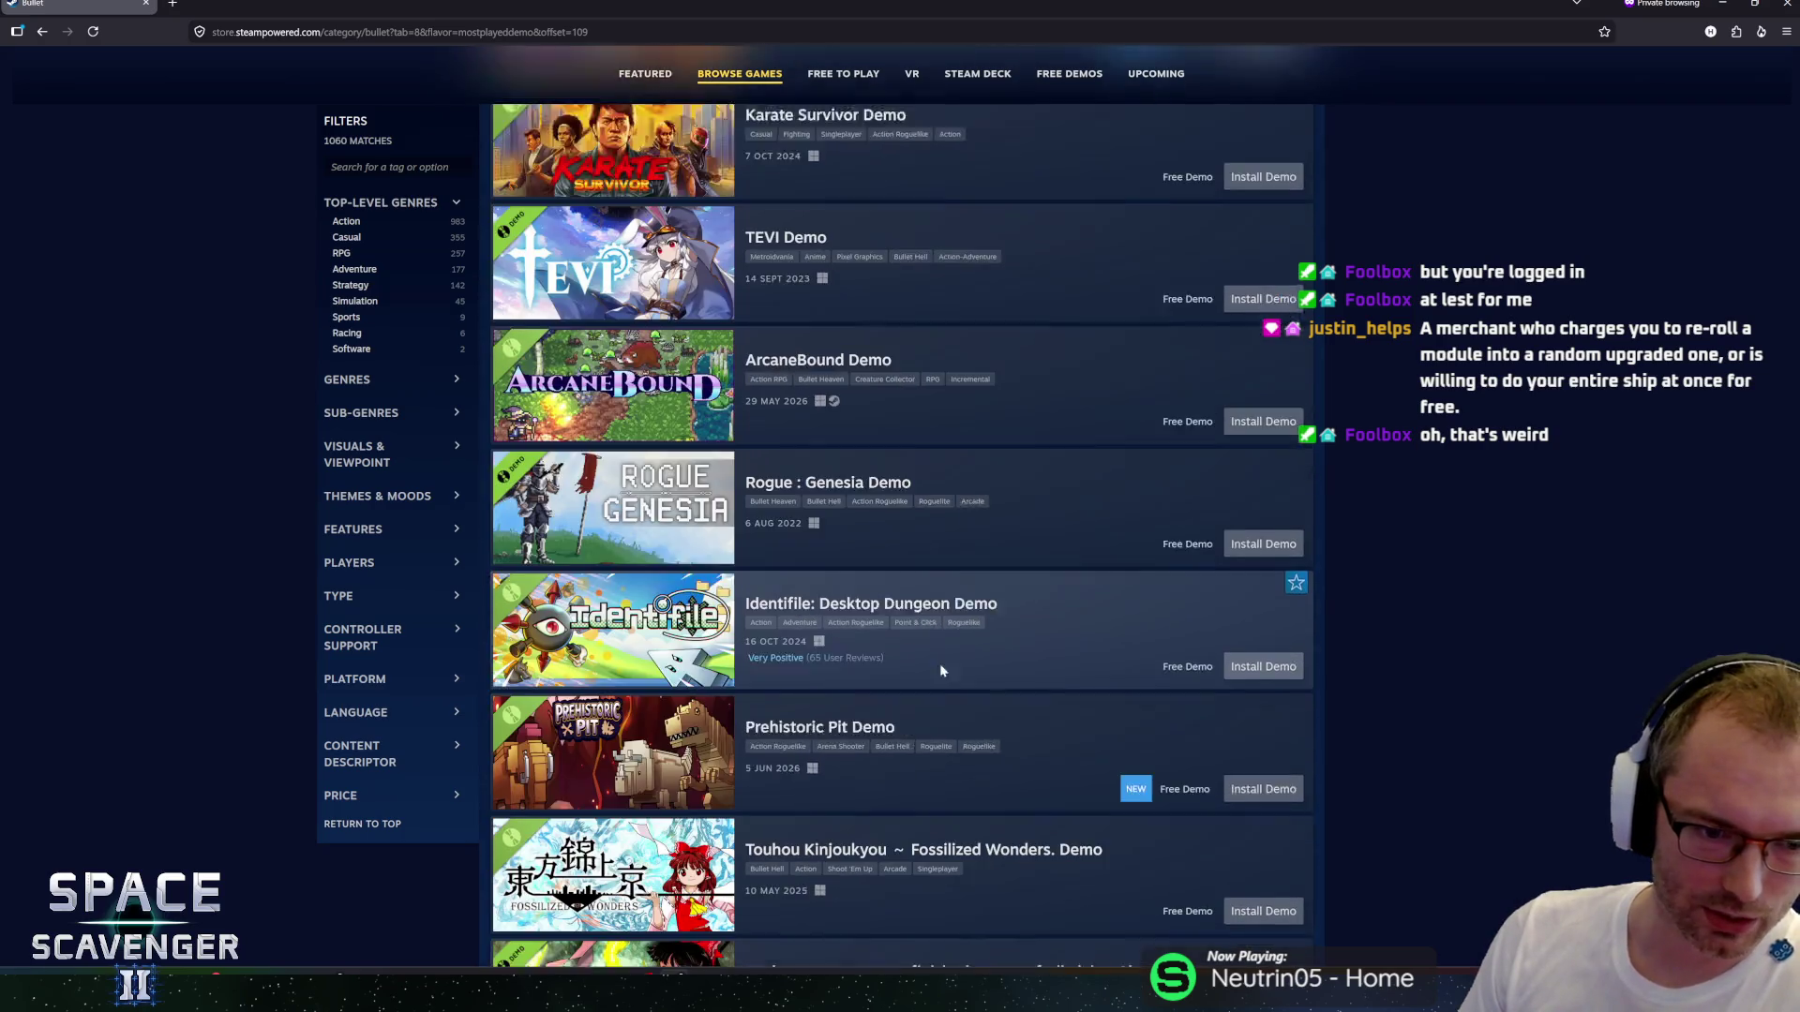
pyautogui.scroll(-8, 943, 658)
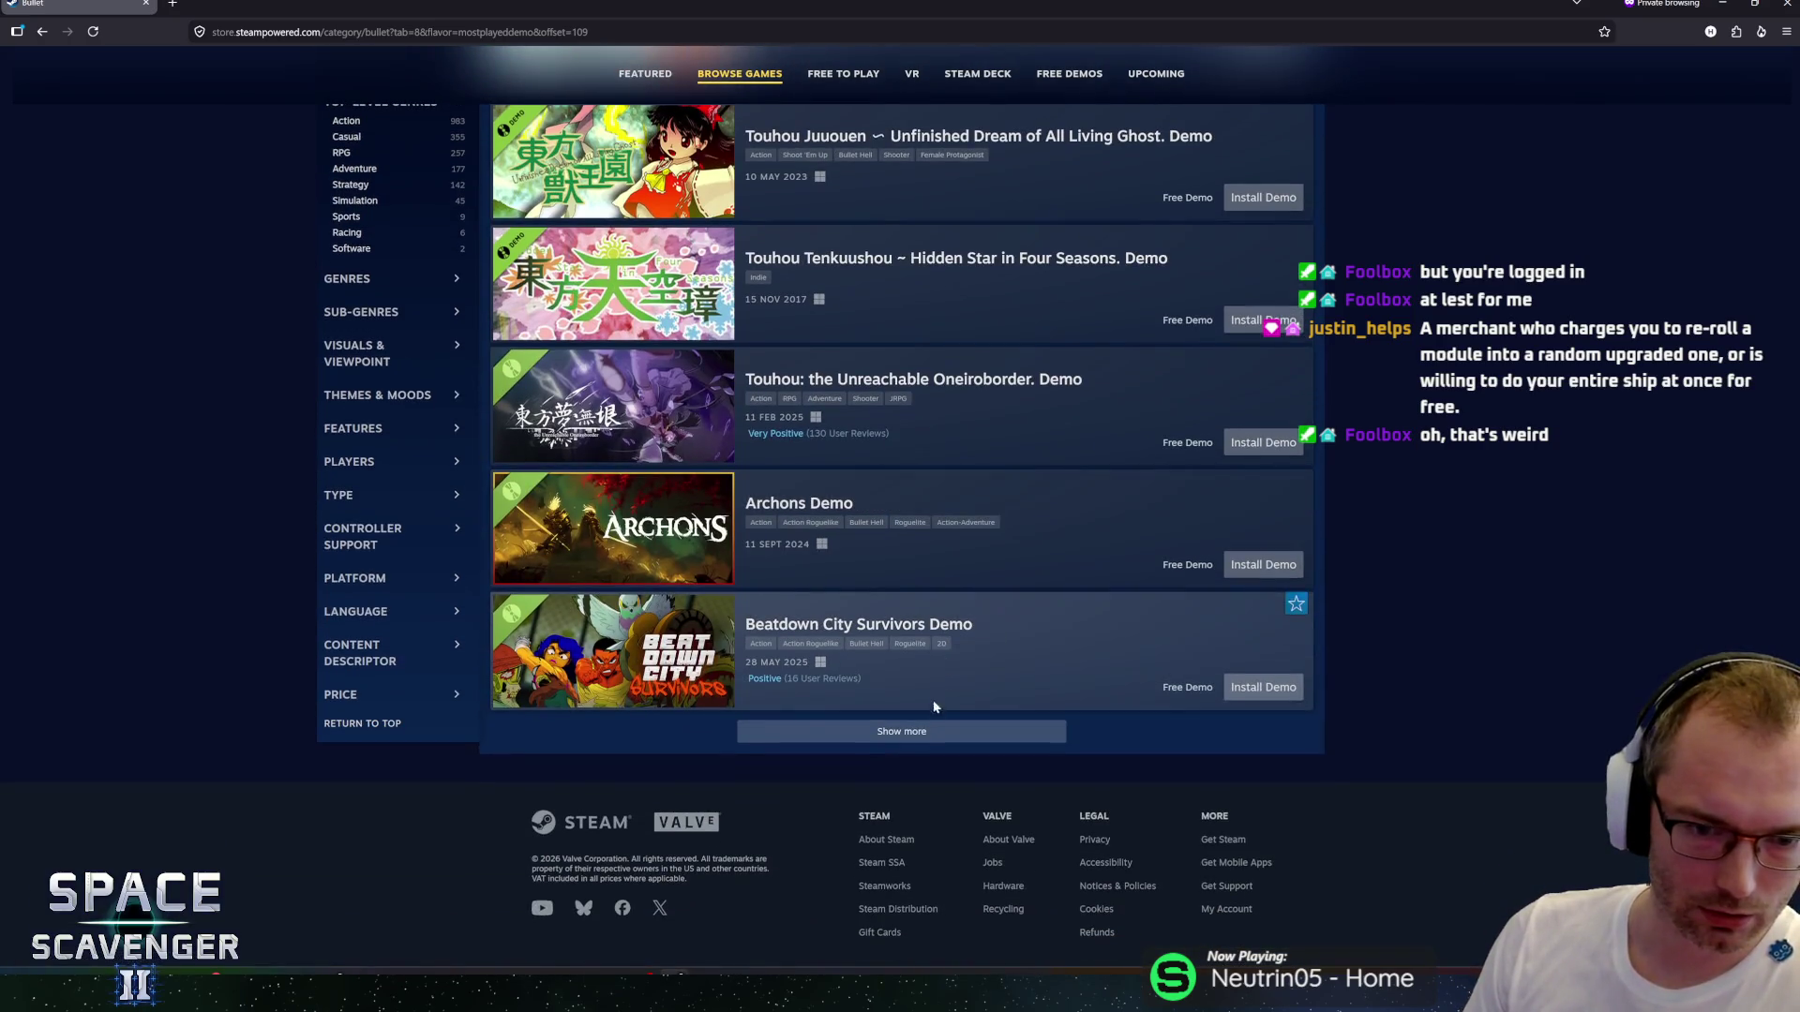
pyautogui.click(918, 726)
# Load two further batches, extending the list past BitBeasts to Space PiouPiou Demo.
pyautogui.scroll(-3, 928, 673)
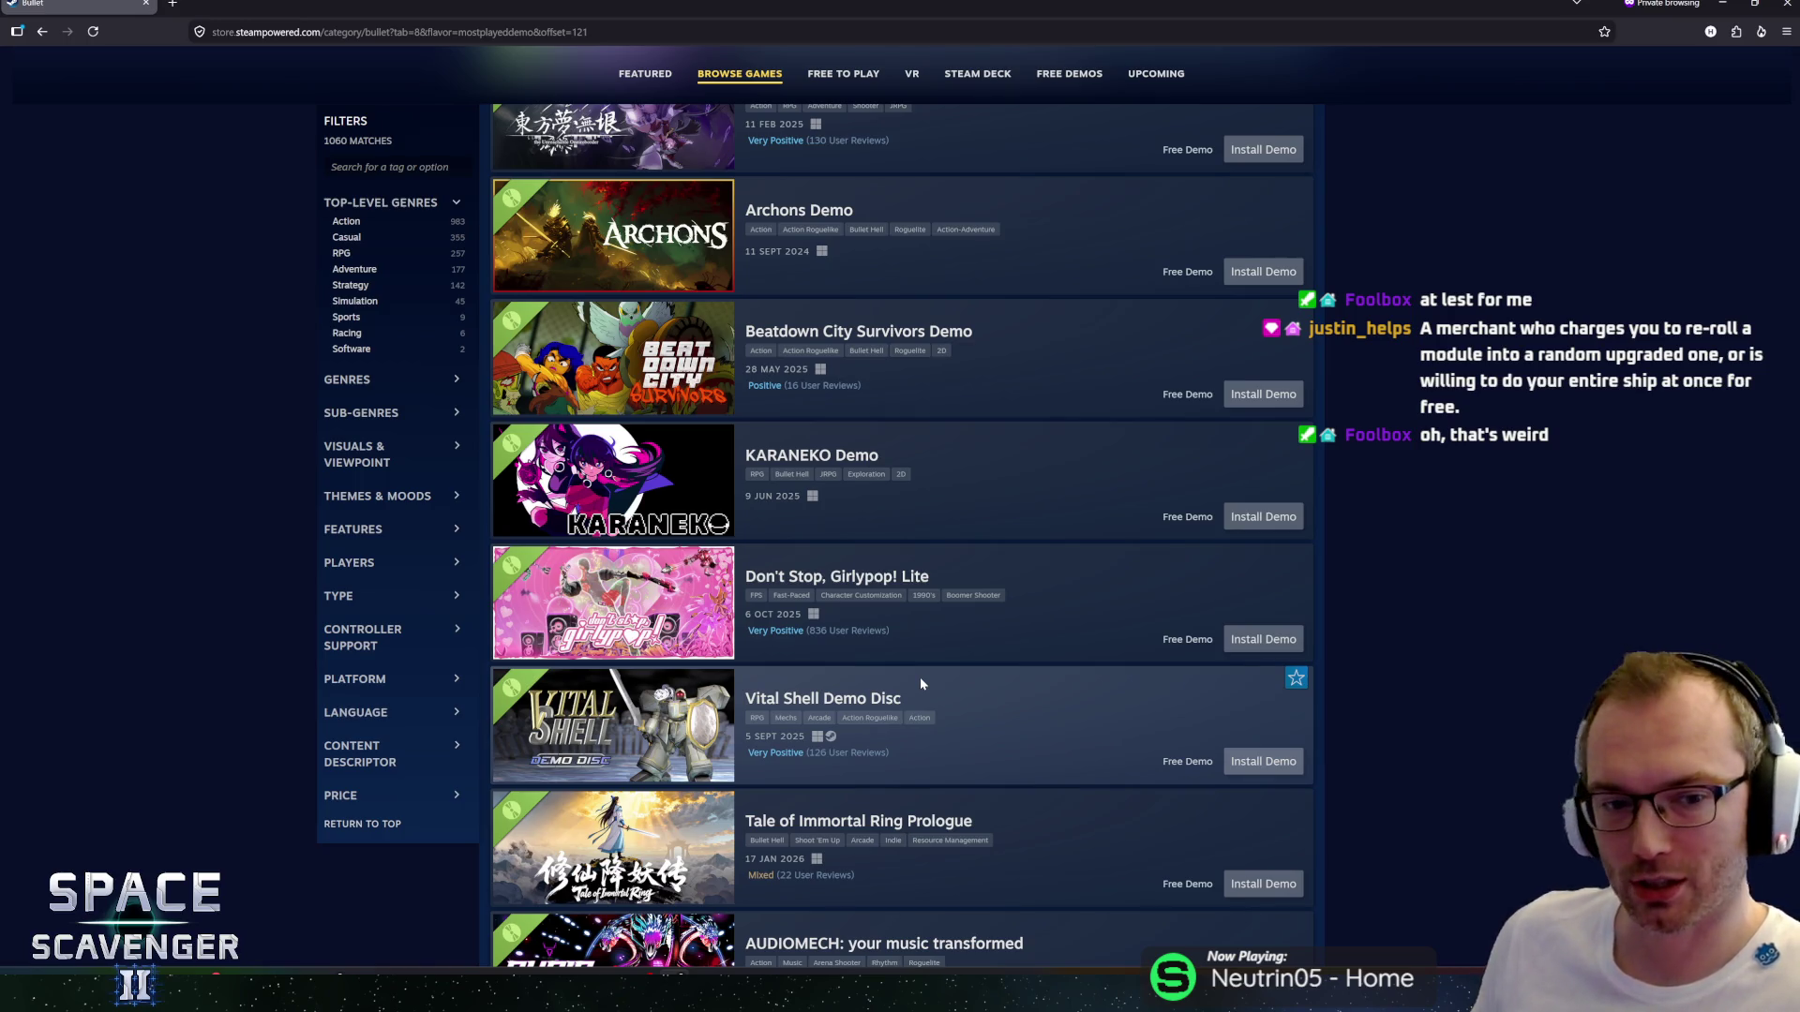
pyautogui.scroll(-3, 1009, 645)
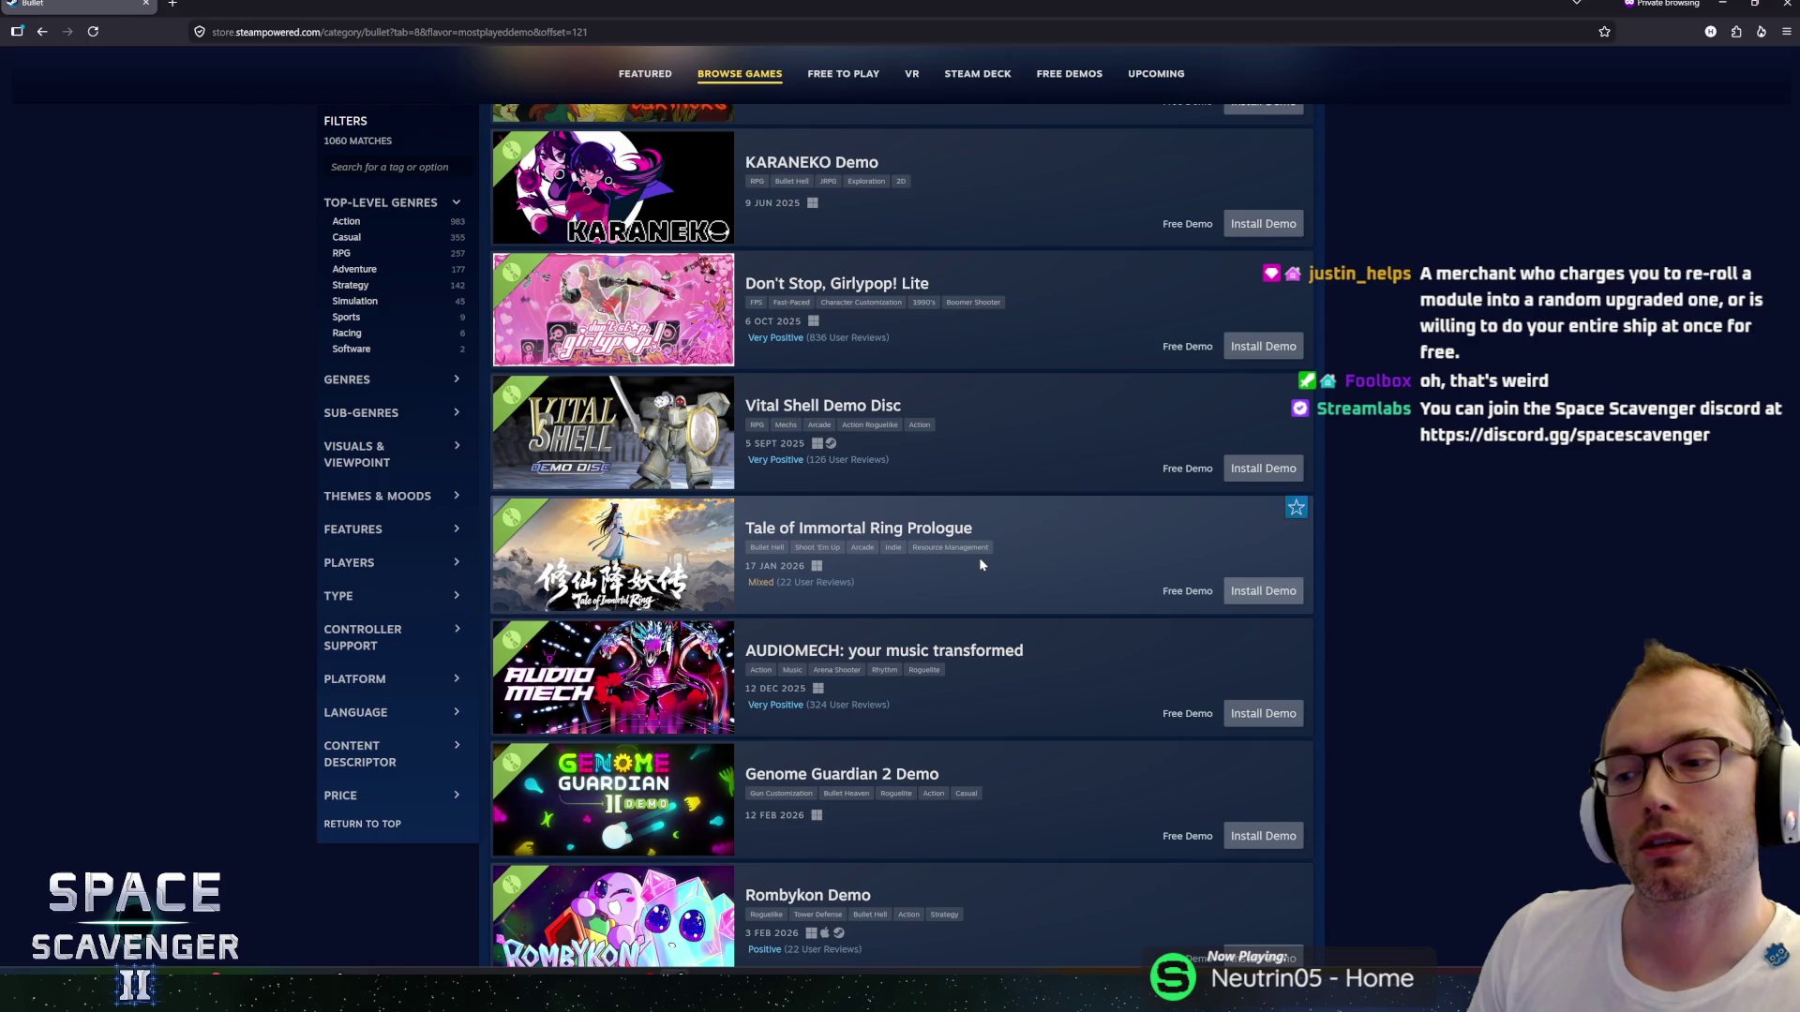
pyautogui.scroll(-7, 979, 561)
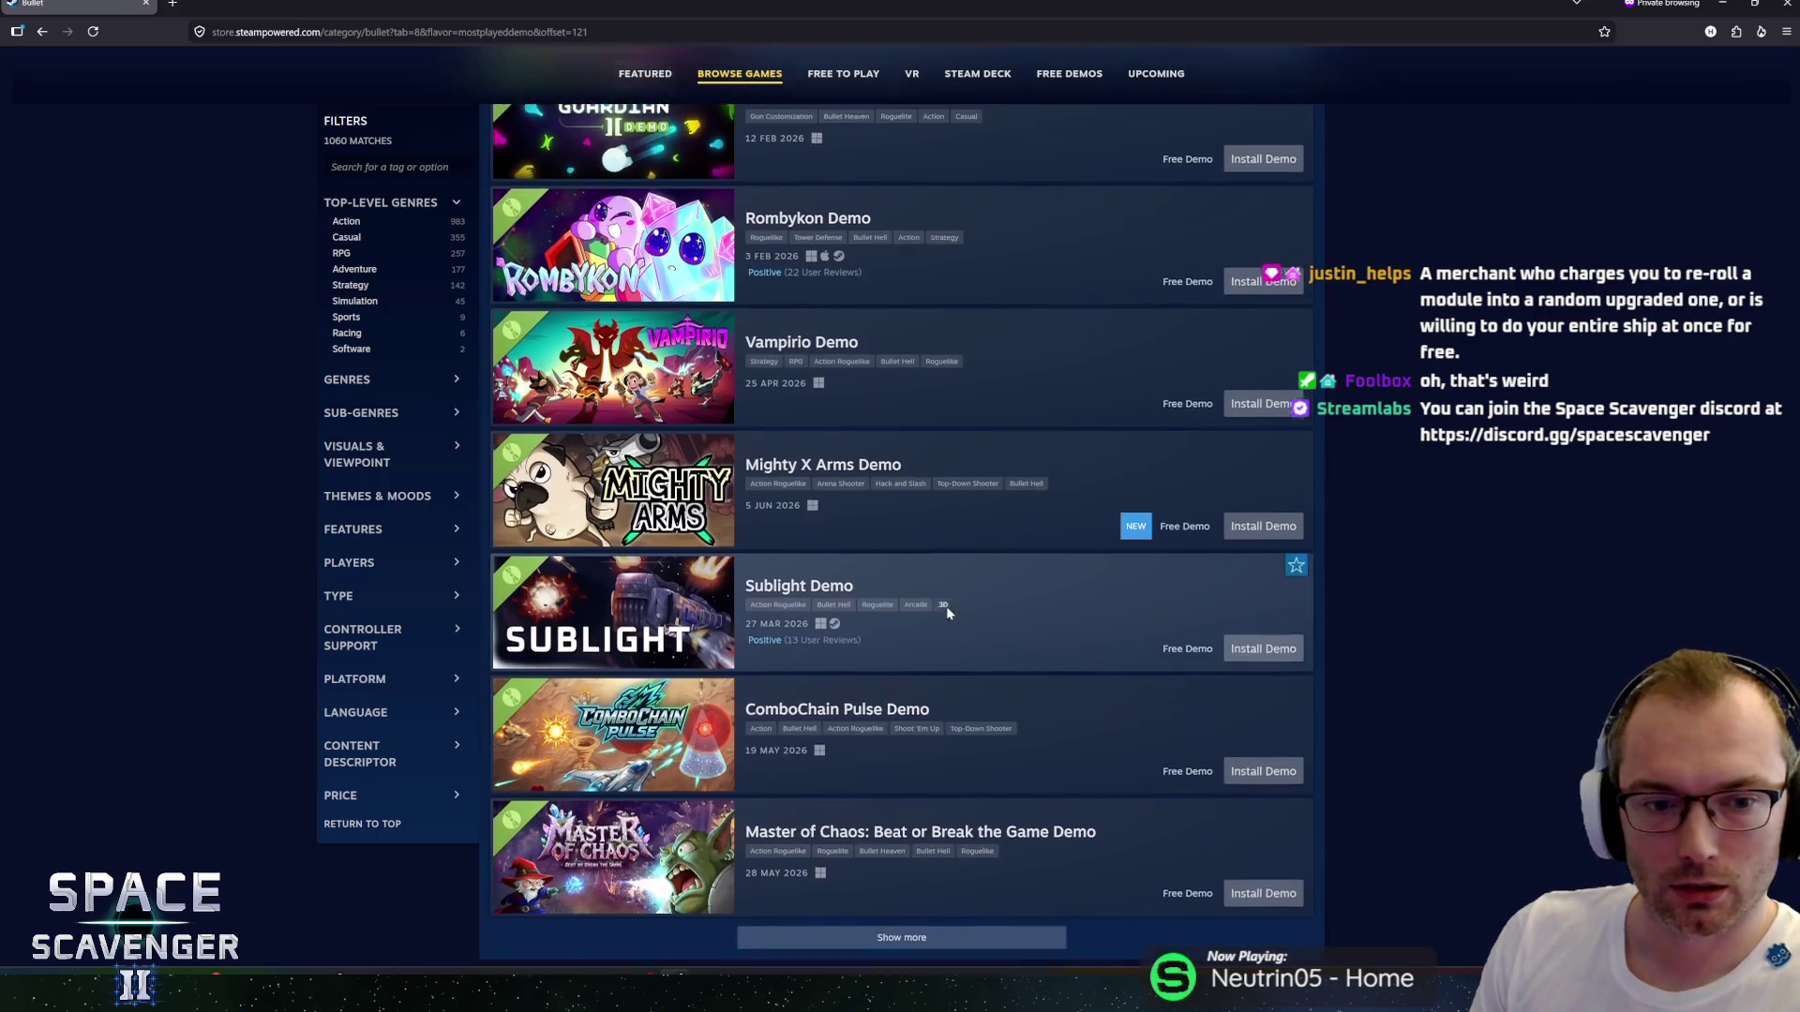
pyautogui.scroll(-2, 947, 611)
pyautogui.click(868, 734)
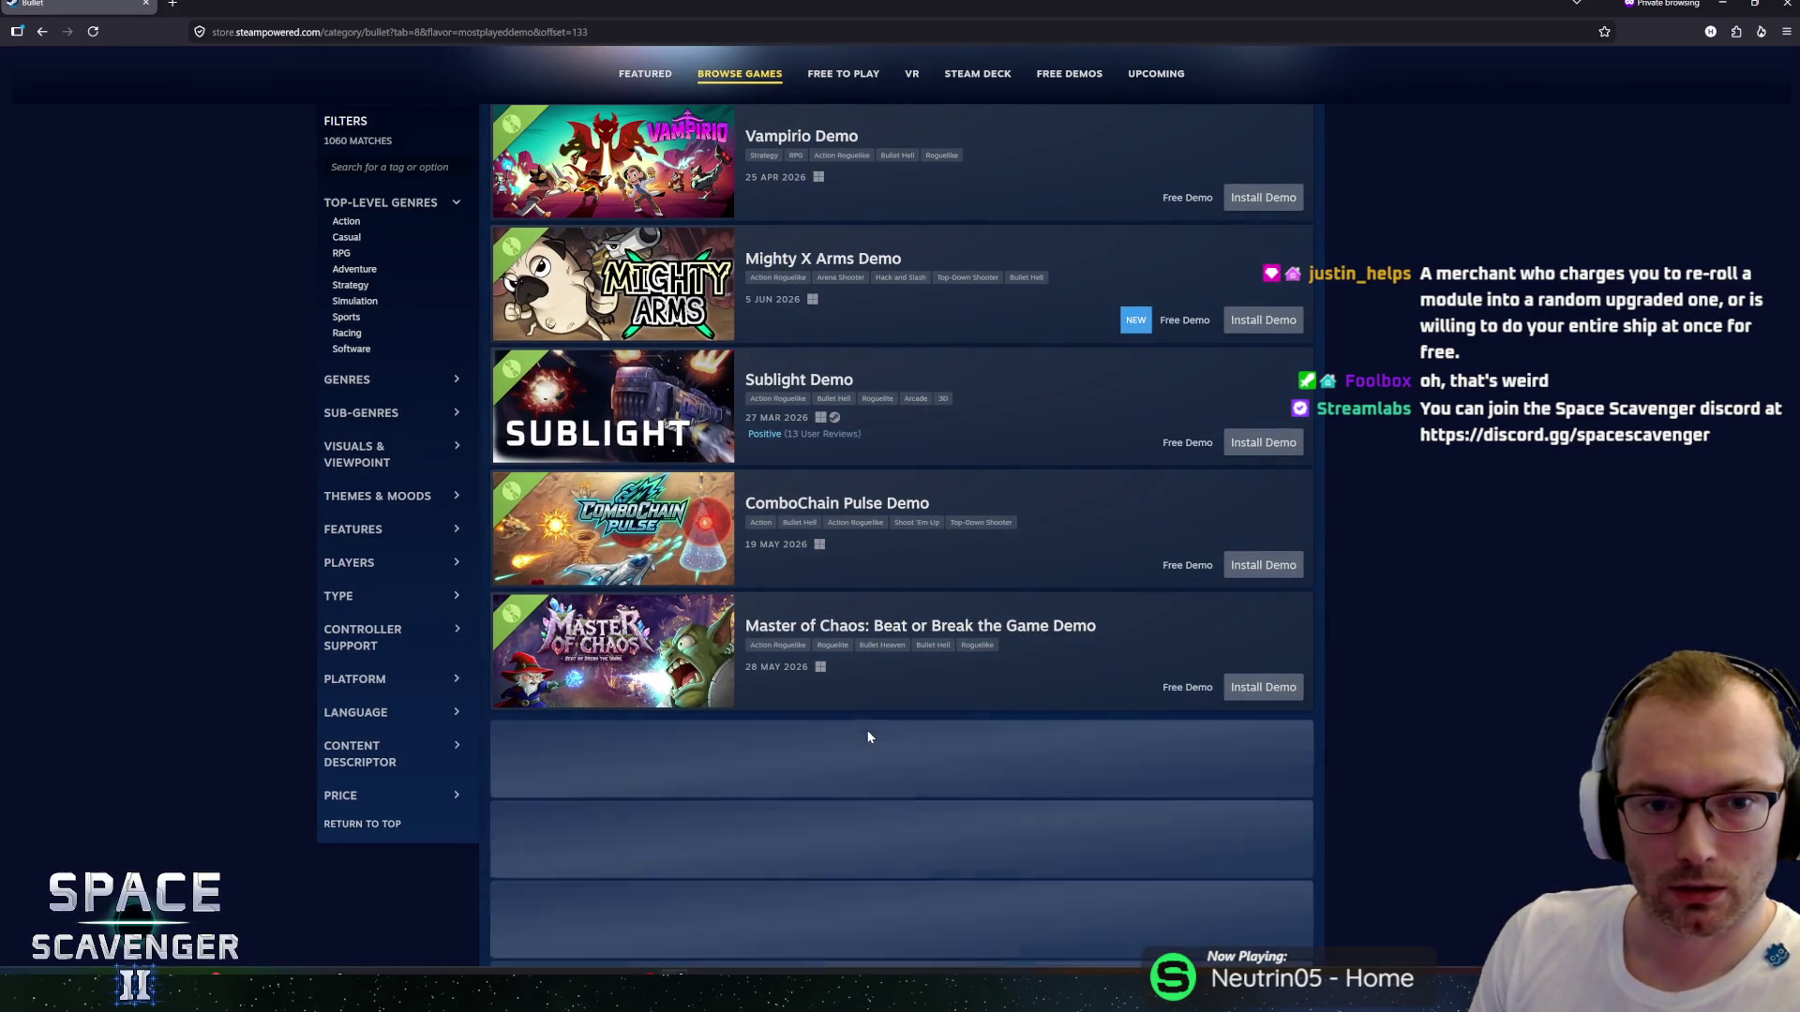
pyautogui.scroll(-3, 953, 656)
pyautogui.scroll(-9, 963, 654)
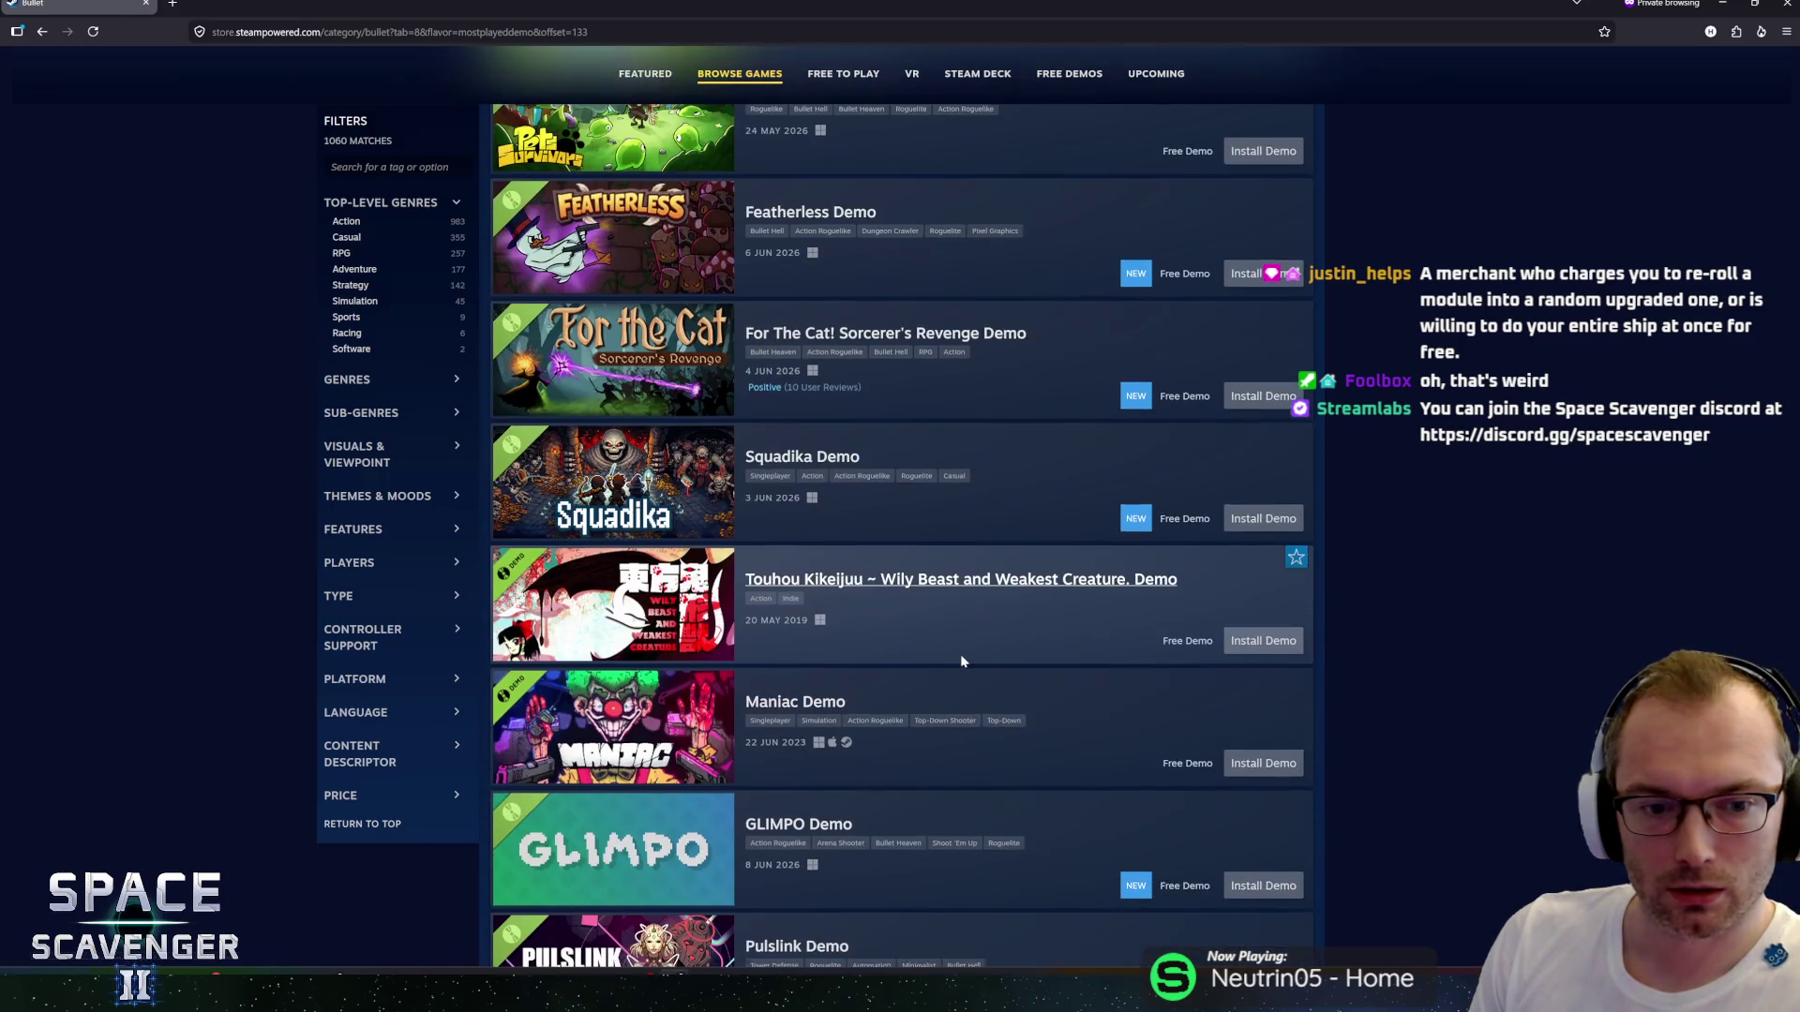
pyautogui.scroll(-3, 964, 657)
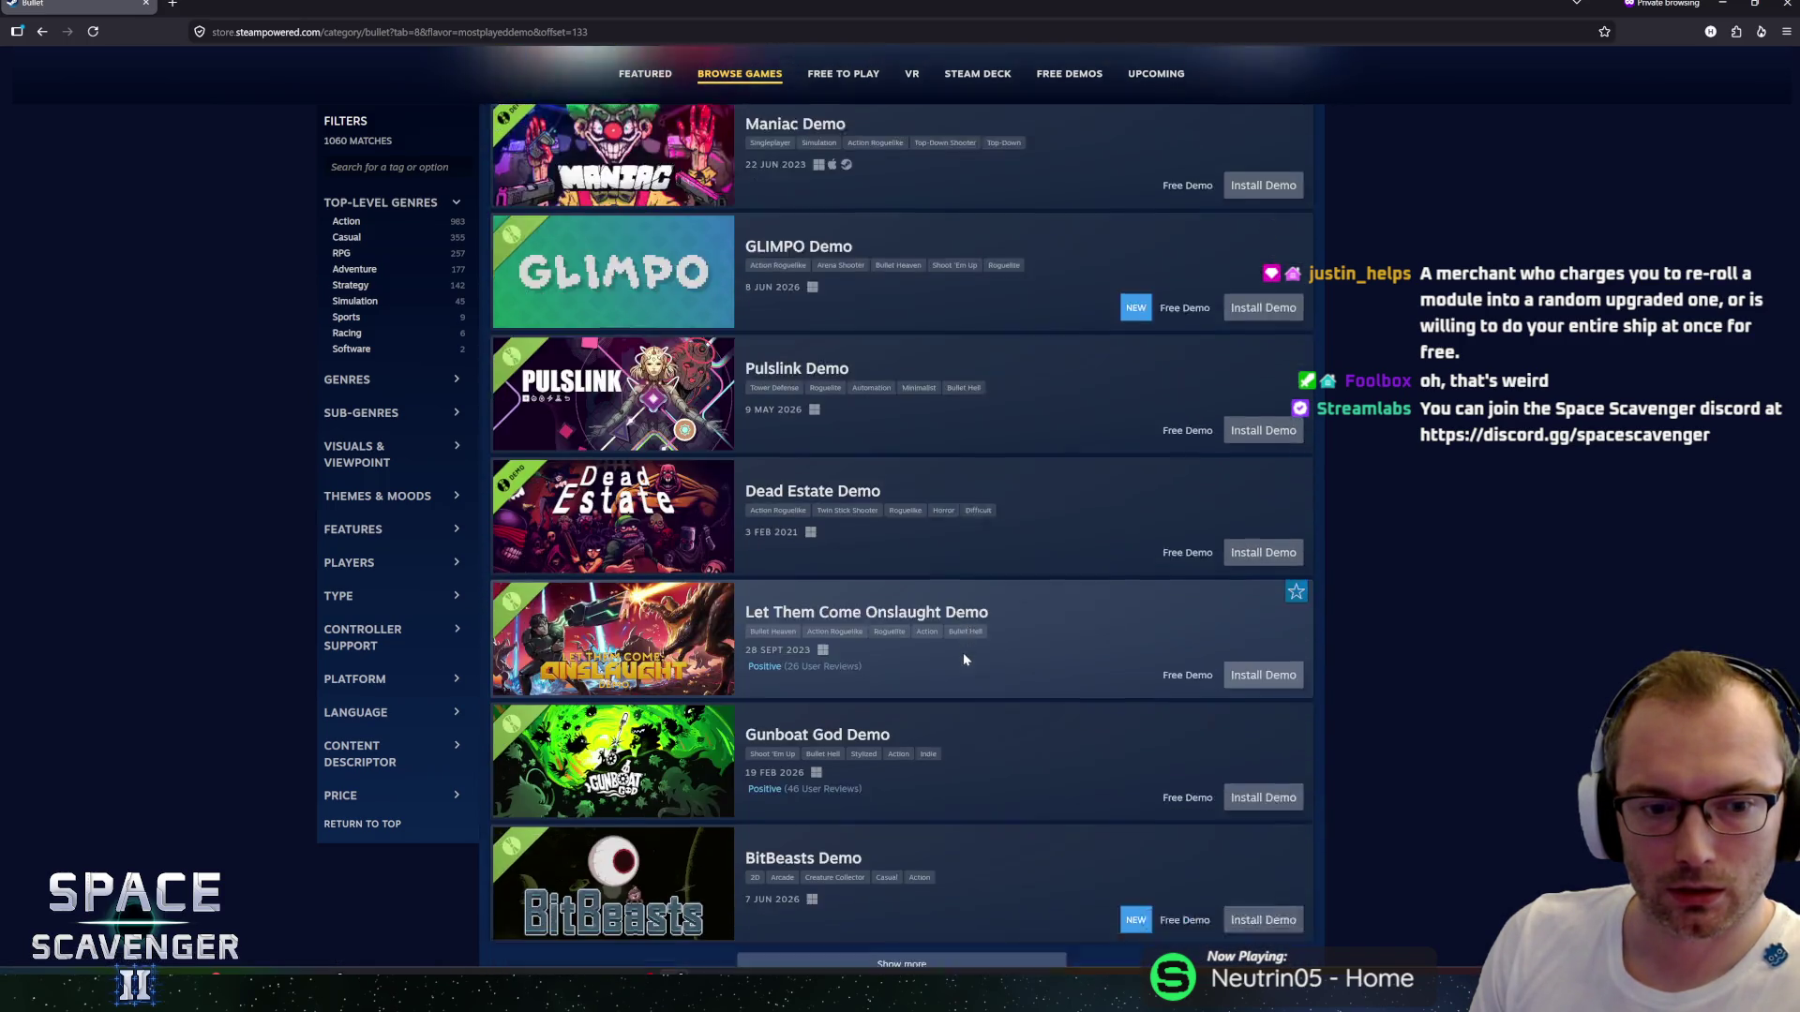
pyautogui.click(912, 736)
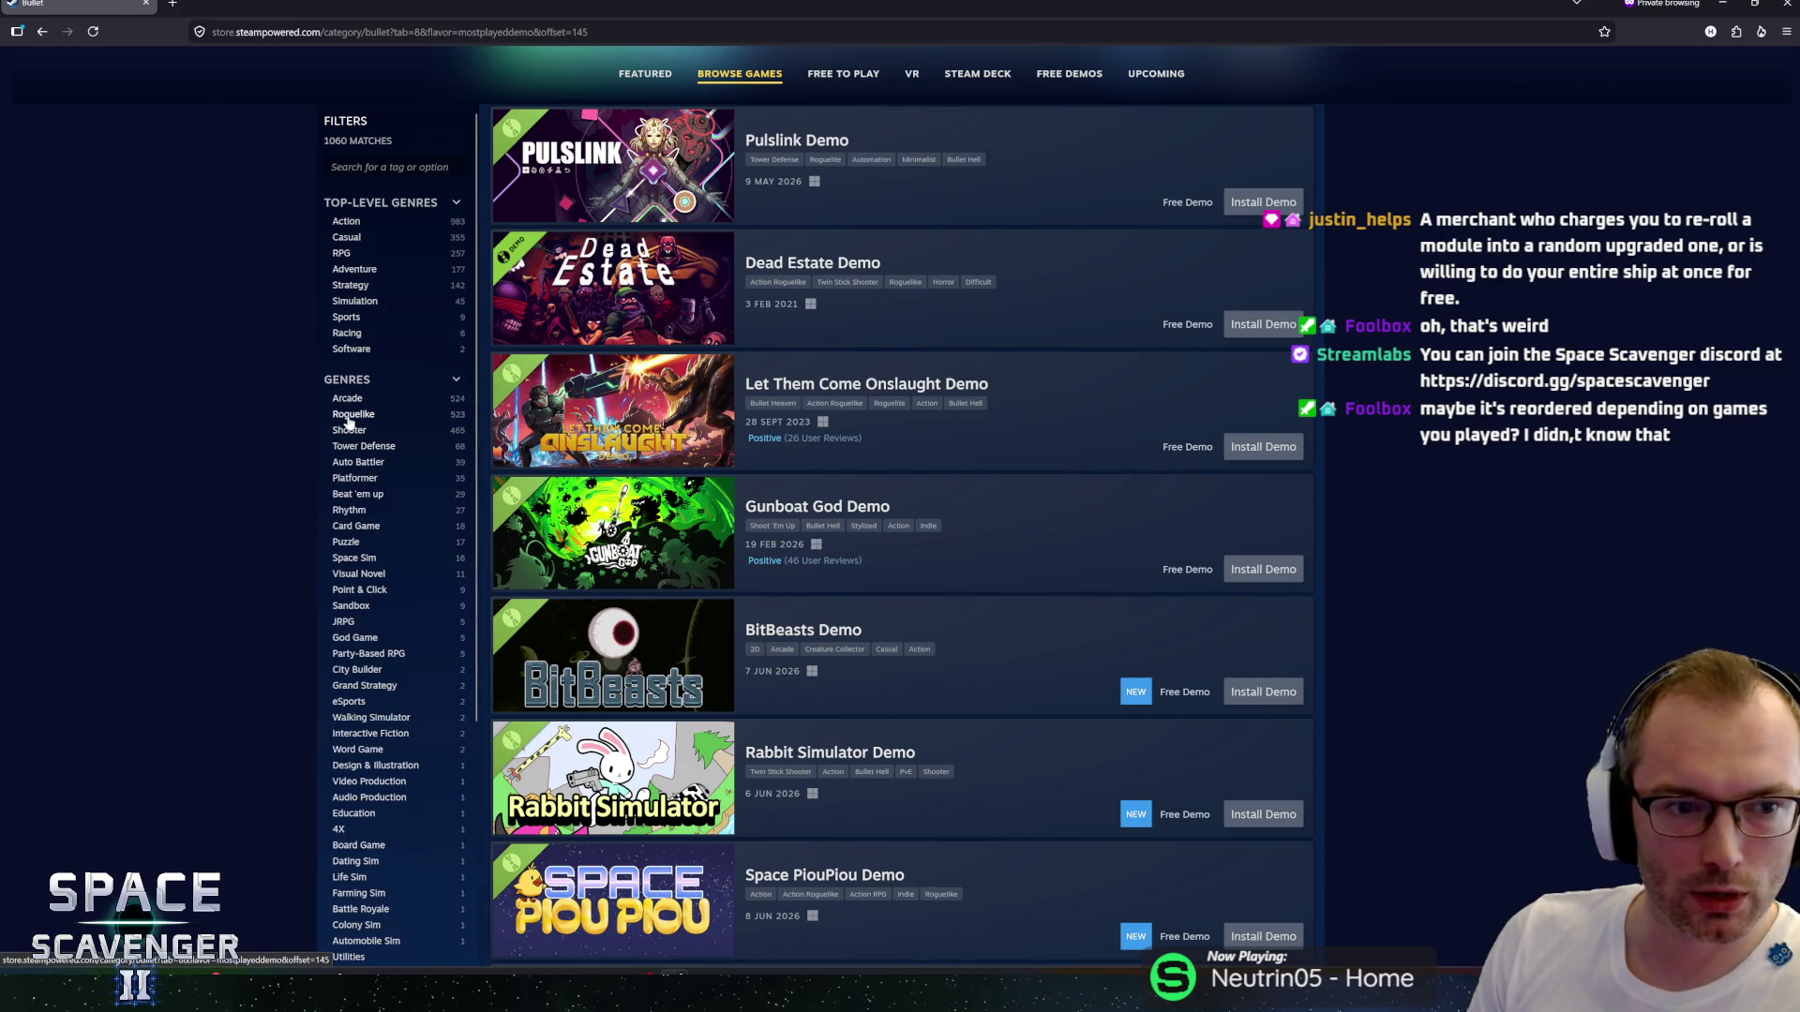
pyautogui.click(347, 419)
pyautogui.scroll(10, 887, 471)
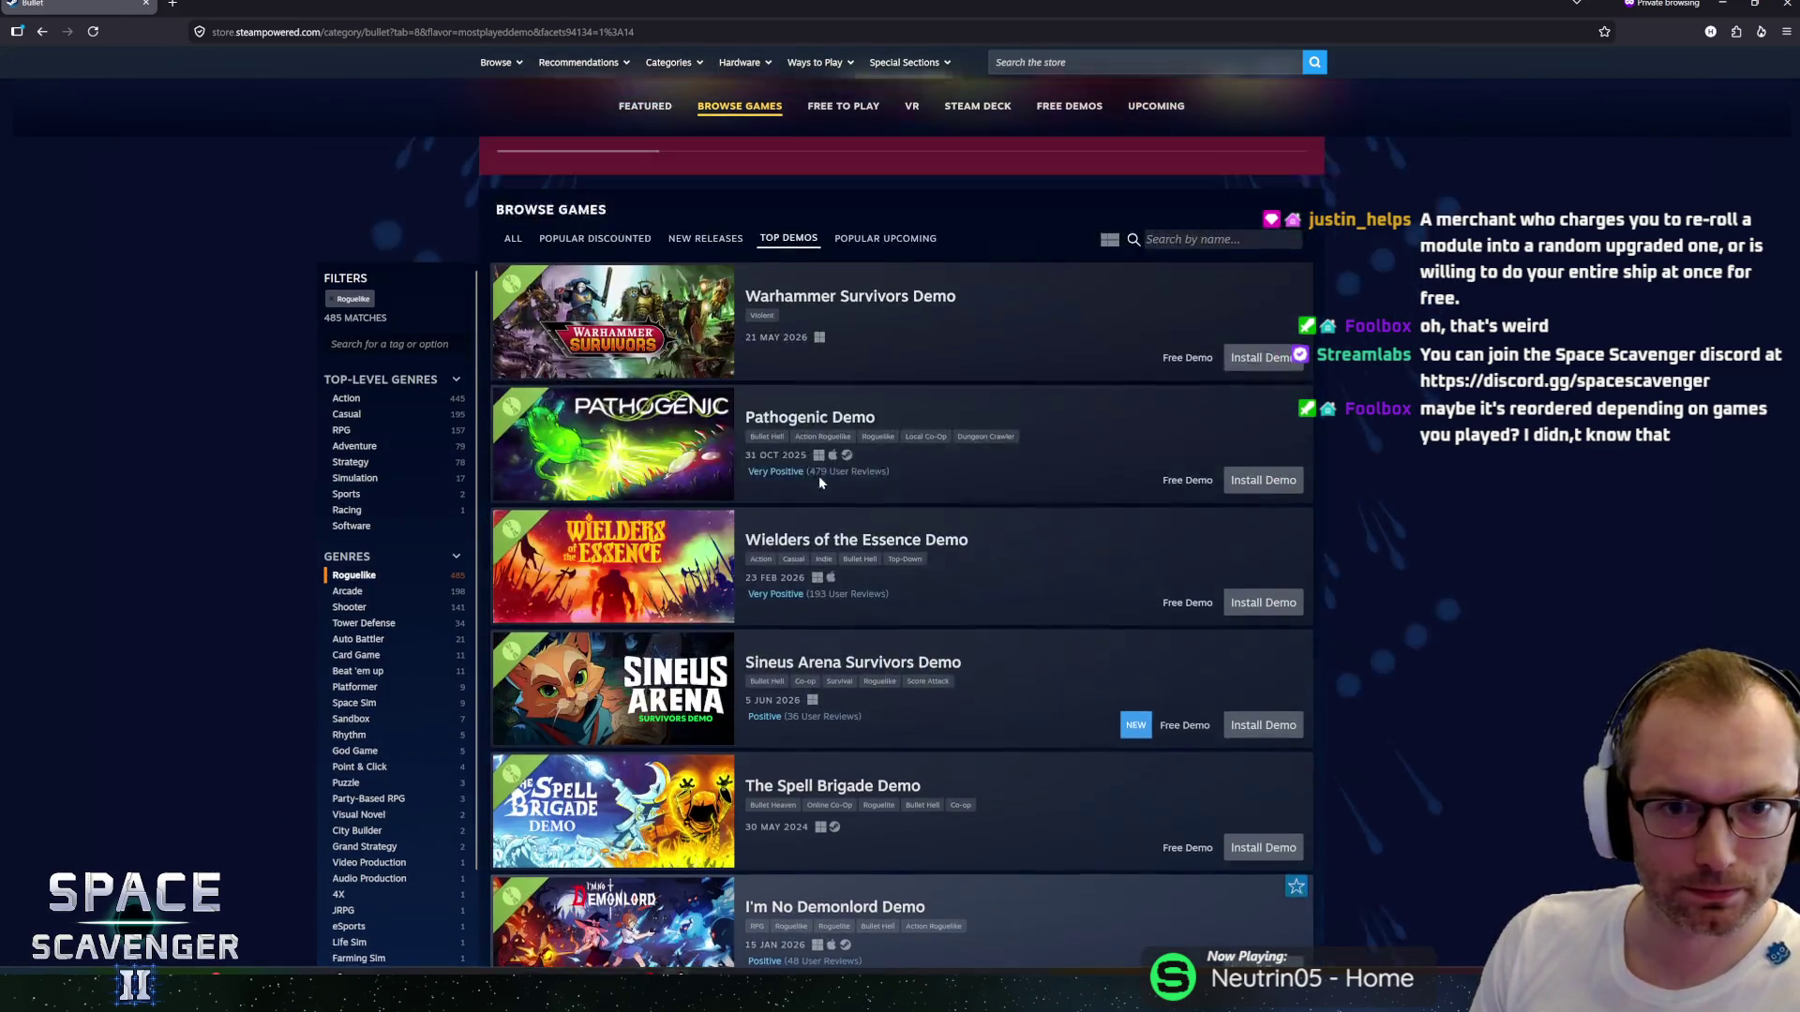
pyautogui.scroll(-10, 419, 528)
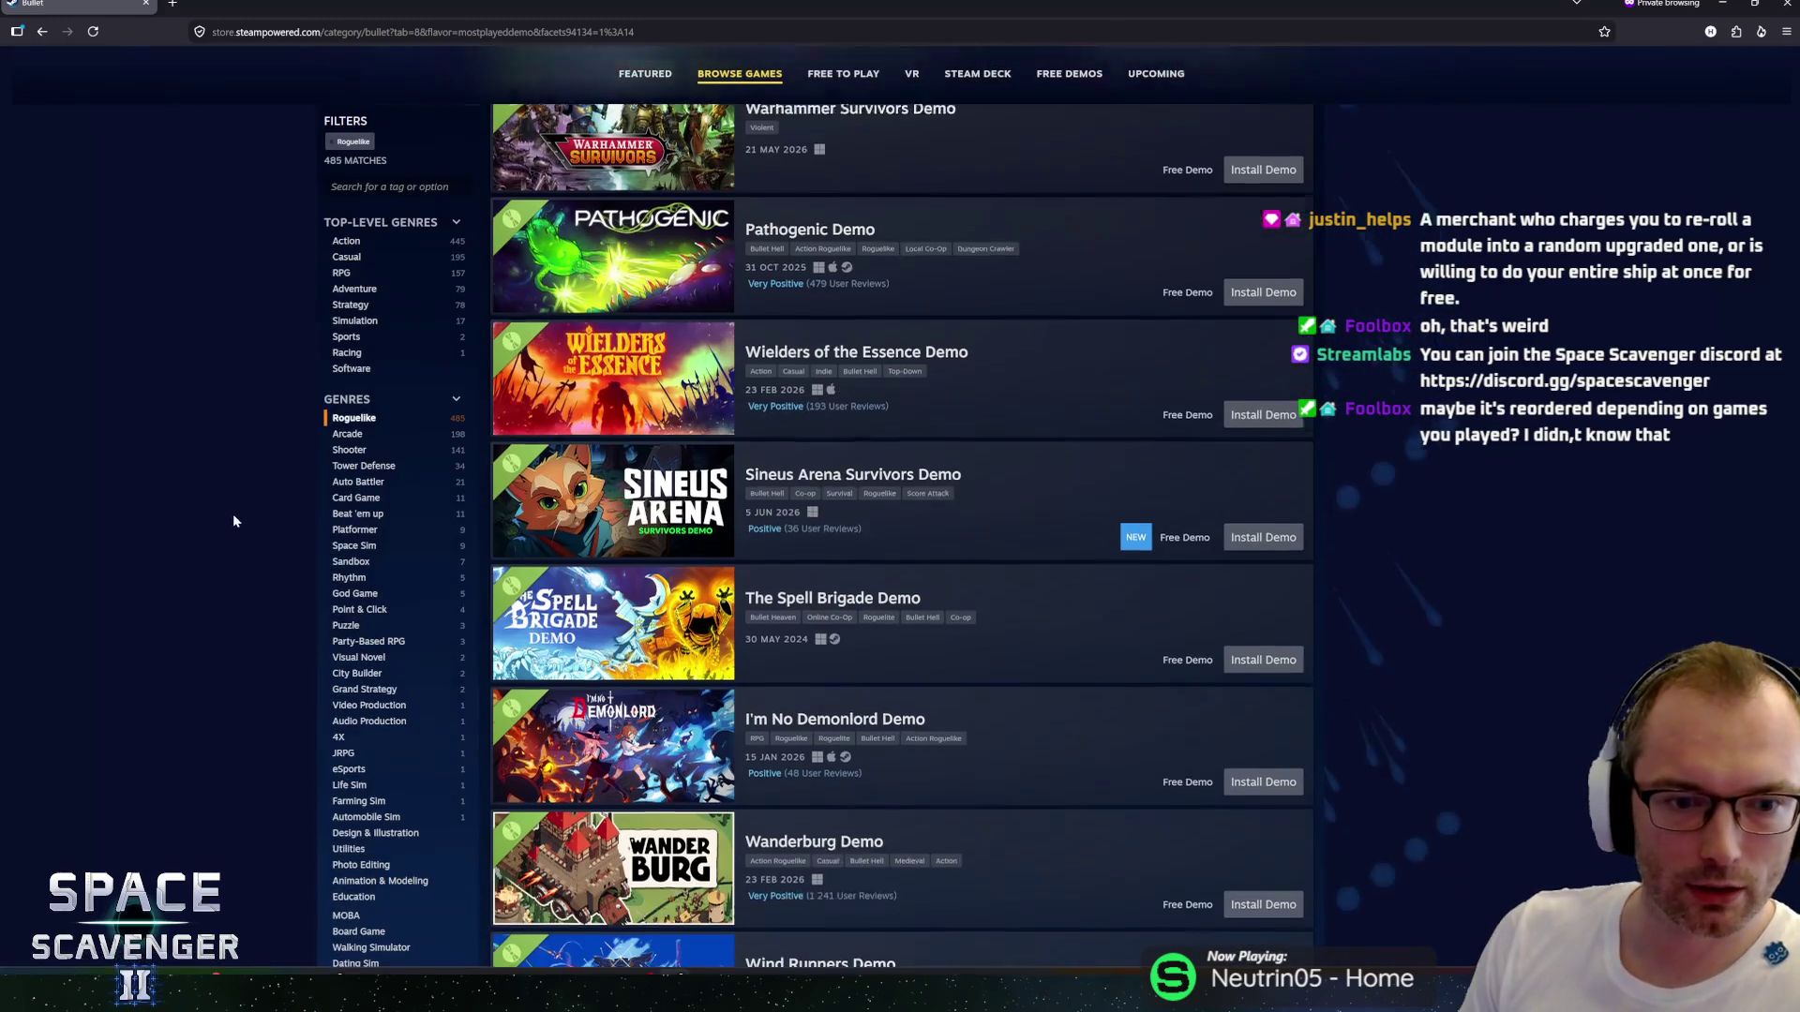
pyautogui.scroll(-5, 837, 451)
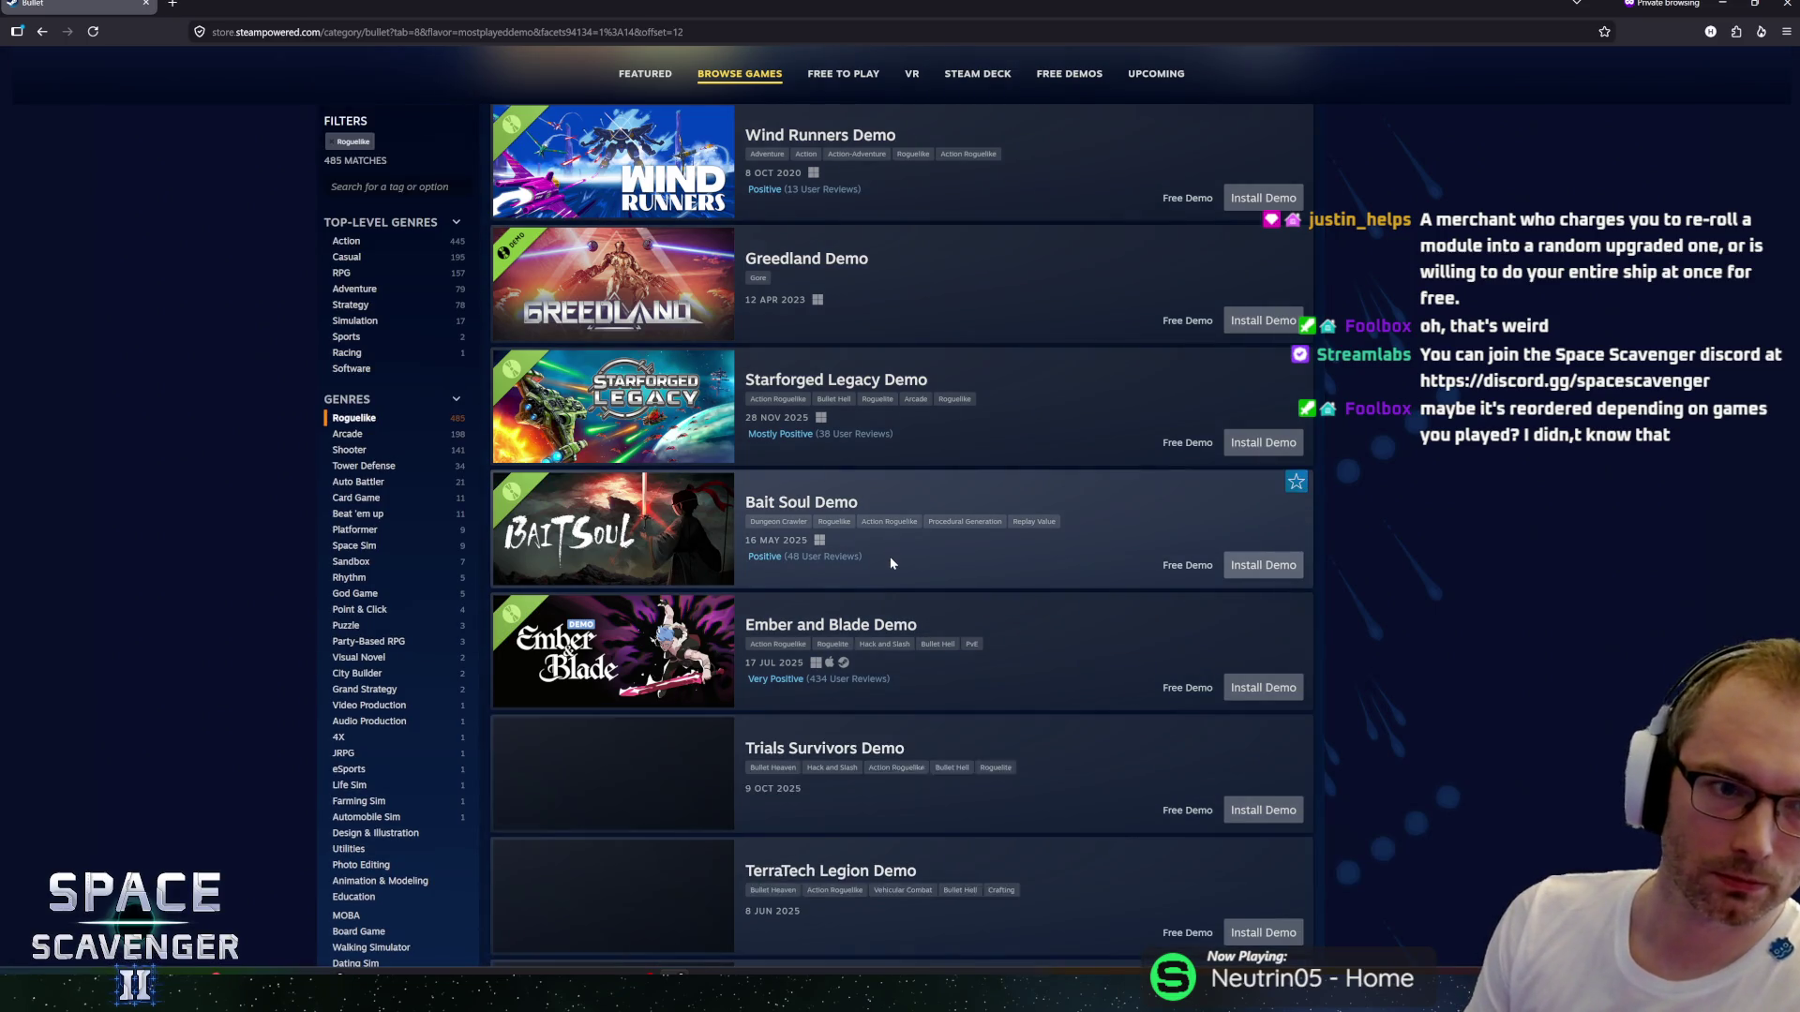
pyautogui.scroll(2, 383, 288)
pyautogui.scroll(-9, 892, 481)
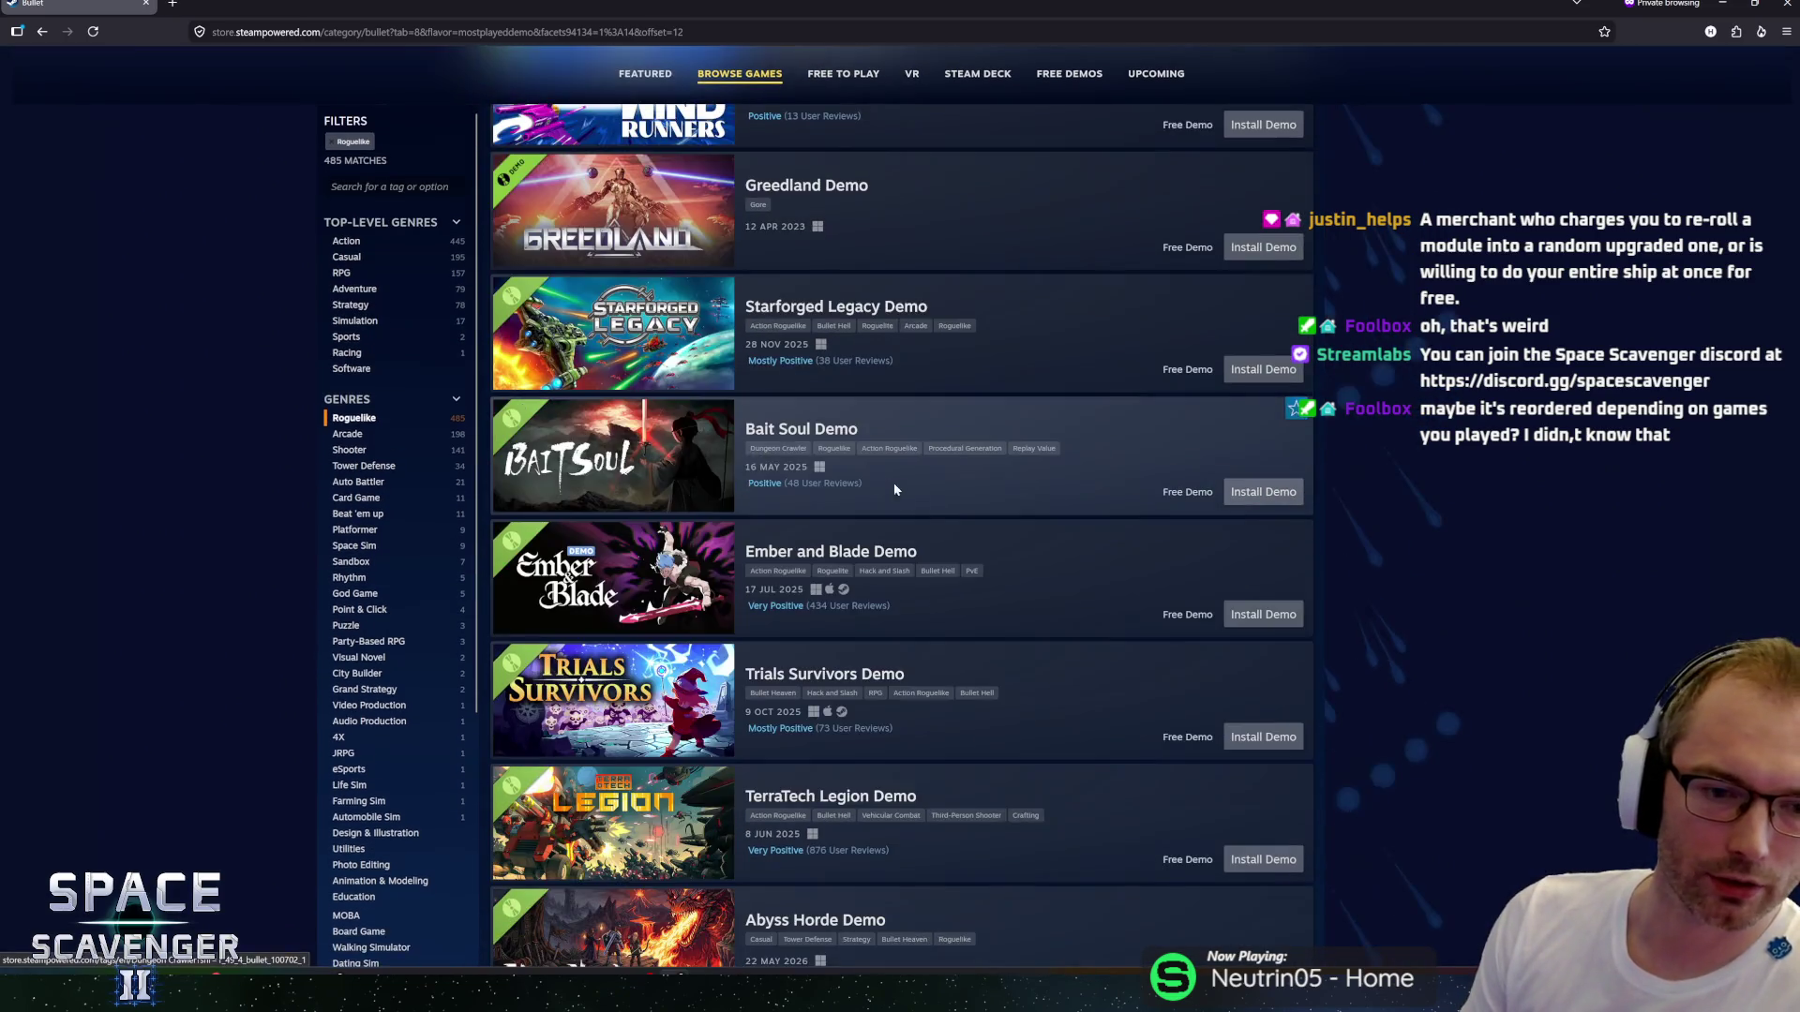
pyautogui.scroll(-7, 930, 559)
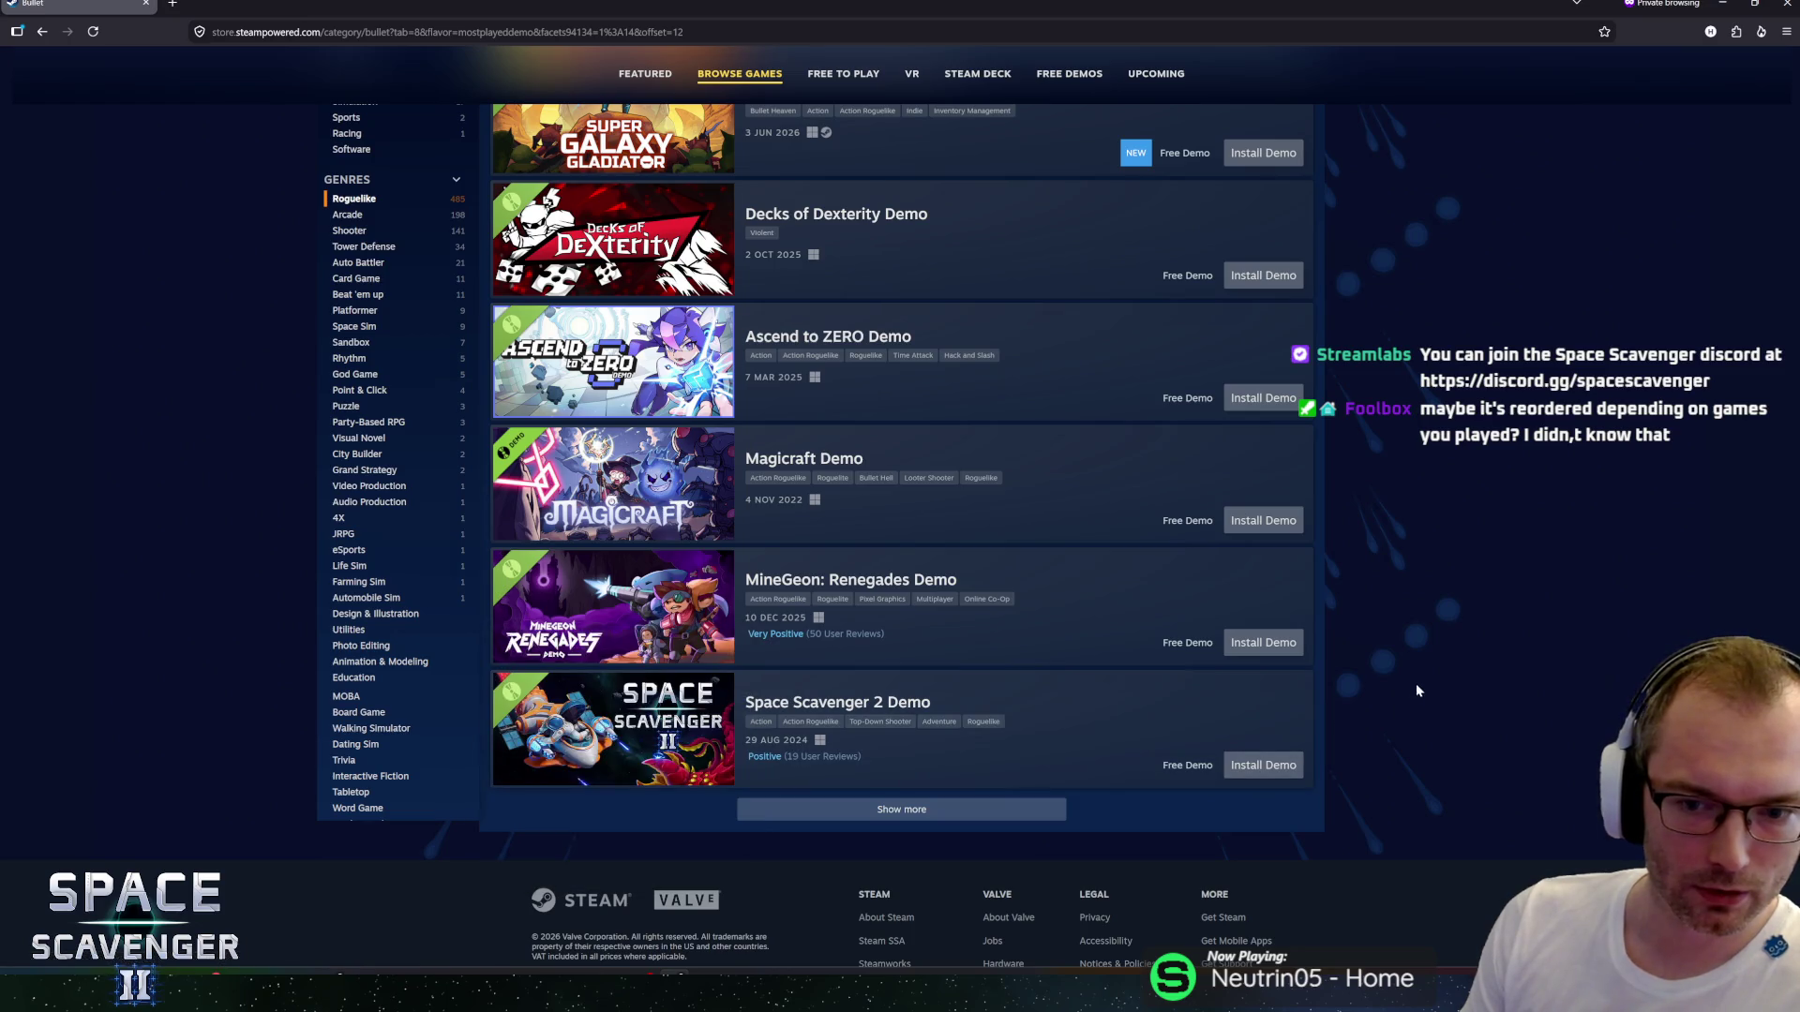
pyautogui.scroll(15, 1402, 486)
pyautogui.scroll(-15, 1392, 383)
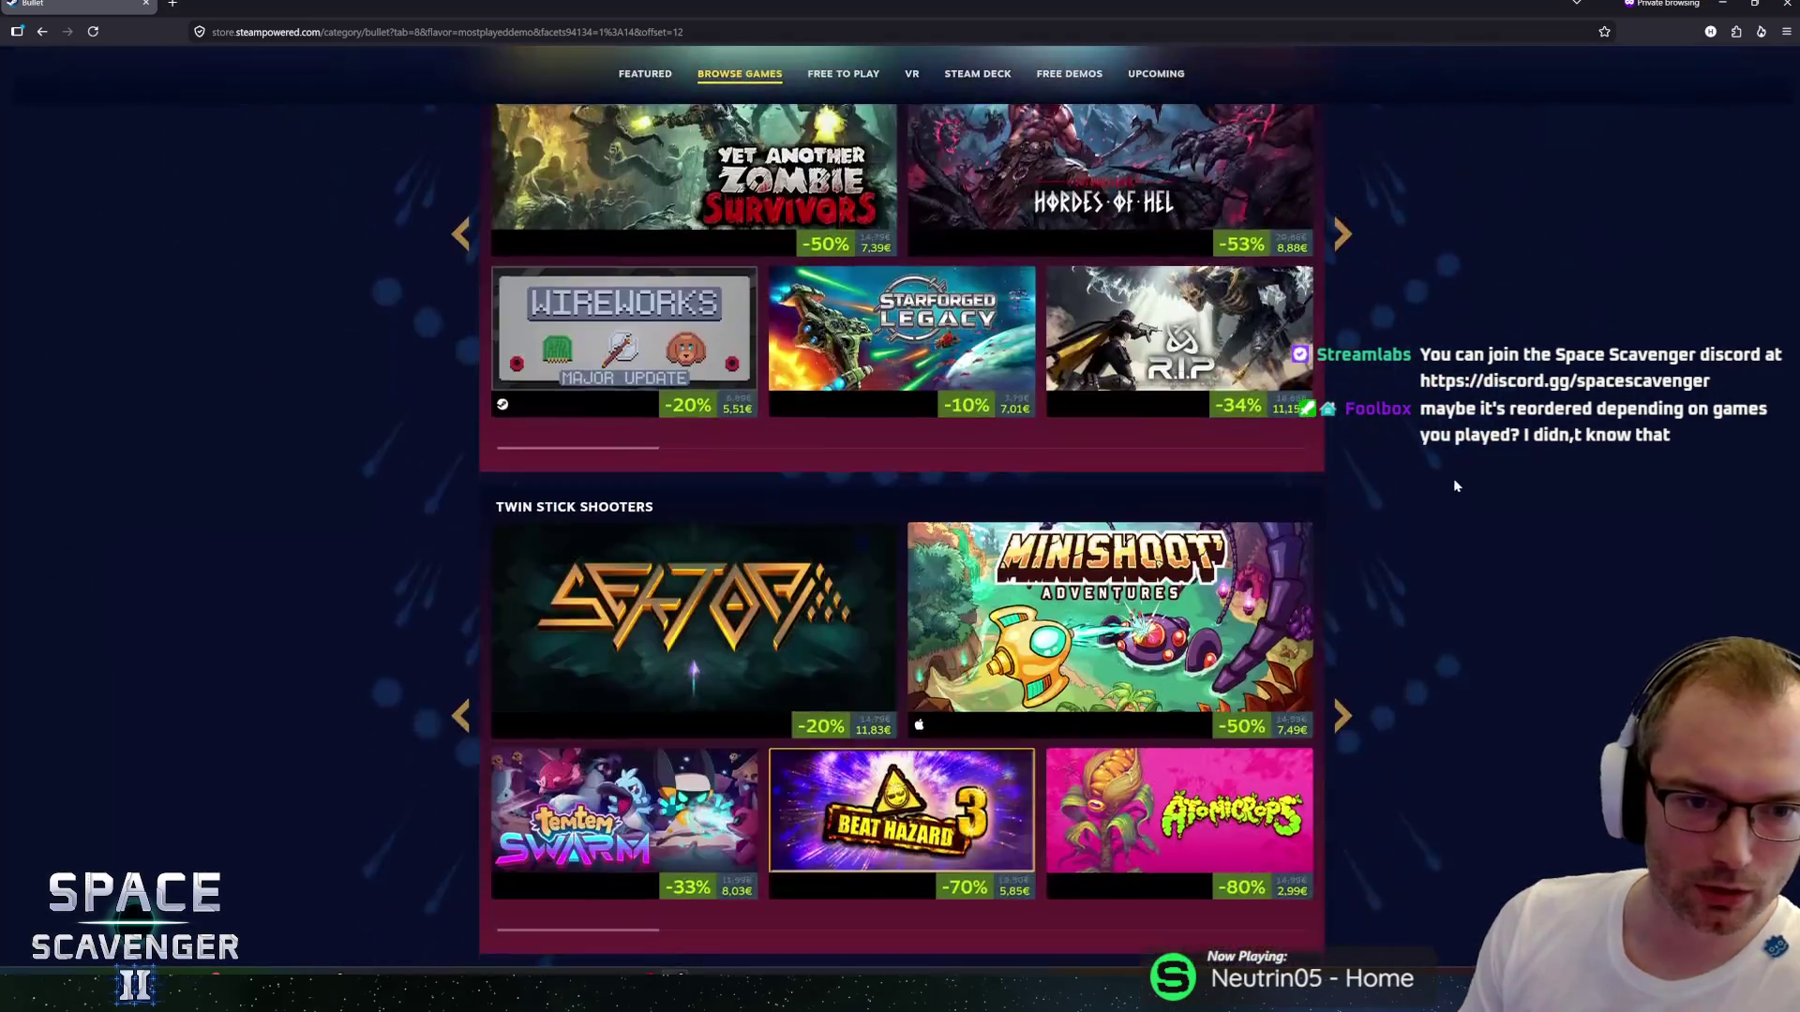
pyautogui.scroll(5, 1443, 461)
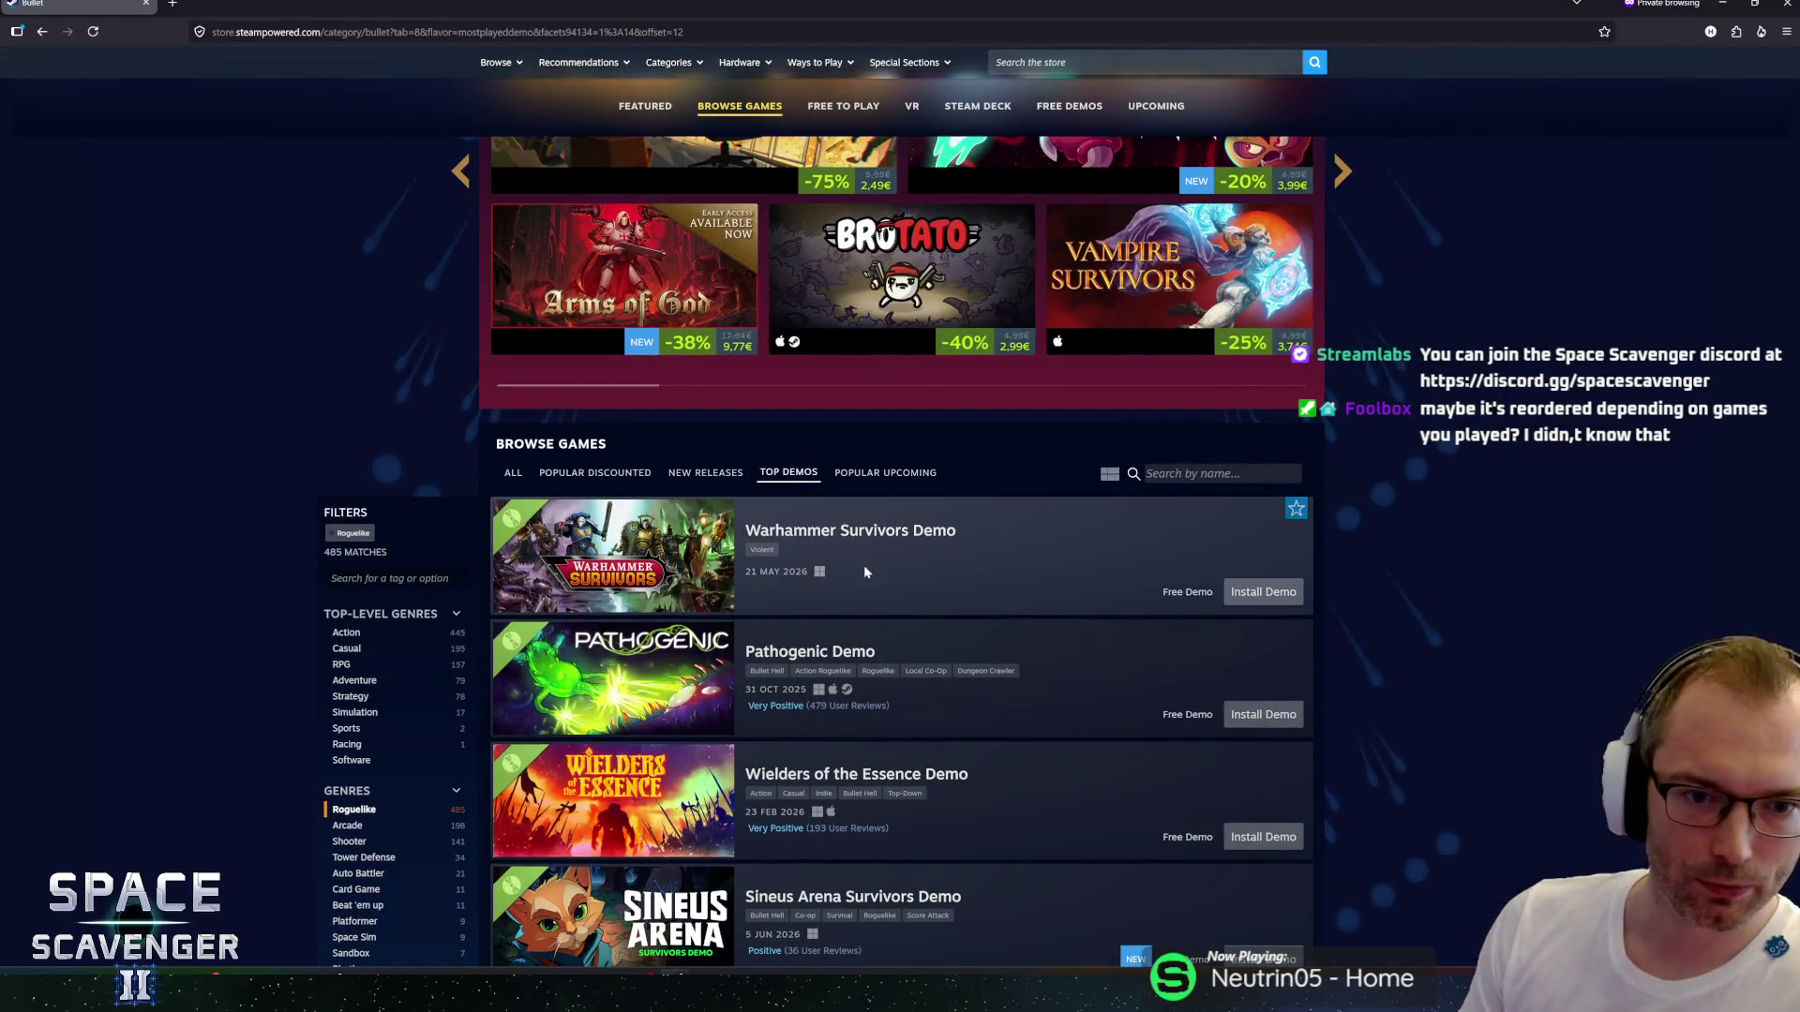
pyautogui.scroll(-2, 864, 565)
pyautogui.scroll(-2, 1003, 613)
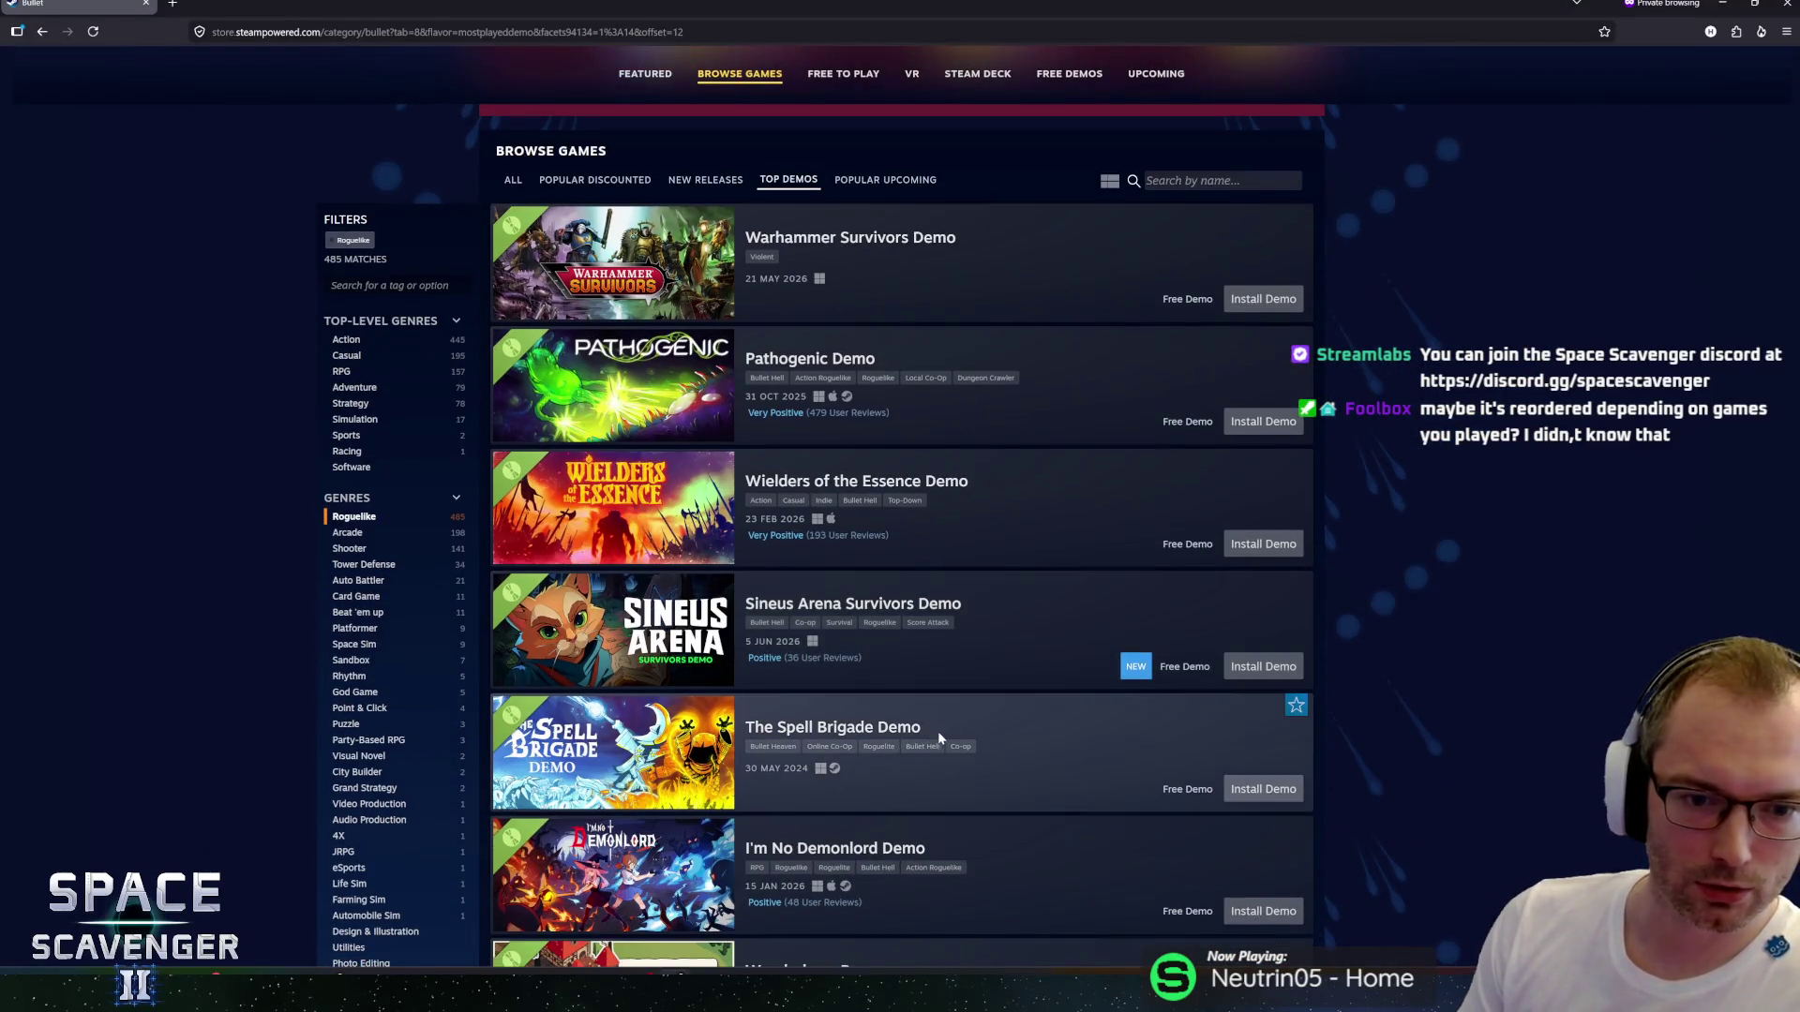
pyautogui.scroll(-3, 1406, 712)
pyautogui.scroll(-4, 1524, 643)
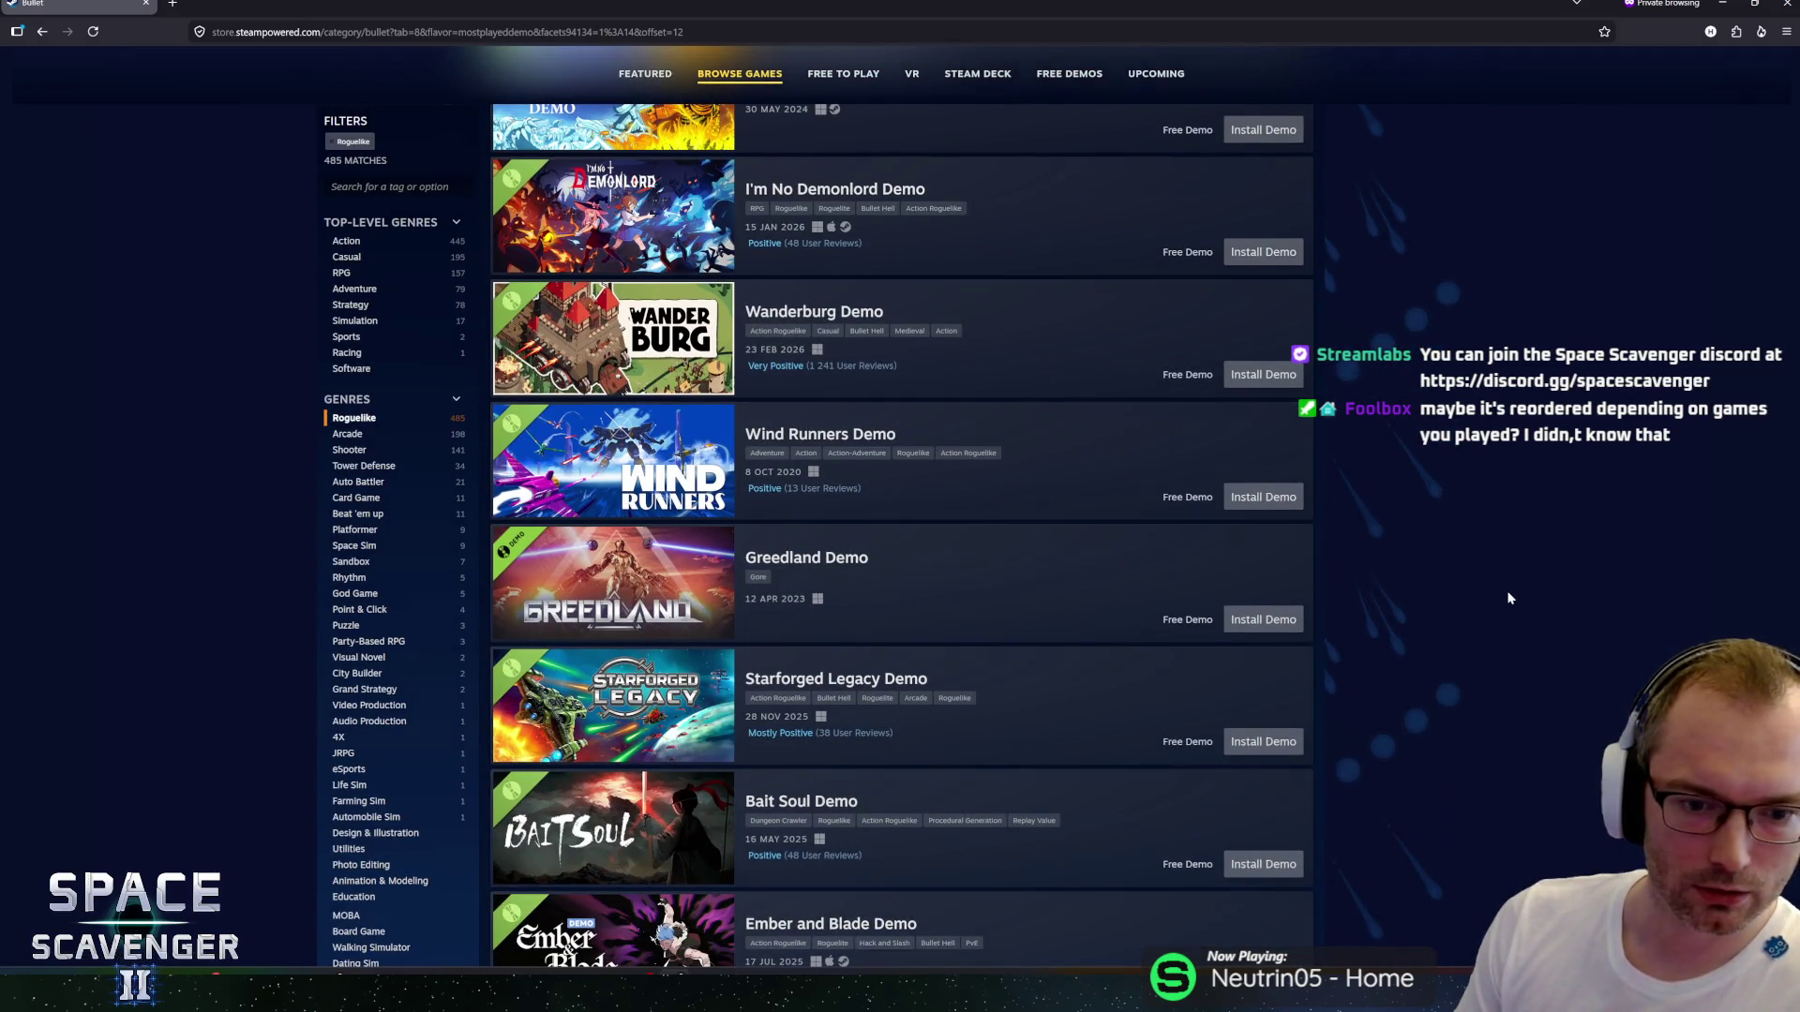
pyautogui.scroll(-4, 1414, 581)
pyautogui.scroll(-2, 1016, 492)
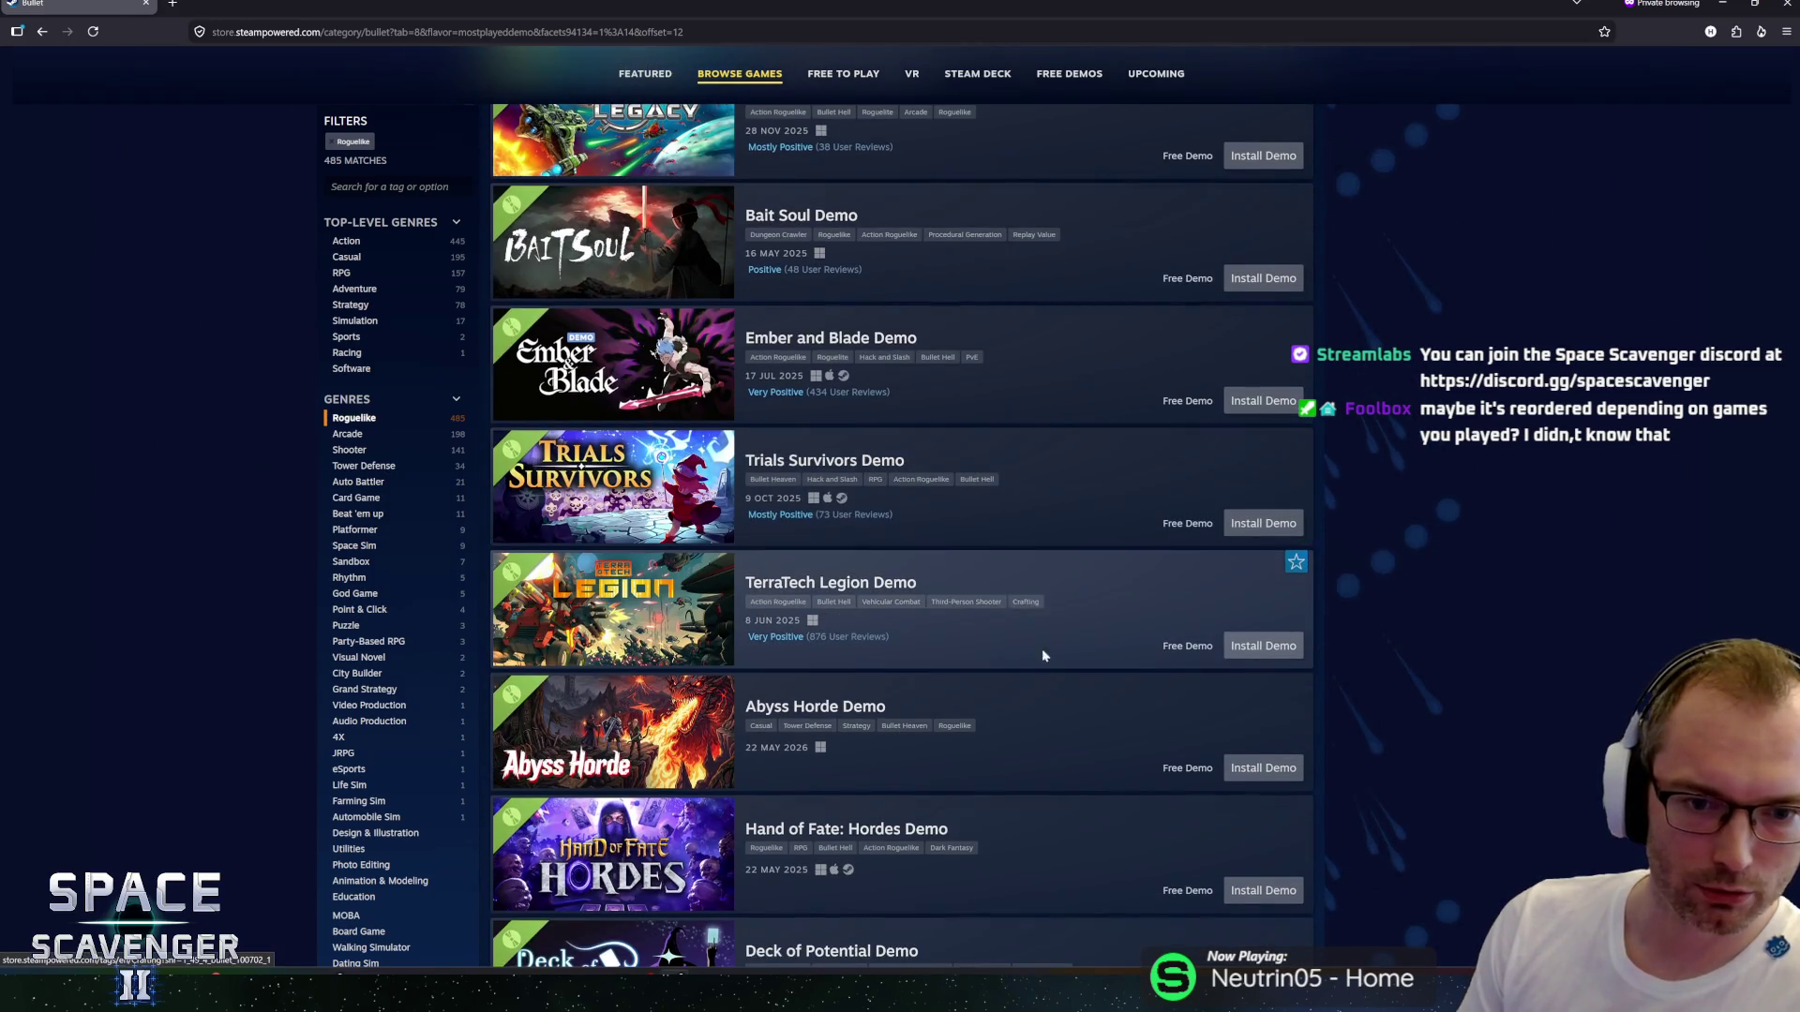
pyautogui.scroll(-2, 1043, 649)
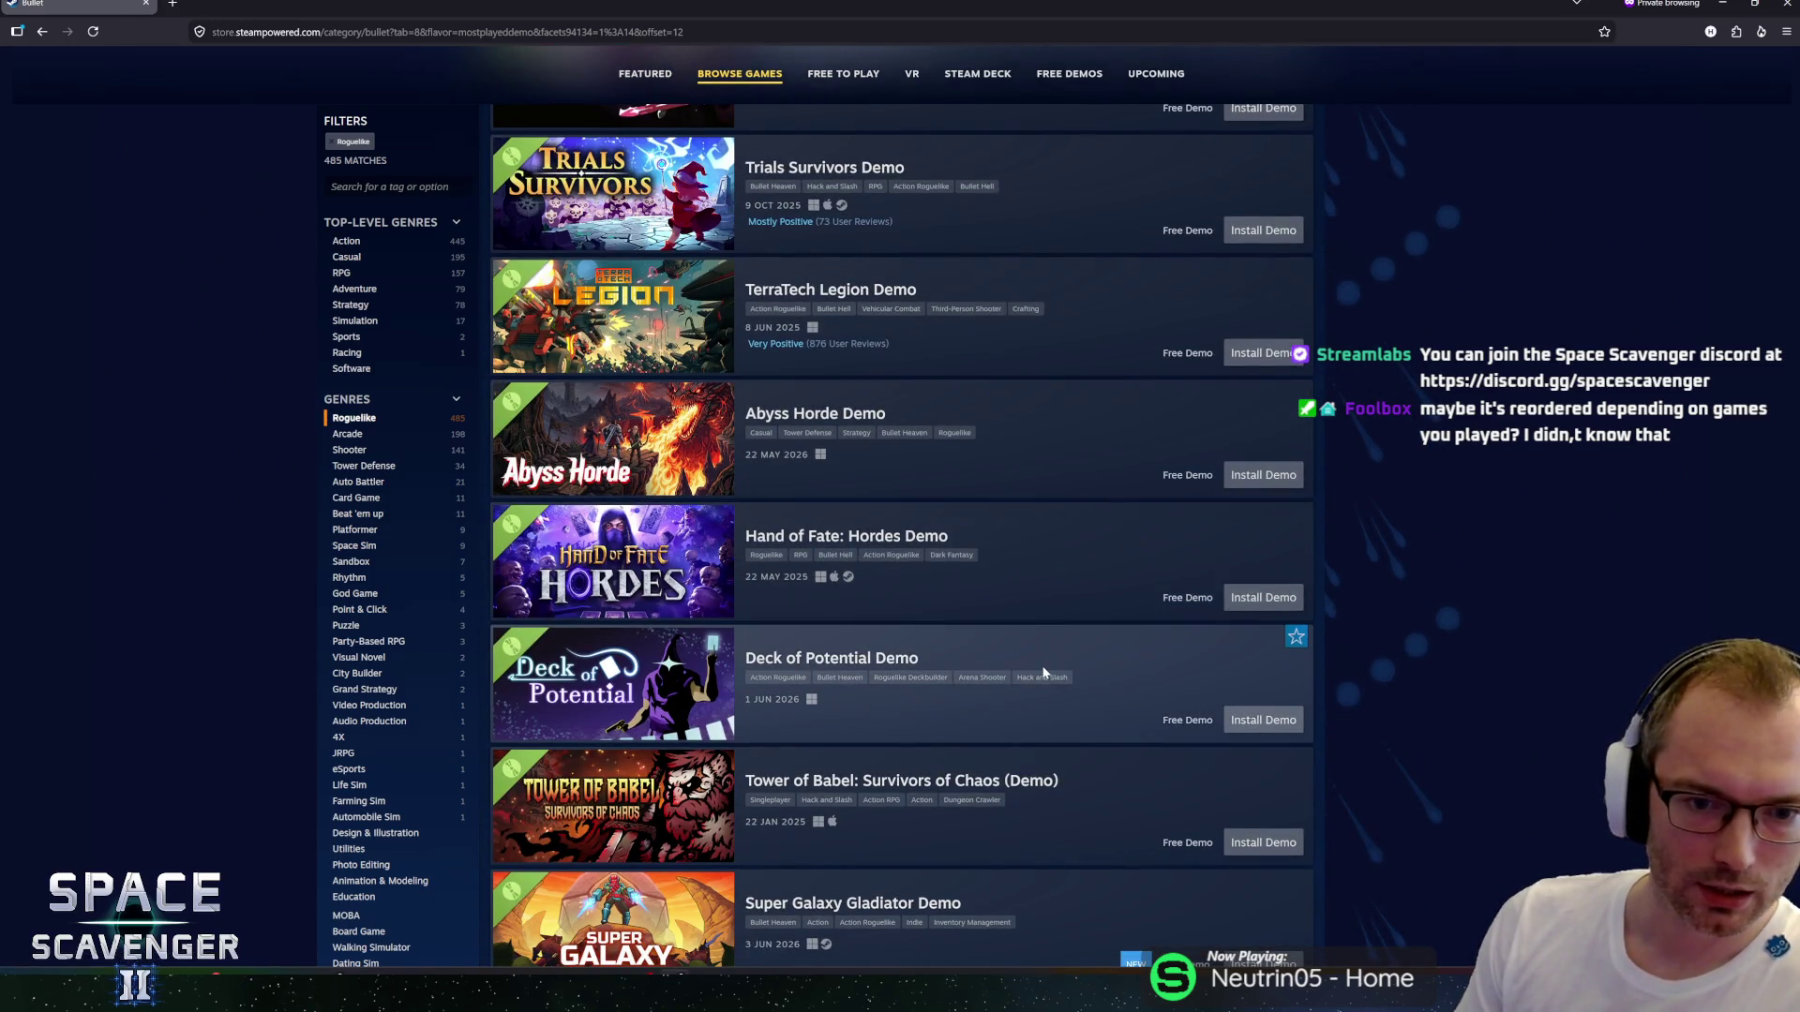
pyautogui.scroll(-7, 1470, 564)
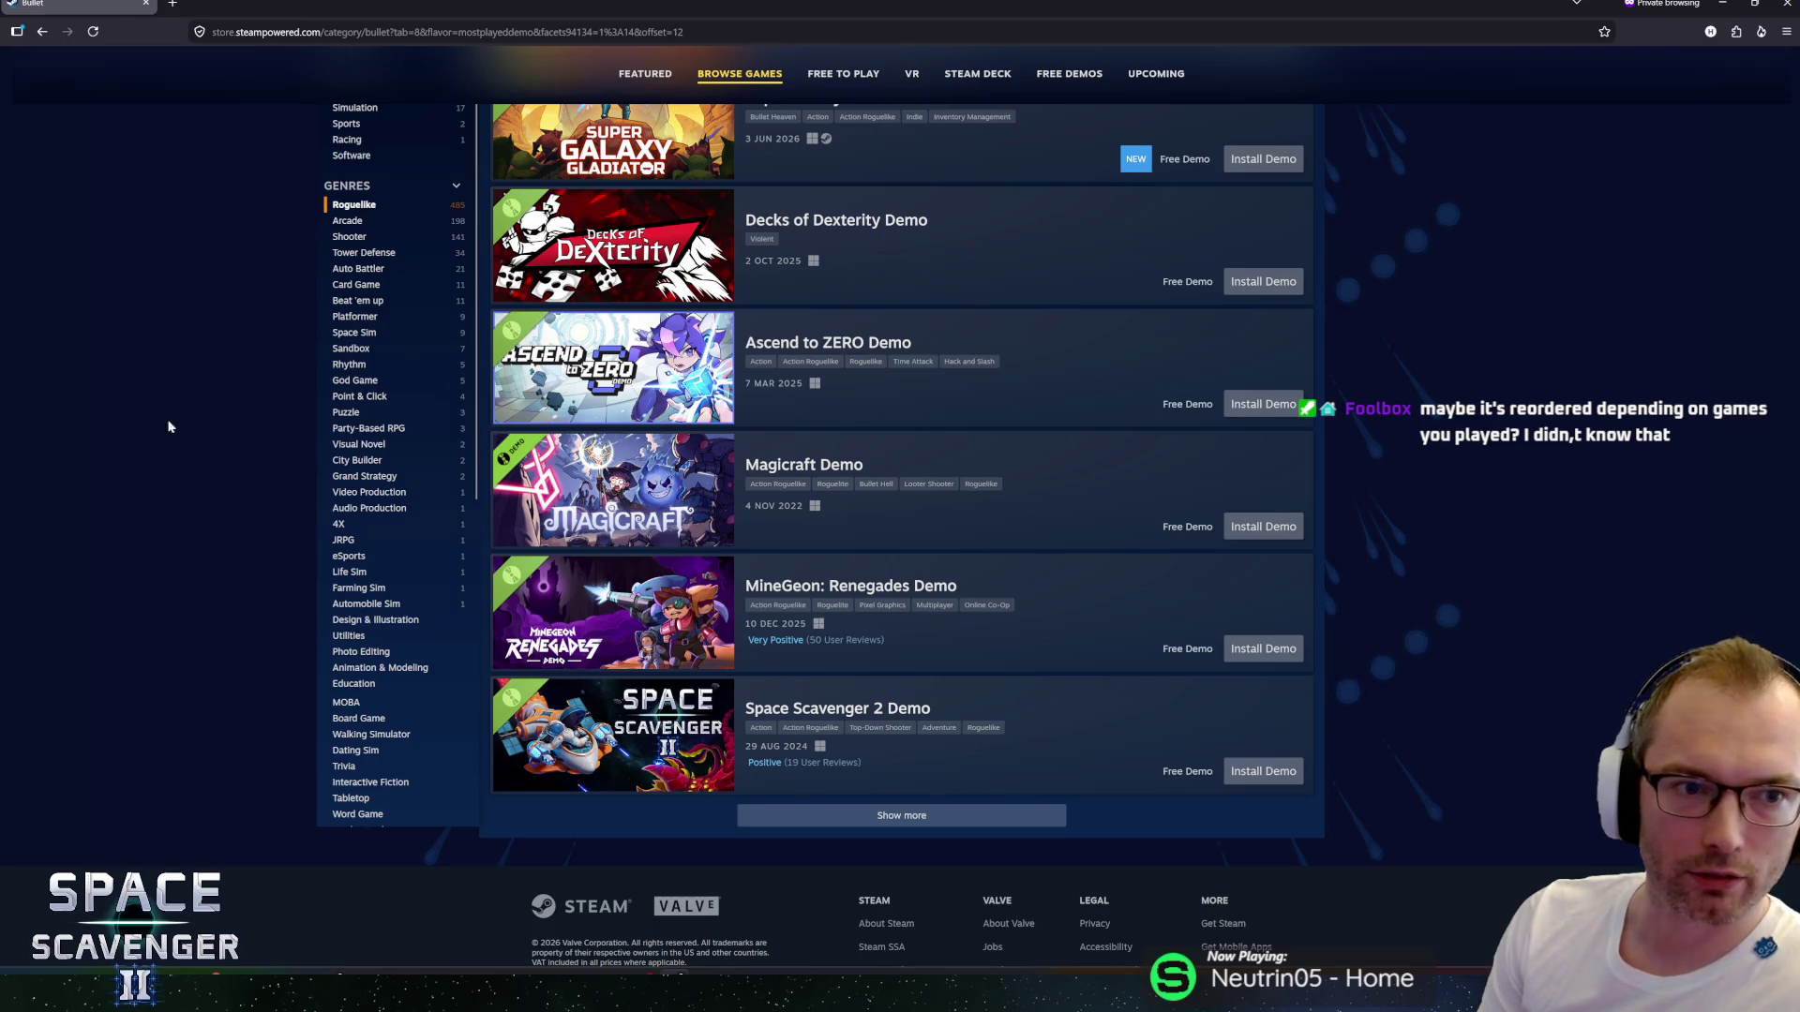
pyautogui.scroll(5, 222, 514)
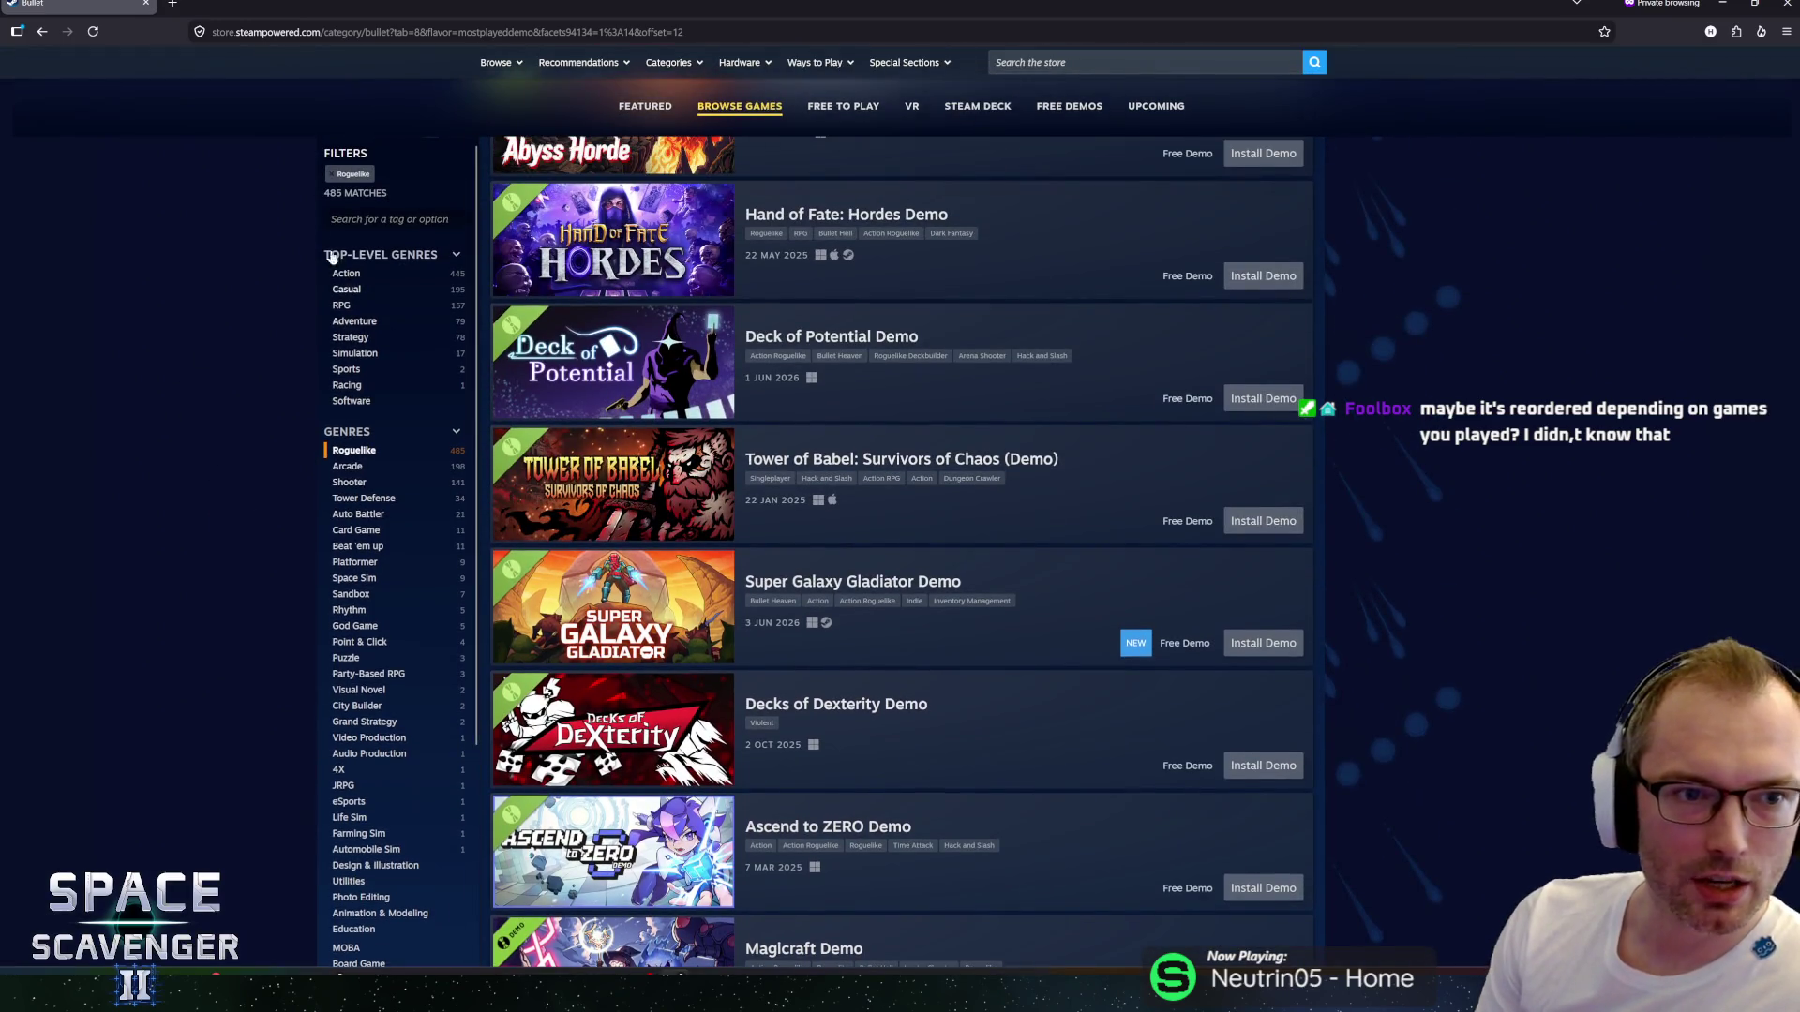
# Remove the Roguelike filter from the top demos, then apply it again.
pyautogui.click(334, 178)
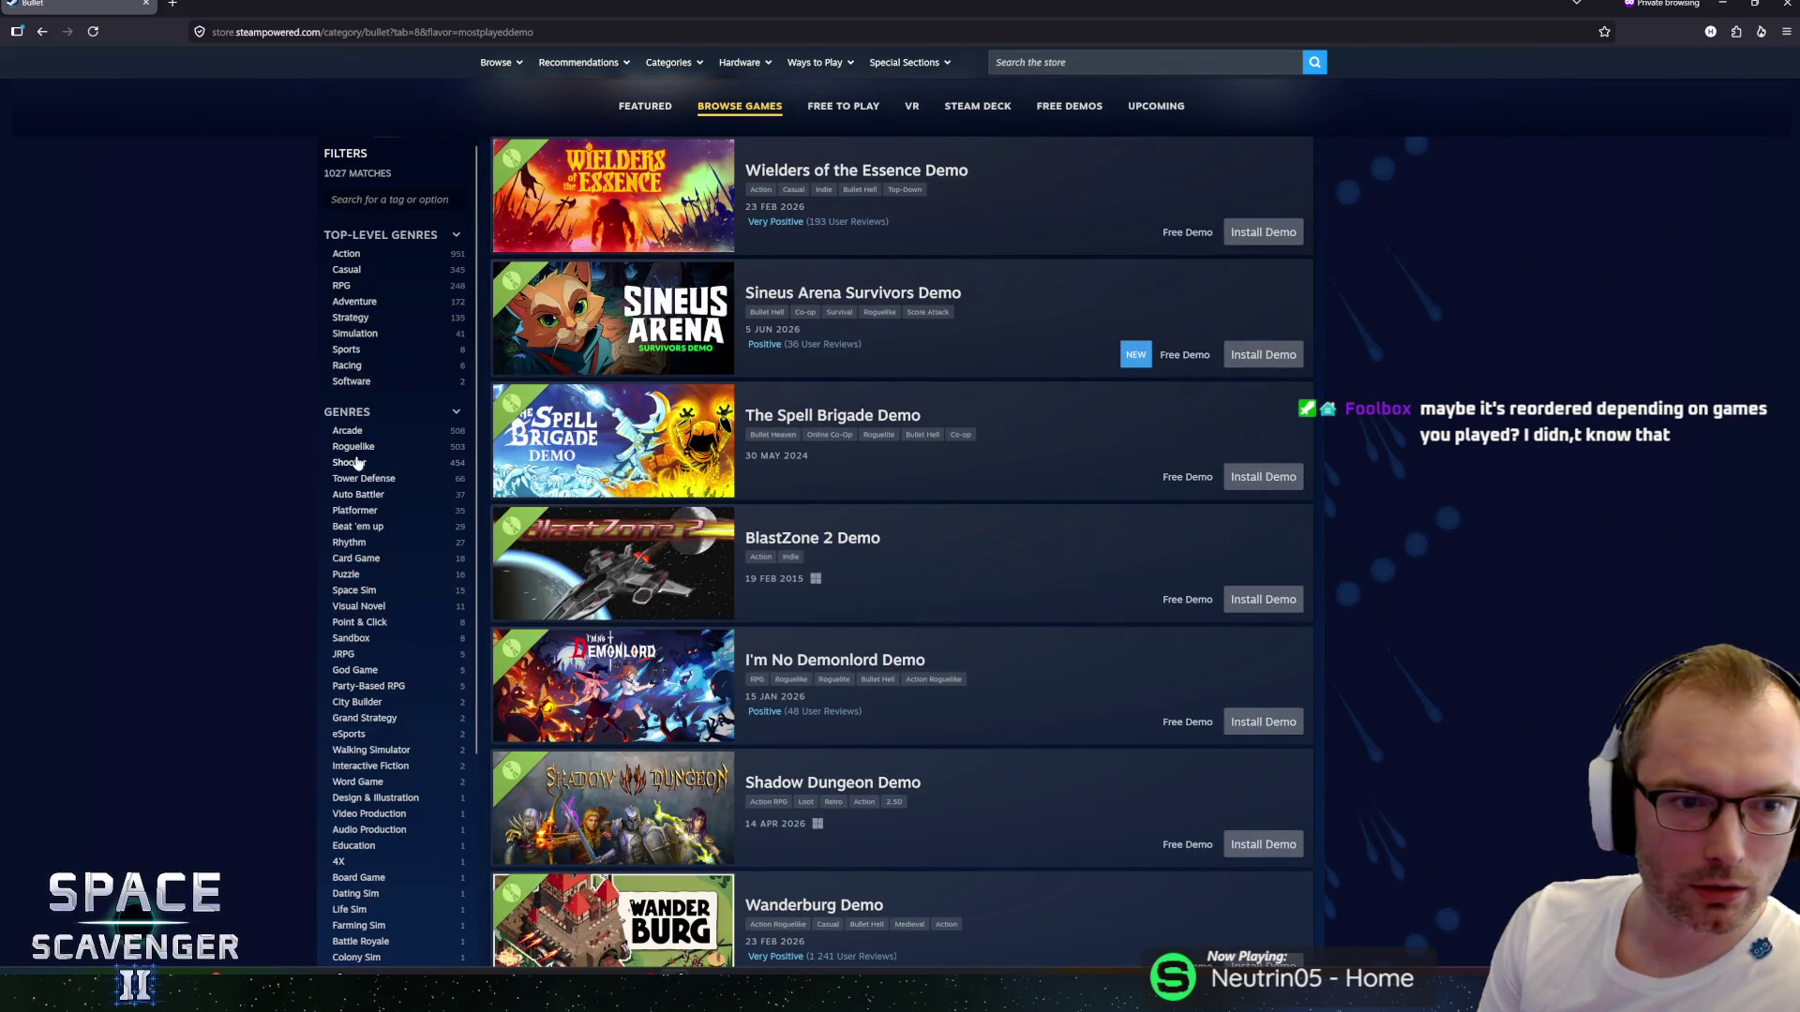
pyautogui.click(353, 448)
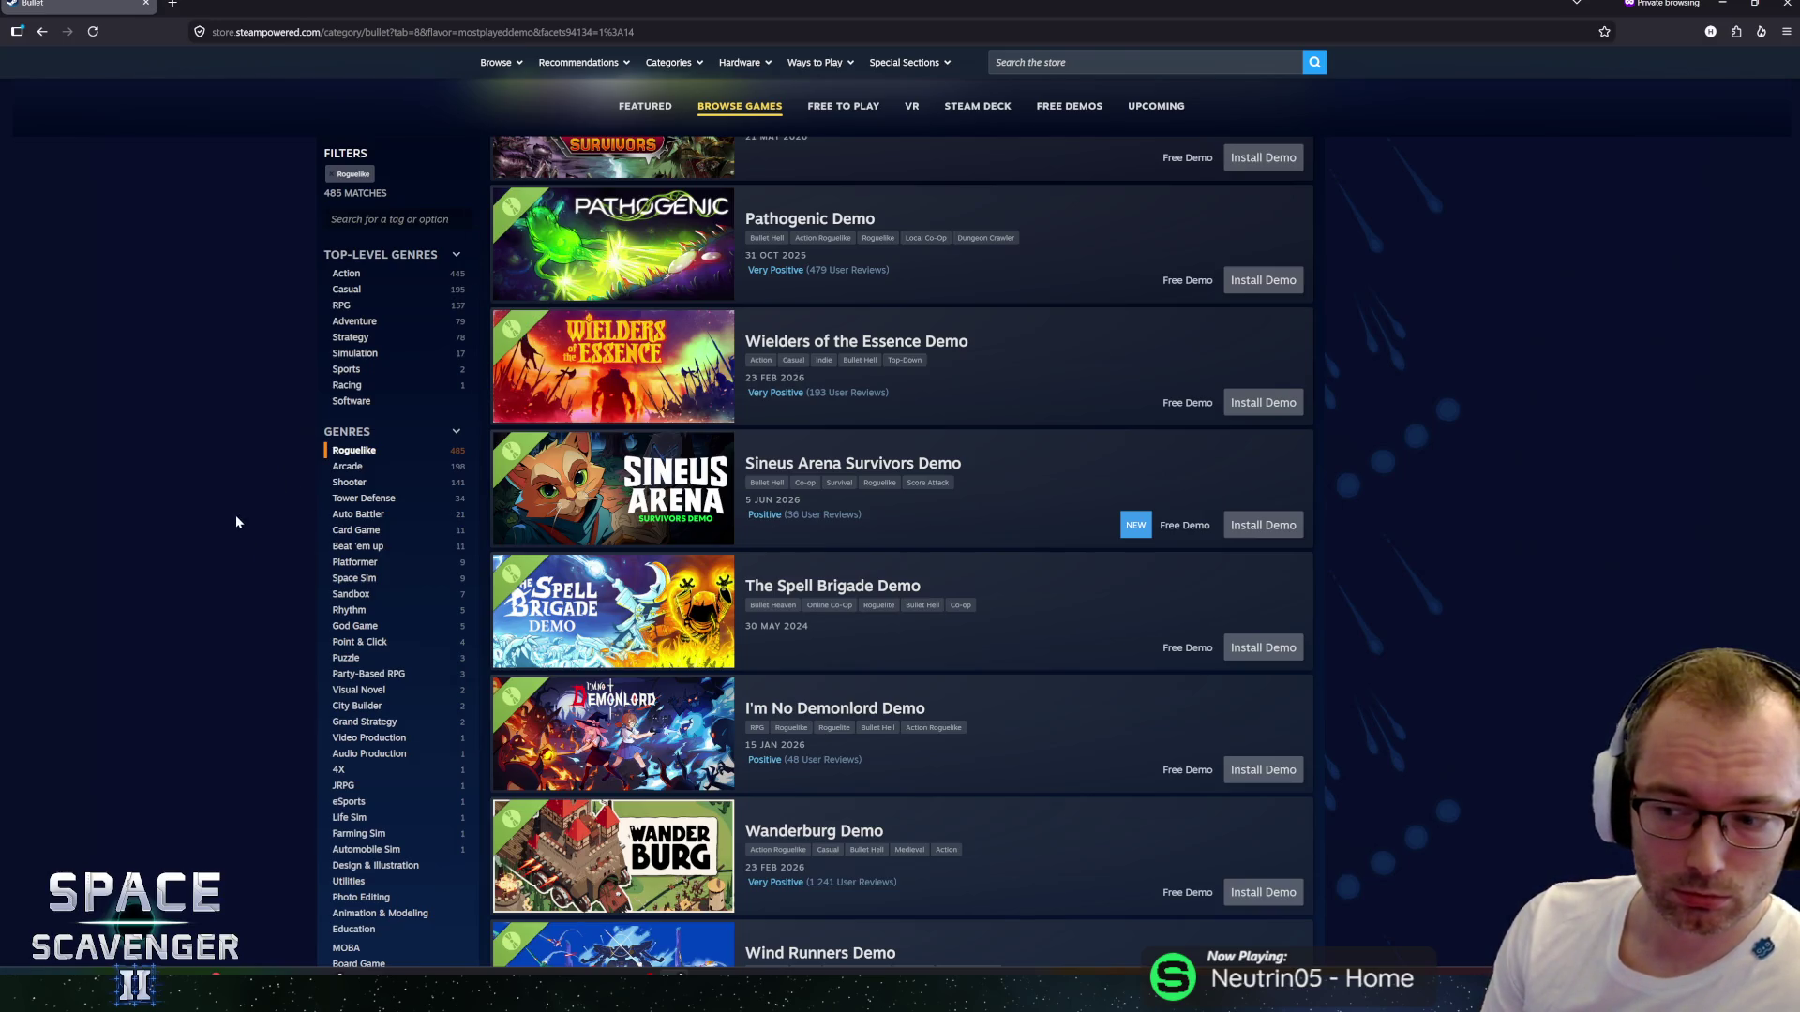
pyautogui.scroll(5, 238, 496)
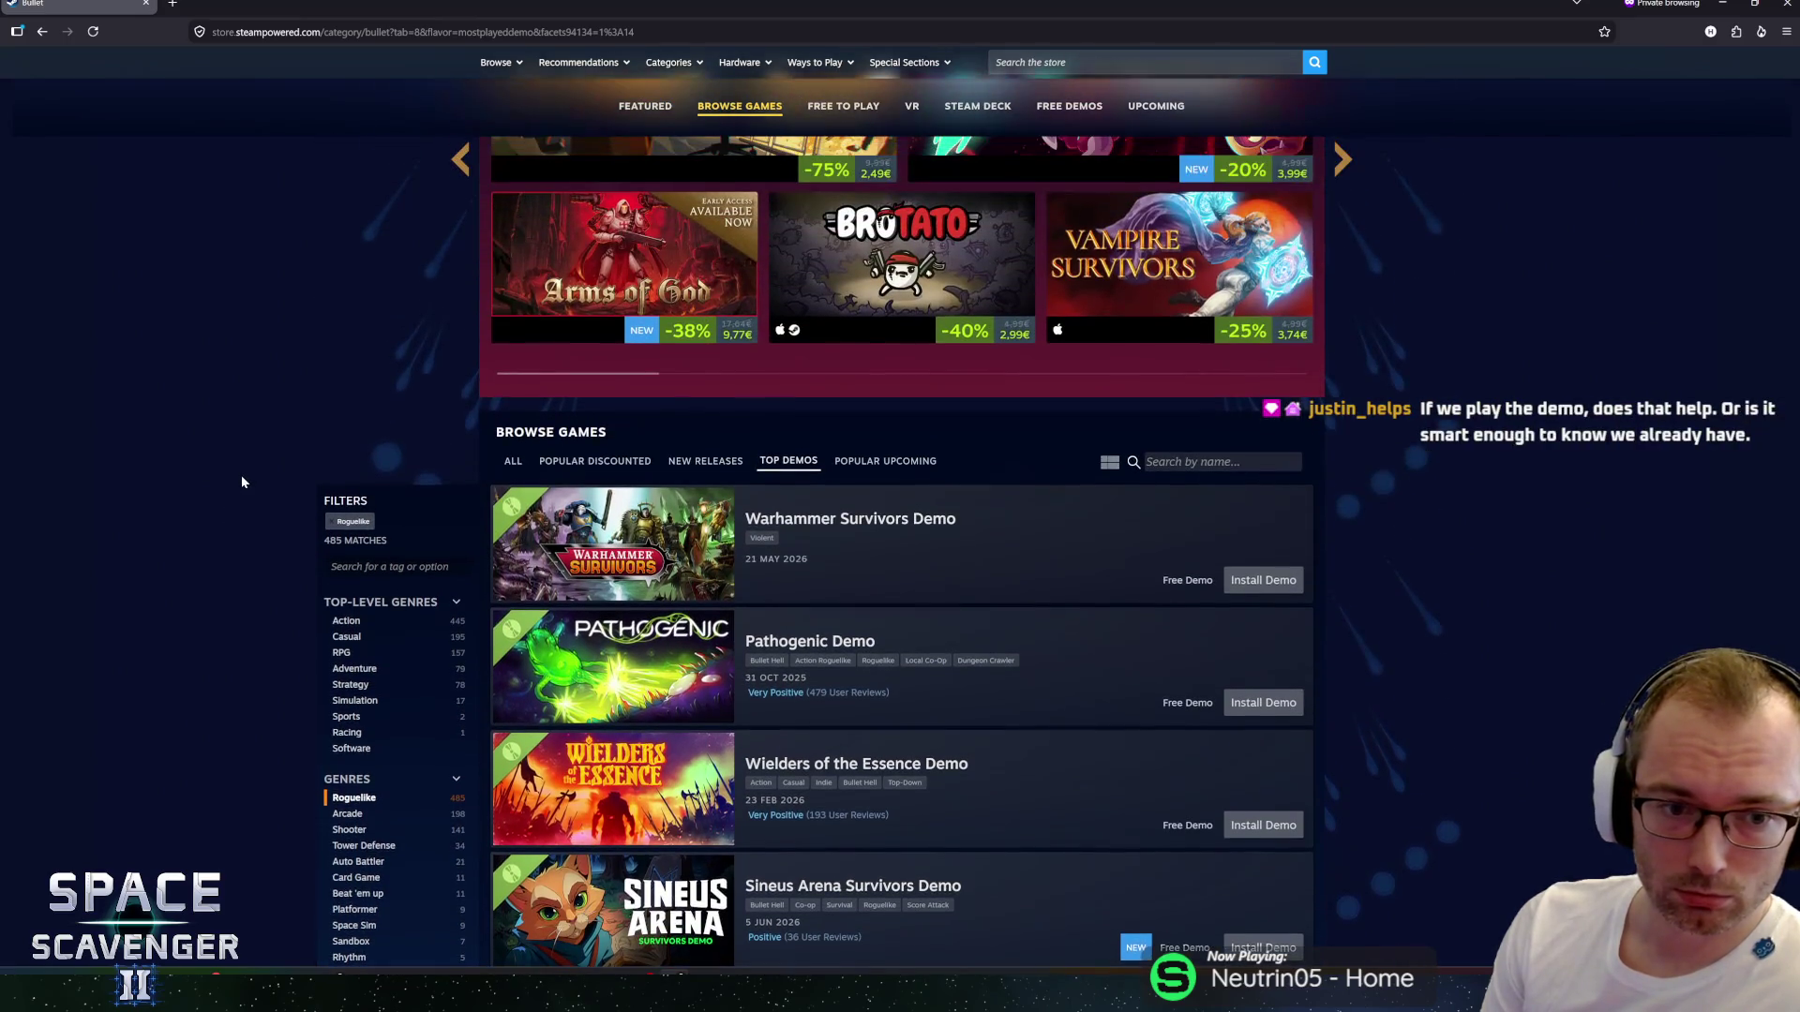
pyautogui.scroll(-2, 243, 479)
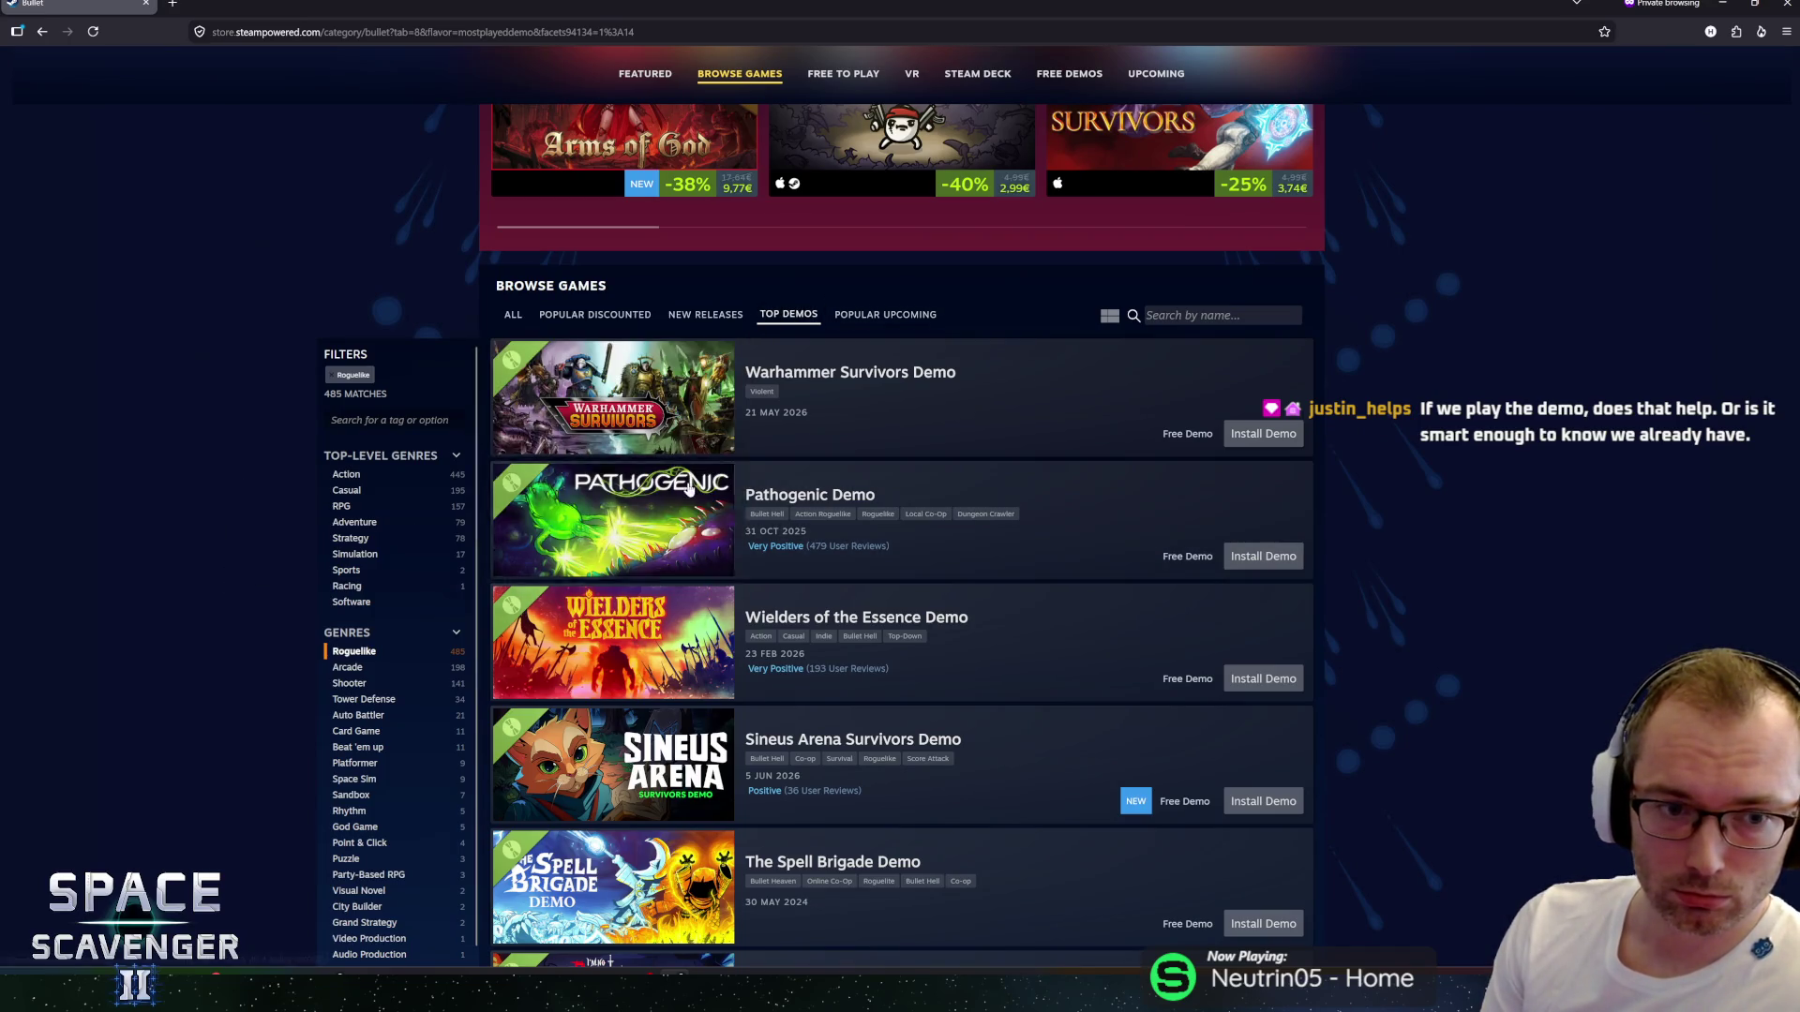
# Load more Roguelike demos down to Space Scavenger 2 Demo after MineGeon: Renegades Demo.
pyautogui.scroll(-4, 766, 447)
pyautogui.scroll(-7, 767, 448)
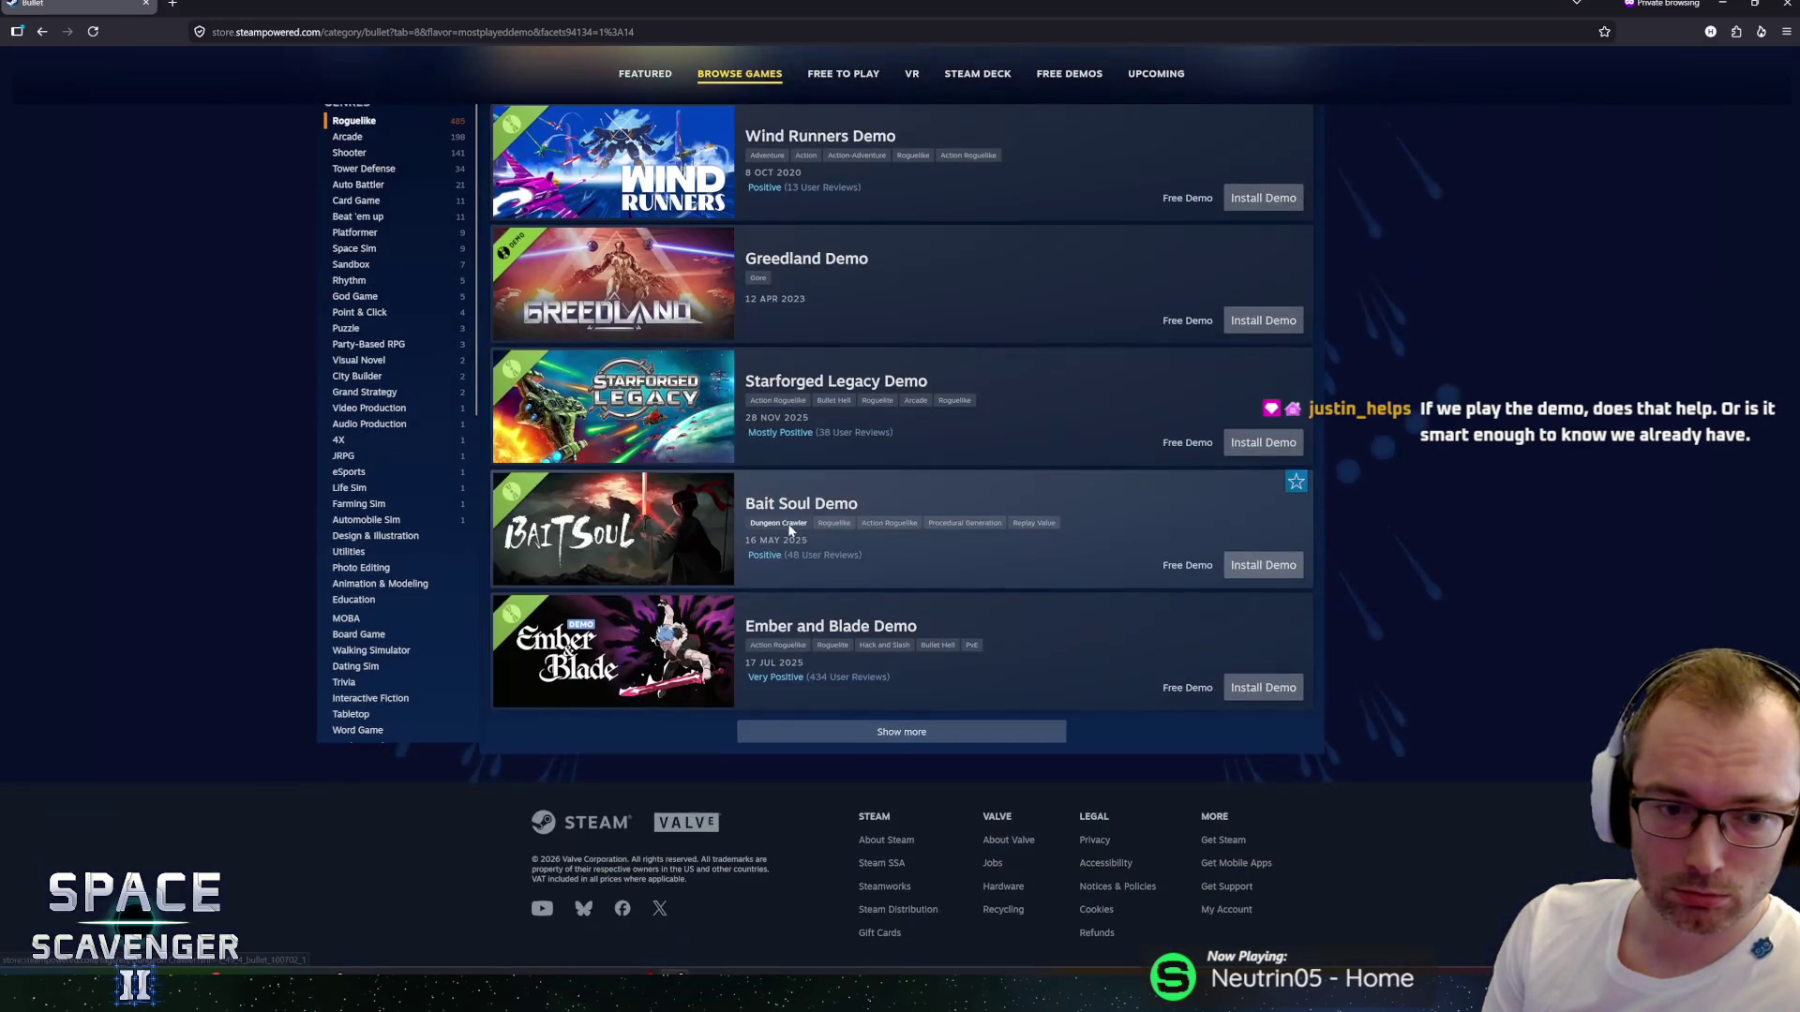
pyautogui.click(892, 735)
pyautogui.scroll(-8, 937, 679)
pyautogui.scroll(-6, 929, 679)
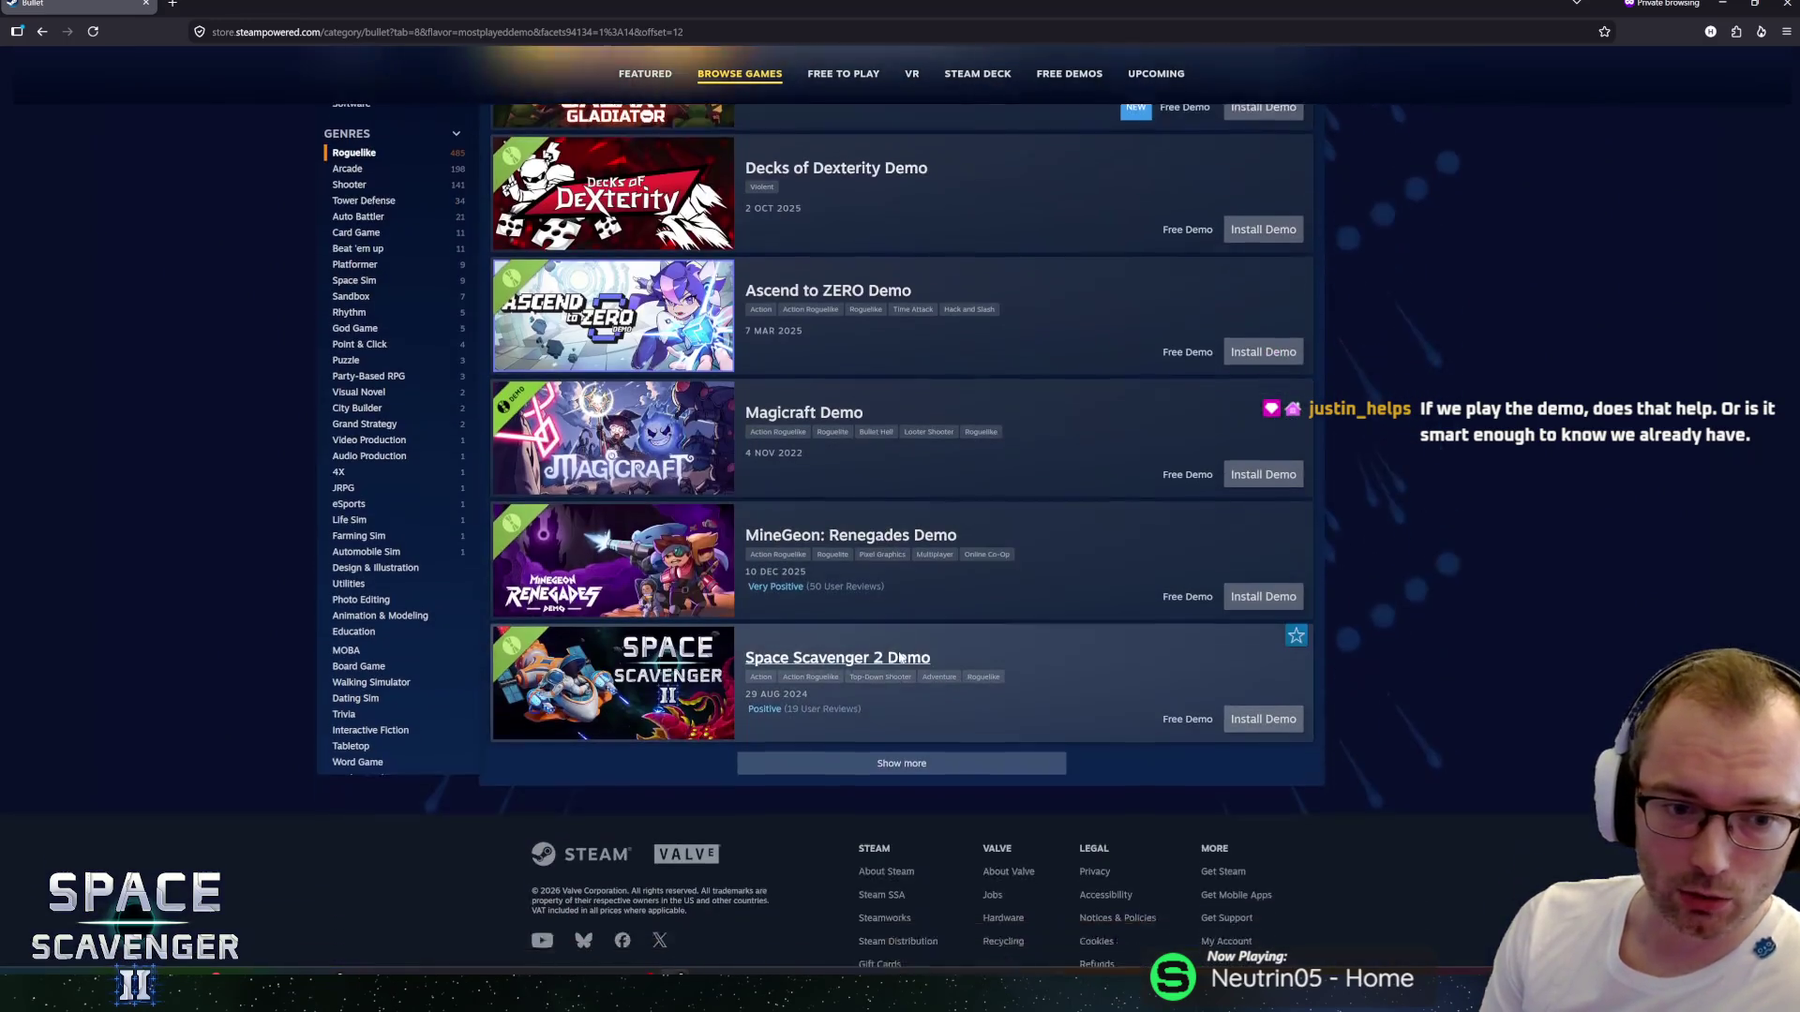
pyautogui.moveTo(961, 705)
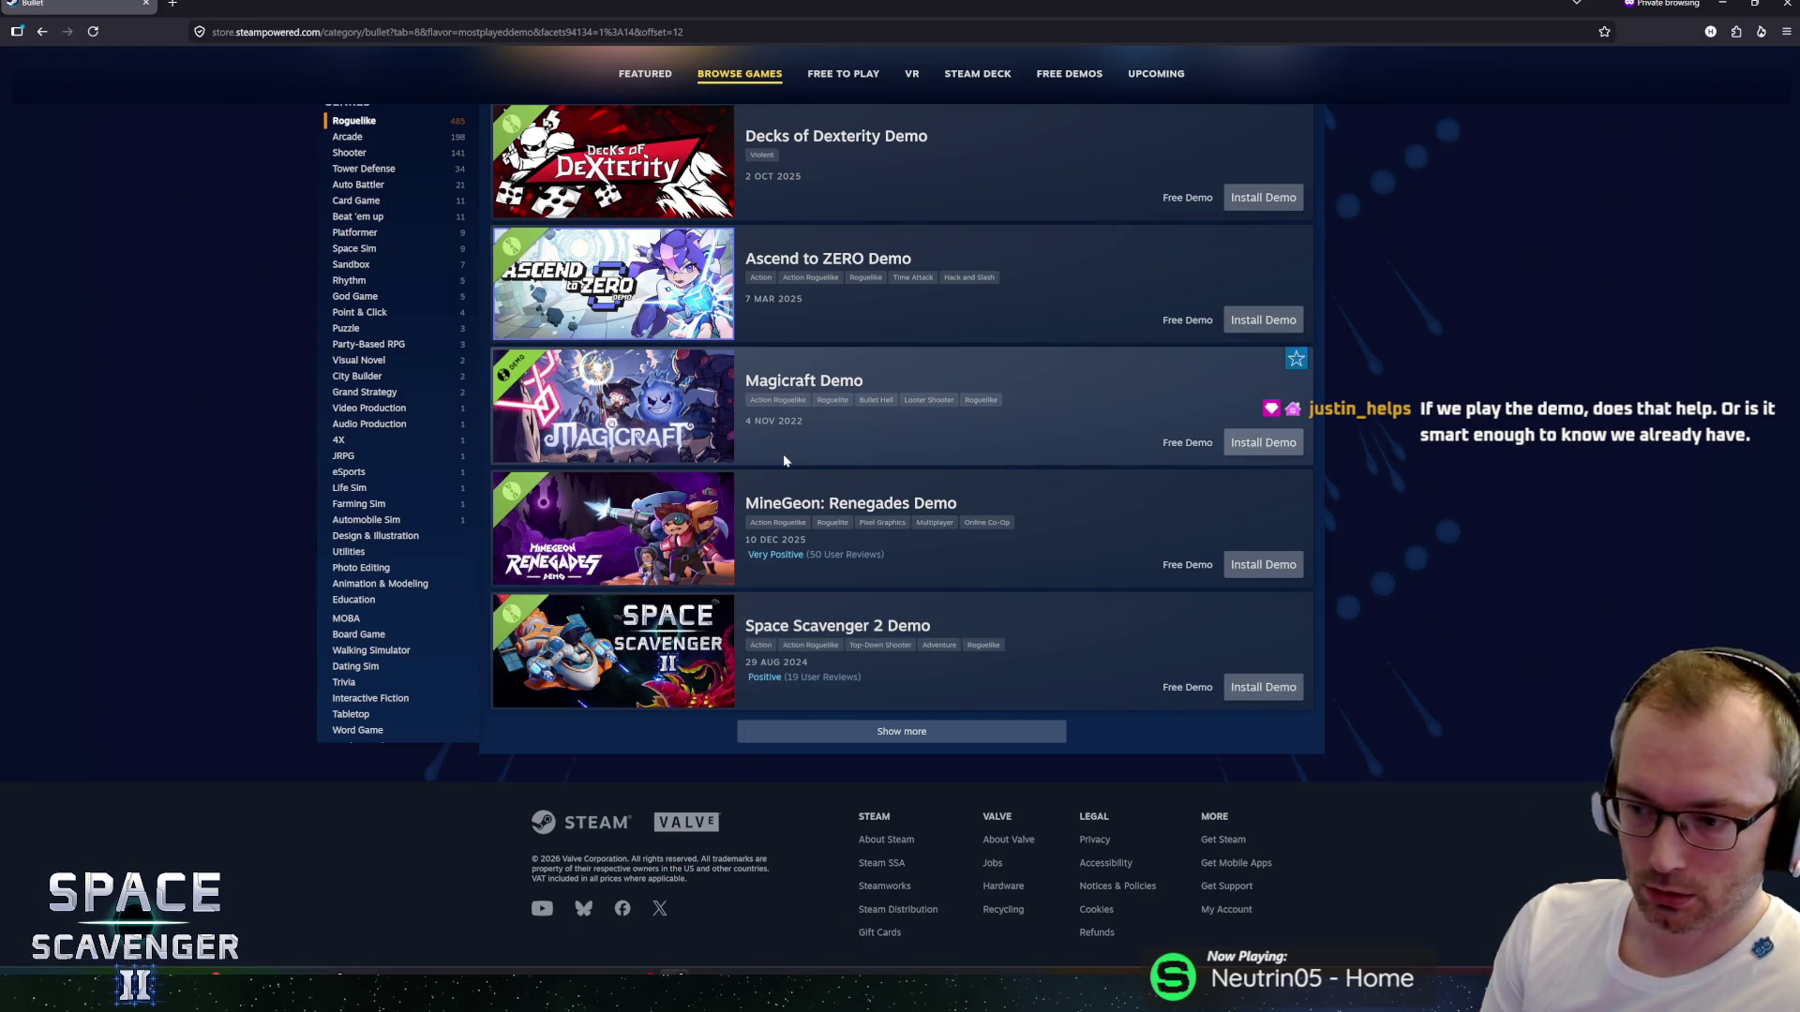
pyautogui.moveTo(587, 486)
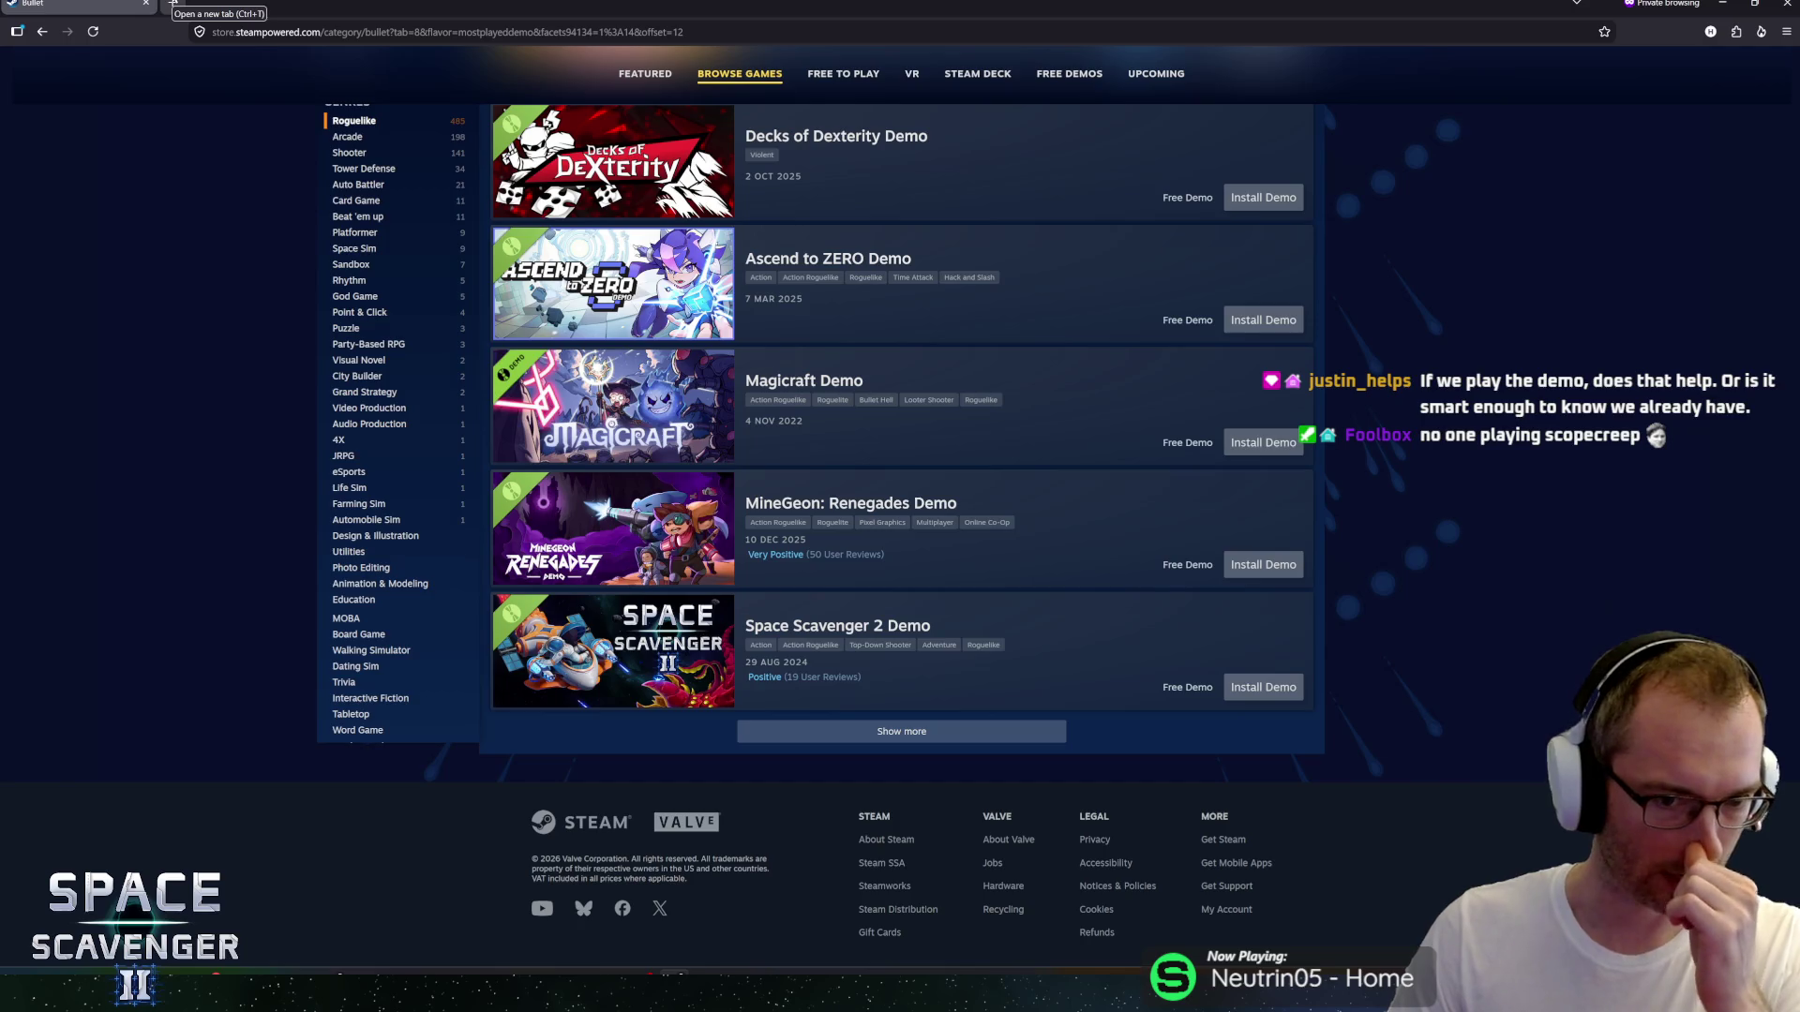
# Close the private window and run the GGLSS24 'space scavenger' Google search from the SpaceScavenger bookmarks.
pyautogui.click(173, 5)
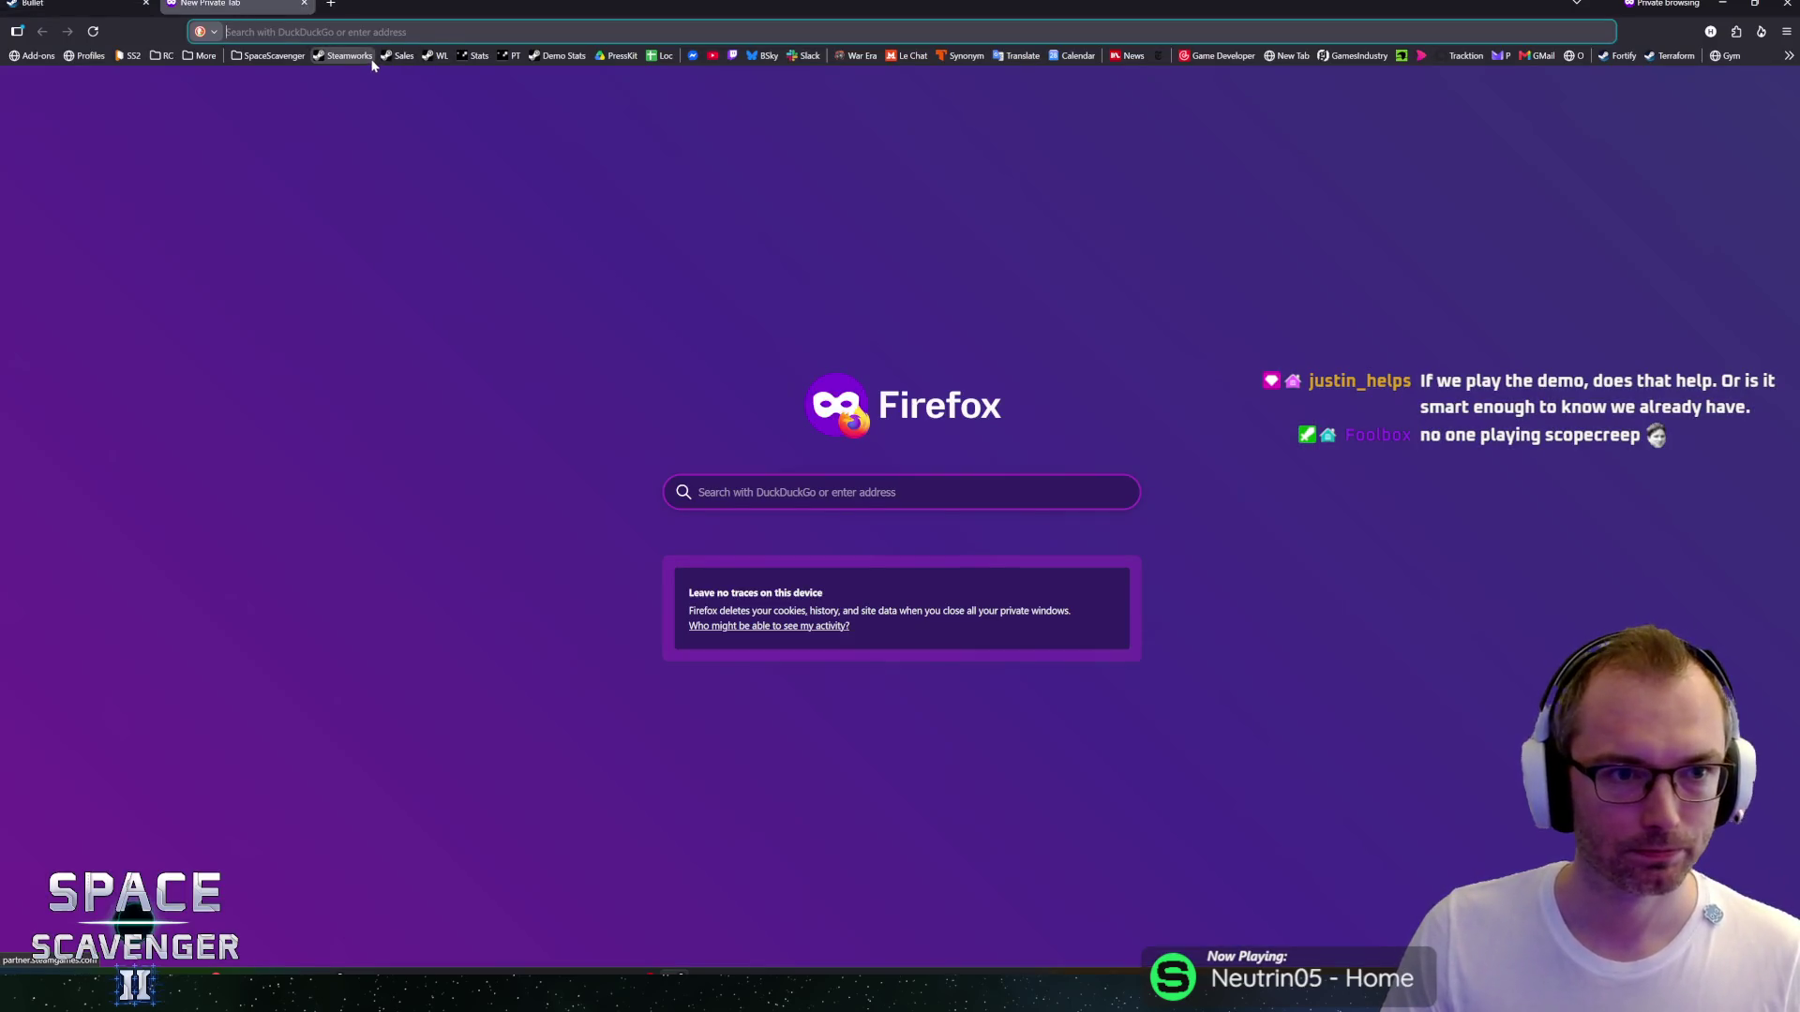
pyautogui.hotkey('ctrl', 'w')
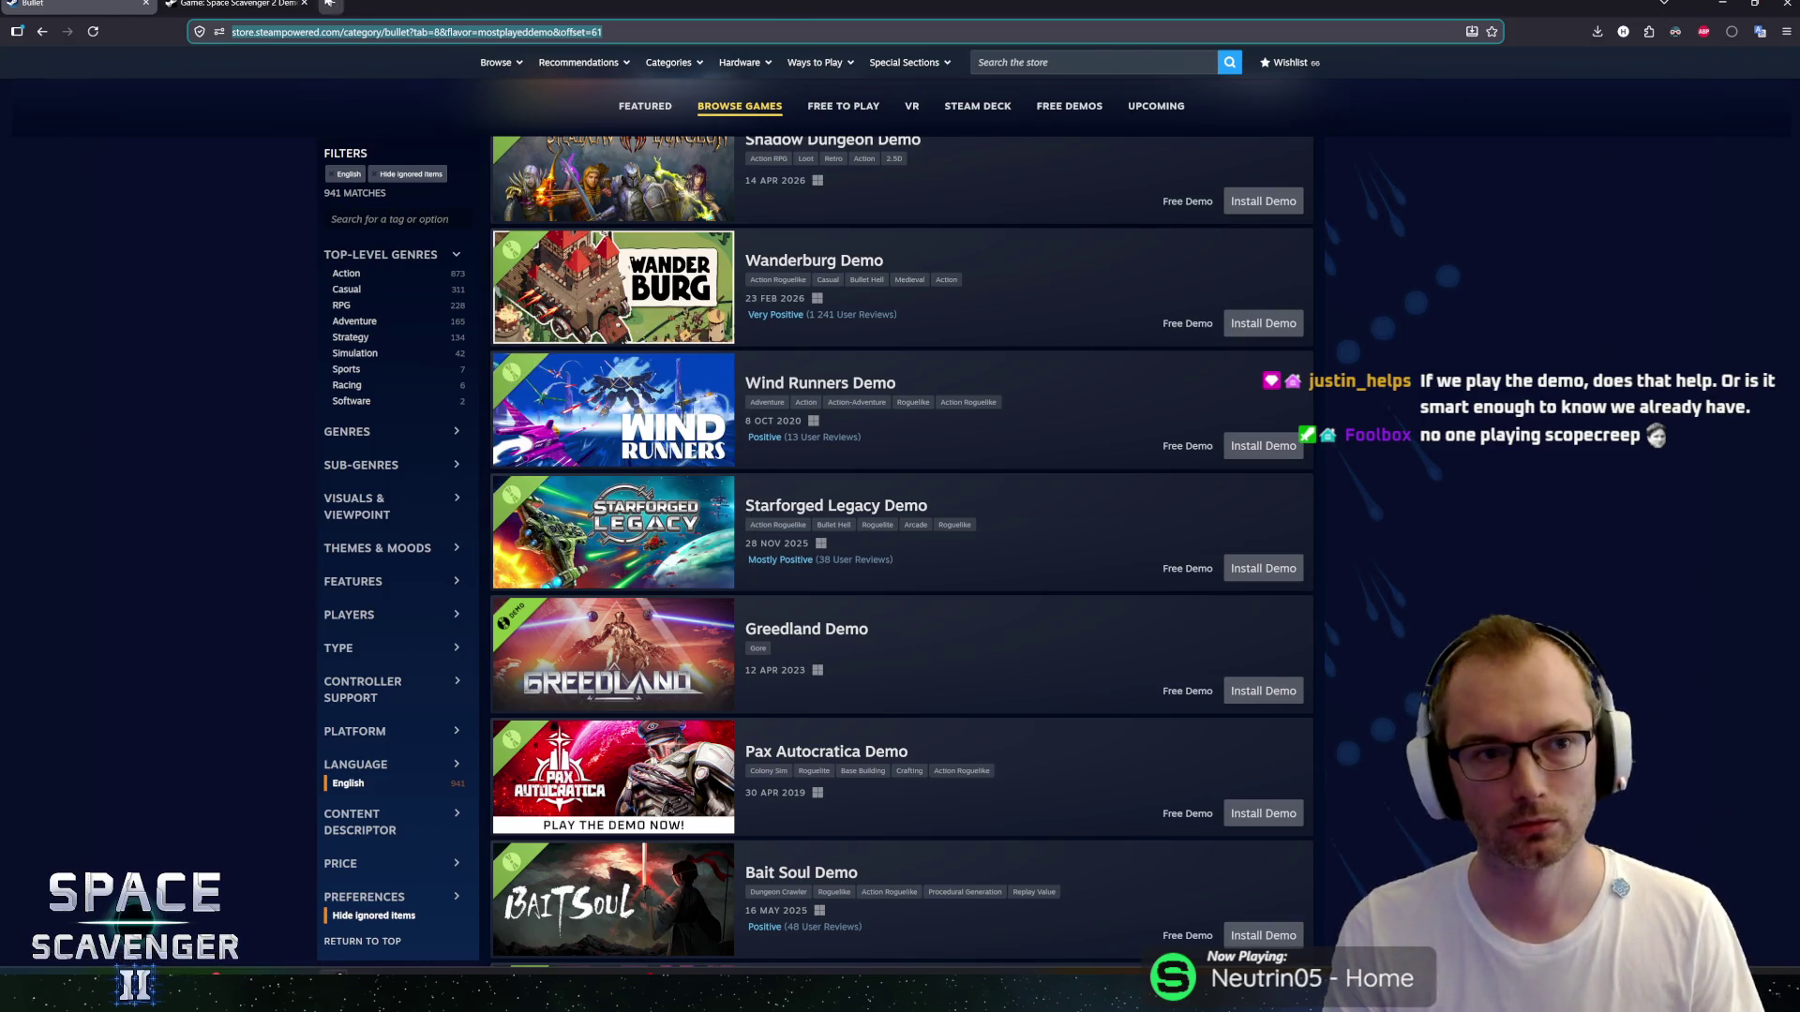
pyautogui.hotkey('ctrl', 't')
pyautogui.click(255, 55)
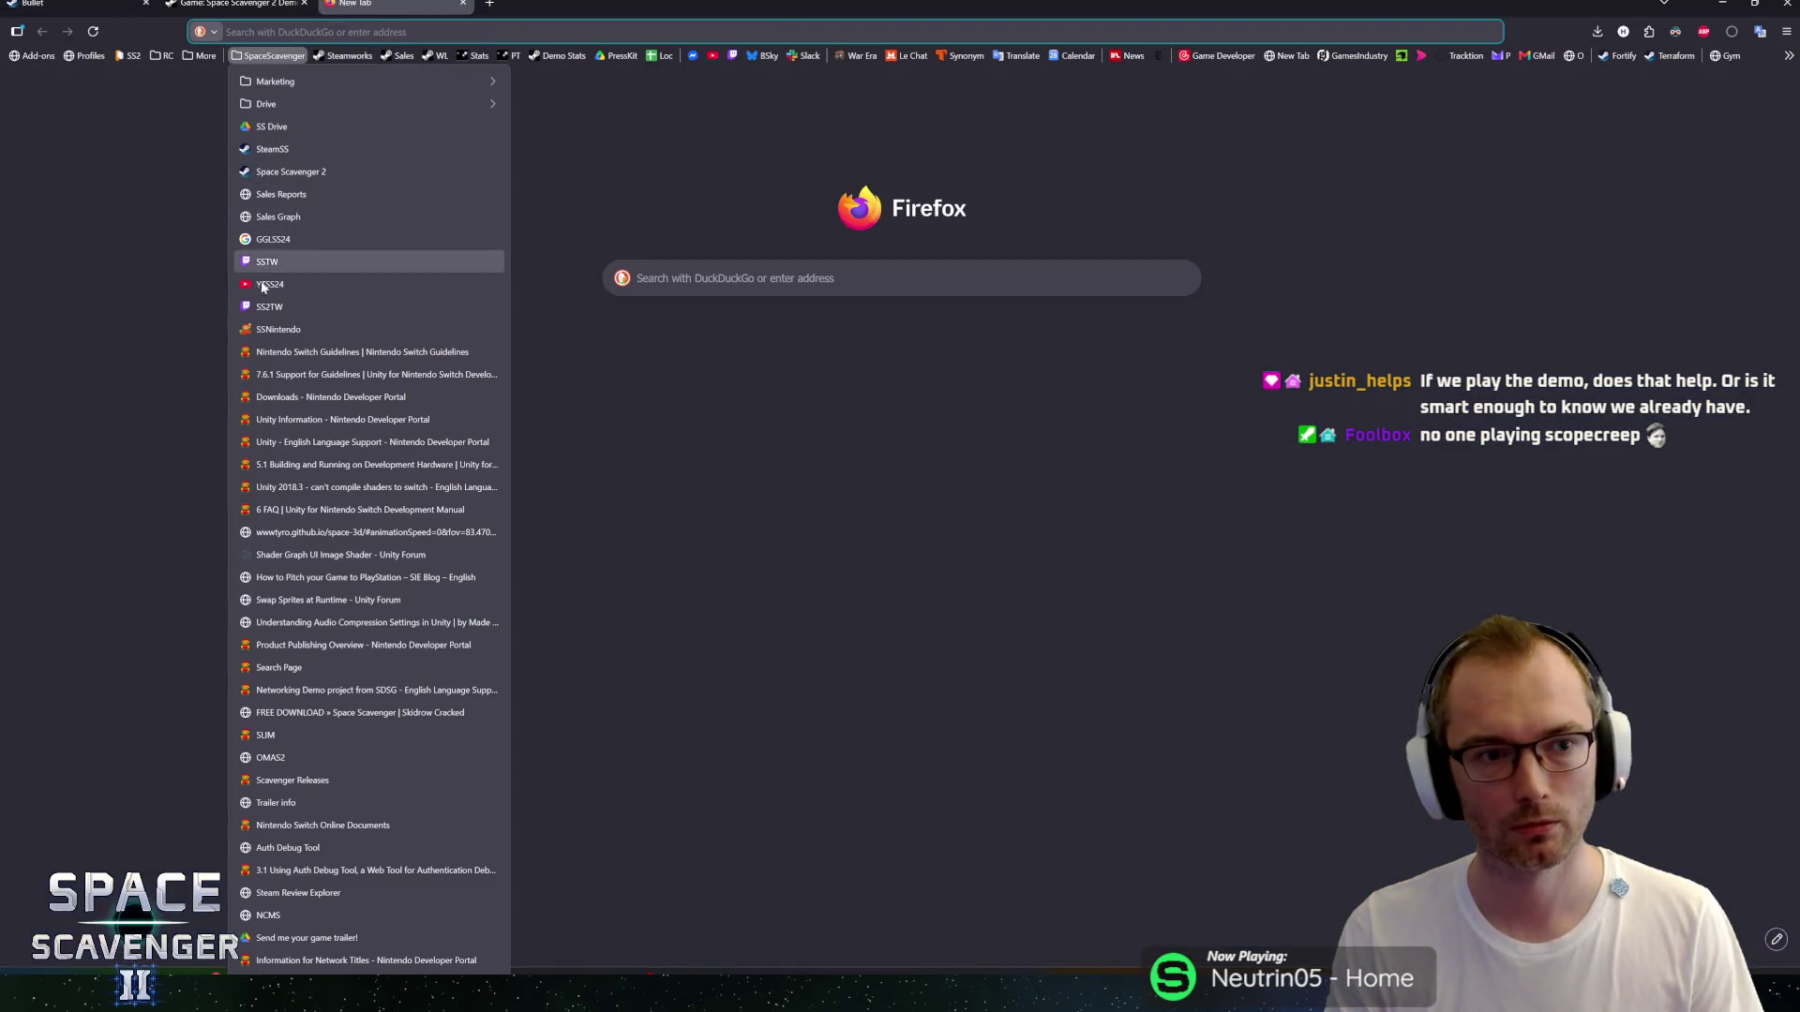
pyautogui.click(279, 241)
pyautogui.scroll(-3, 846, 365)
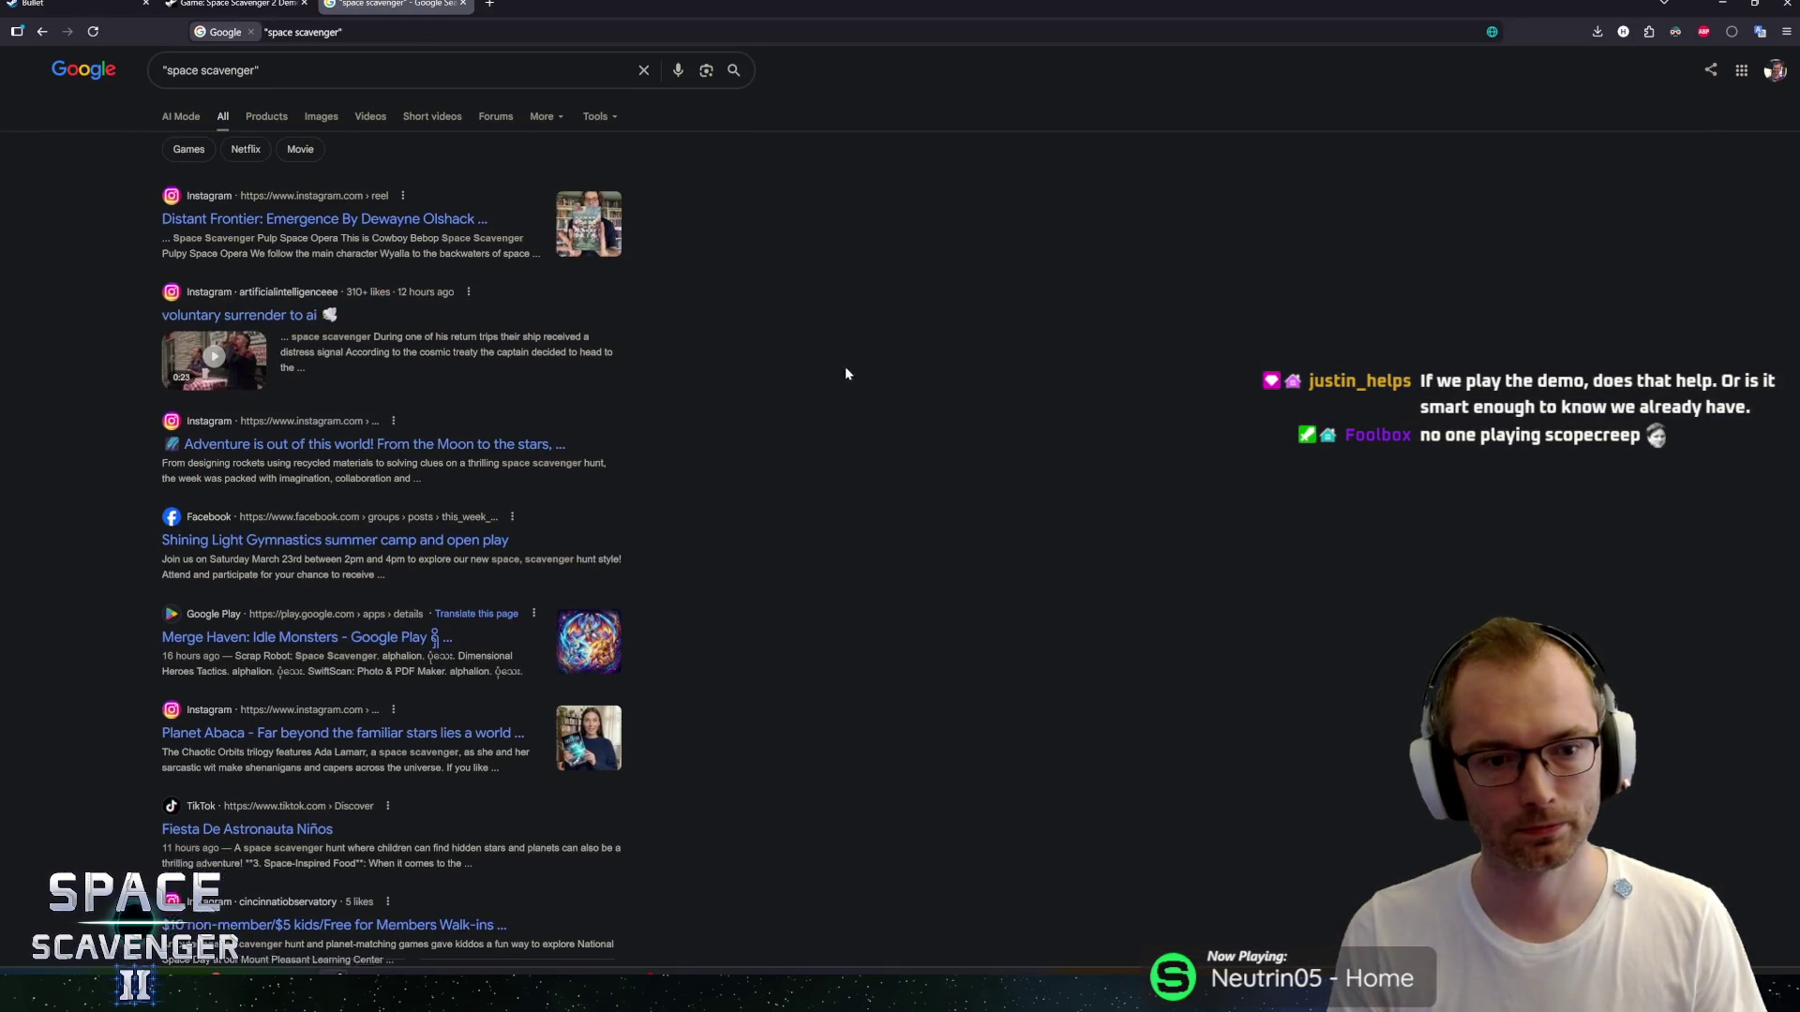
pyautogui.scroll(3, 823, 390)
# Close the Google results tab and scroll through the Bullet category's top demos list.
pyautogui.hotkey('ctrl', 'w')
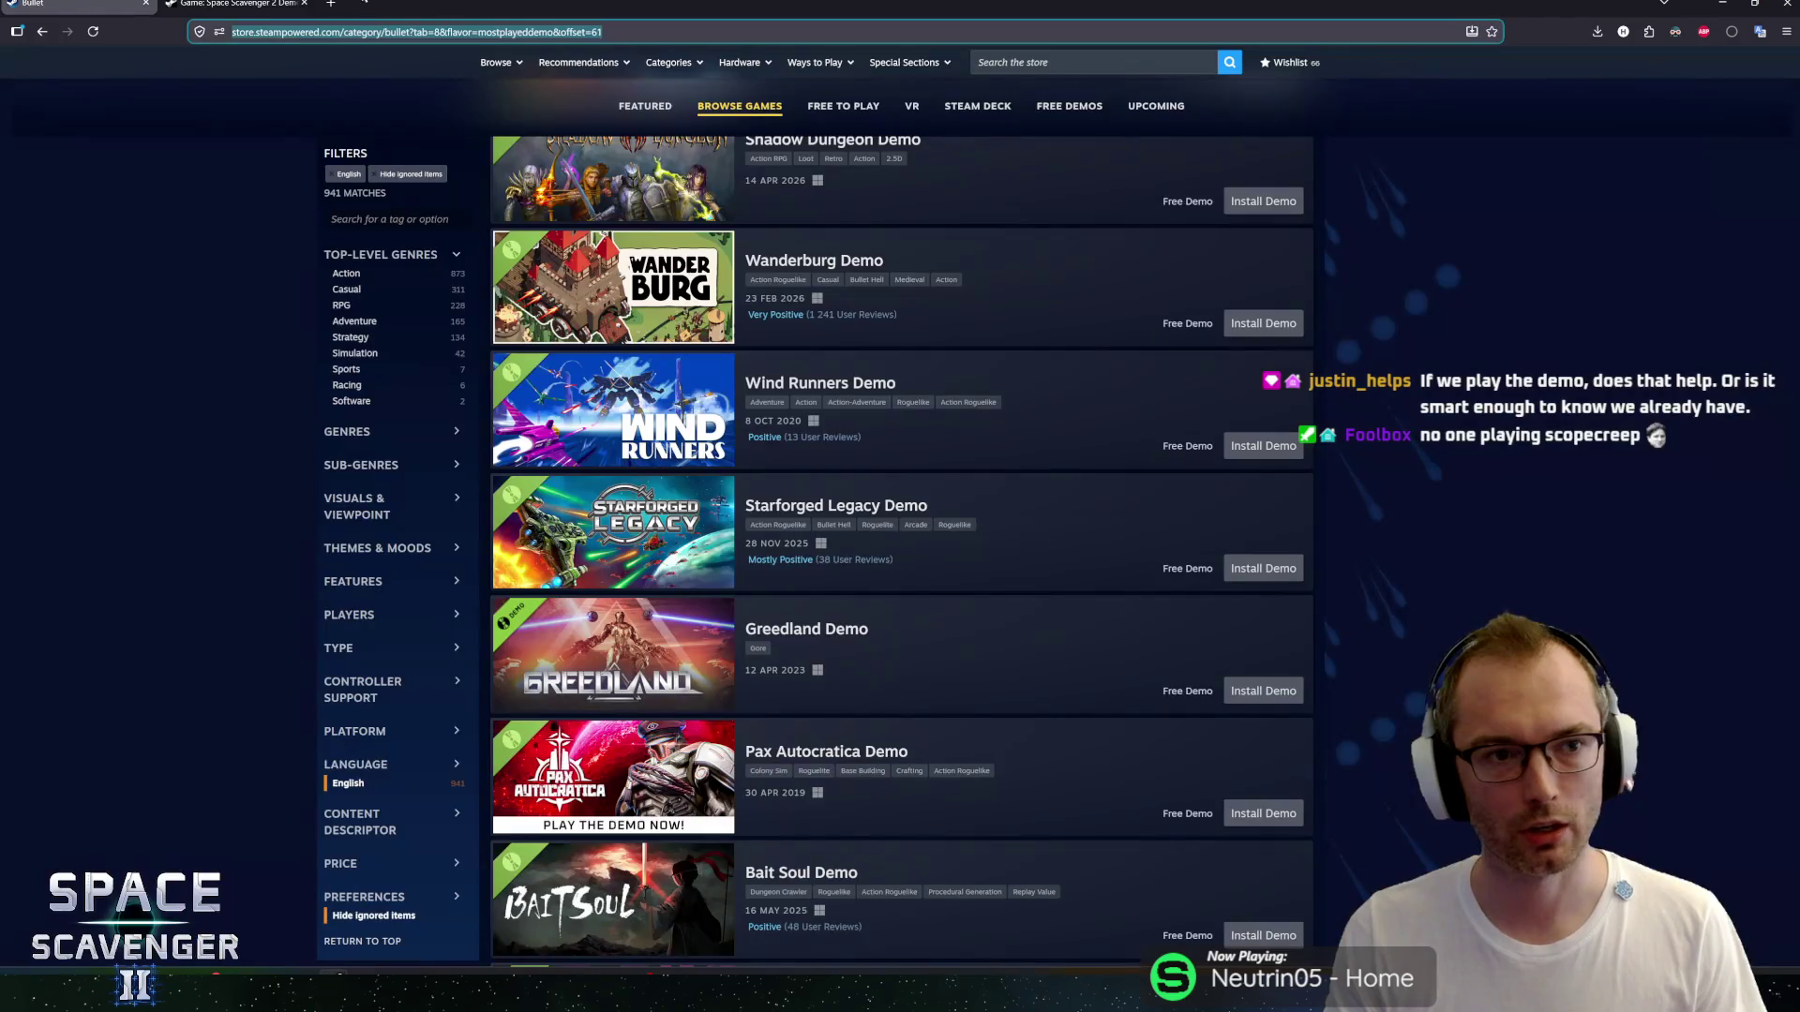
pyautogui.scroll(-5, 165, 394)
pyautogui.scroll(-20, 165, 394)
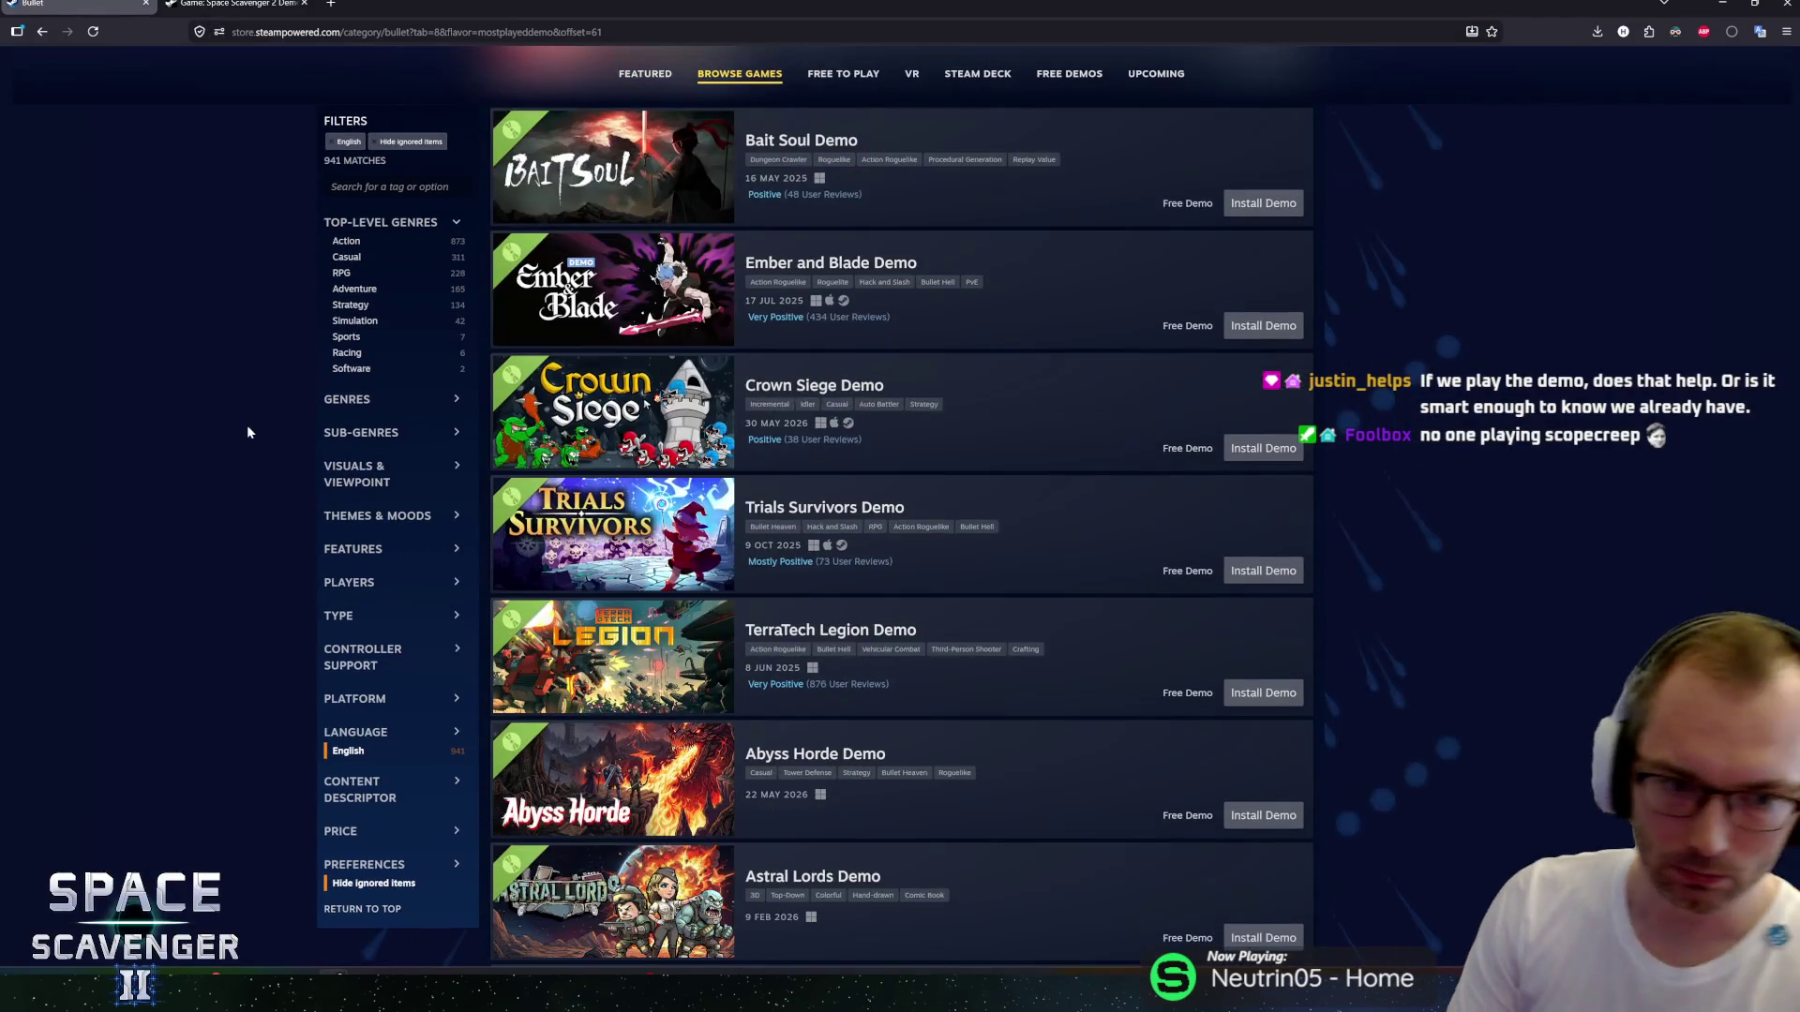
pyautogui.scroll(-15, 257, 531)
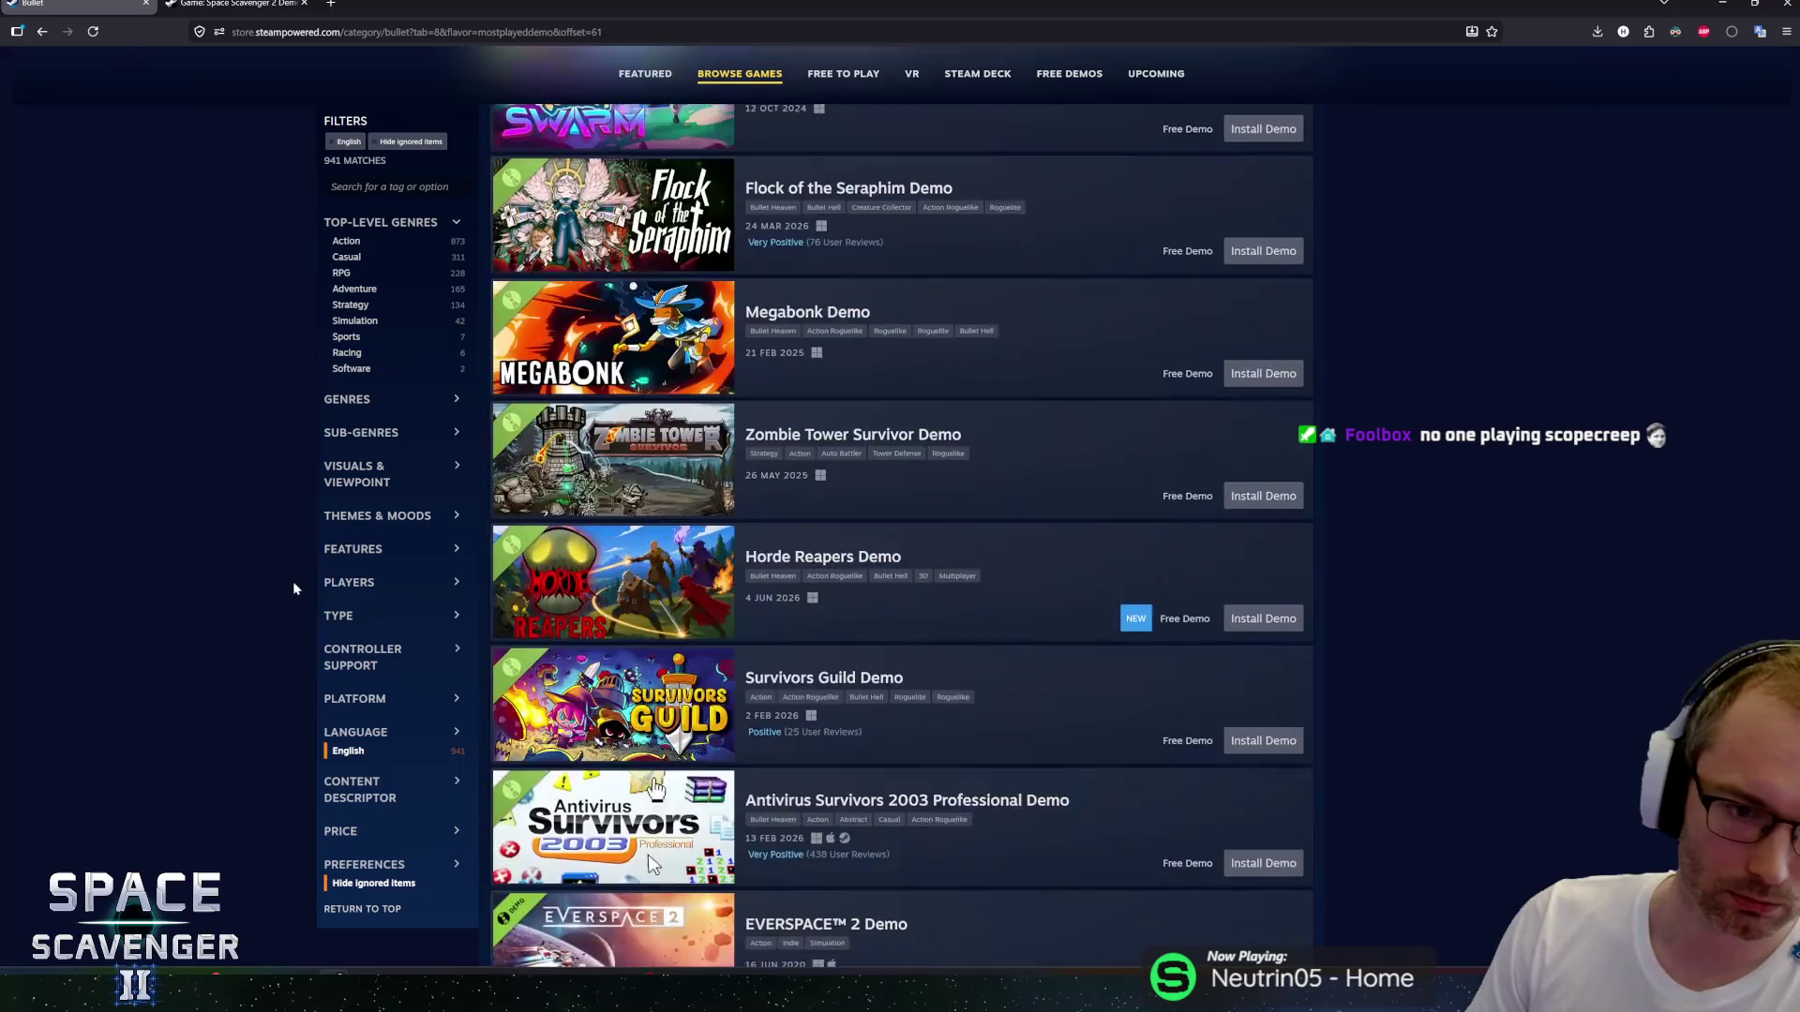
pyautogui.scroll(15, 220, 530)
pyautogui.middleClick(256, 592)
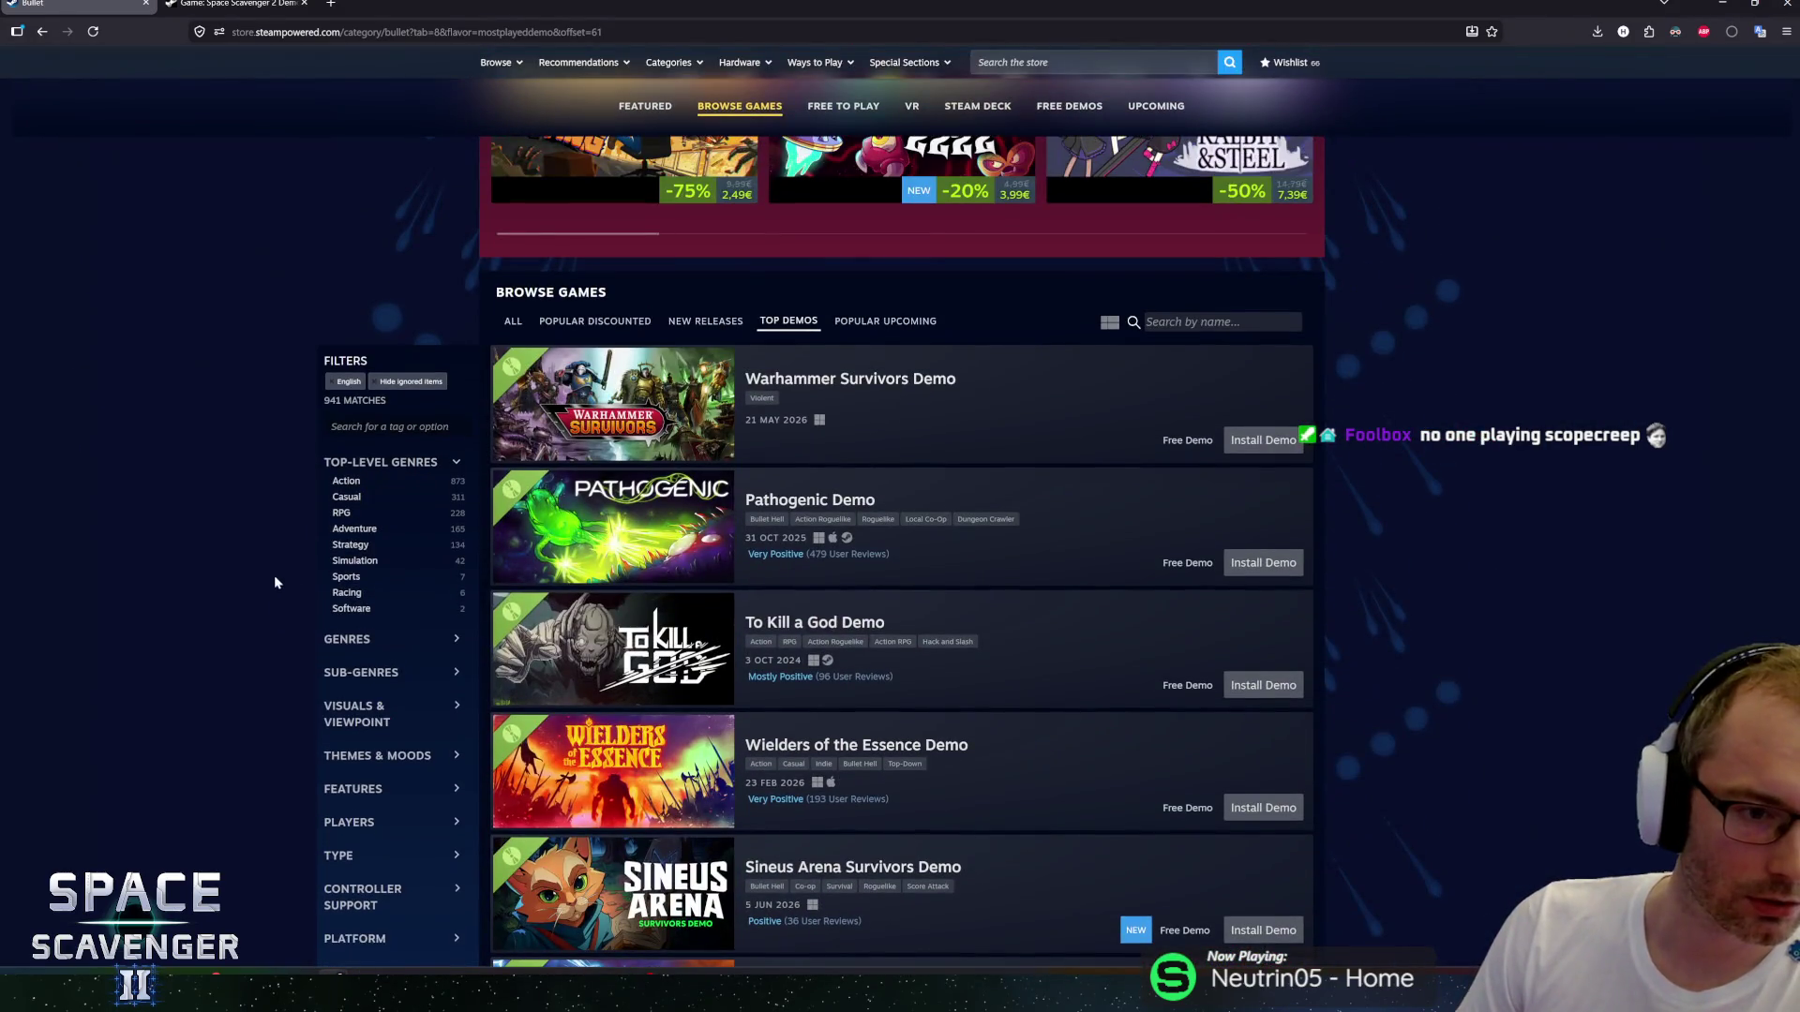
pyautogui.middleClick(274, 575)
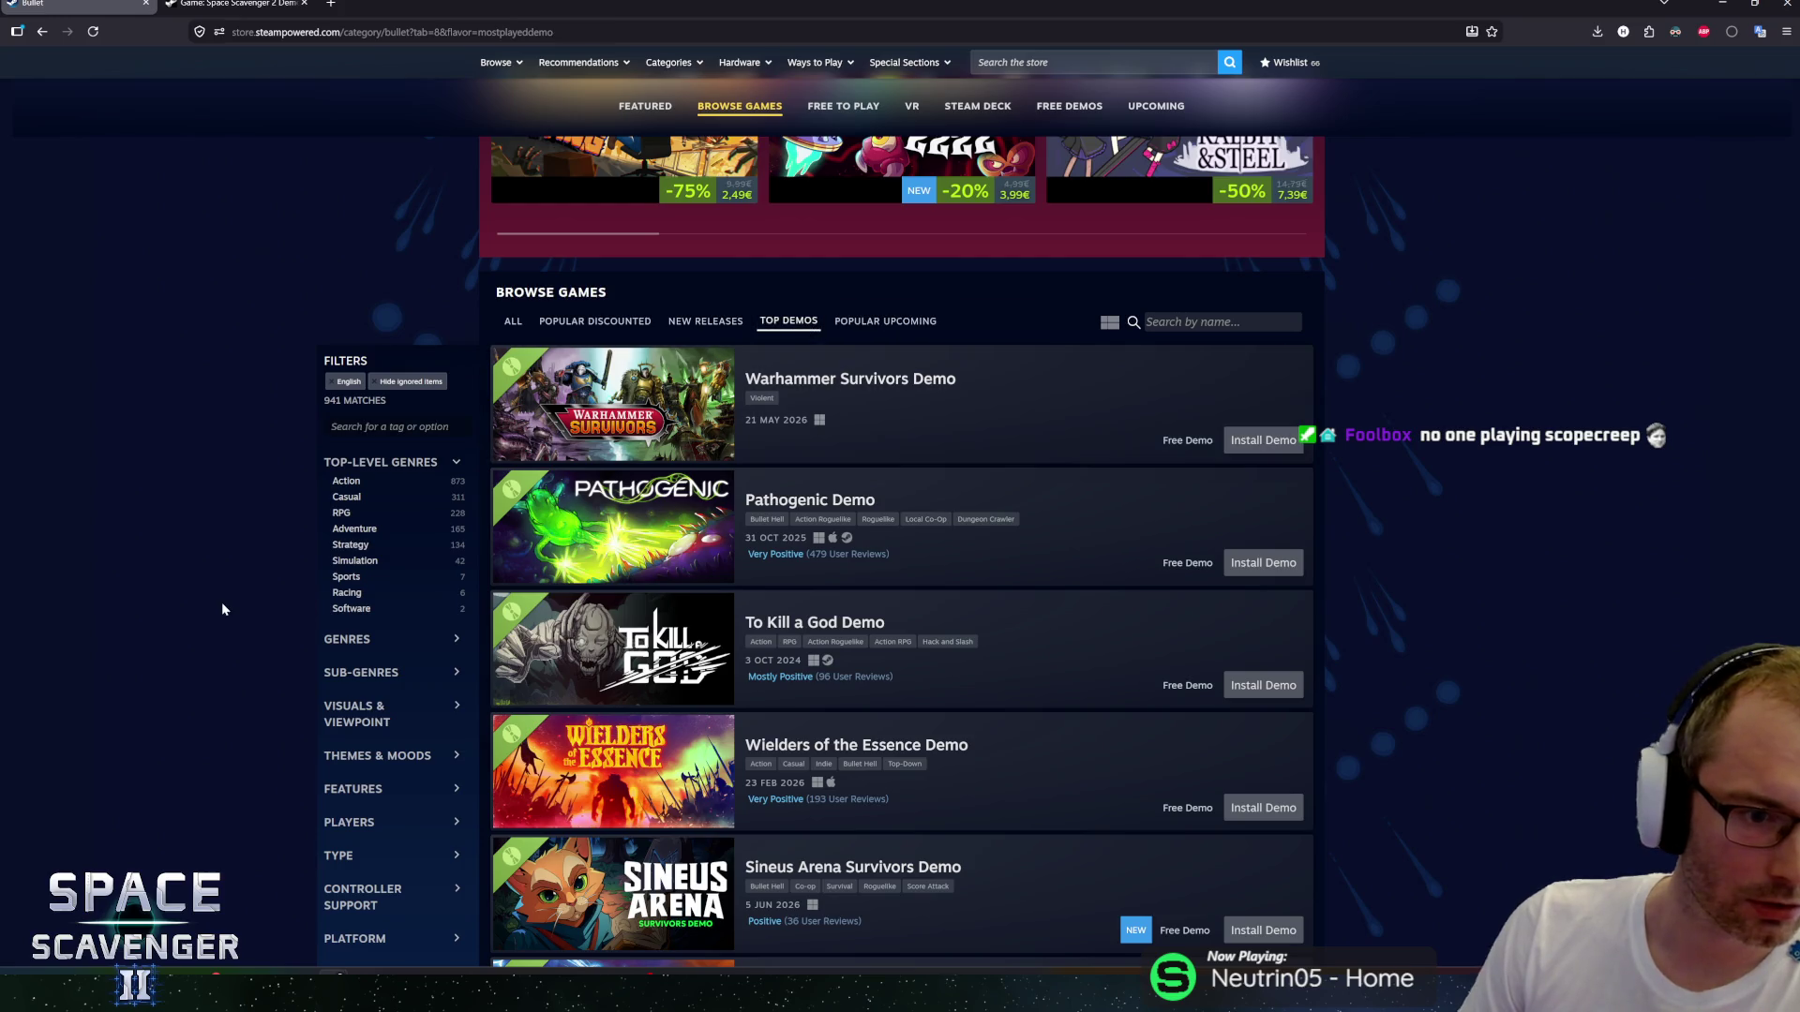
# Expand the Genres and Sub-Genres filter lists and scroll through their entries.
pyautogui.click(328, 635)
pyautogui.scroll(-4, 307, 645)
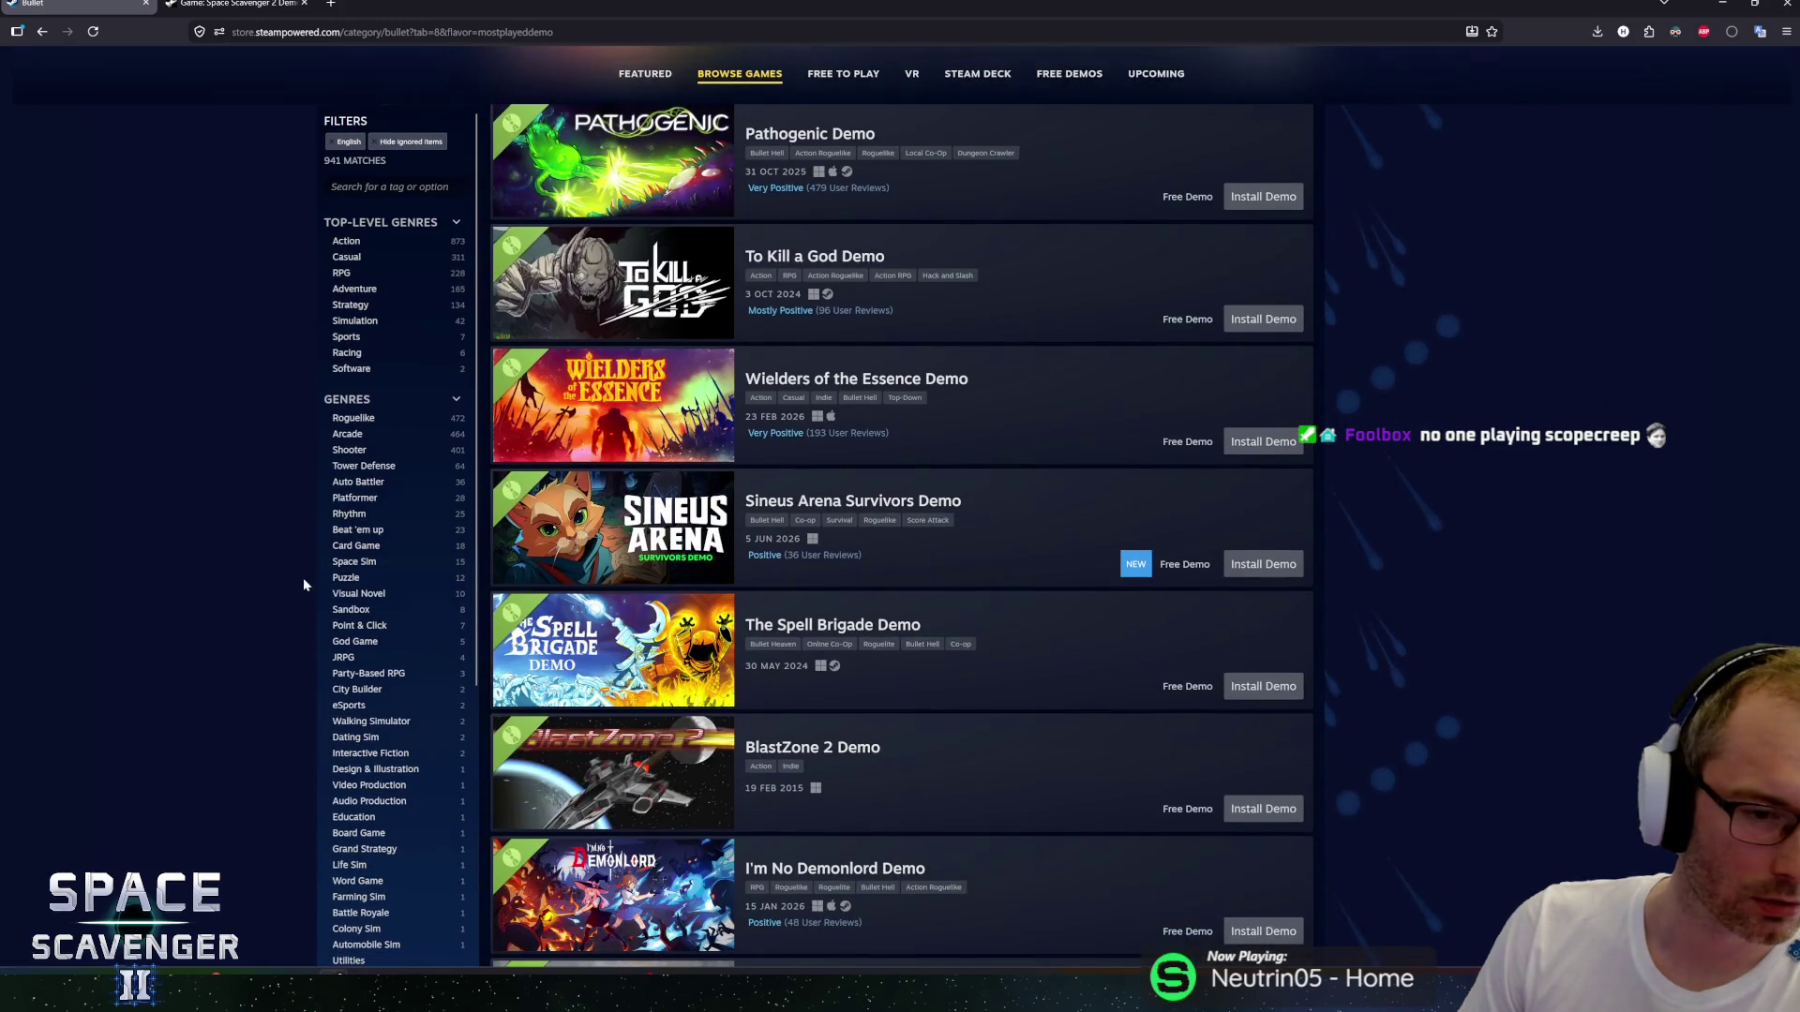
pyautogui.scroll(-4, 398, 600)
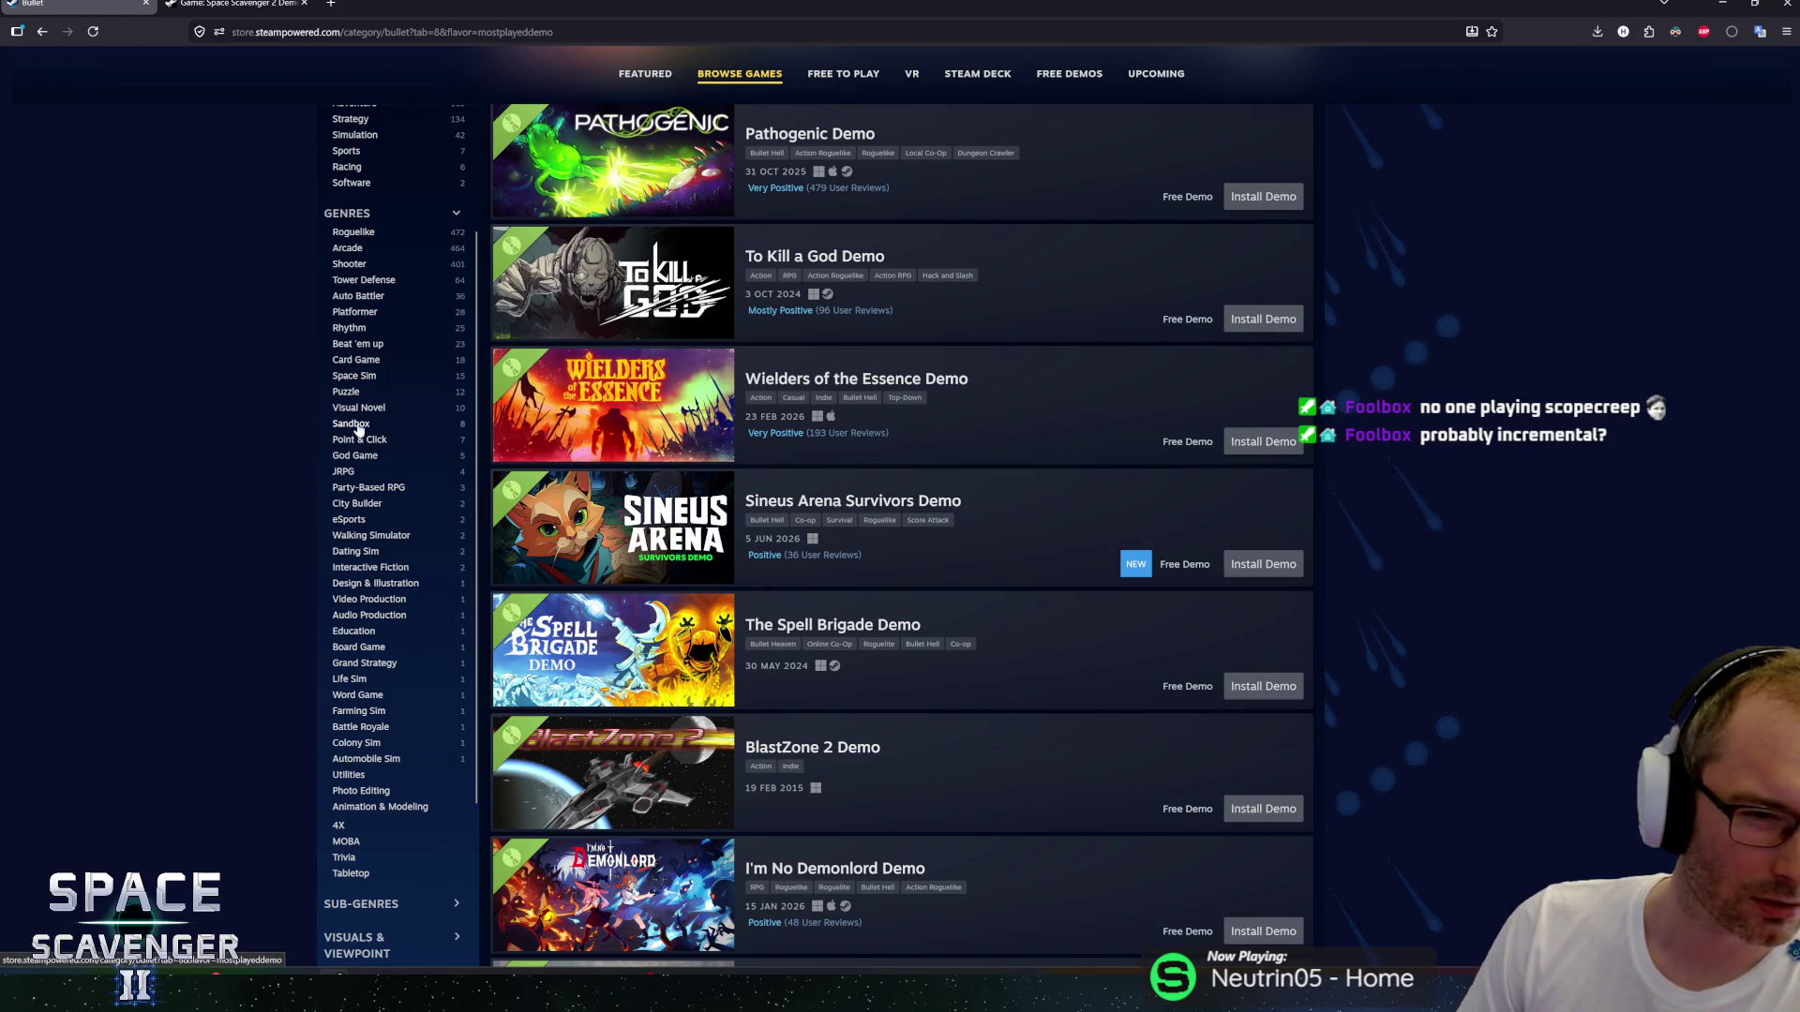
pyautogui.scroll(-1, 357, 460)
pyautogui.click(362, 841)
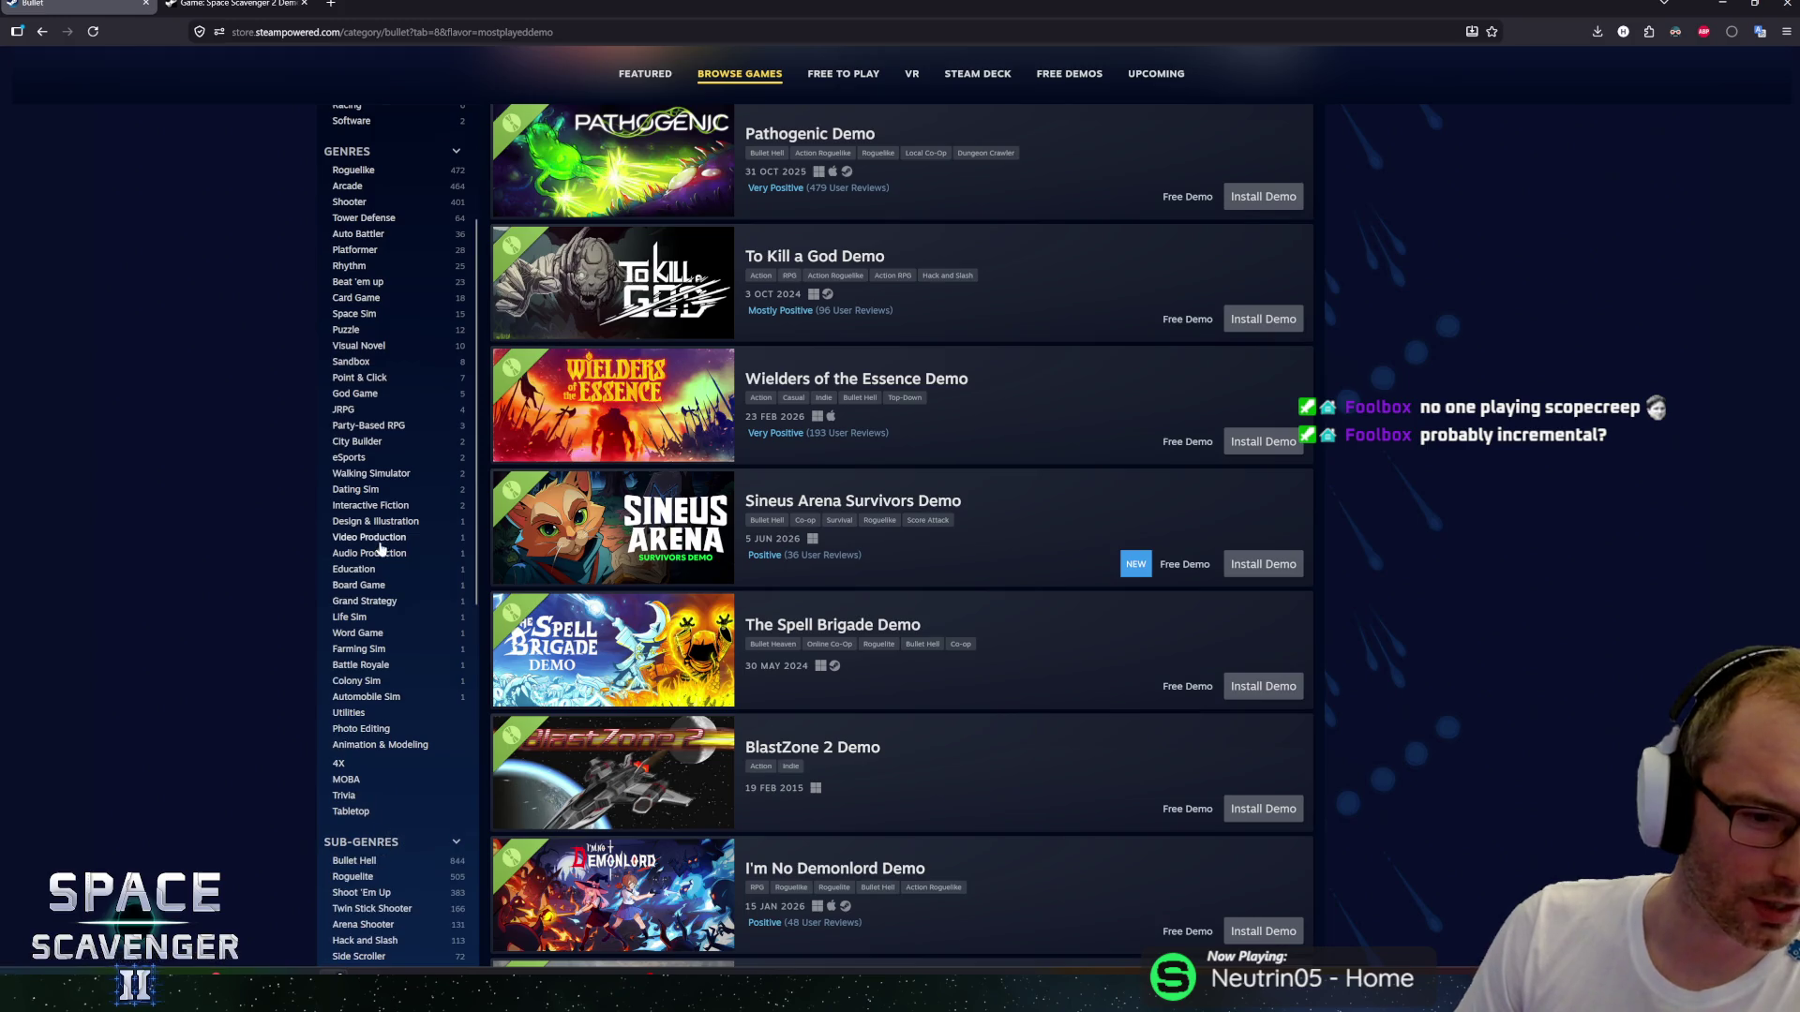
pyautogui.scroll(-3, 373, 566)
pyautogui.scroll(-2, 373, 566)
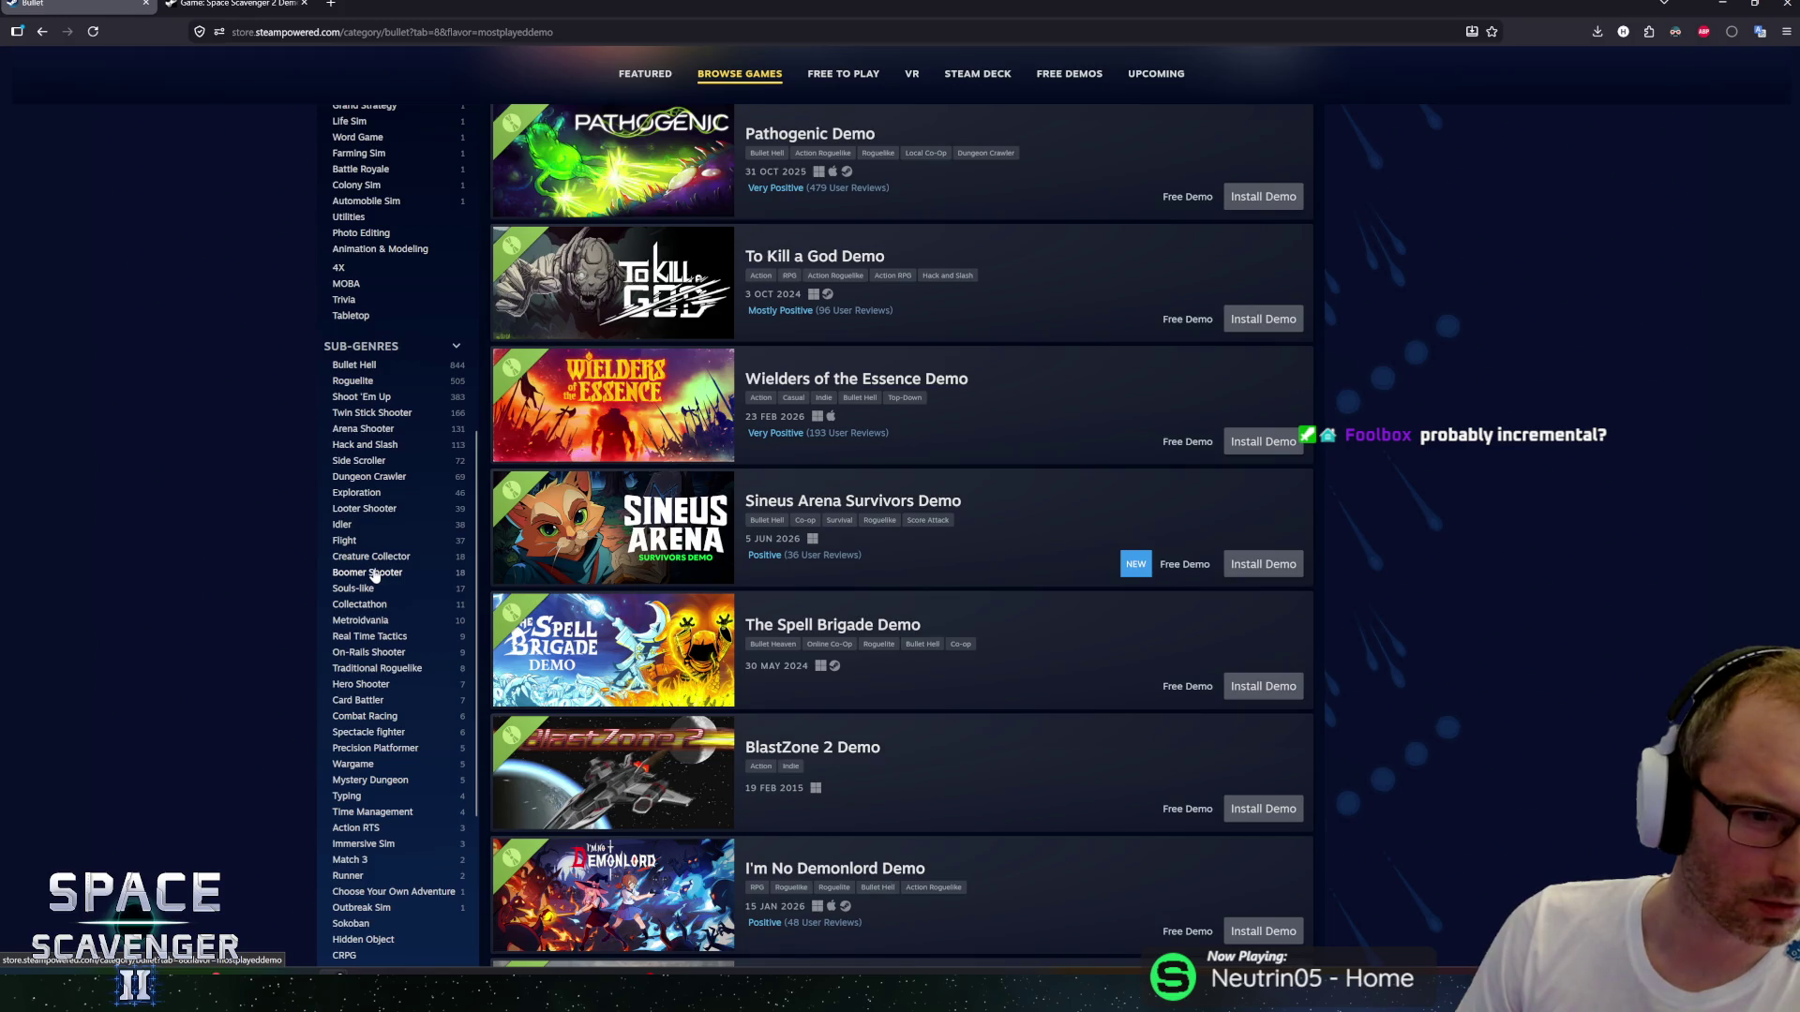
pyautogui.scroll(-1, 374, 575)
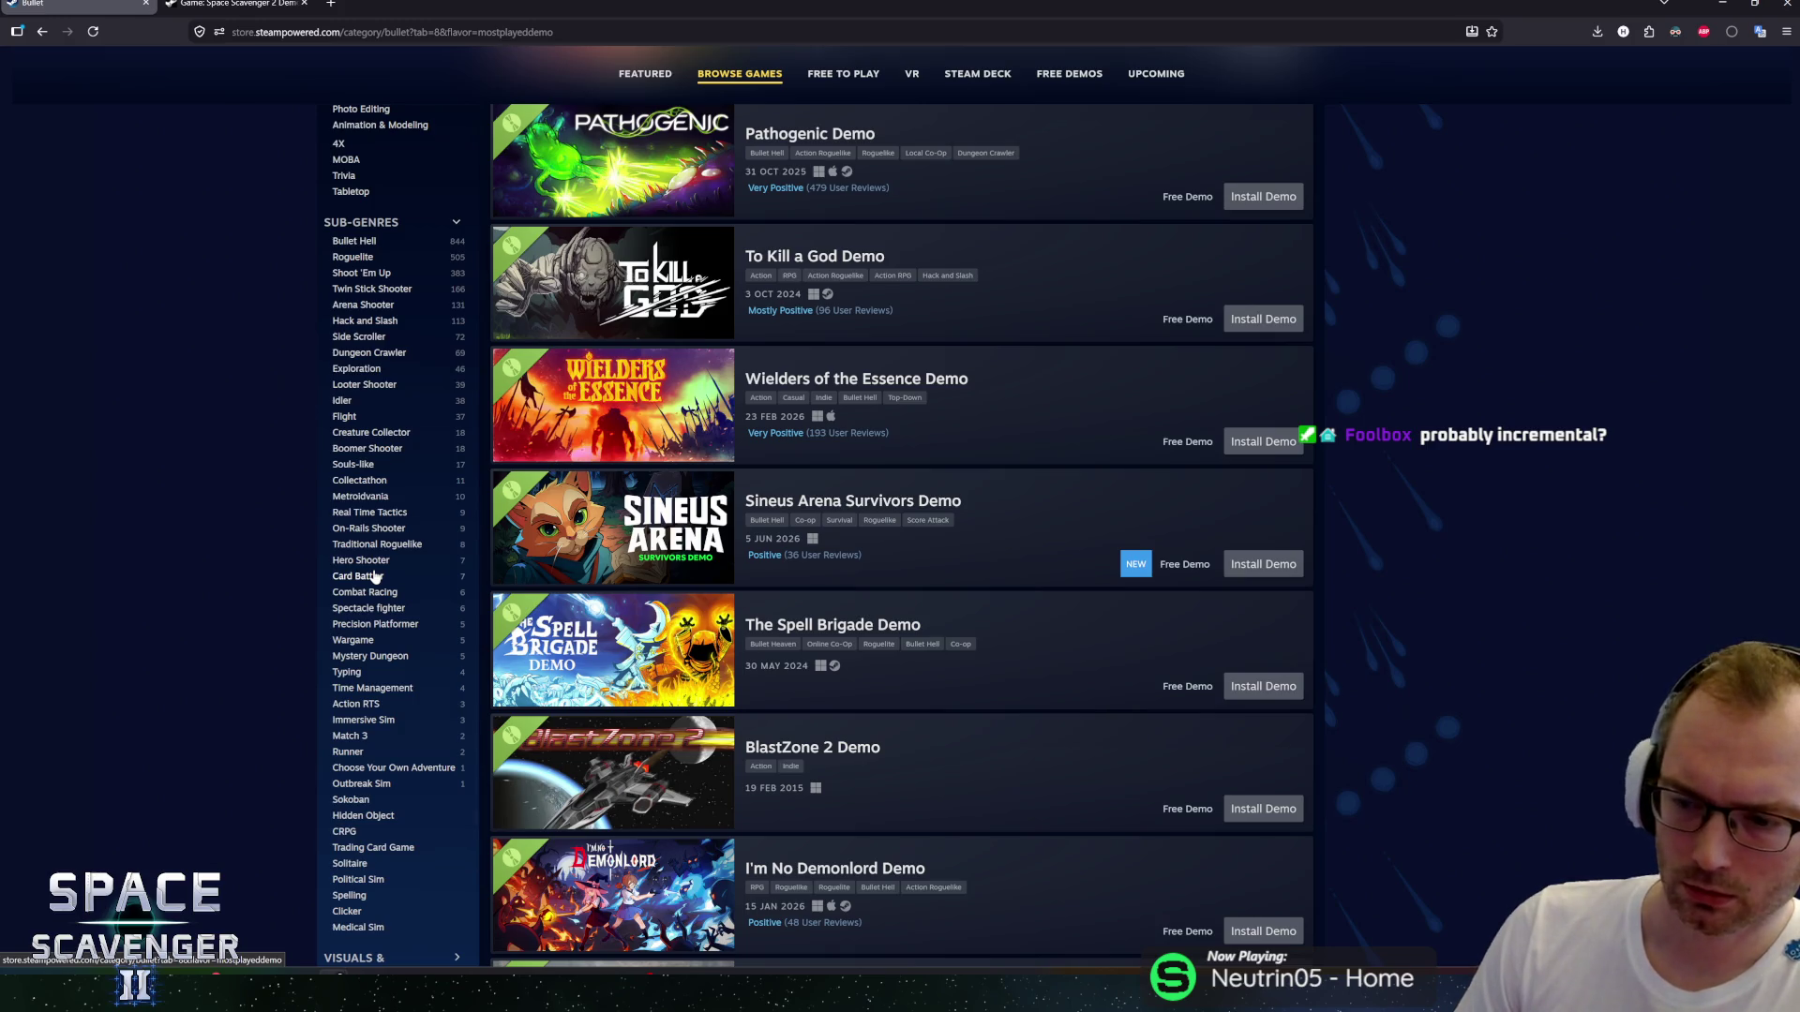
# Search the page for 'incrementa' and step through all 4 matches.
pyautogui.hotkey('ctrl', 'f')
pyautogui.write('incrementa')
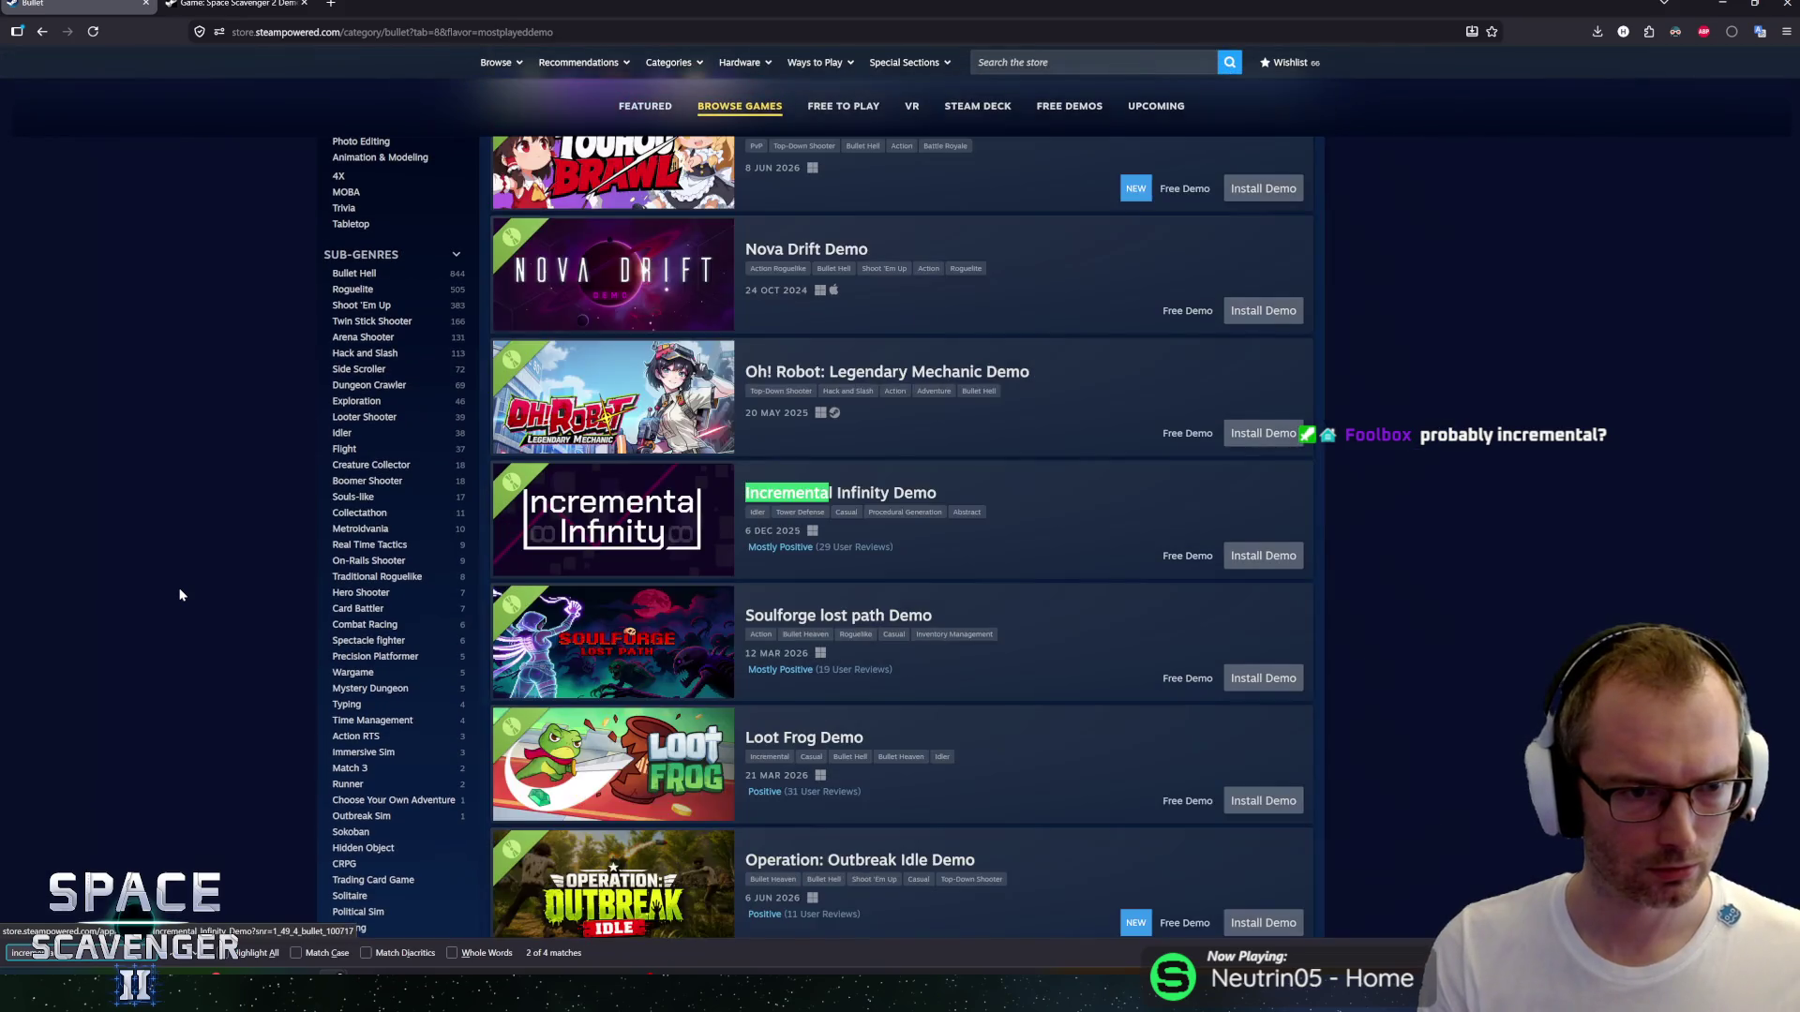
pyautogui.press('Return')
pyautogui.press('Return')
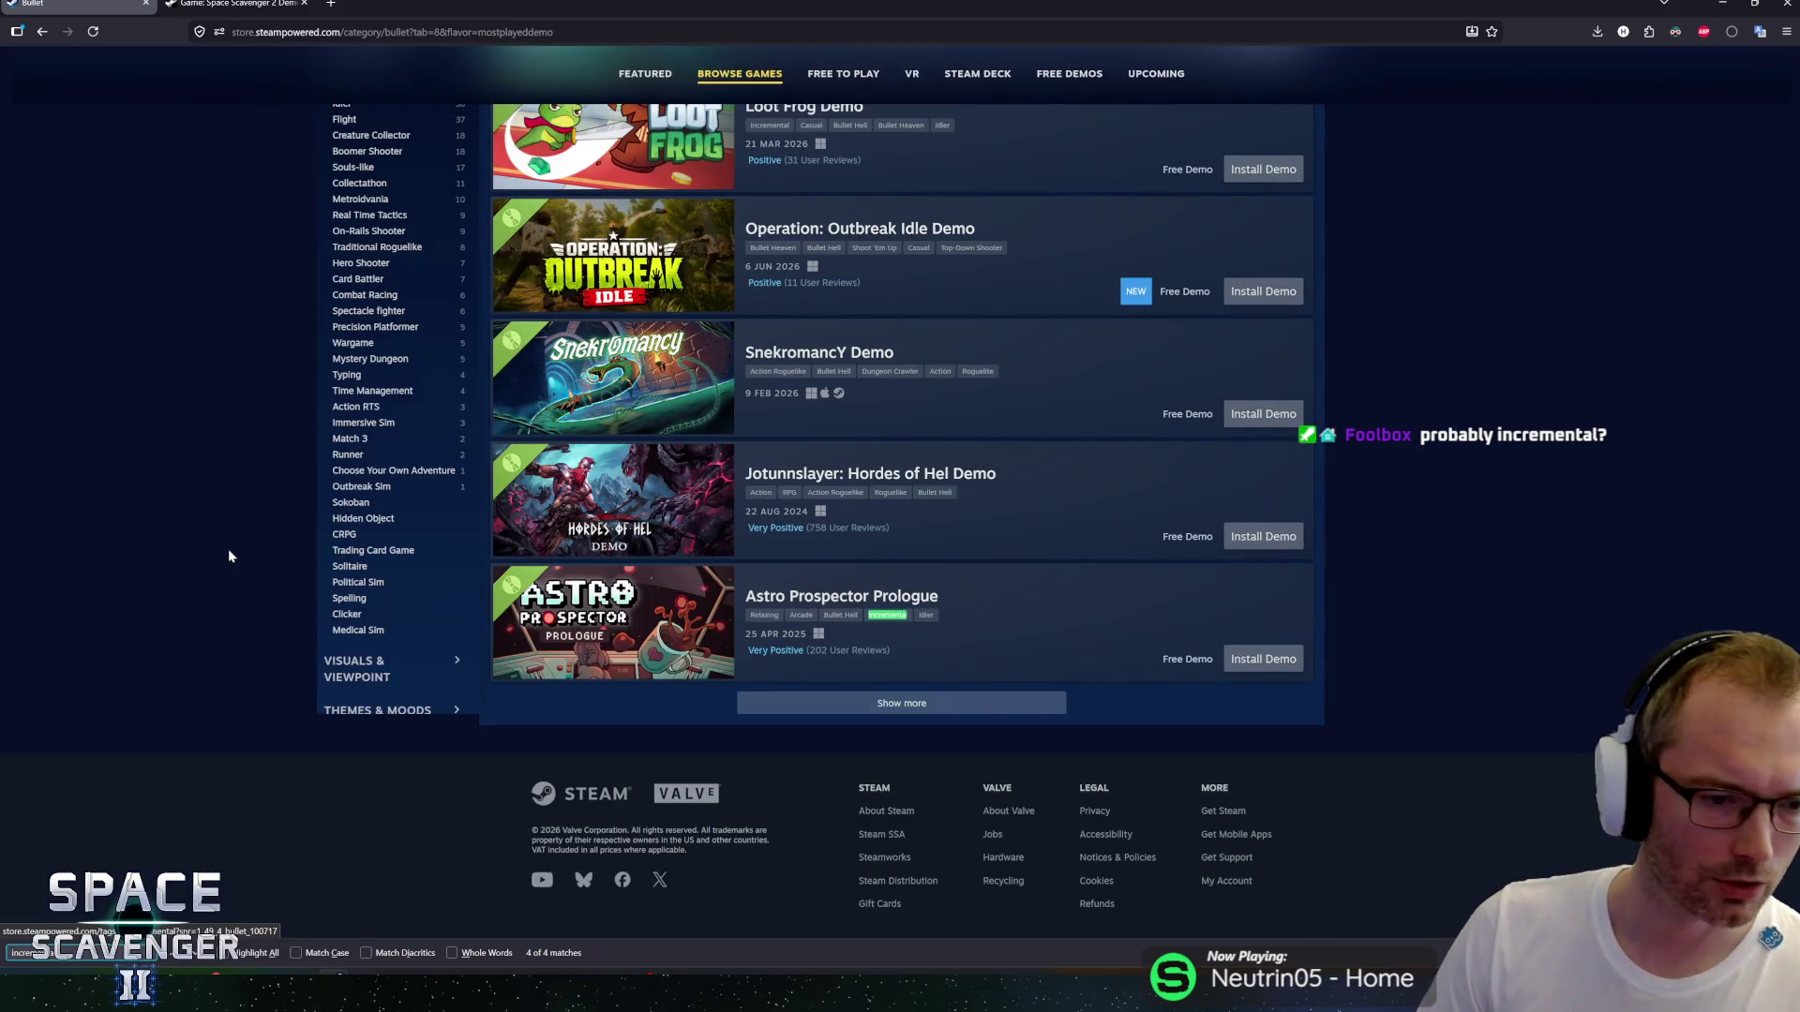
# Collapse the Sub-Genres filter list and scroll to the Twin Stick Shooters deals.
pyautogui.scroll(5, 360, 677)
pyautogui.click(366, 241)
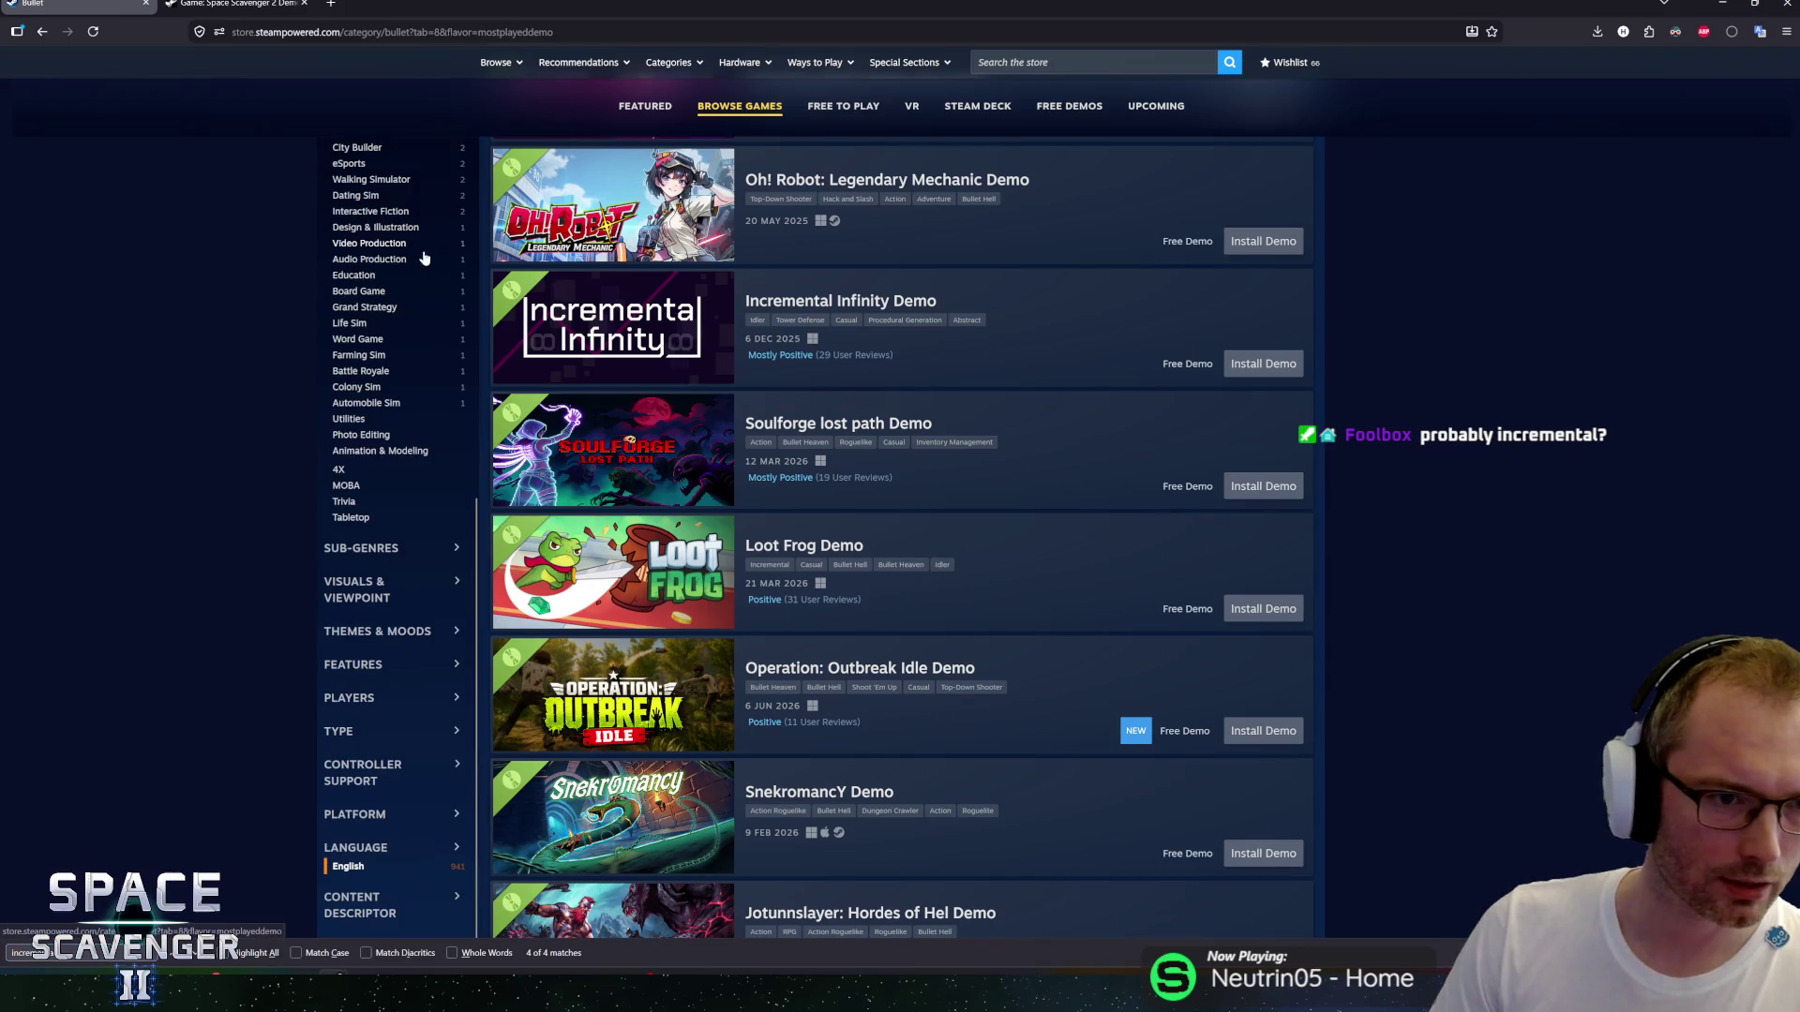
pyautogui.scroll(-4, 348, 757)
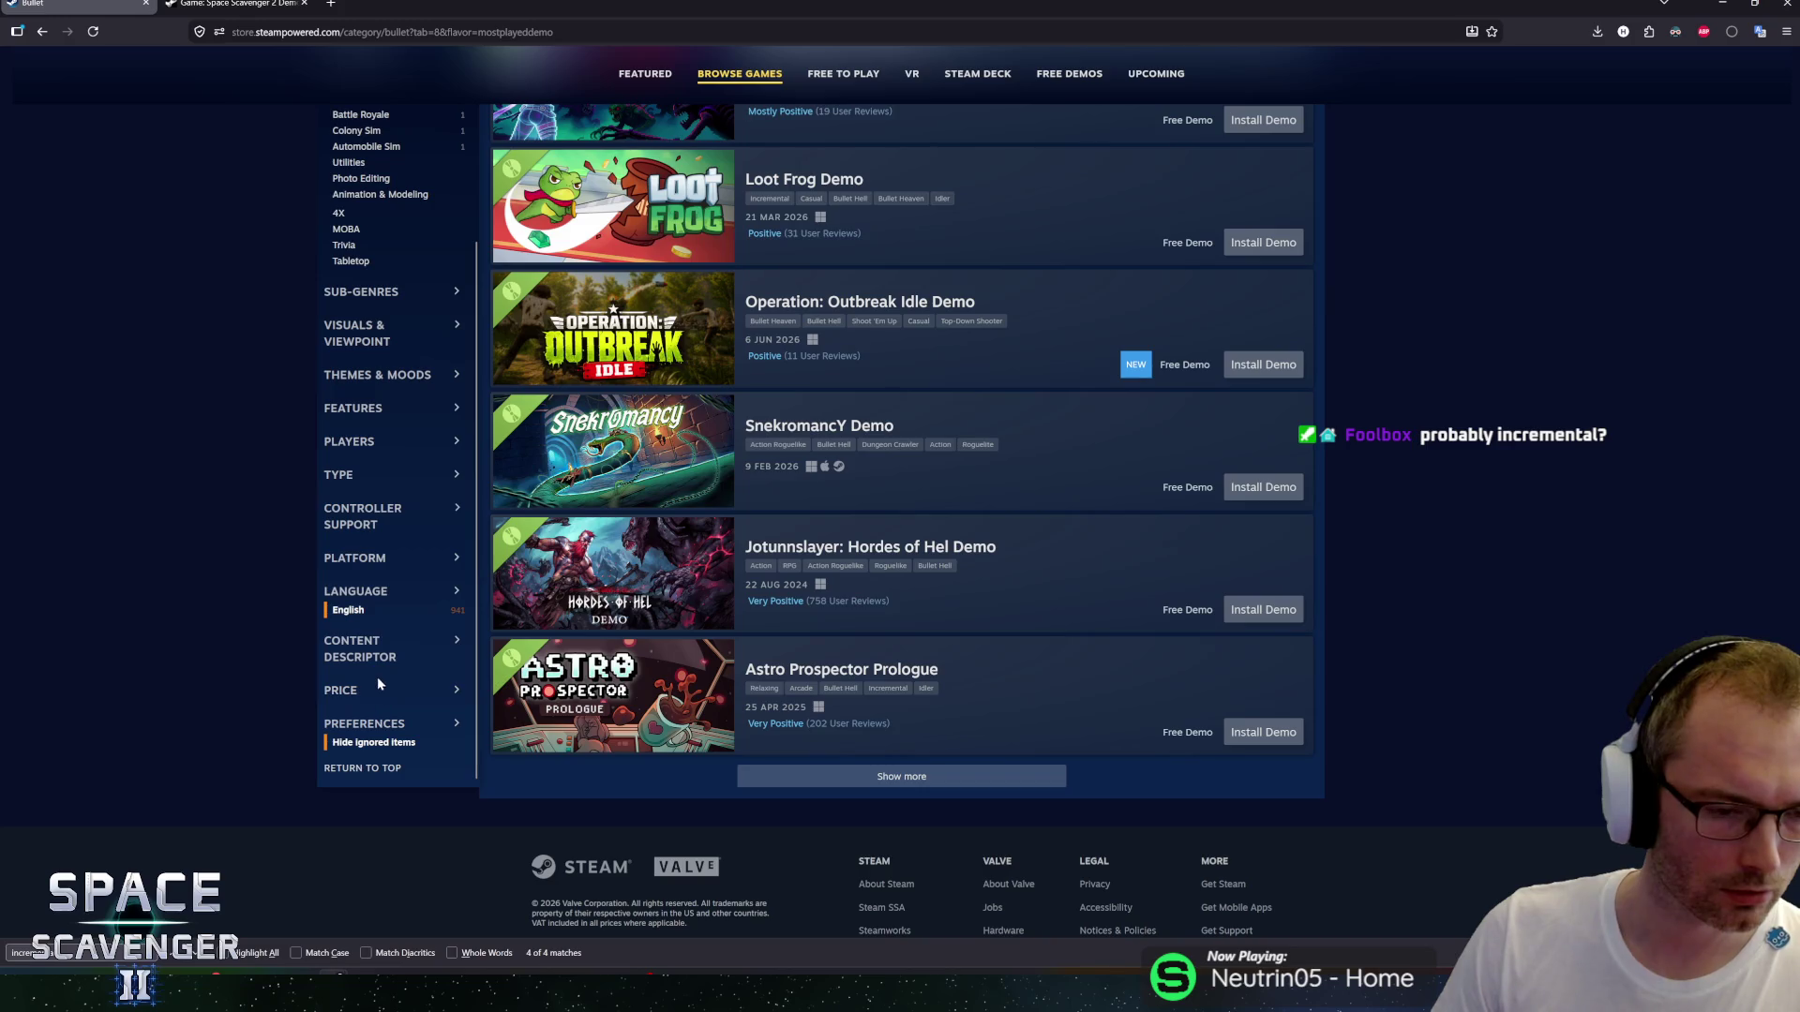
pyautogui.scroll(2, 377, 673)
pyautogui.scroll(3, 255, 538)
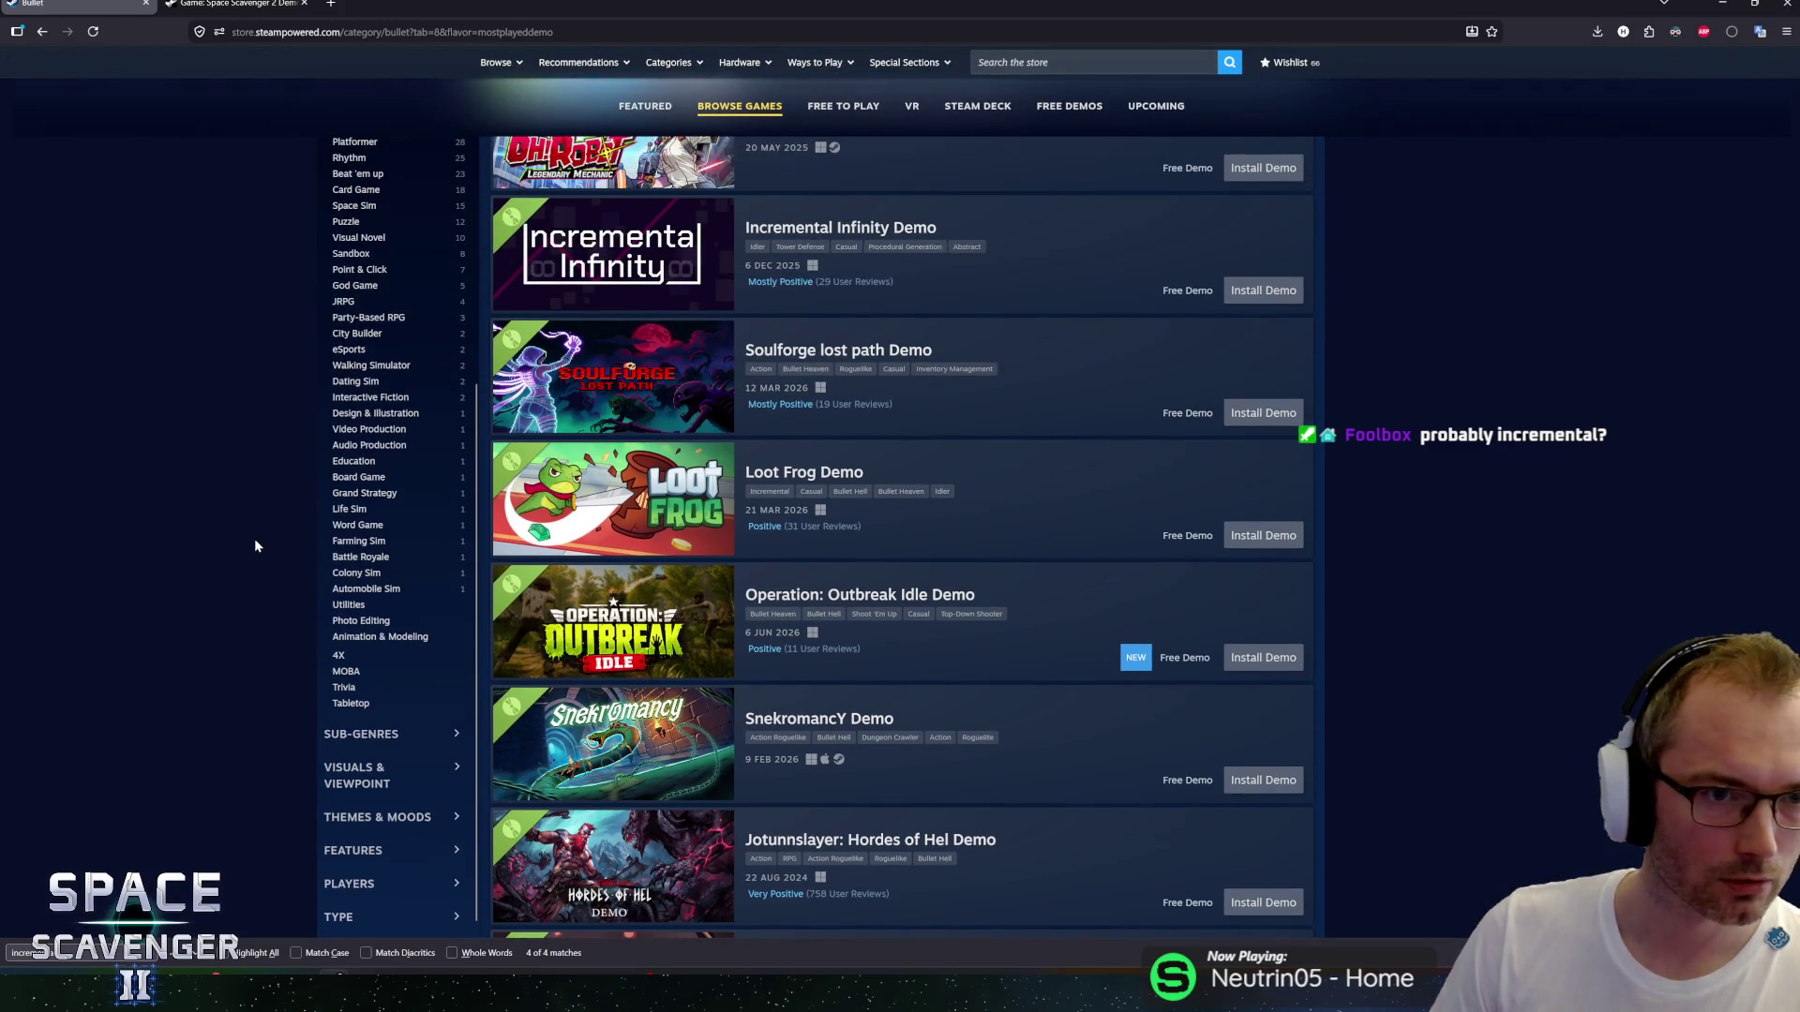
pyautogui.middleClick(255, 603)
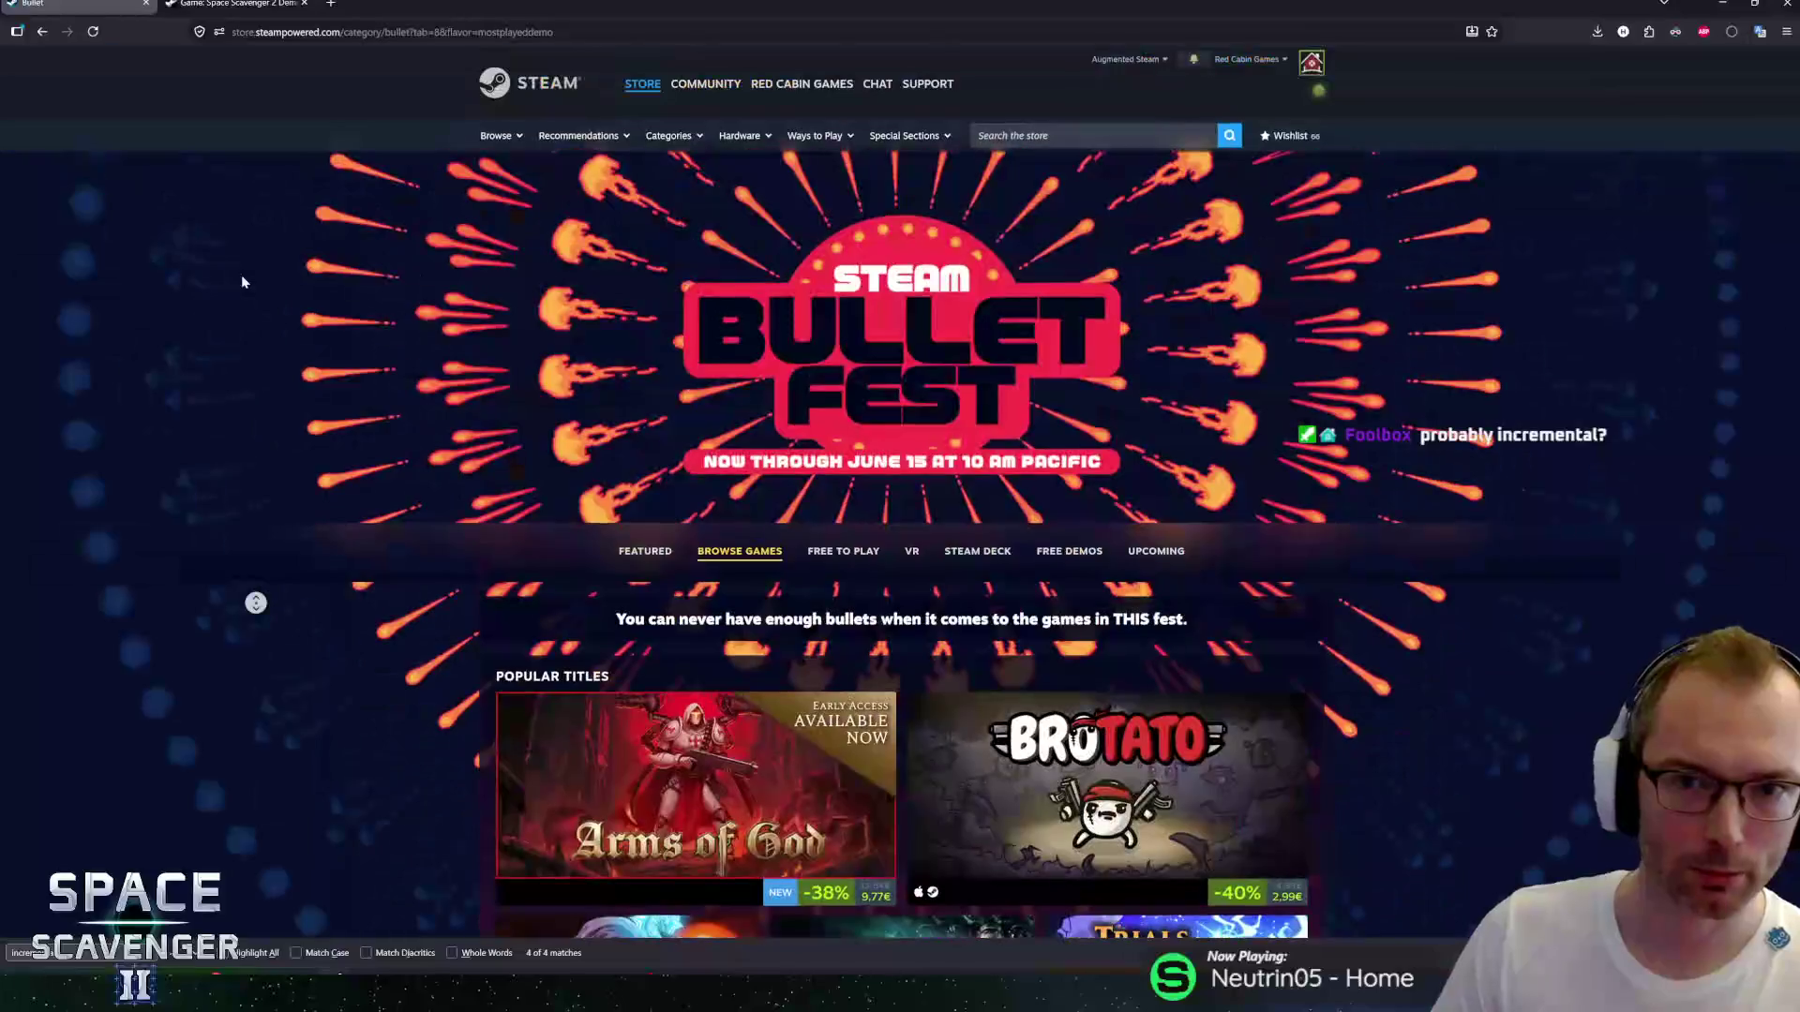
pyautogui.scroll(-15, 248, 722)
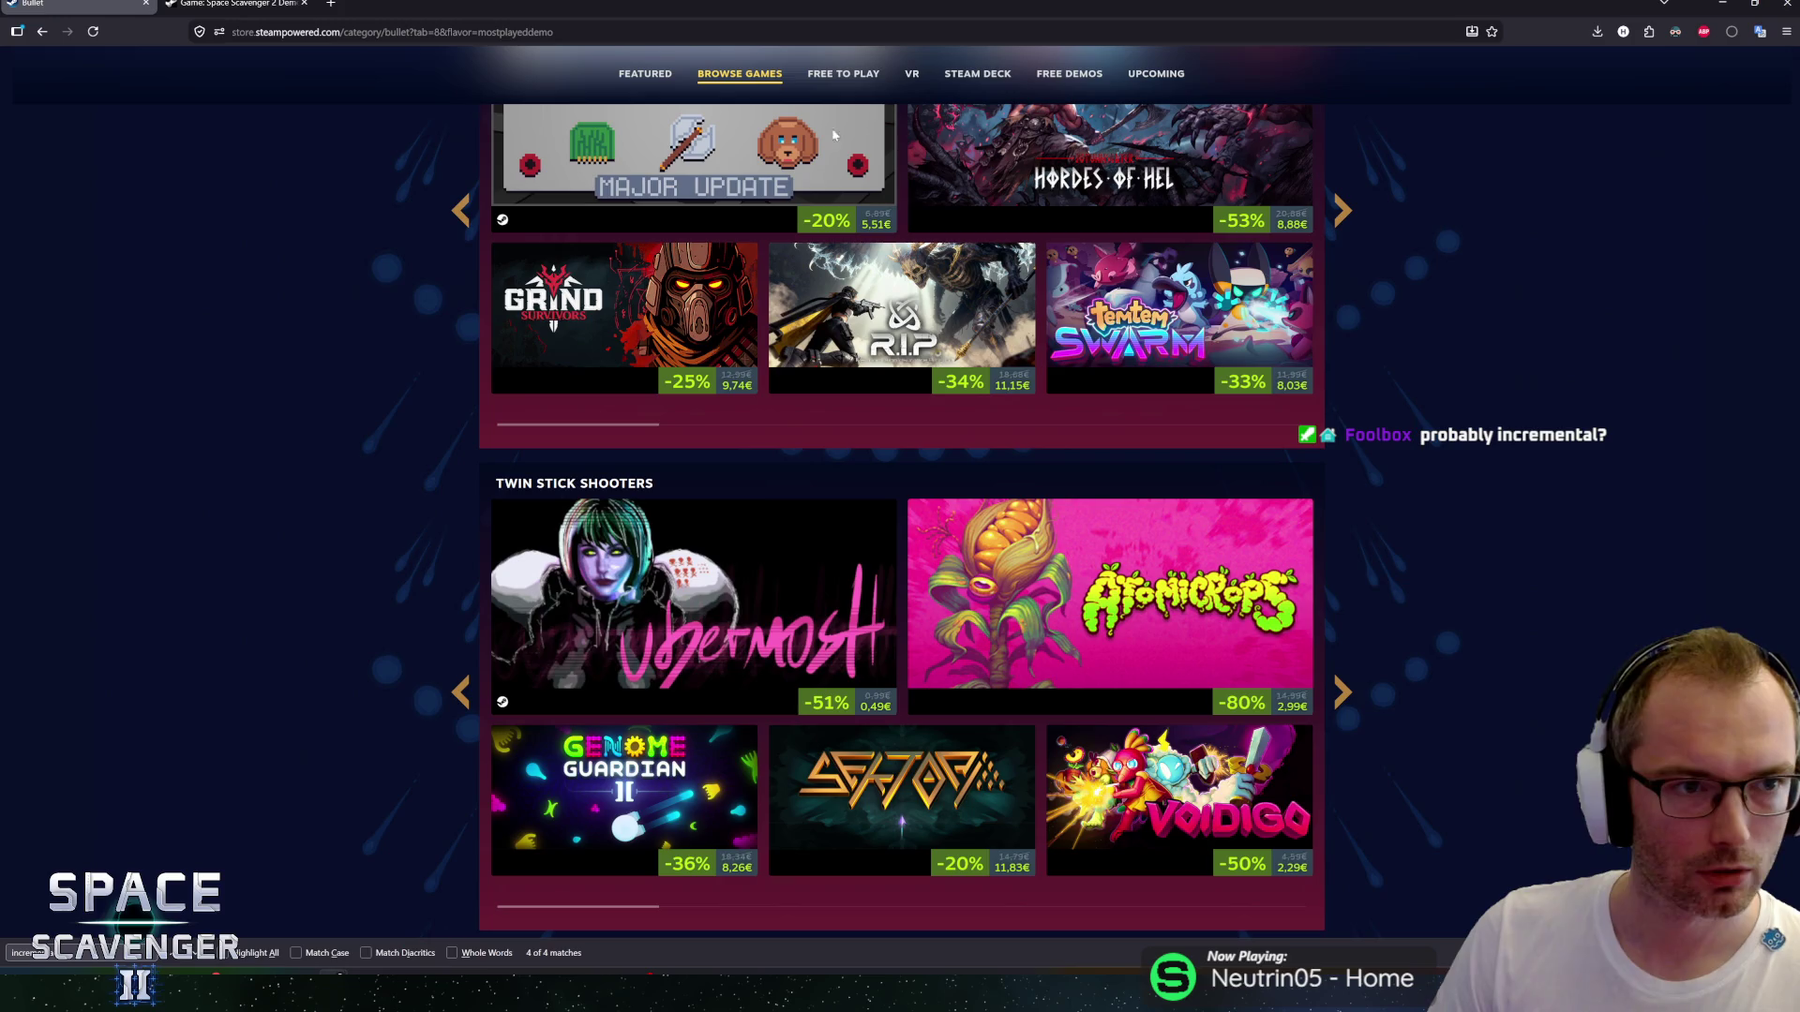
pyautogui.click(1781, 32)
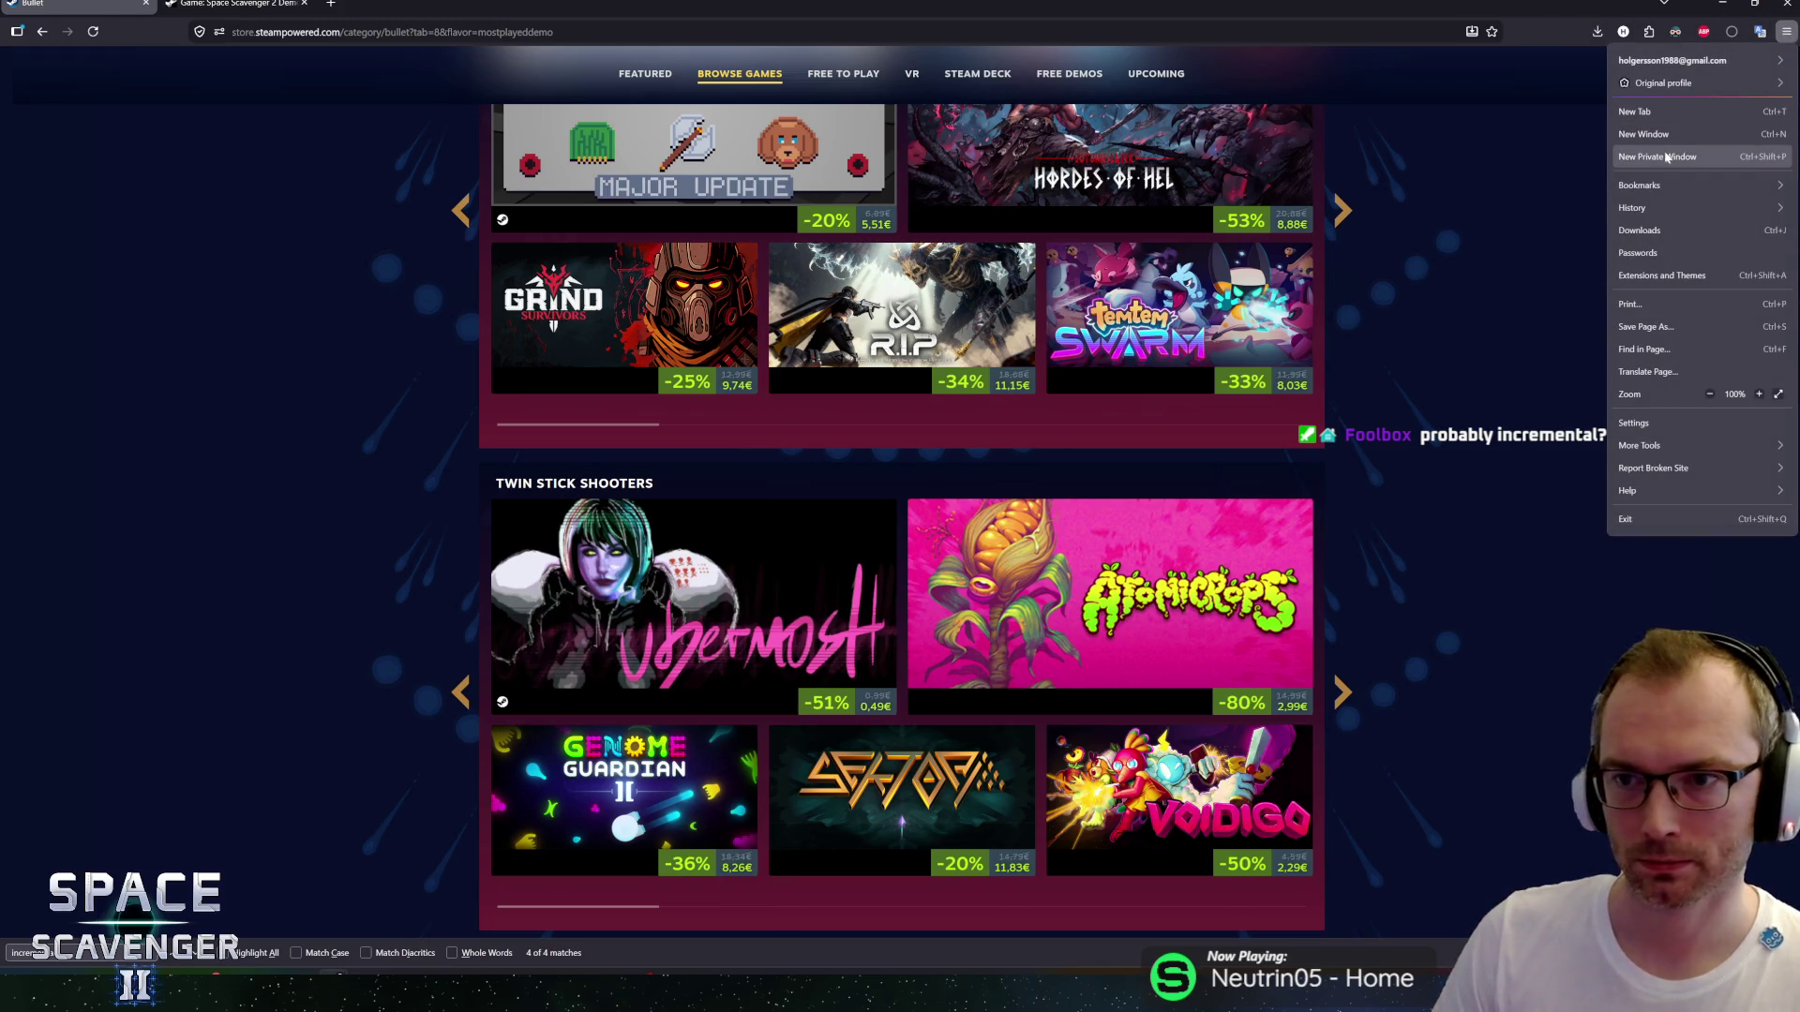
# Load the pasted Bullet category URL in a new private window and scroll to its demo list.
pyautogui.click(1668, 157)
pyautogui.write('https://store.steampowered.com/category/bullet?tab=8&flavor=mostplayeddemo&offset=61')
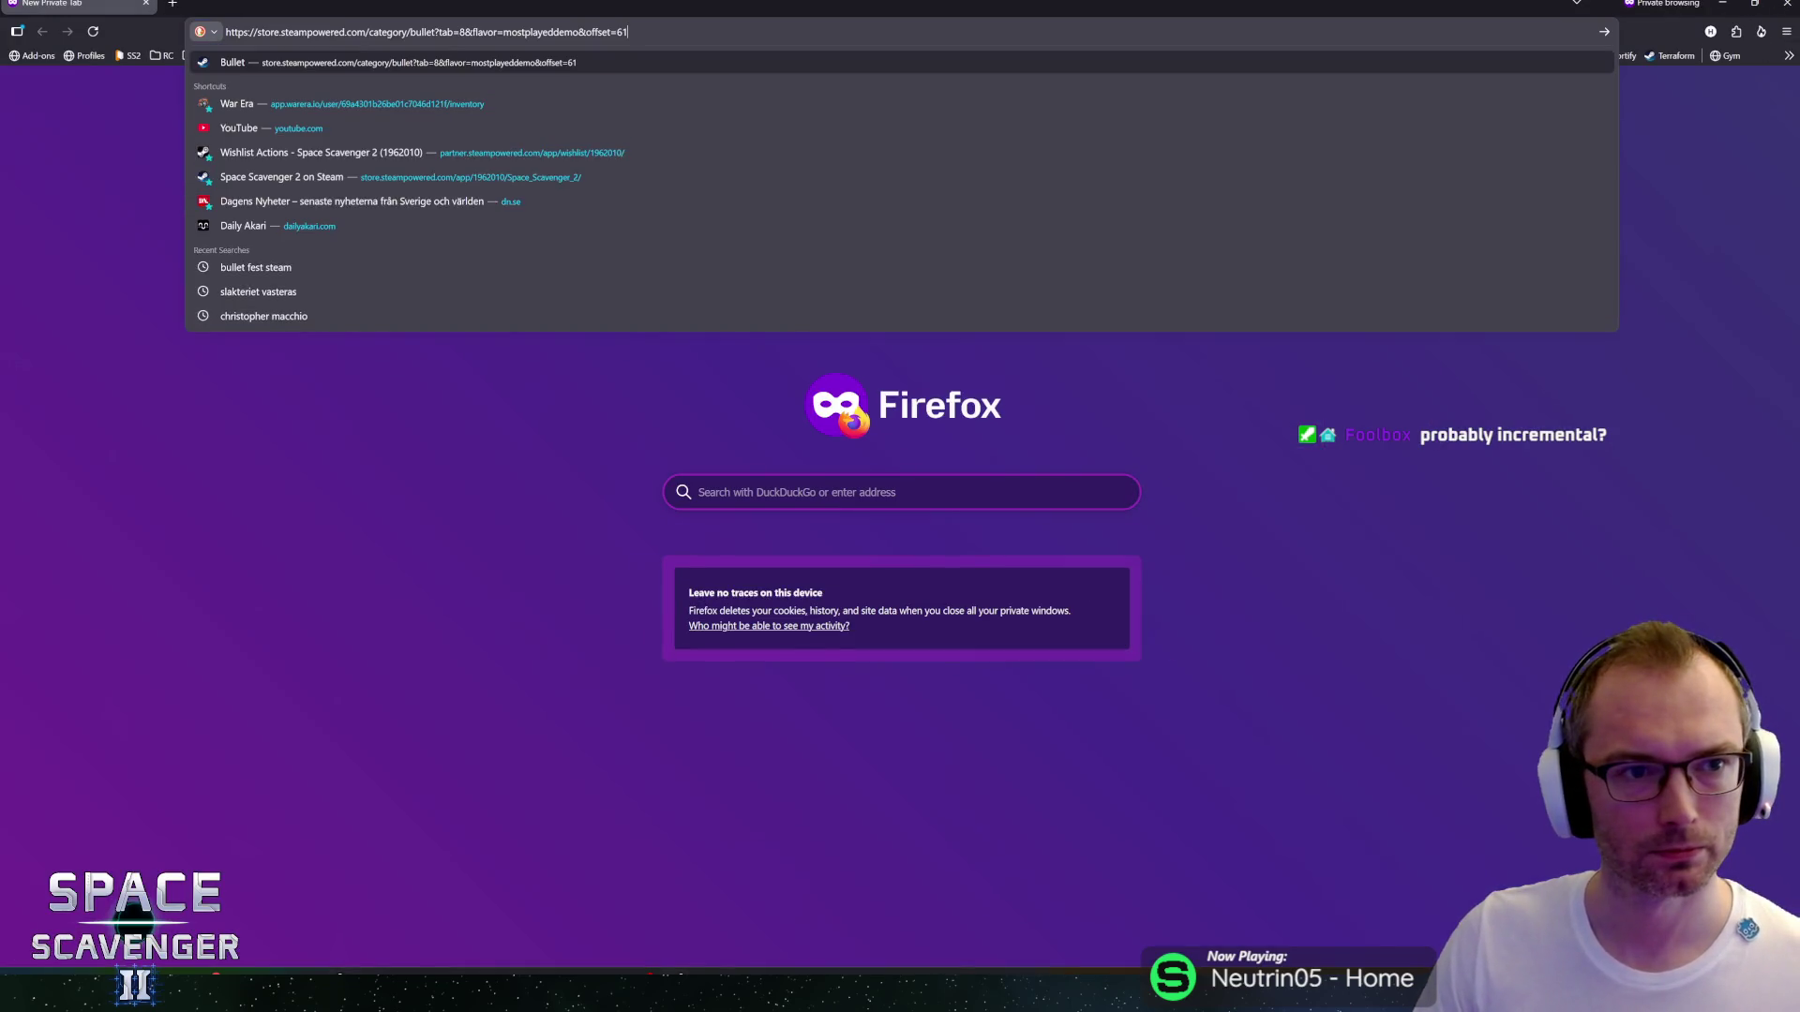
pyautogui.press('Return')
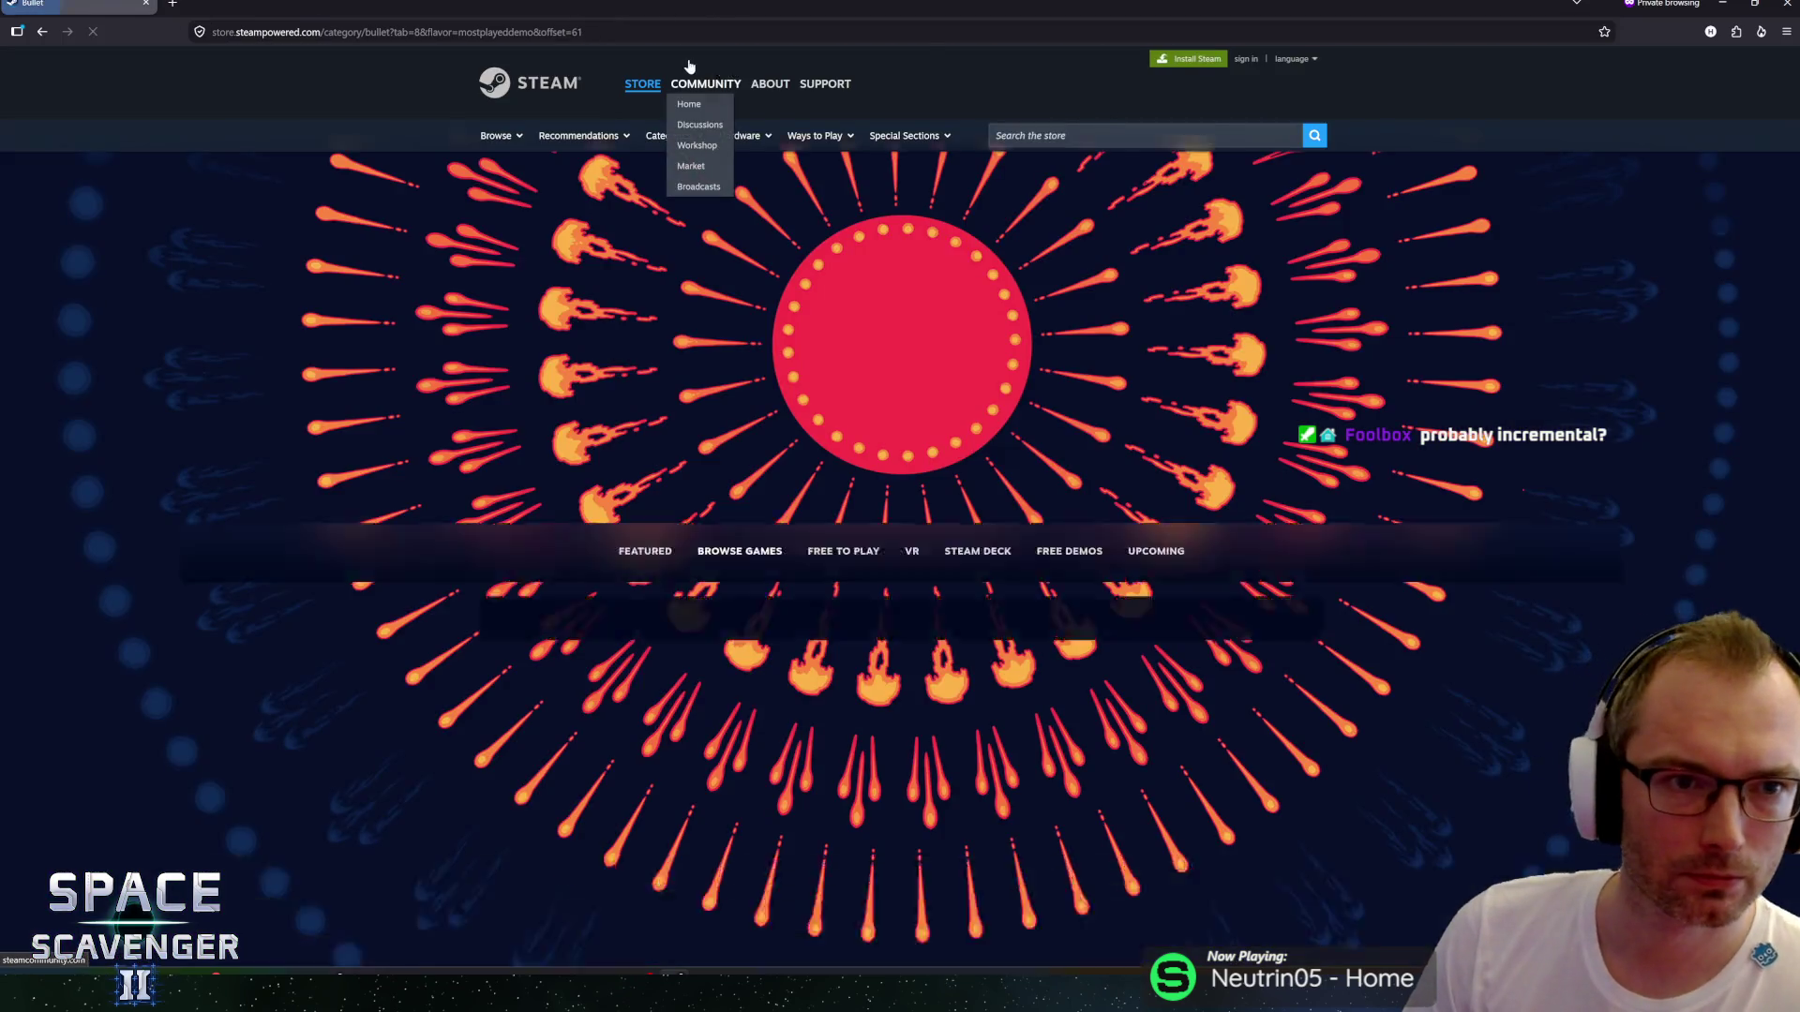
pyautogui.scroll(-5, 476, 425)
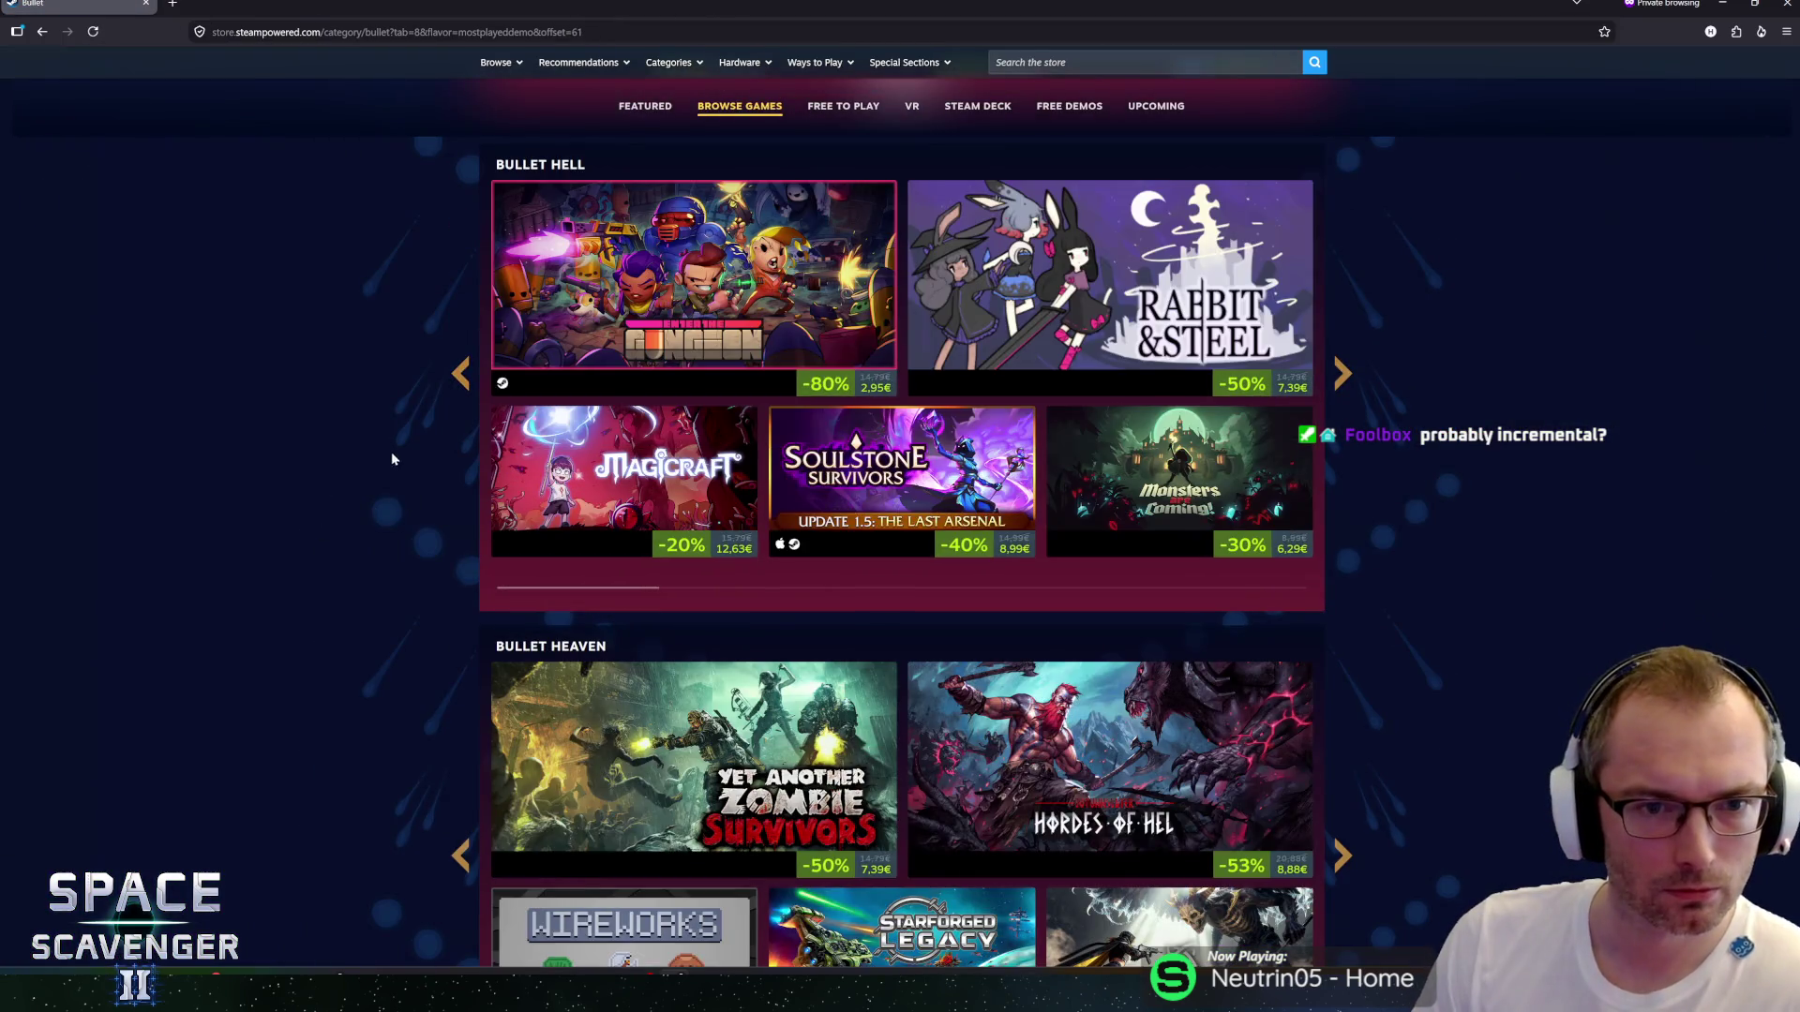
pyautogui.middleClick(389, 448)
pyautogui.scroll(-15, 407, 570)
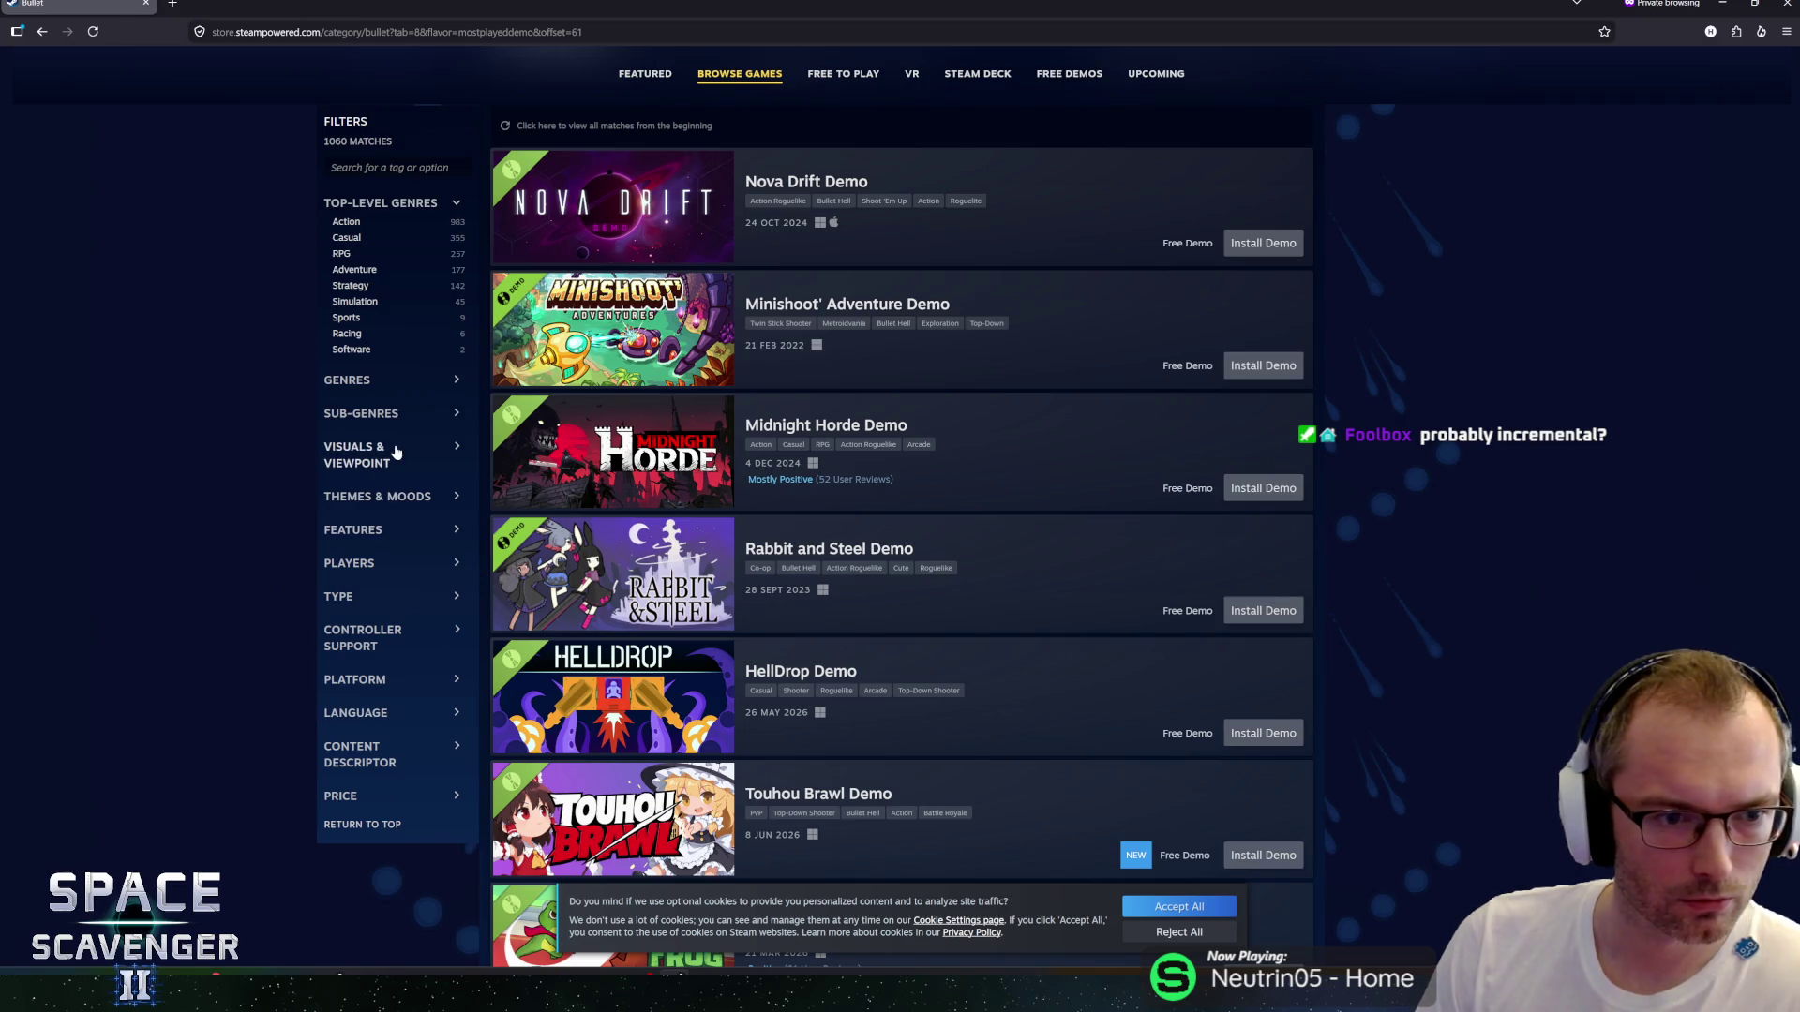
# Browse the Themes & Moods, Features and Type filter groups in the sidebar.
pyautogui.click(396, 497)
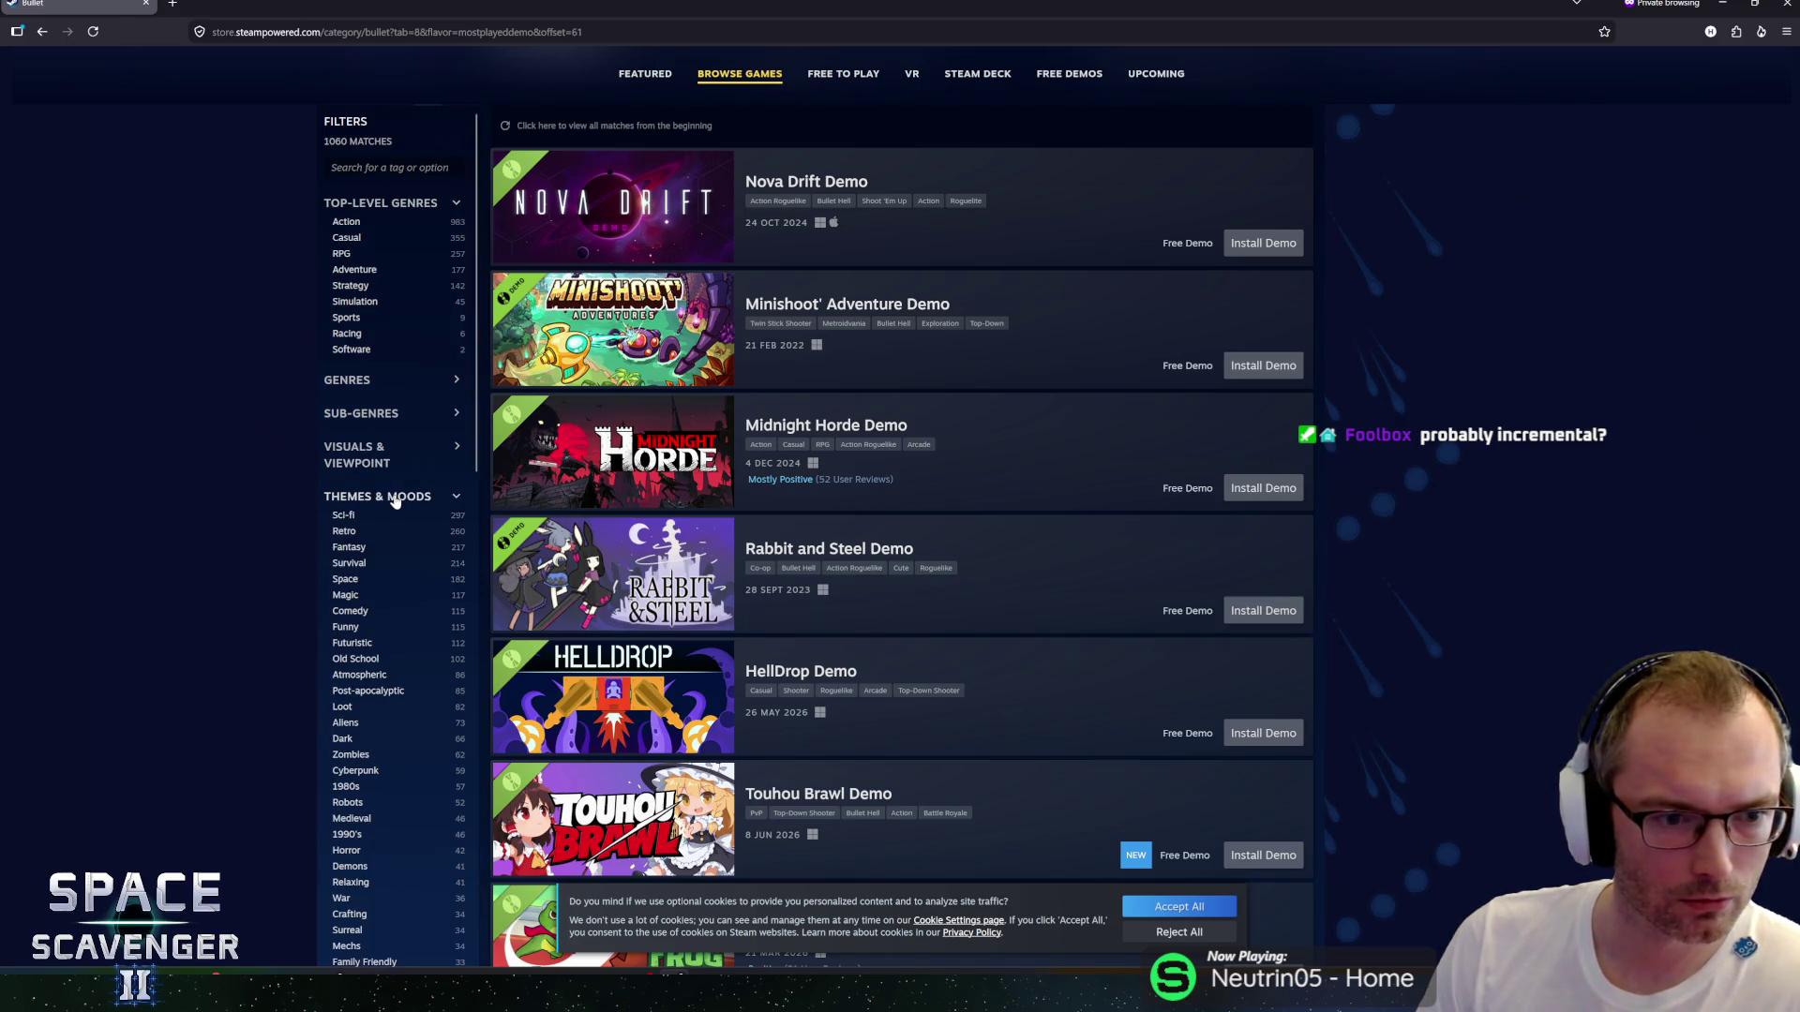
pyautogui.scroll(-3, 394, 501)
pyautogui.click(372, 464)
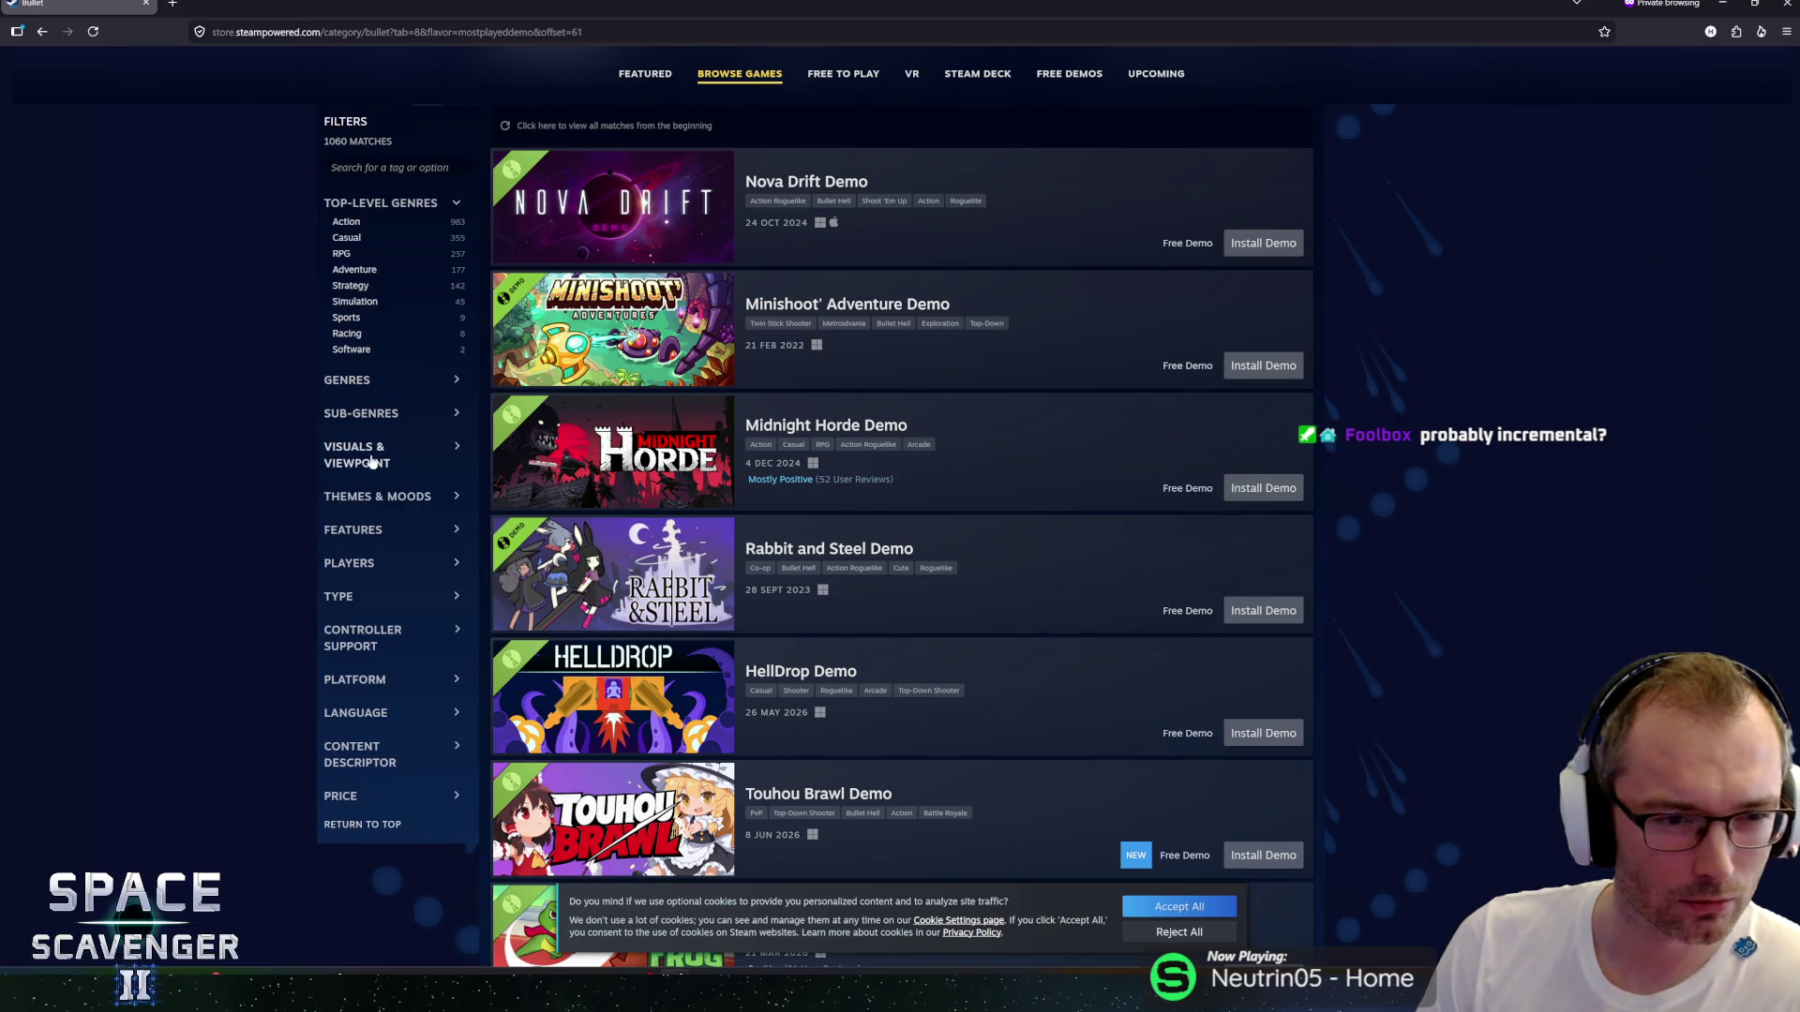
pyautogui.click(372, 532)
pyautogui.scroll(-2, 372, 539)
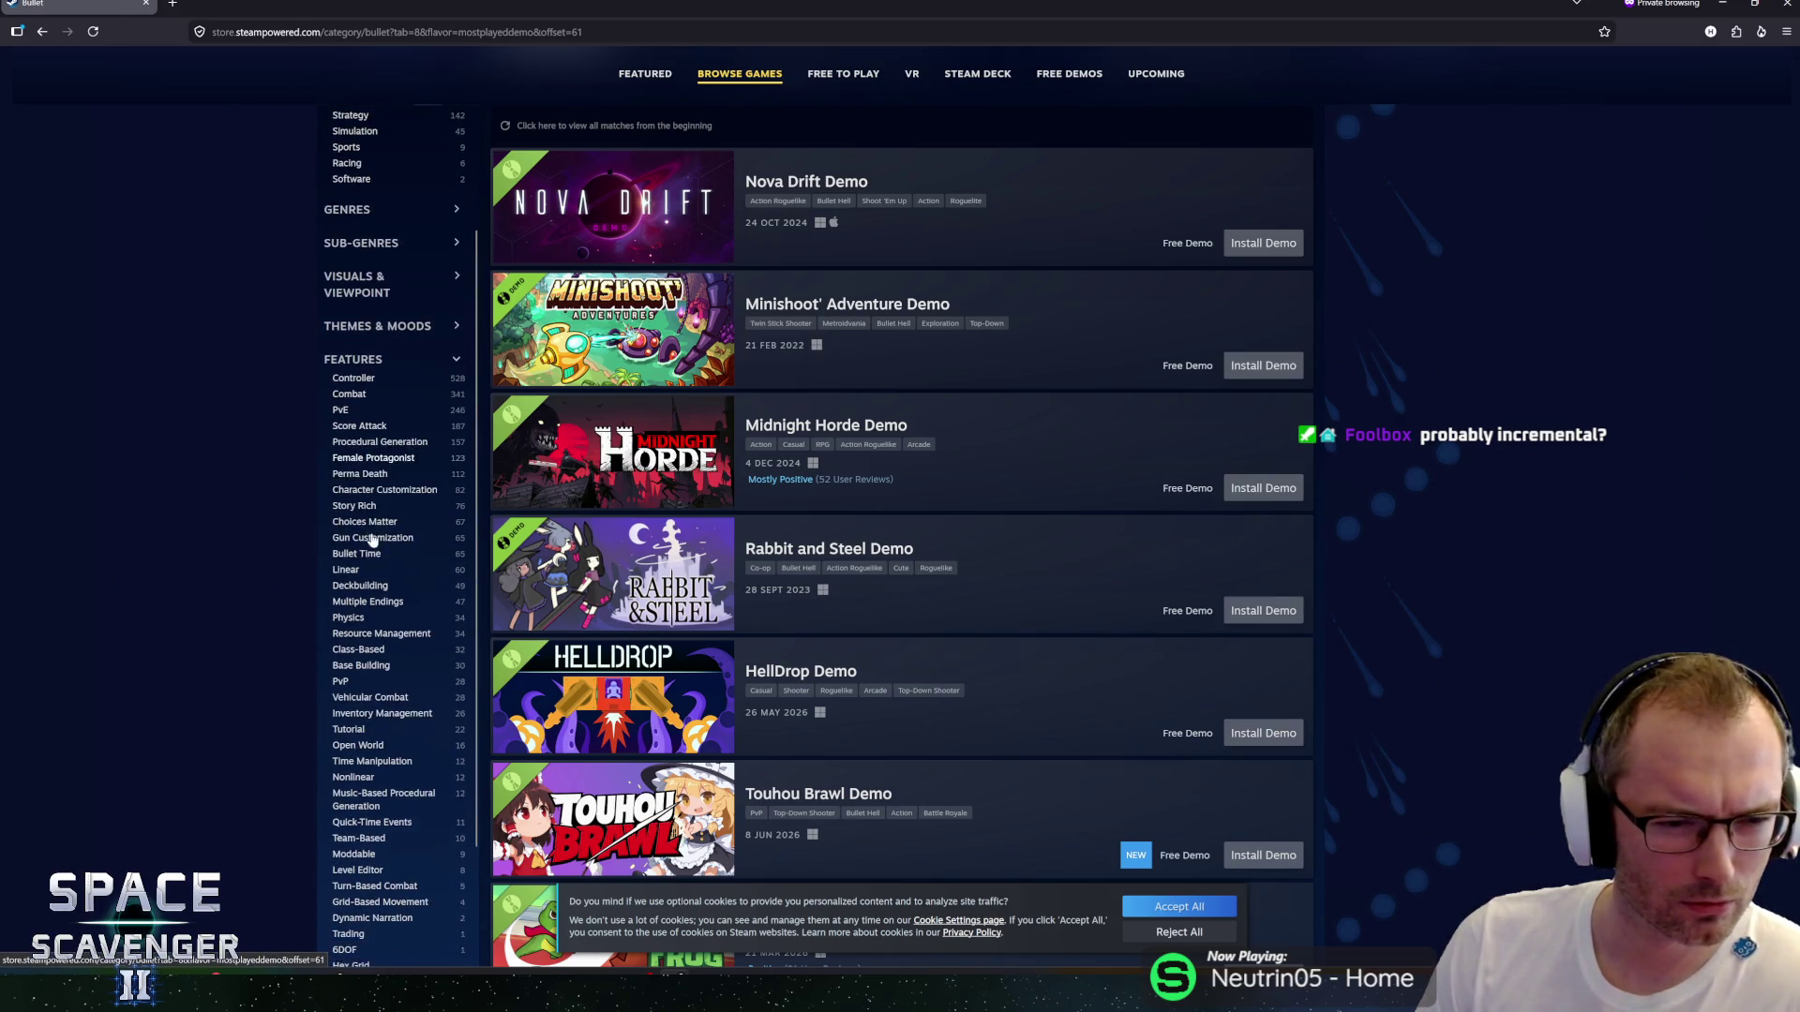
pyautogui.scroll(-5, 365, 567)
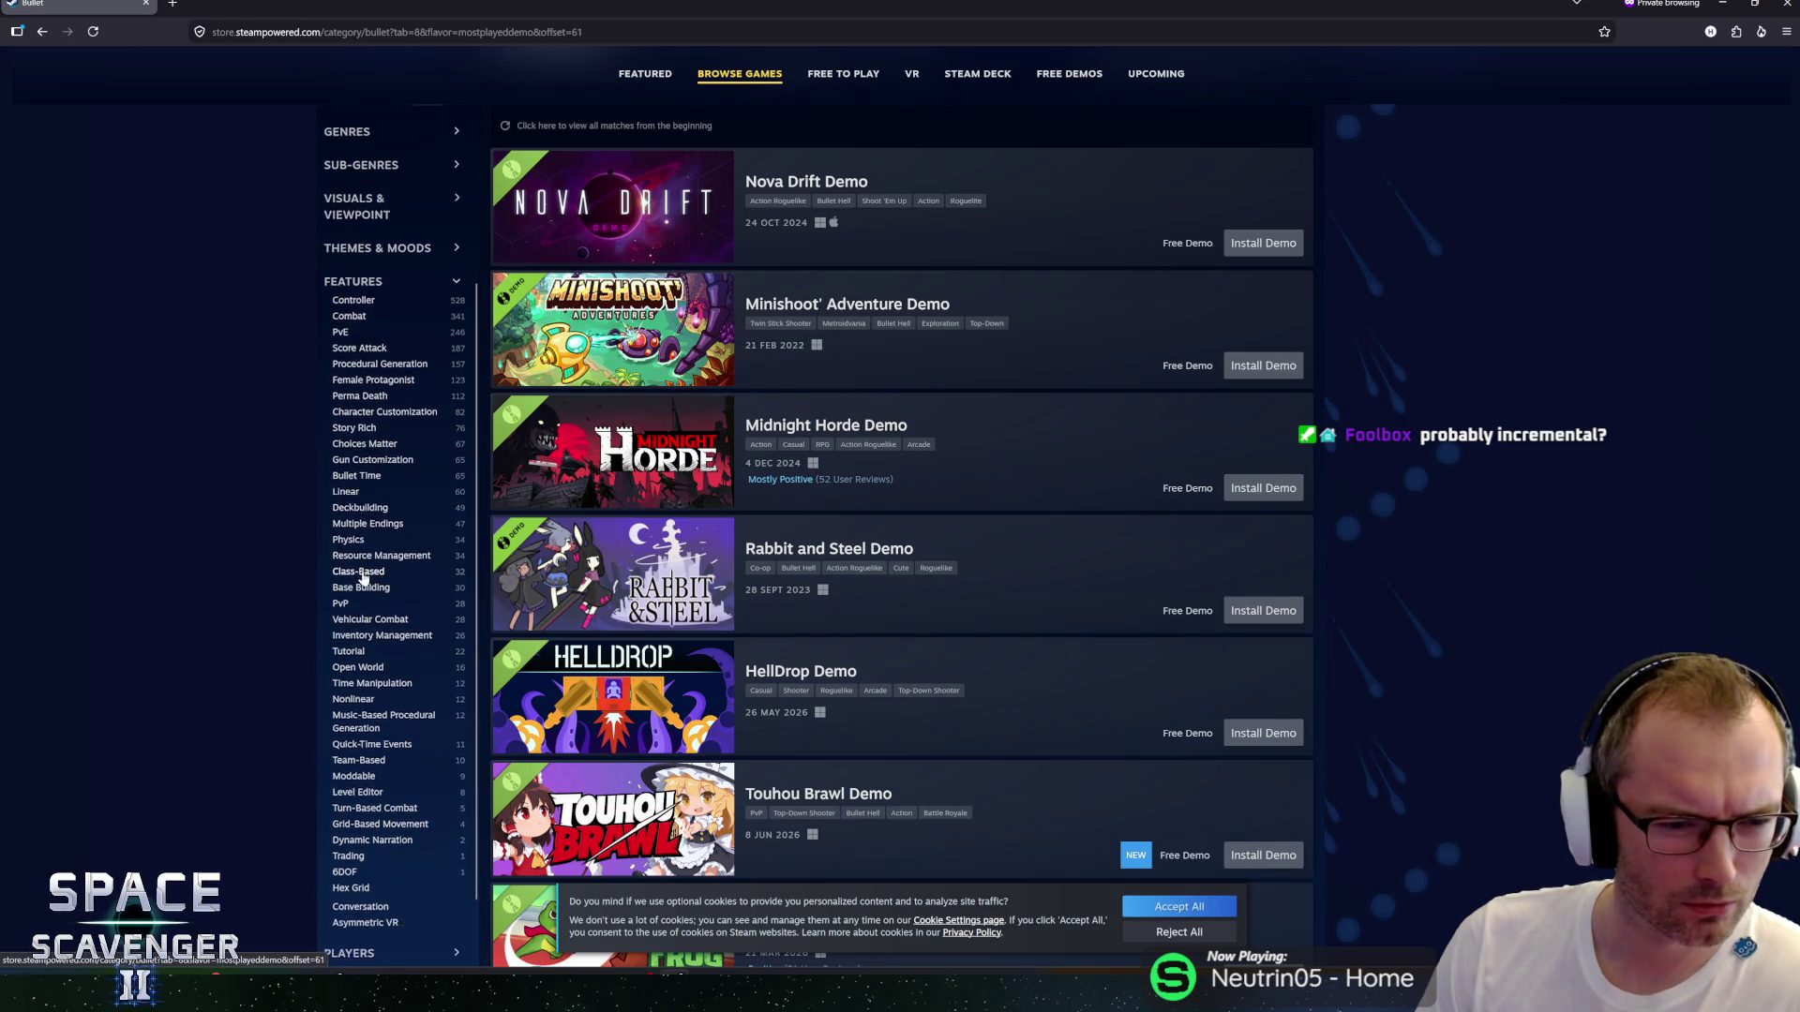
pyautogui.scroll(-3, 385, 674)
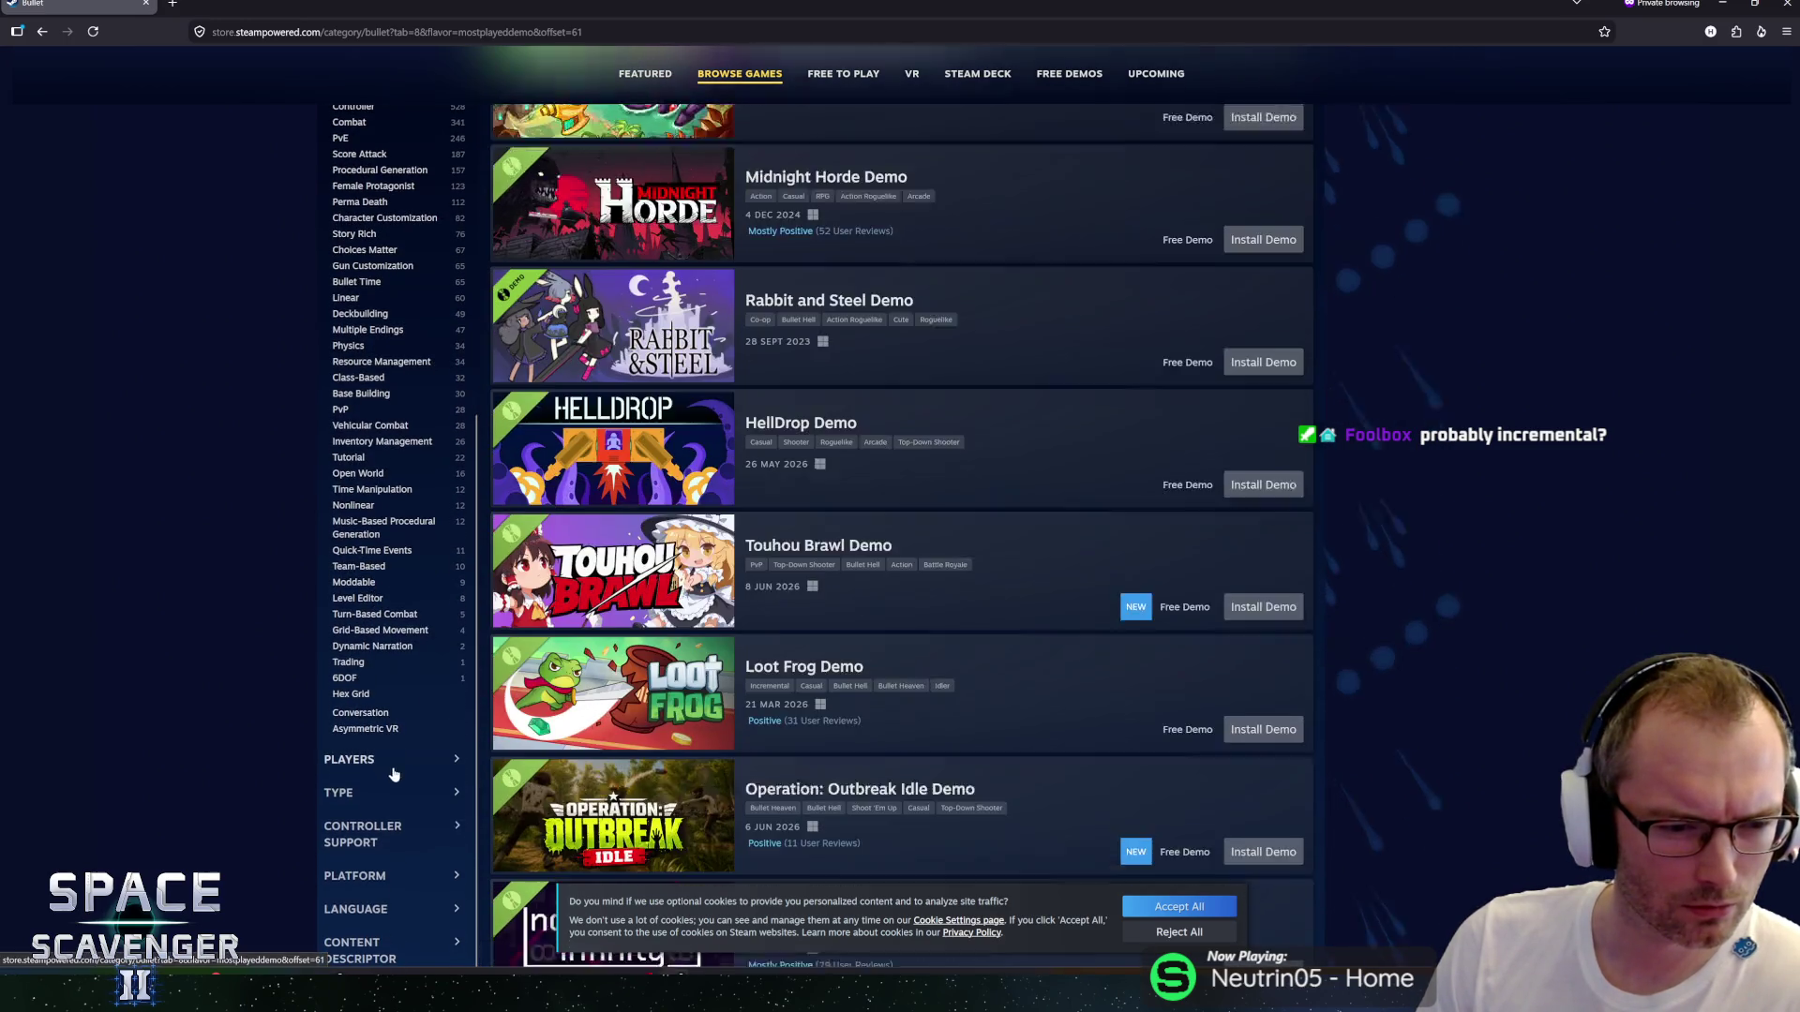
pyautogui.click(380, 792)
pyautogui.scroll(-3, 380, 744)
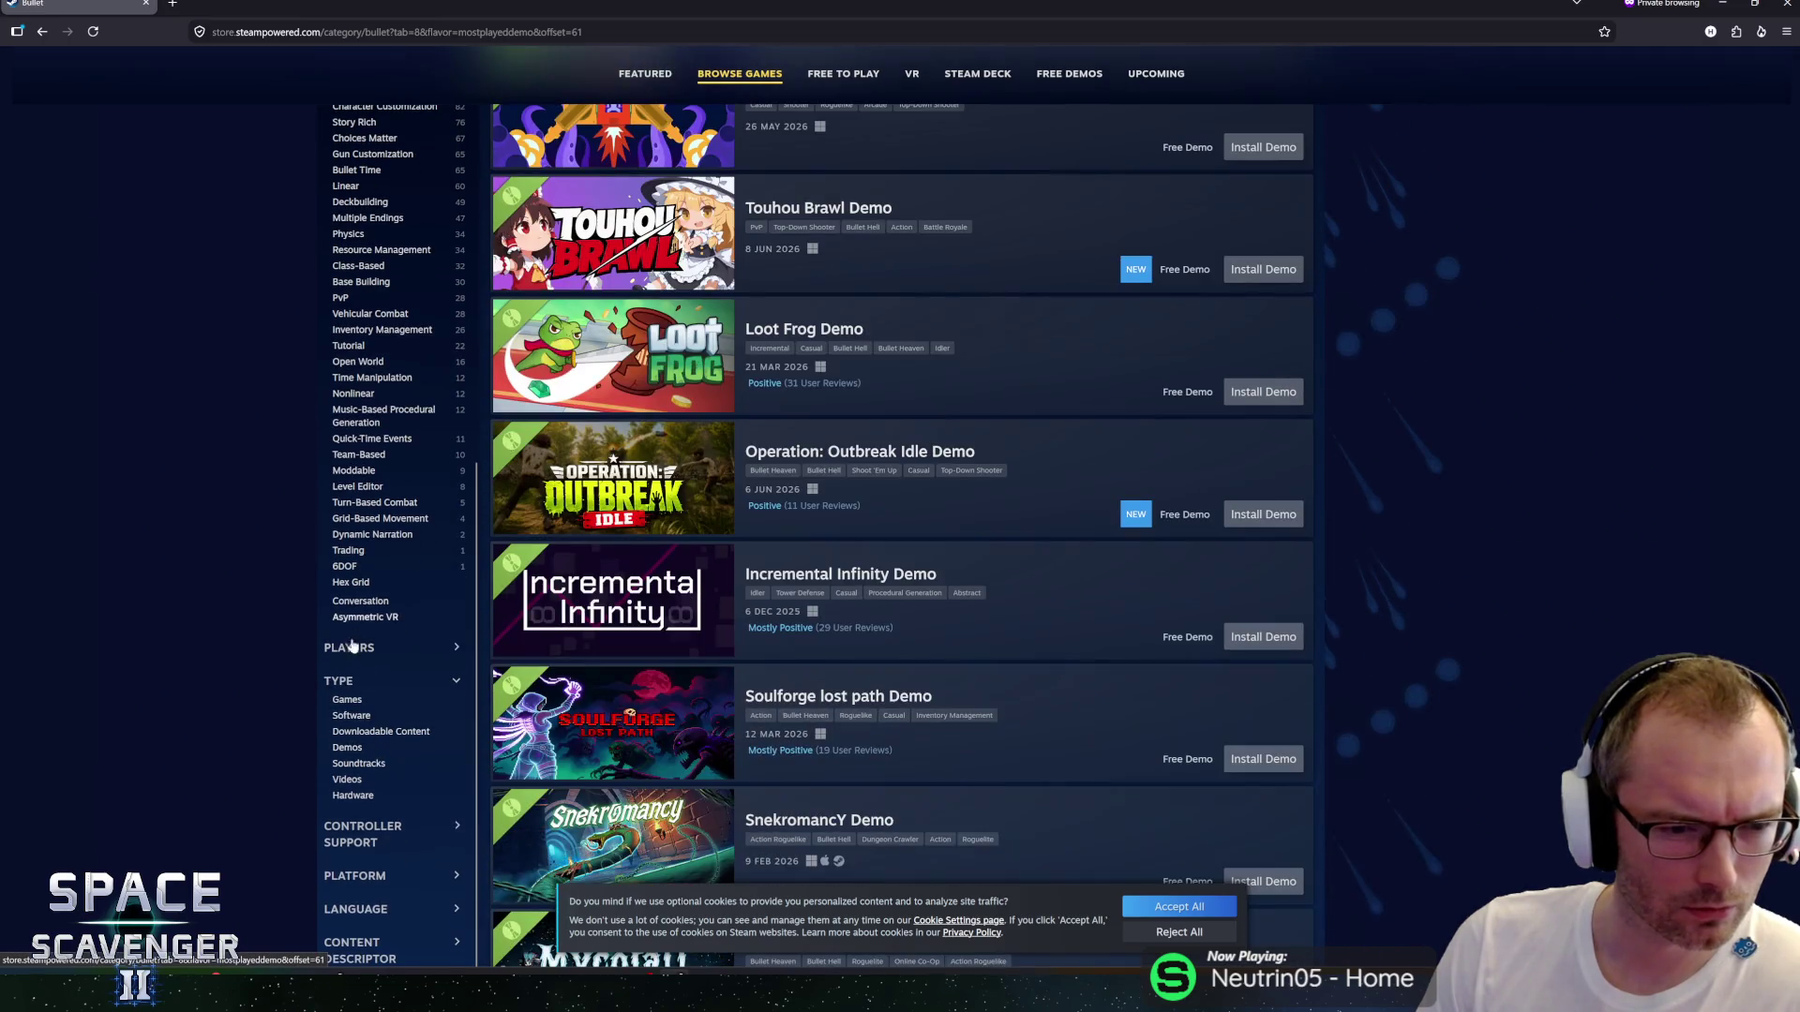
pyautogui.click(384, 681)
pyautogui.scroll(-3, 389, 687)
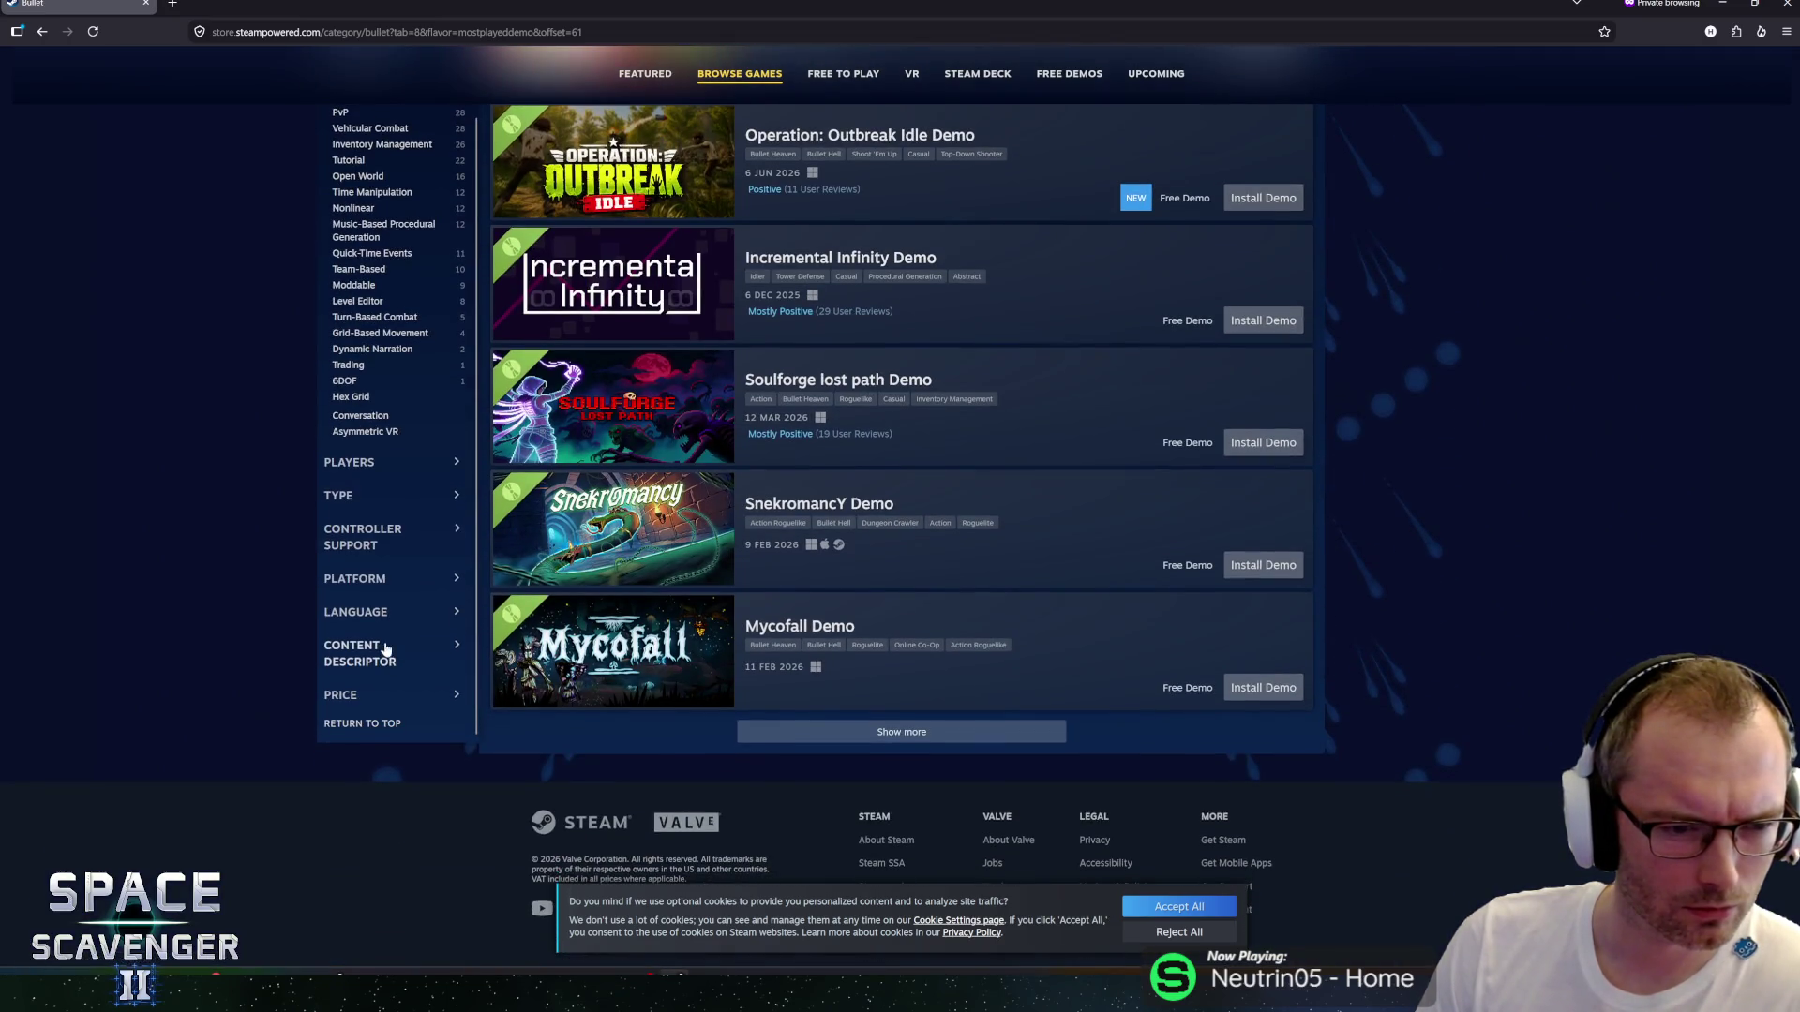
pyautogui.scroll(15, 411, 565)
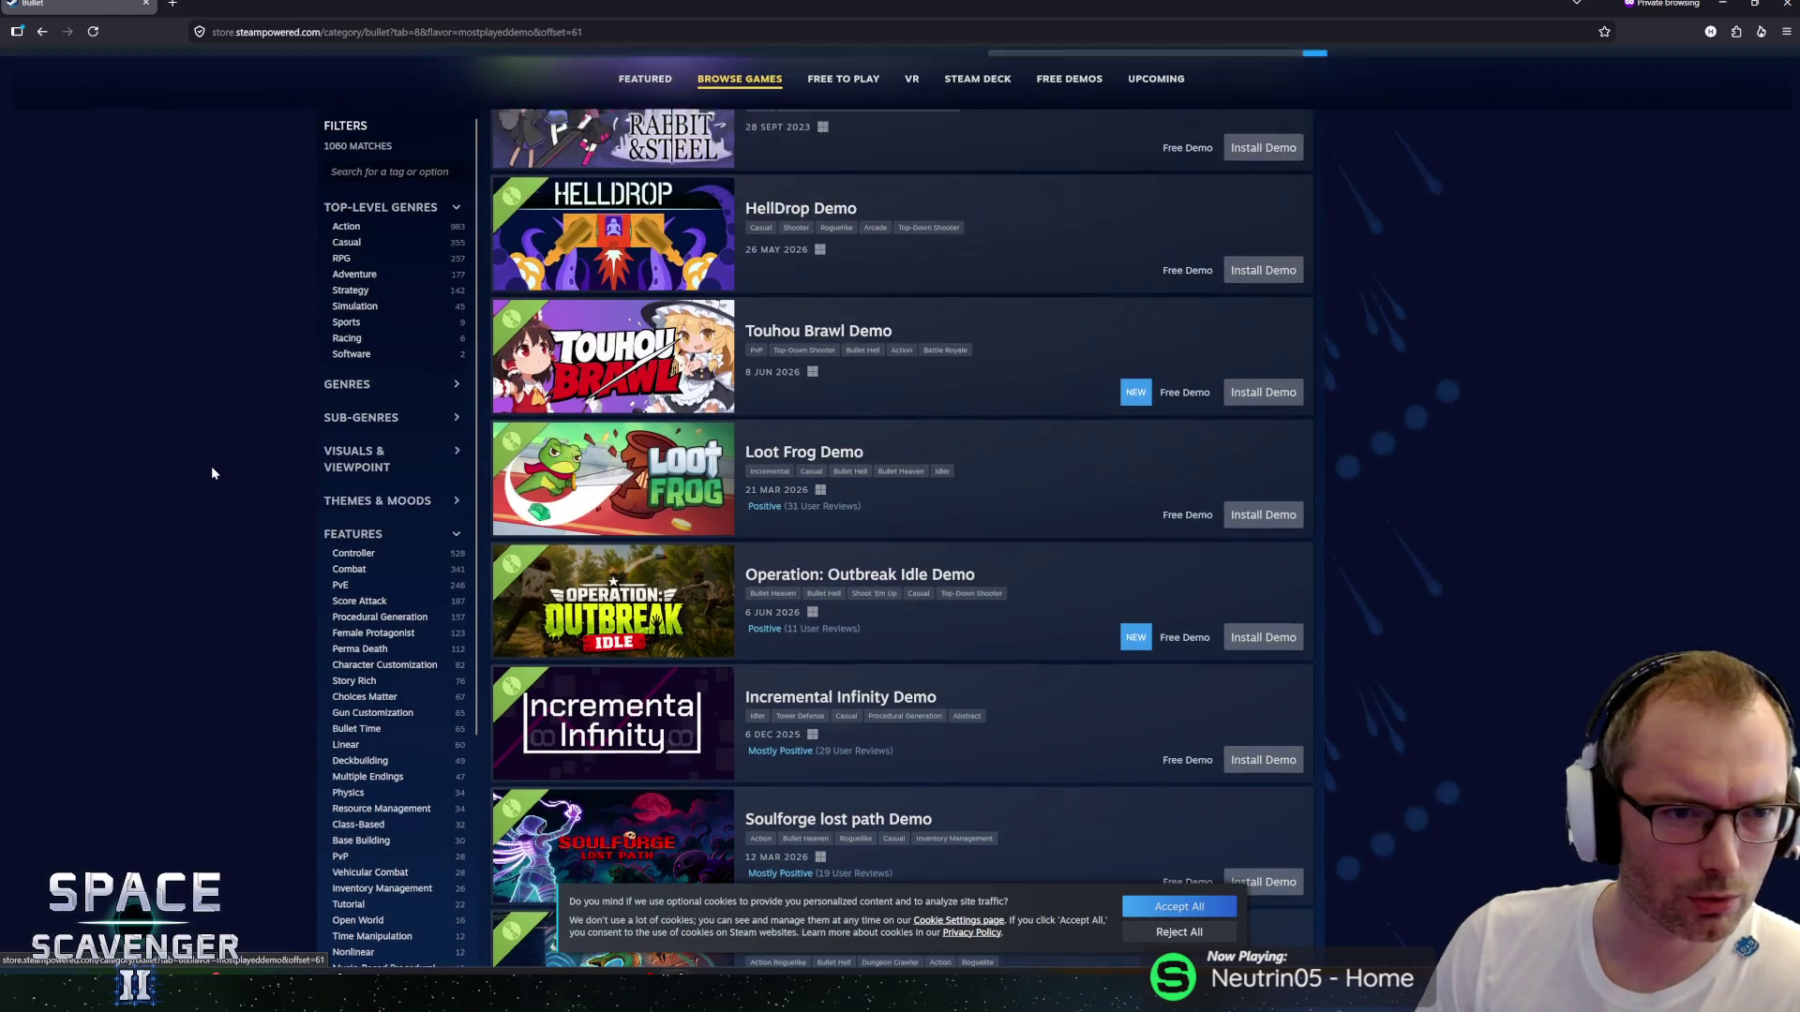
# Look through and collapse Genres, then leave Sub-Genres expanded showing Bullet Hell 937.
pyautogui.click(348, 578)
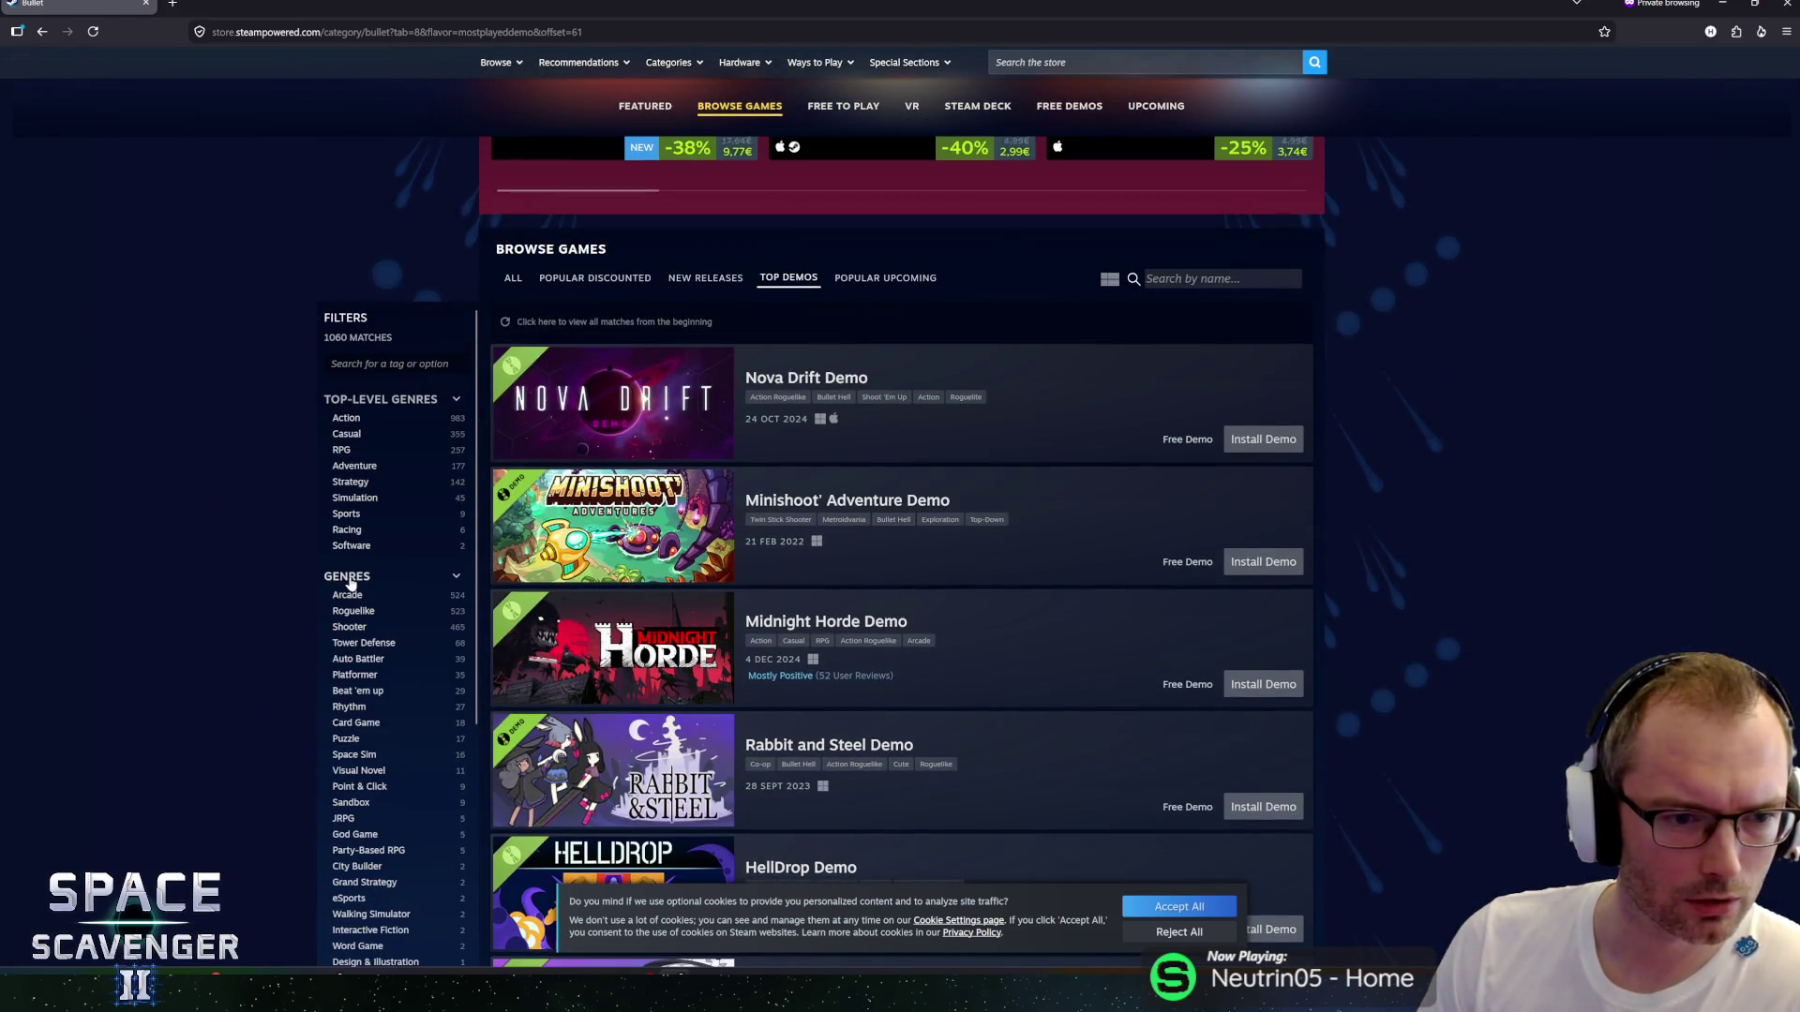
pyautogui.scroll(-2, 351, 583)
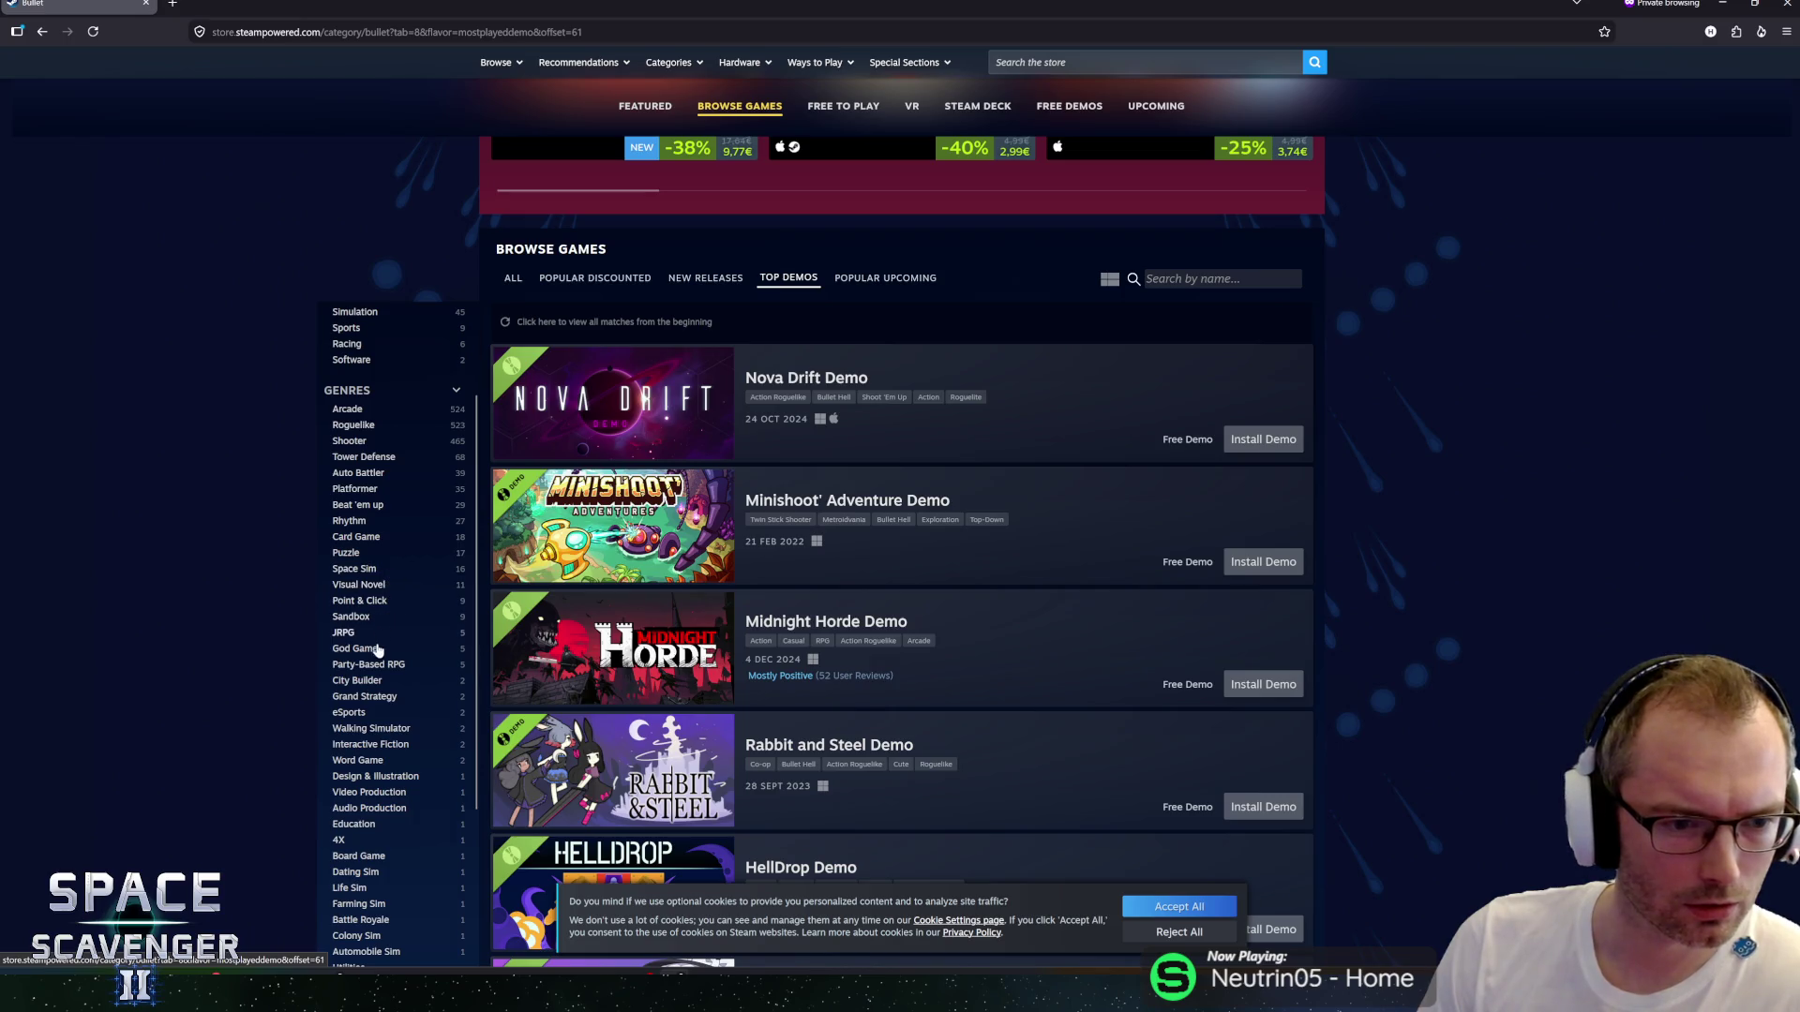
pyautogui.scroll(-2, 373, 703)
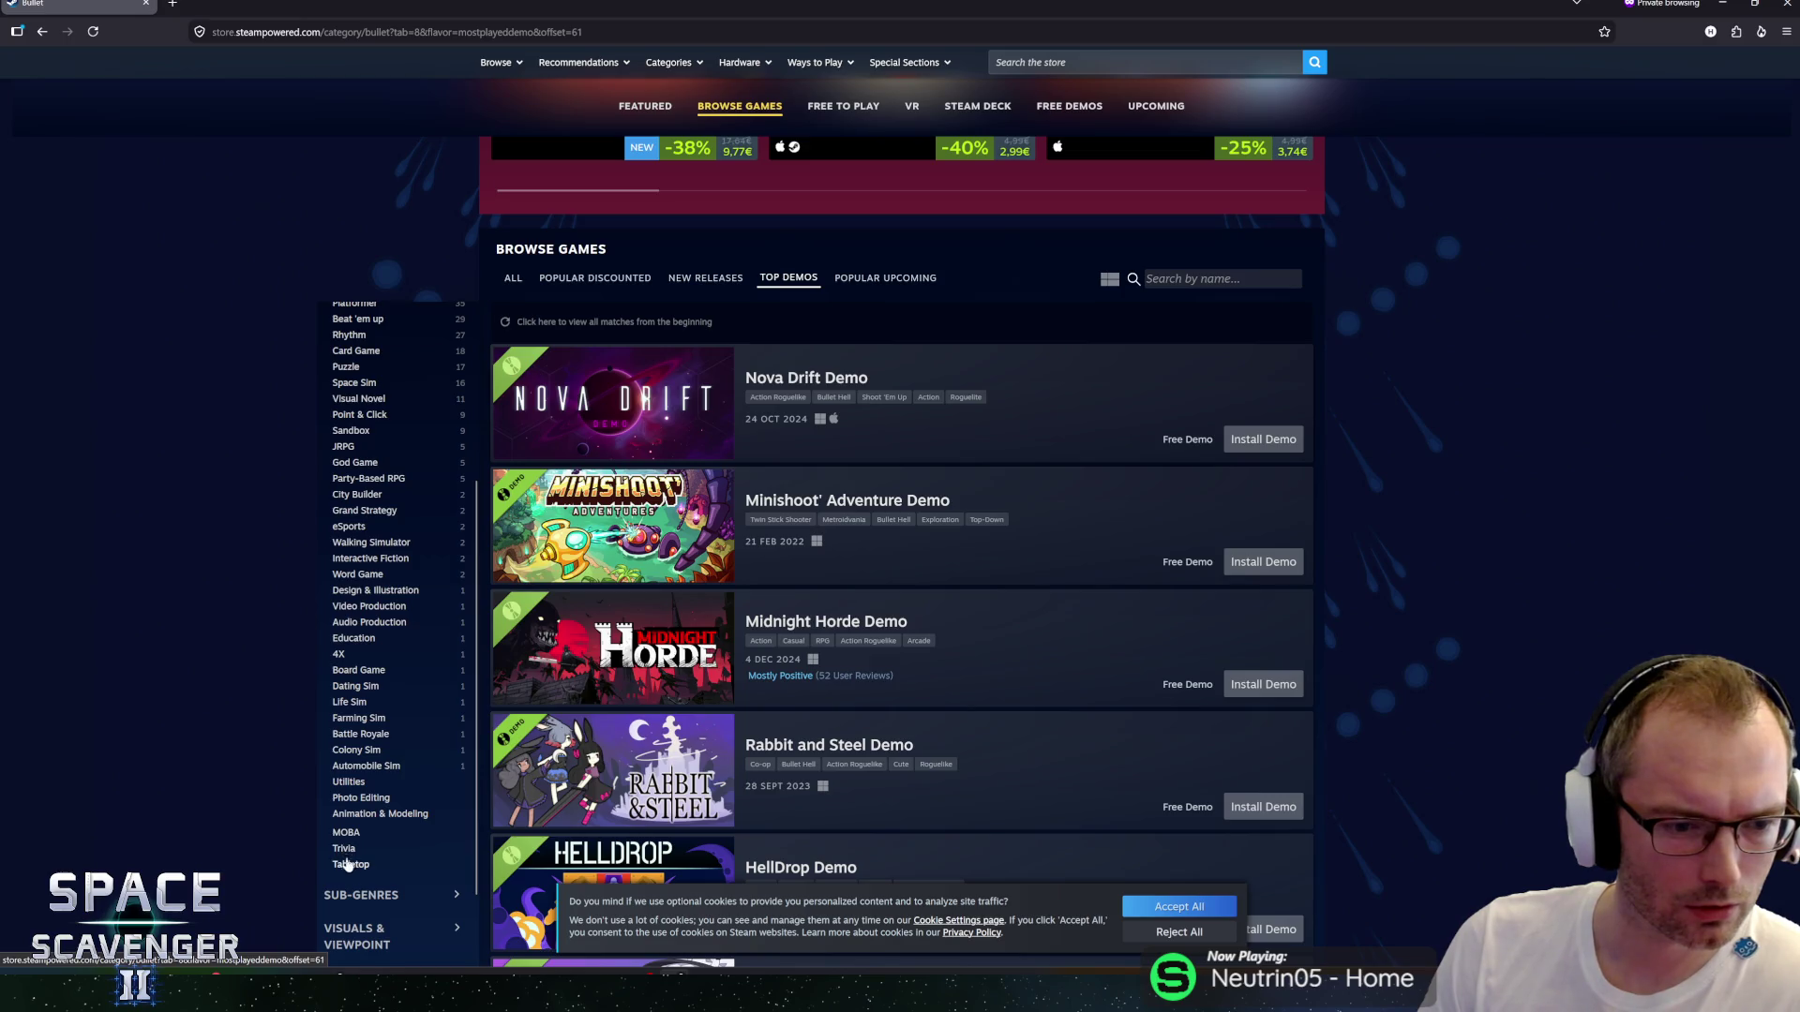
pyautogui.scroll(2, 346, 645)
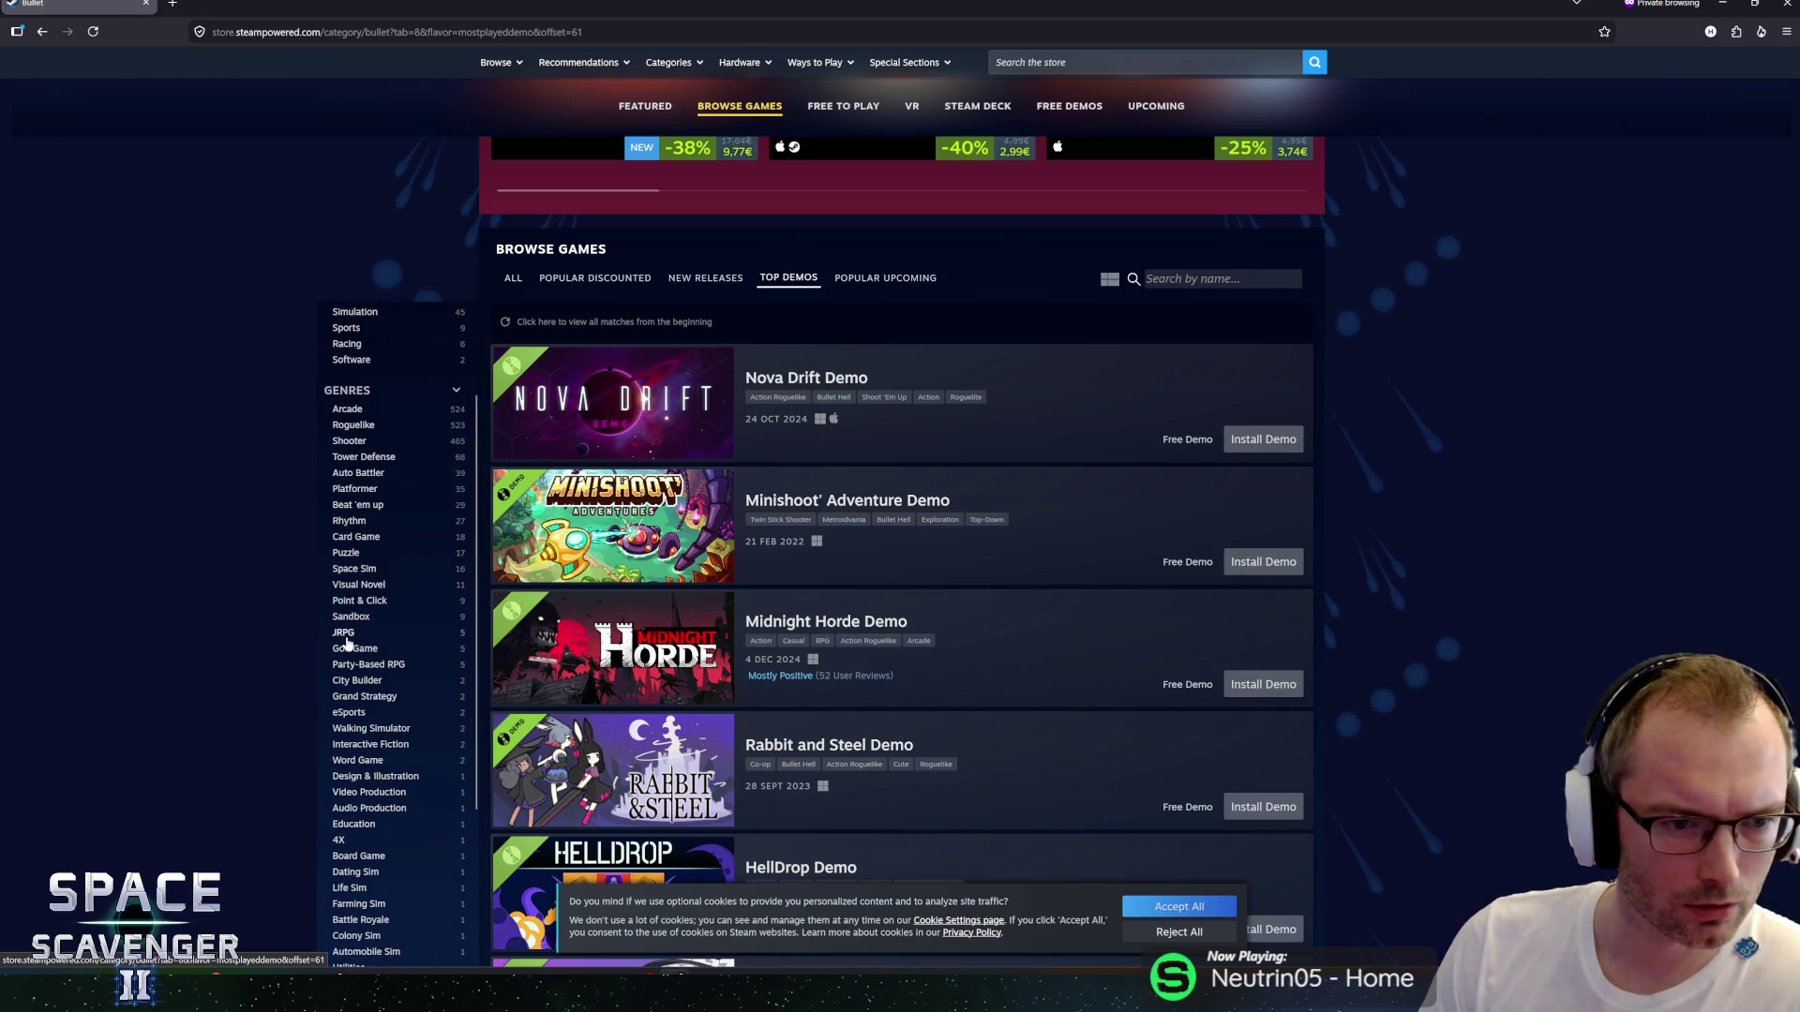
pyautogui.click(345, 394)
pyautogui.scroll(1, 375, 506)
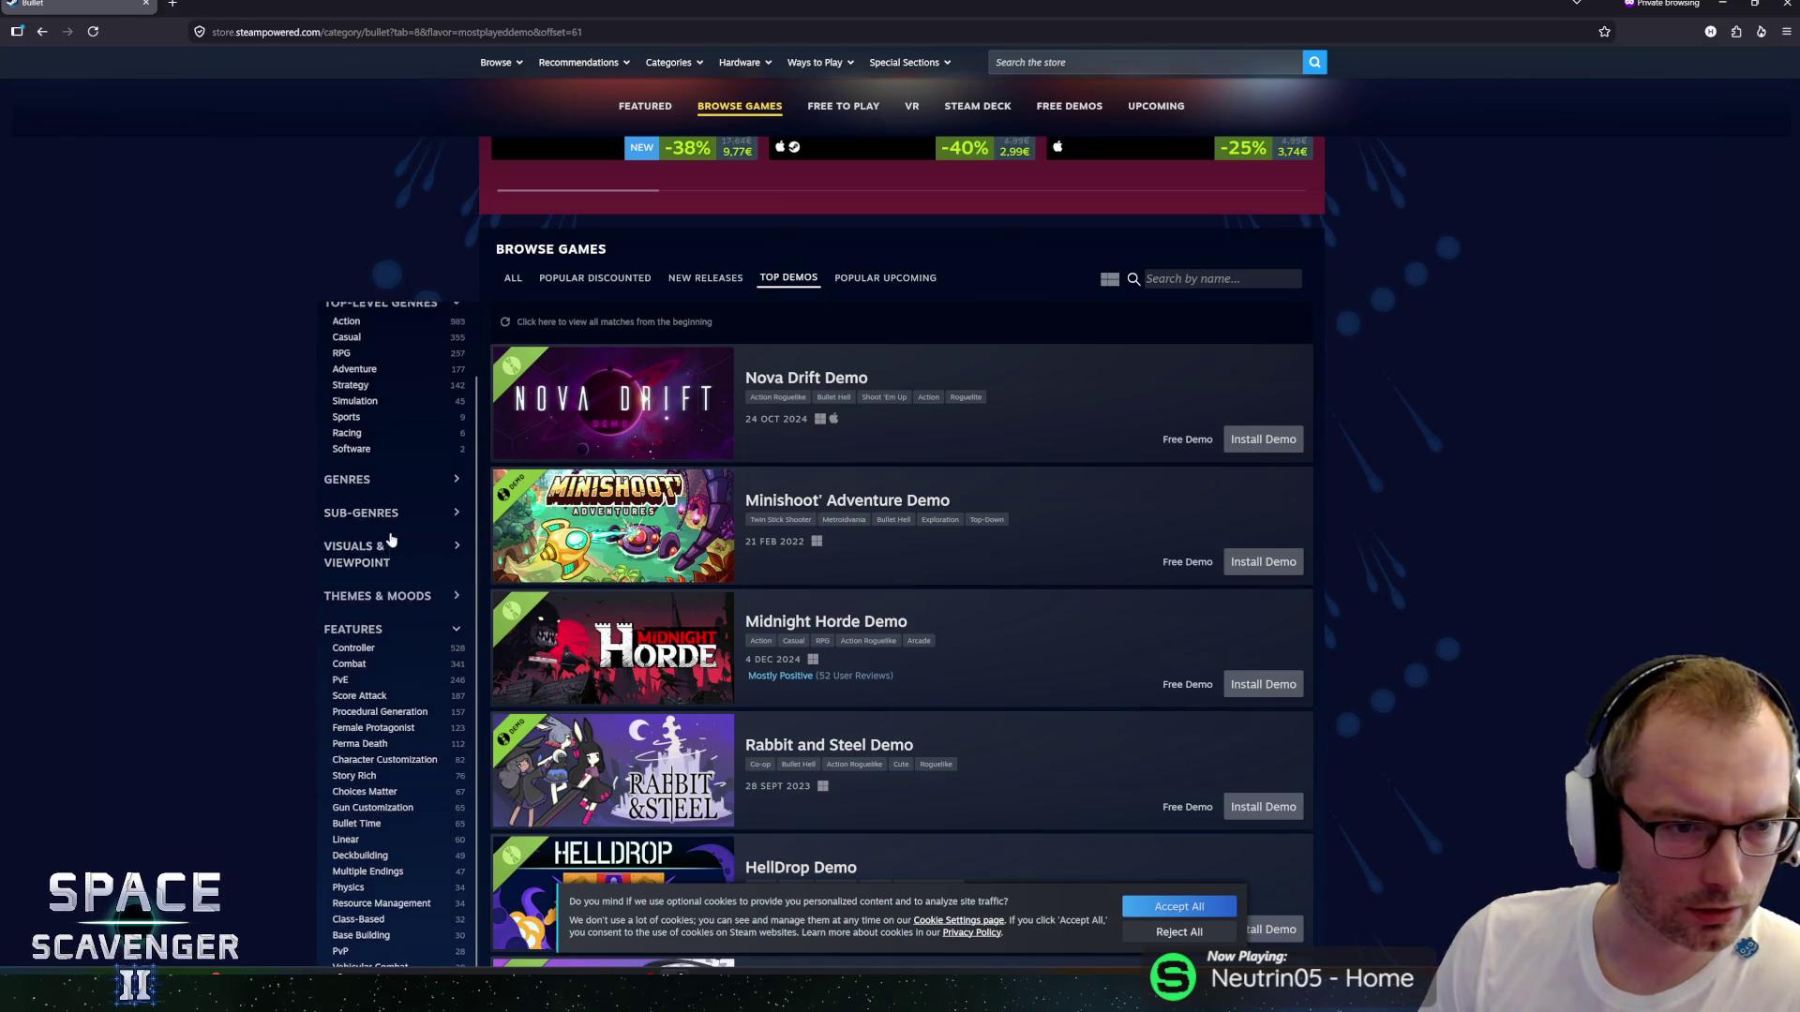
pyautogui.scroll(1, 392, 540)
pyautogui.click(375, 609)
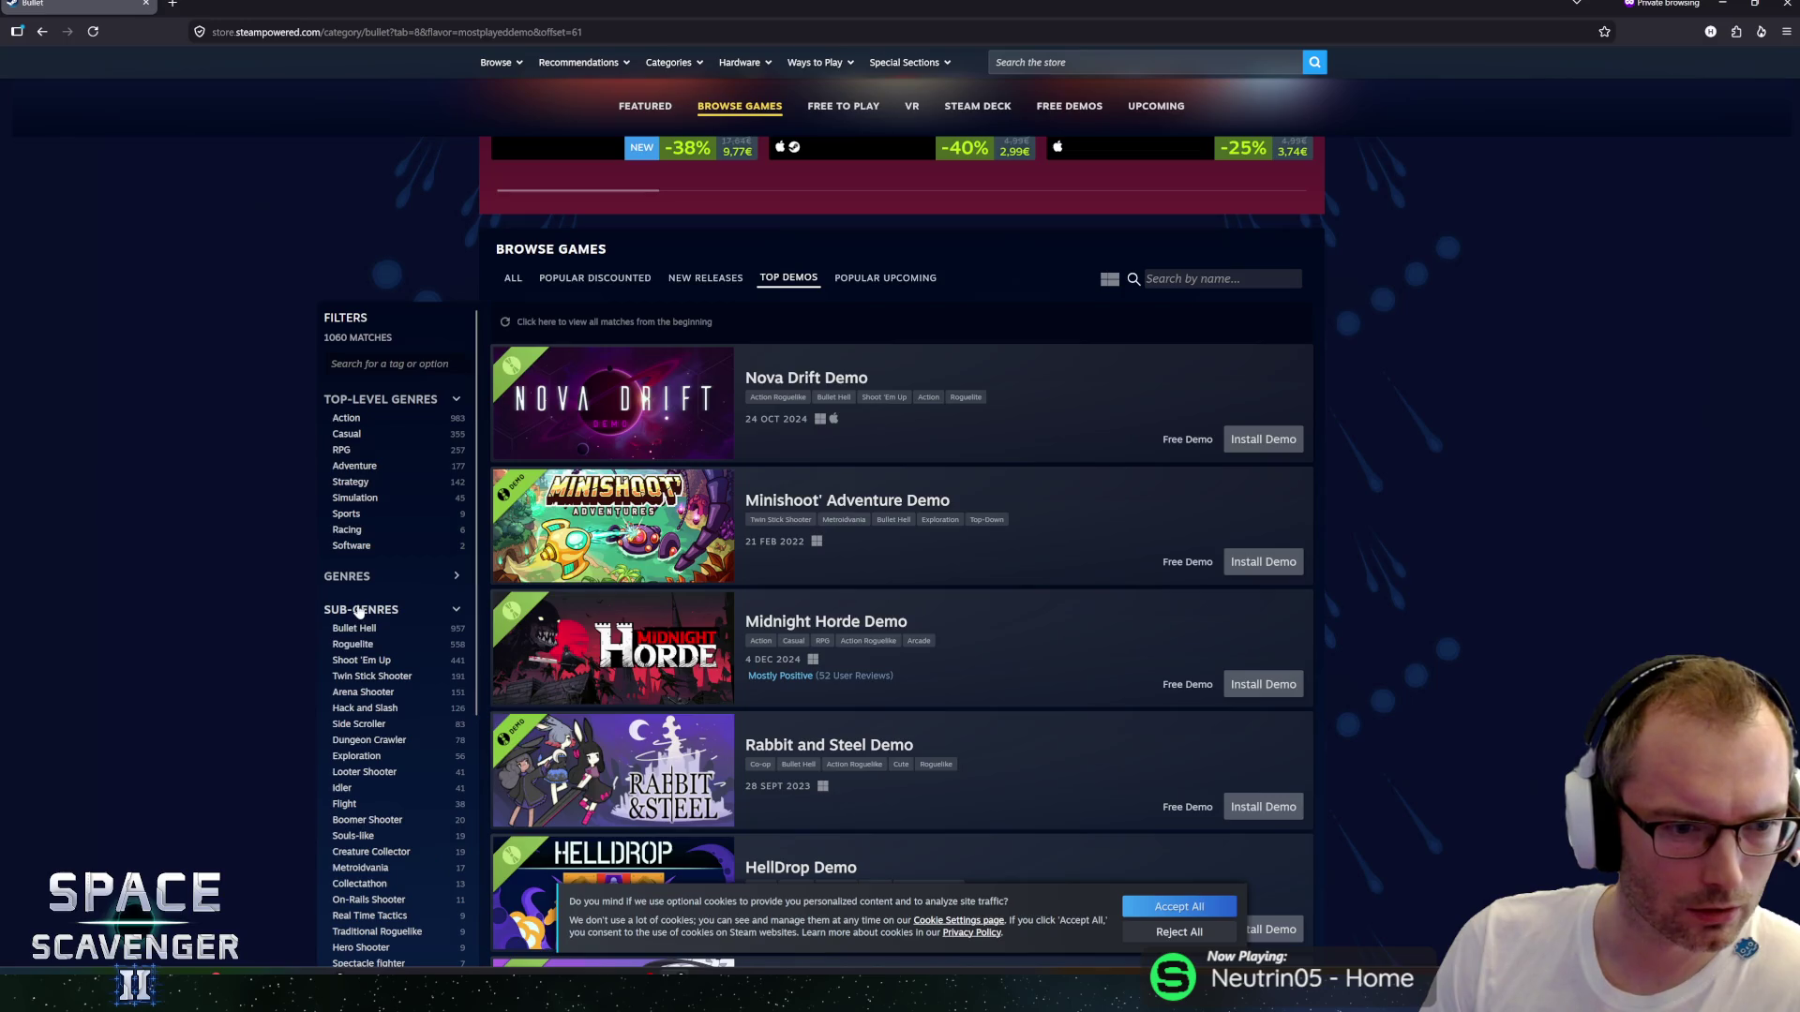
pyautogui.scroll(-1, 406, 643)
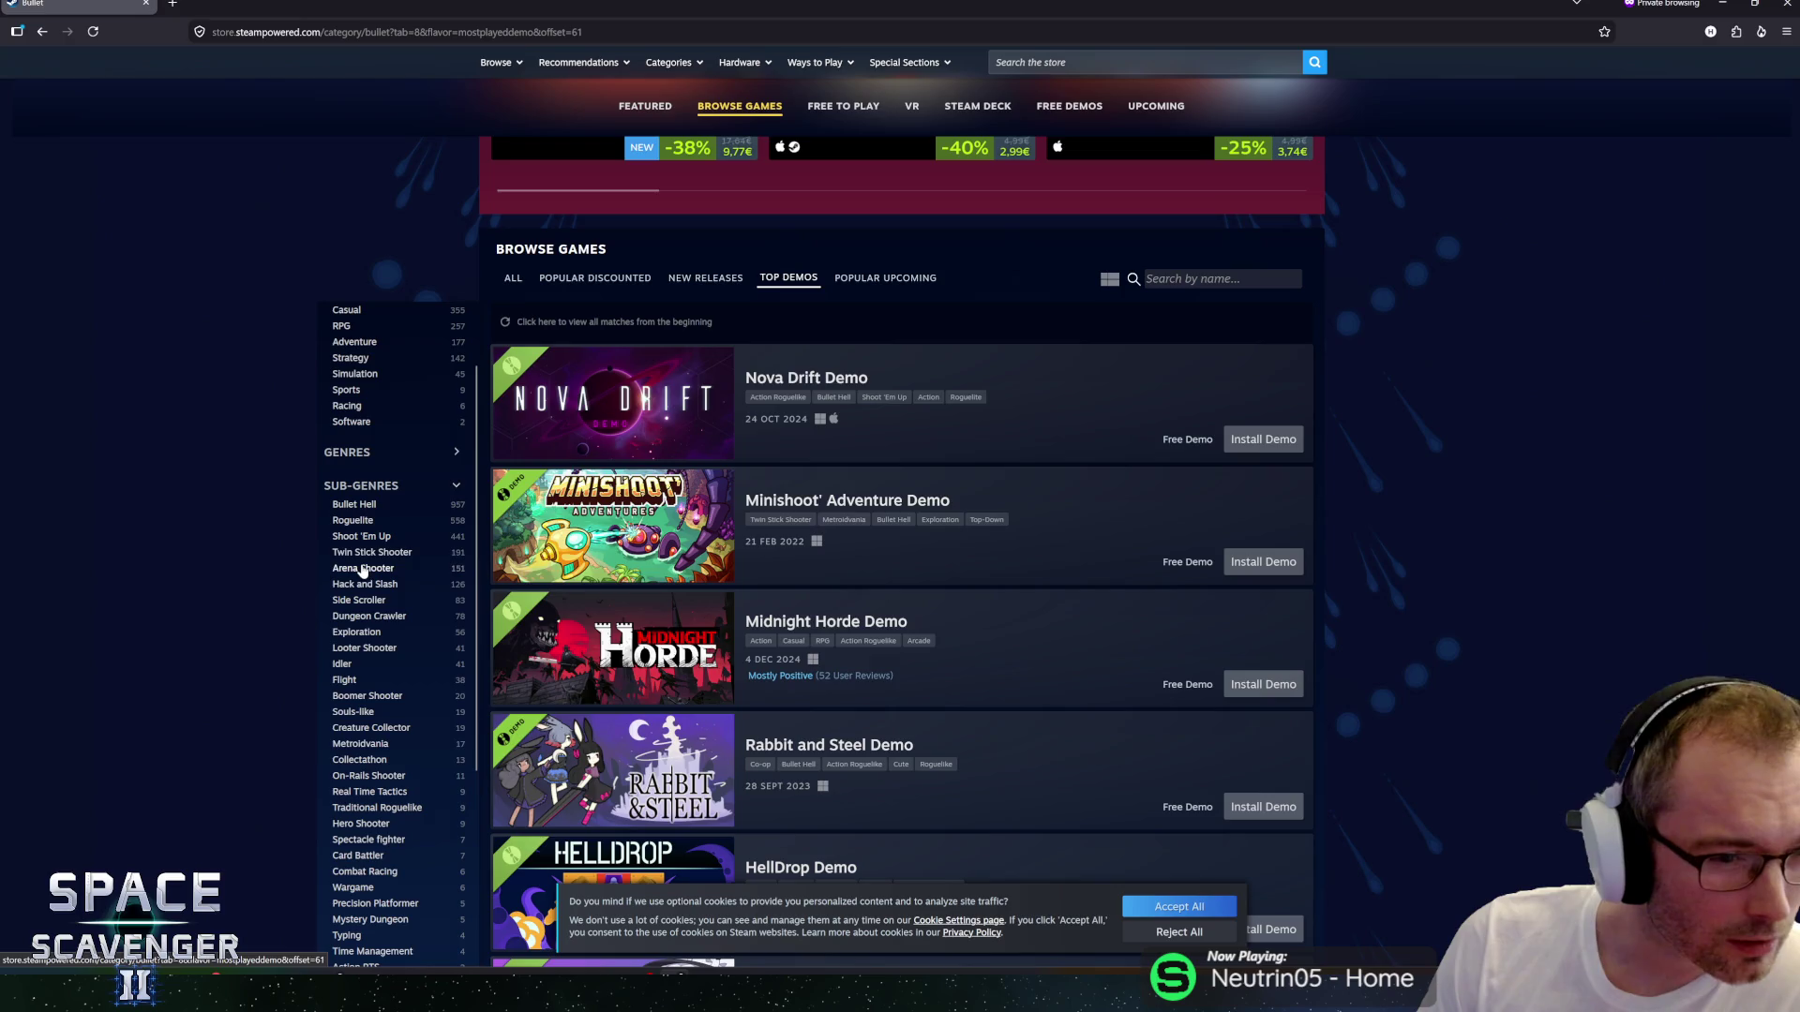
pyautogui.scroll(-1, 365, 563)
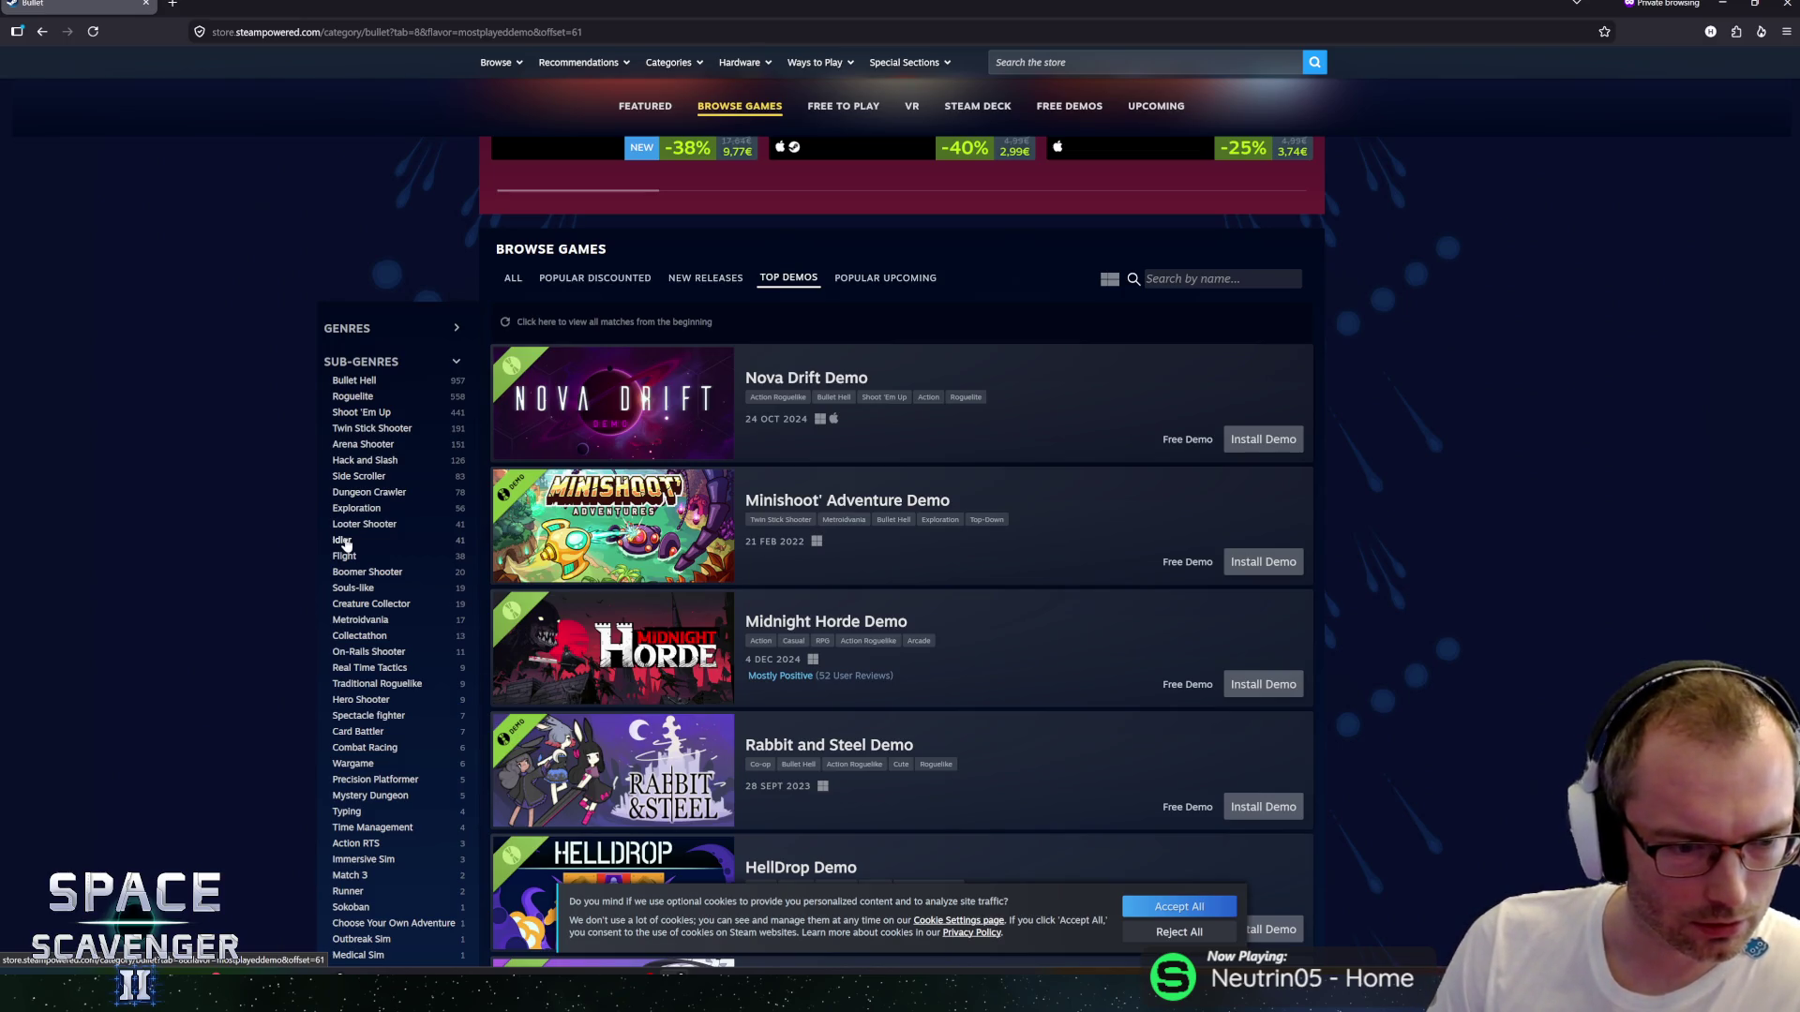
# Filter the top demos to the Idler sub-genre and scroll through the results.
pyautogui.click(342, 541)
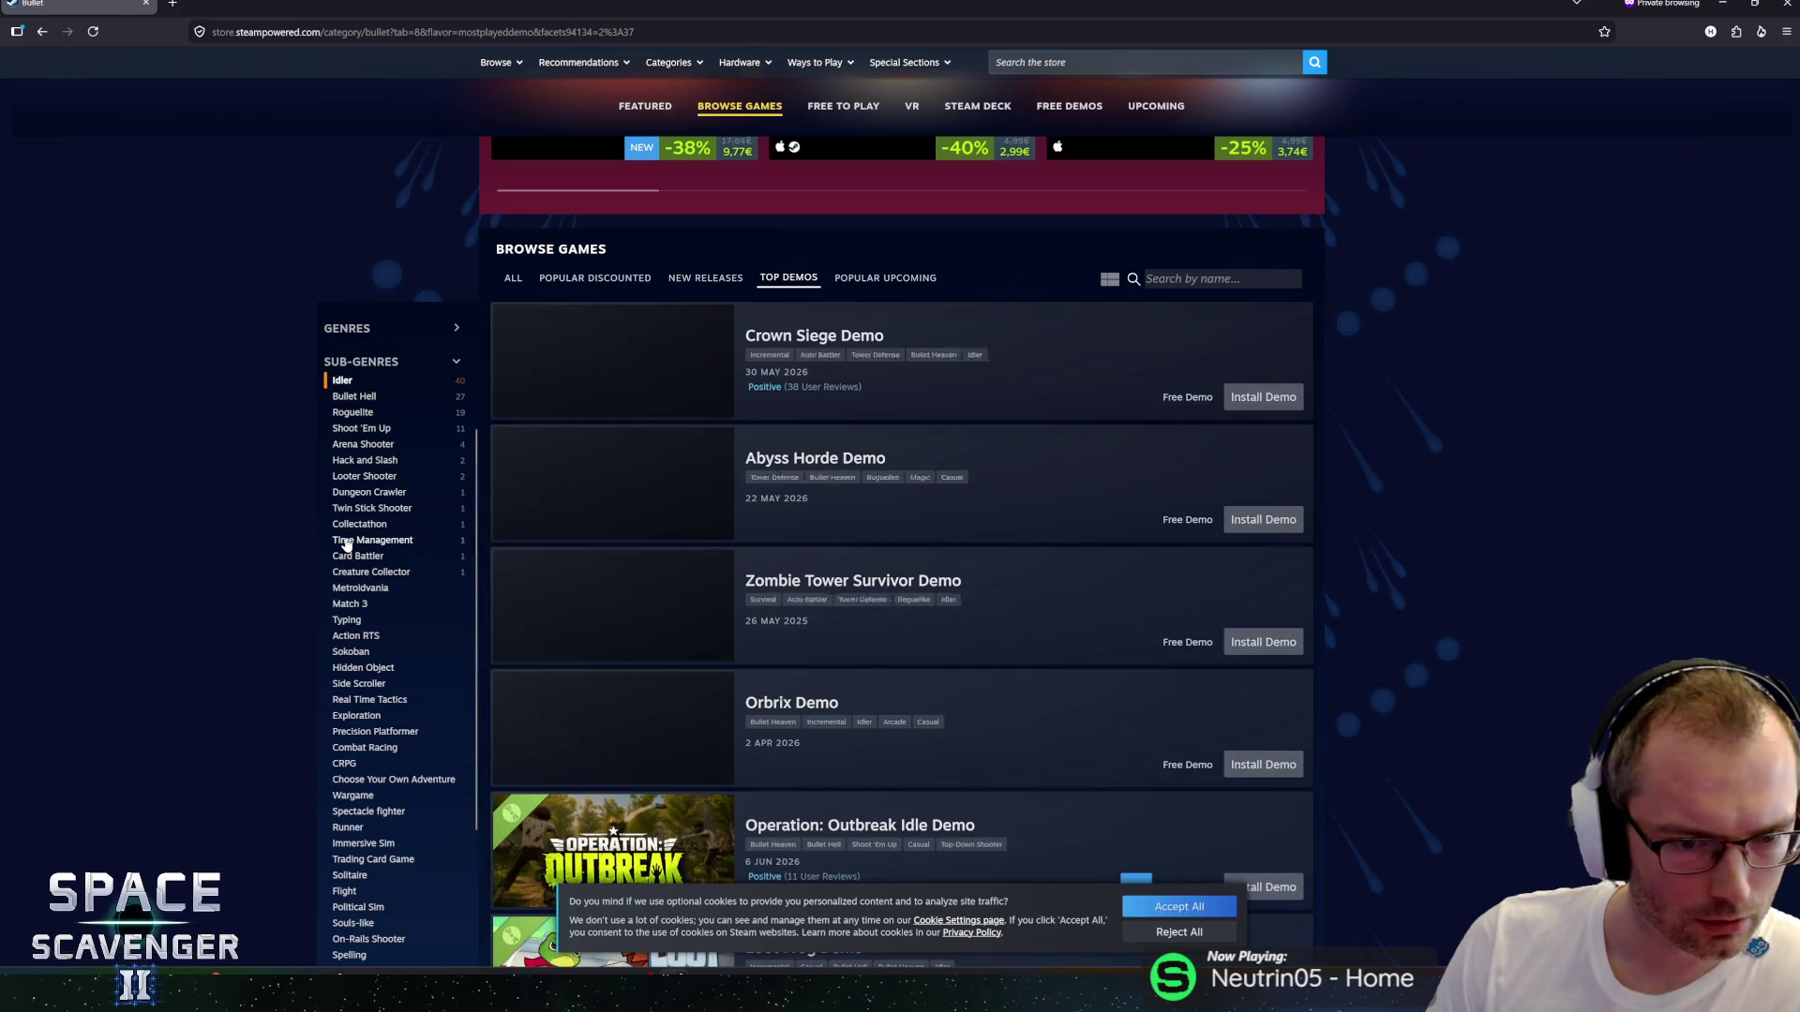
pyautogui.scroll(-3, 357, 534)
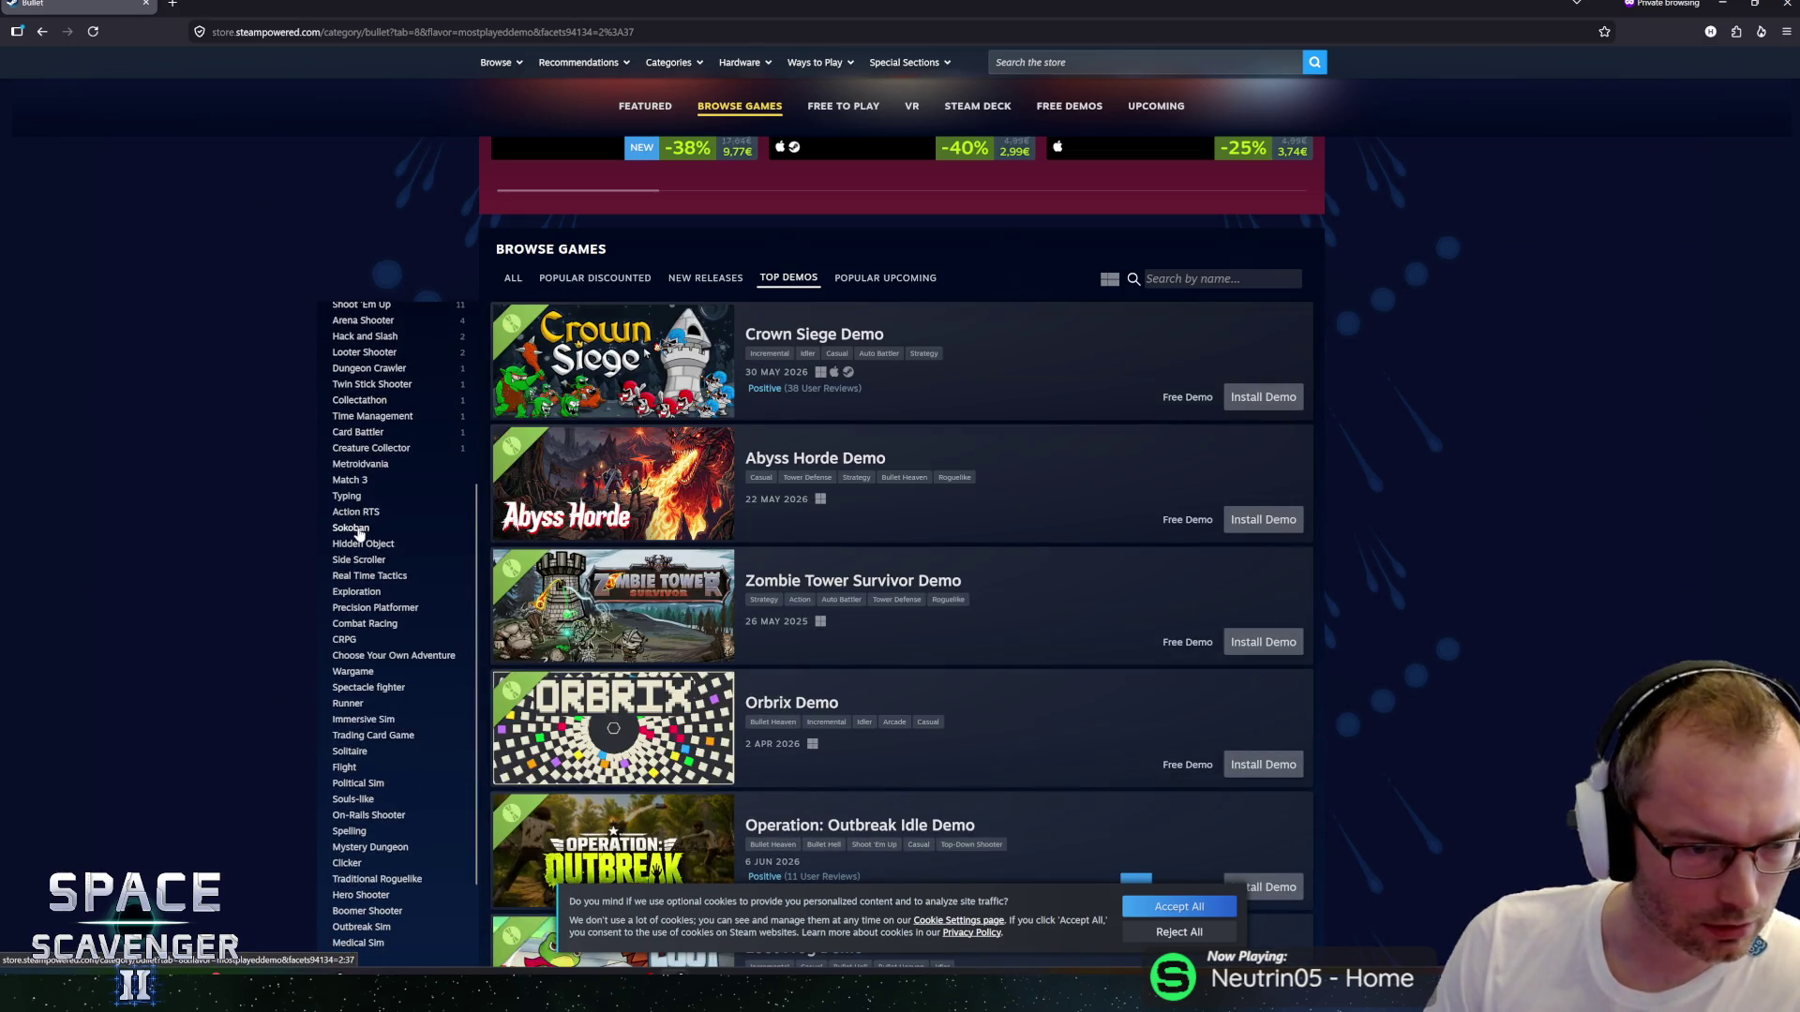
pyautogui.scroll(-2, 372, 520)
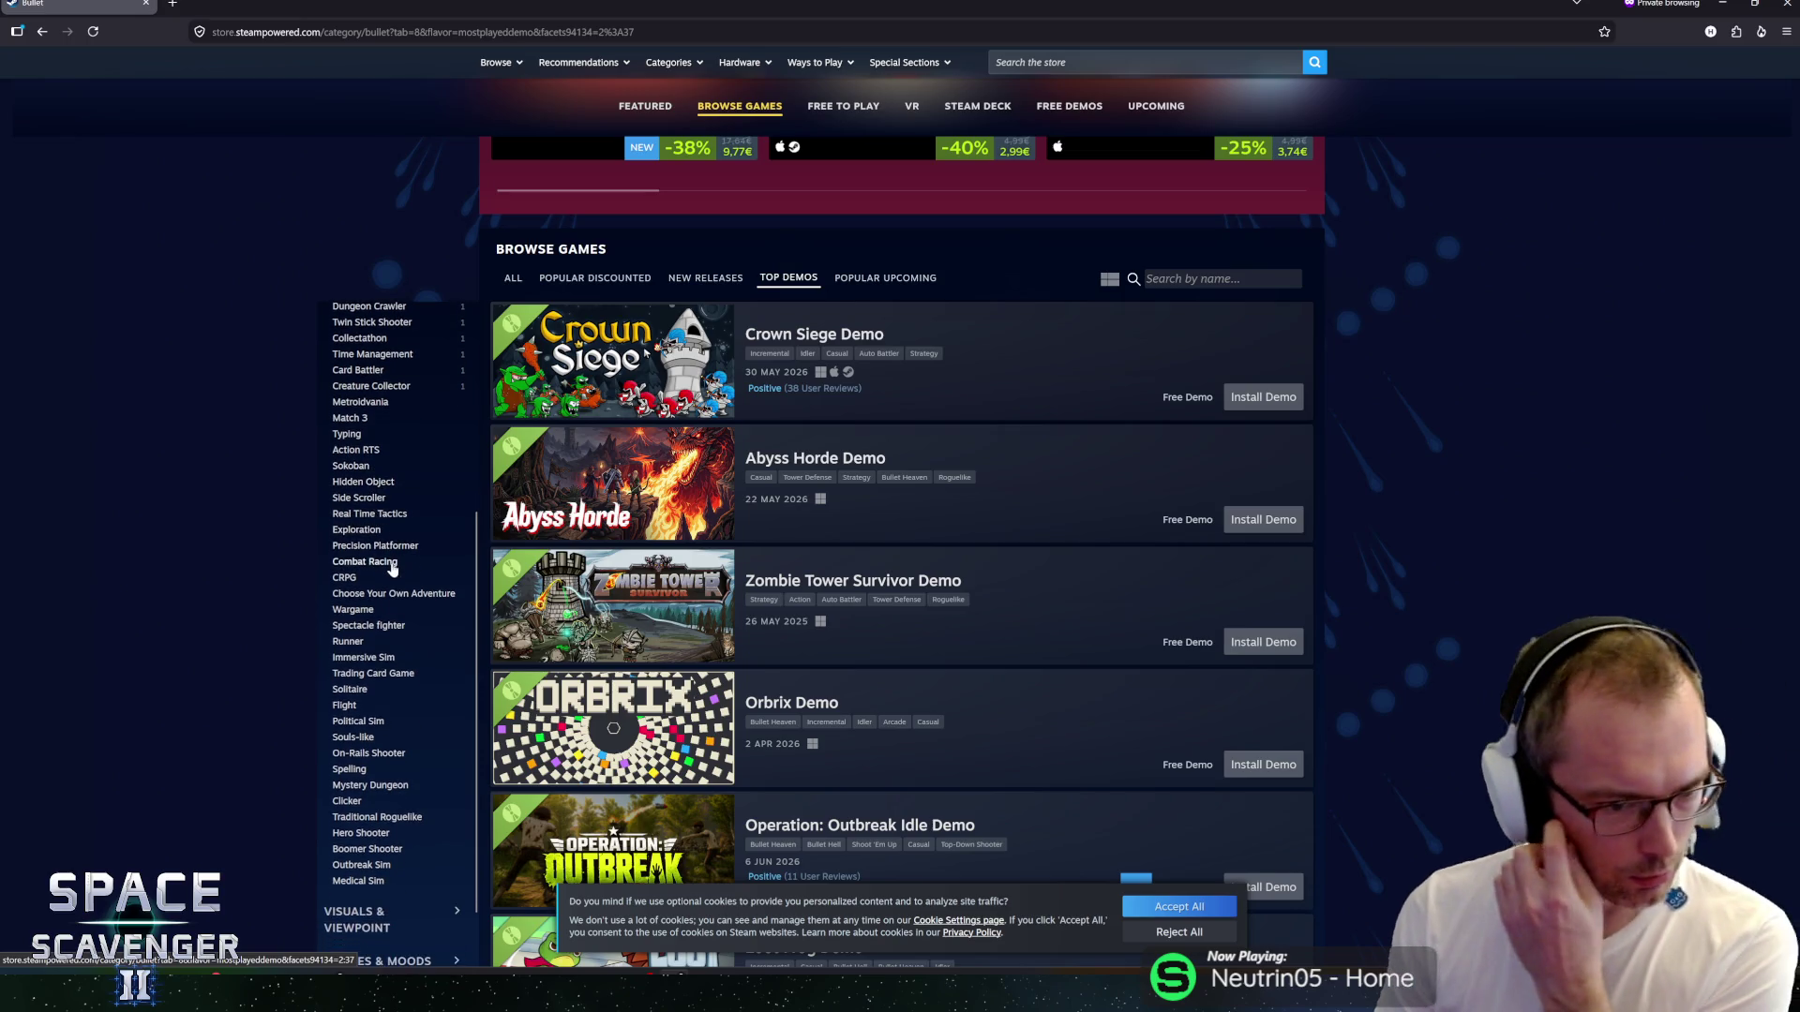
pyautogui.scroll(3, 359, 539)
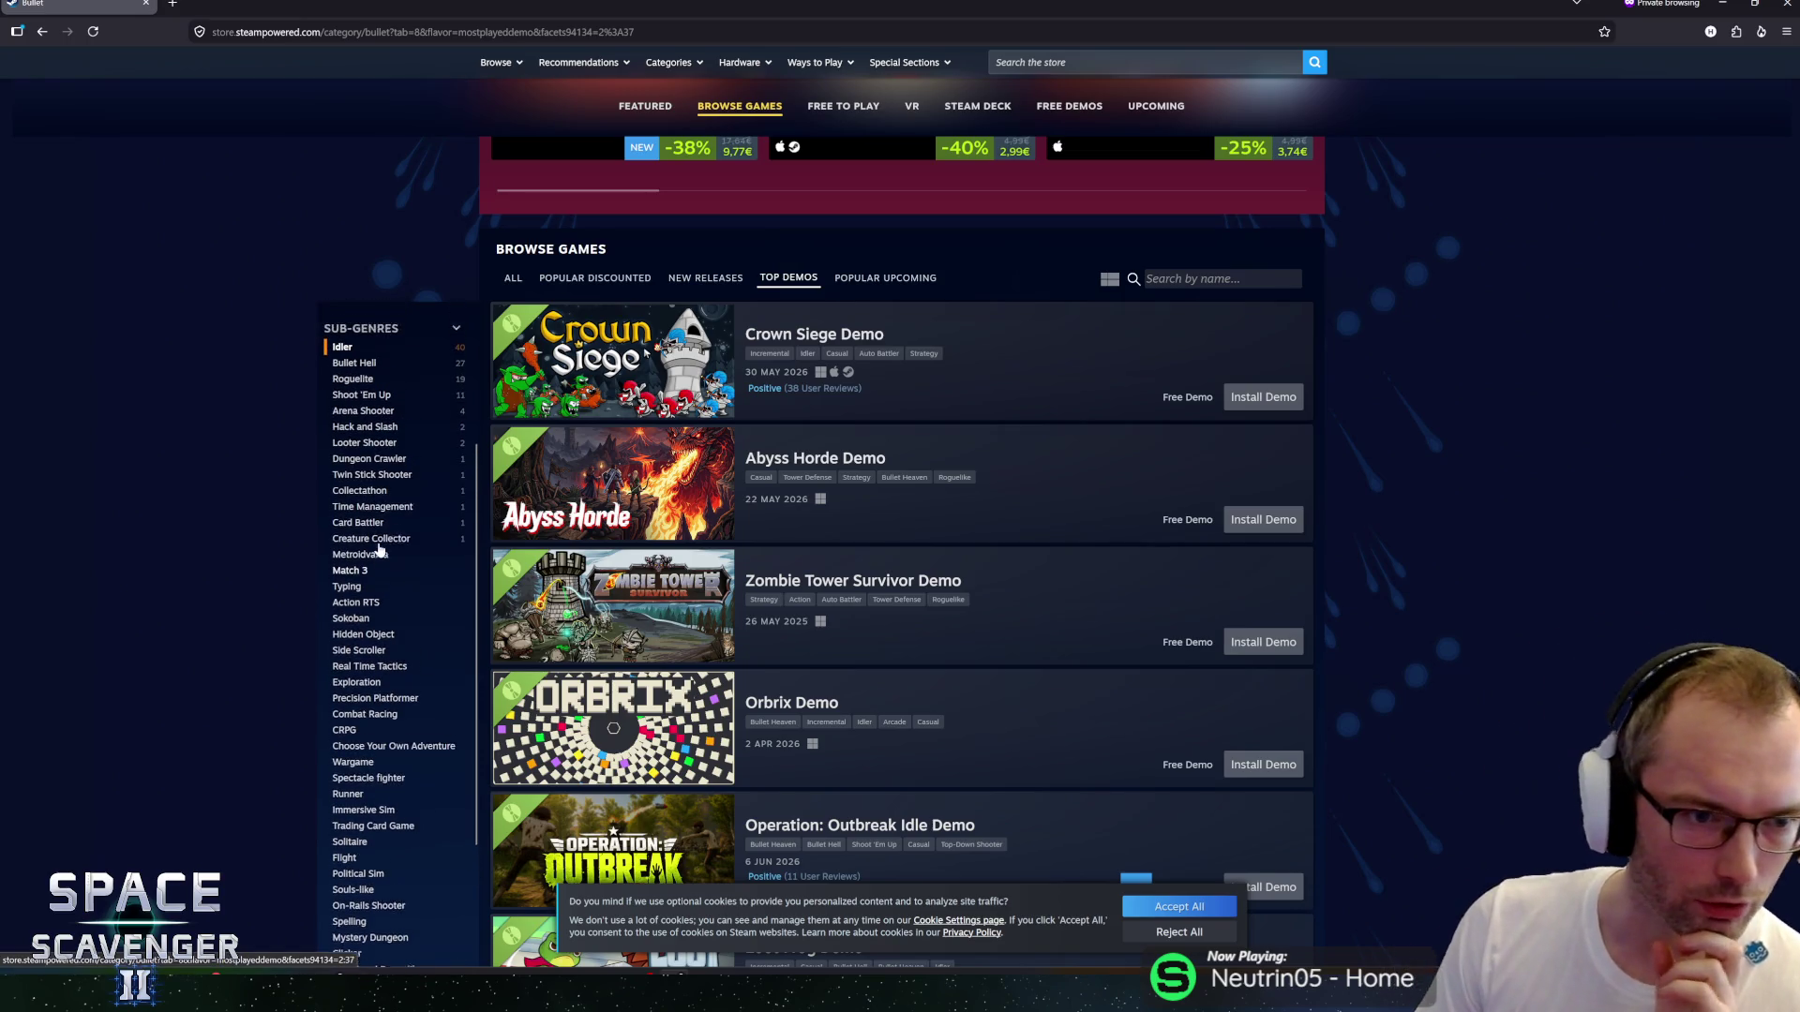
pyautogui.scroll(-1, 385, 530)
pyautogui.scroll(-3, 386, 530)
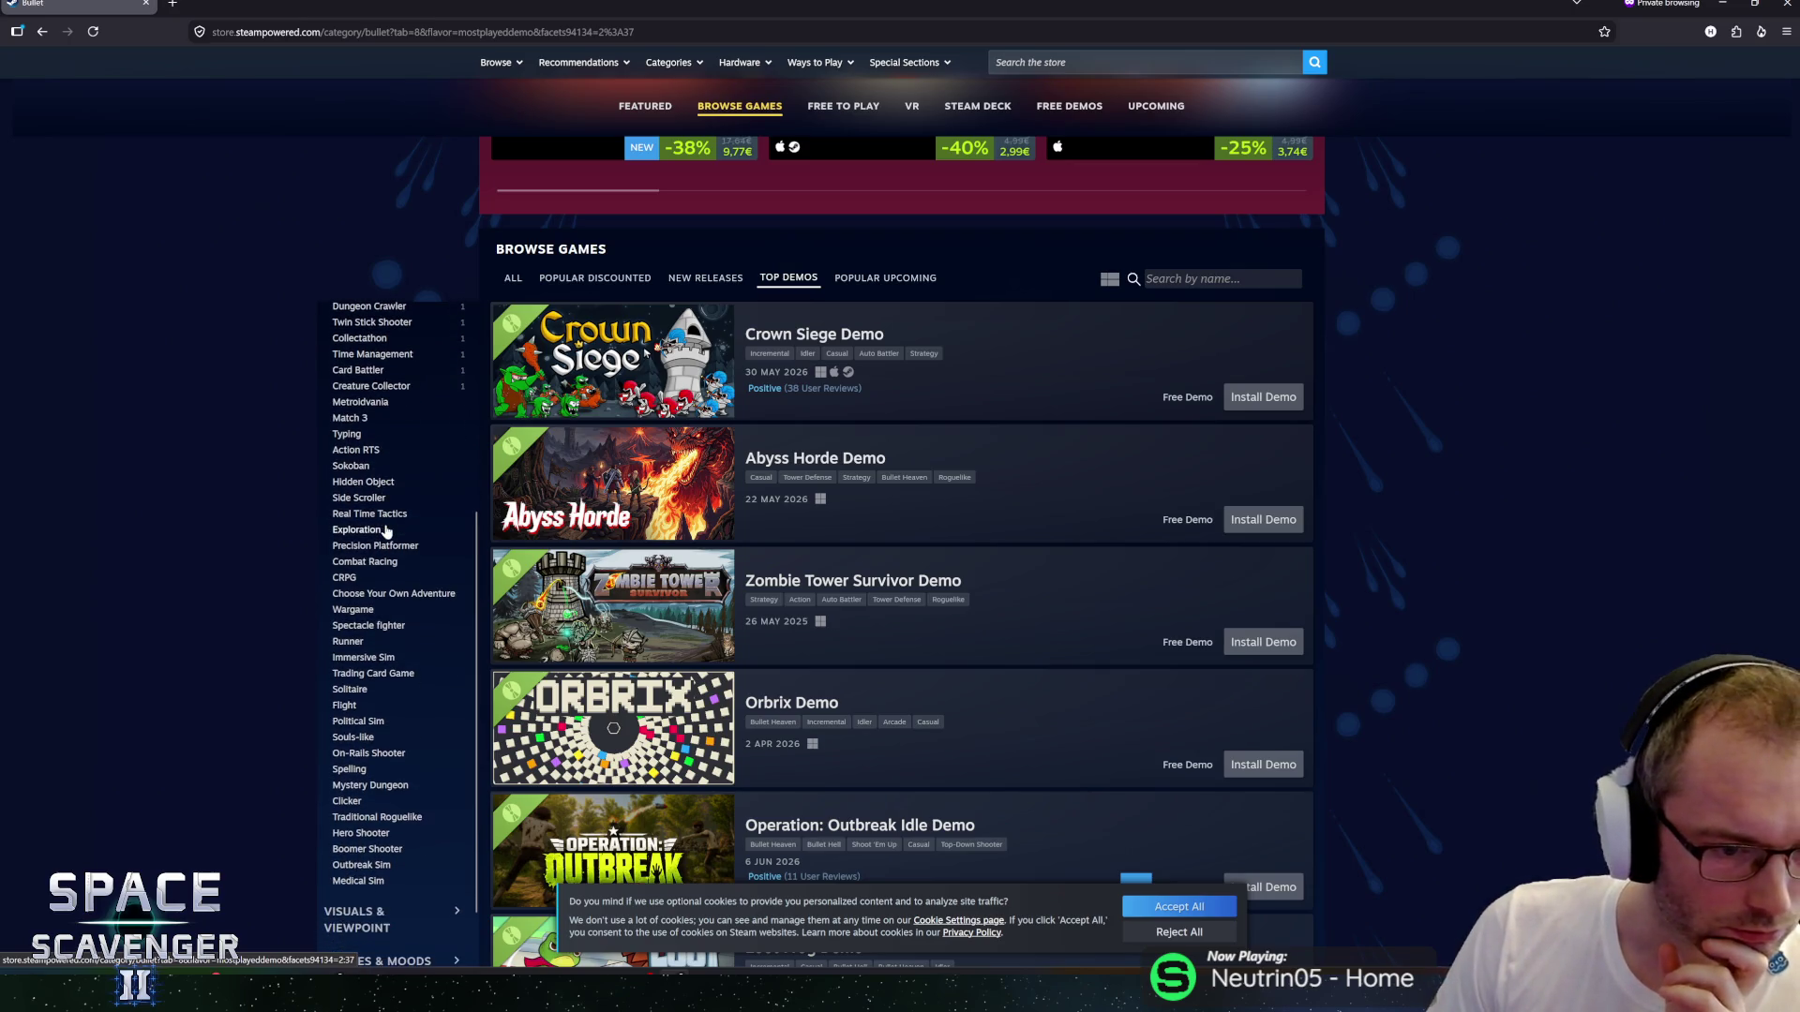
pyautogui.scroll(3, 399, 528)
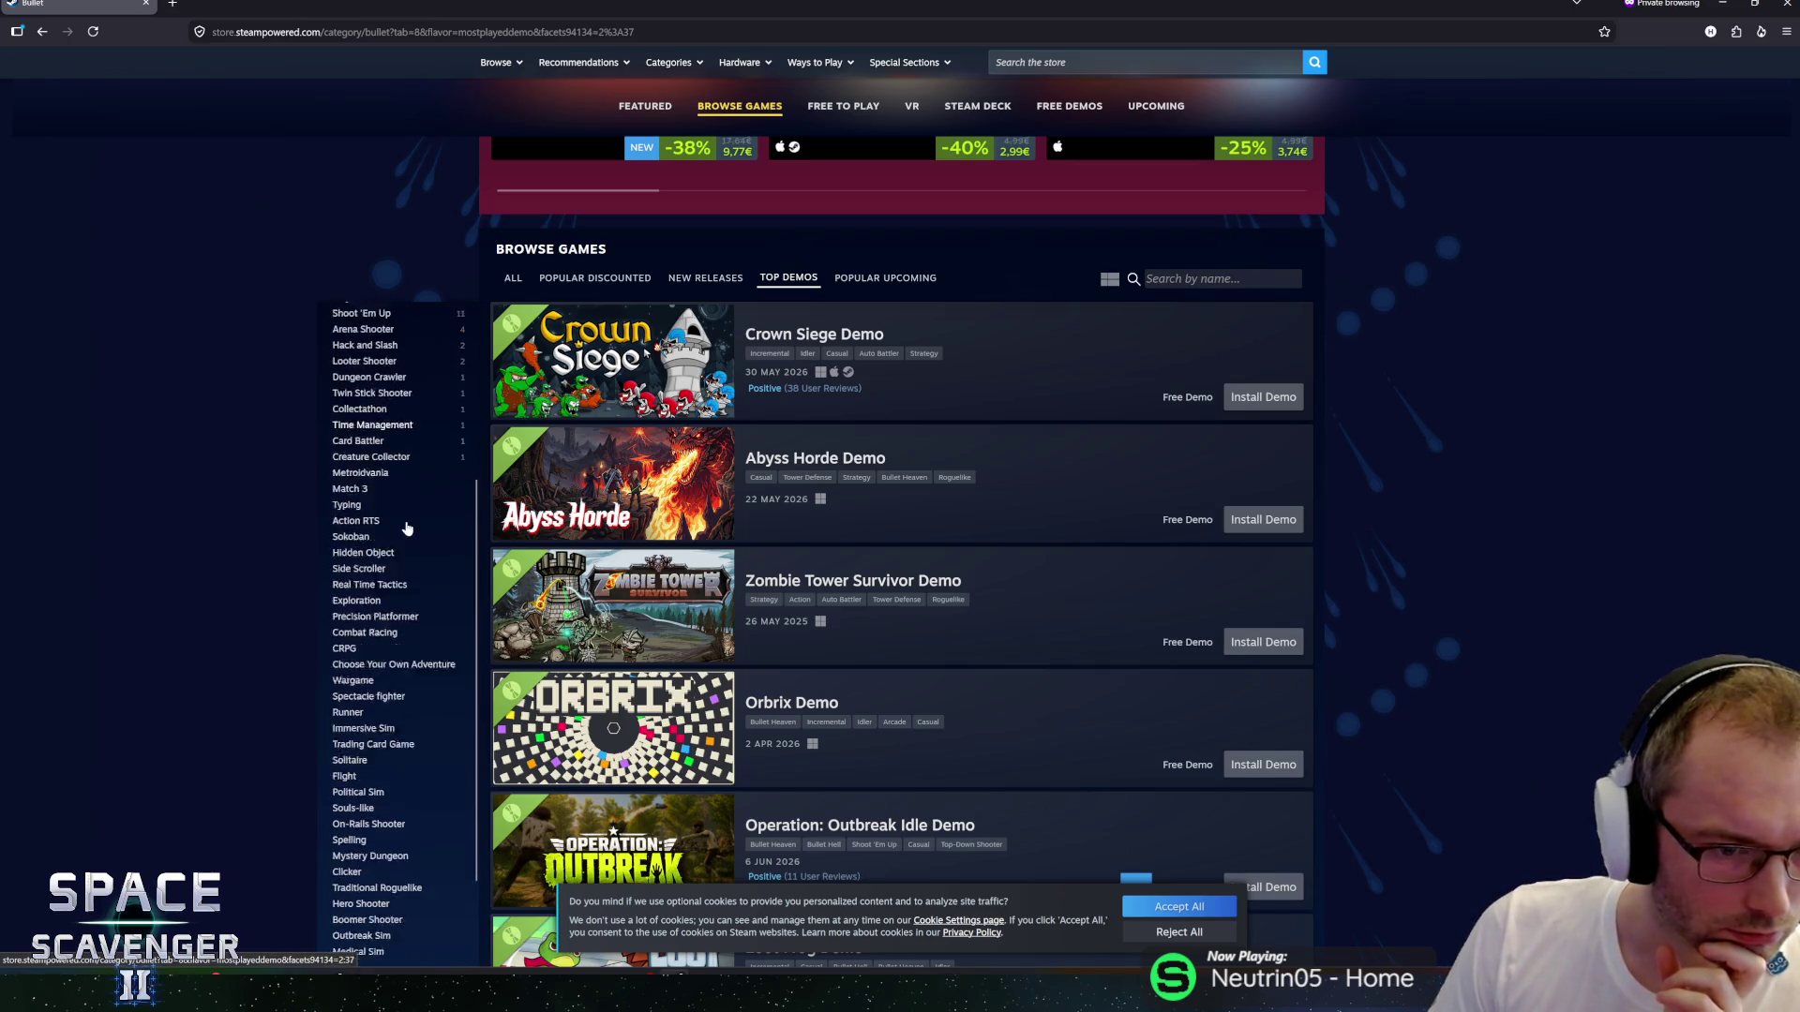
pyautogui.scroll(-3, 406, 526)
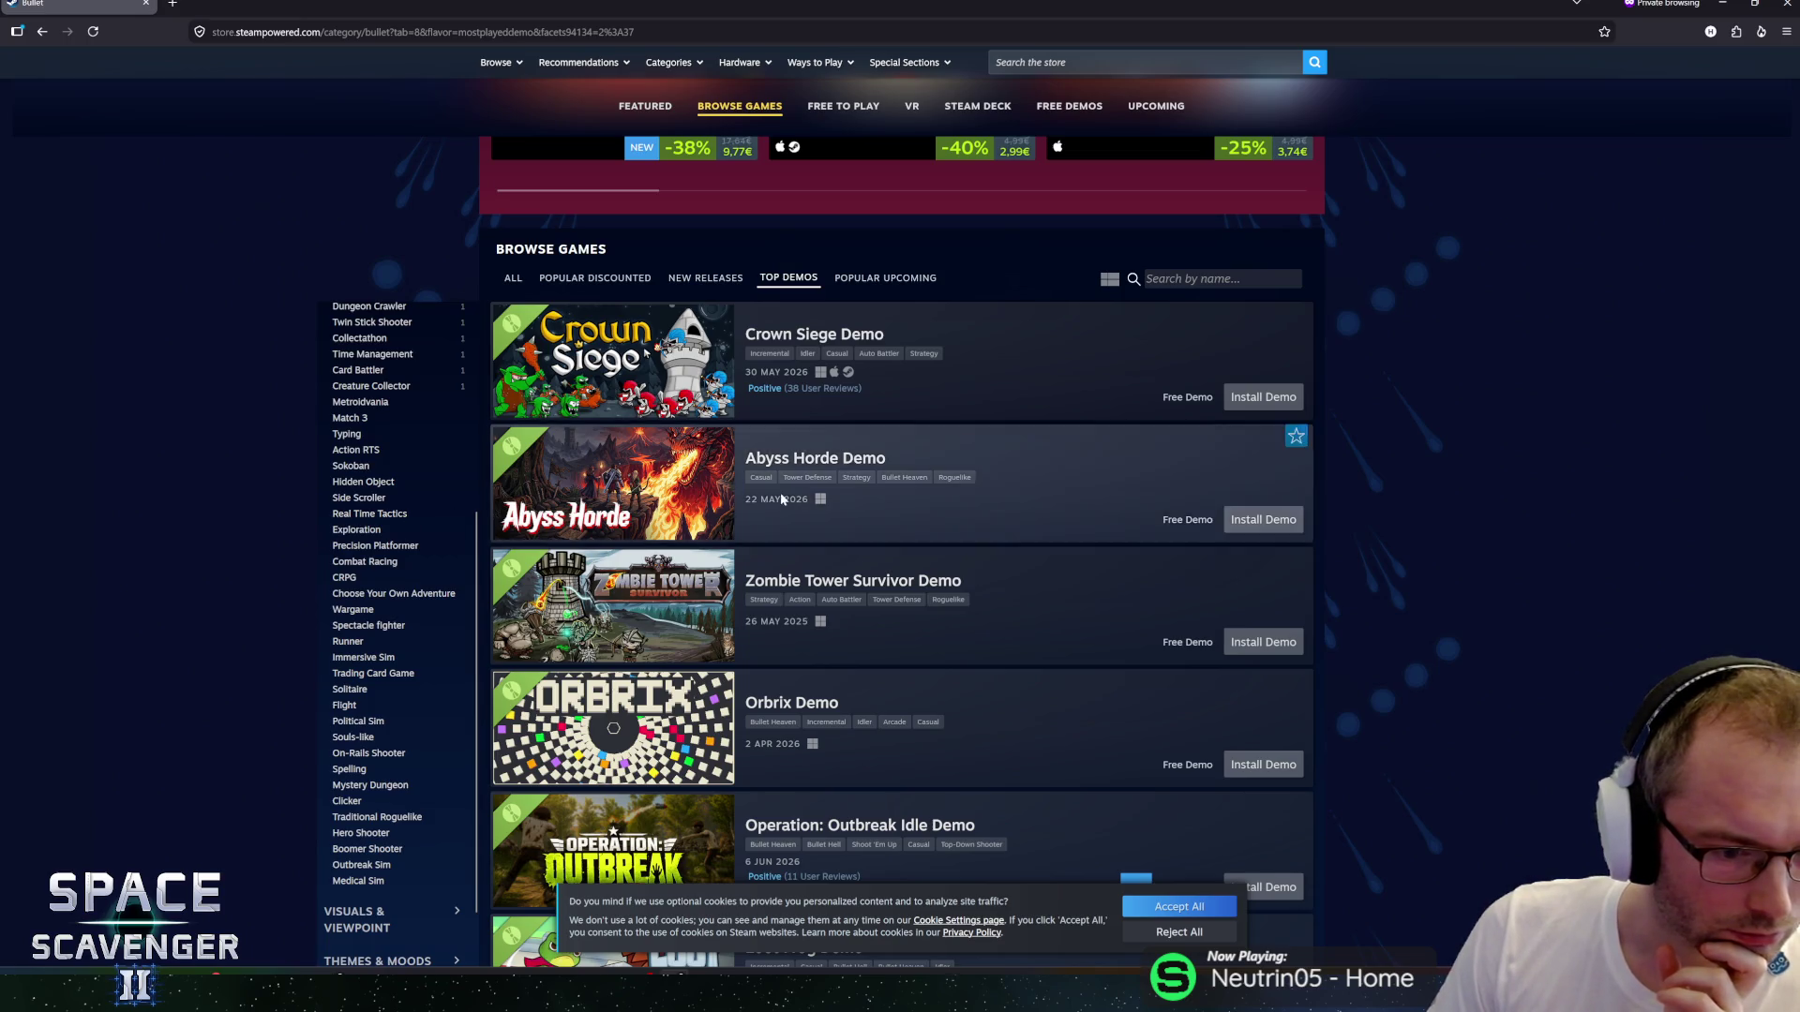
pyautogui.scroll(-10, 780, 493)
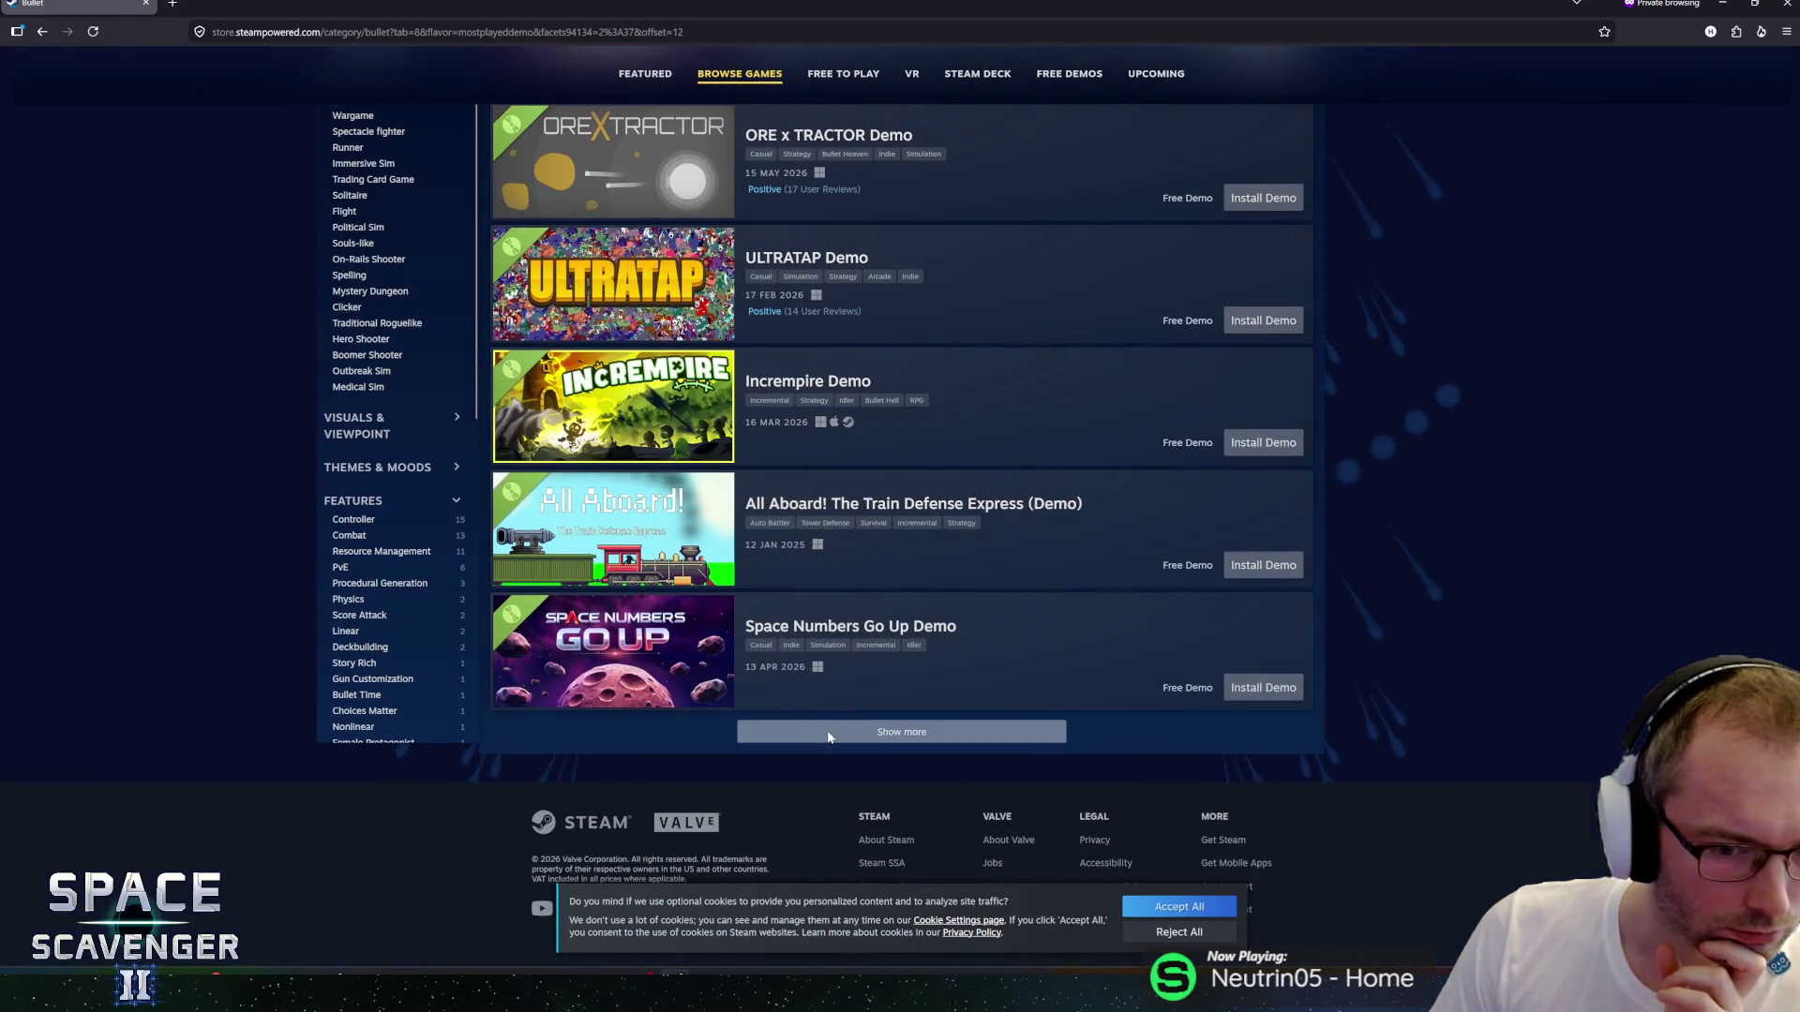
# Load three more batches of Idler demos, through Compact Plasma Gears Demo.
pyautogui.click(826, 732)
pyautogui.scroll(-5, 850, 646)
pyautogui.scroll(-11, 850, 640)
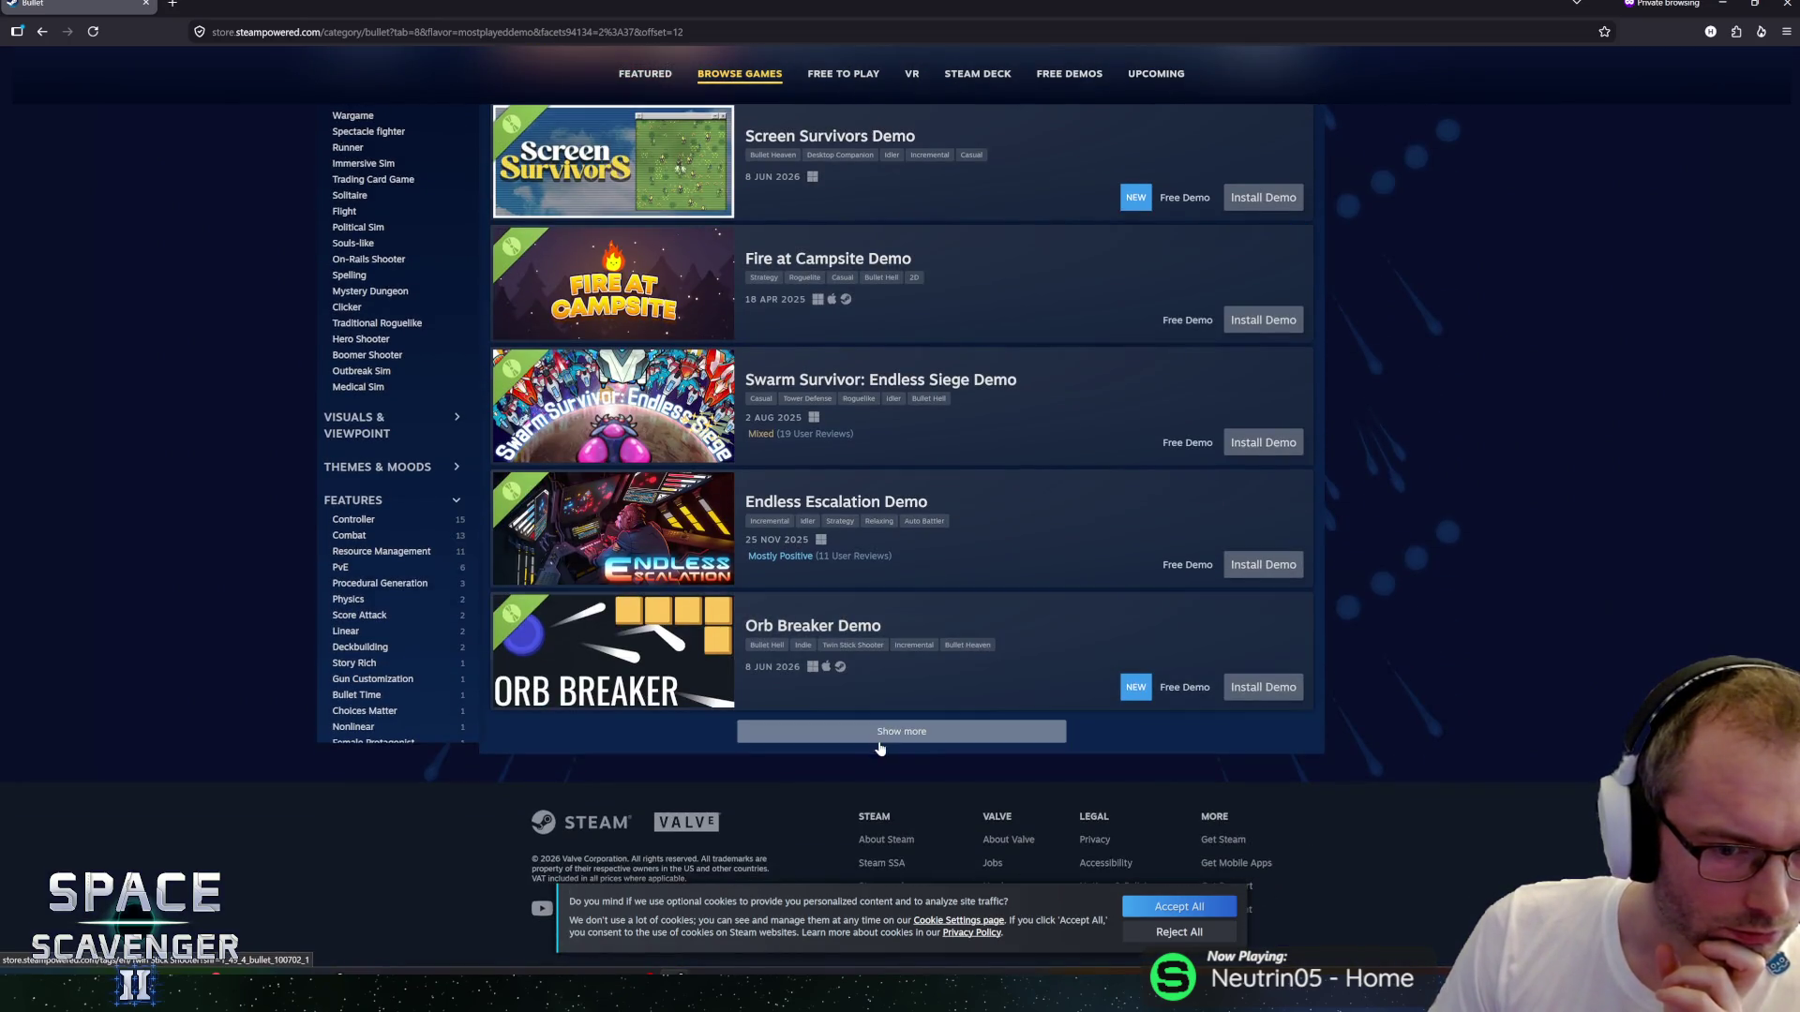
pyautogui.click(887, 732)
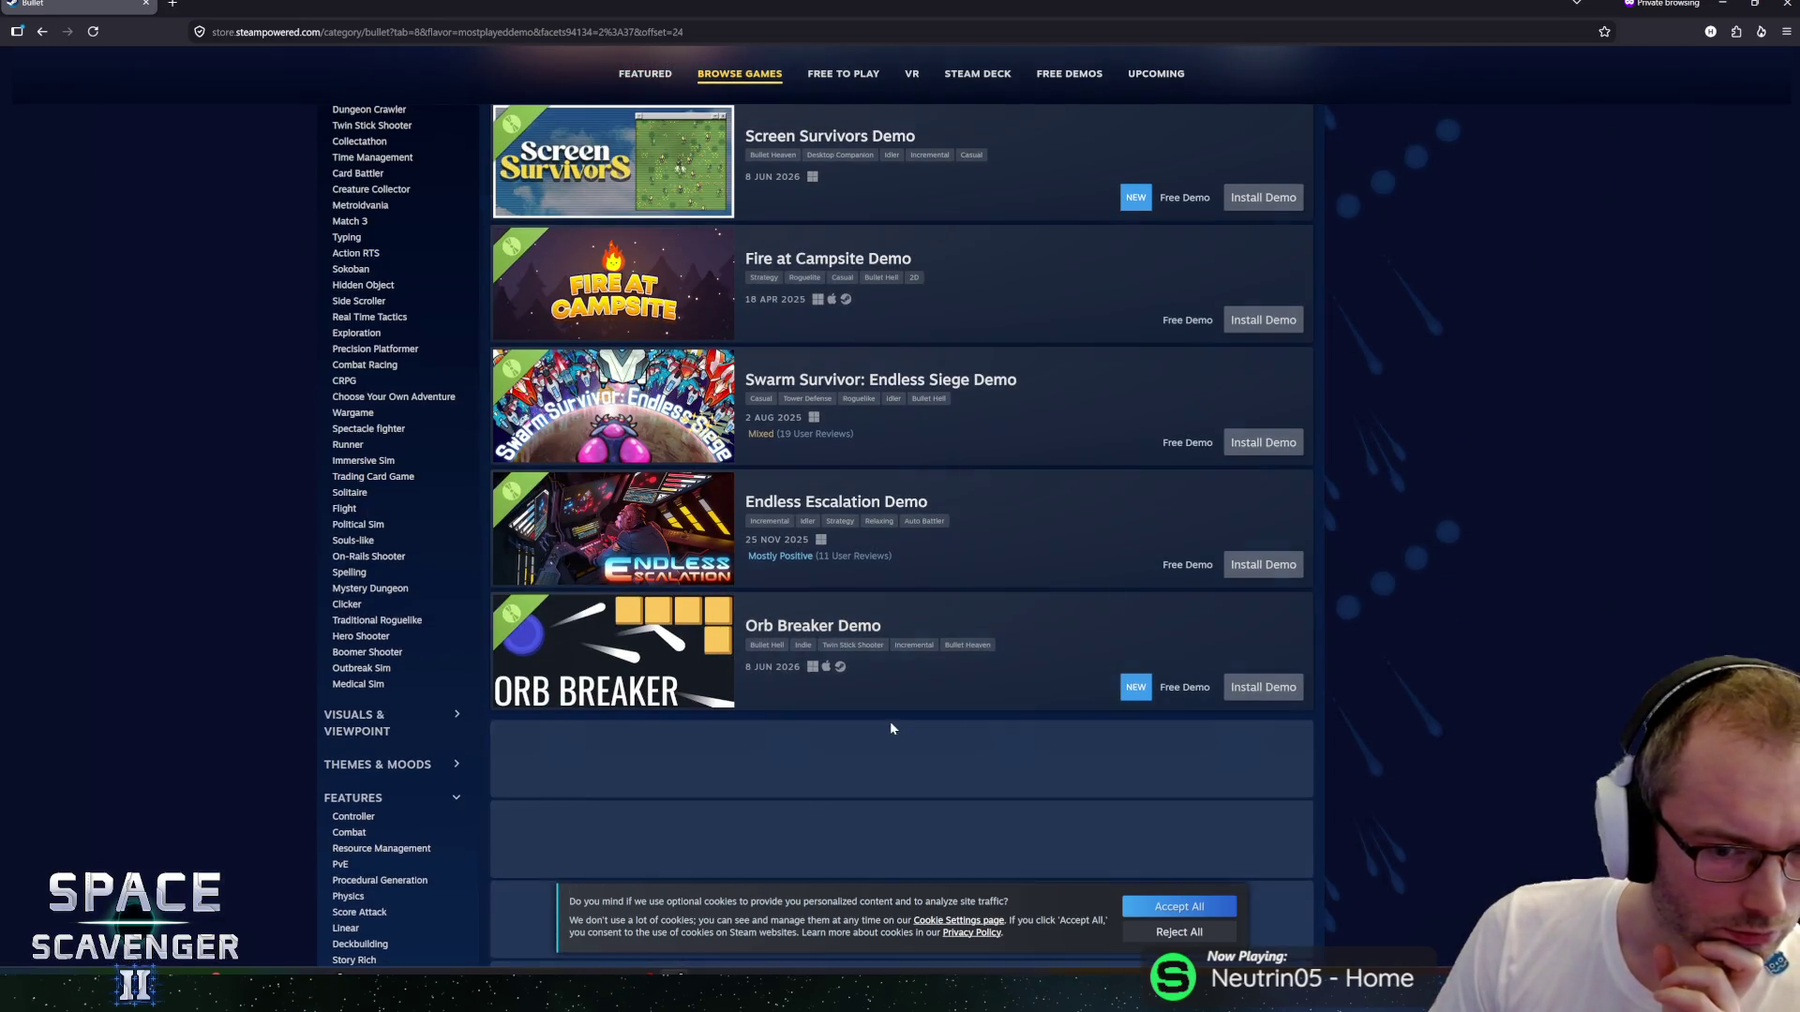
pyautogui.scroll(-5, 886, 632)
pyautogui.scroll(-11, 888, 630)
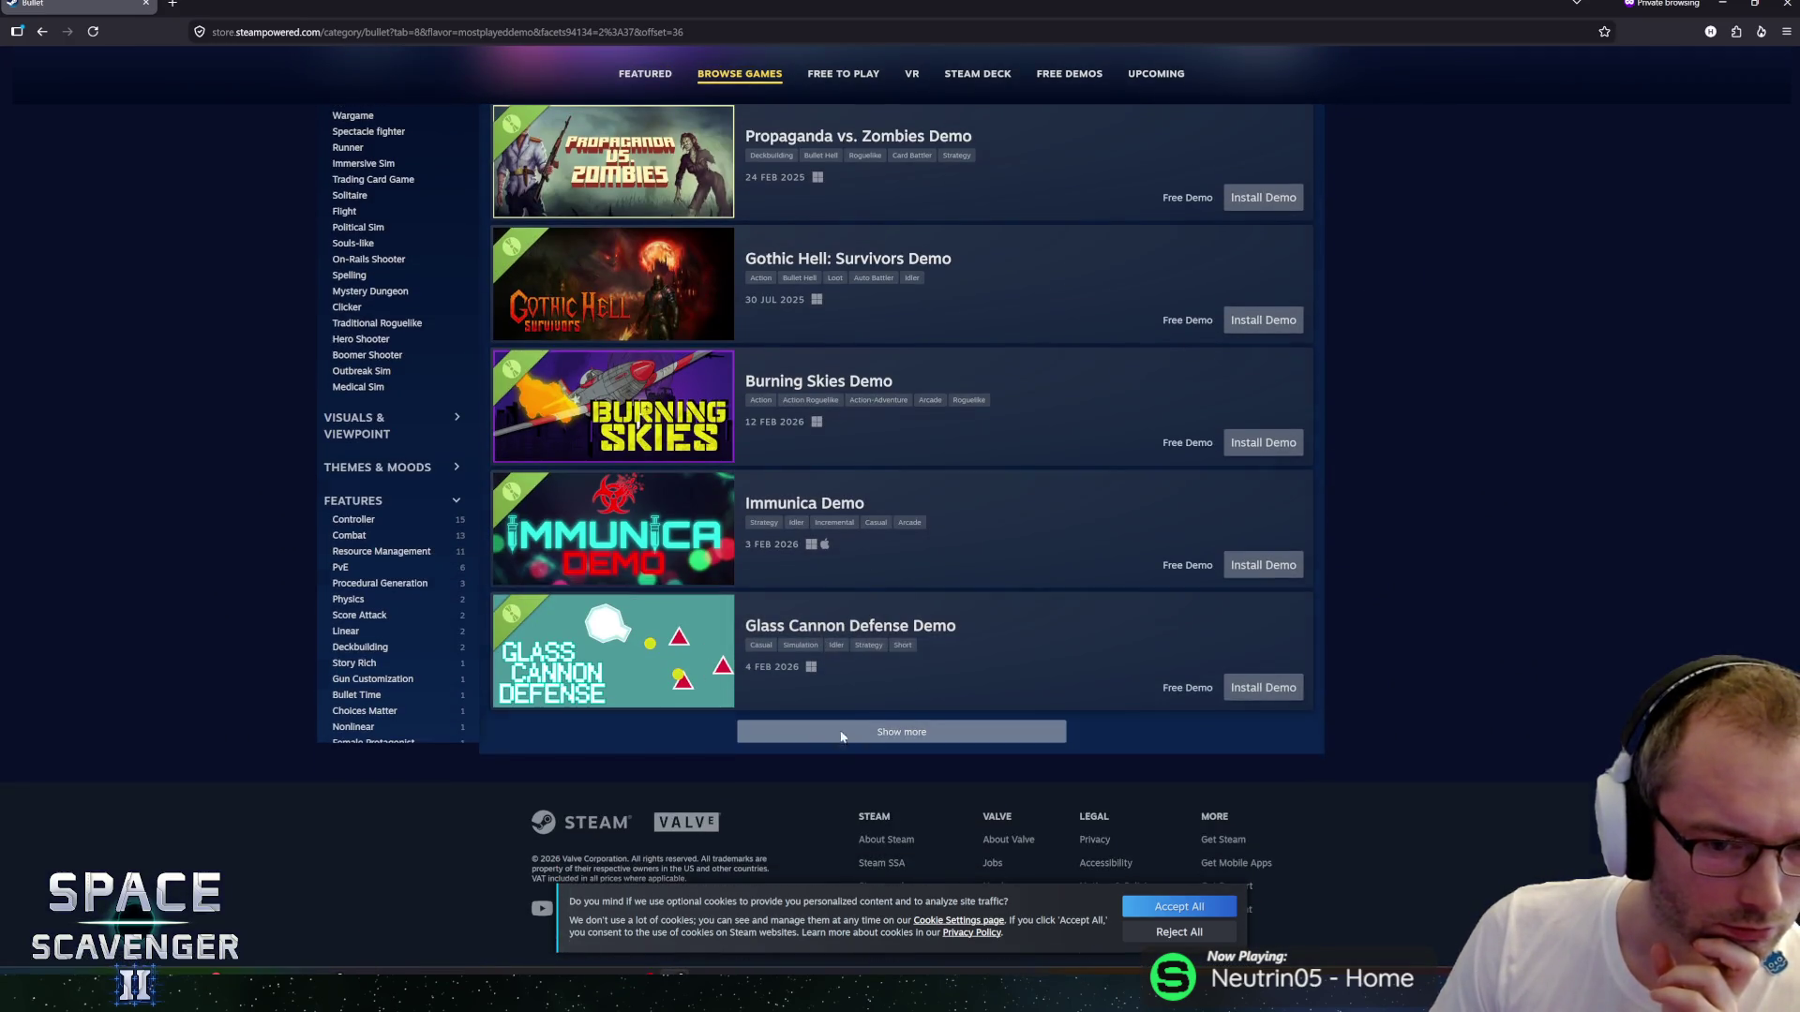
pyautogui.click(837, 733)
pyautogui.scroll(-5, 872, 656)
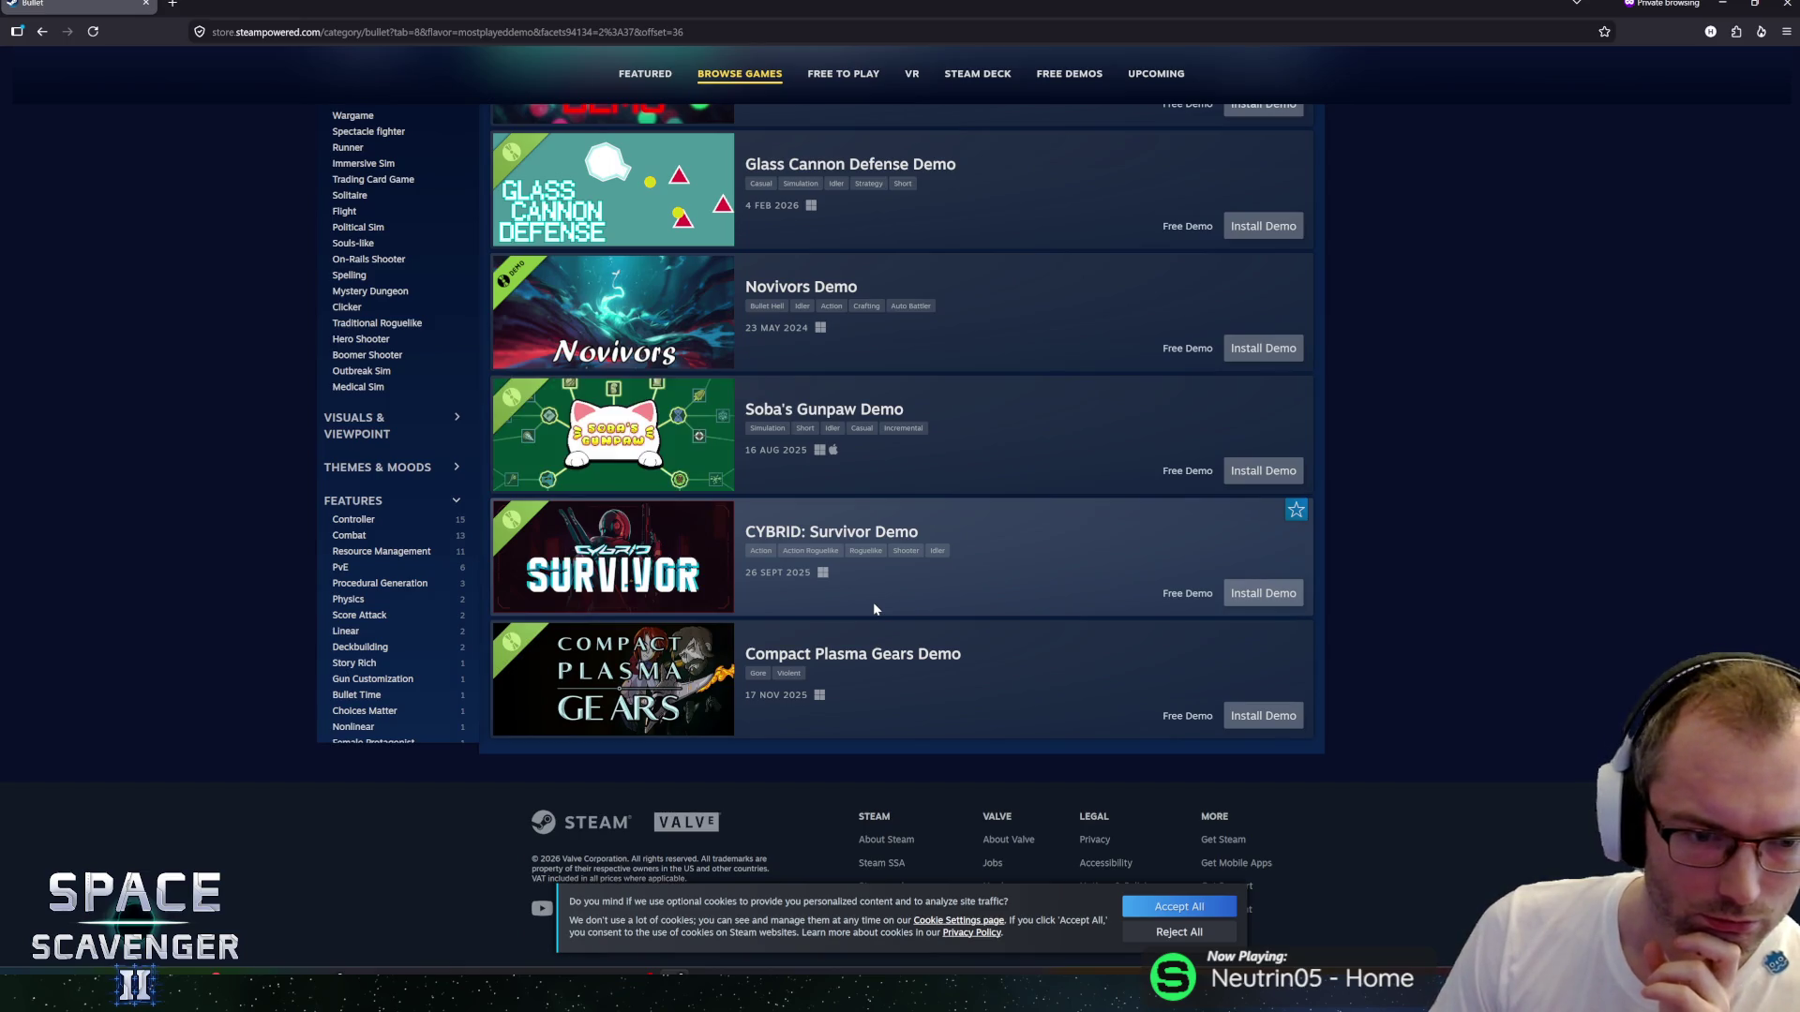
pyautogui.scroll(17, 874, 601)
pyautogui.scroll(20, 881, 572)
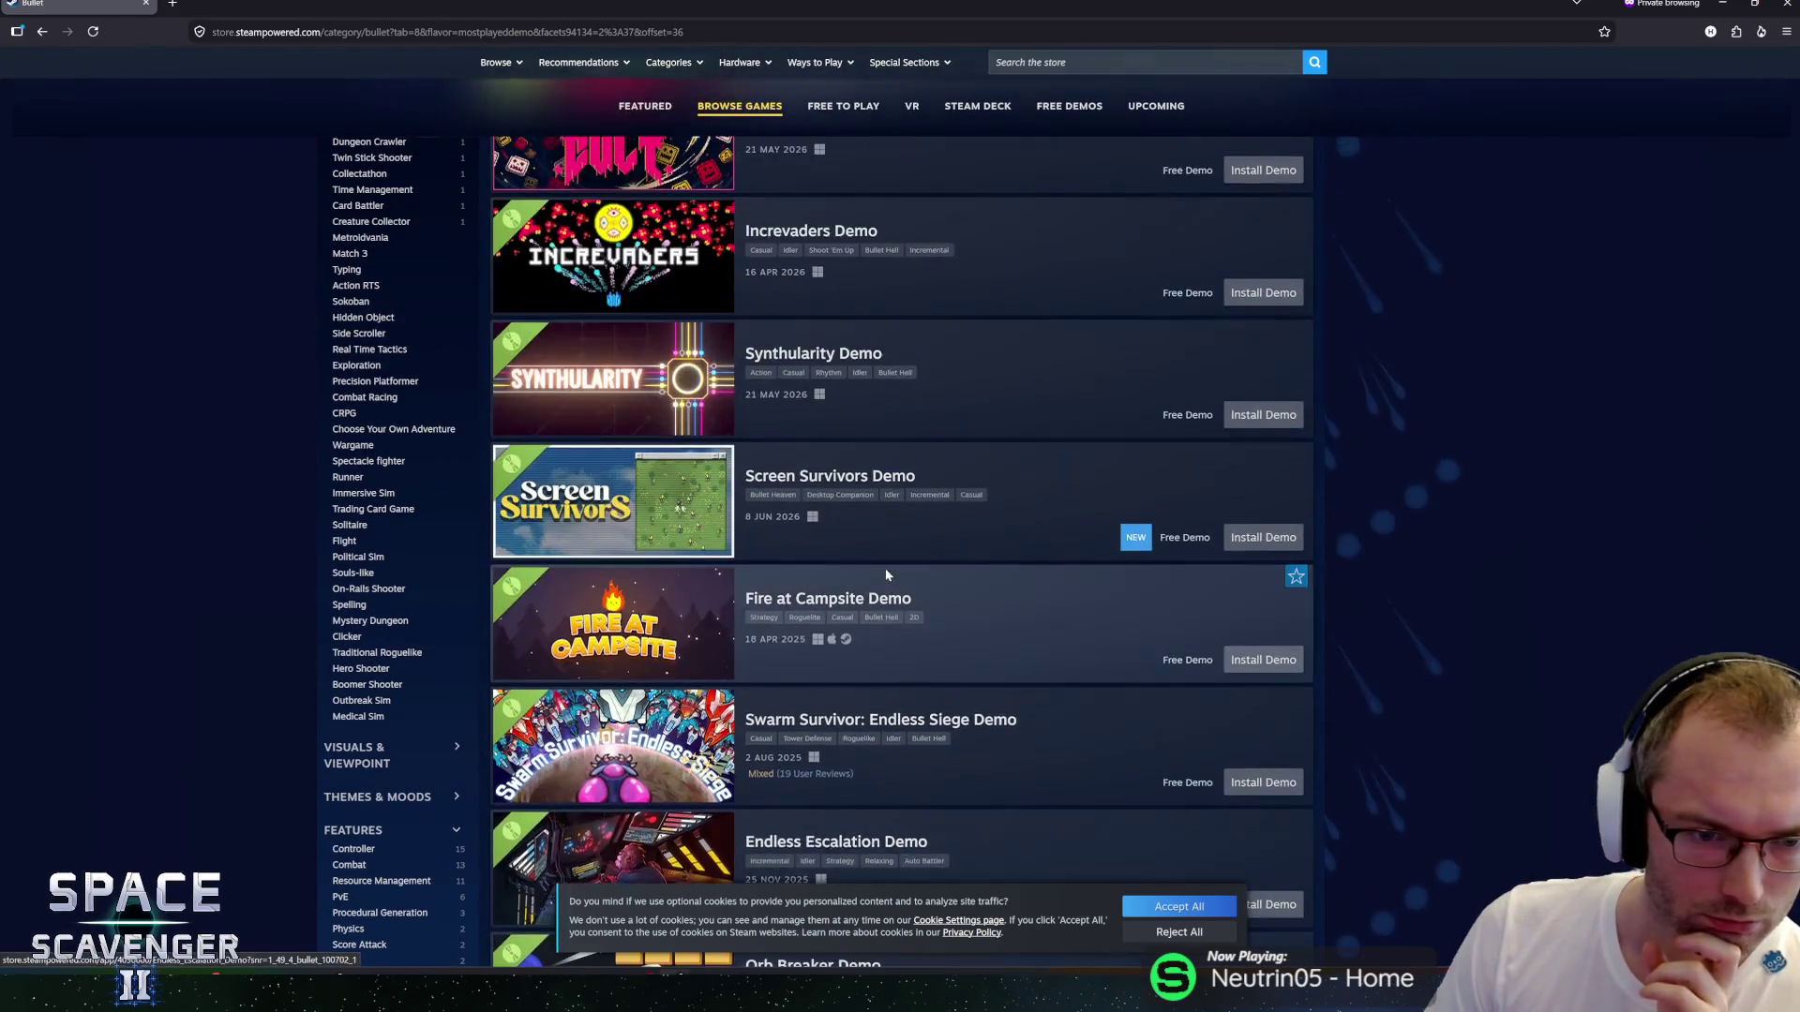
pyautogui.scroll(5, 892, 565)
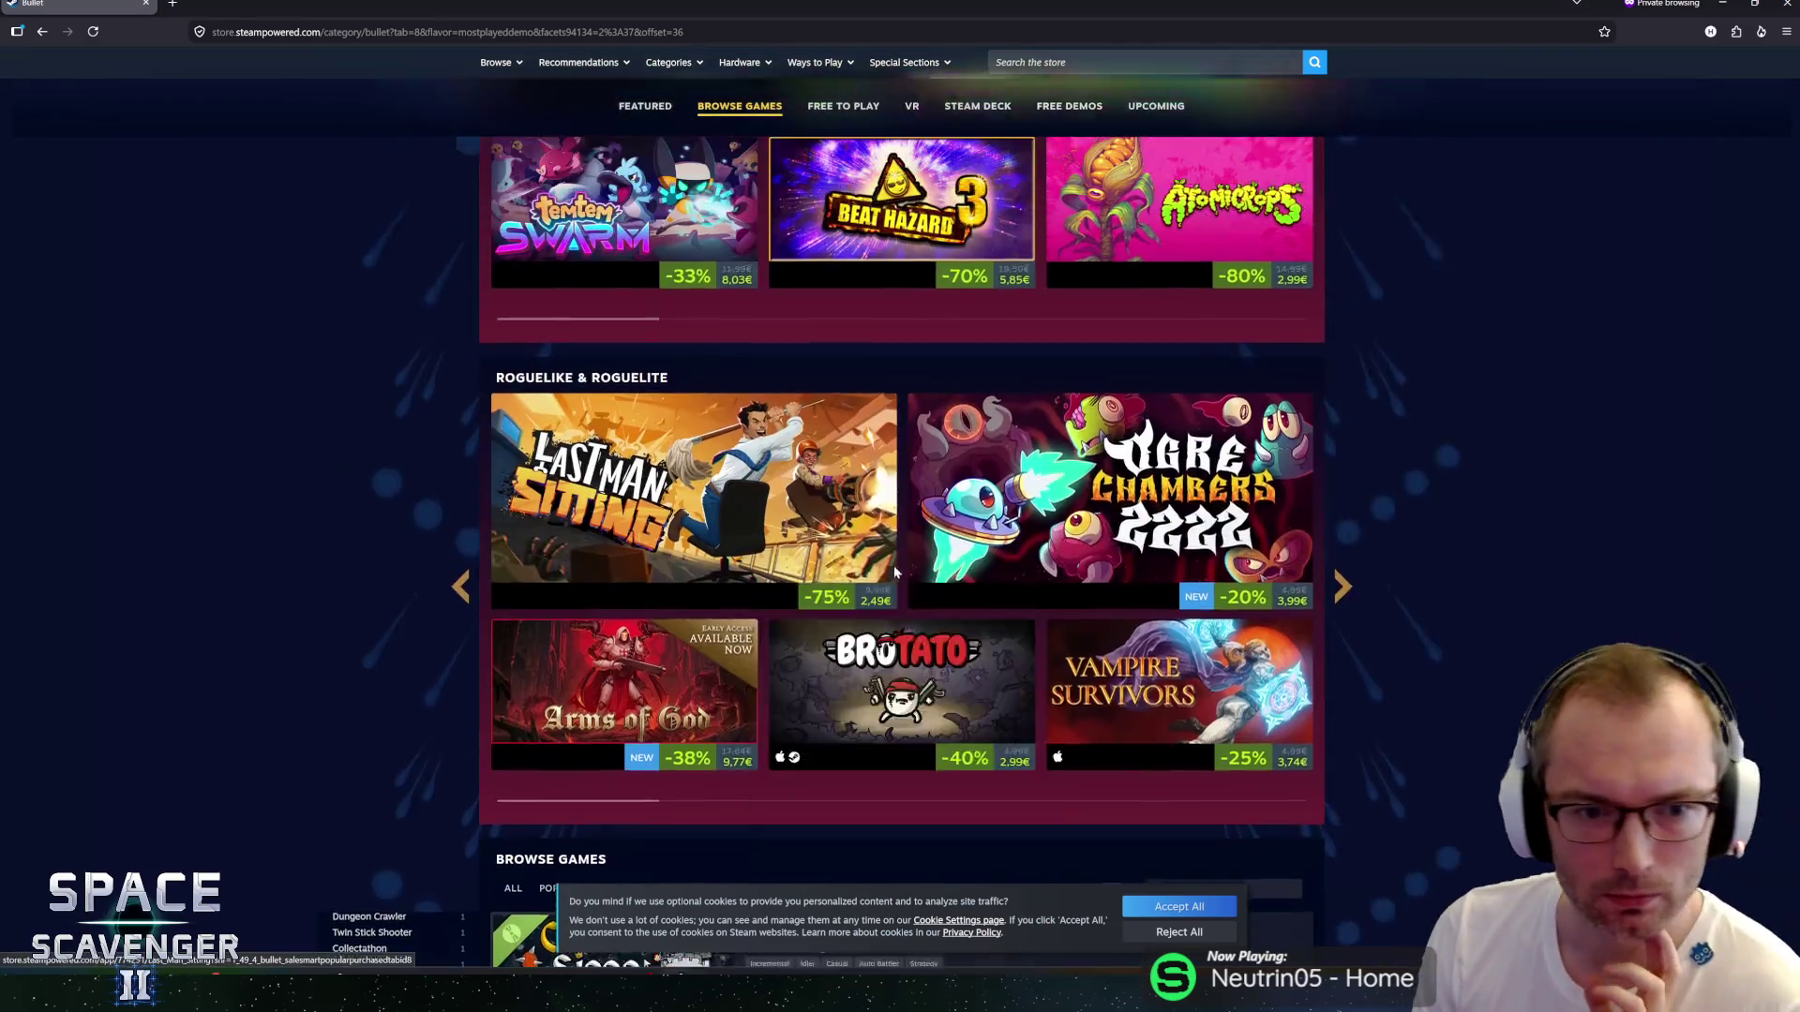
pyautogui.scroll(-6, 230, 458)
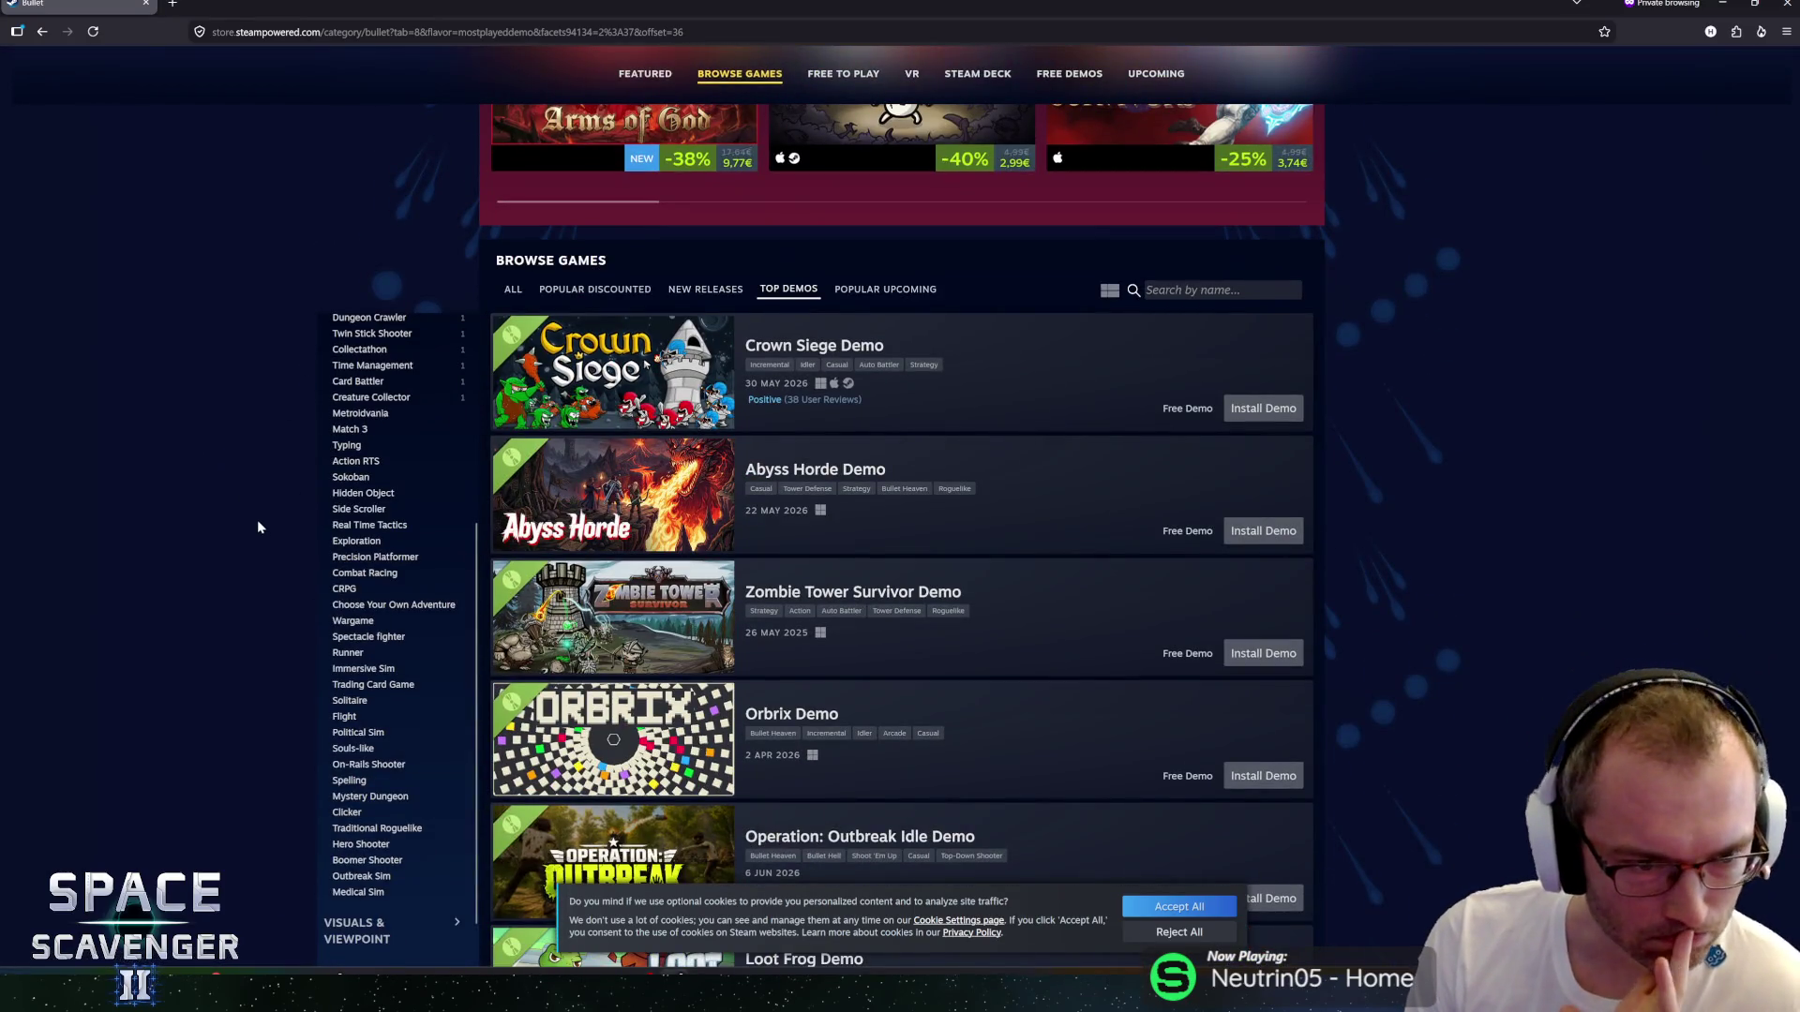
pyautogui.middleClick(287, 667)
pyautogui.scroll(2, 273, 629)
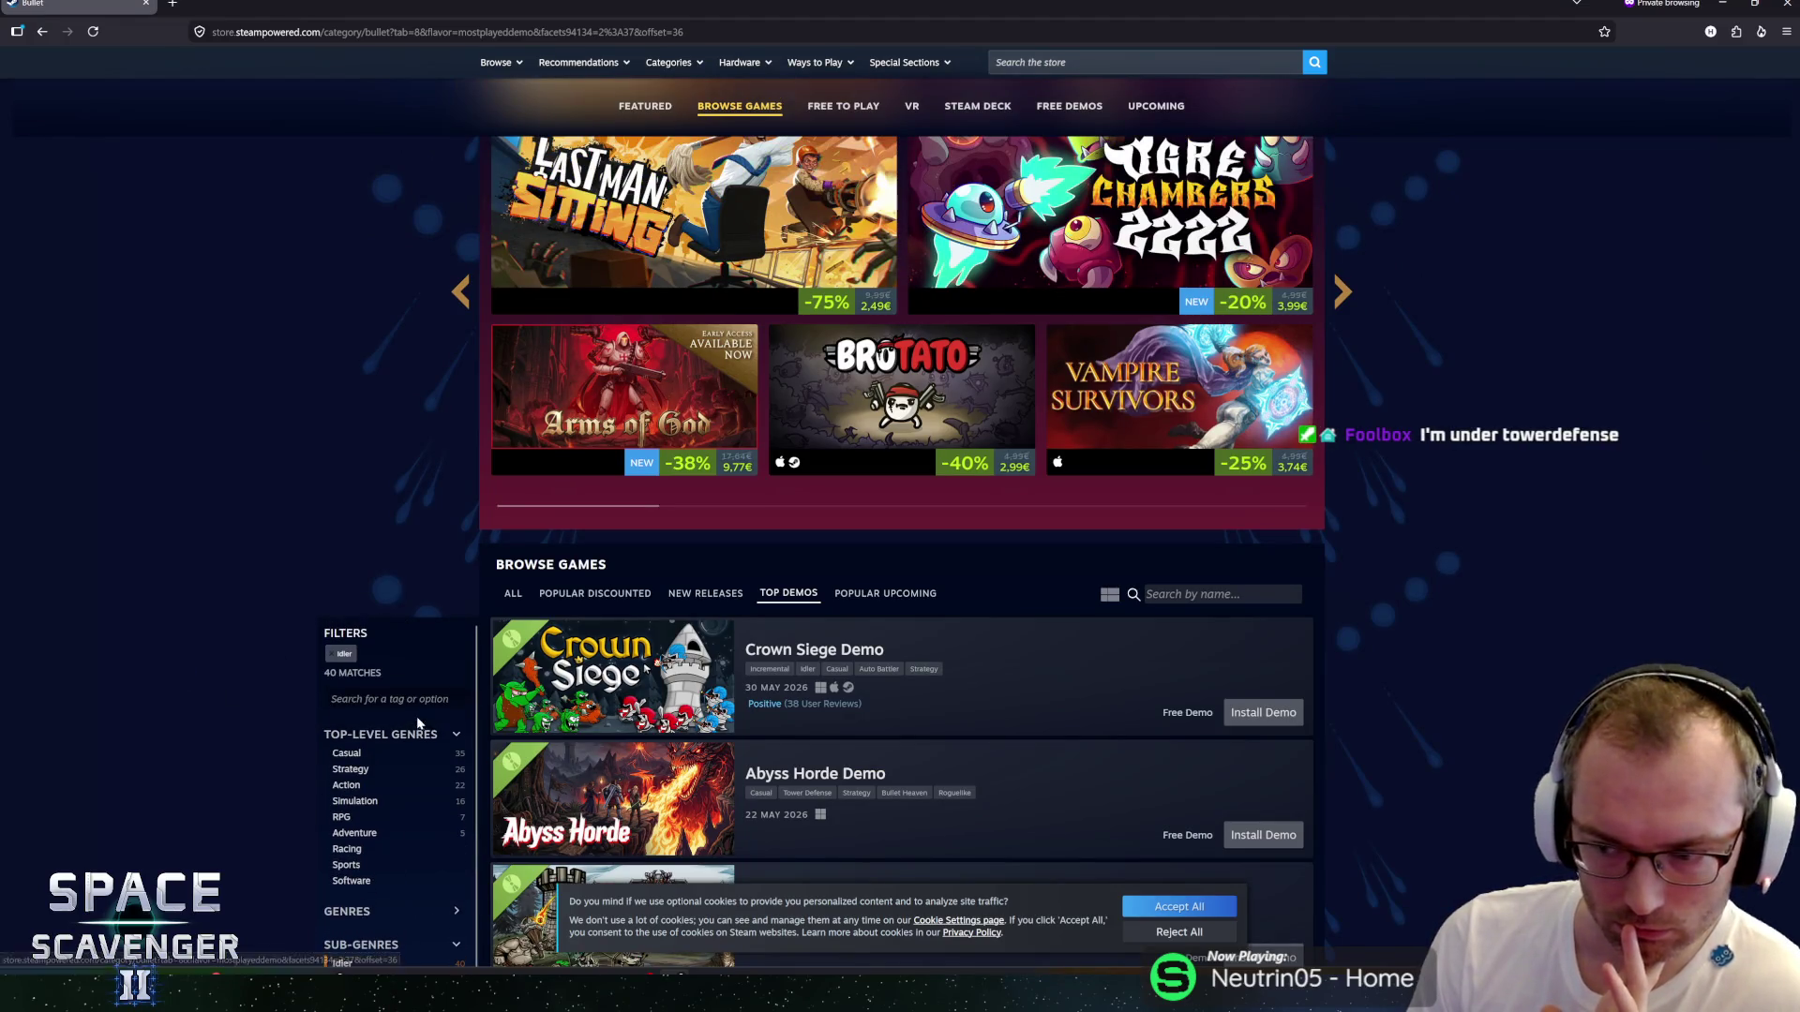
pyautogui.scroll(-3, 244, 702)
pyautogui.scroll(-2, 382, 628)
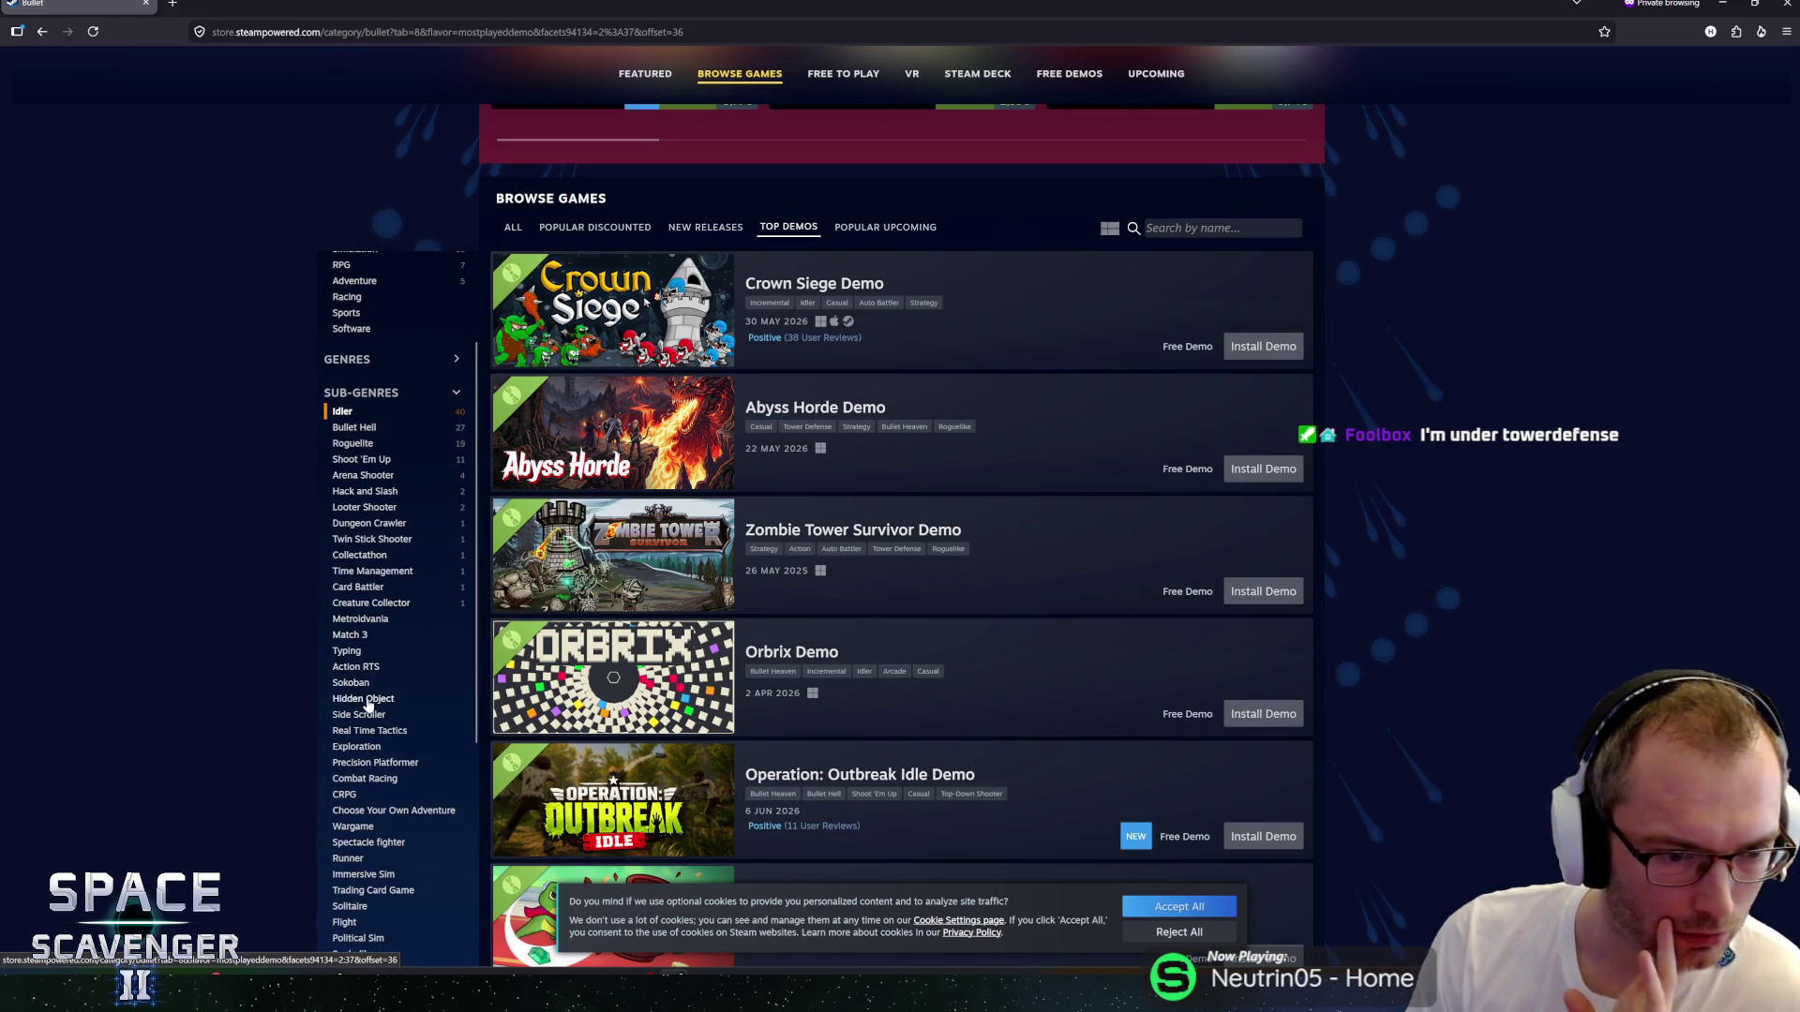
pyautogui.scroll(-2, 369, 740)
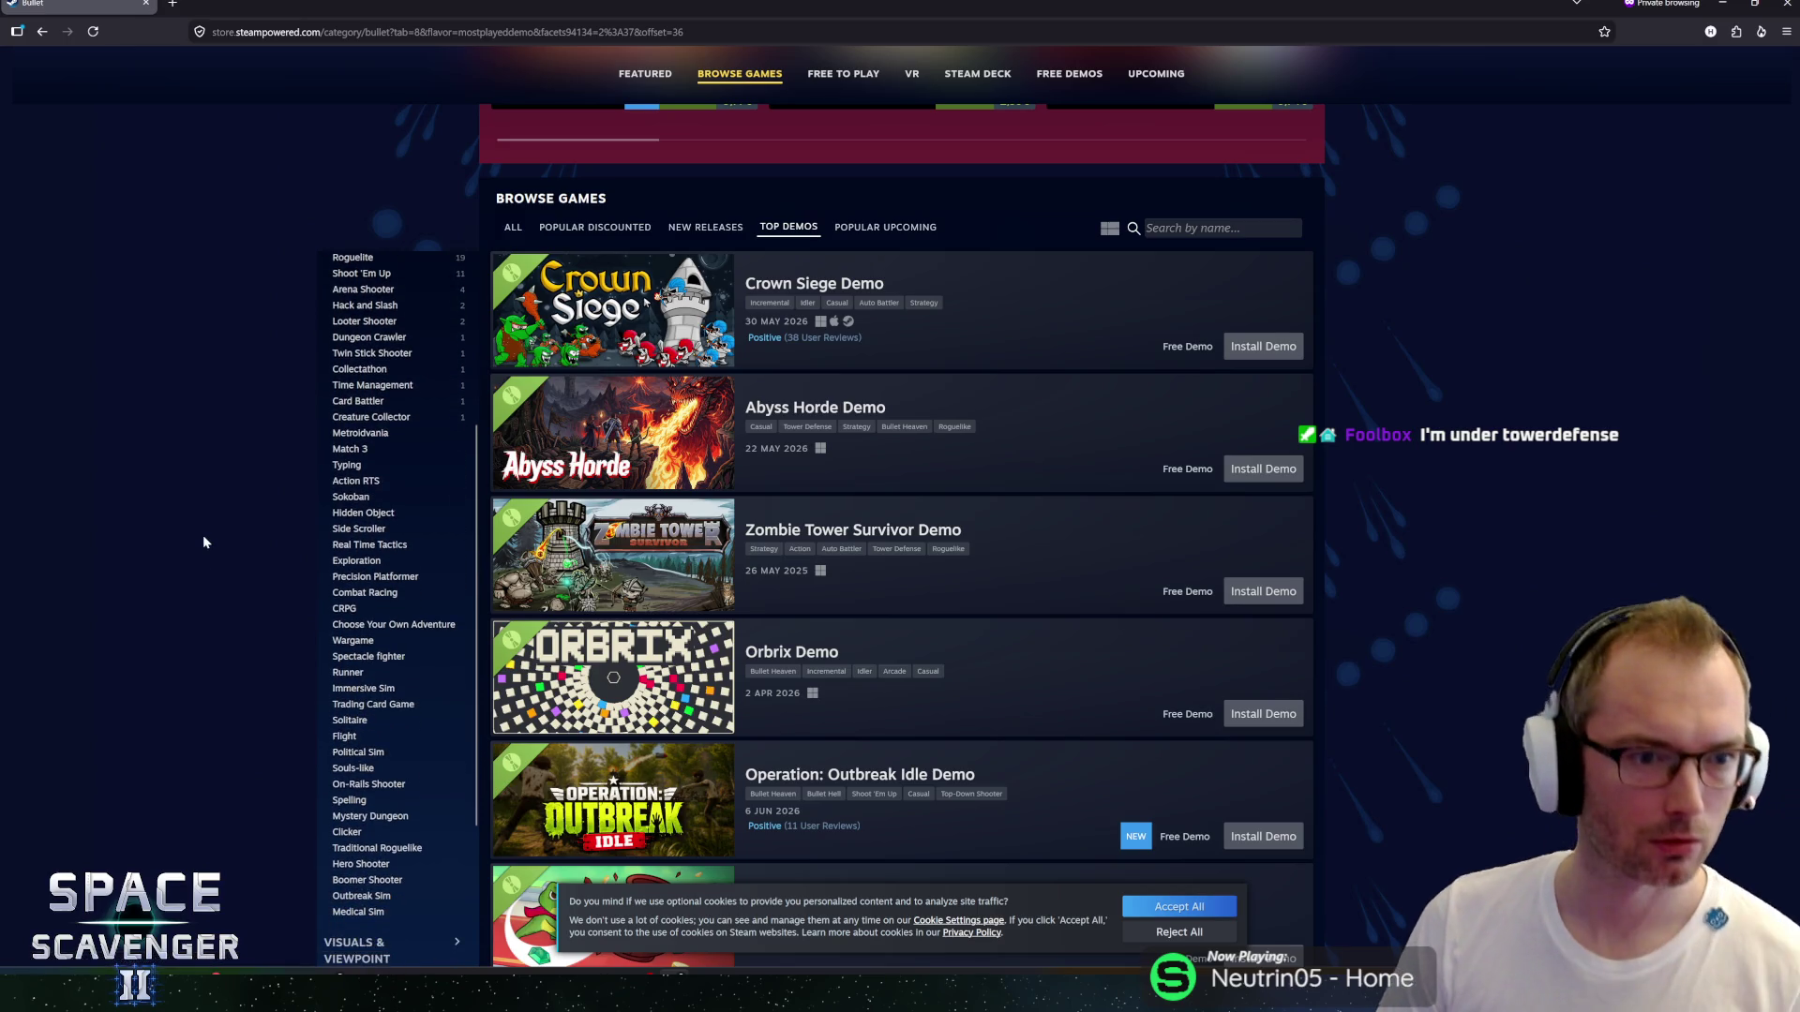
pyautogui.scroll(4, 227, 549)
pyautogui.scroll(3, 375, 656)
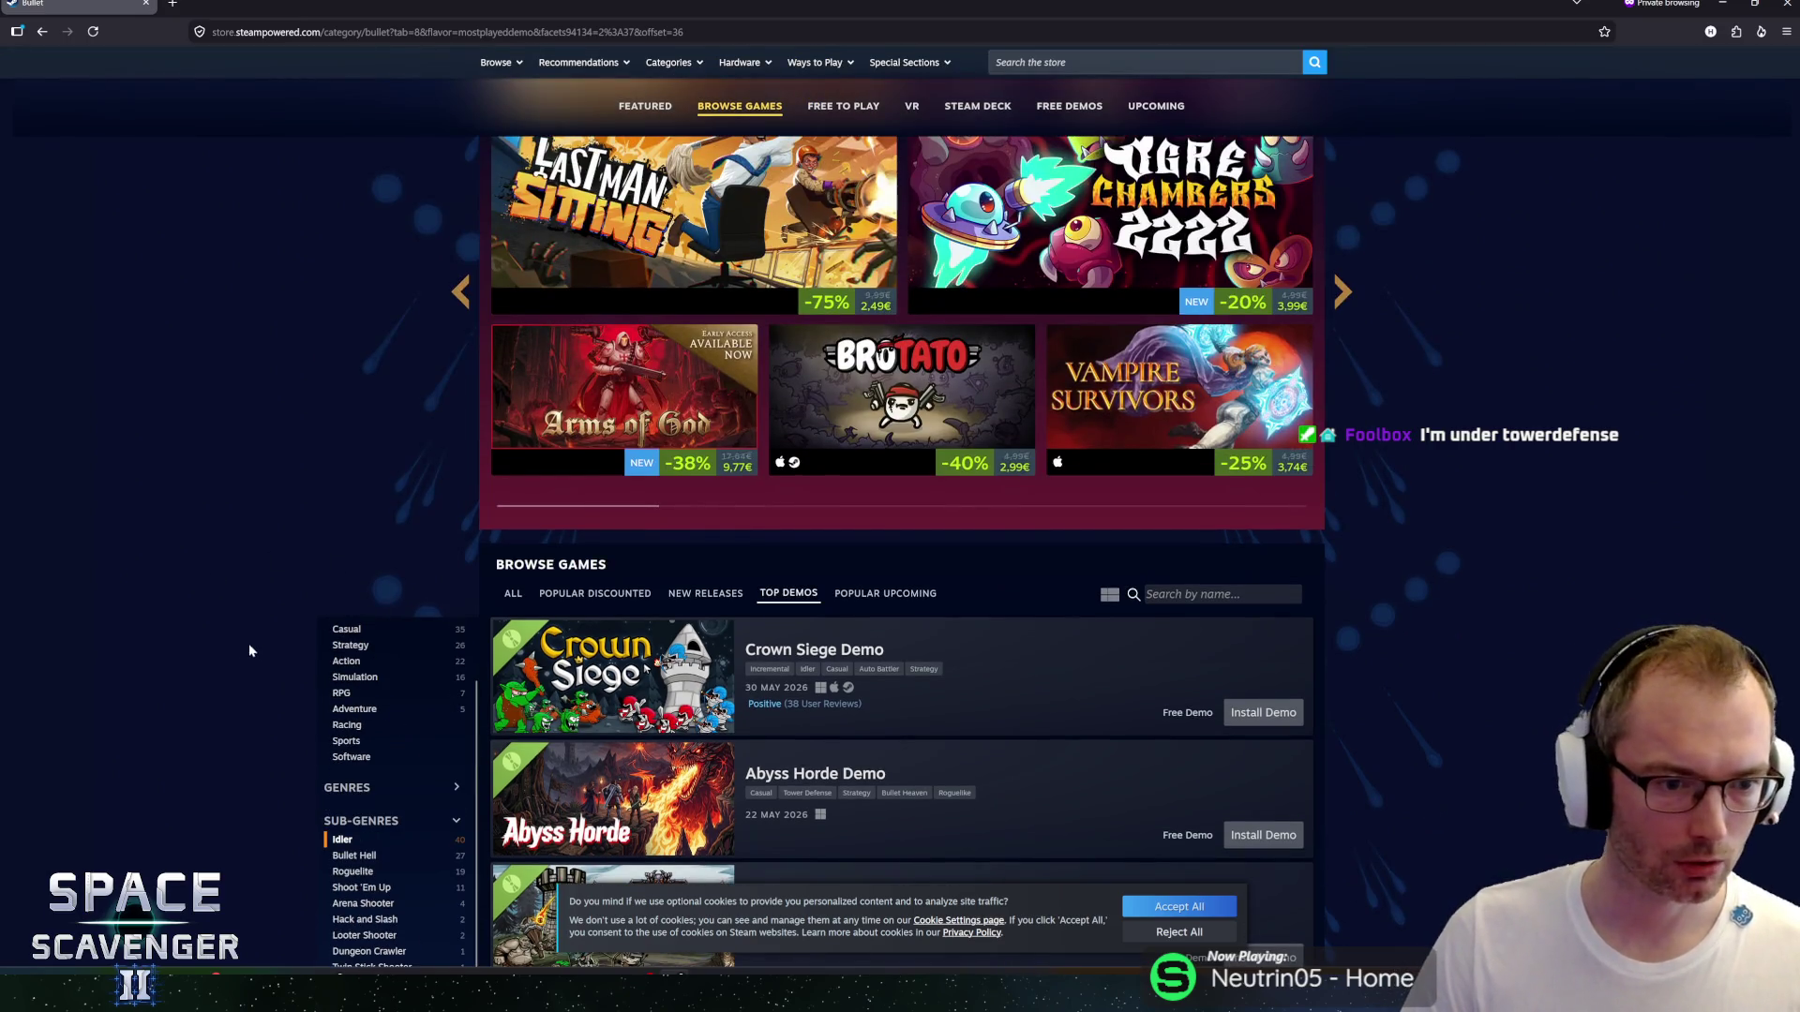
pyautogui.scroll(-3, 461, 686)
pyautogui.scroll(1, 461, 686)
pyautogui.click(348, 553)
pyautogui.scroll(-2, 375, 562)
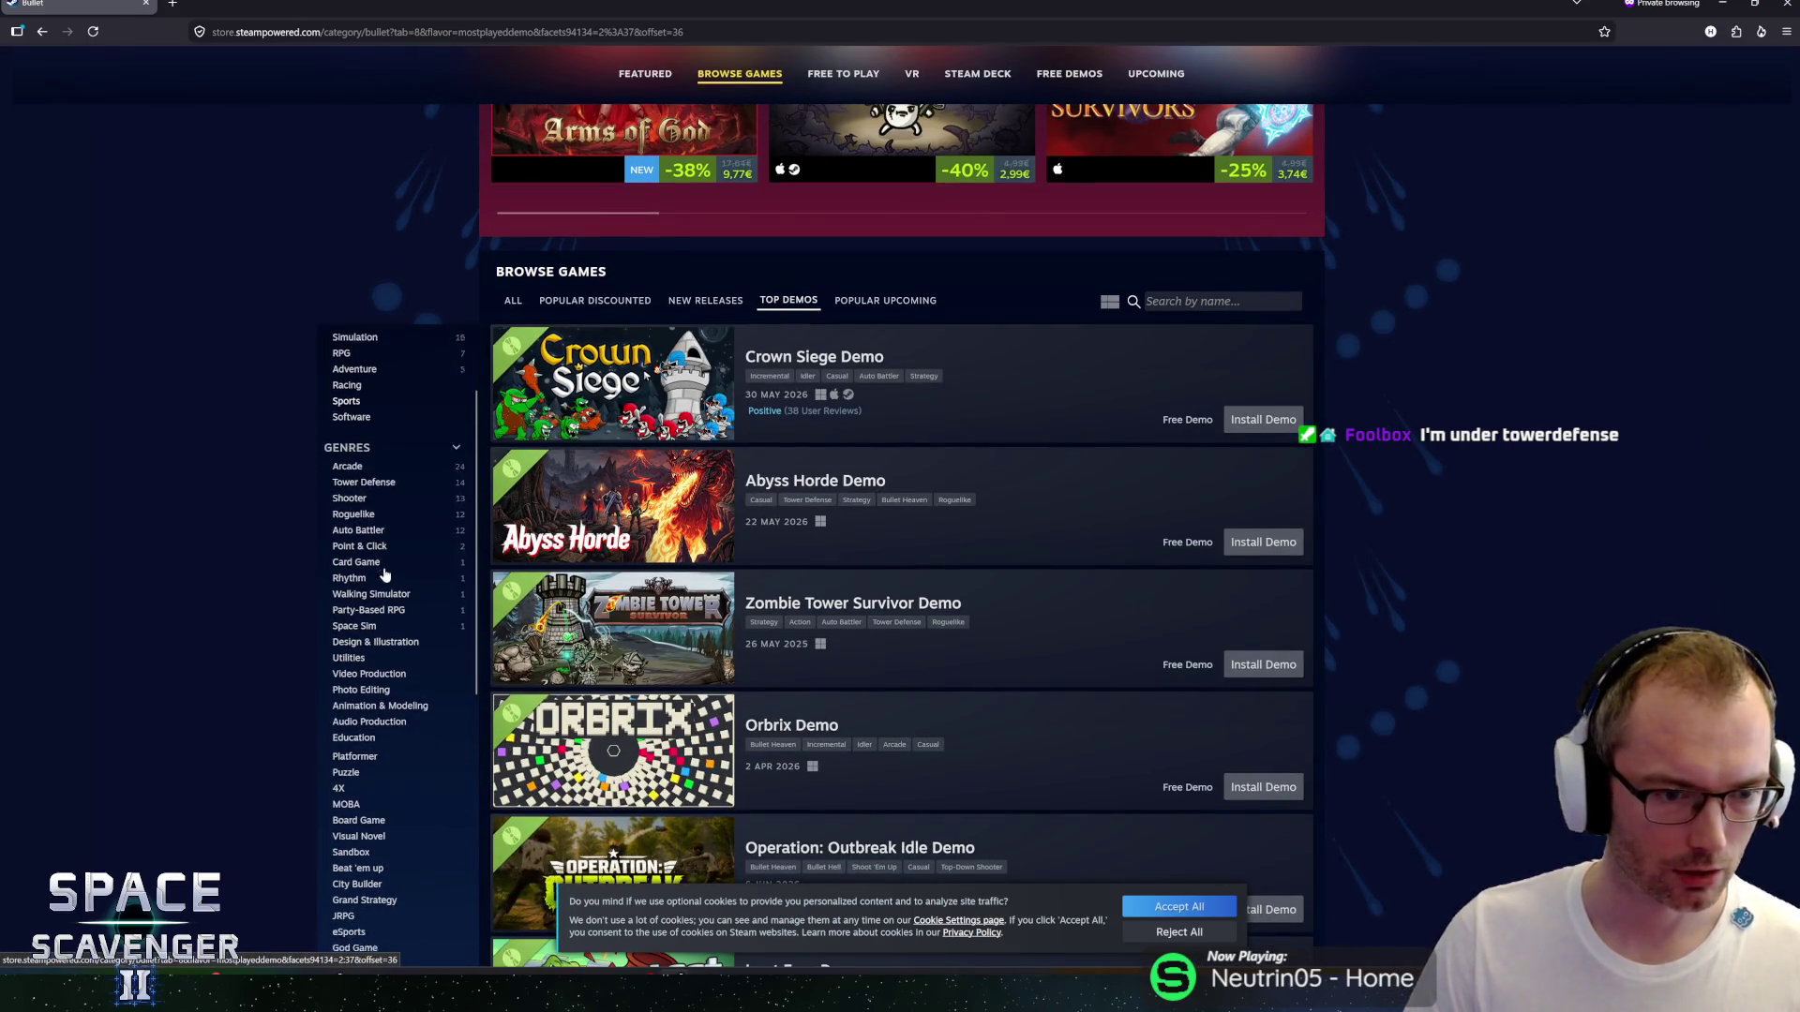
pyautogui.click(373, 471)
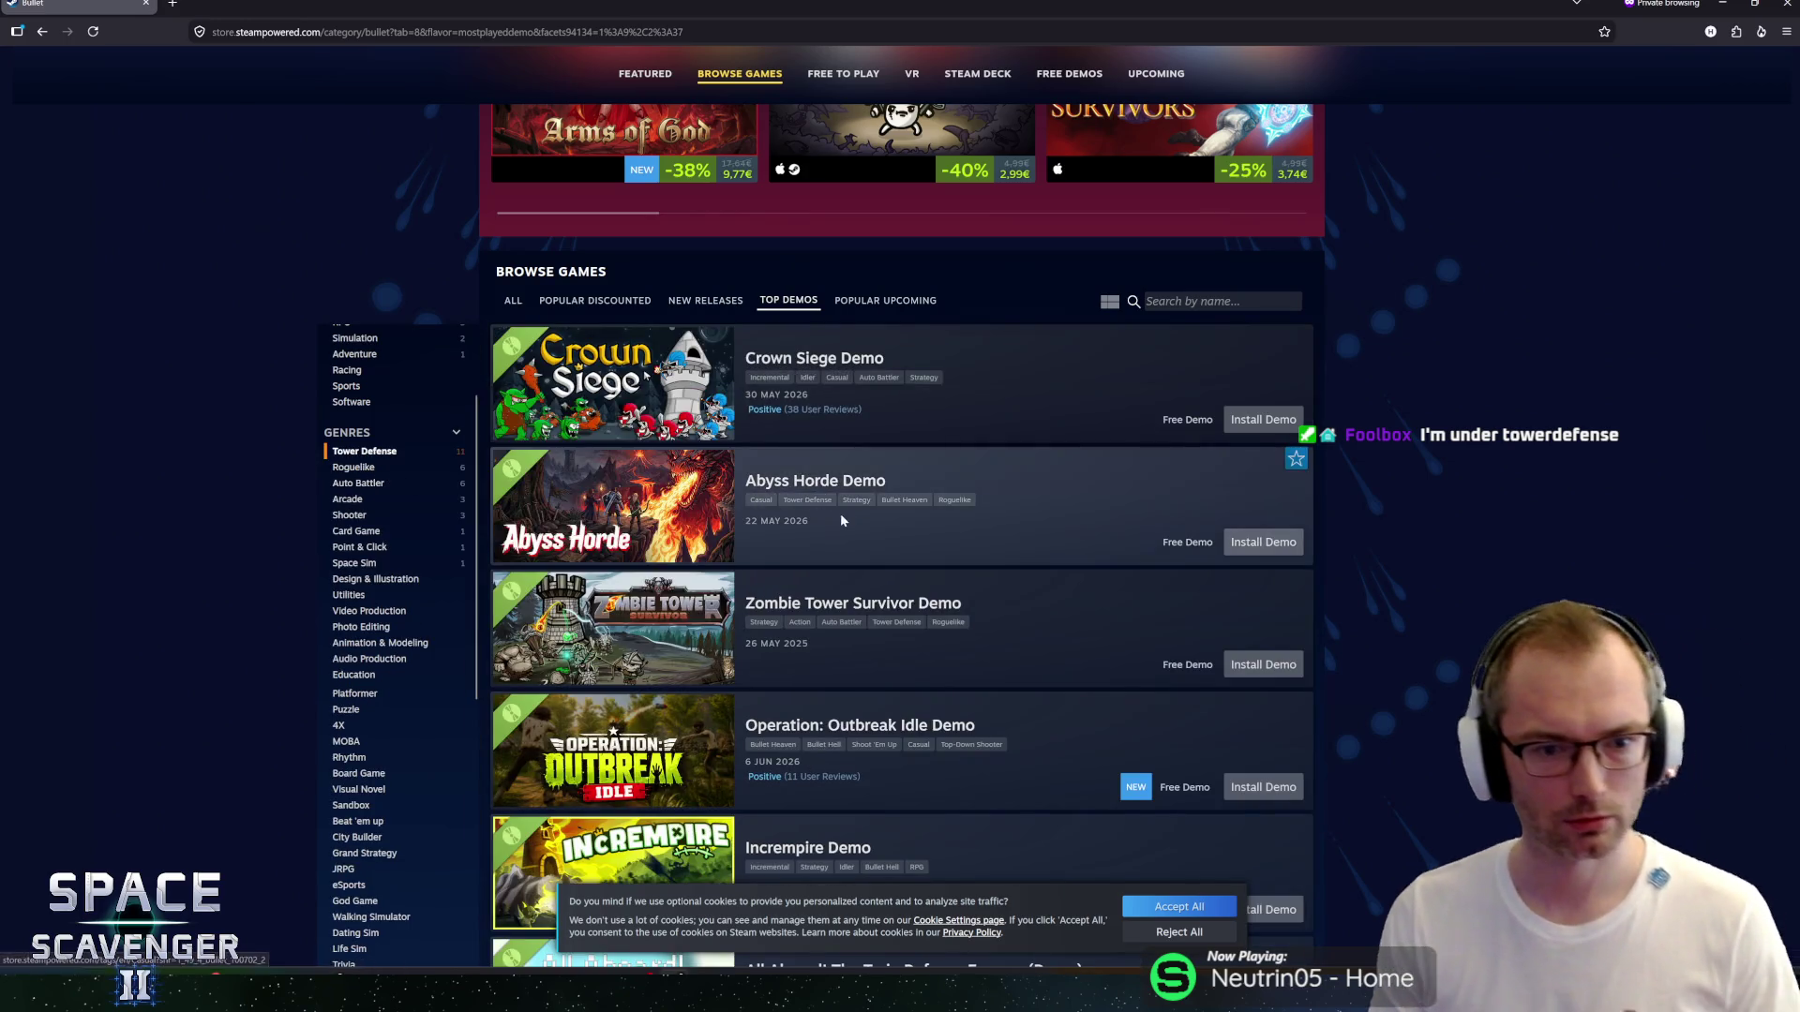
pyautogui.scroll(-5, 840, 513)
pyautogui.scroll(-5, 848, 562)
pyautogui.scroll(10, 806, 656)
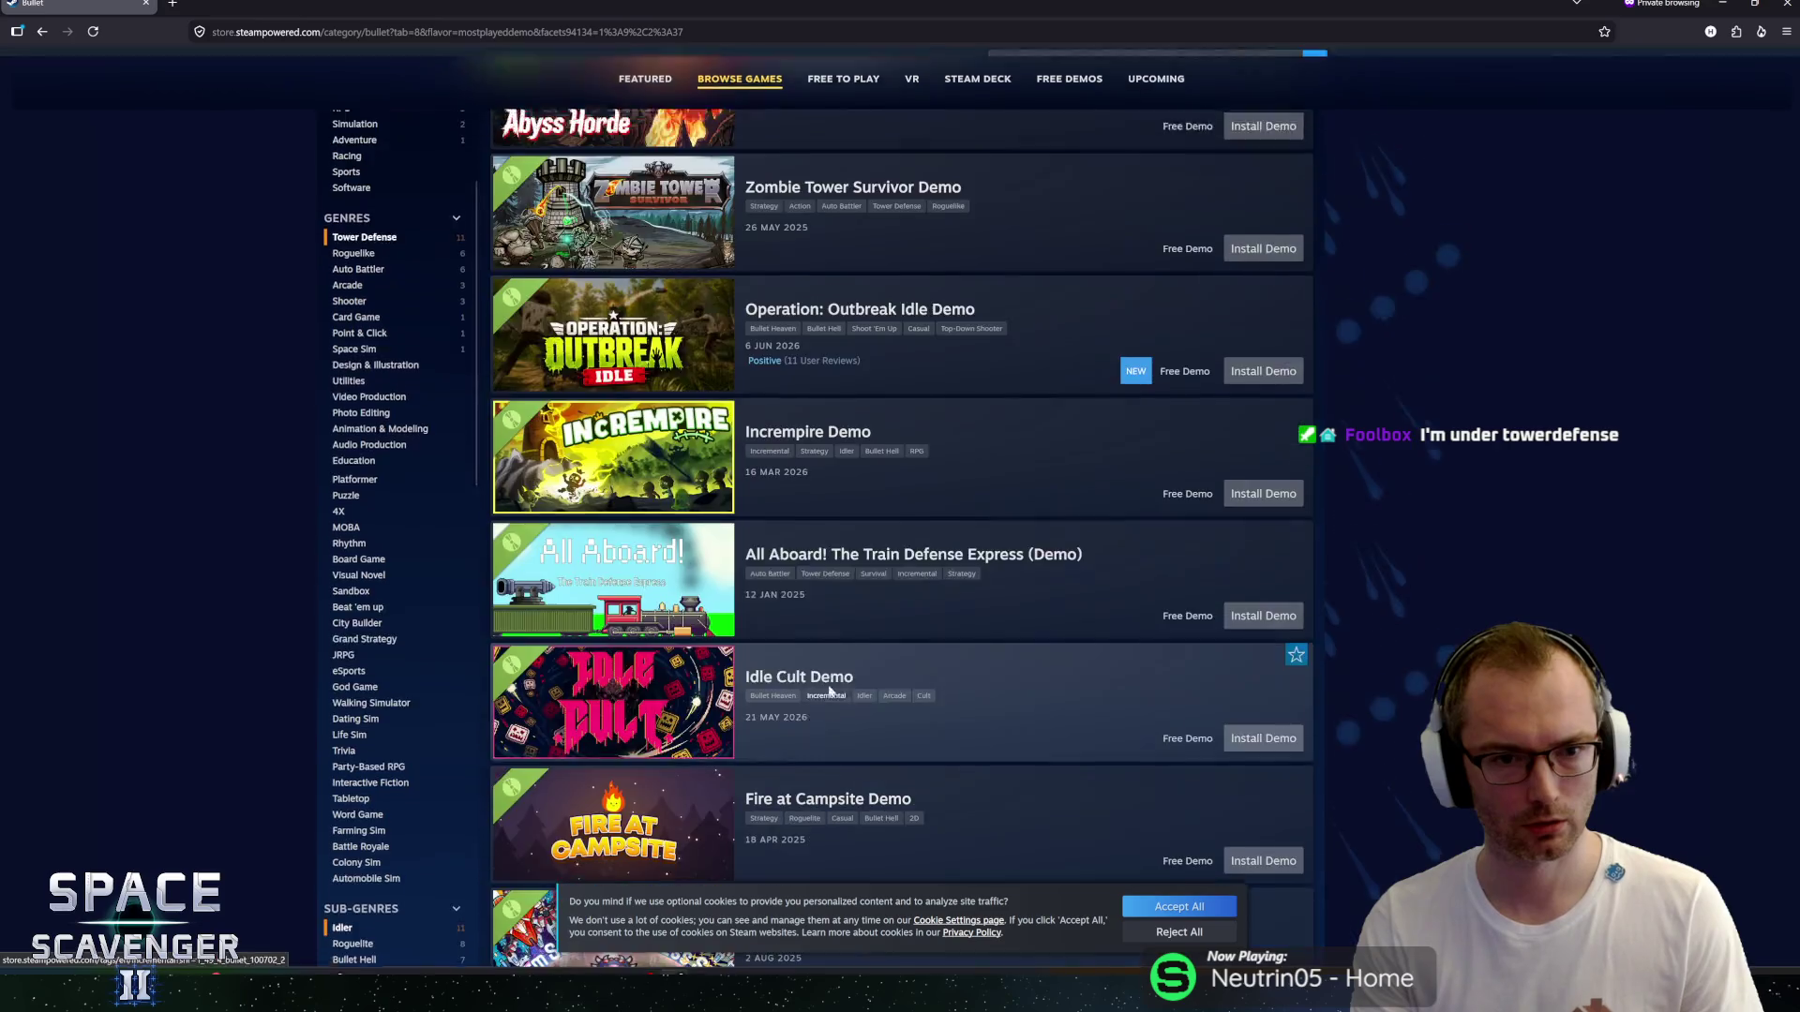
pyautogui.click(790, 326)
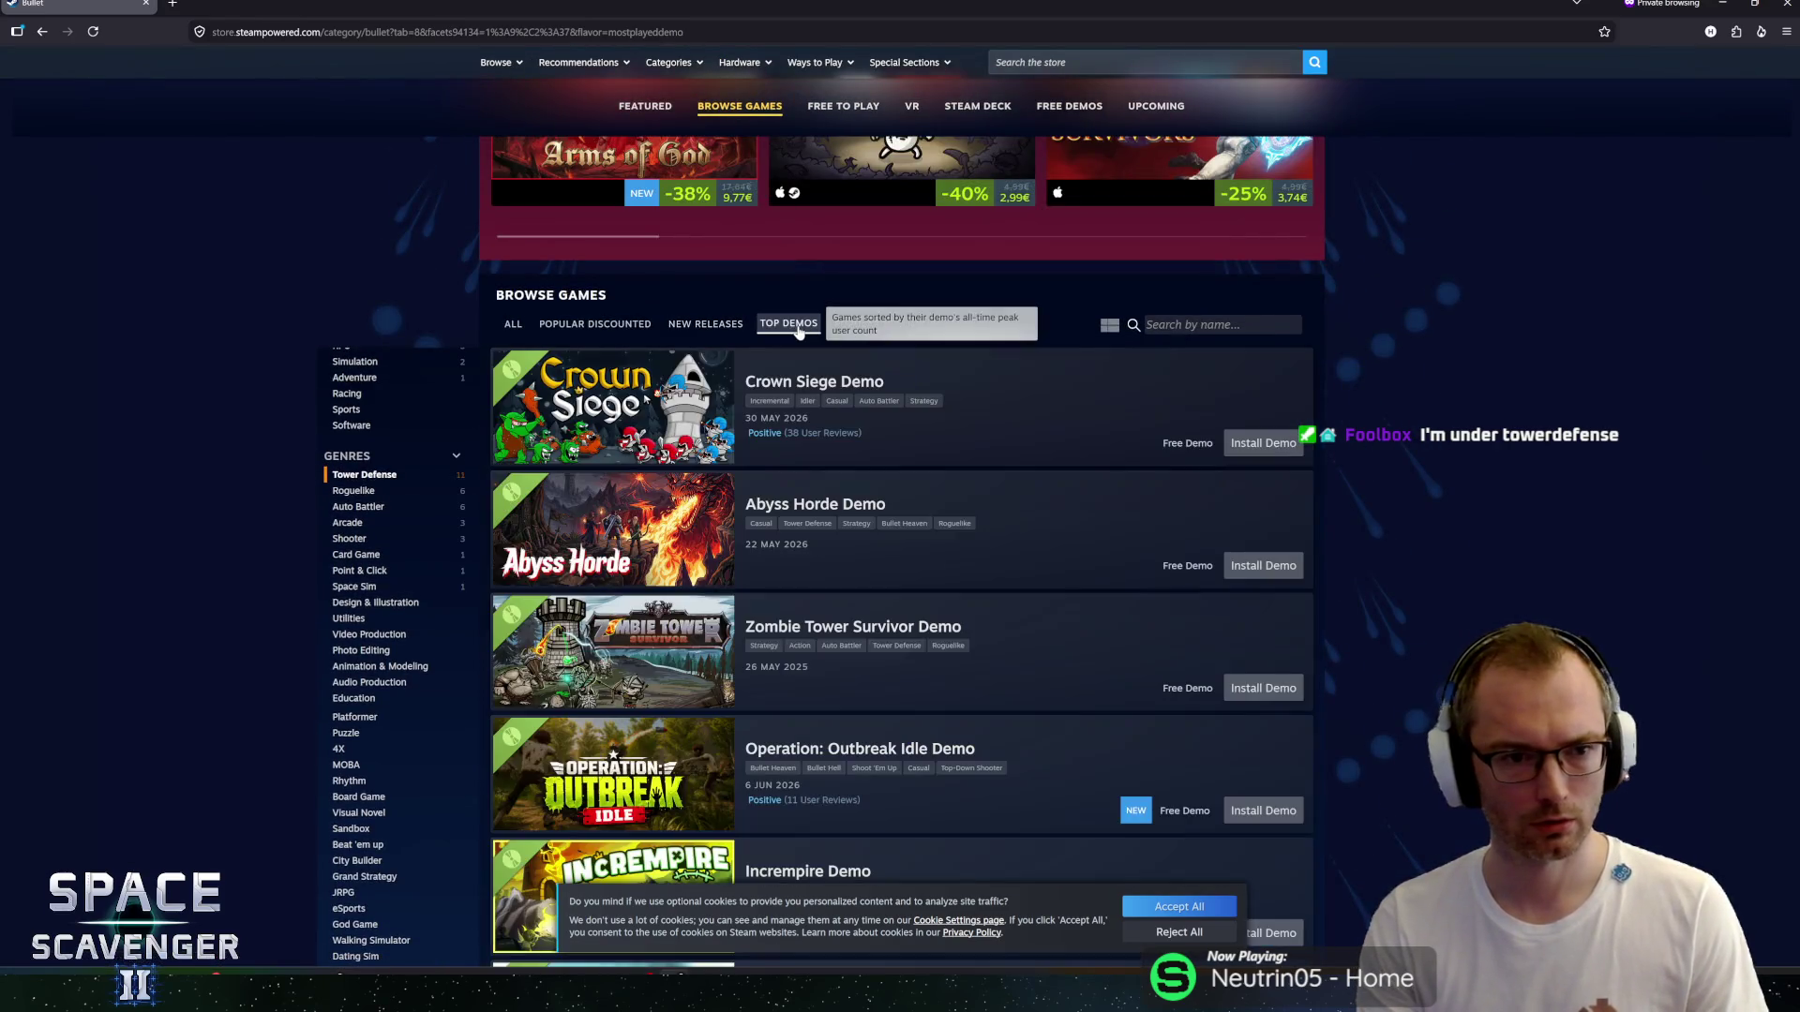
pyautogui.scroll(5, 334, 752)
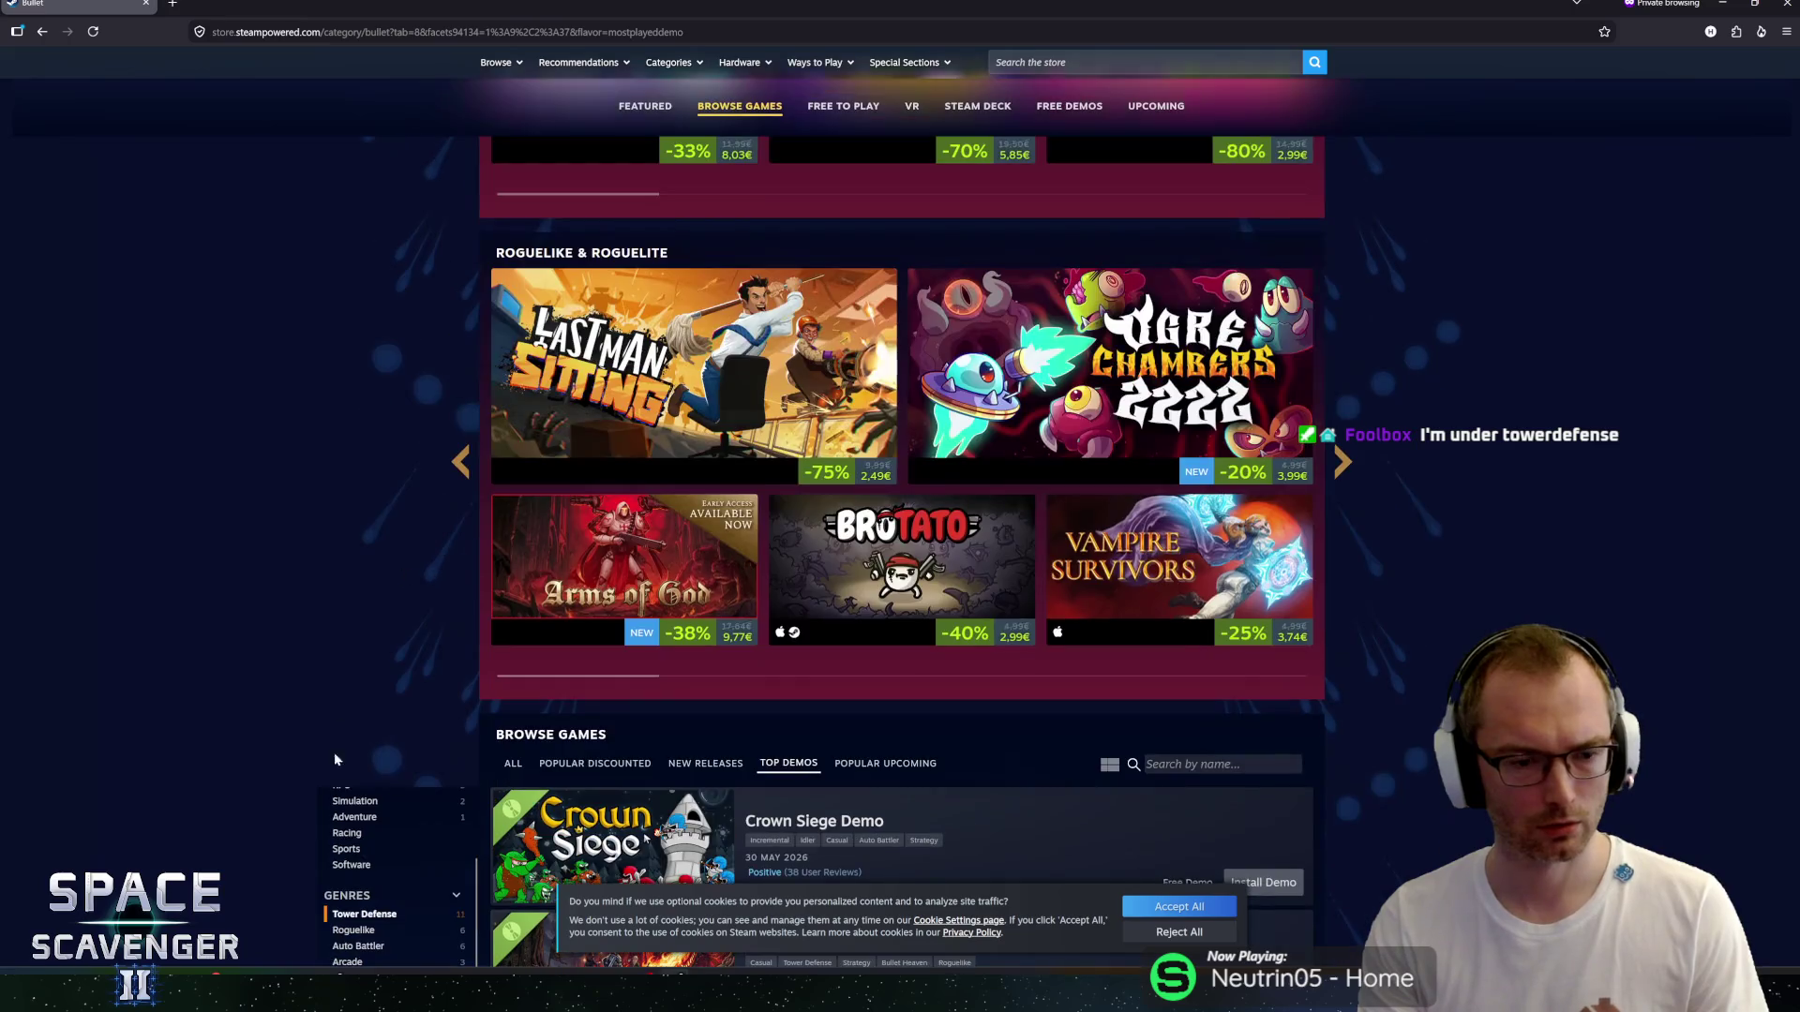
pyautogui.scroll(-2, 392, 851)
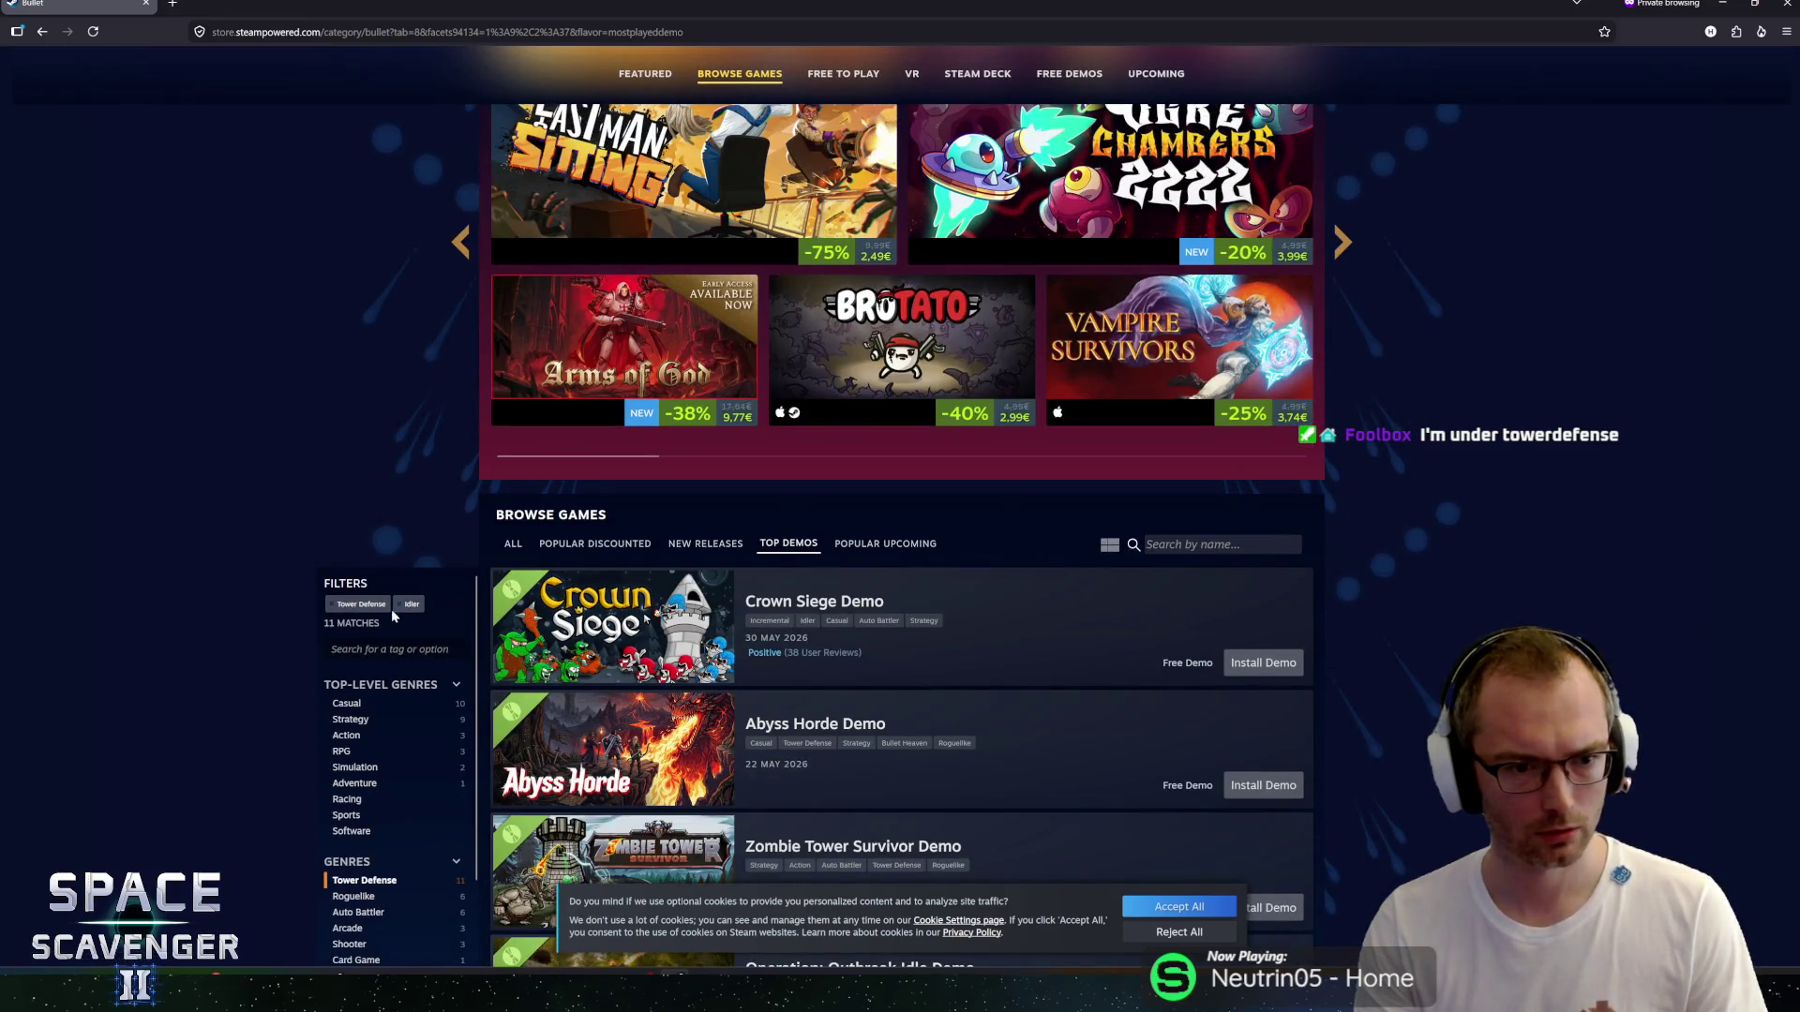
pyautogui.click(406, 607)
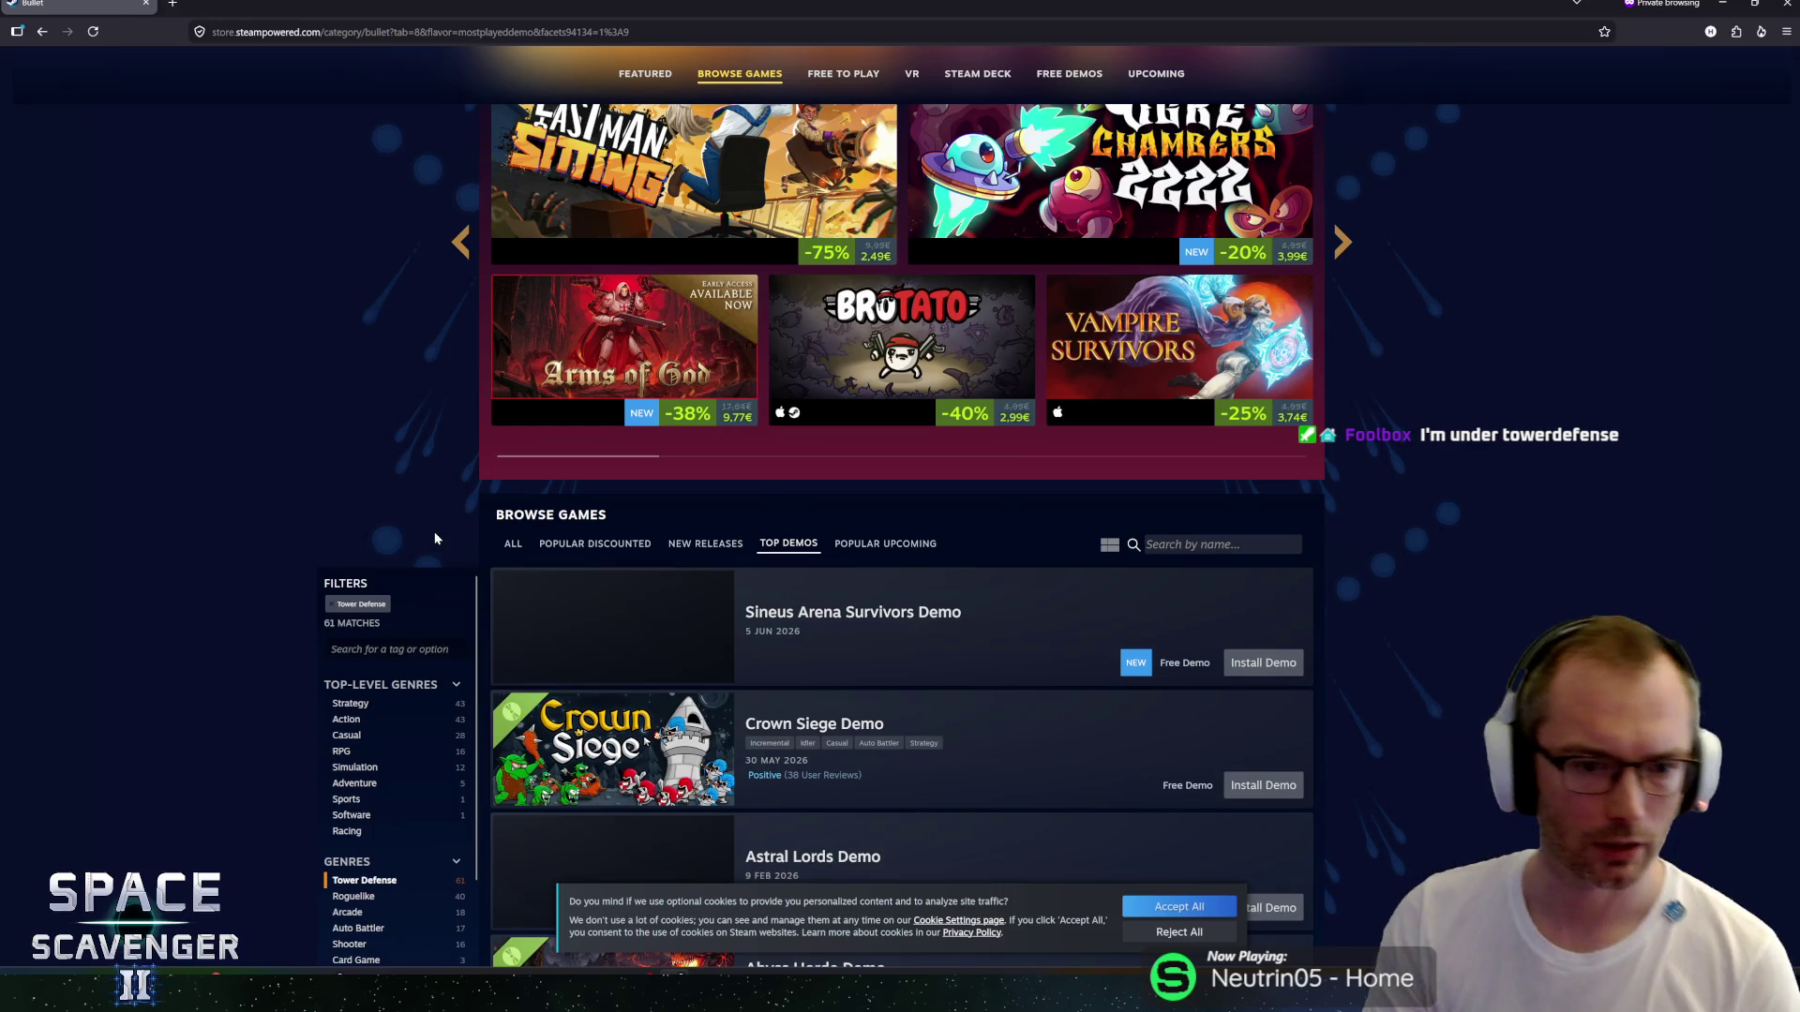
pyautogui.scroll(-12, 573, 554)
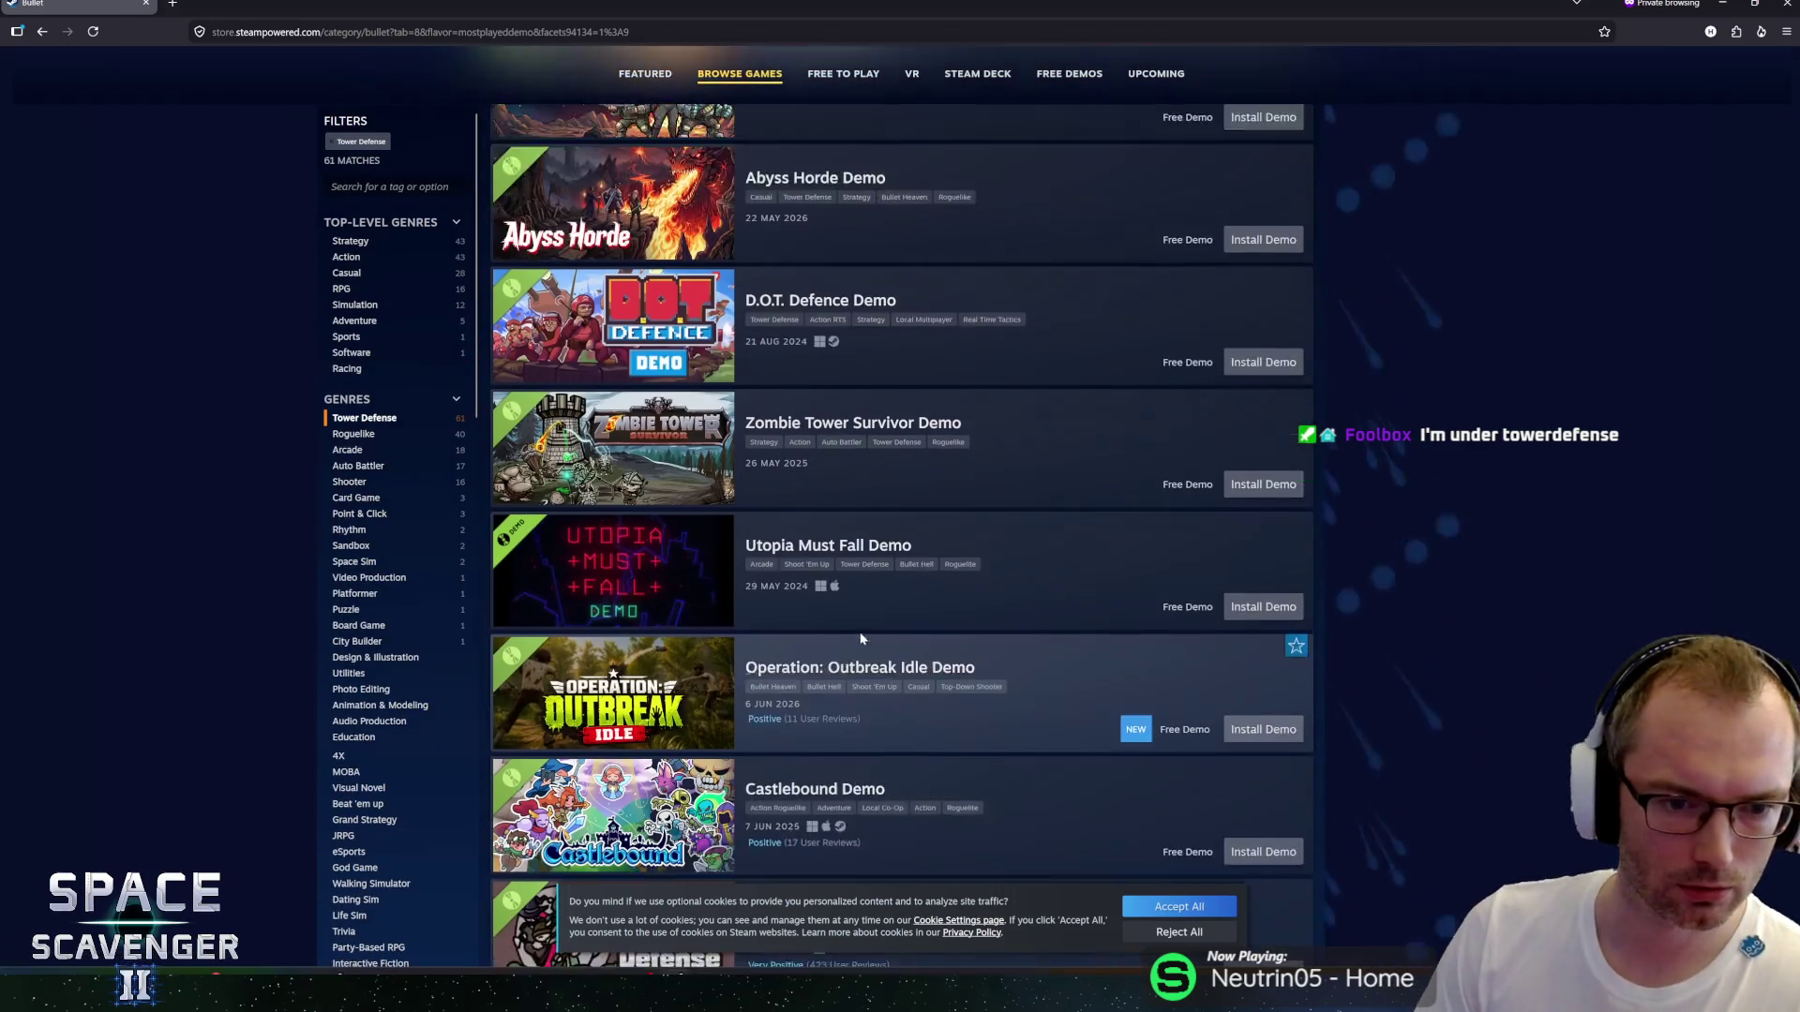
pyautogui.scroll(-2, 868, 614)
pyautogui.click(844, 730)
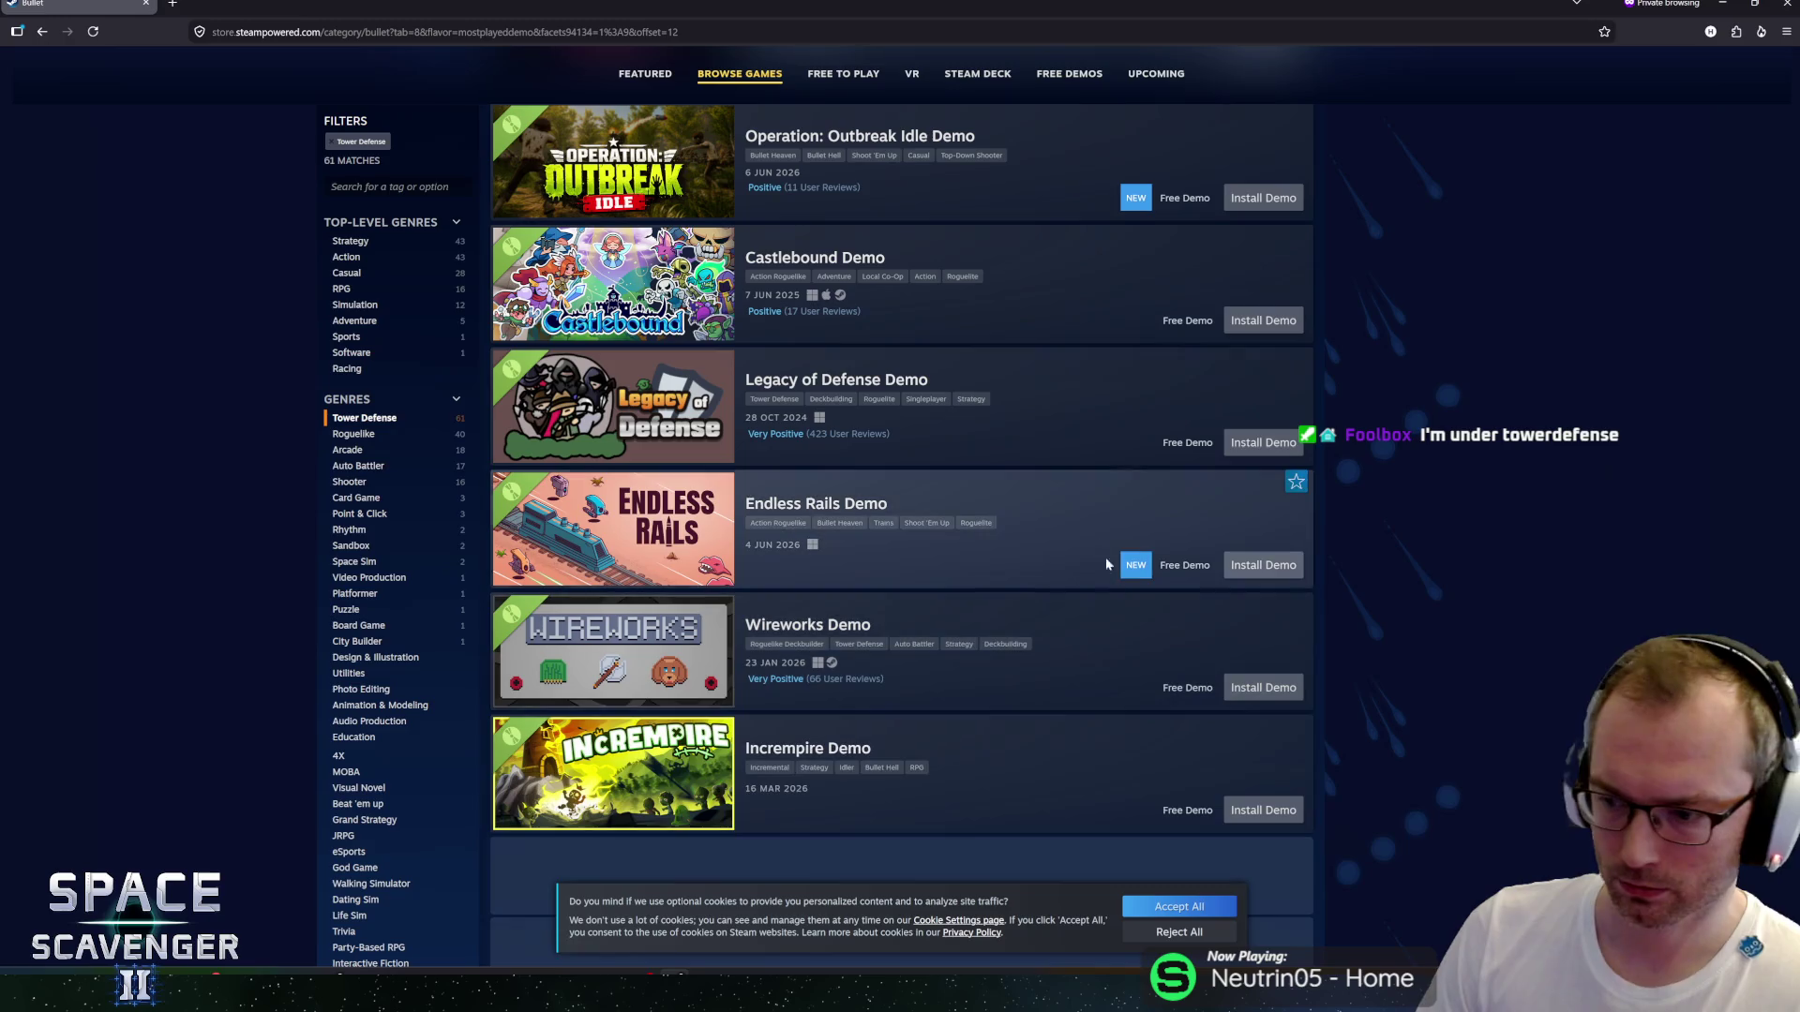
pyautogui.scroll(-10, 1056, 514)
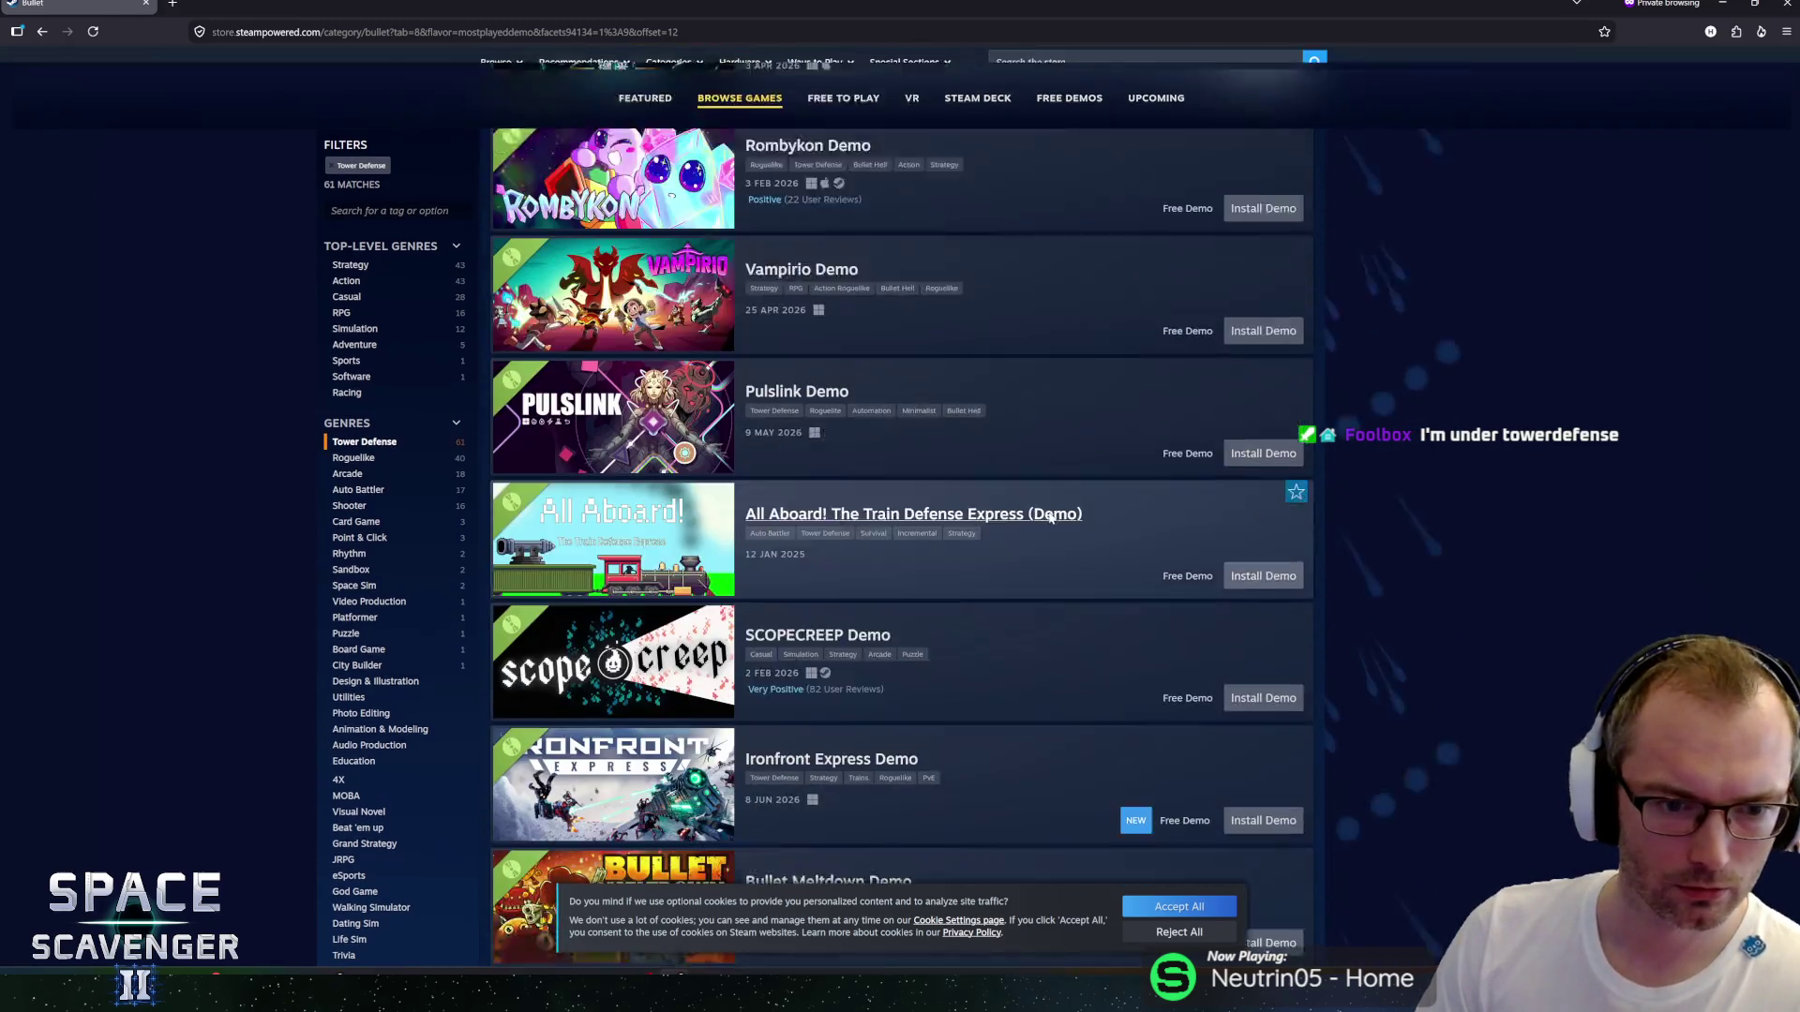
pyautogui.scroll(12, 862, 499)
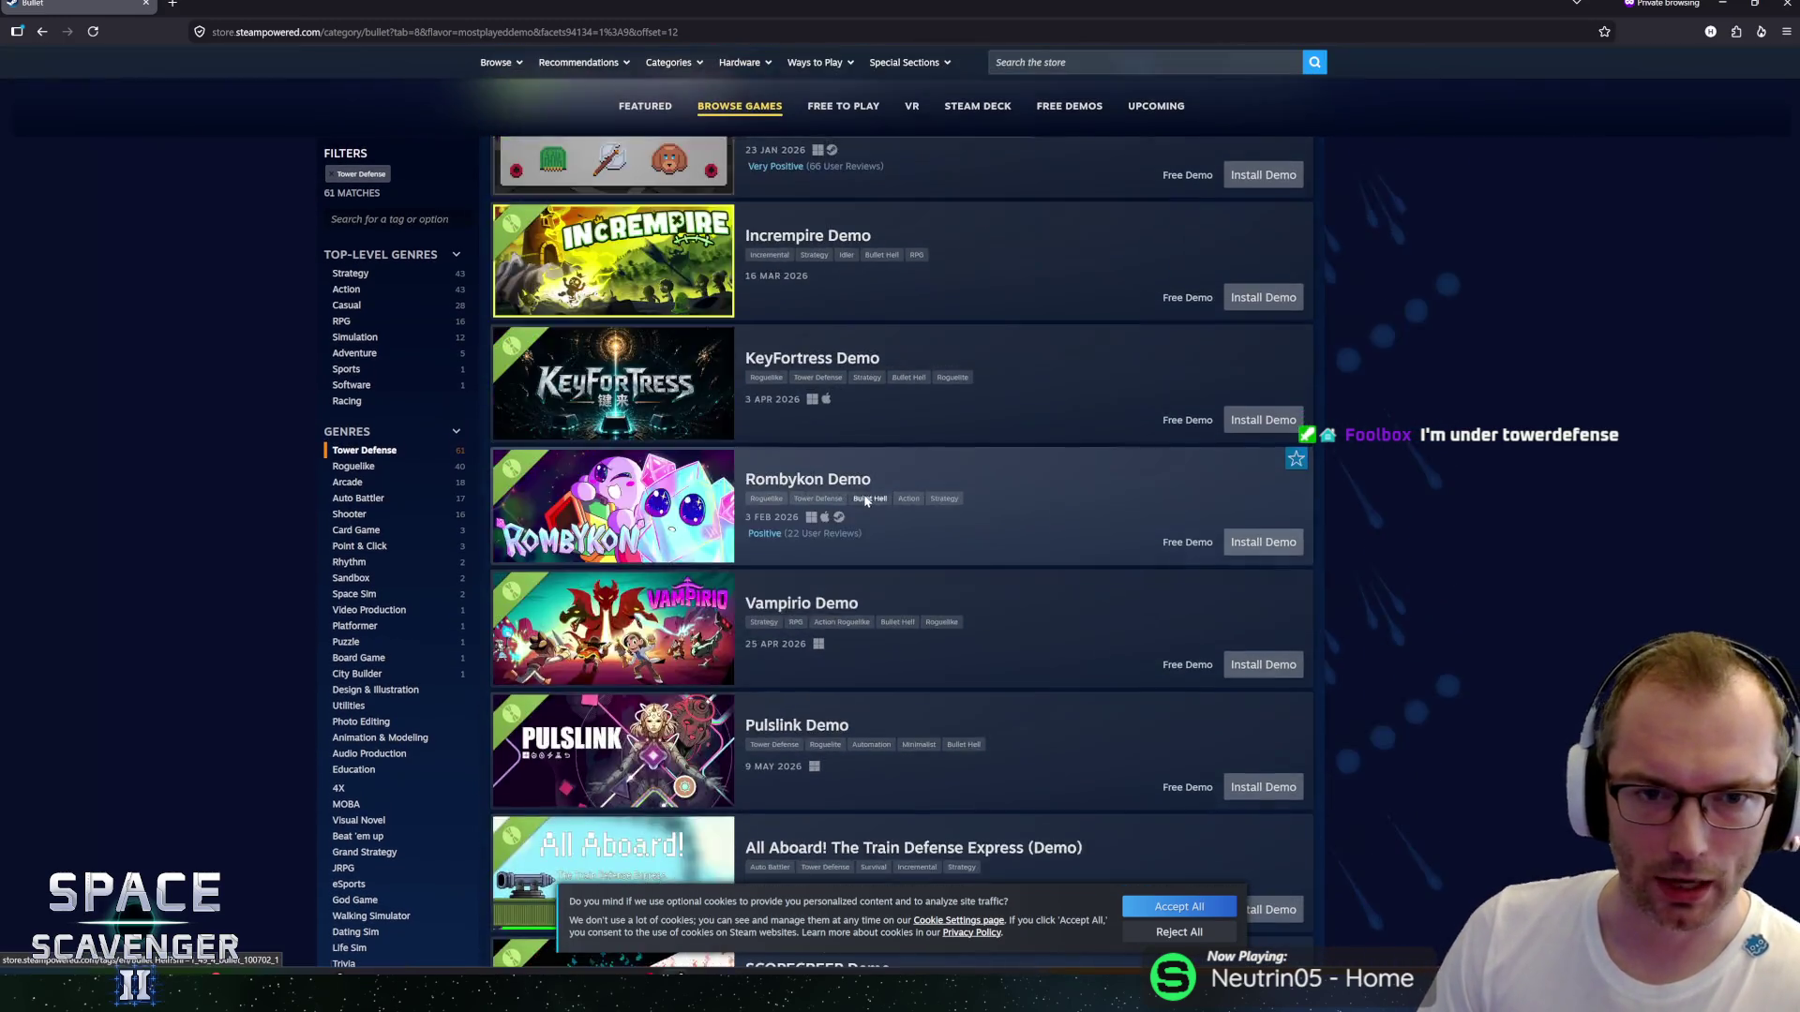
pyautogui.scroll(7, 862, 497)
pyautogui.scroll(-9, 863, 499)
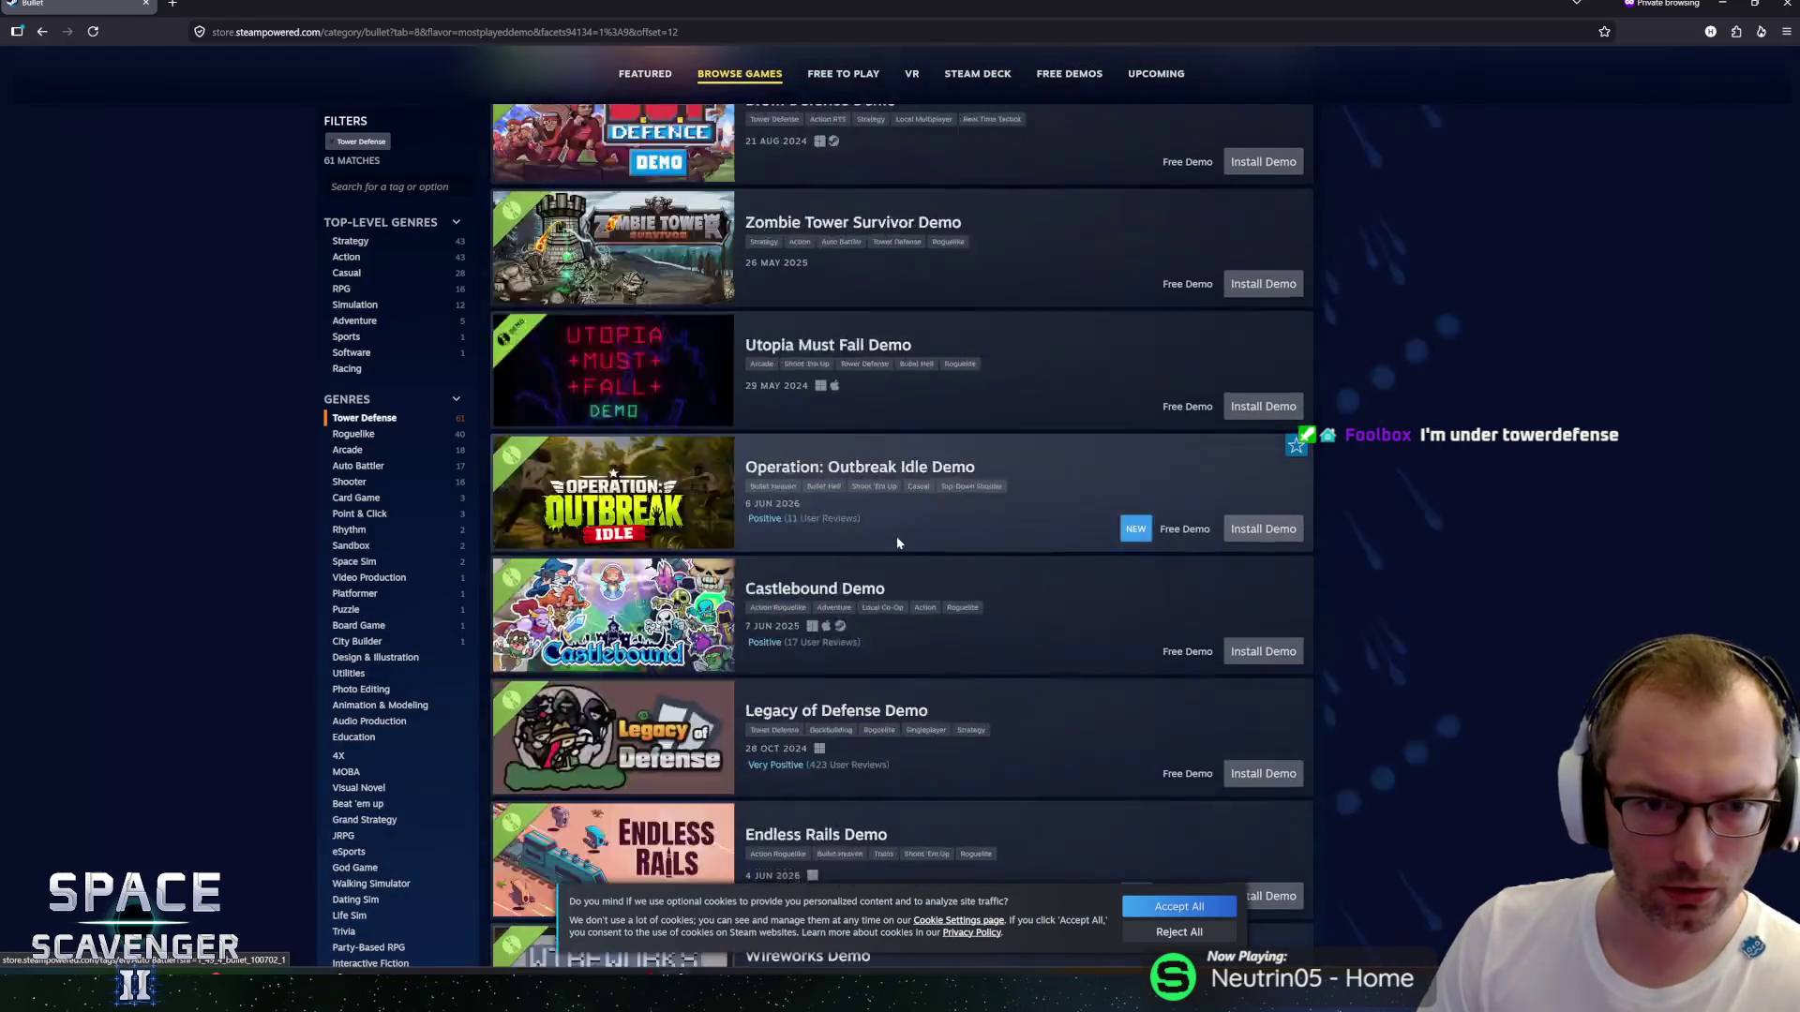
pyautogui.scroll(3, 896, 537)
pyautogui.scroll(4, 986, 519)
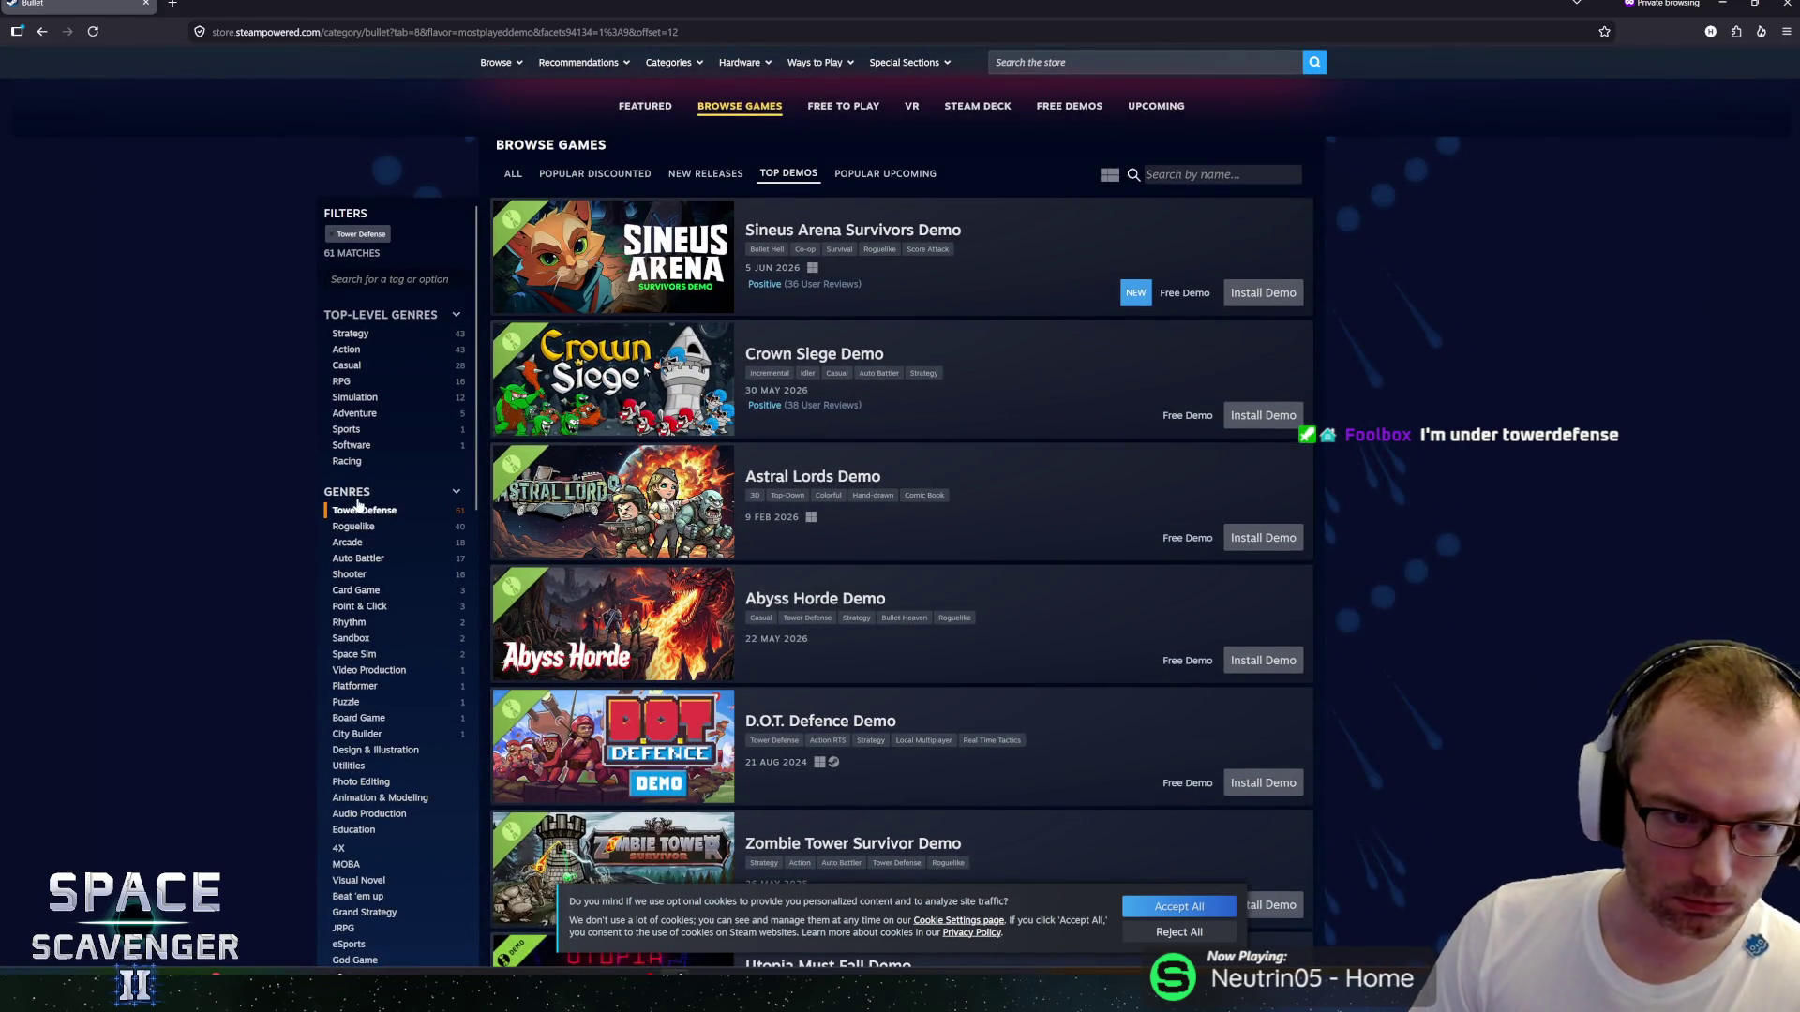
pyautogui.scroll(2, 1072, 414)
pyautogui.scroll(-1, 995, 480)
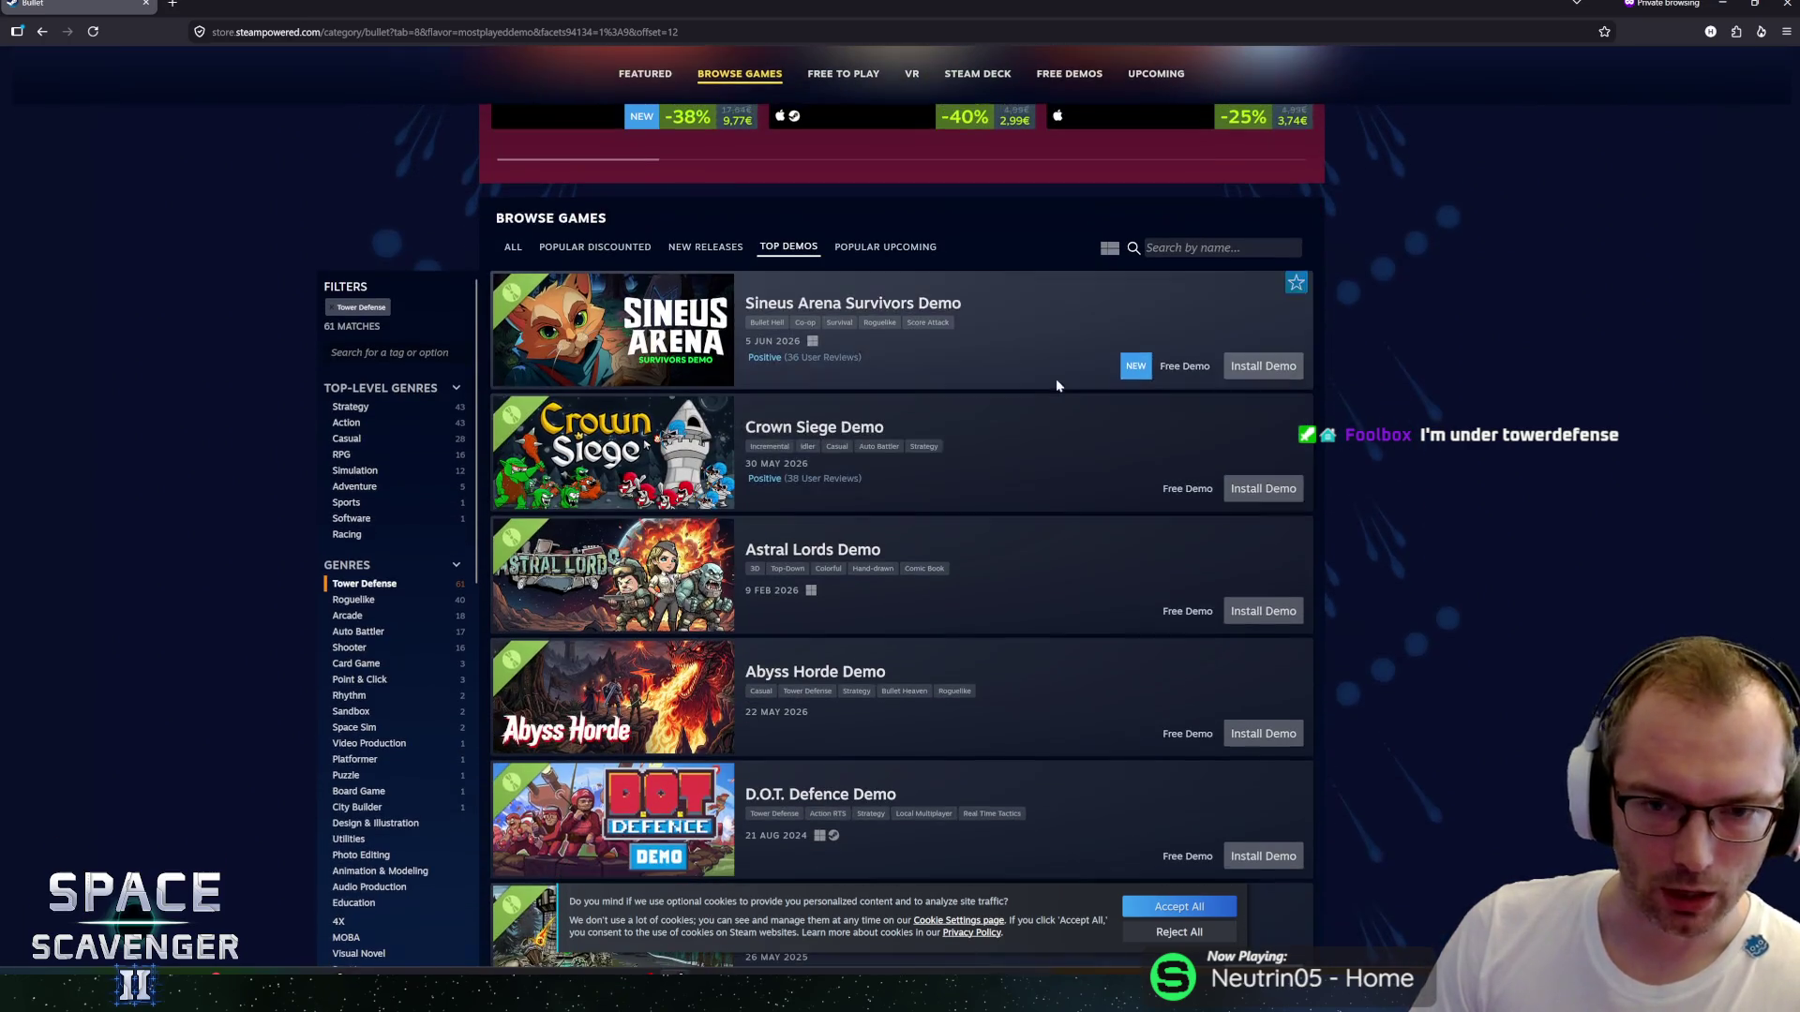
pyautogui.scroll(-2, 1029, 455)
pyautogui.scroll(-2, 1038, 553)
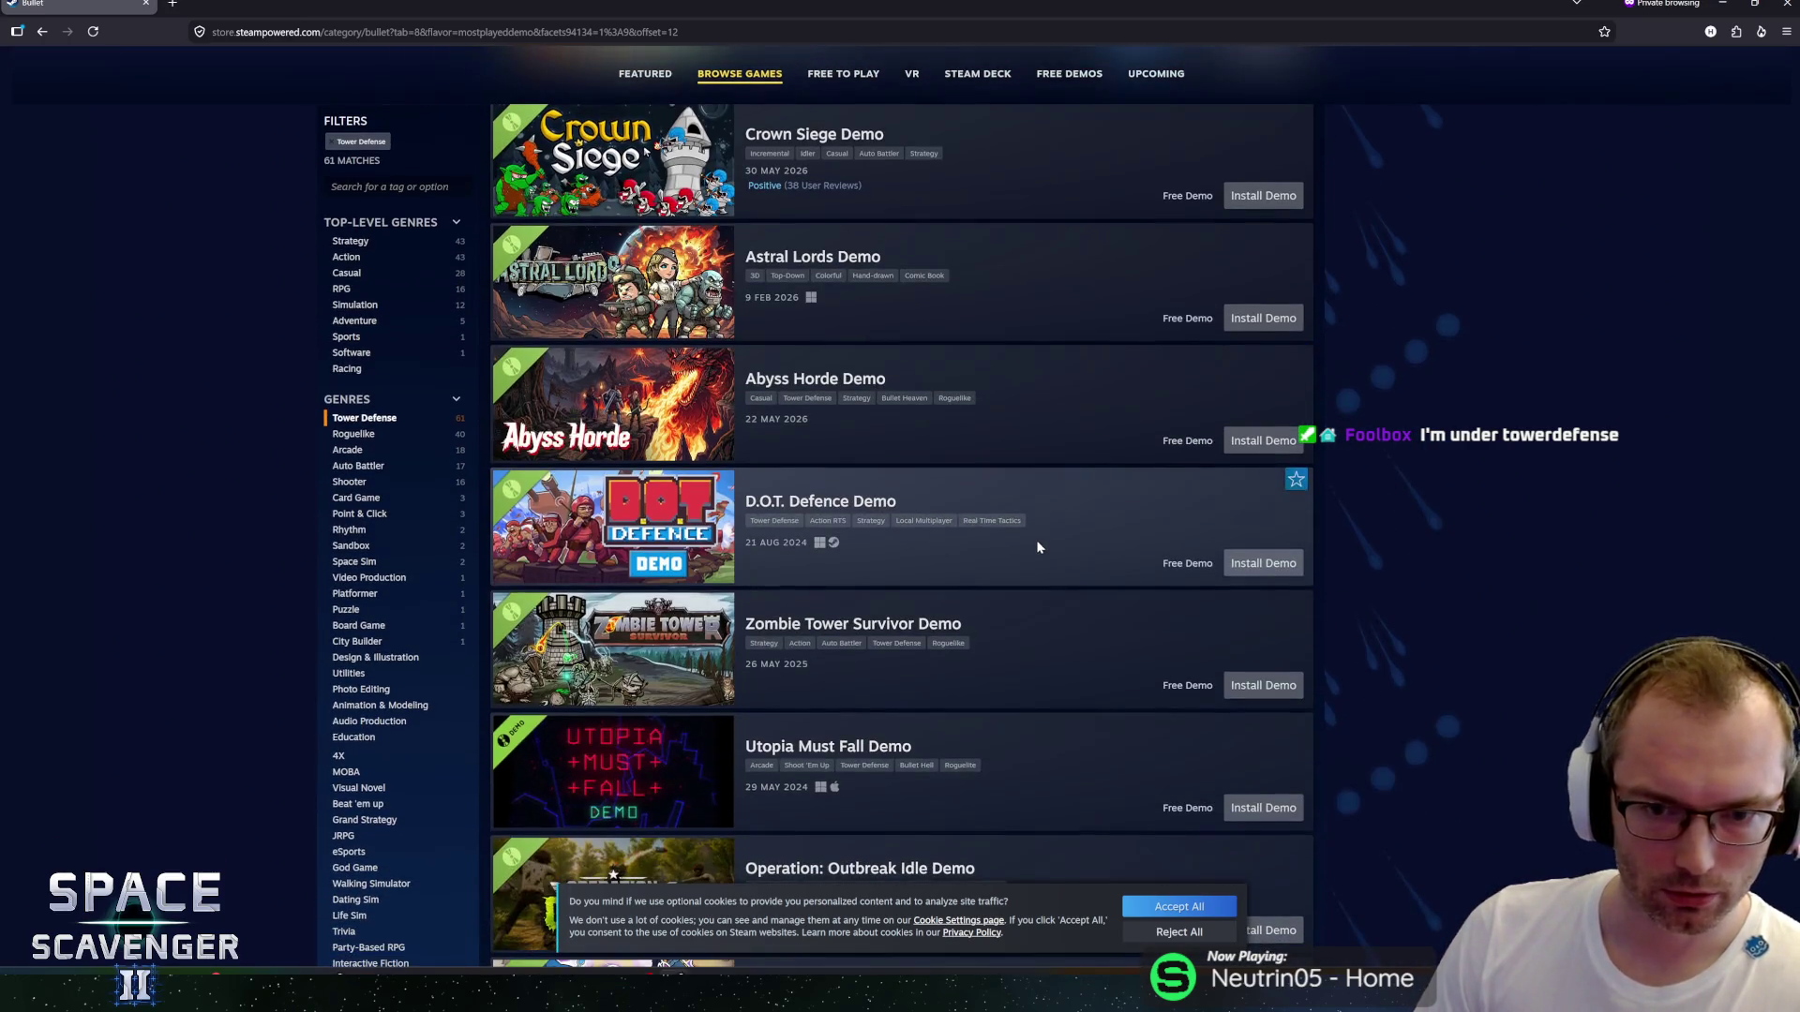
pyautogui.scroll(-2, 1041, 600)
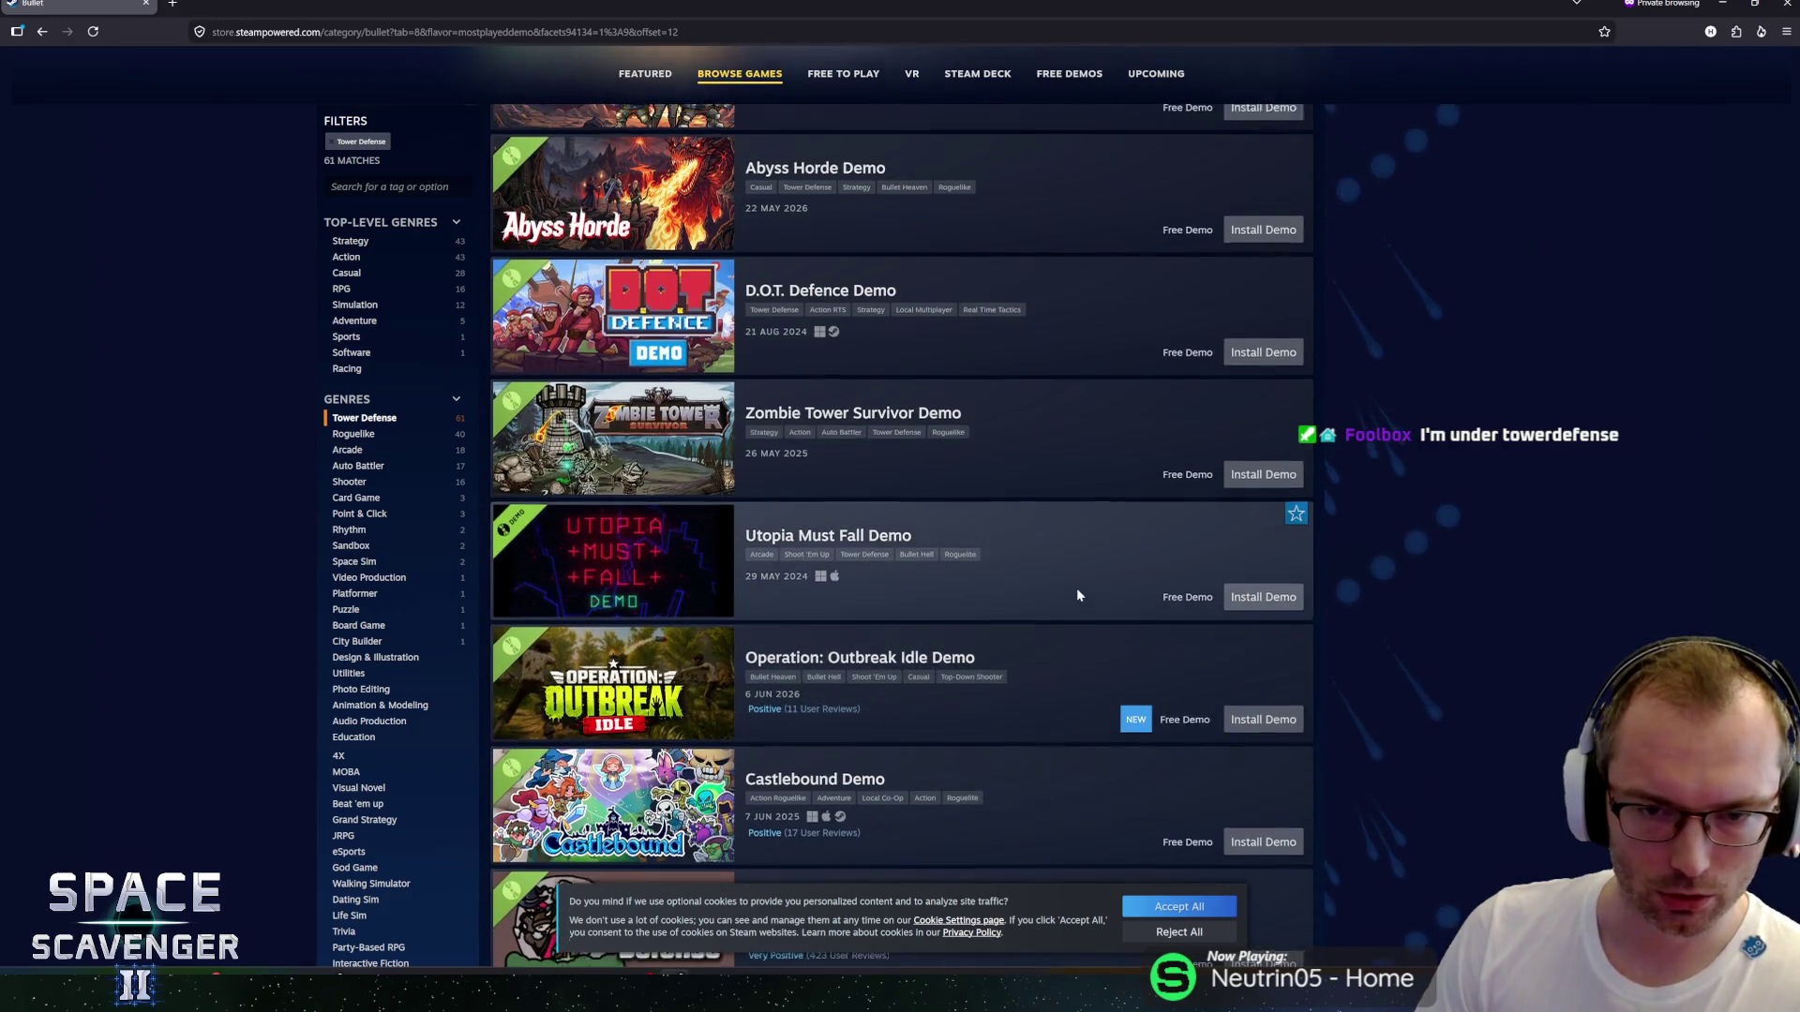
pyautogui.scroll(4, 1076, 594)
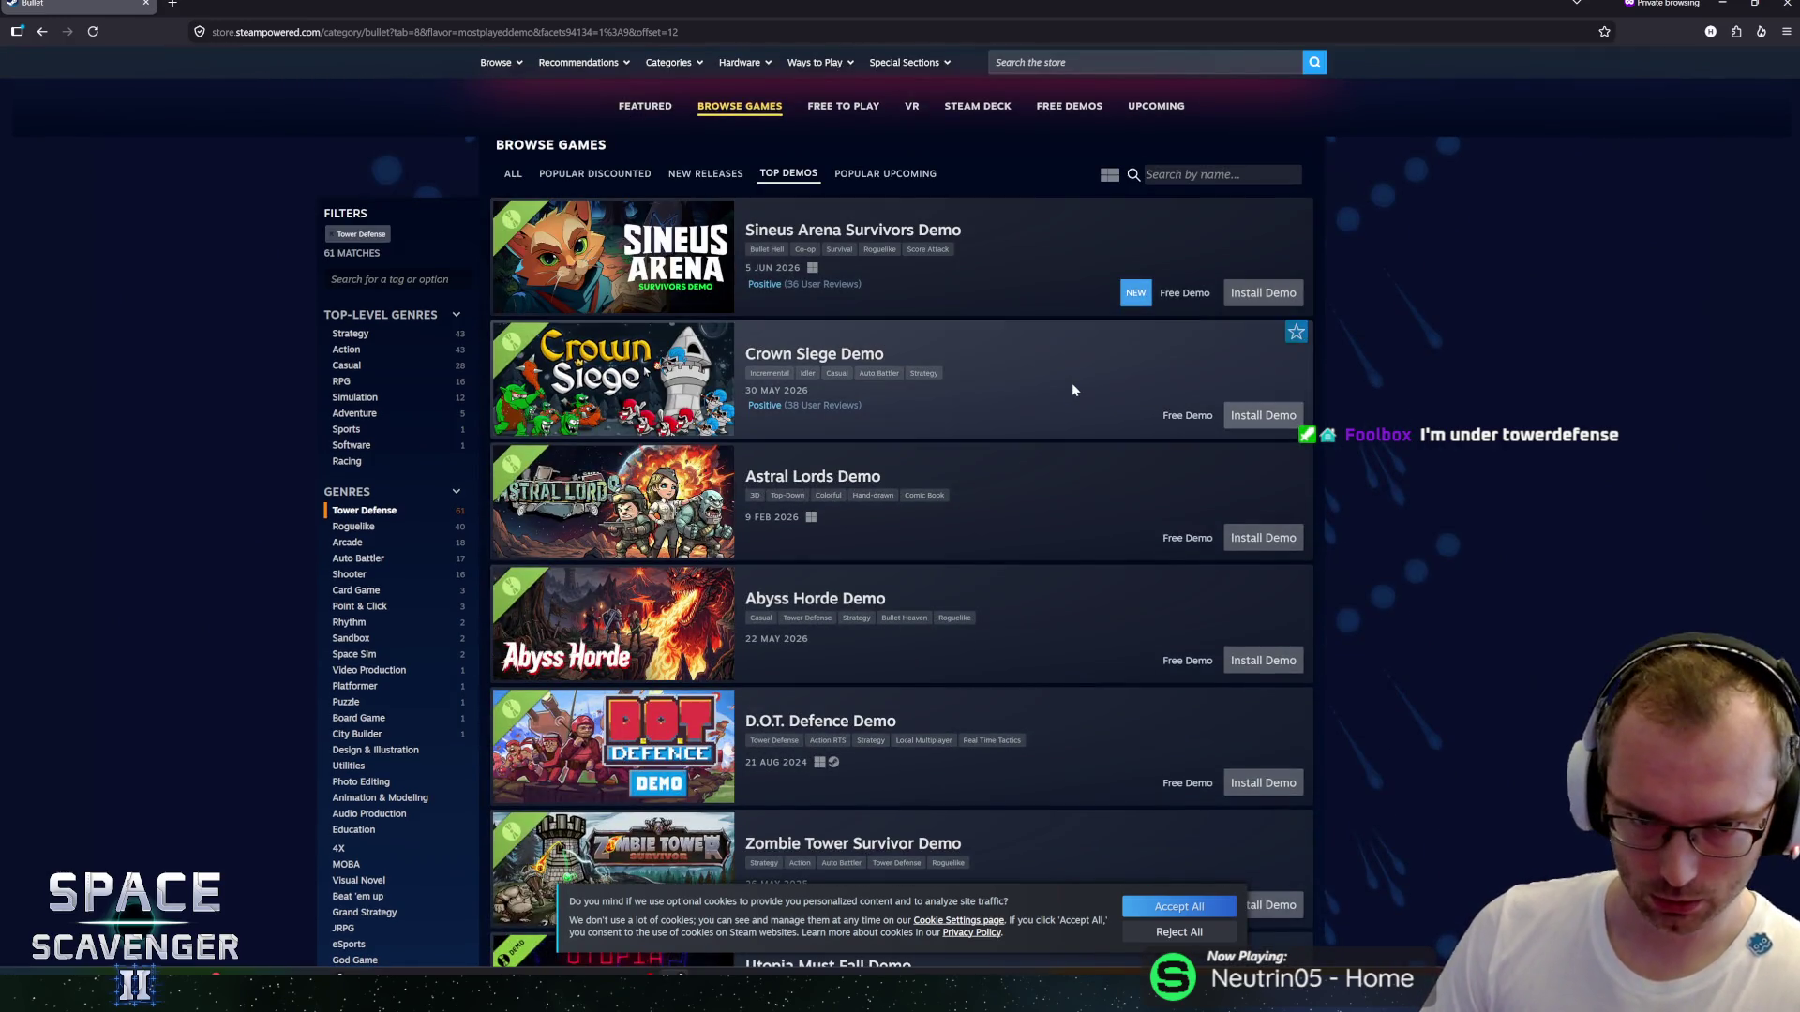
pyautogui.scroll(-3, 1056, 585)
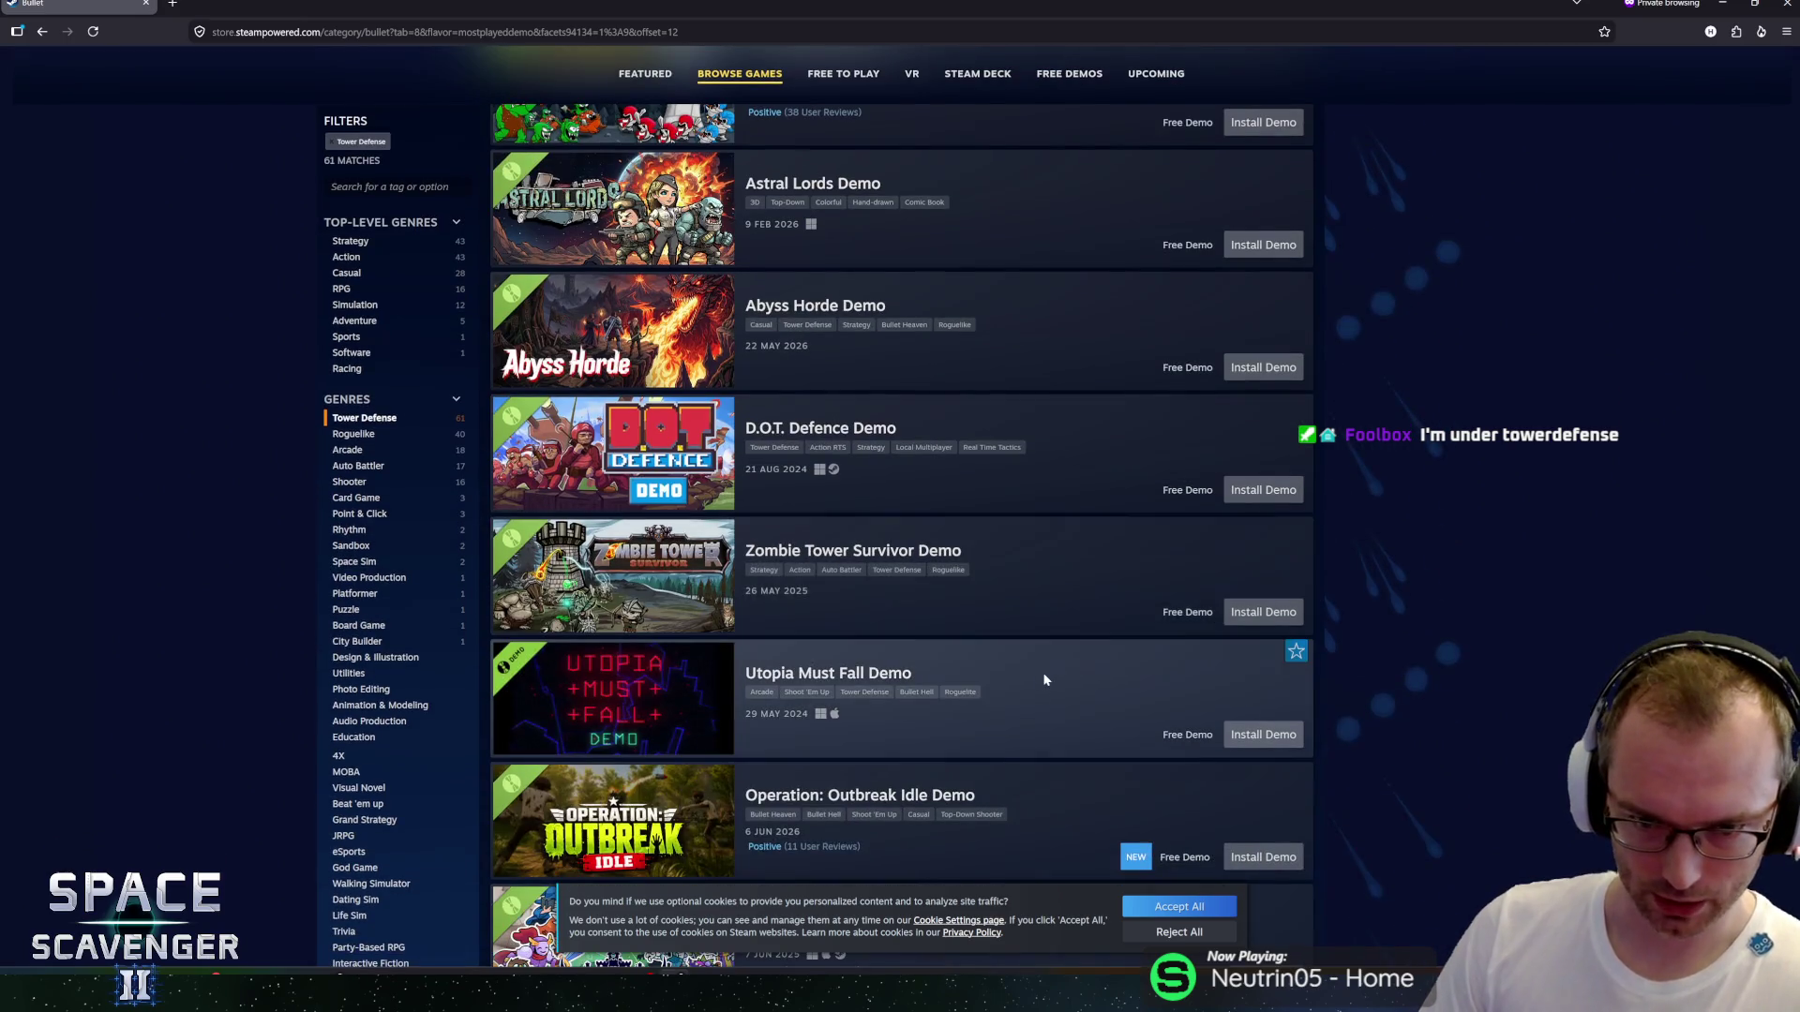
pyautogui.scroll(-3, 1043, 674)
pyautogui.scroll(-4, 1036, 713)
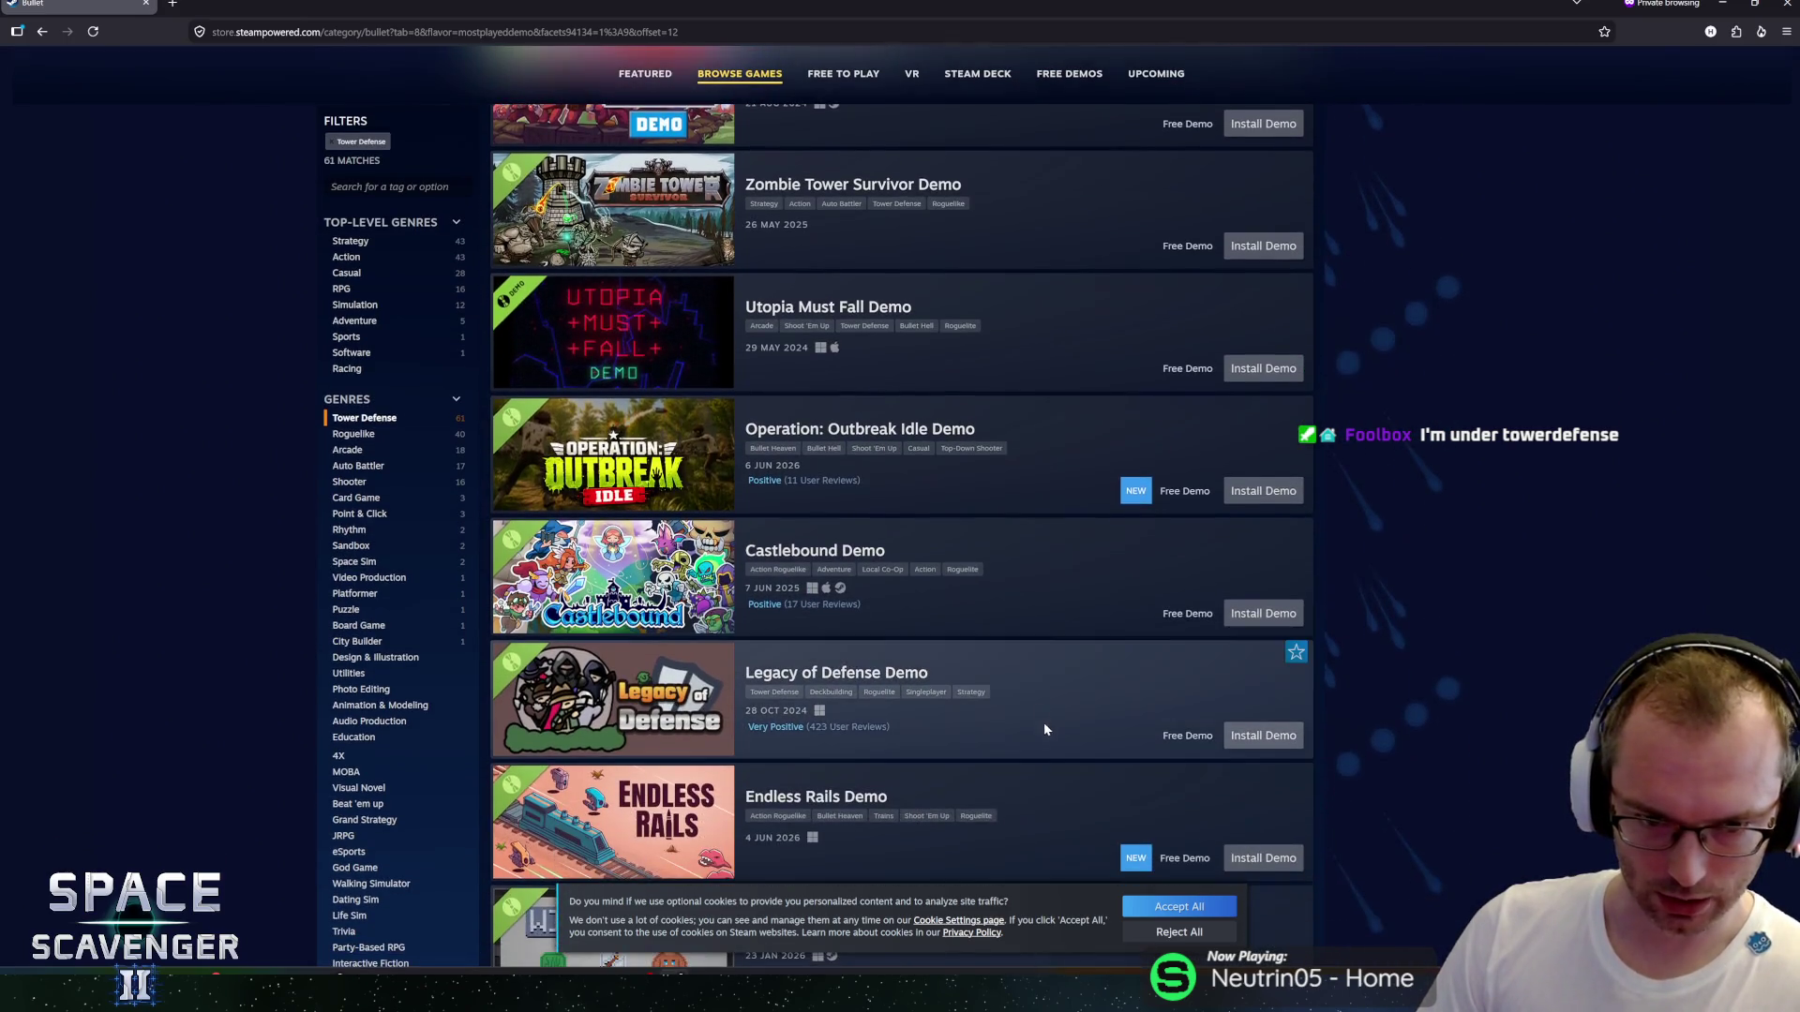
pyautogui.scroll(-2, 1013, 534)
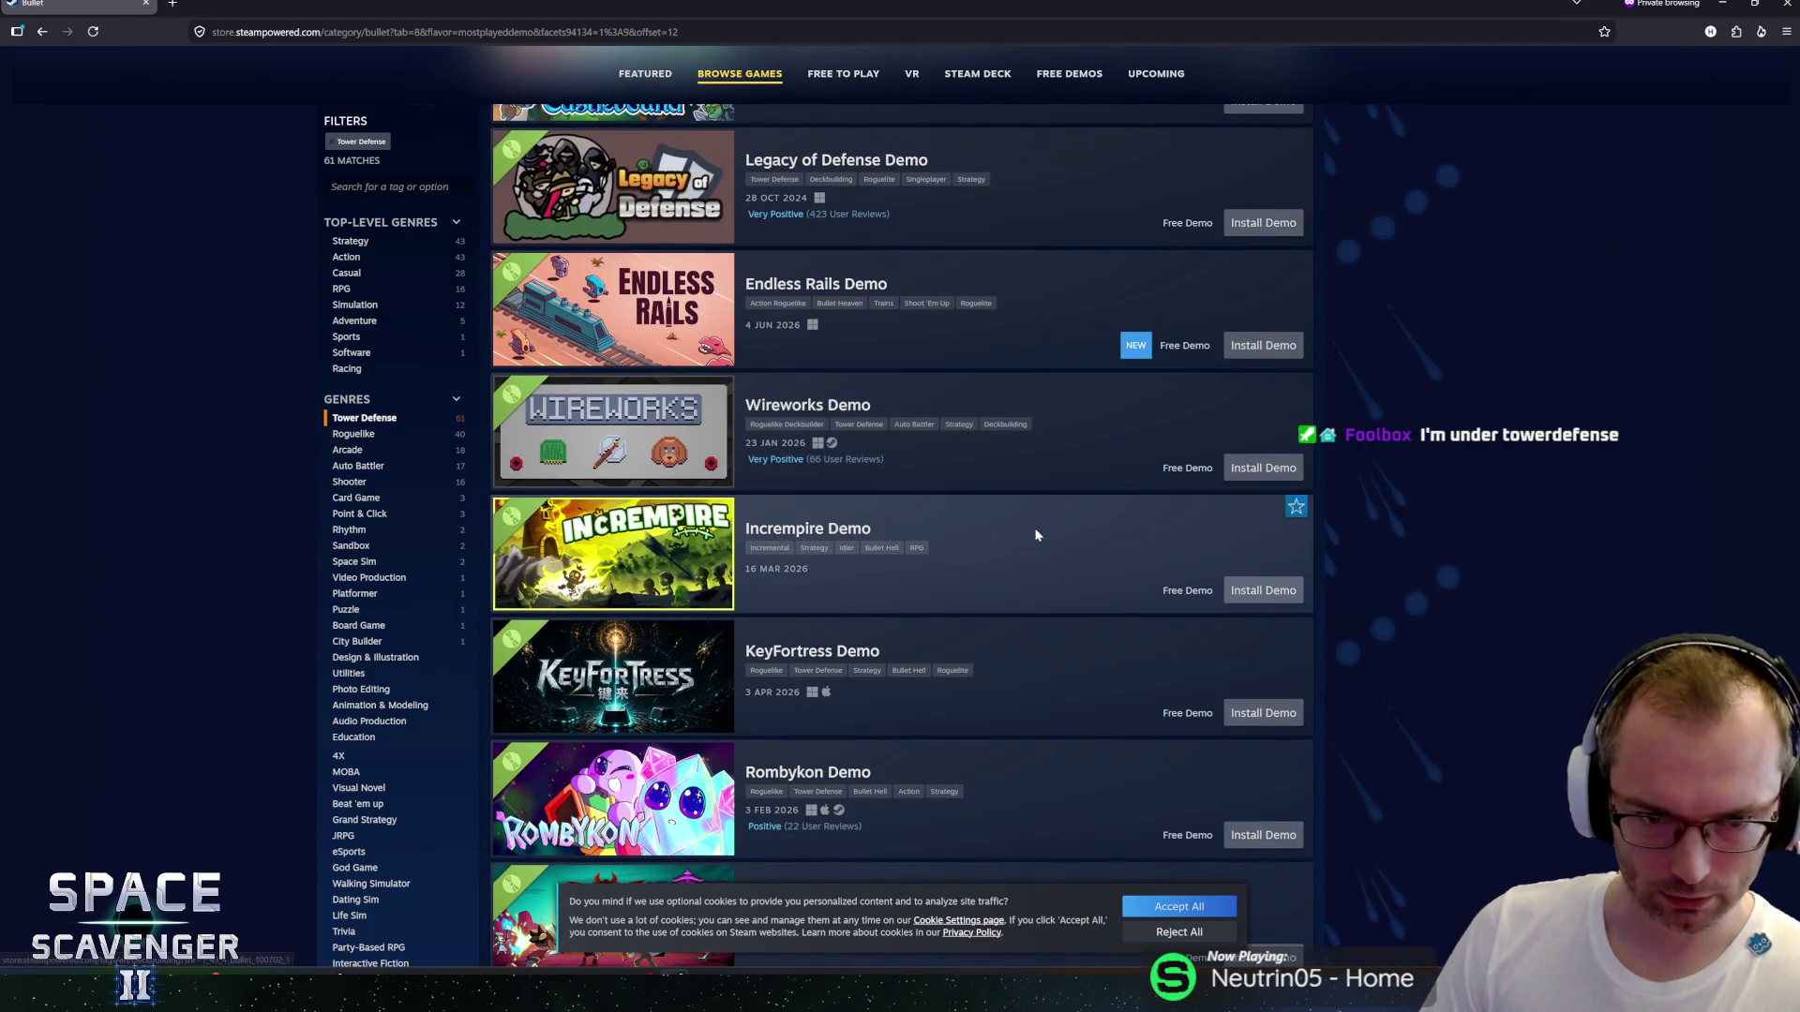
pyautogui.scroll(-4, 1044, 770)
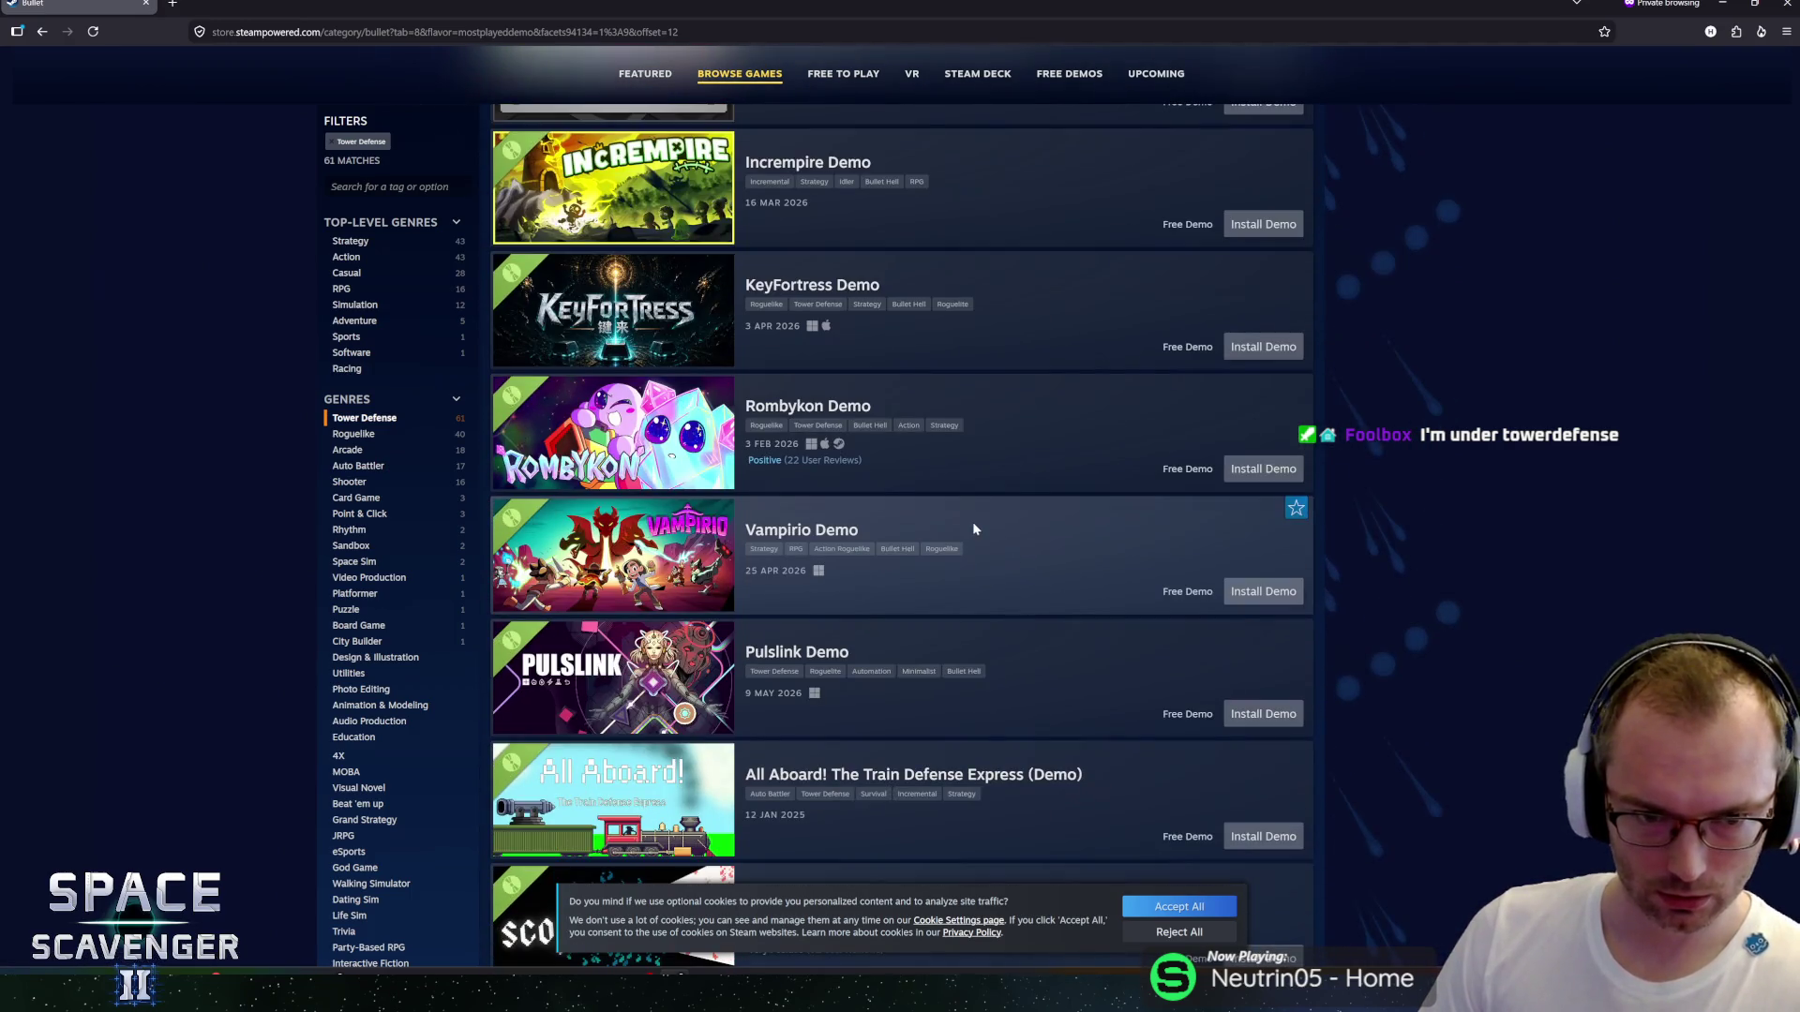
pyautogui.scroll(-1, 1044, 645)
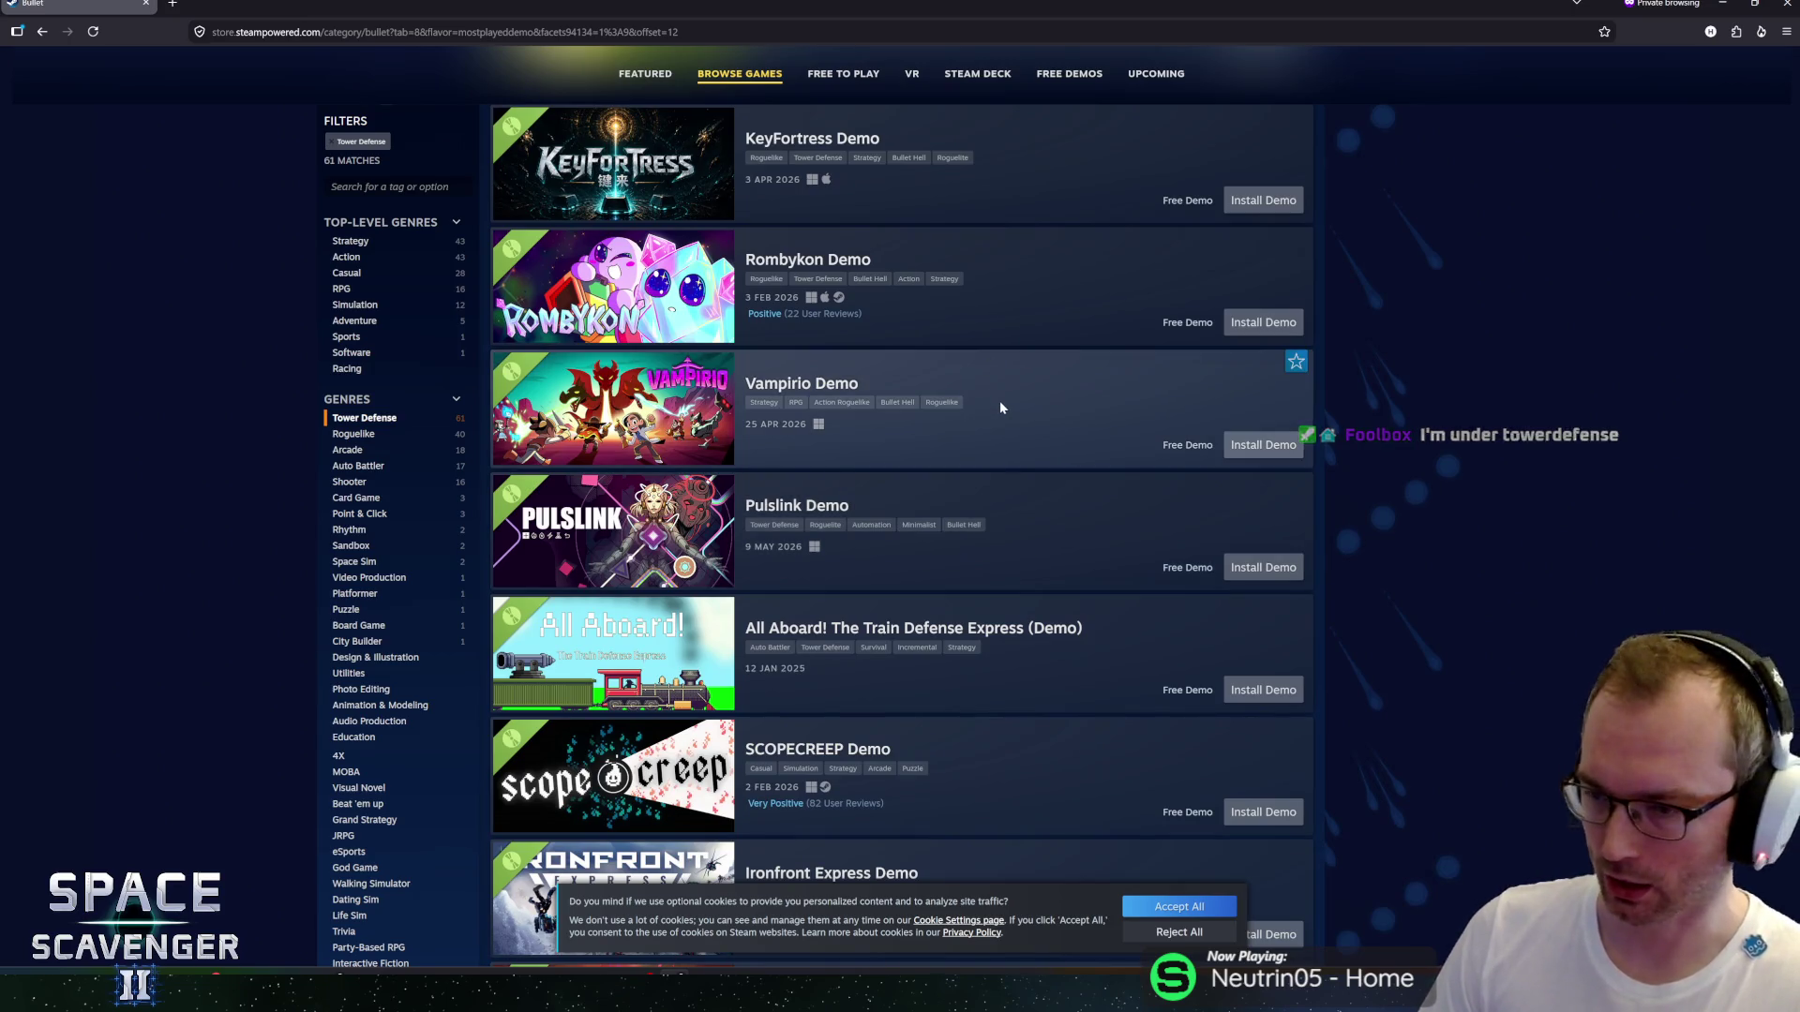
pyautogui.scroll(-1, 1042, 518)
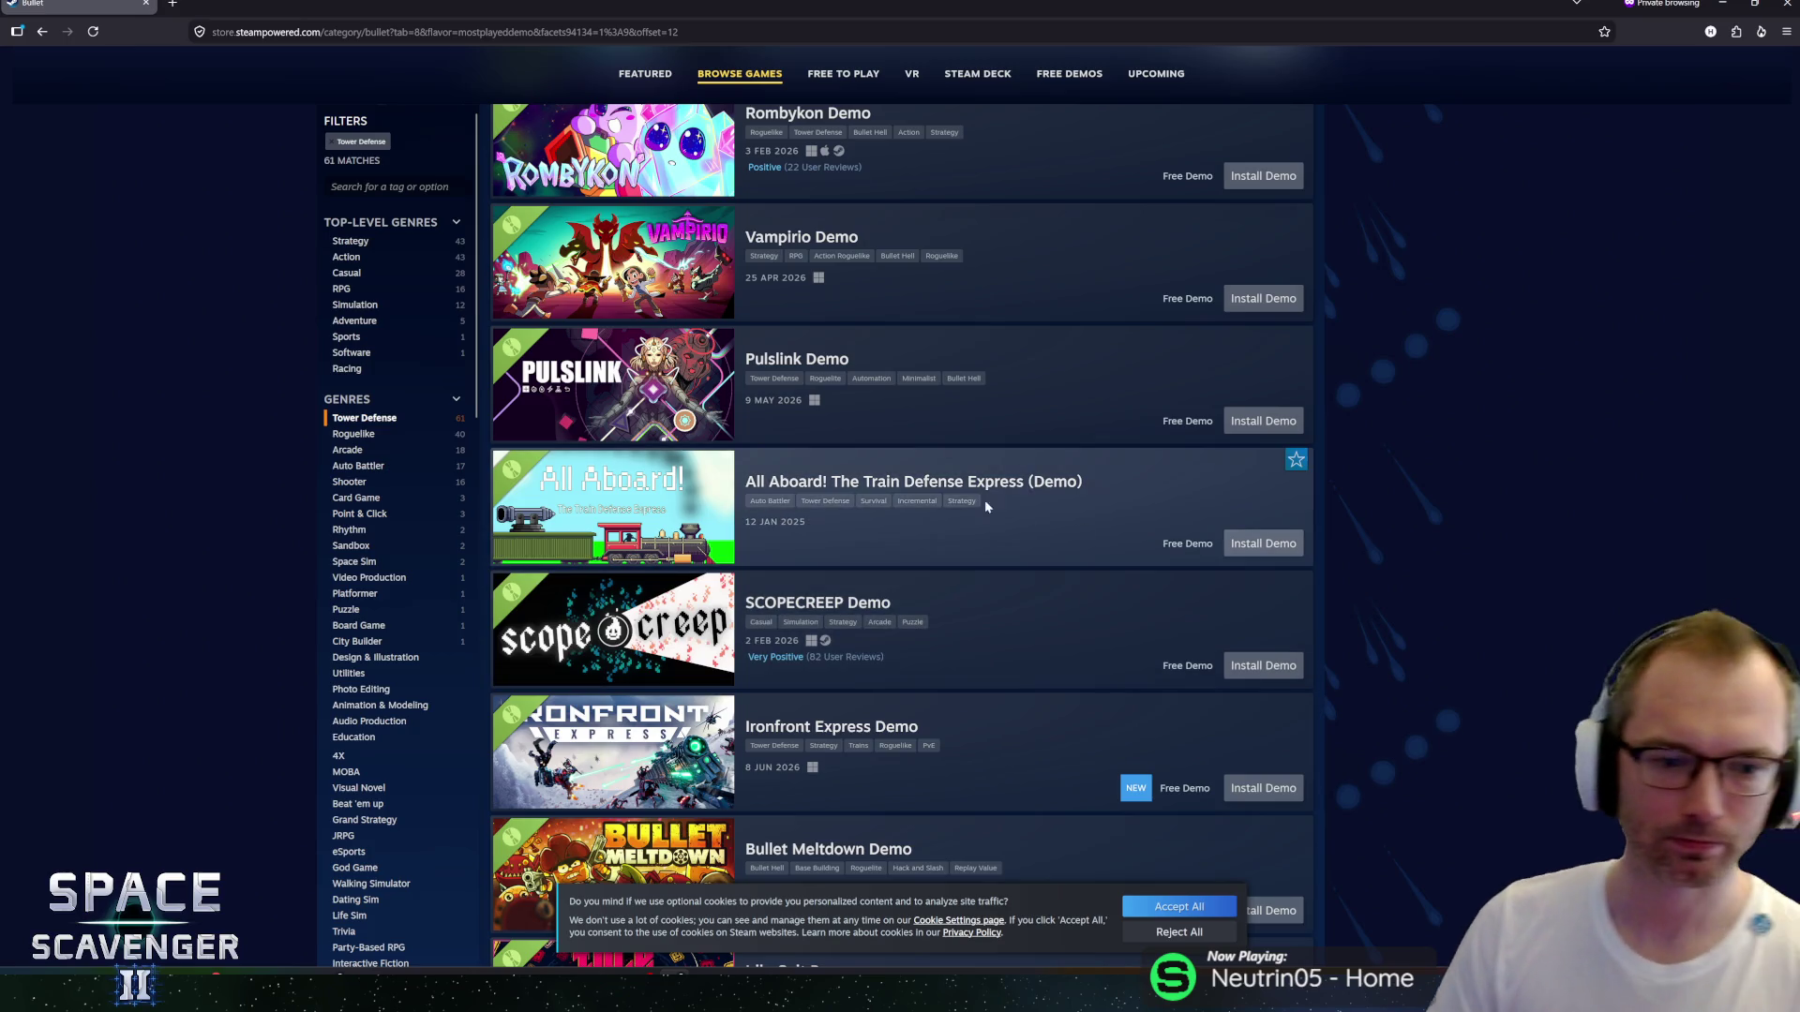
pyautogui.scroll(-3, 989, 495)
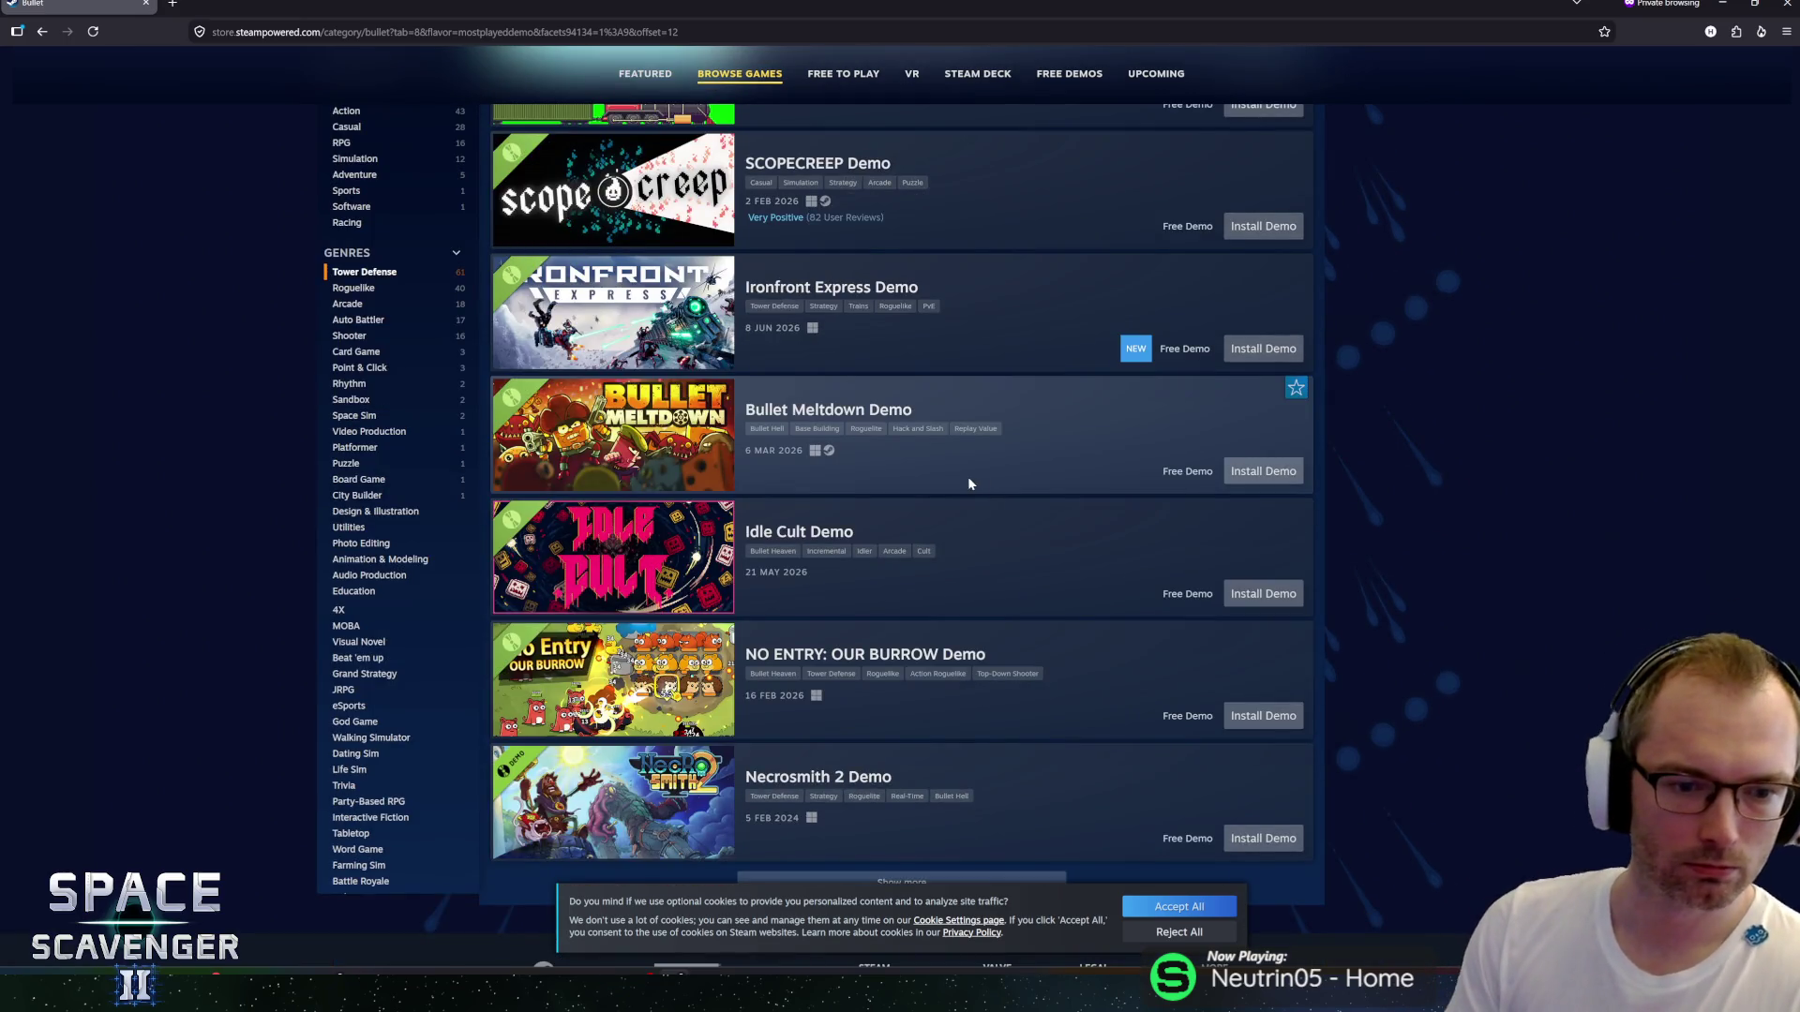
pyautogui.middleClick(1376, 631)
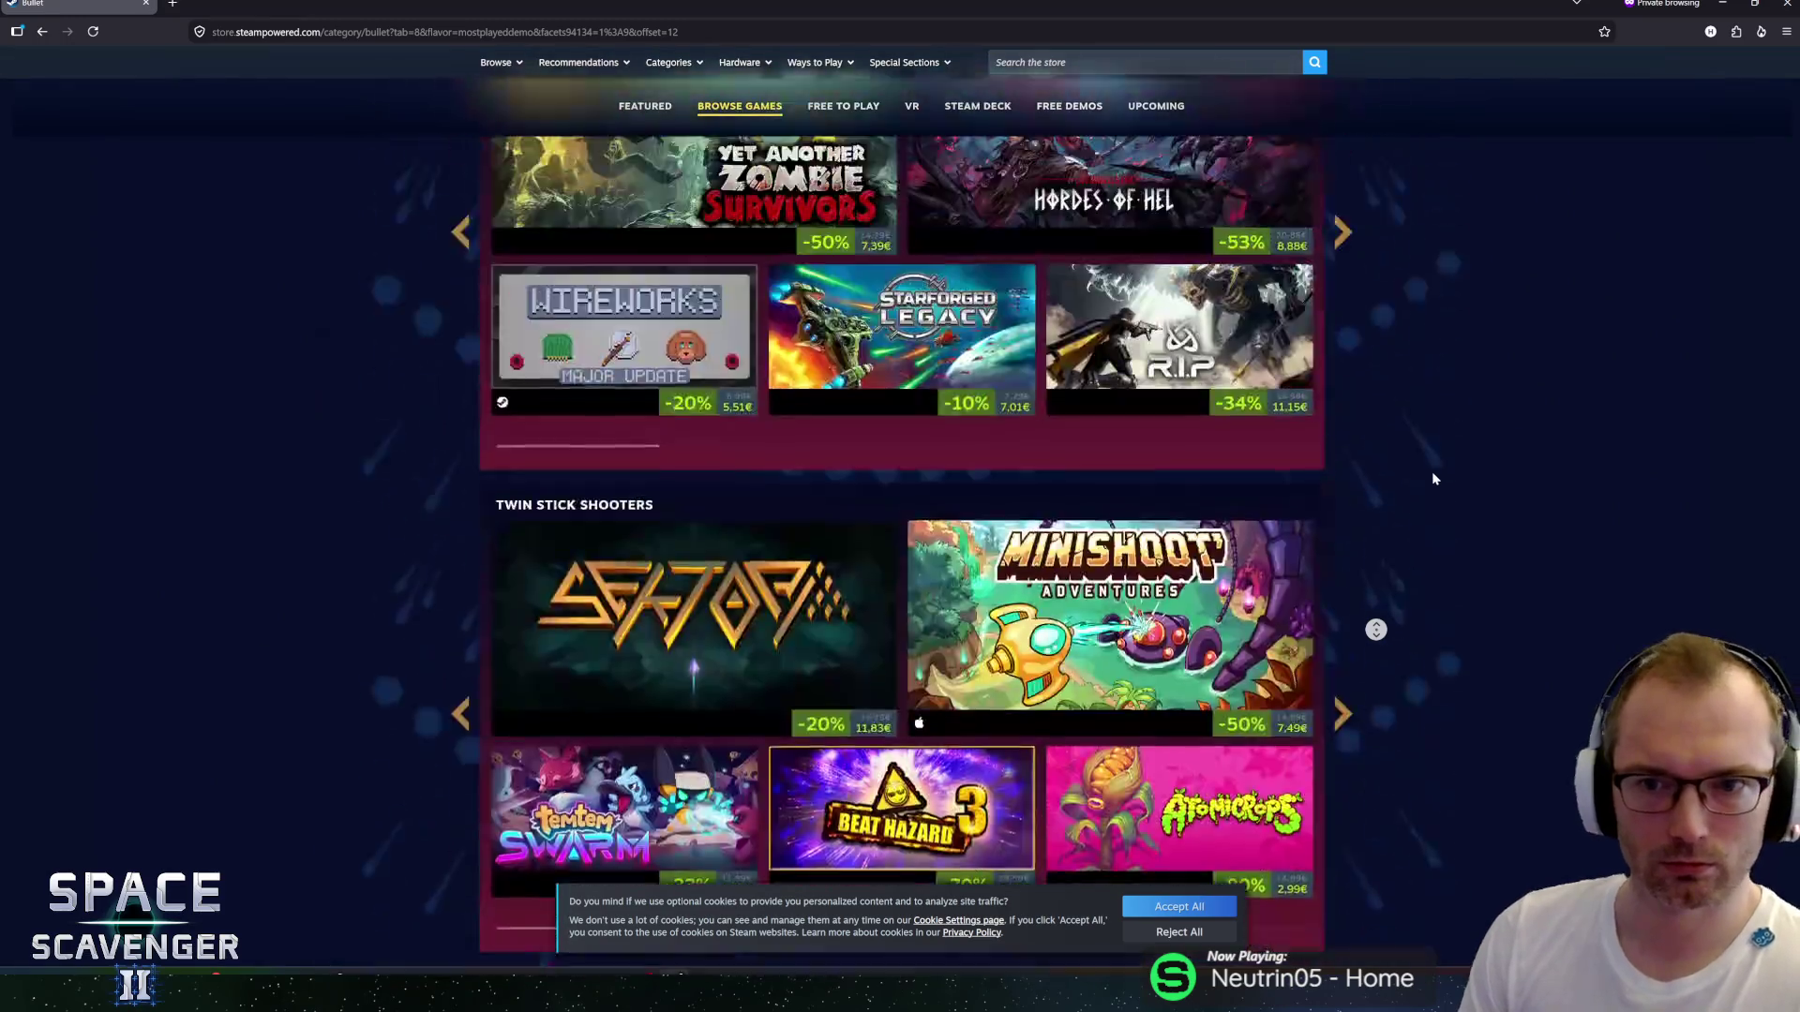
# Scroll the Bullet Fest page, then switch to the 'Game: Space Scavenger 2 Demo' report.
pyautogui.scroll(-5, 435, 548)
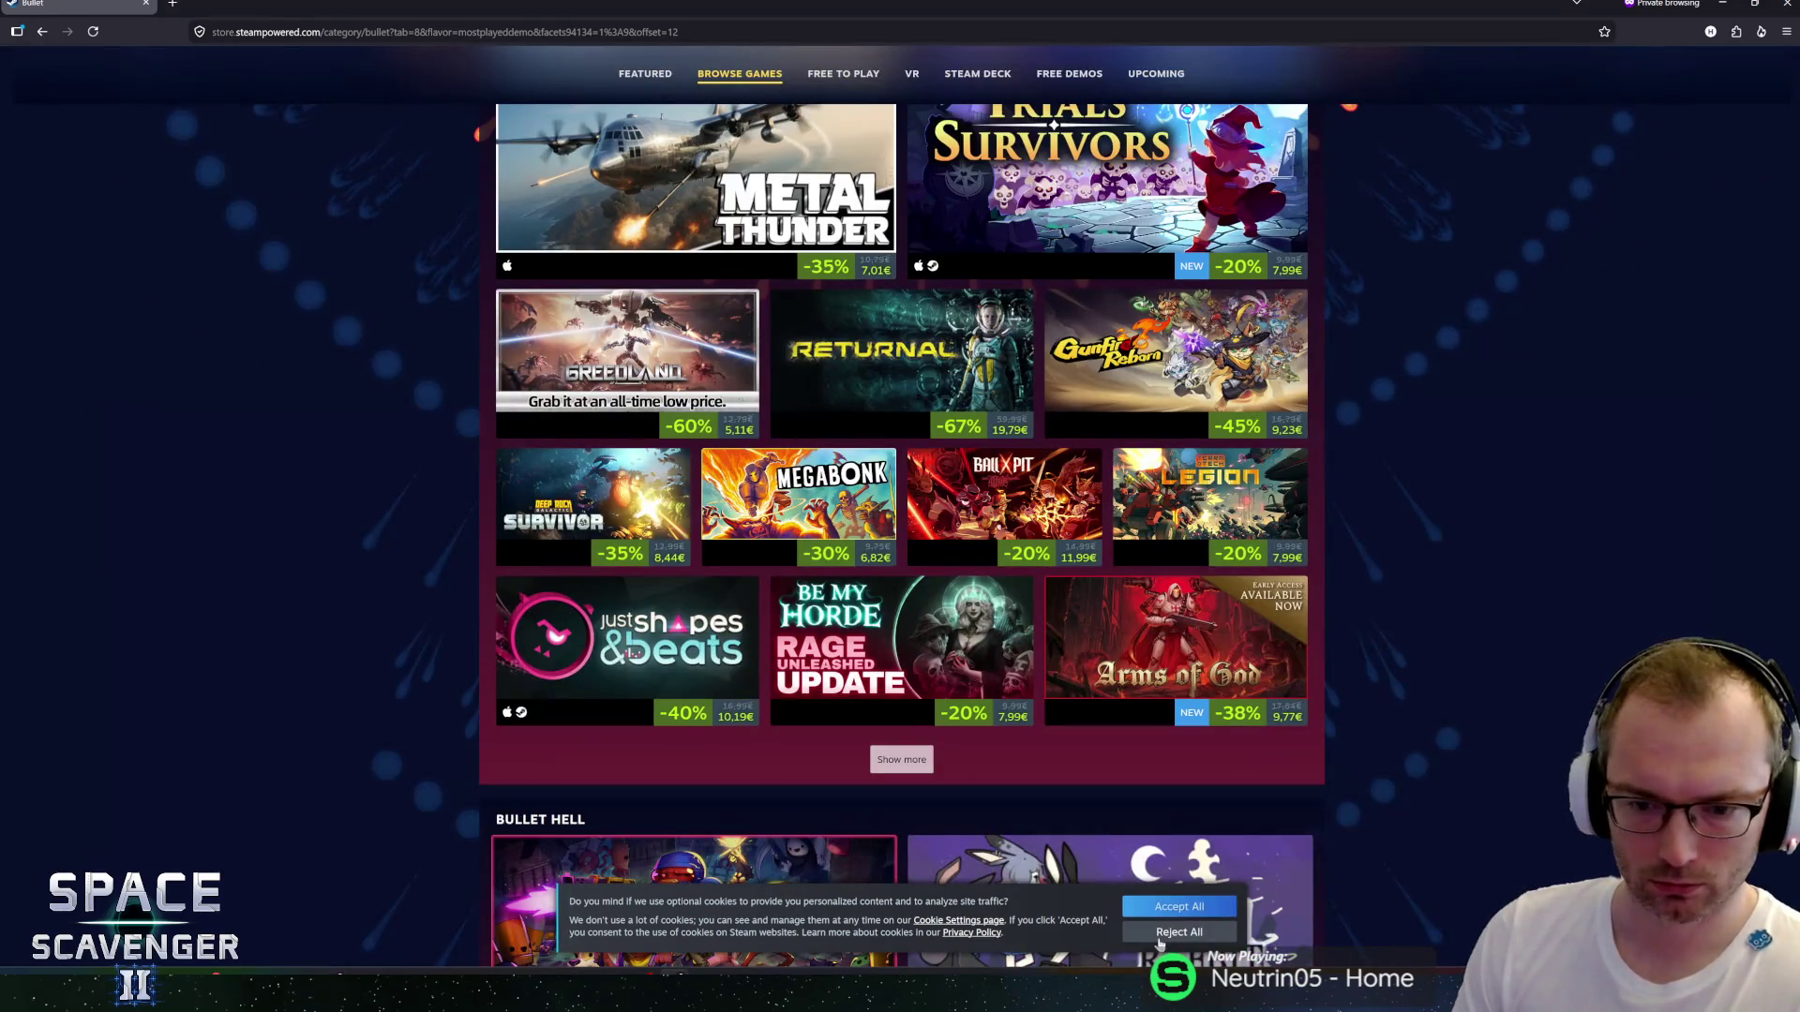
pyautogui.scroll(2, 453, 611)
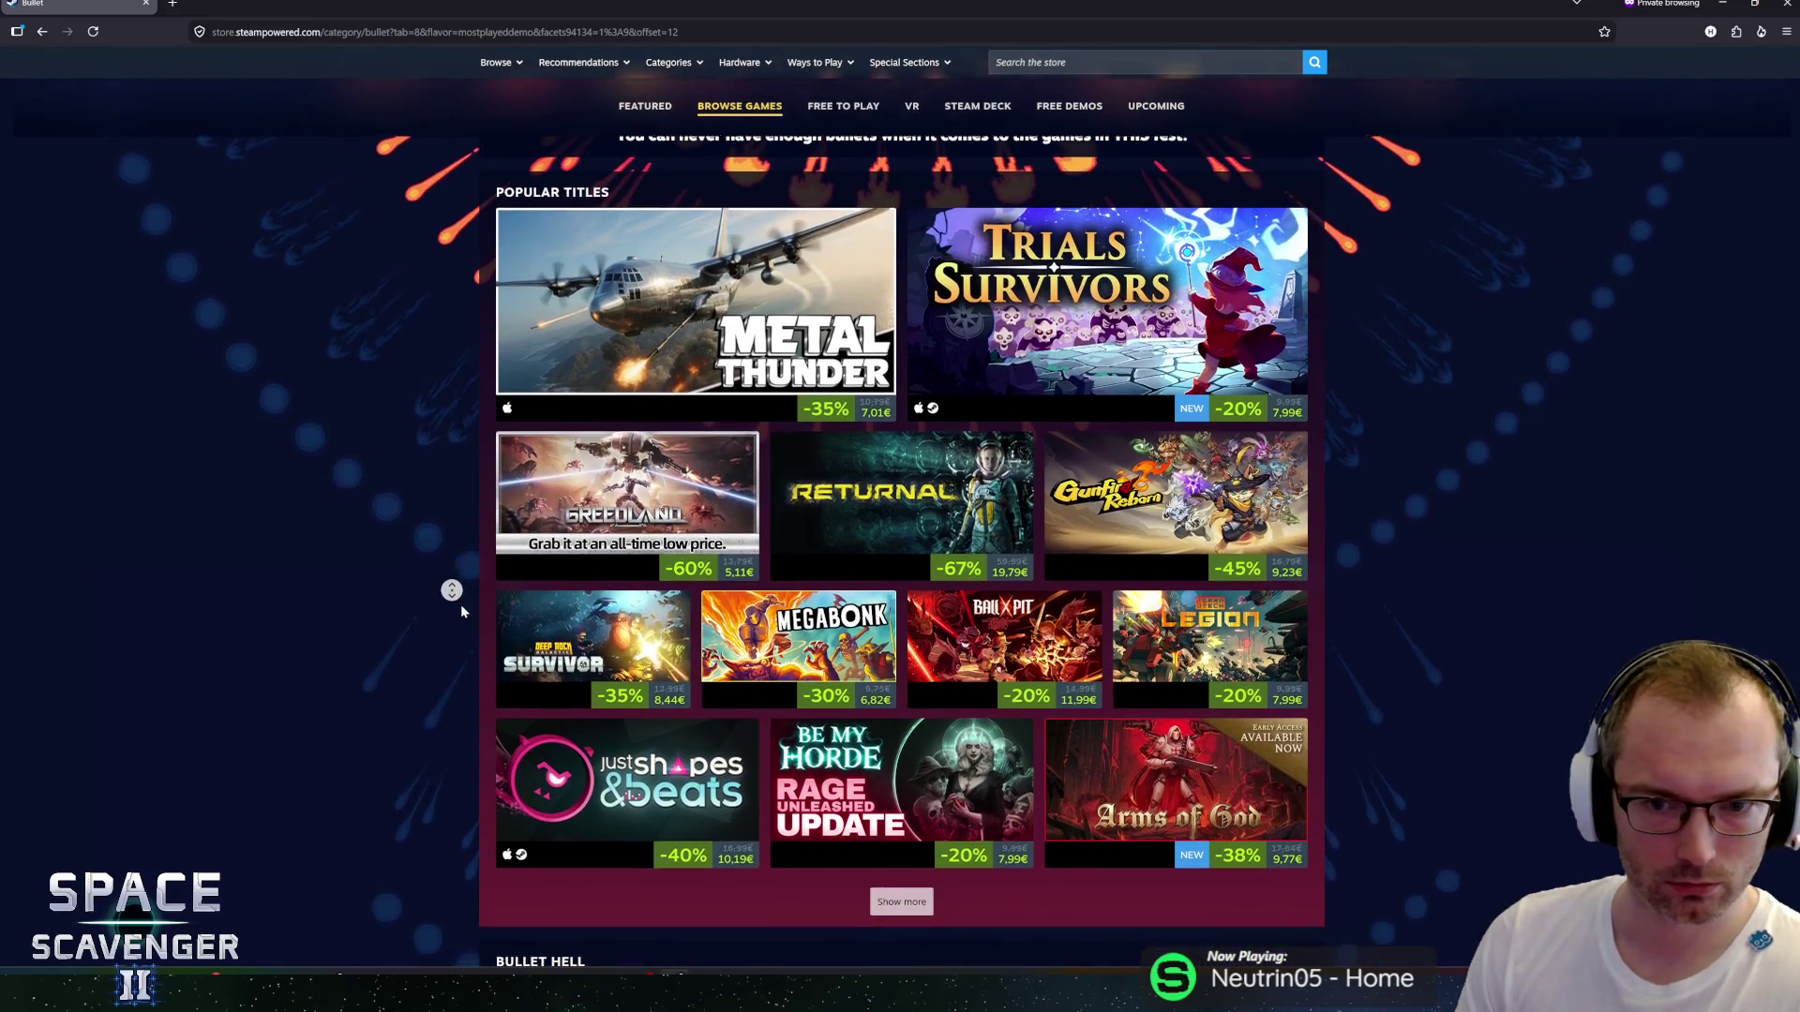
pyautogui.scroll(5, 454, 596)
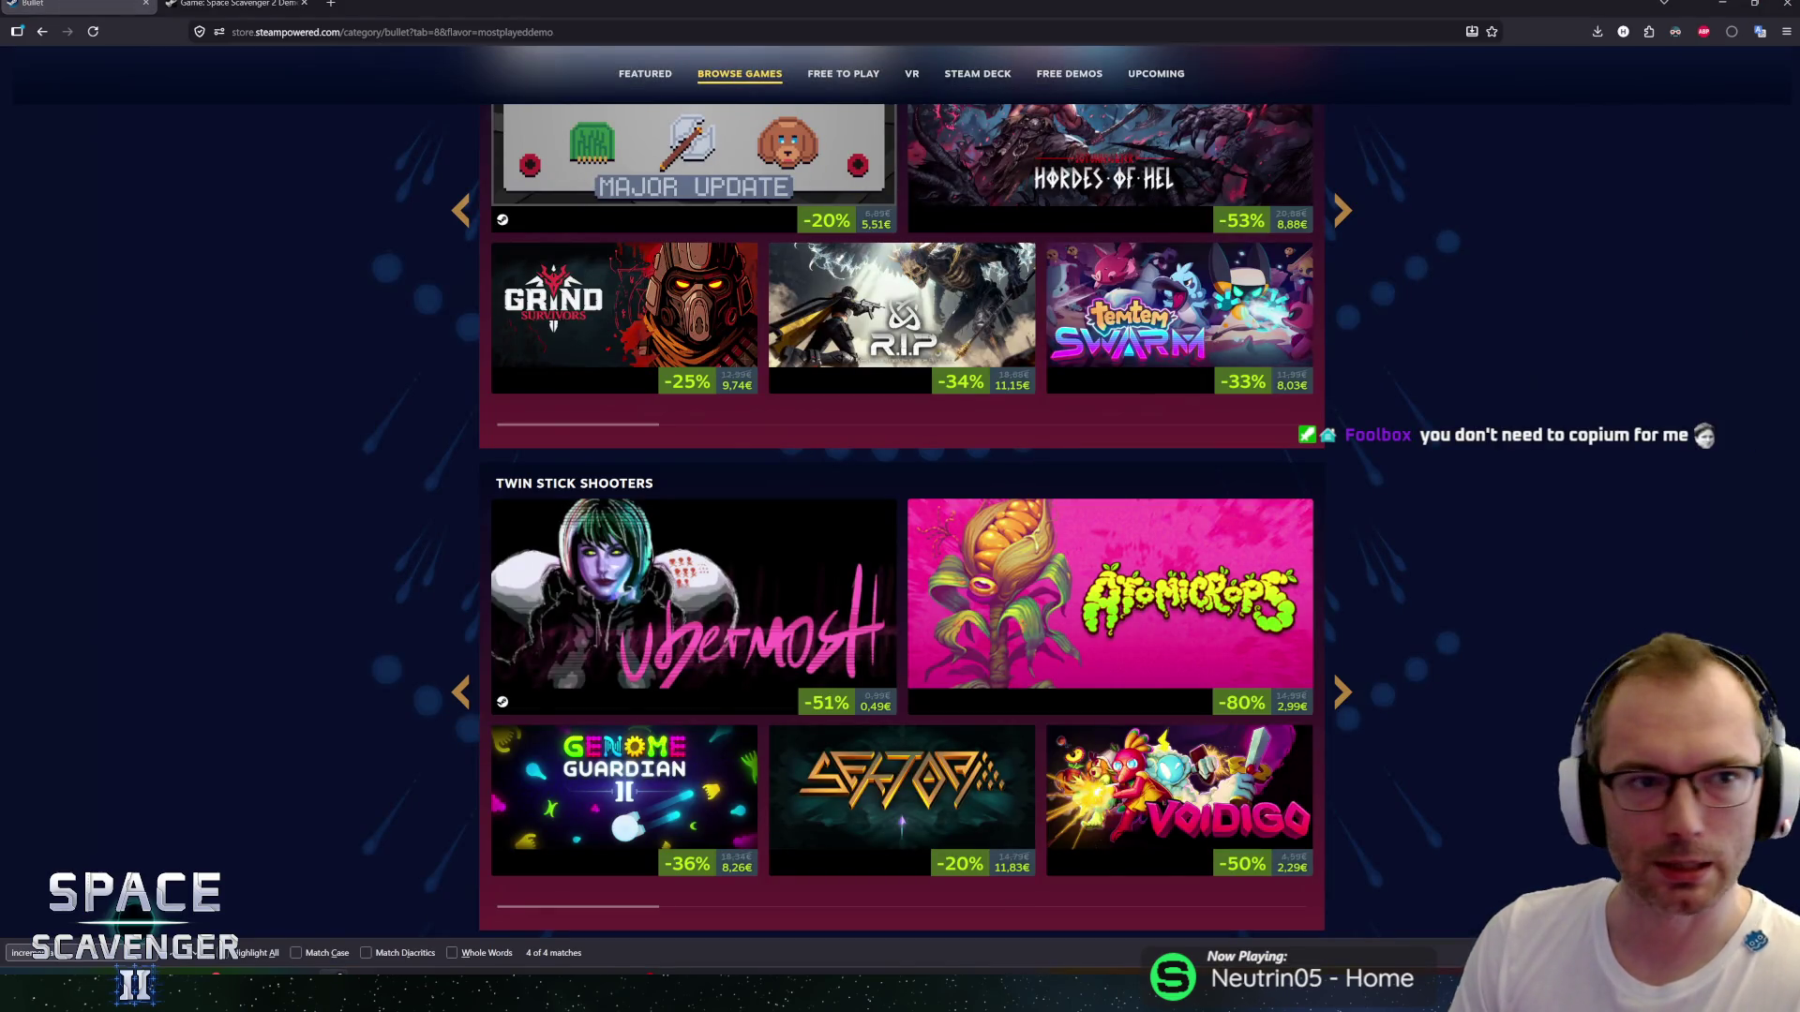
pyautogui.click(260, 8)
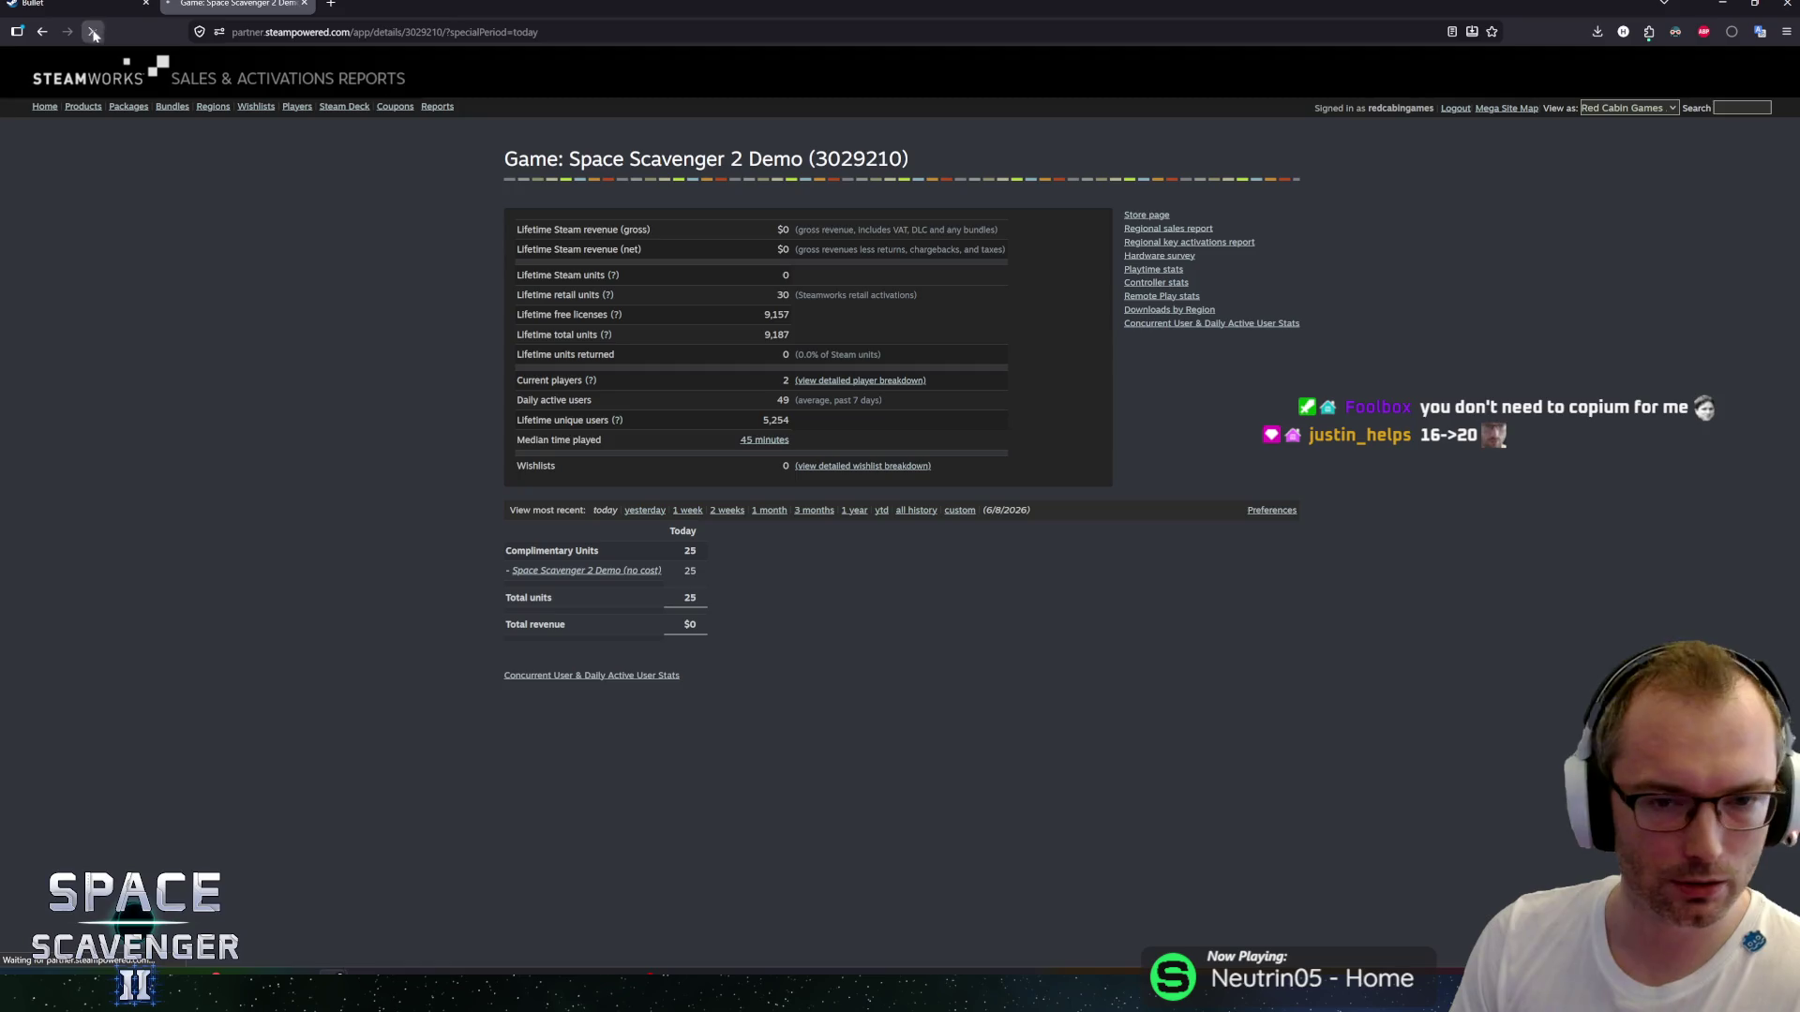
# View the demo report for yesterday and 1 week (405 complimentary units), then close it.
pyautogui.click(646, 512)
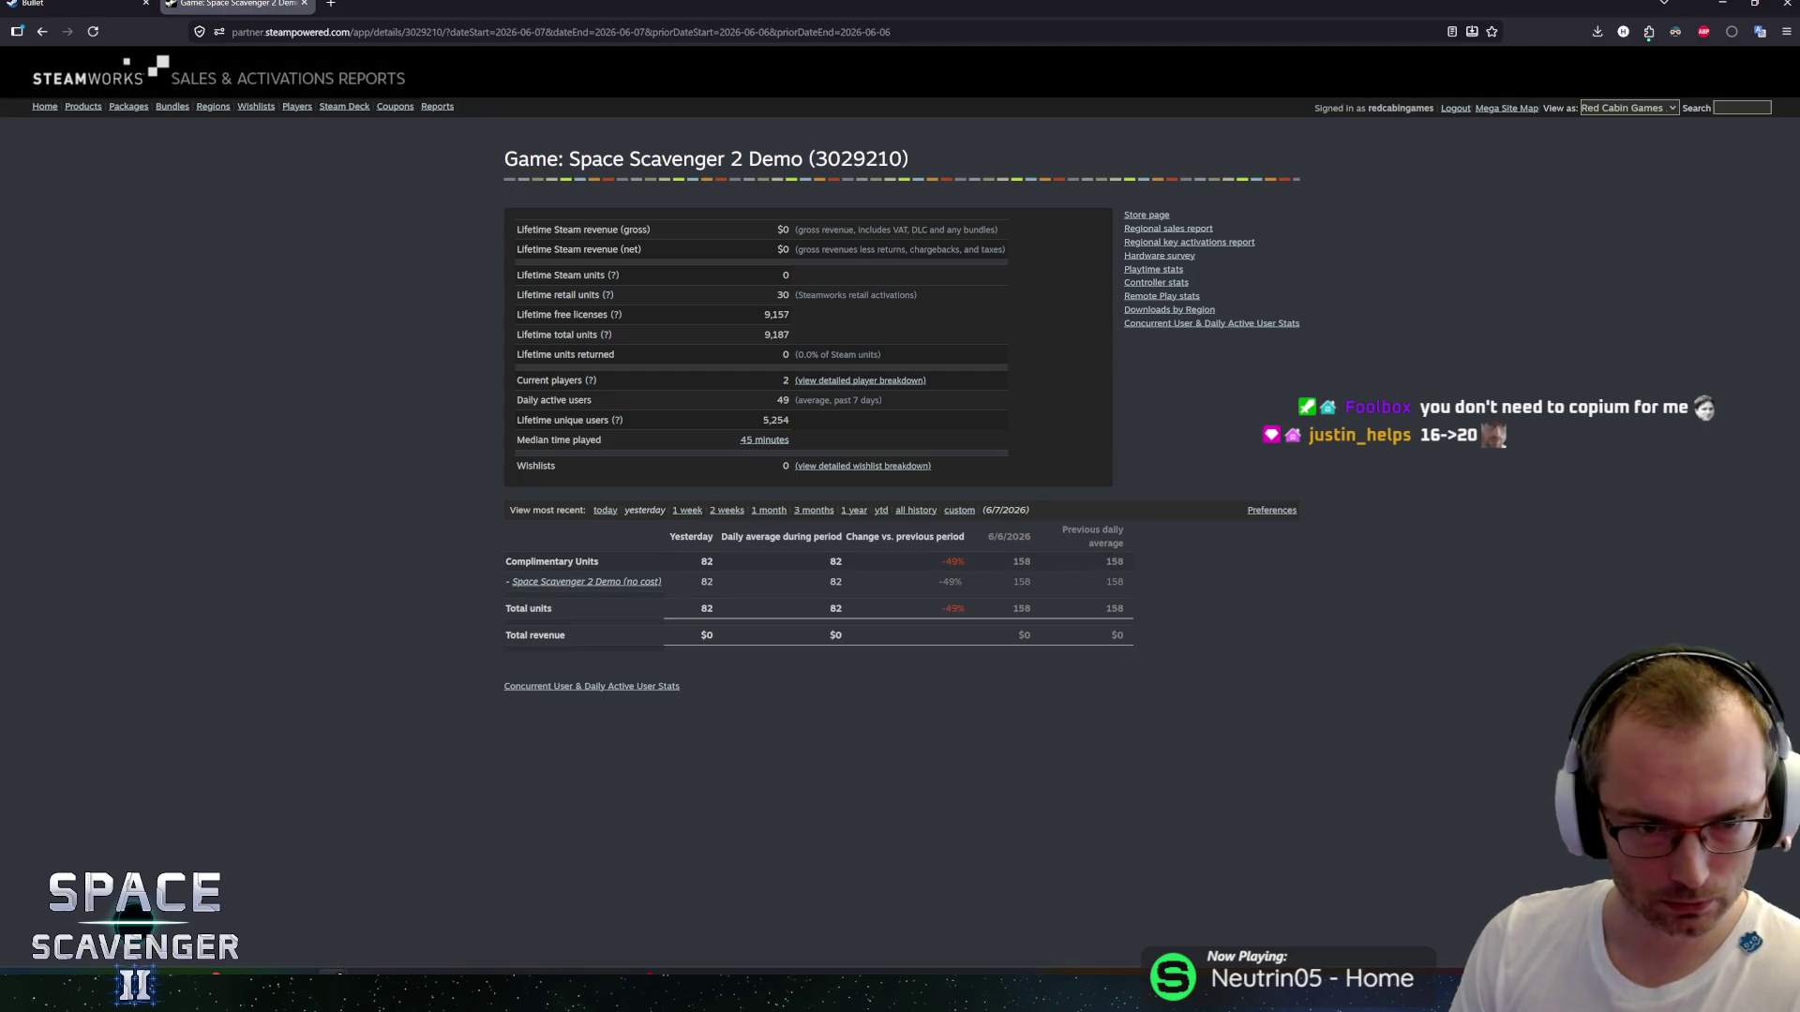
pyautogui.click(679, 512)
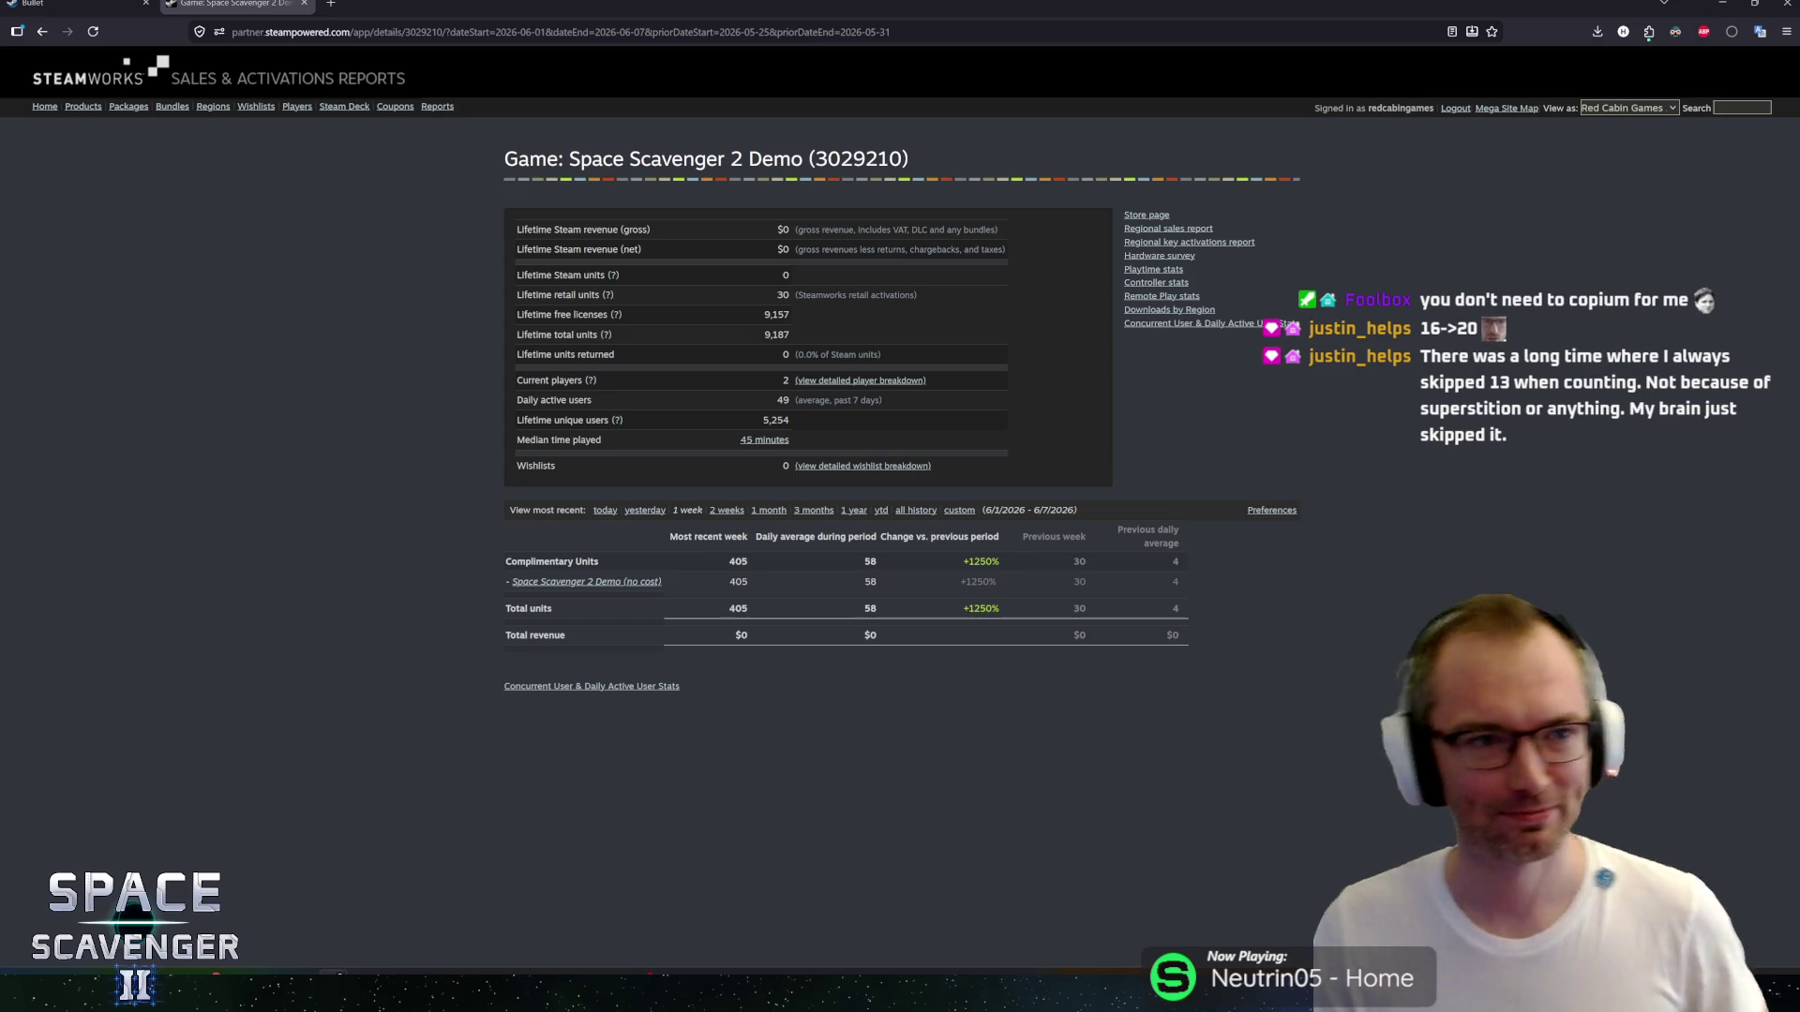
pyautogui.middleClick(282, 2)
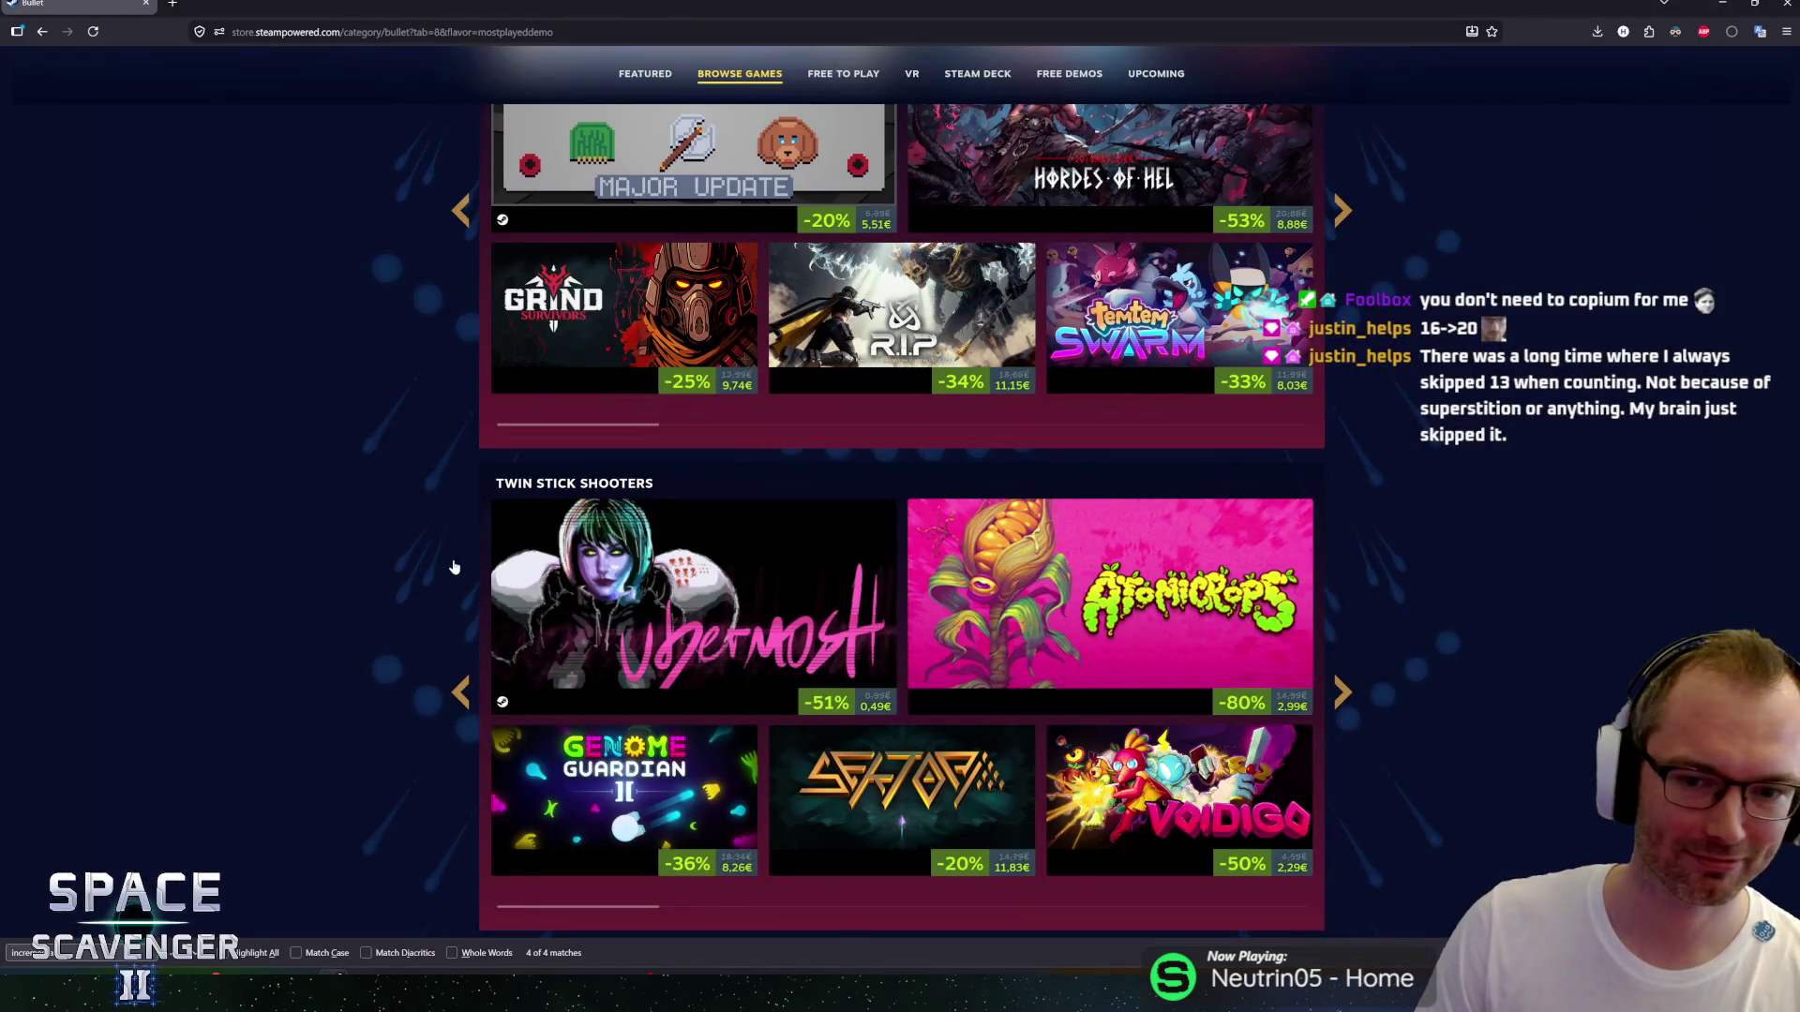
pyautogui.middleClick(455, 665)
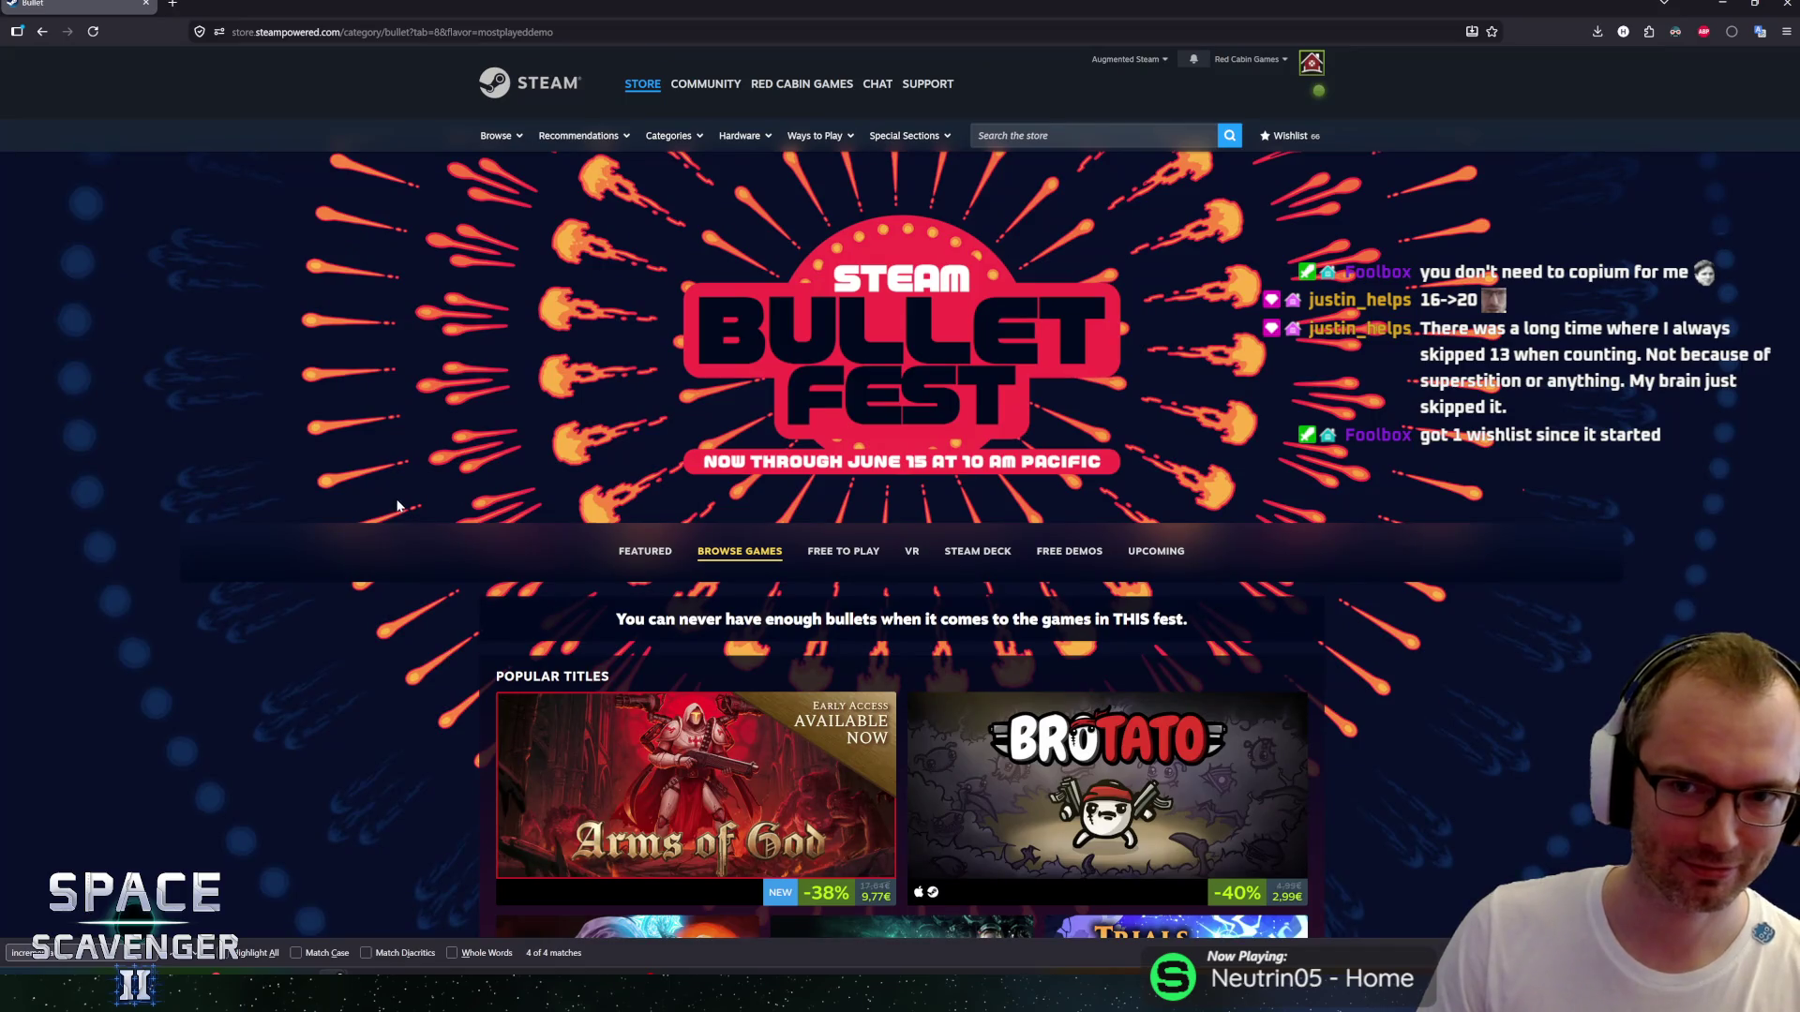
# Close the browser and fly the ship past the Jungle portal and down the tunnel.
pyautogui.middleClick(78, 13)
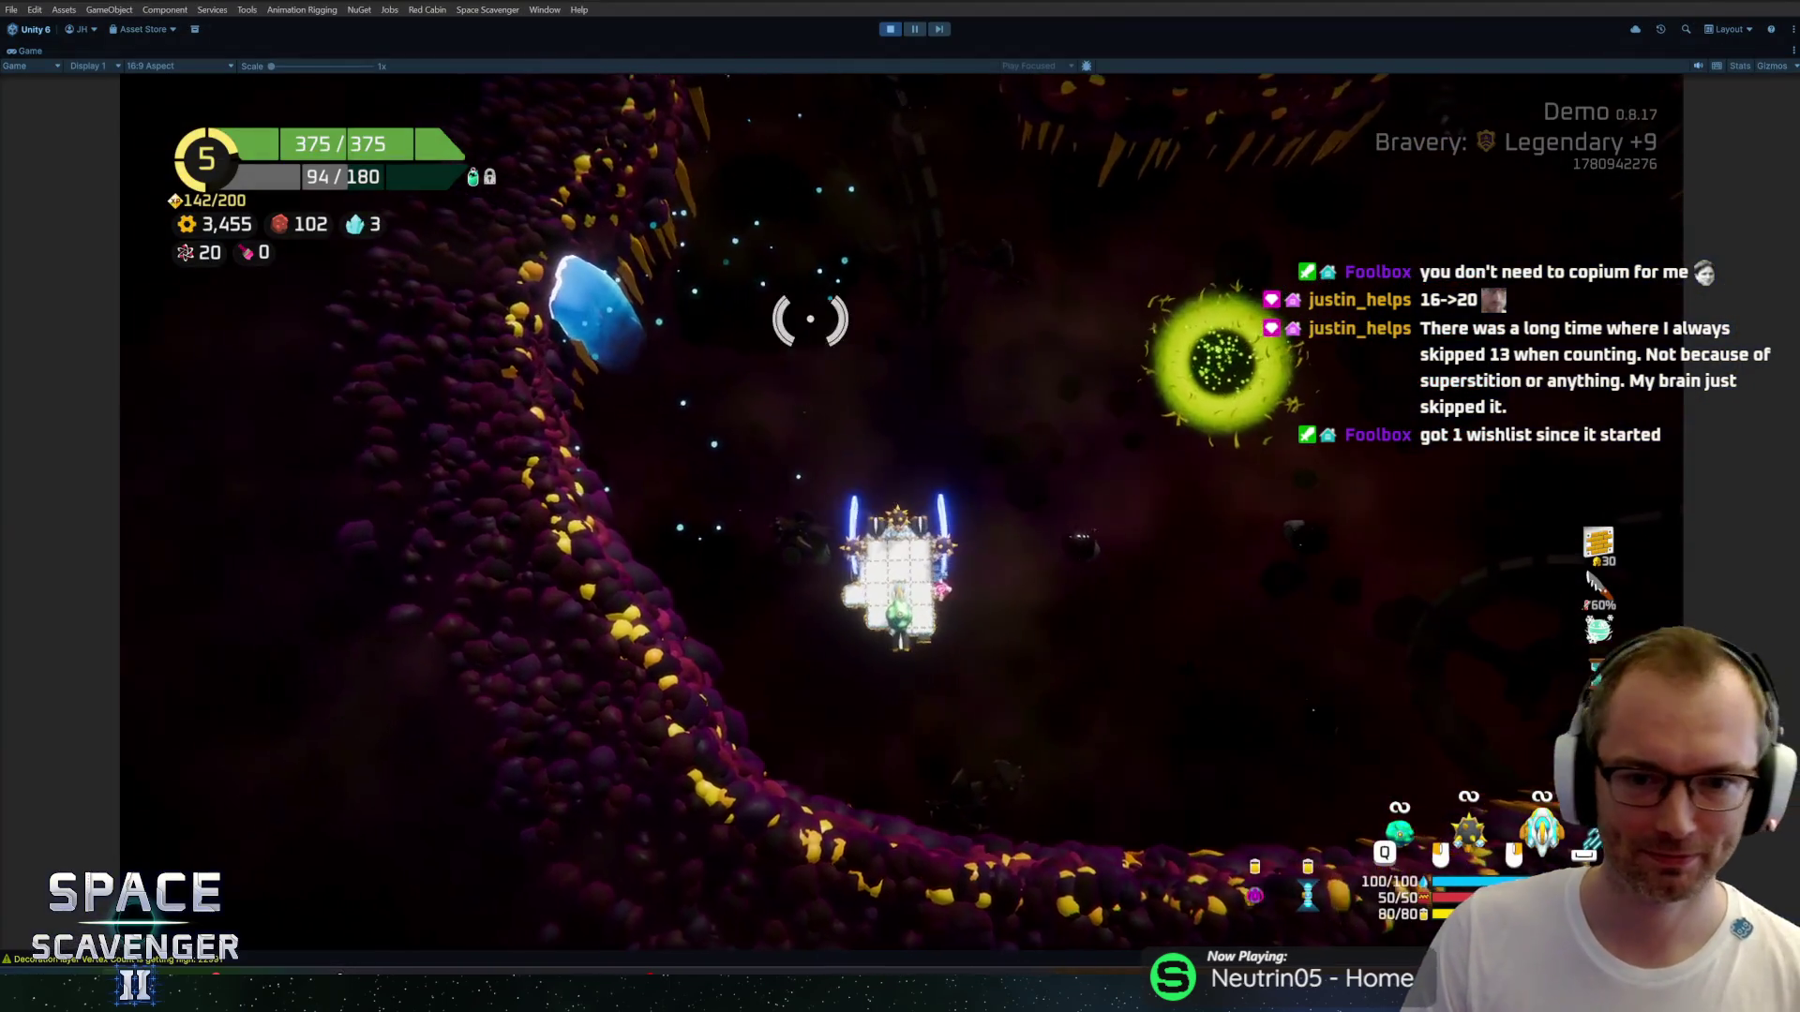
pyautogui.press('d')
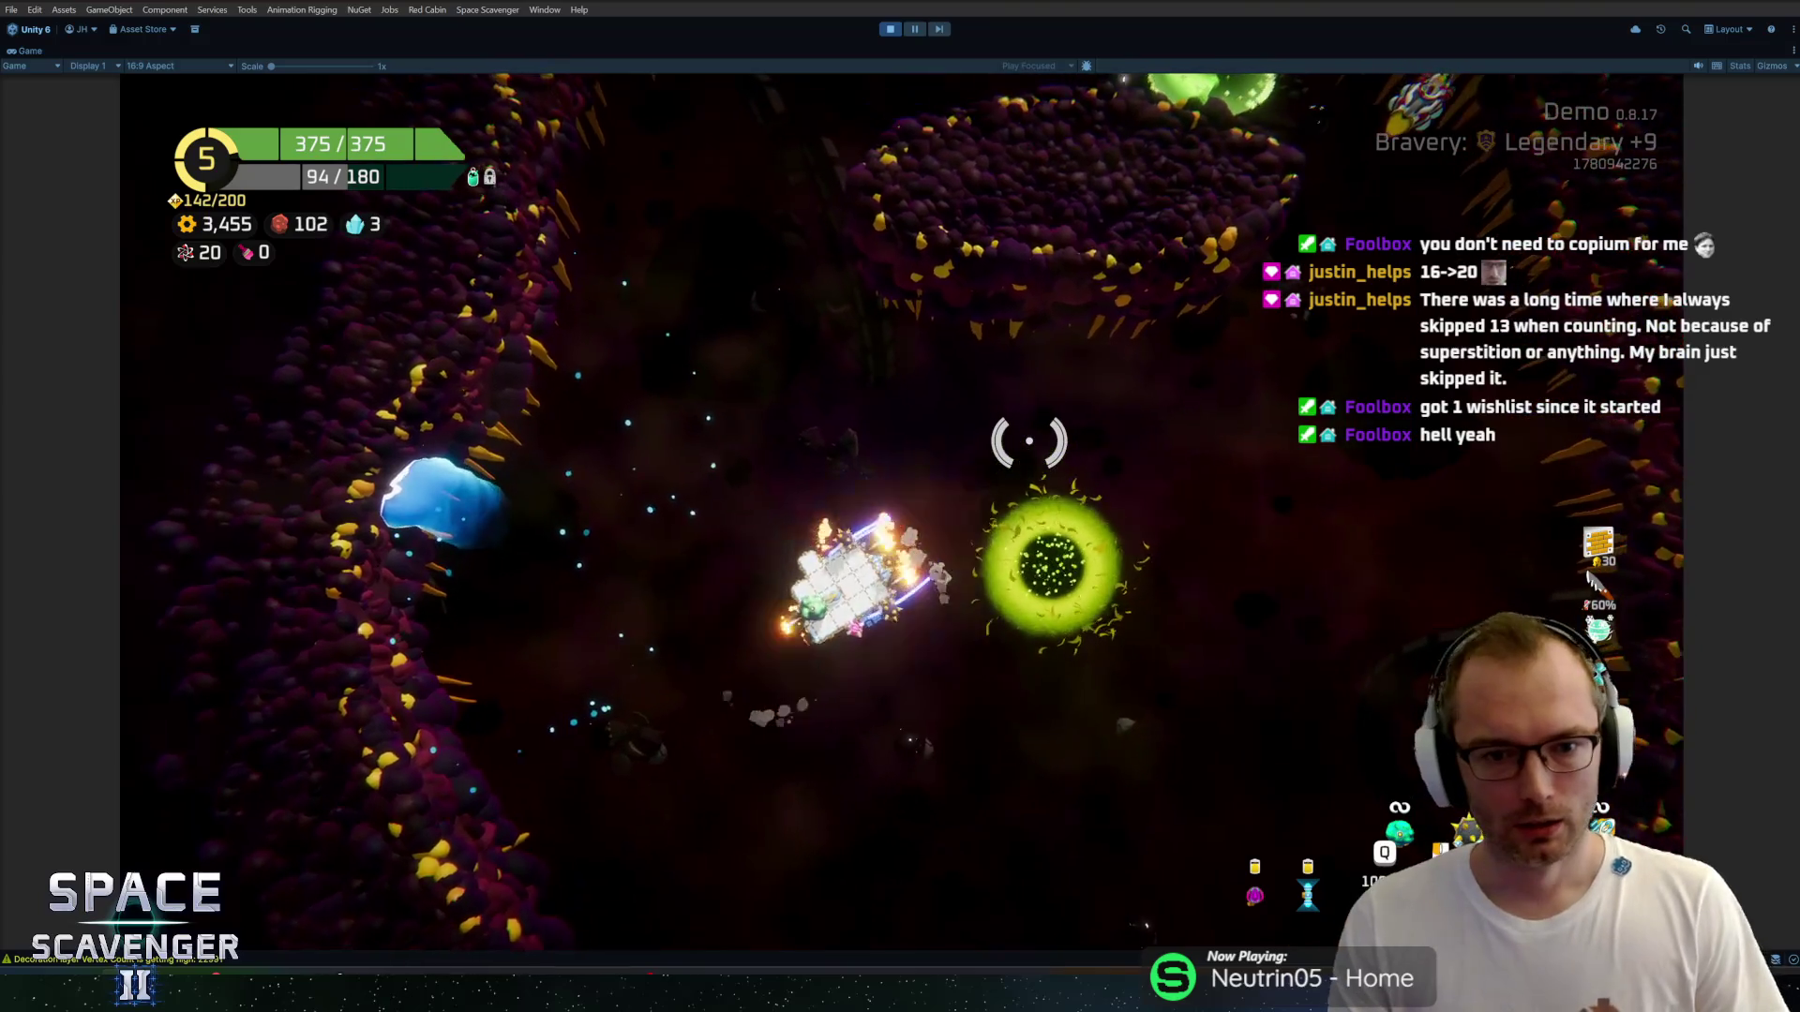
pyautogui.press('w')
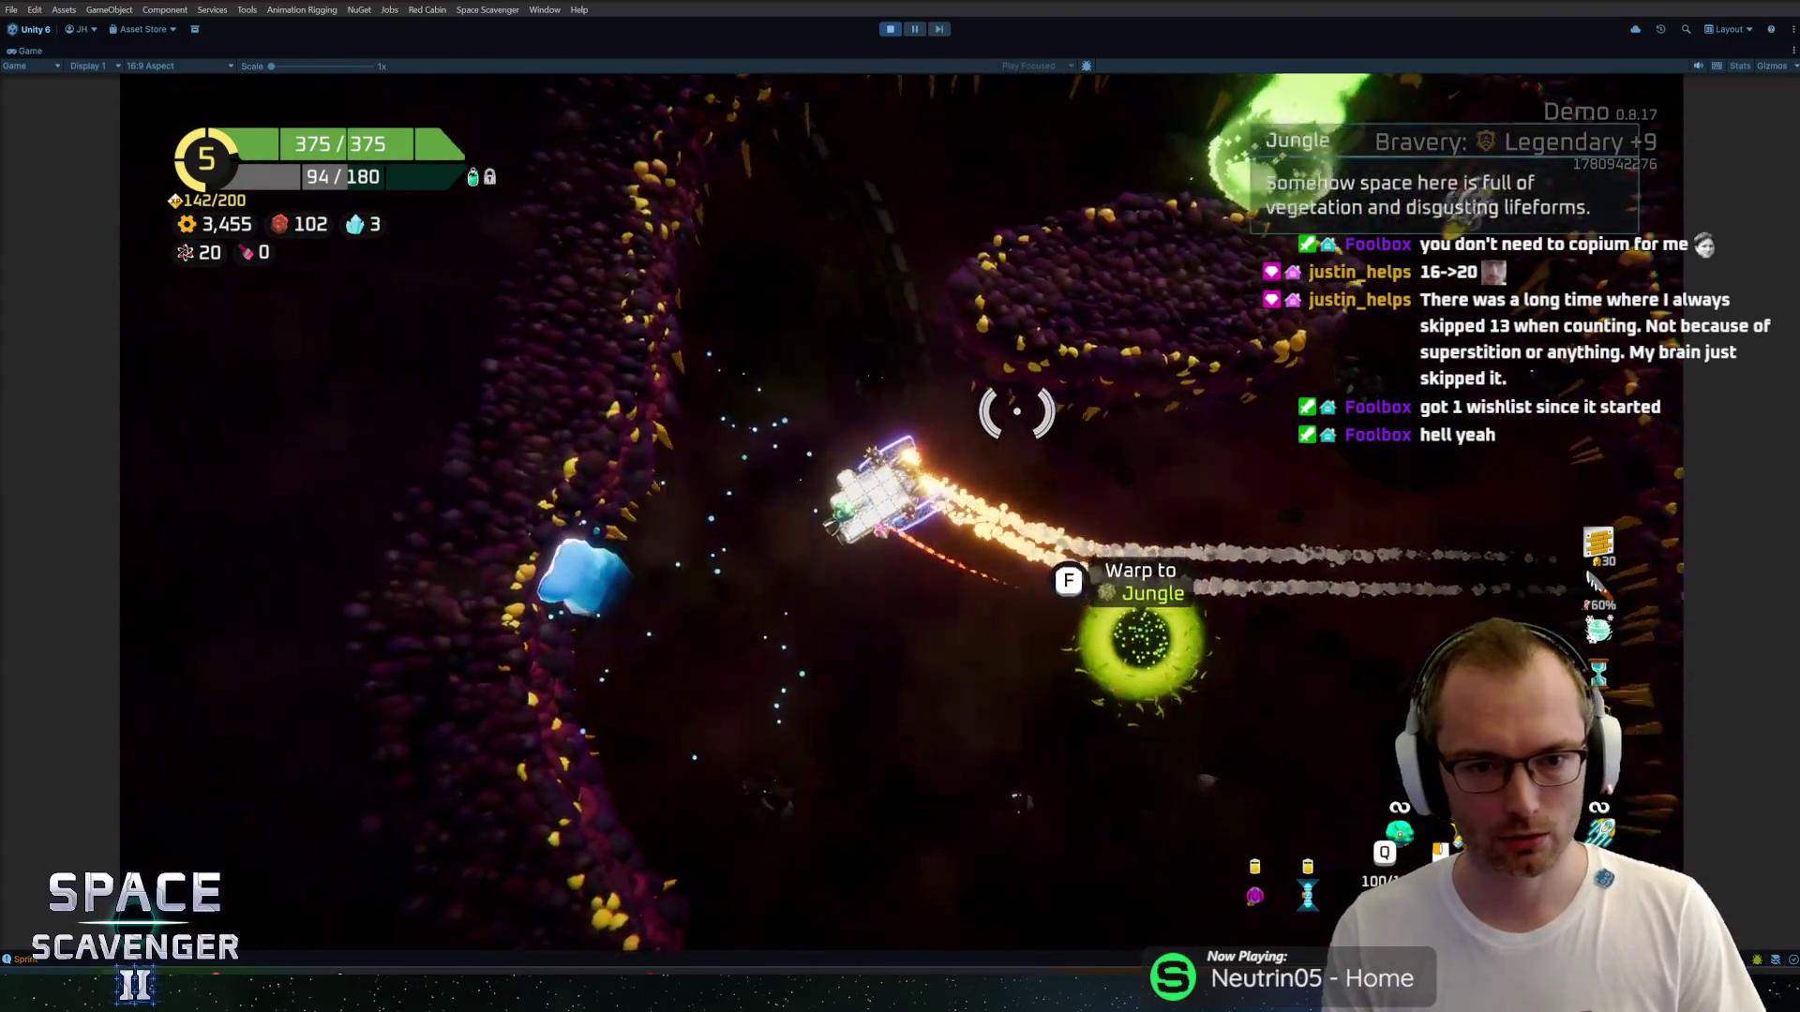
pyautogui.press('w')
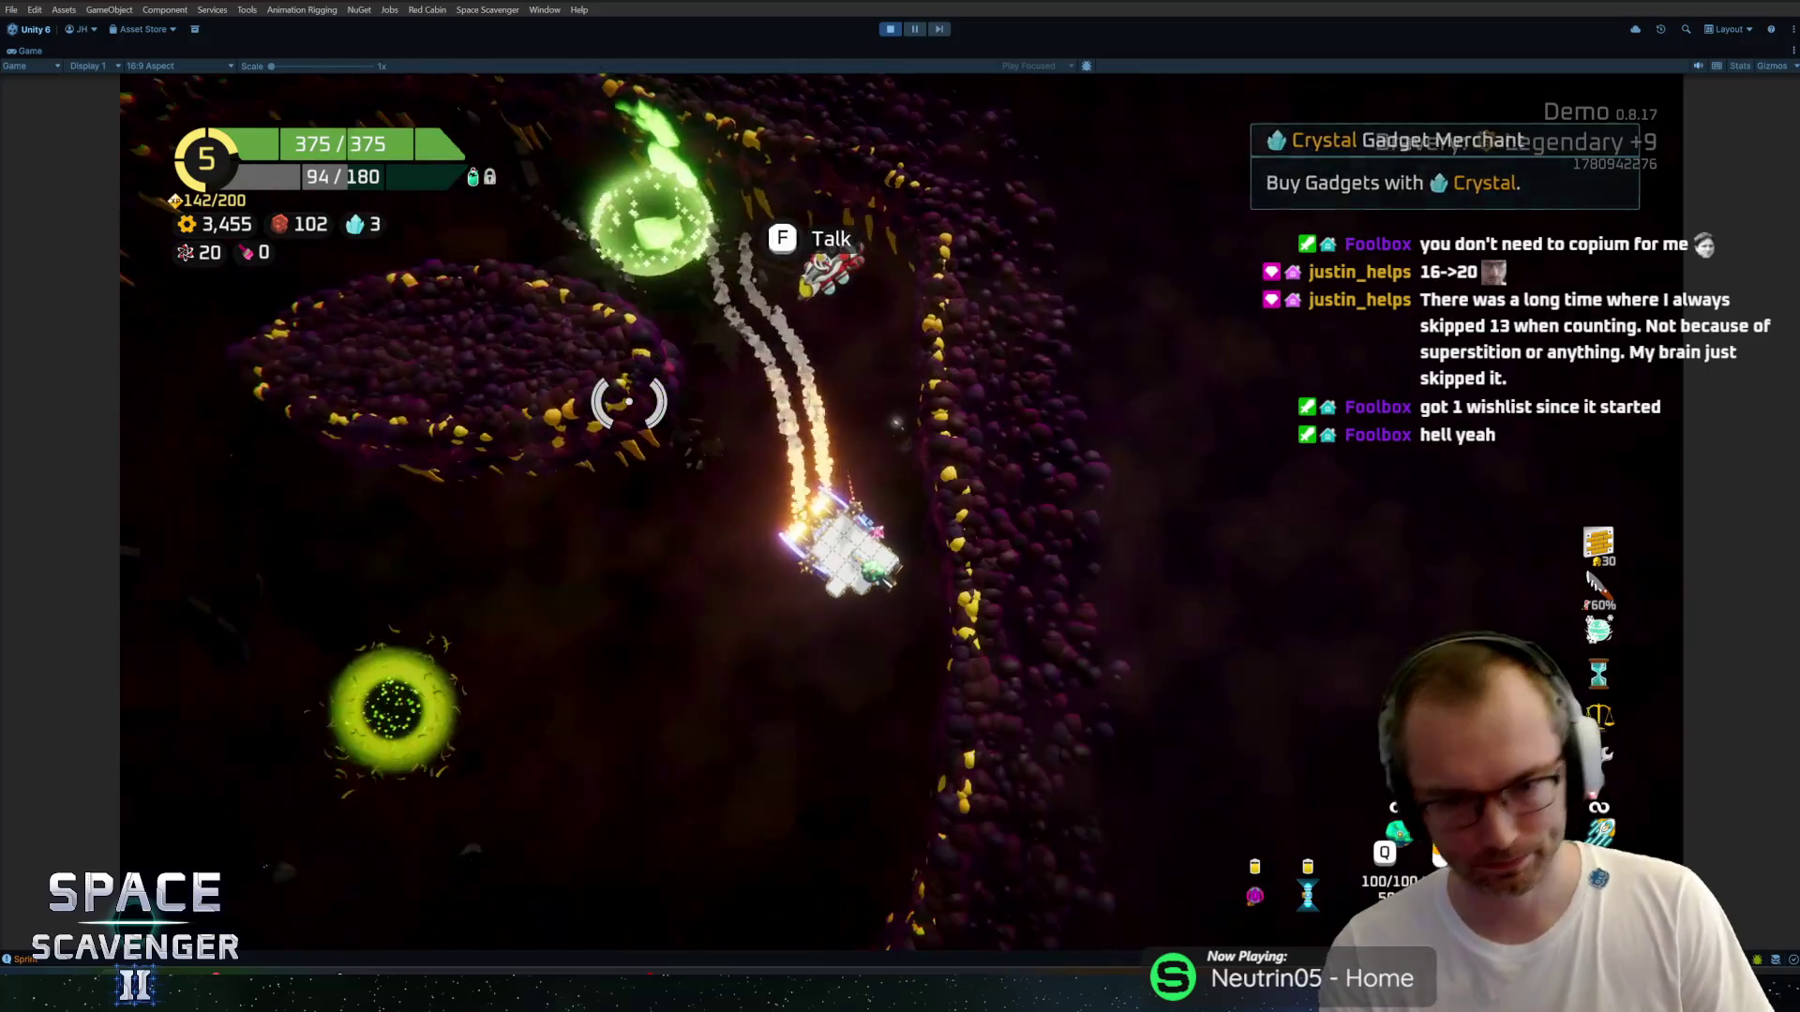
pyautogui.press('w')
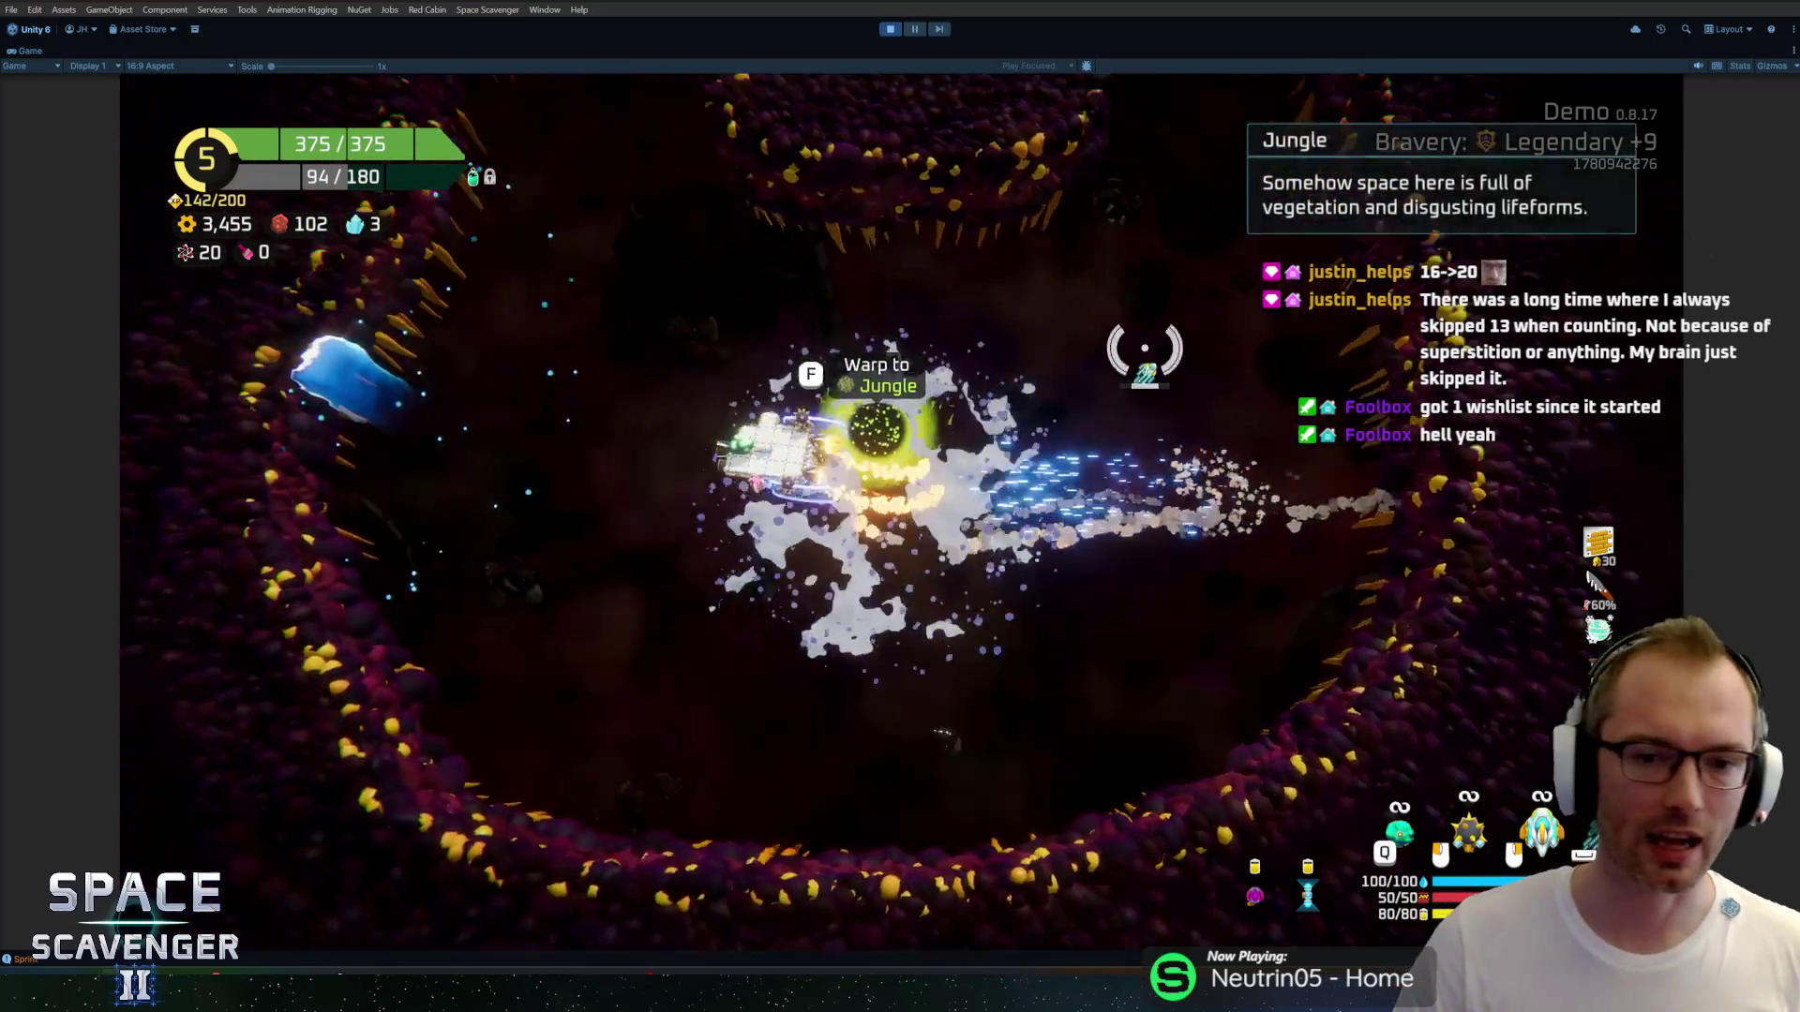
pyautogui.press('w')
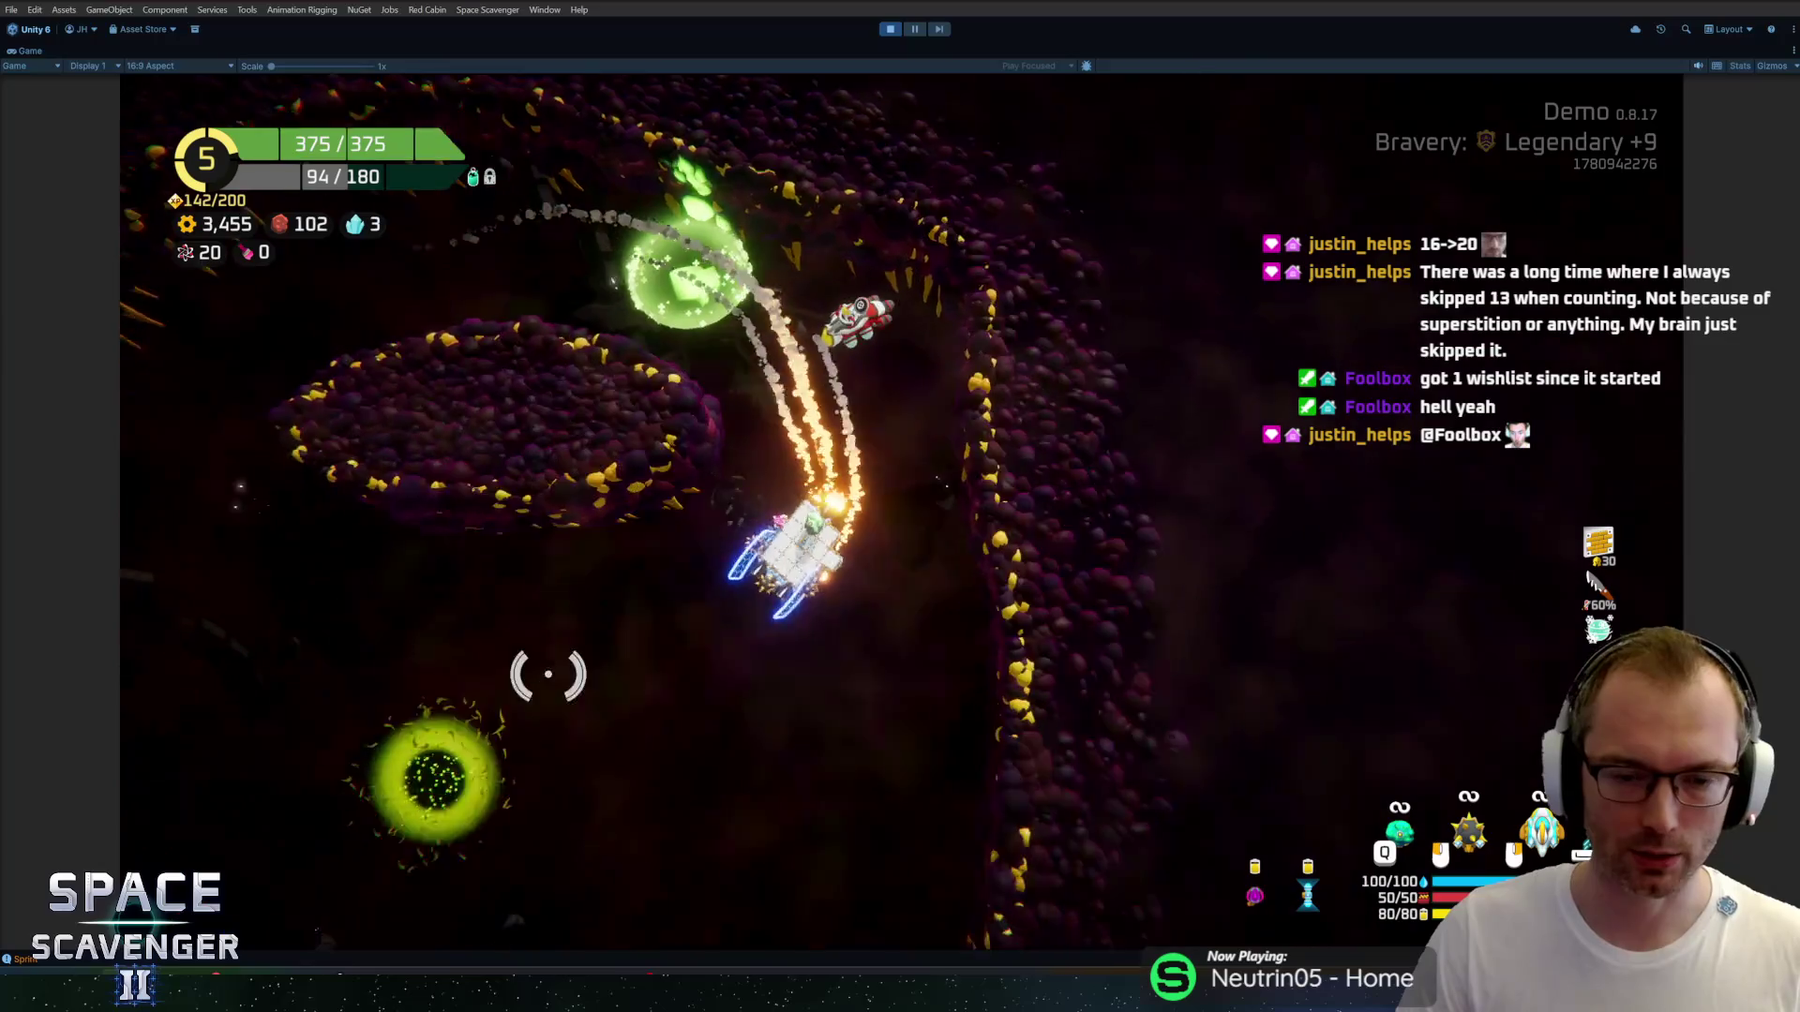
pyautogui.press('w')
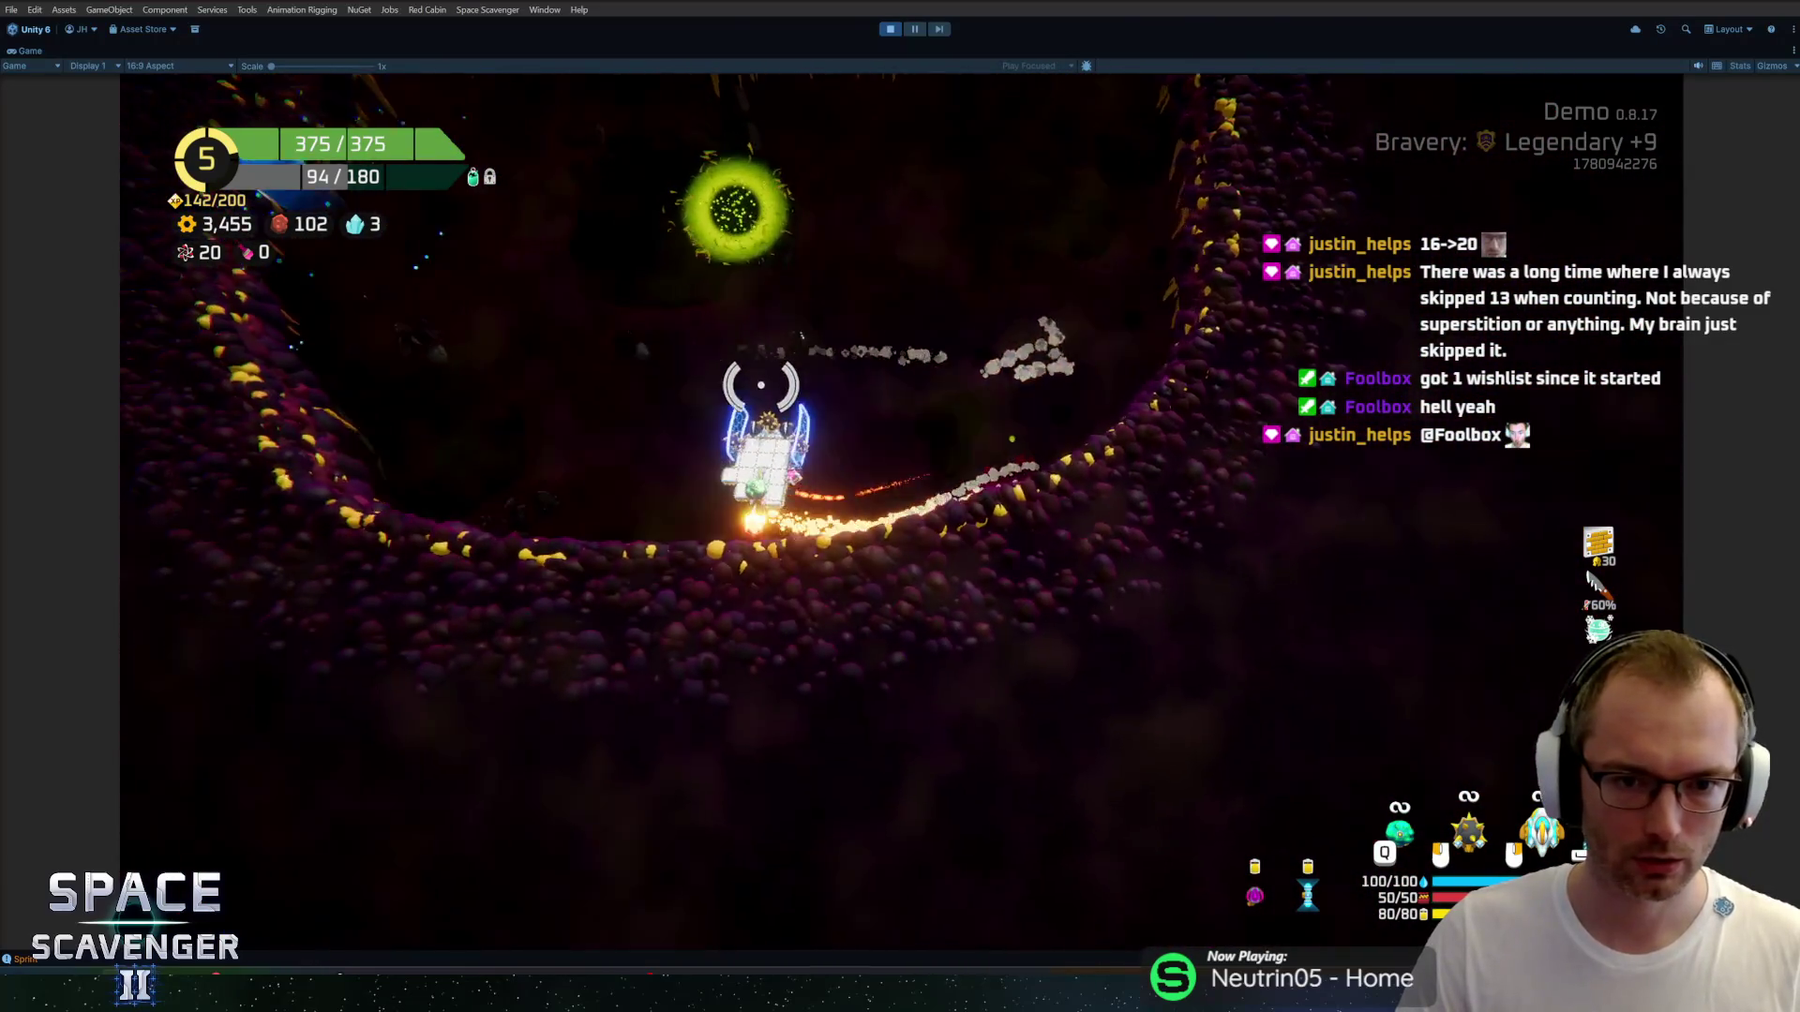
# Circle the ship around the green portal, then switch to the Steamworks wishlist page.
pyautogui.press('w')
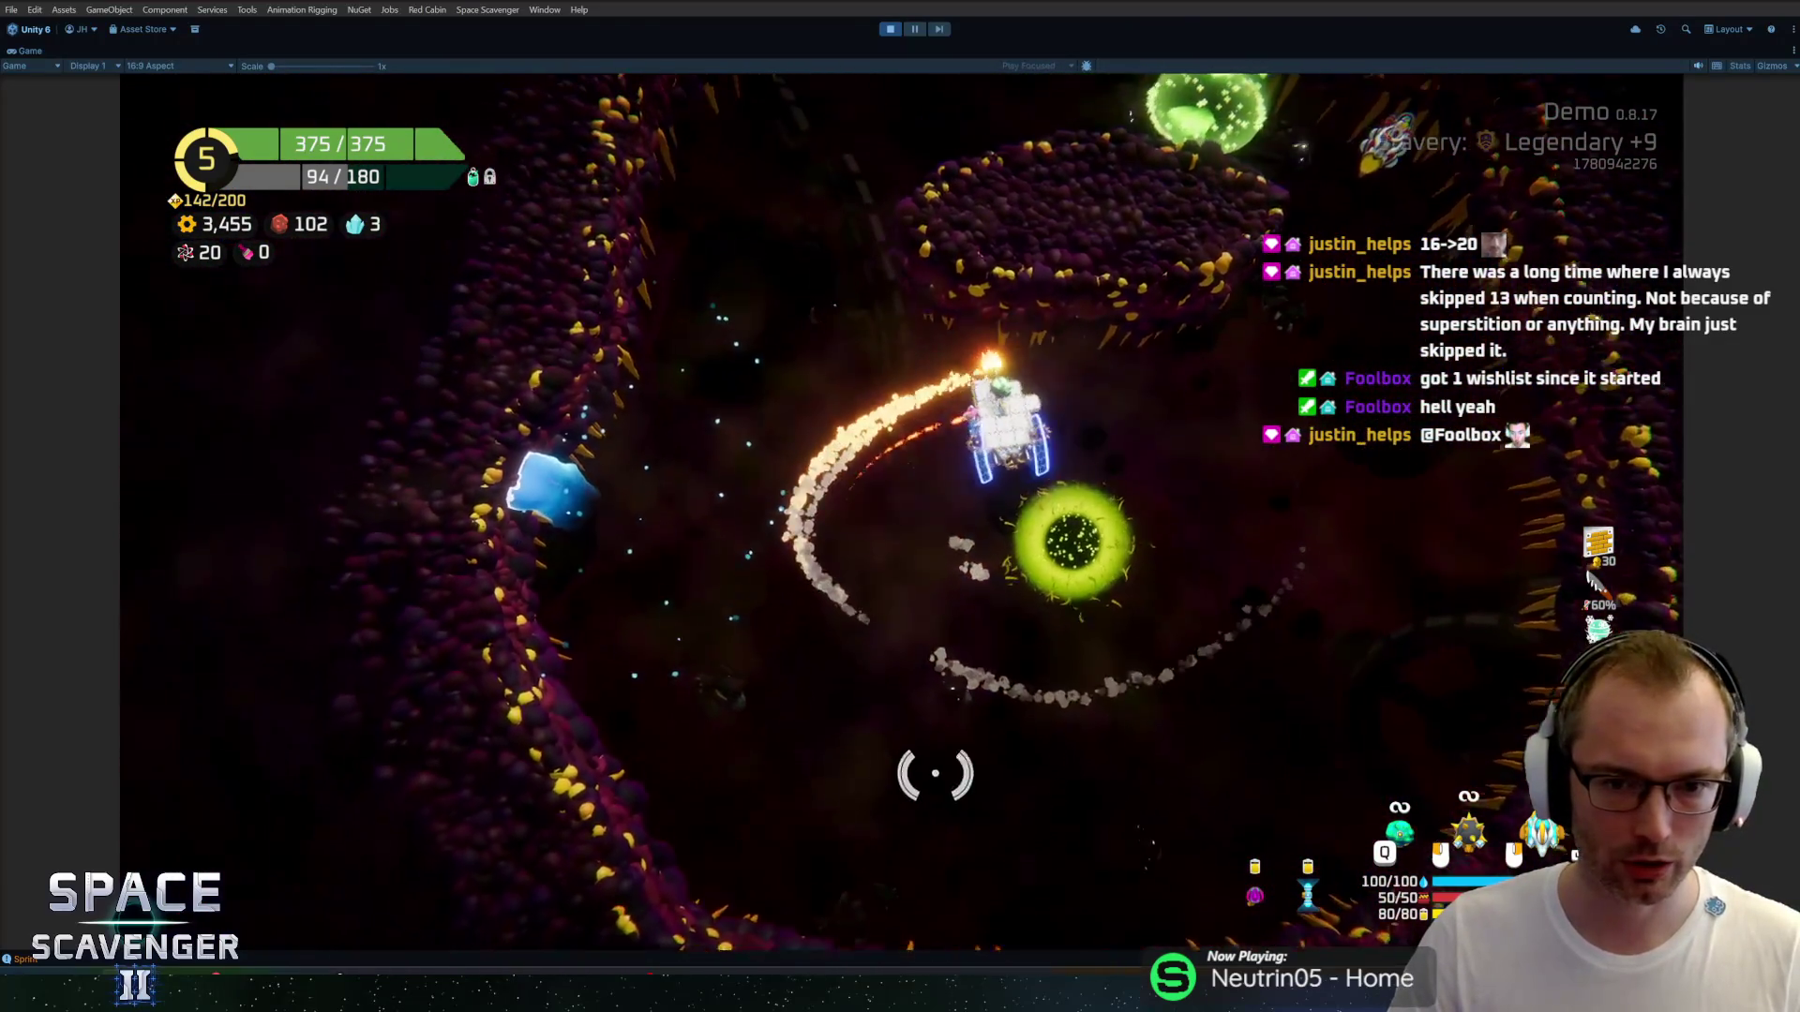
pyautogui.press('w')
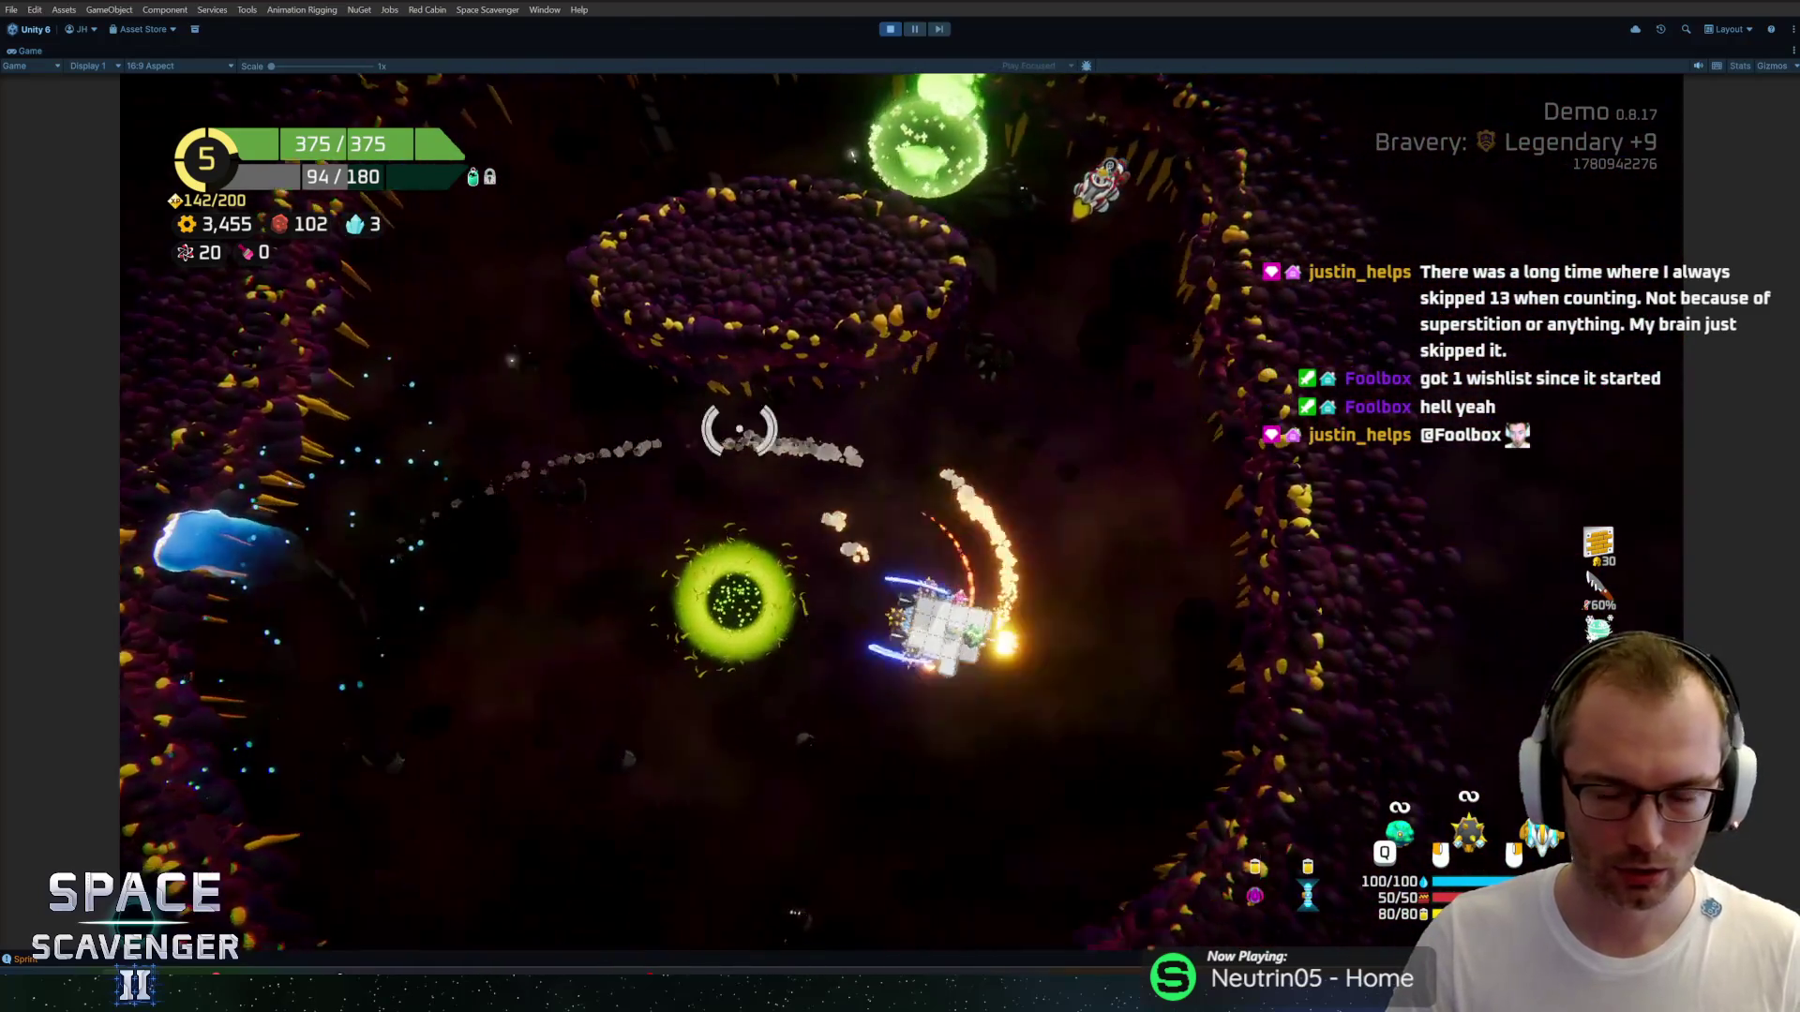
pyautogui.press('w')
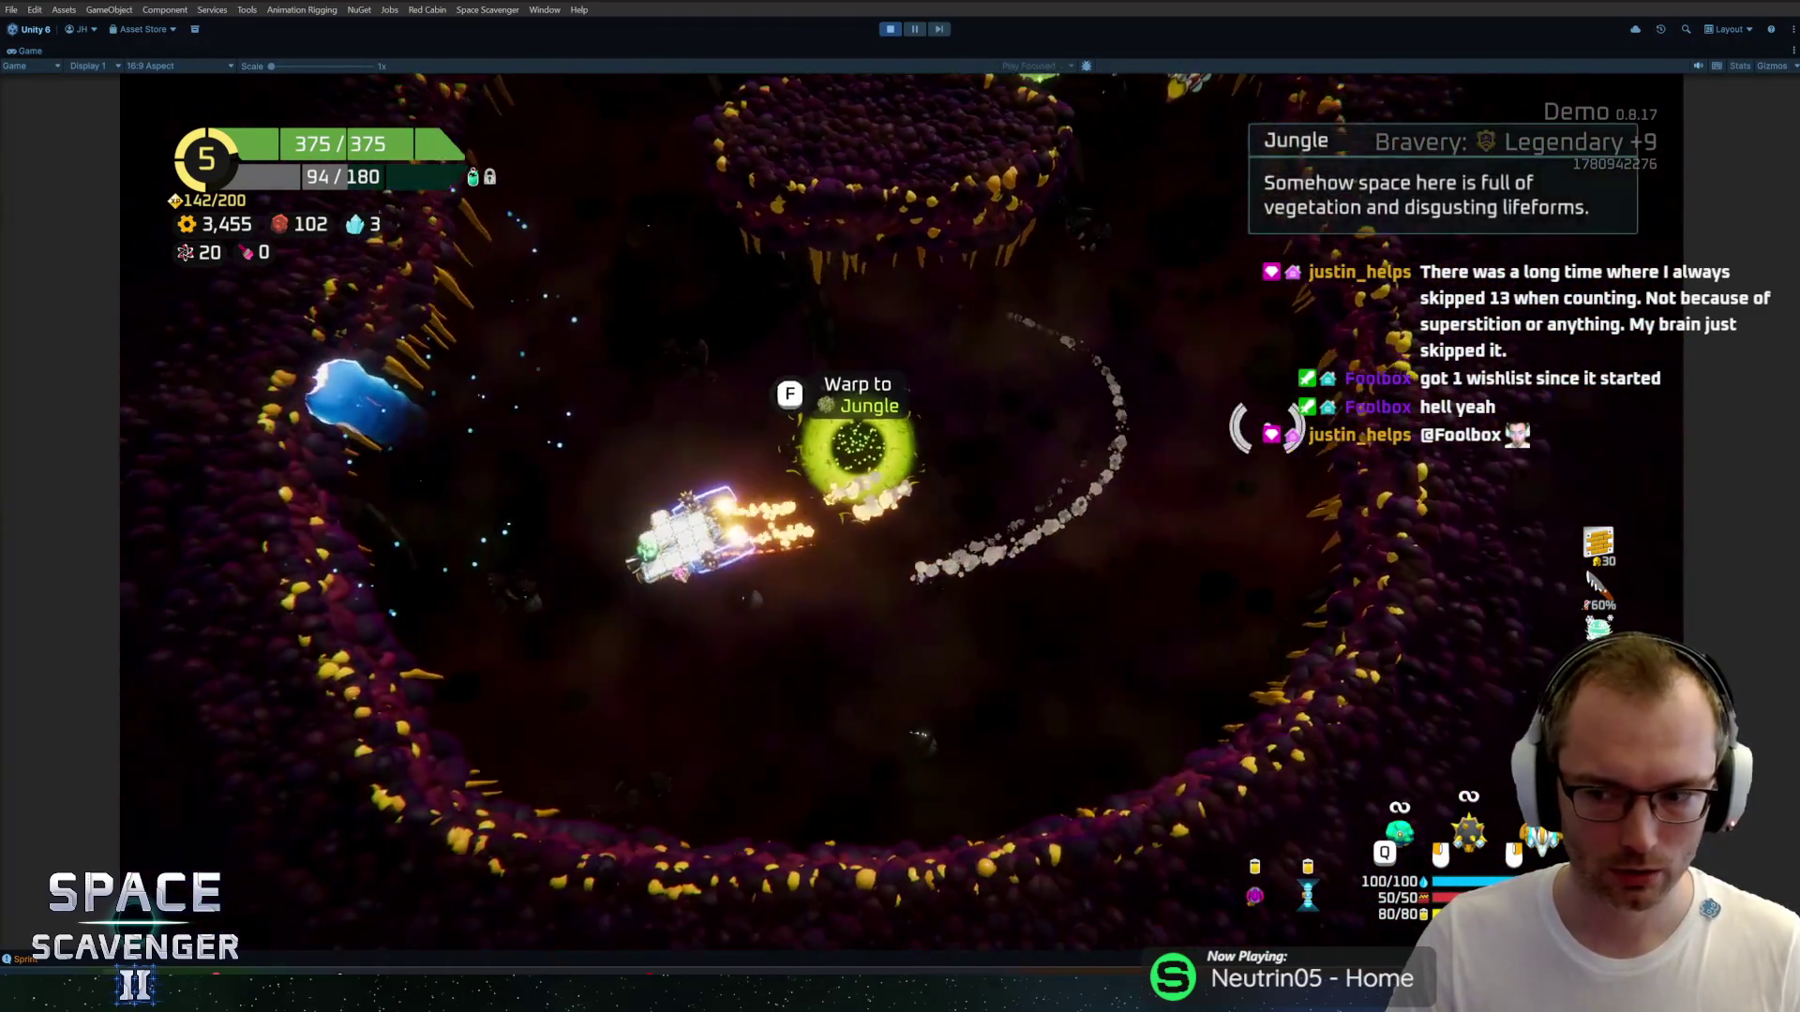
pyautogui.press('w')
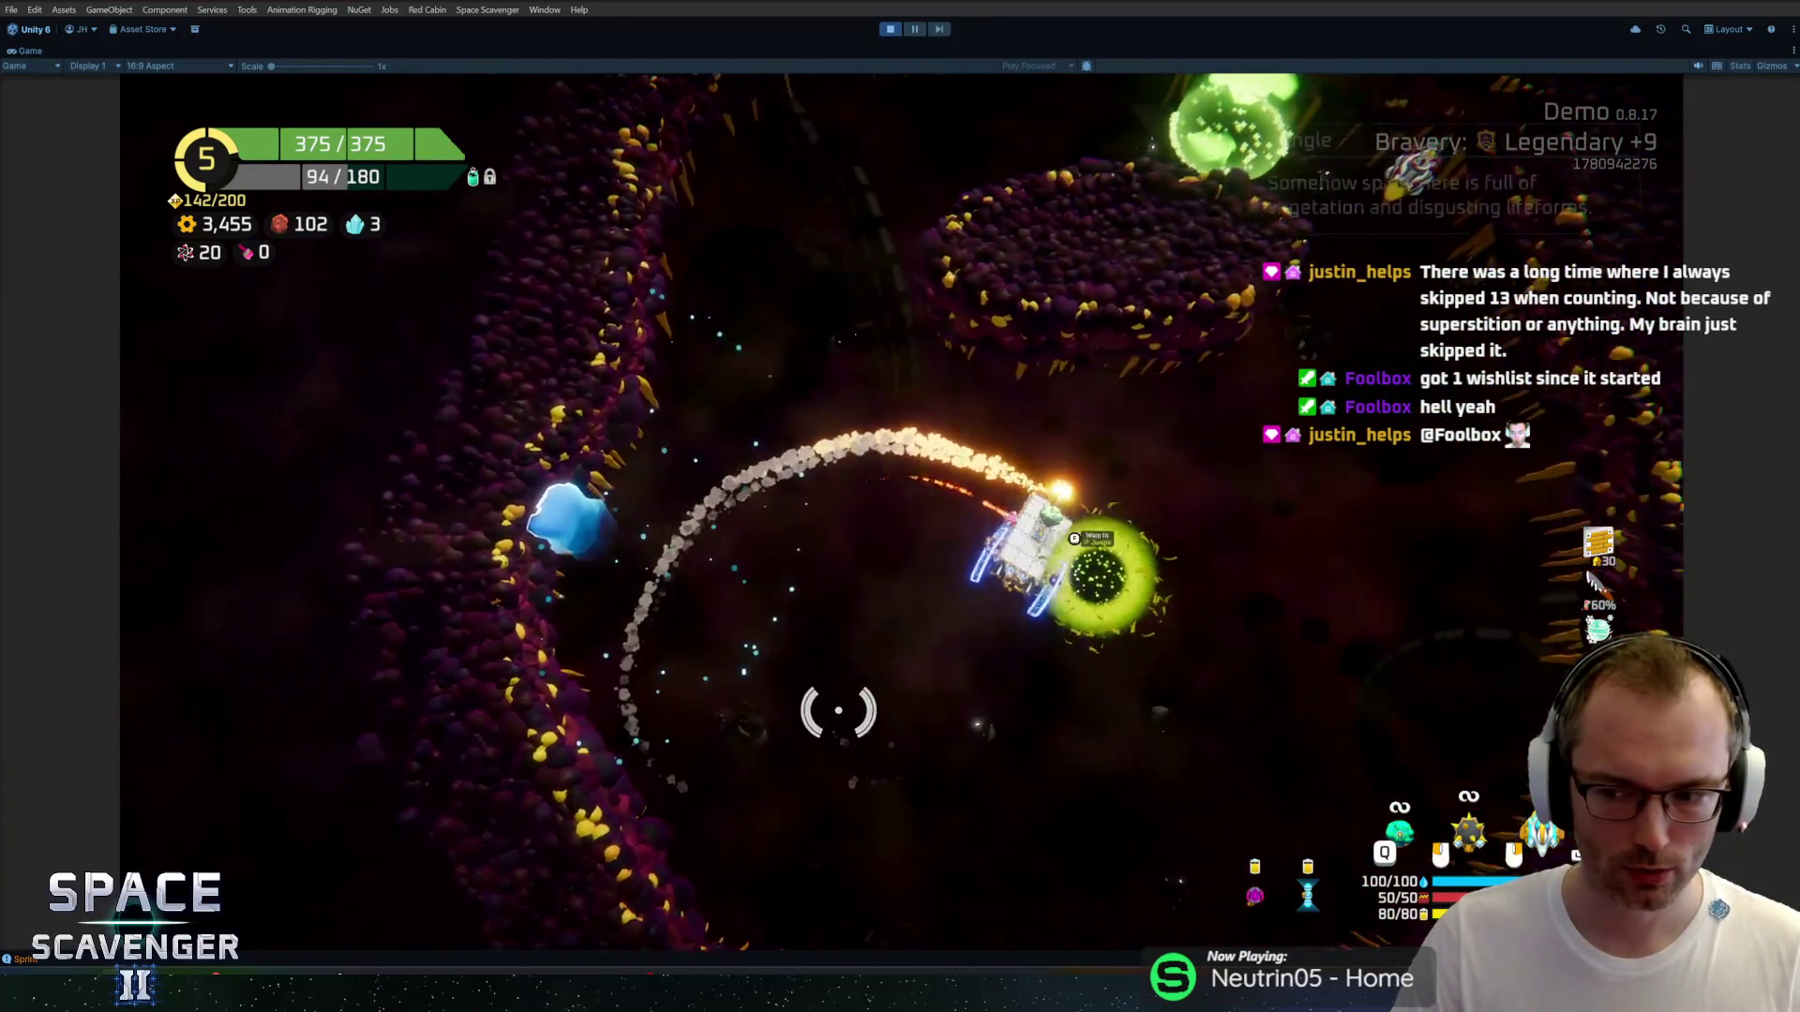
pyautogui.press('w')
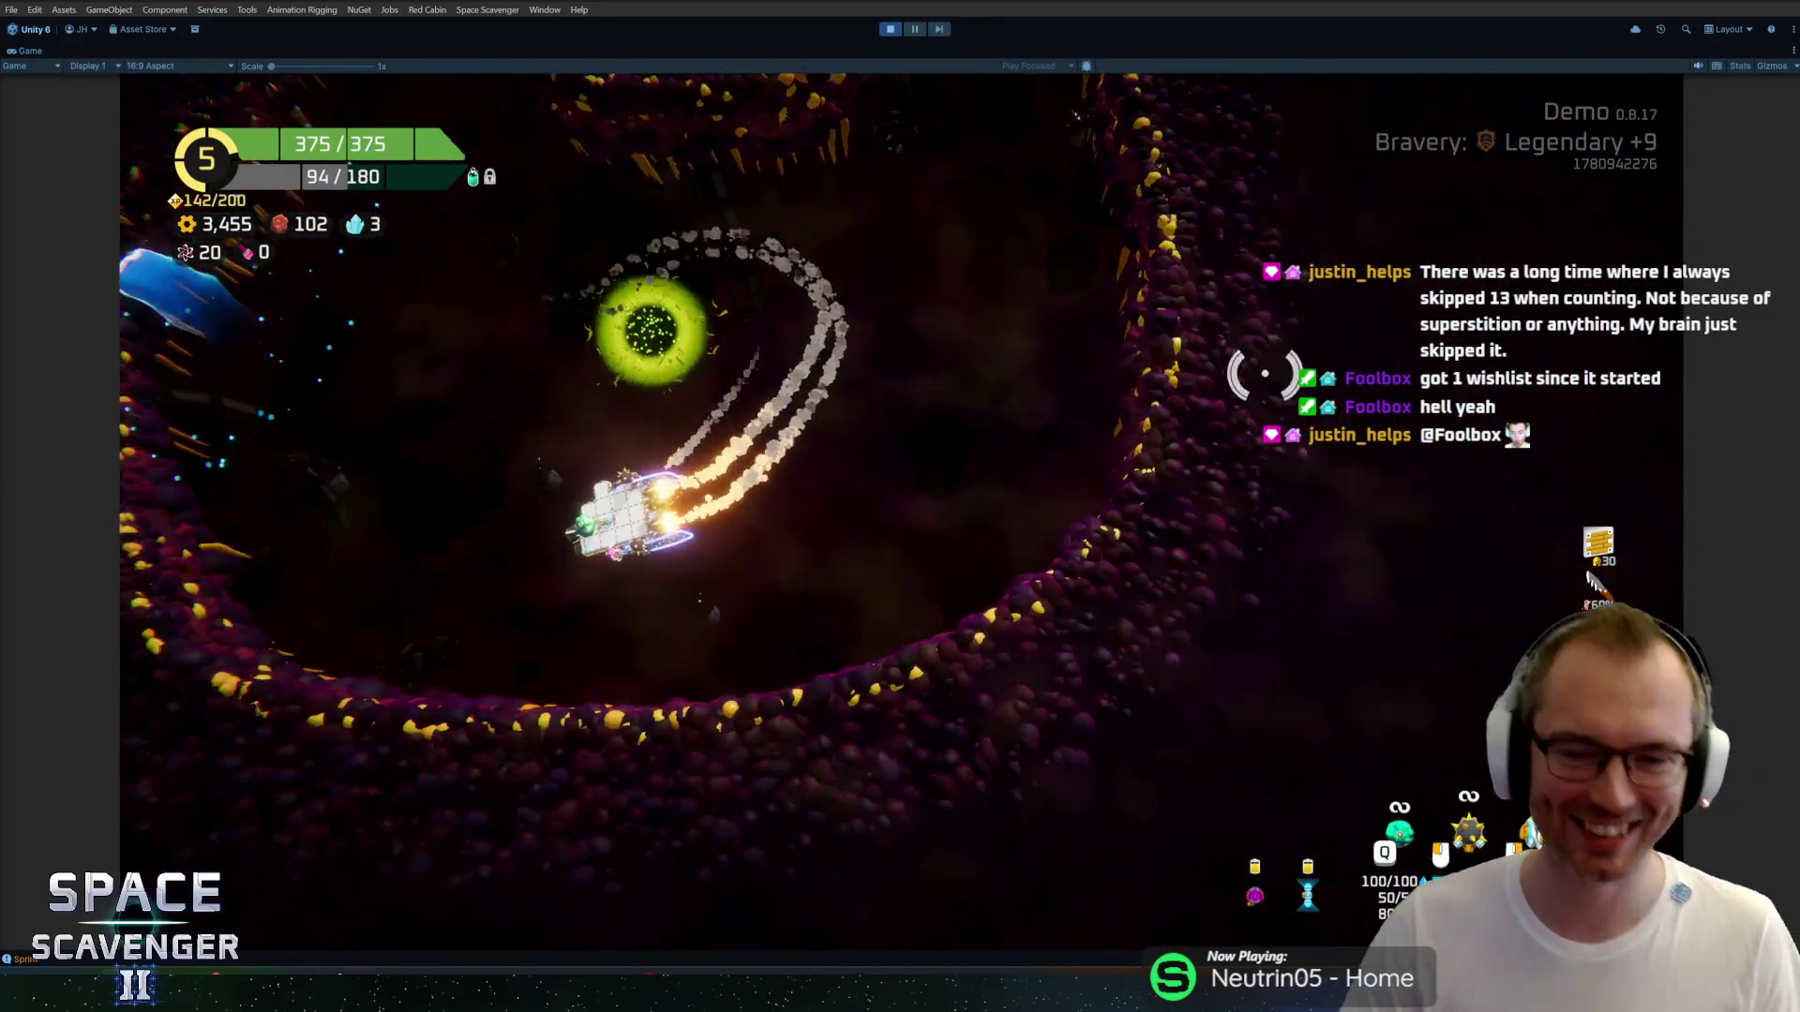
pyautogui.press('w')
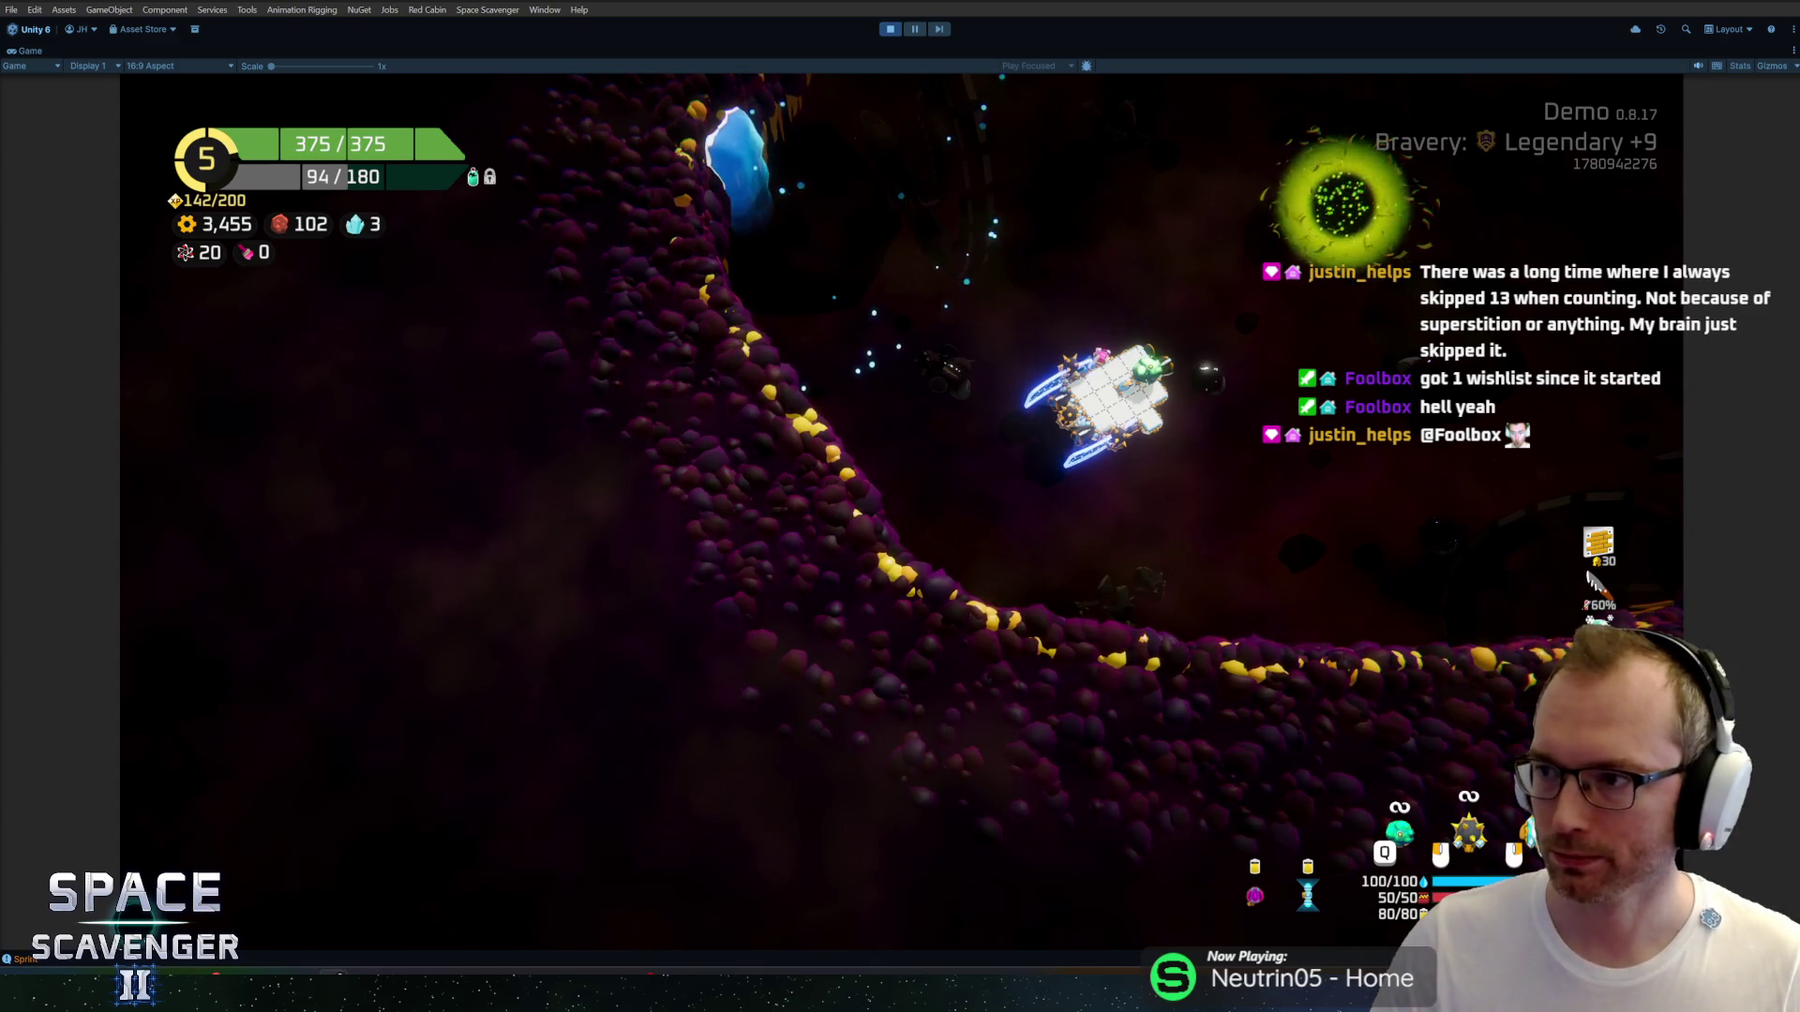
pyautogui.hotkey('alt', 'Tab')
# Show the 1-year wishlist report (2,321 additions, 666 deletions) and read the Daily Wishlist Actions chart spikes.
pyautogui.scroll(-3, 570, 577)
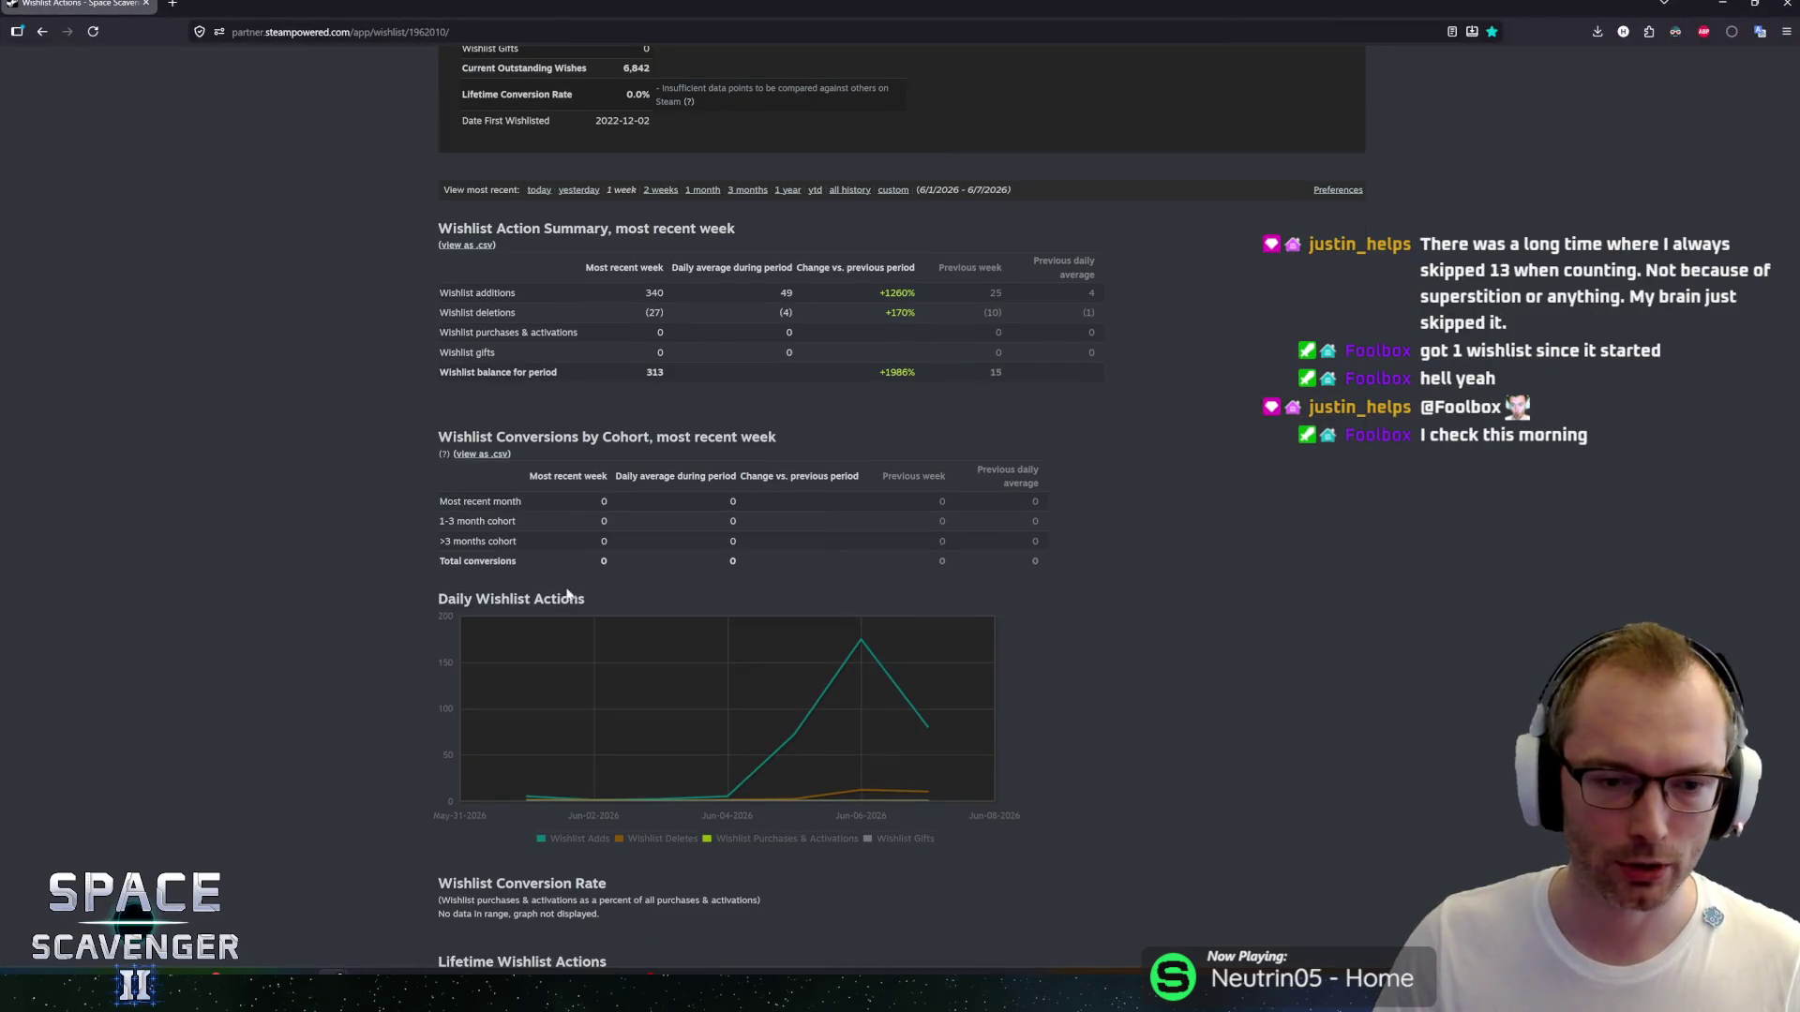
pyautogui.click(791, 191)
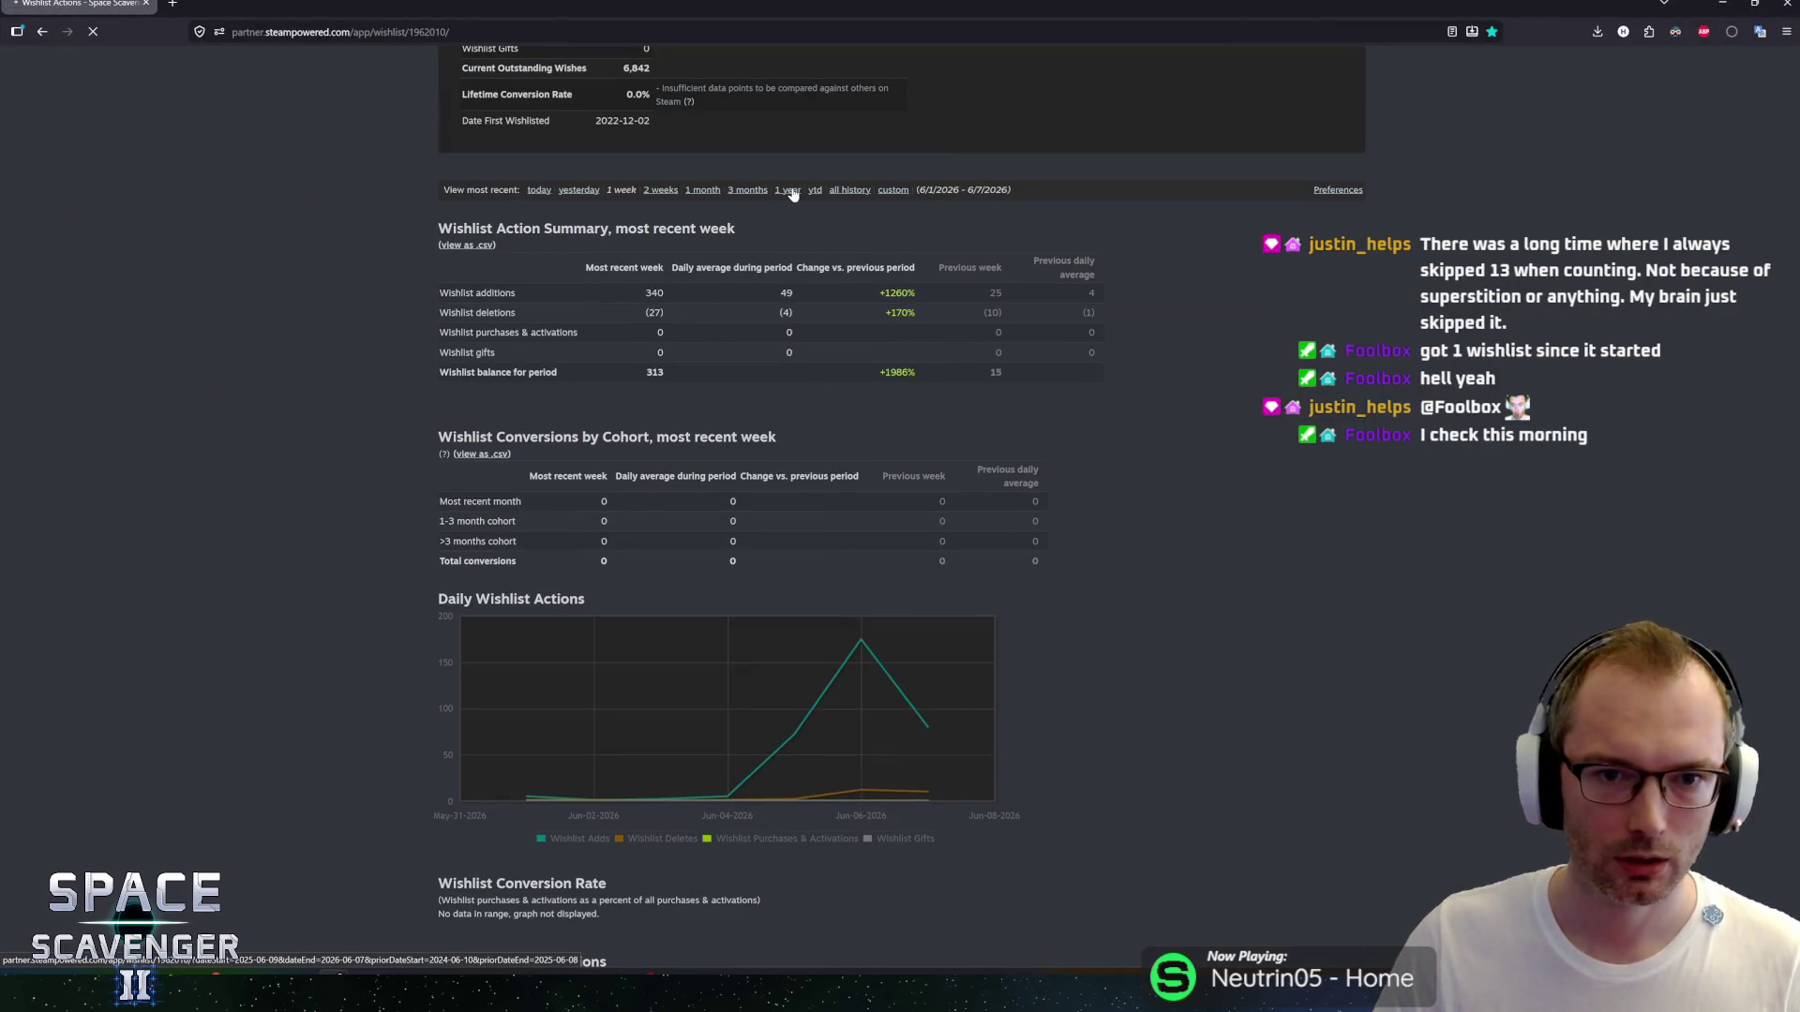
pyautogui.scroll(-4, 1158, 604)
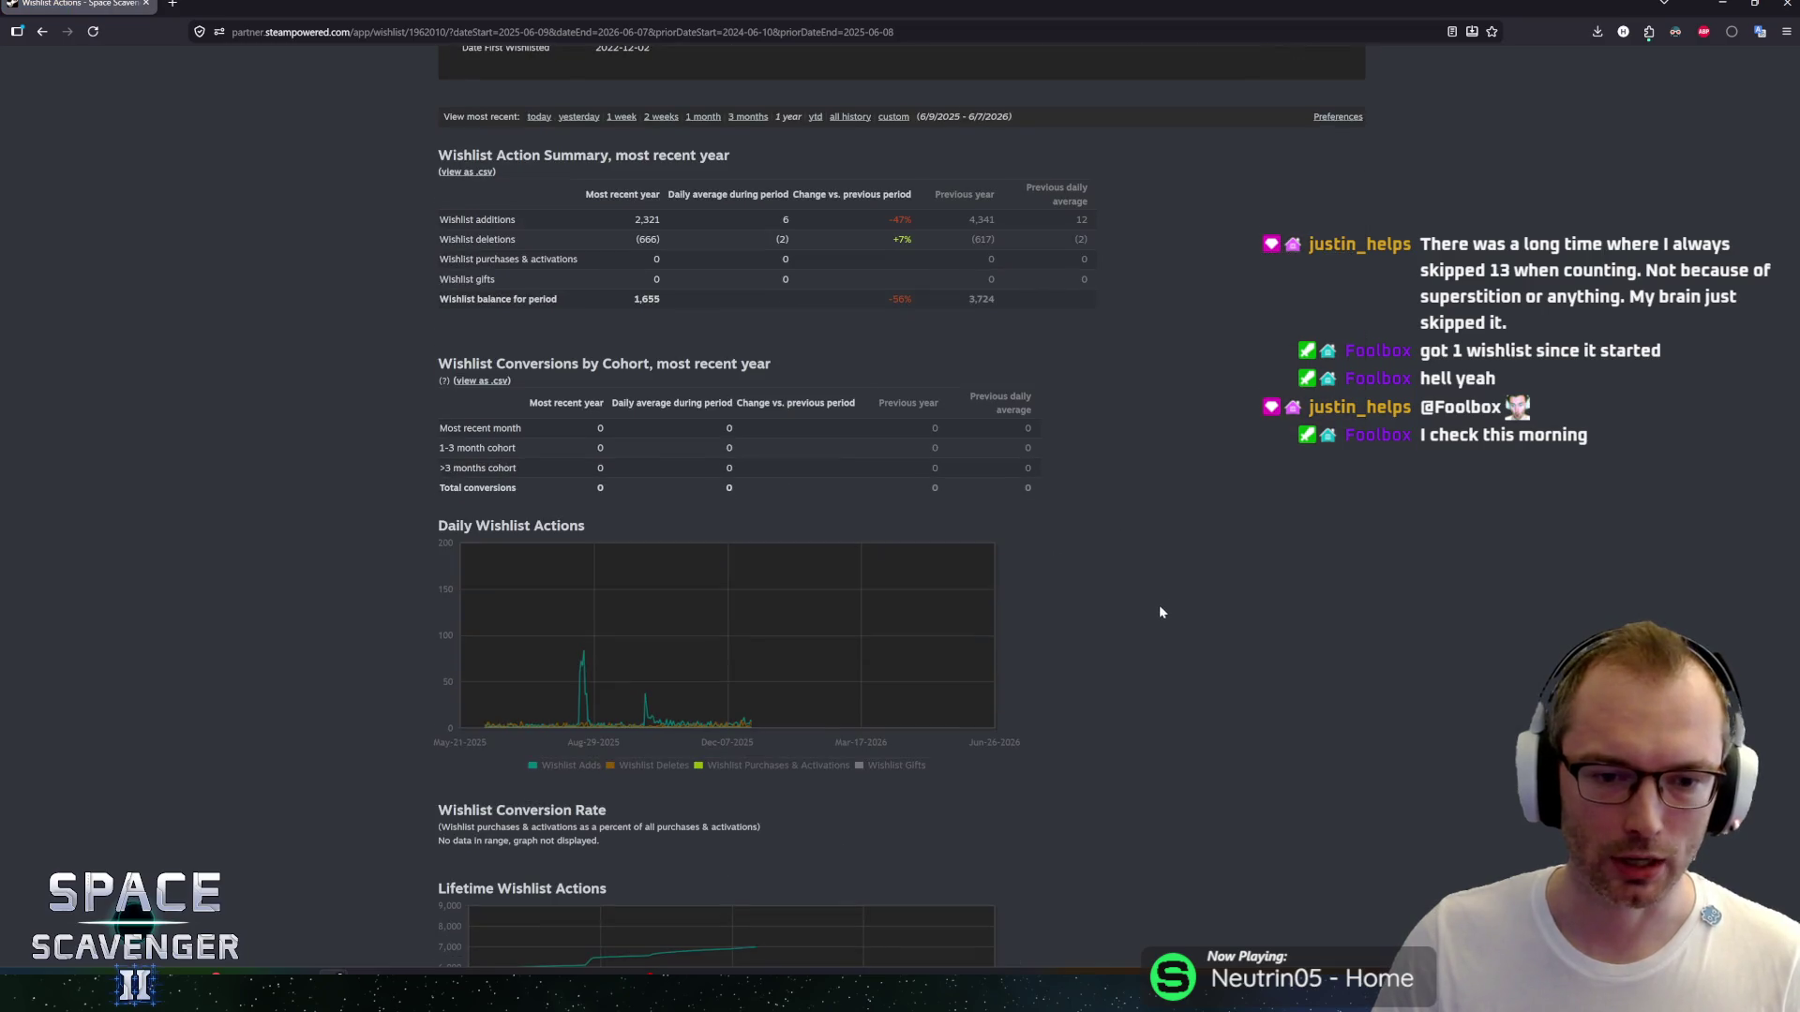
pyautogui.moveTo(964, 567)
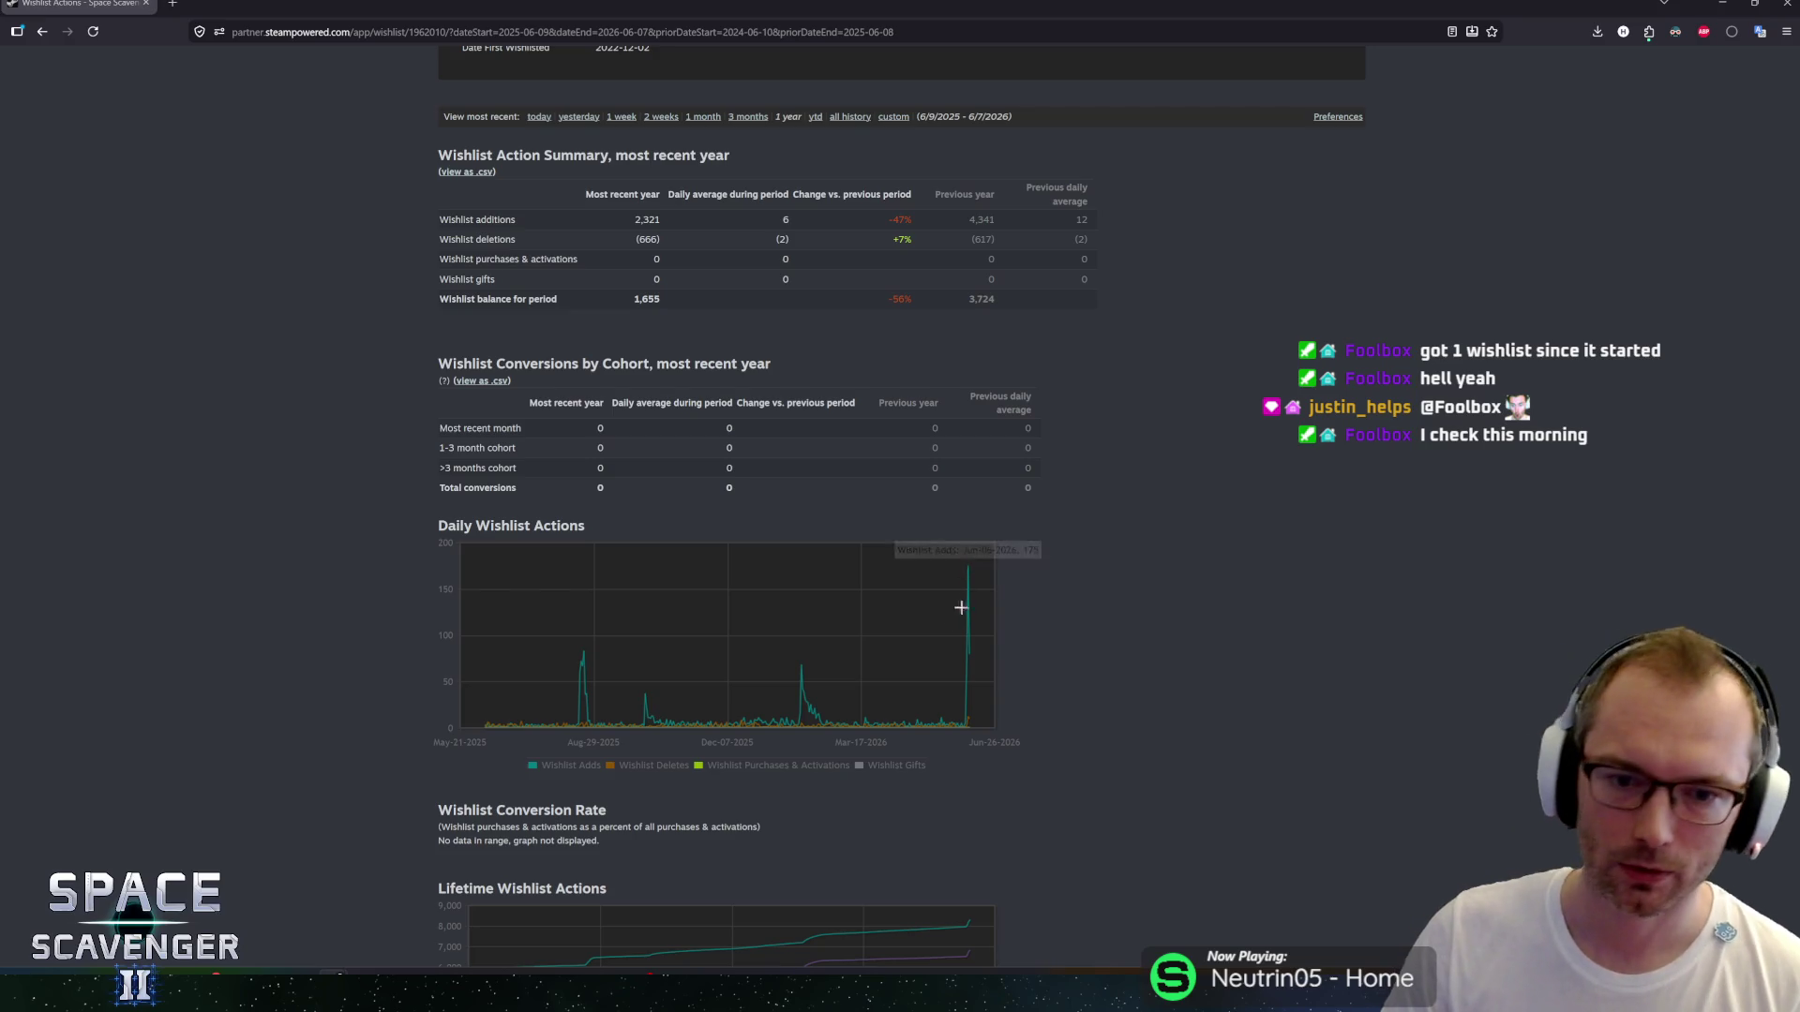
pyautogui.moveTo(972, 657)
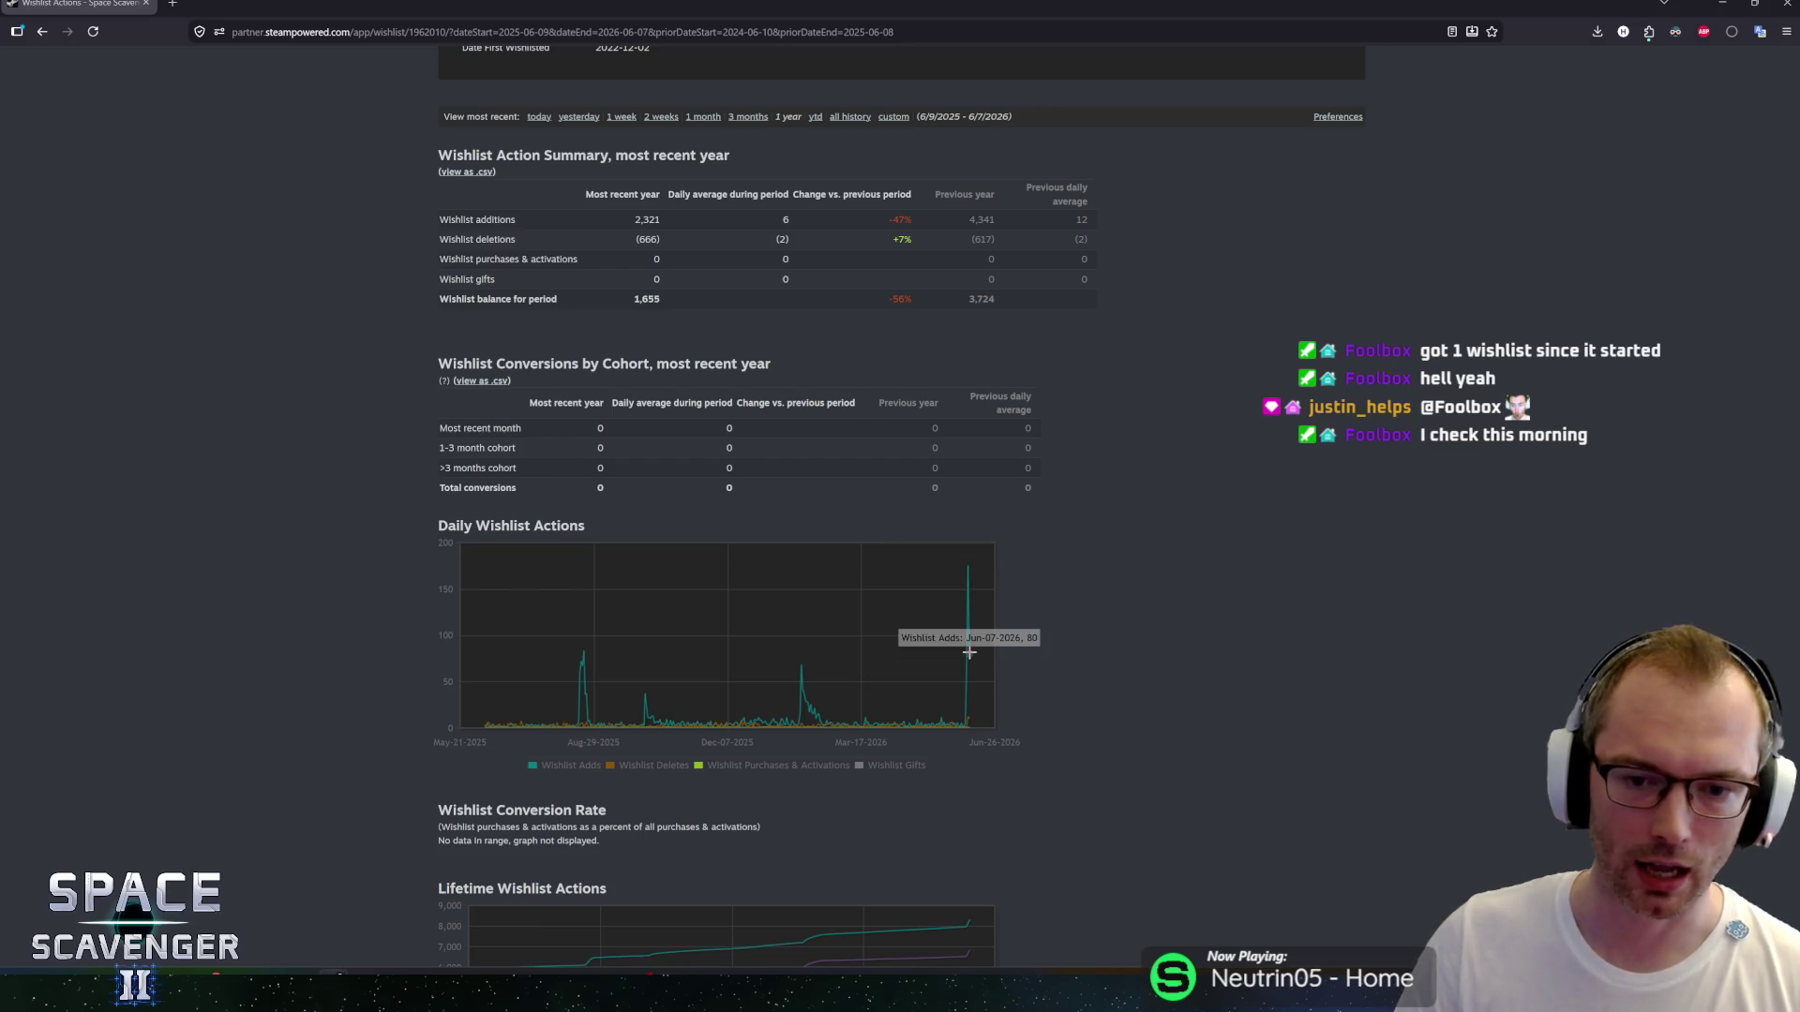
pyautogui.moveTo(585, 661)
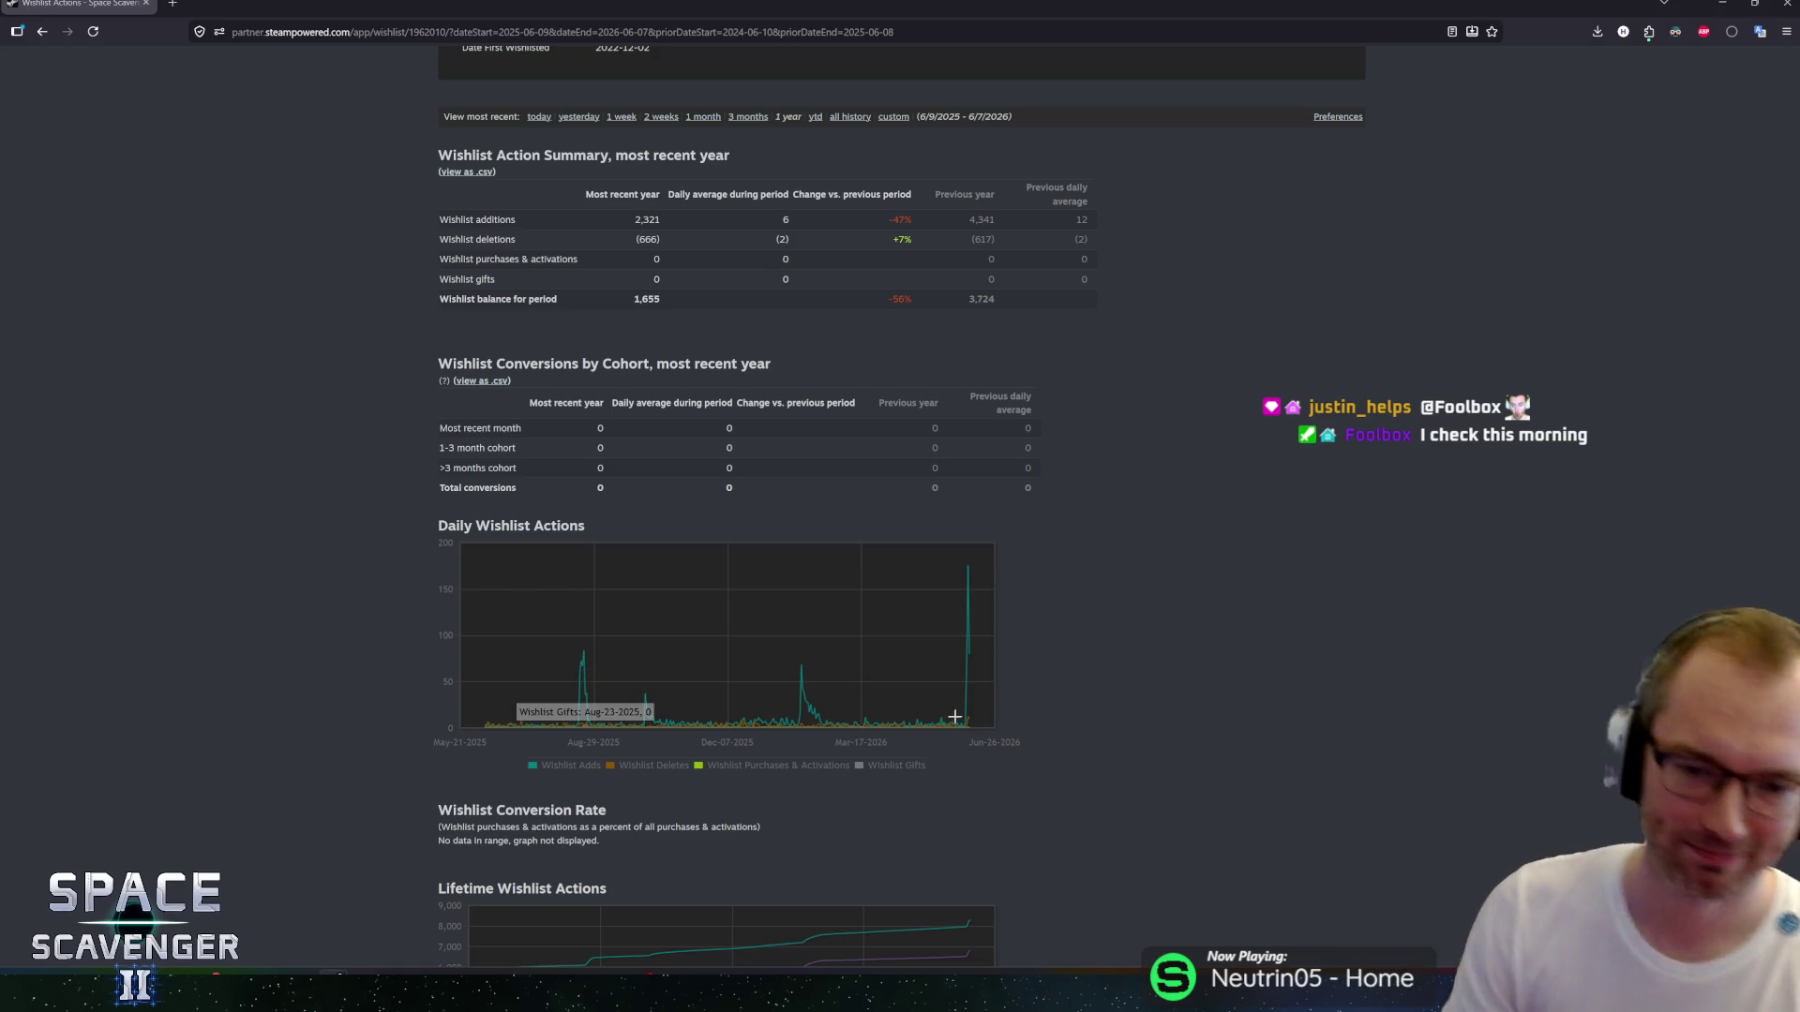
pyautogui.moveTo(968, 567)
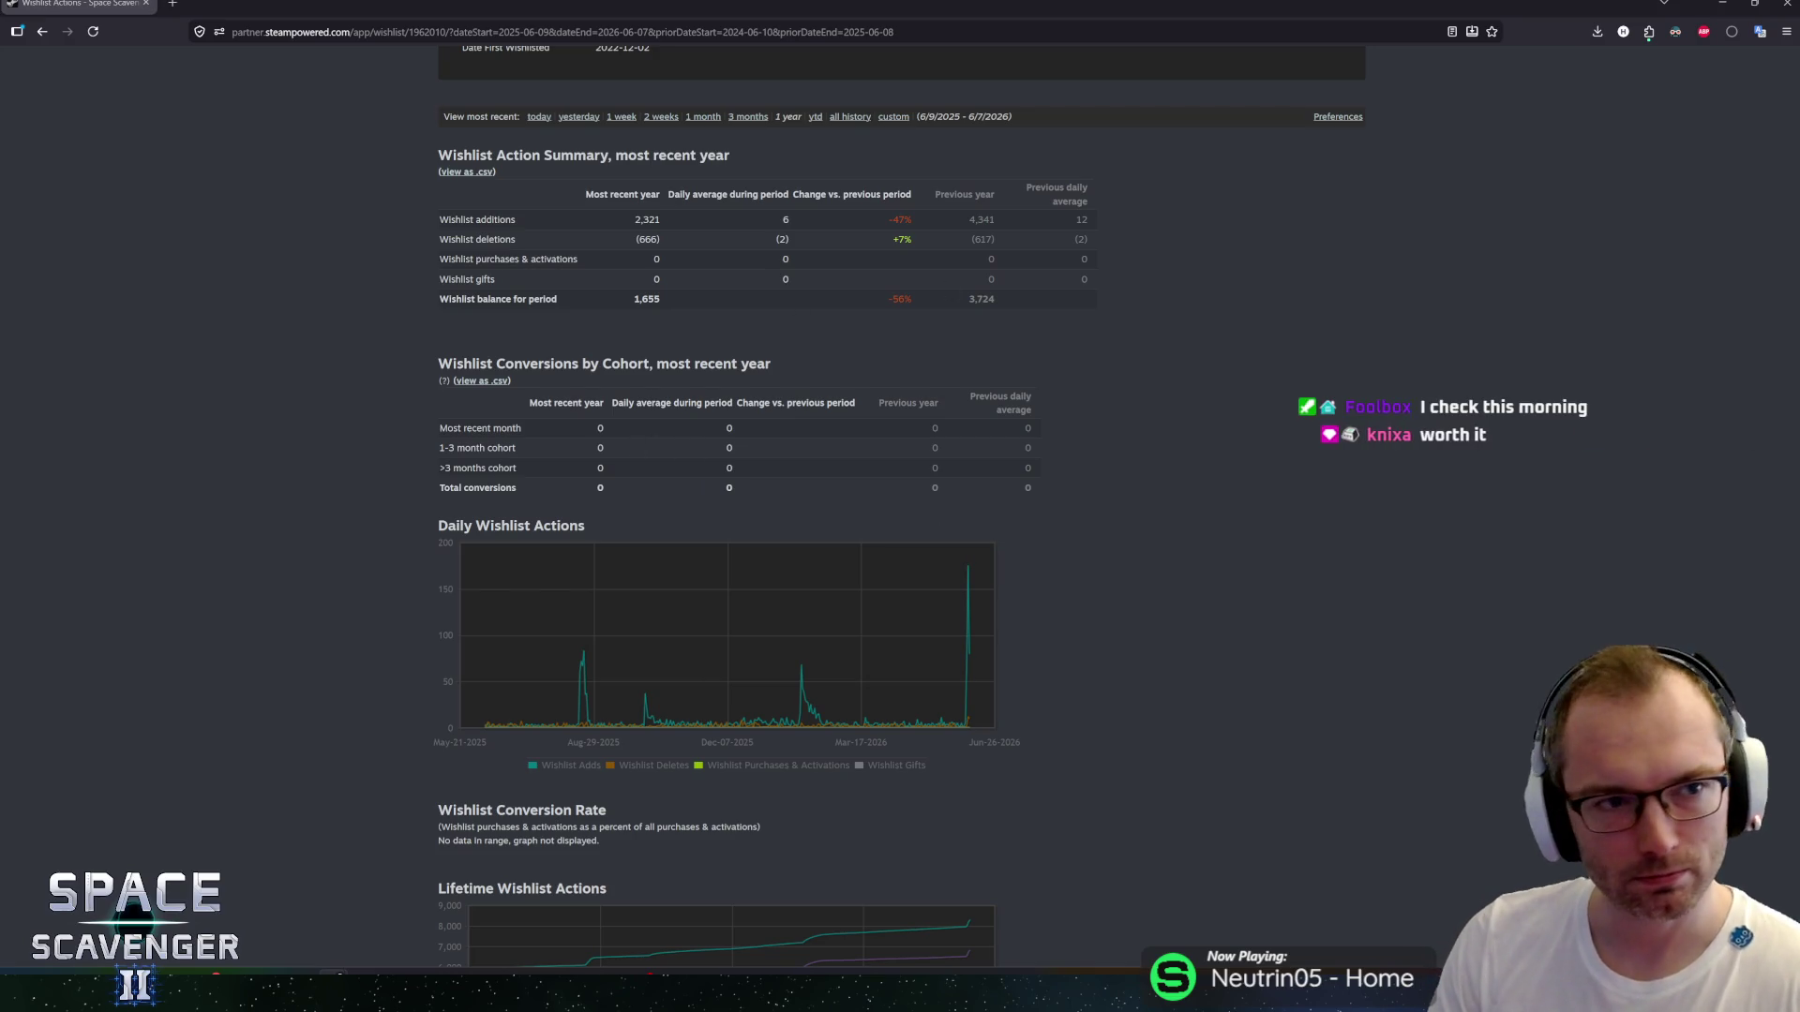
pyautogui.scroll(-3, 418, 429)
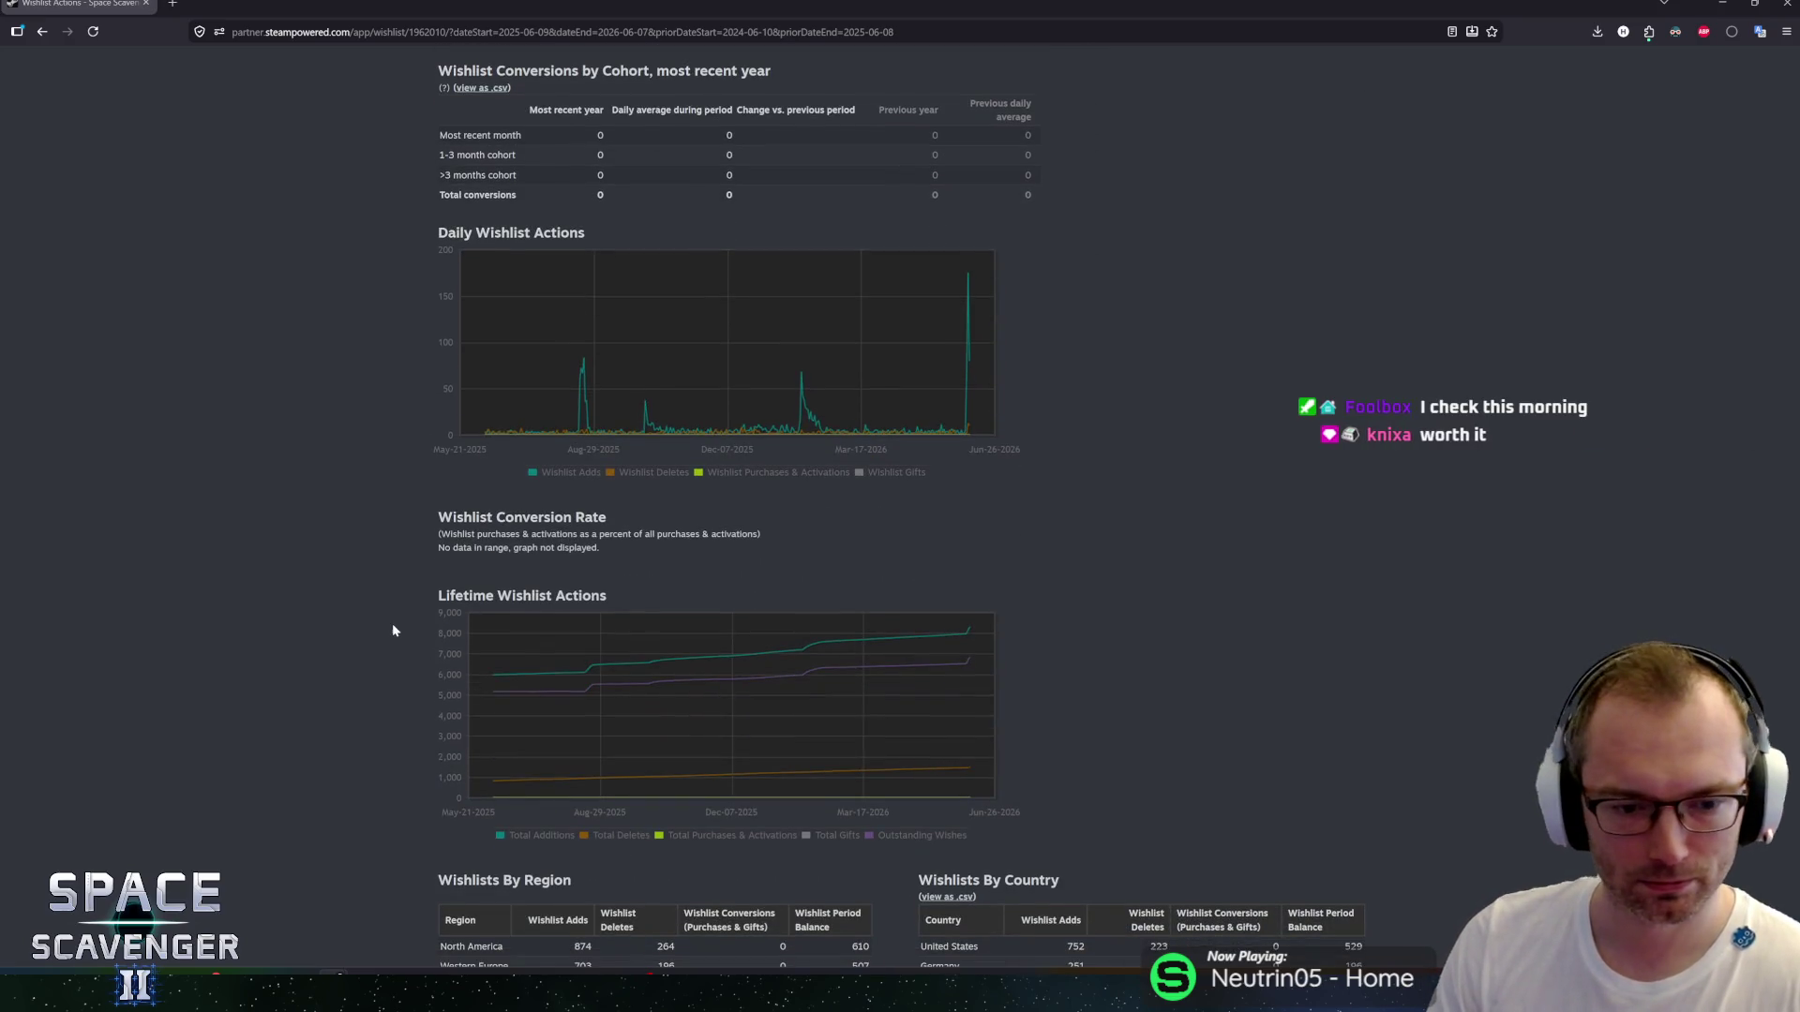
pyautogui.scroll(-3, 392, 630)
pyautogui.scroll(10, 364, 653)
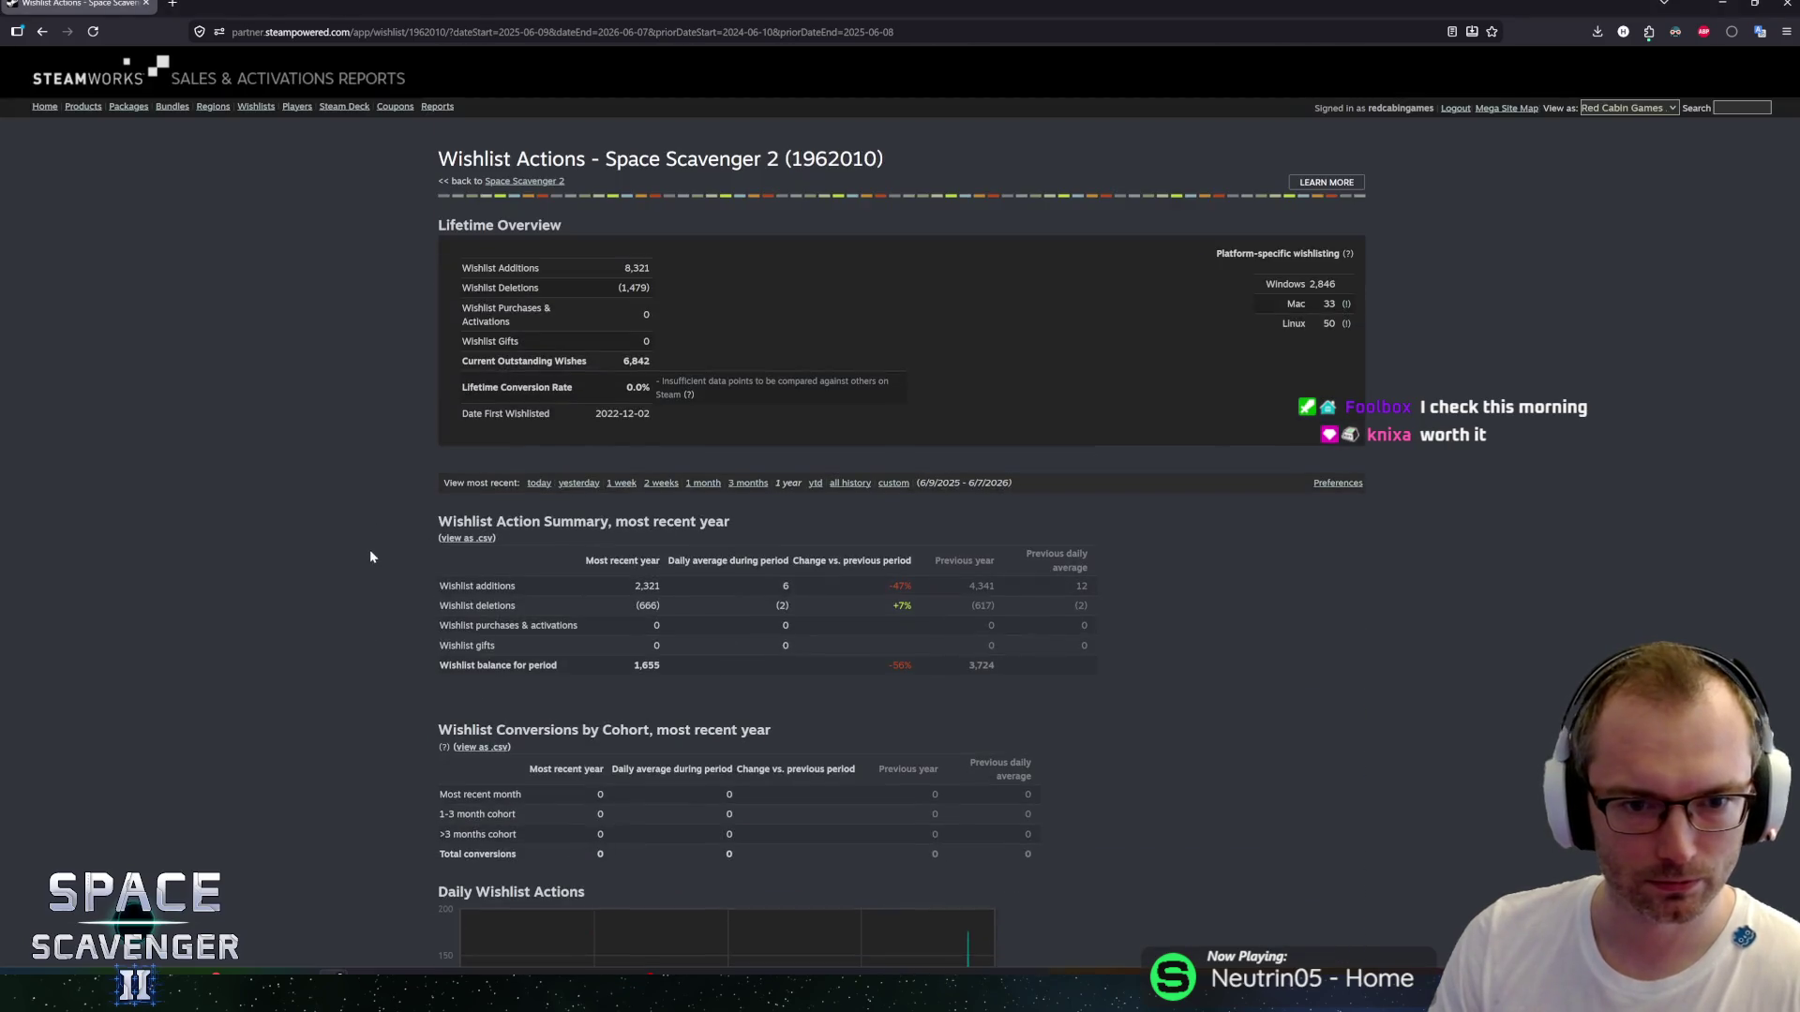
# Show today's wishlist figures, checking the one-year view again via Back and Forward.
pyautogui.scroll(-2, 370, 549)
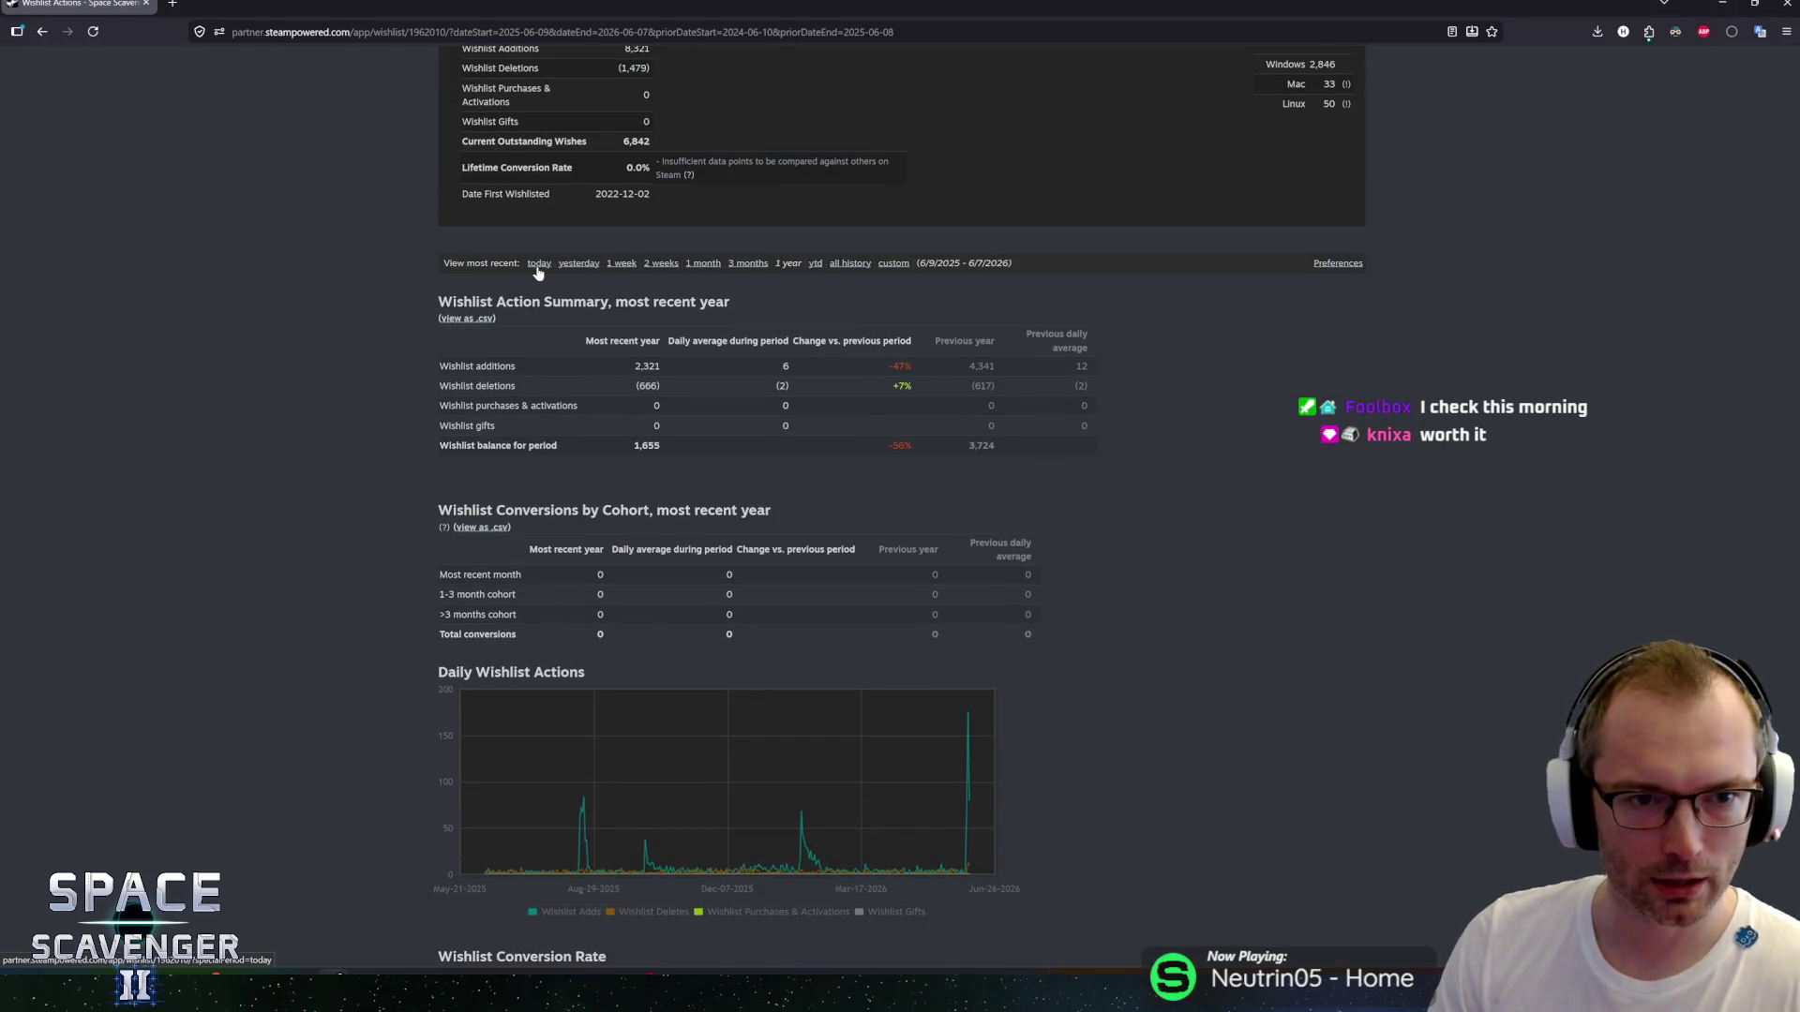
pyautogui.moveTo(971, 799)
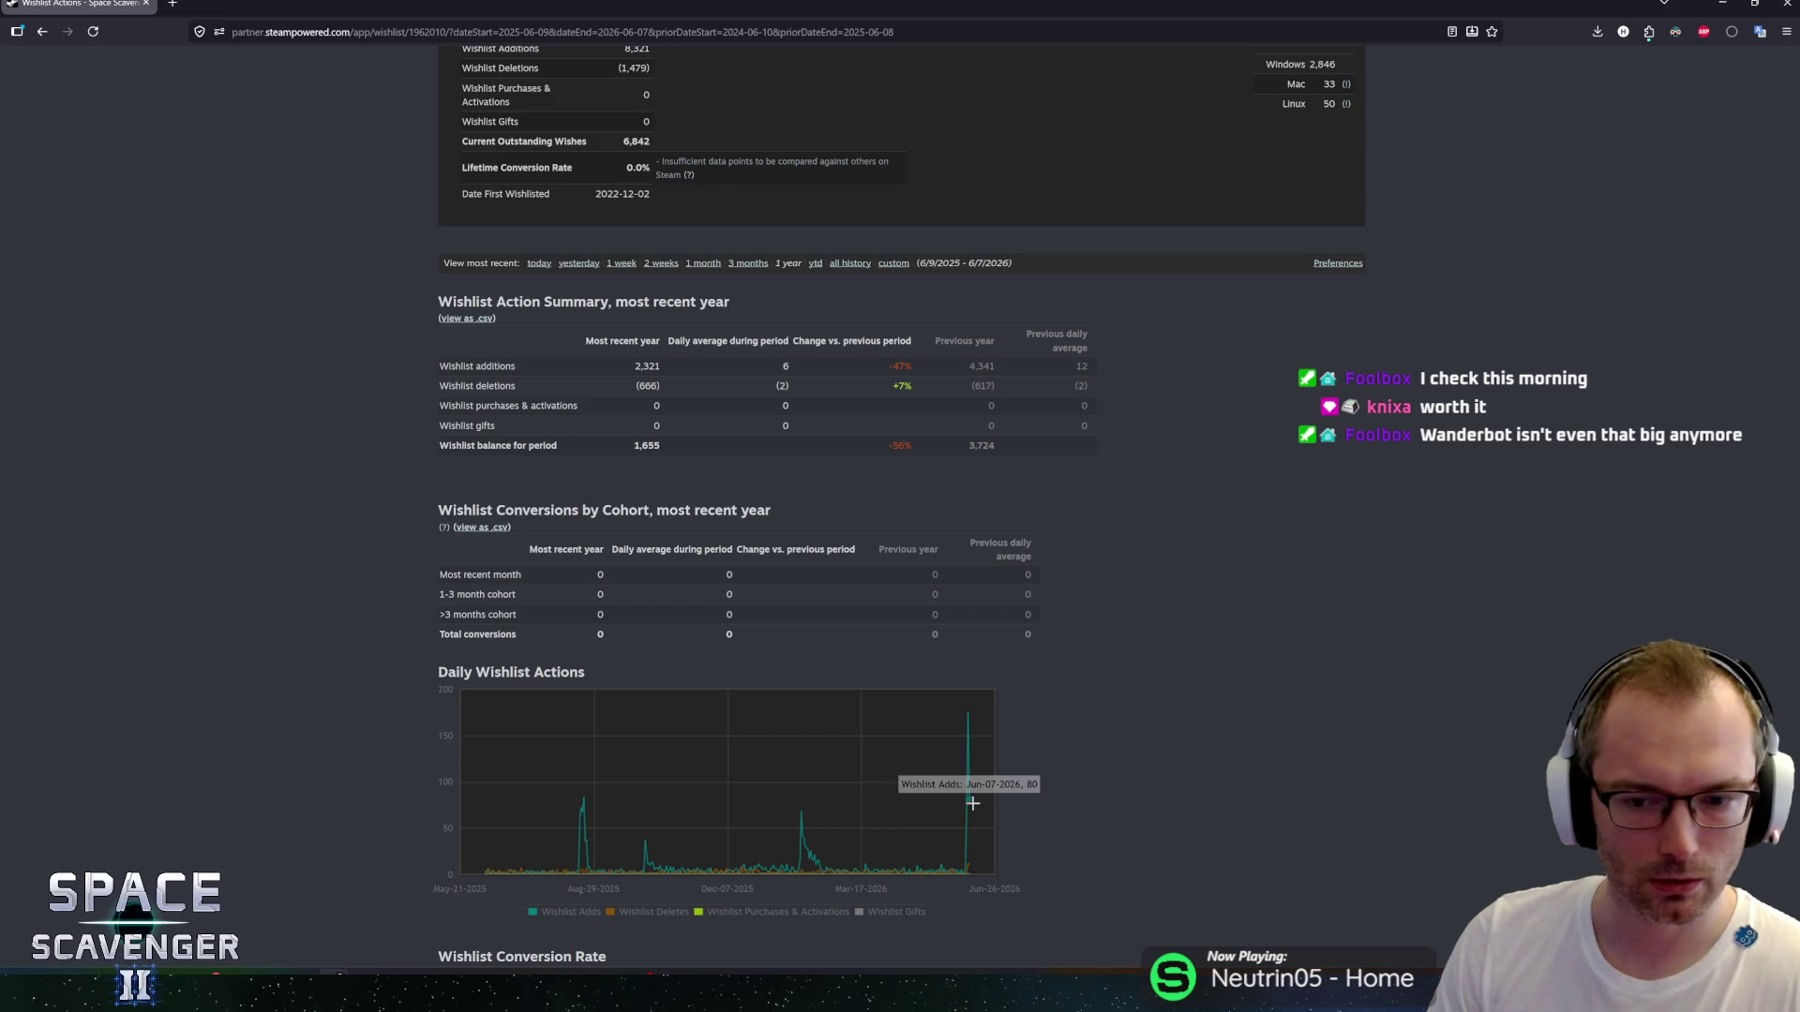
pyautogui.click(539, 264)
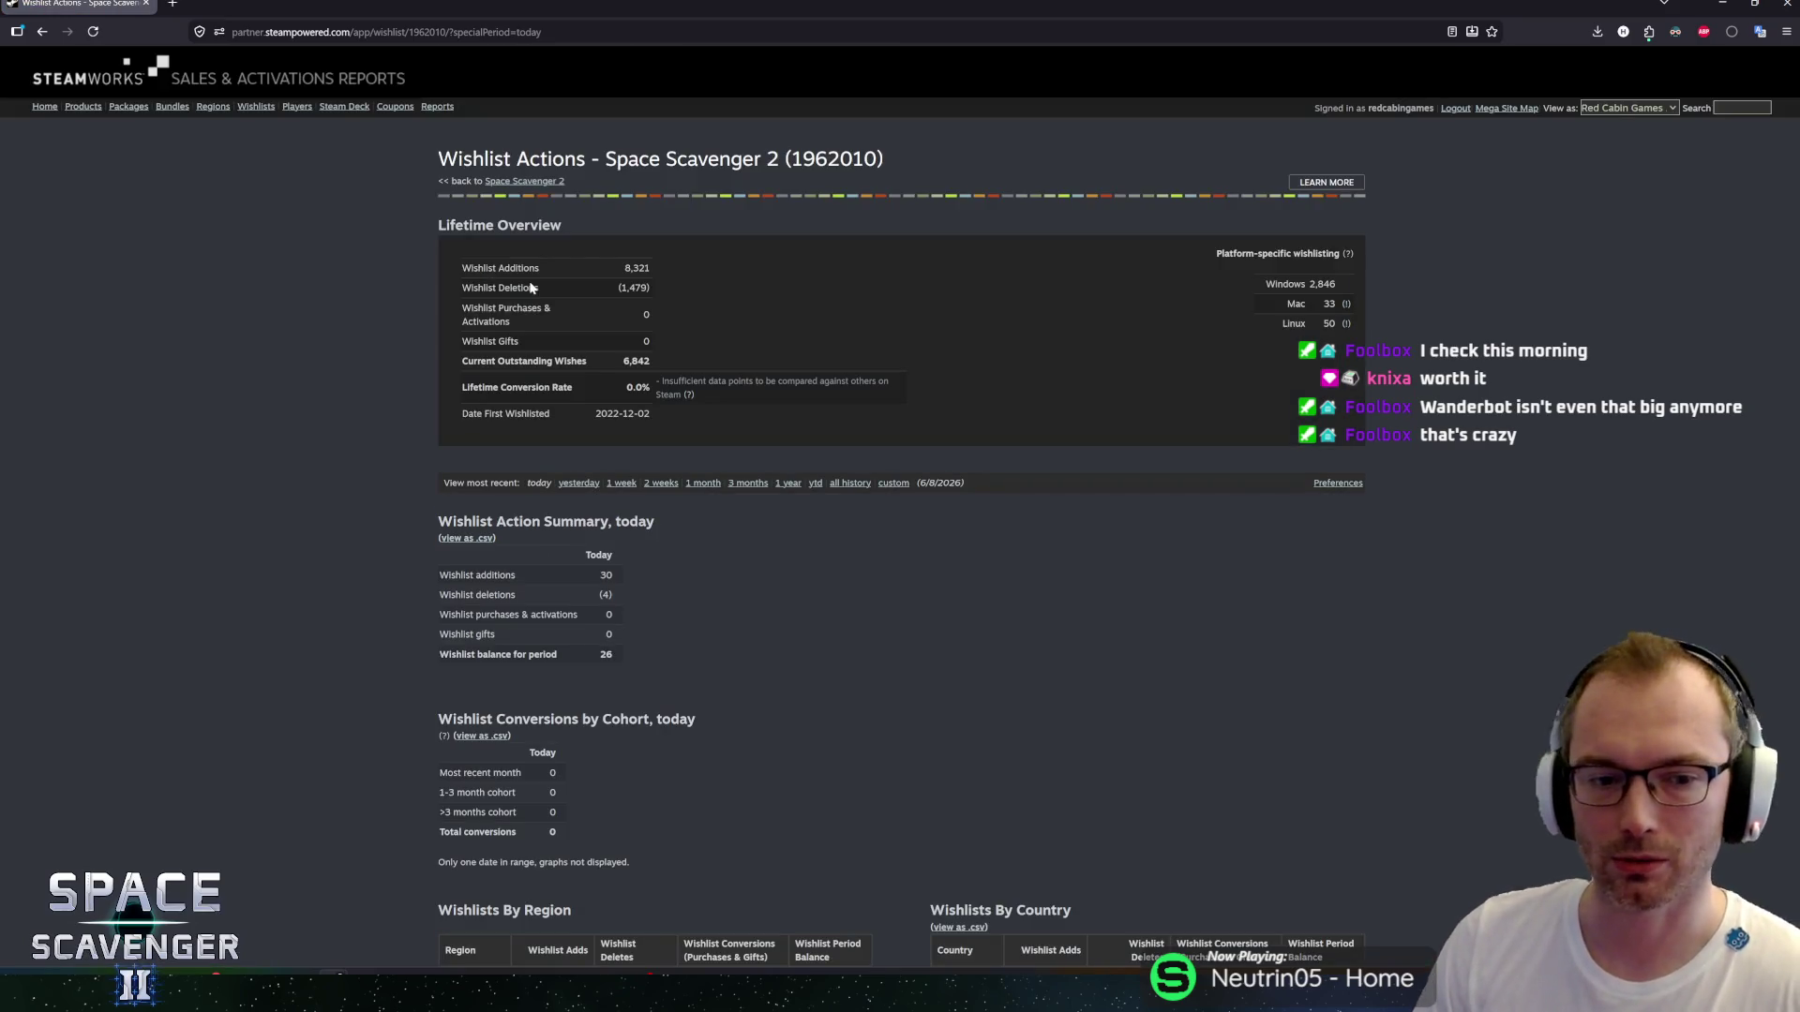
pyautogui.hotkey('alt', 'Left')
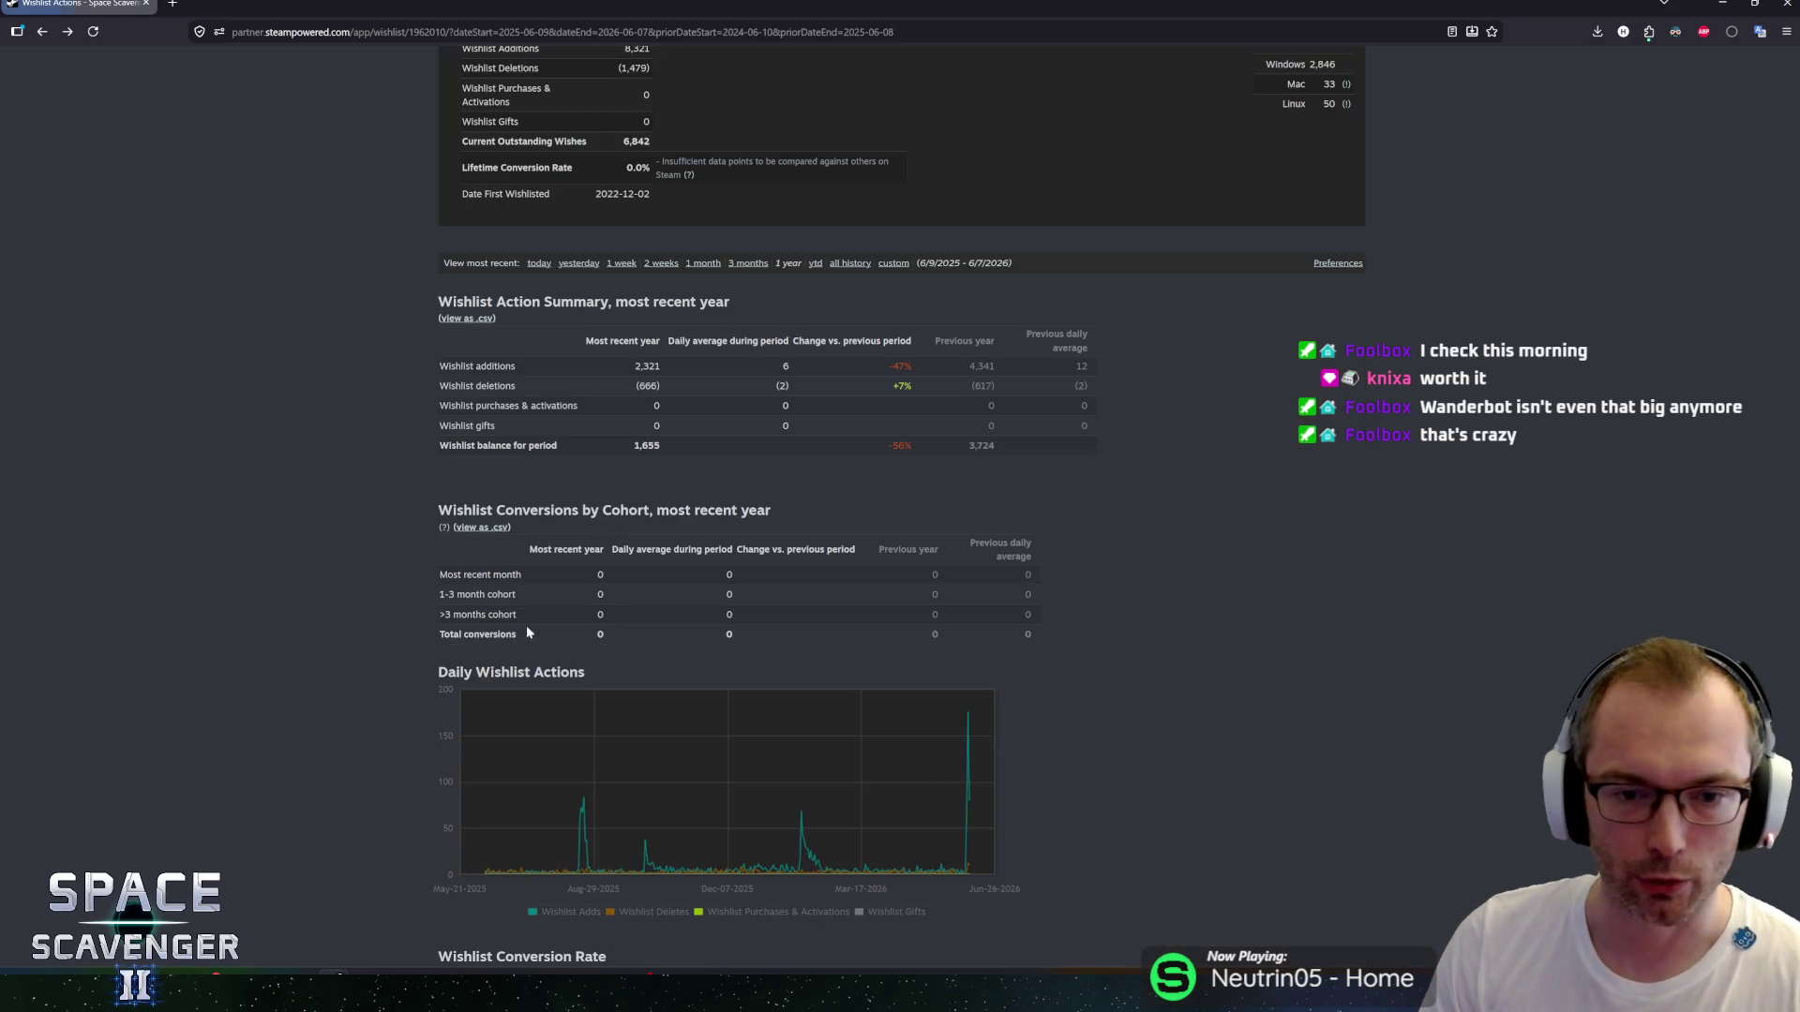
pyautogui.hotkey('alt', 'Right')
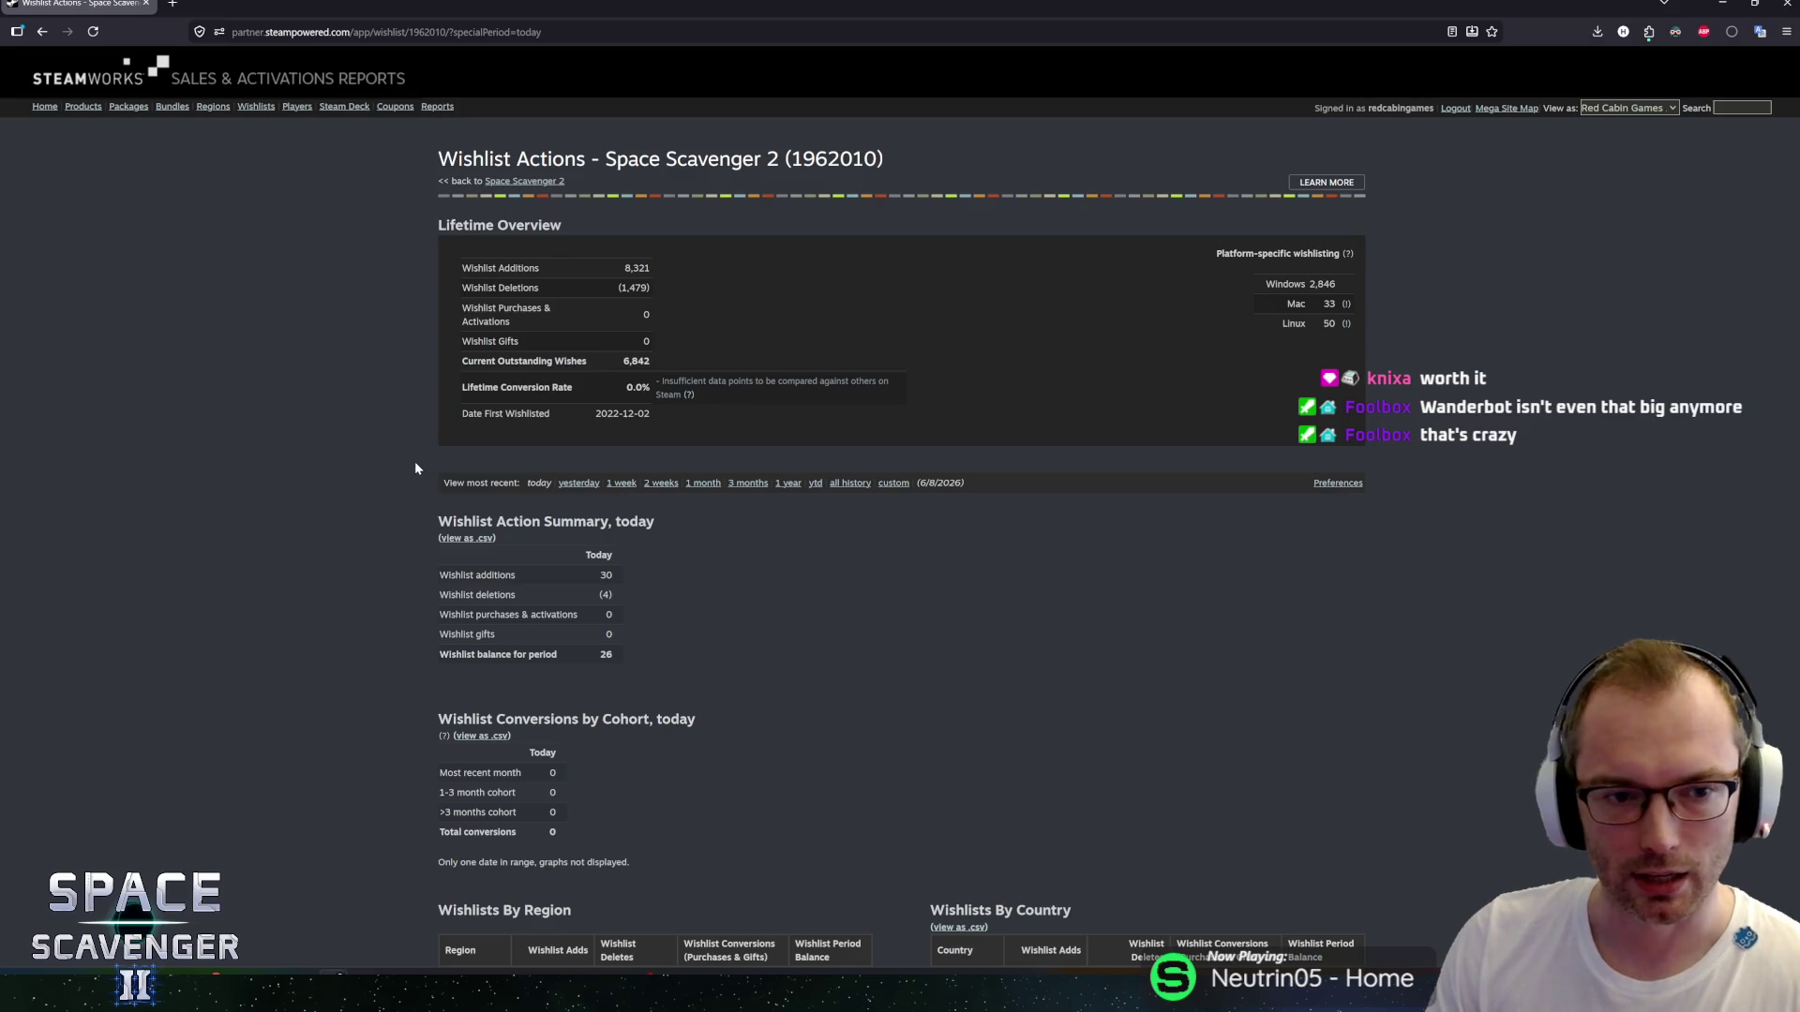
# Select today's summary rows from additions to balance (30, 4, 26), then clear the selection.
pyautogui.scroll(-1, 415, 463)
pyautogui.scroll(1, 415, 463)
pyautogui.scroll(-1, 415, 463)
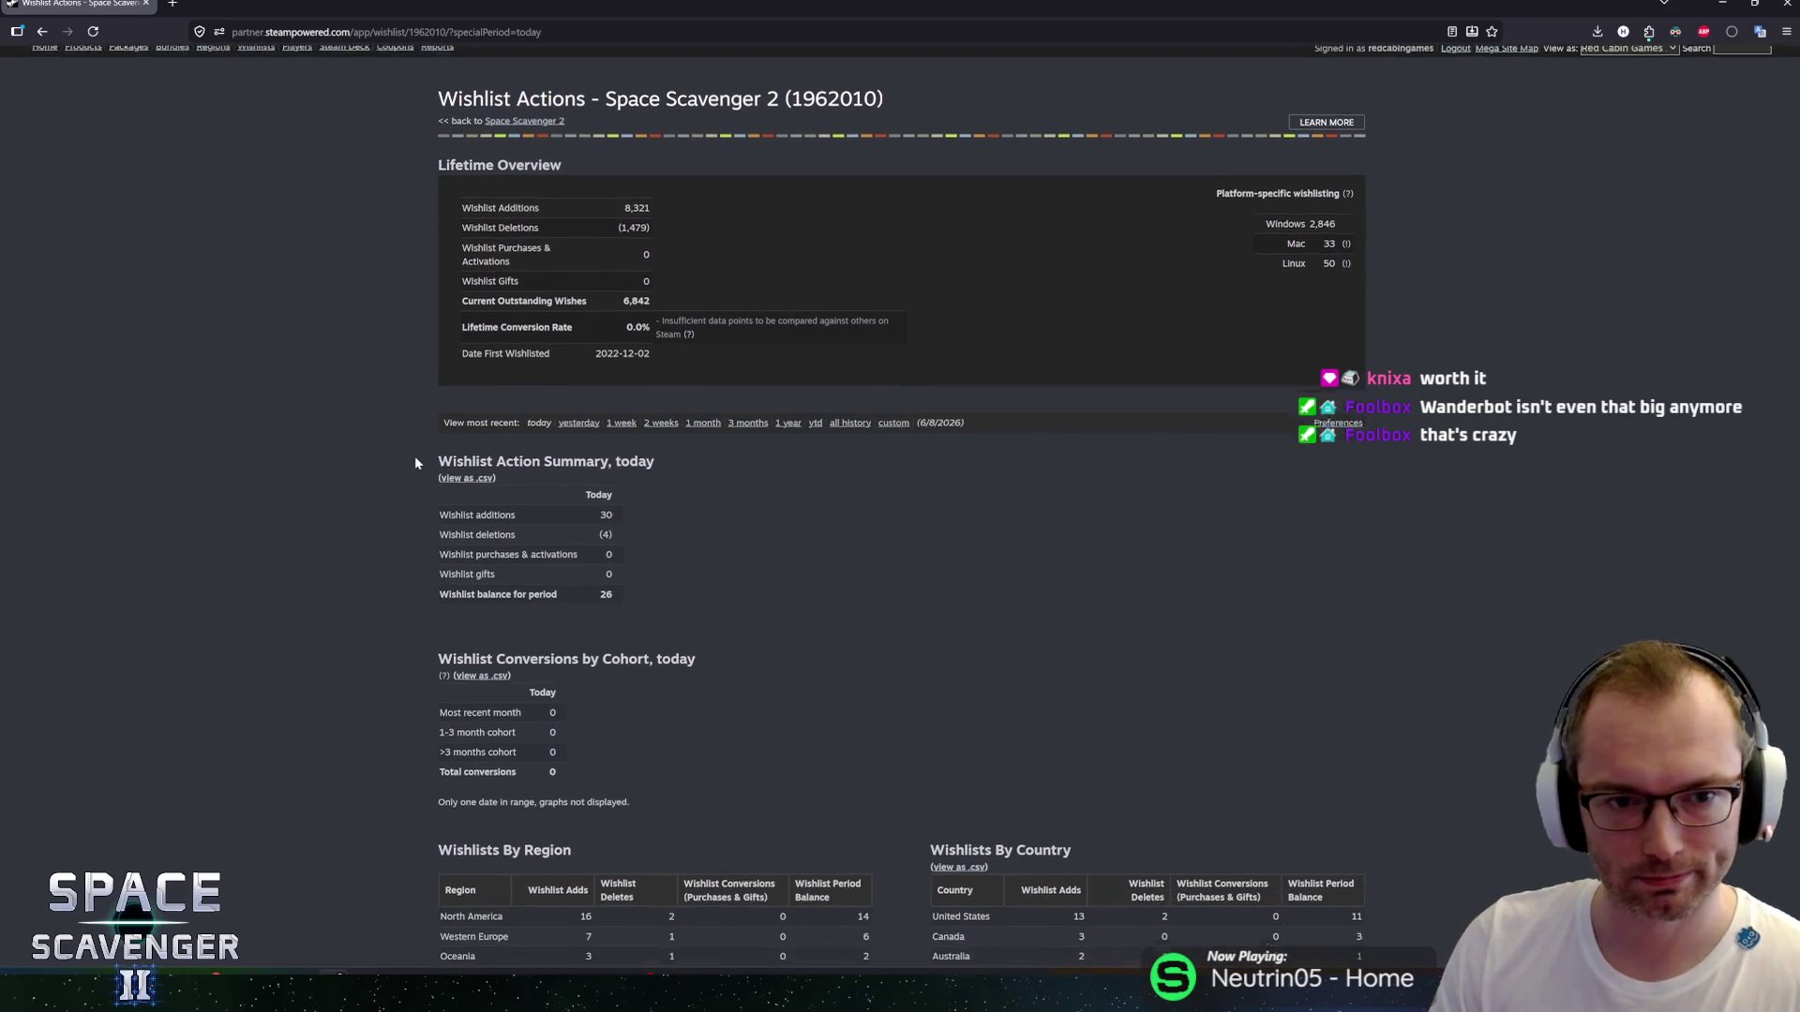
pyautogui.scroll(2, 415, 455)
pyautogui.scroll(-5, 414, 455)
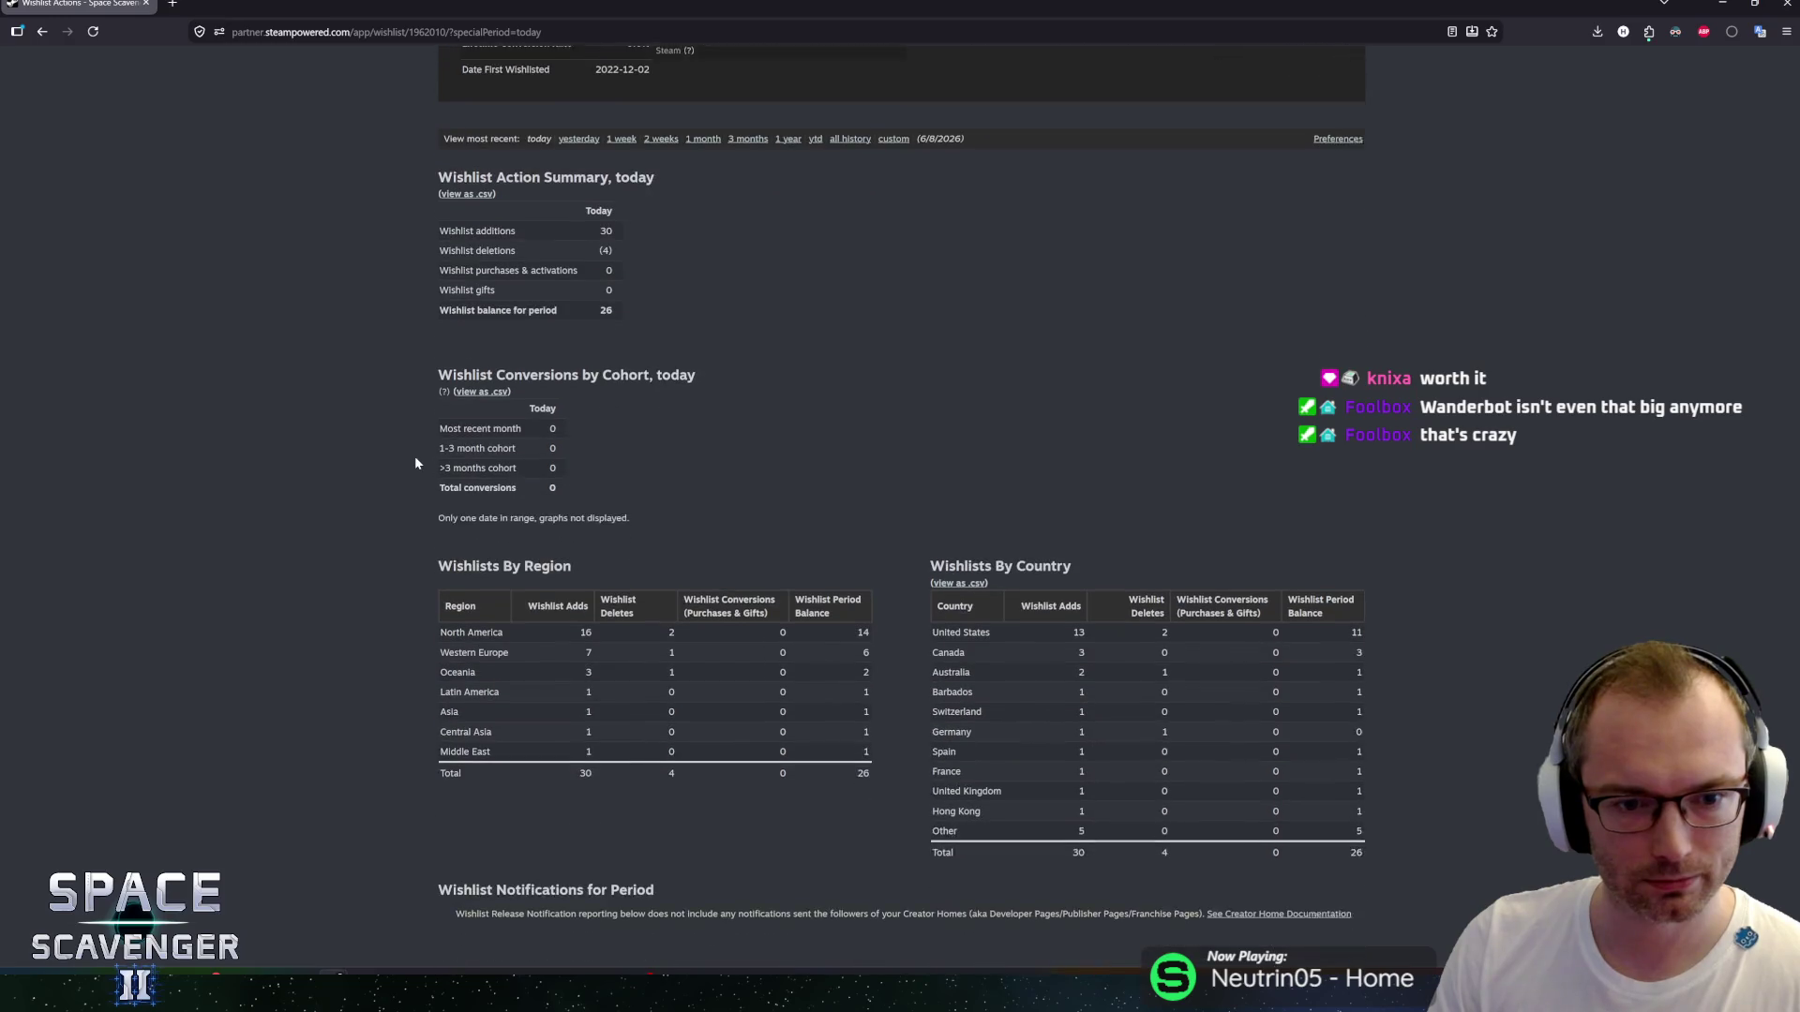
pyautogui.scroll(6, 415, 456)
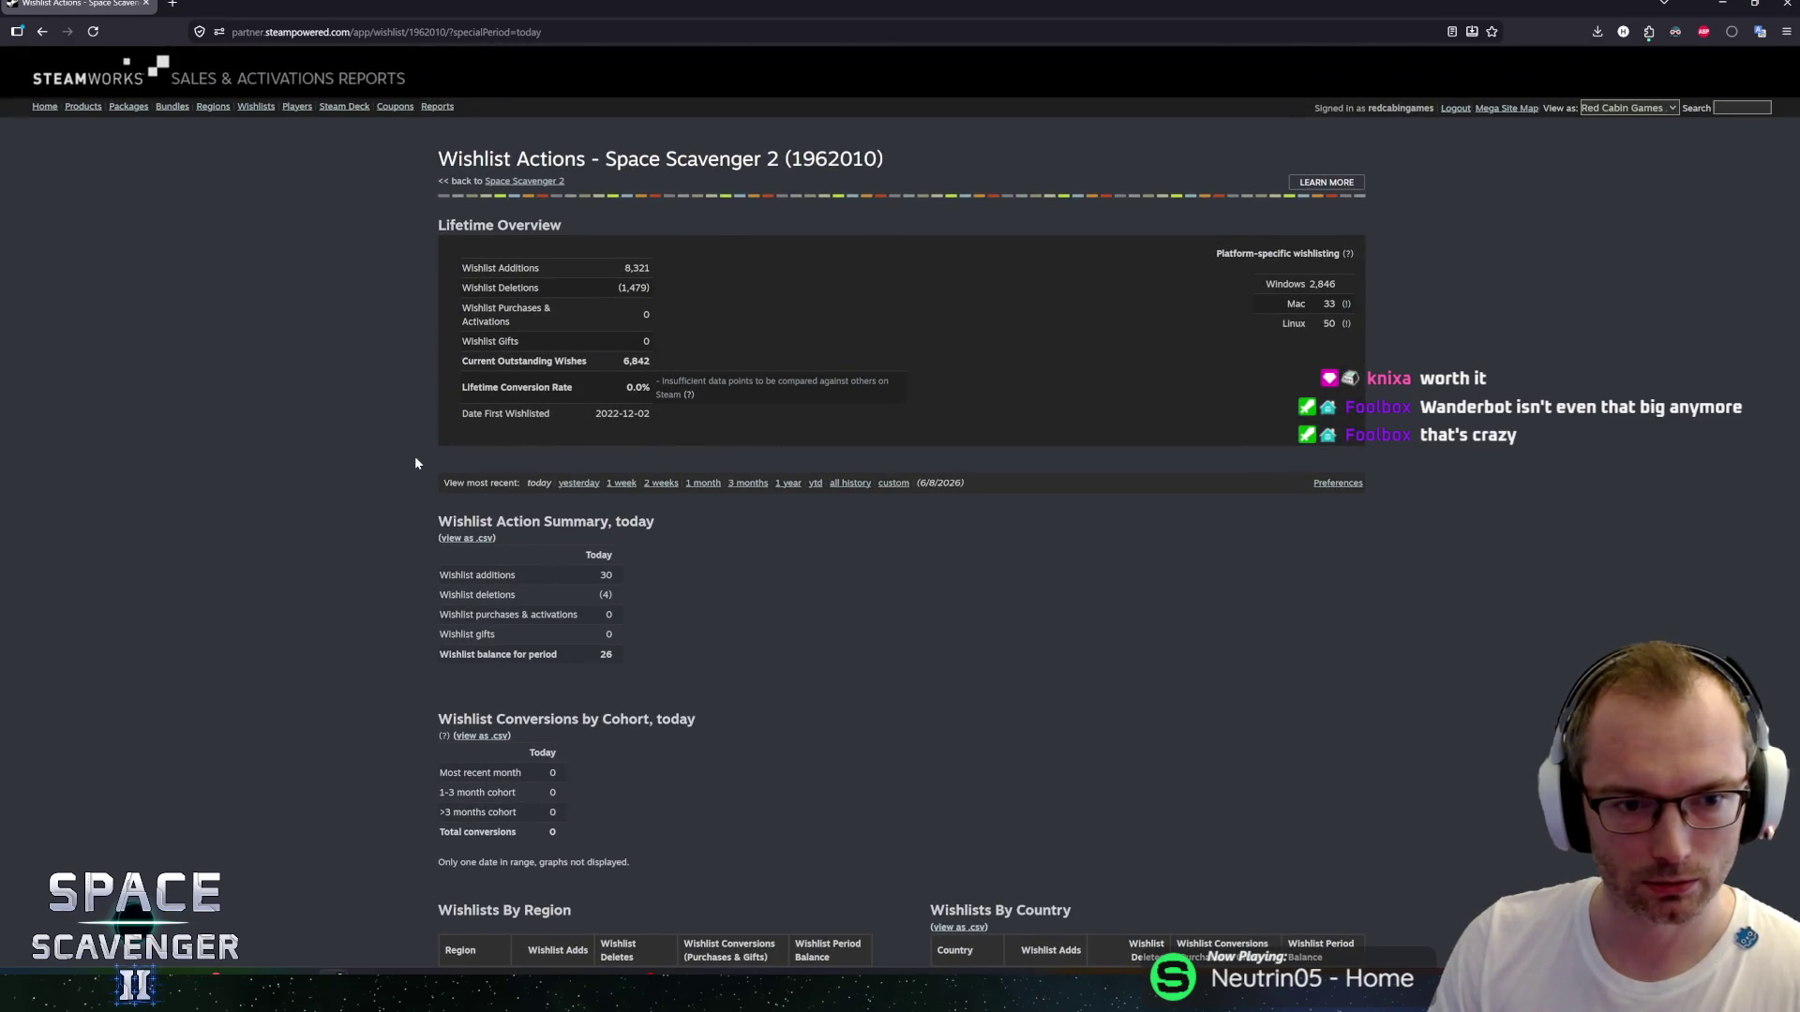
pyautogui.scroll(-1, 420, 453)
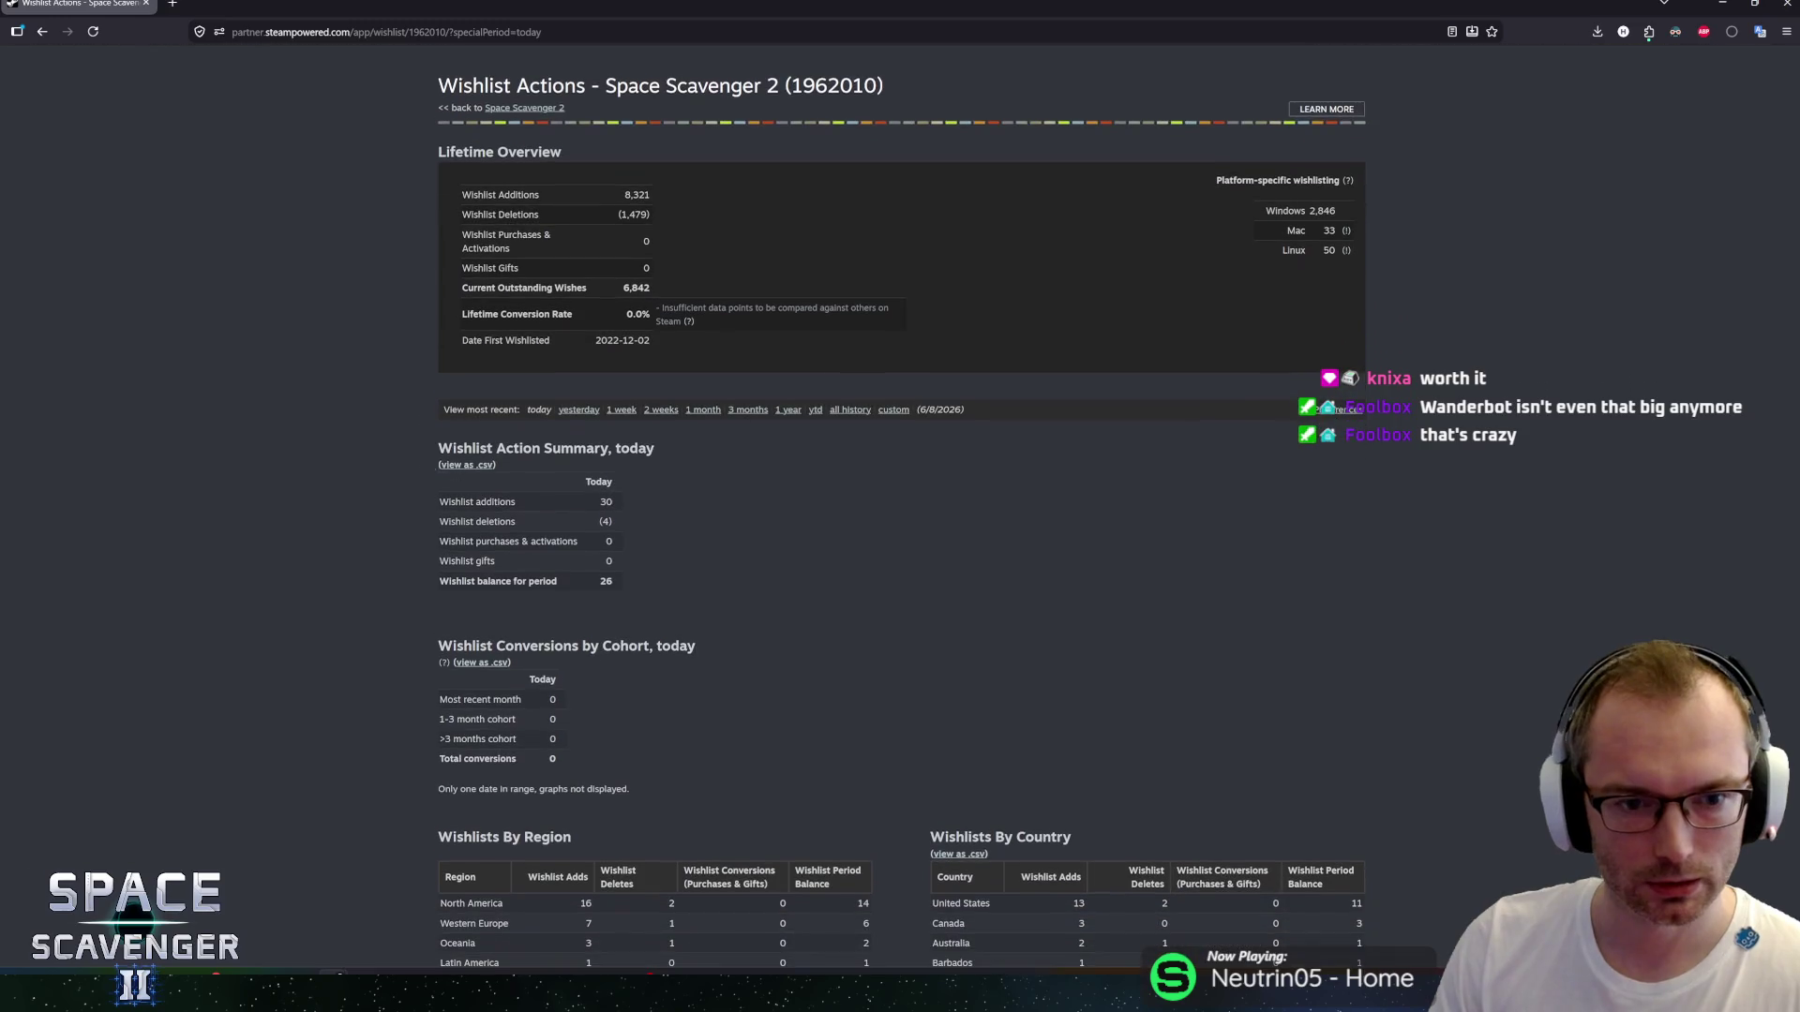
pyautogui.tripleClick(563, 511)
pyautogui.moveTo(563, 515)
pyautogui.mouseDown()
pyautogui.moveTo(617, 581)
pyautogui.moveTo(396, 487)
pyautogui.moveTo(418, 498)
pyautogui.mouseUp()
pyautogui.click(615, 581)
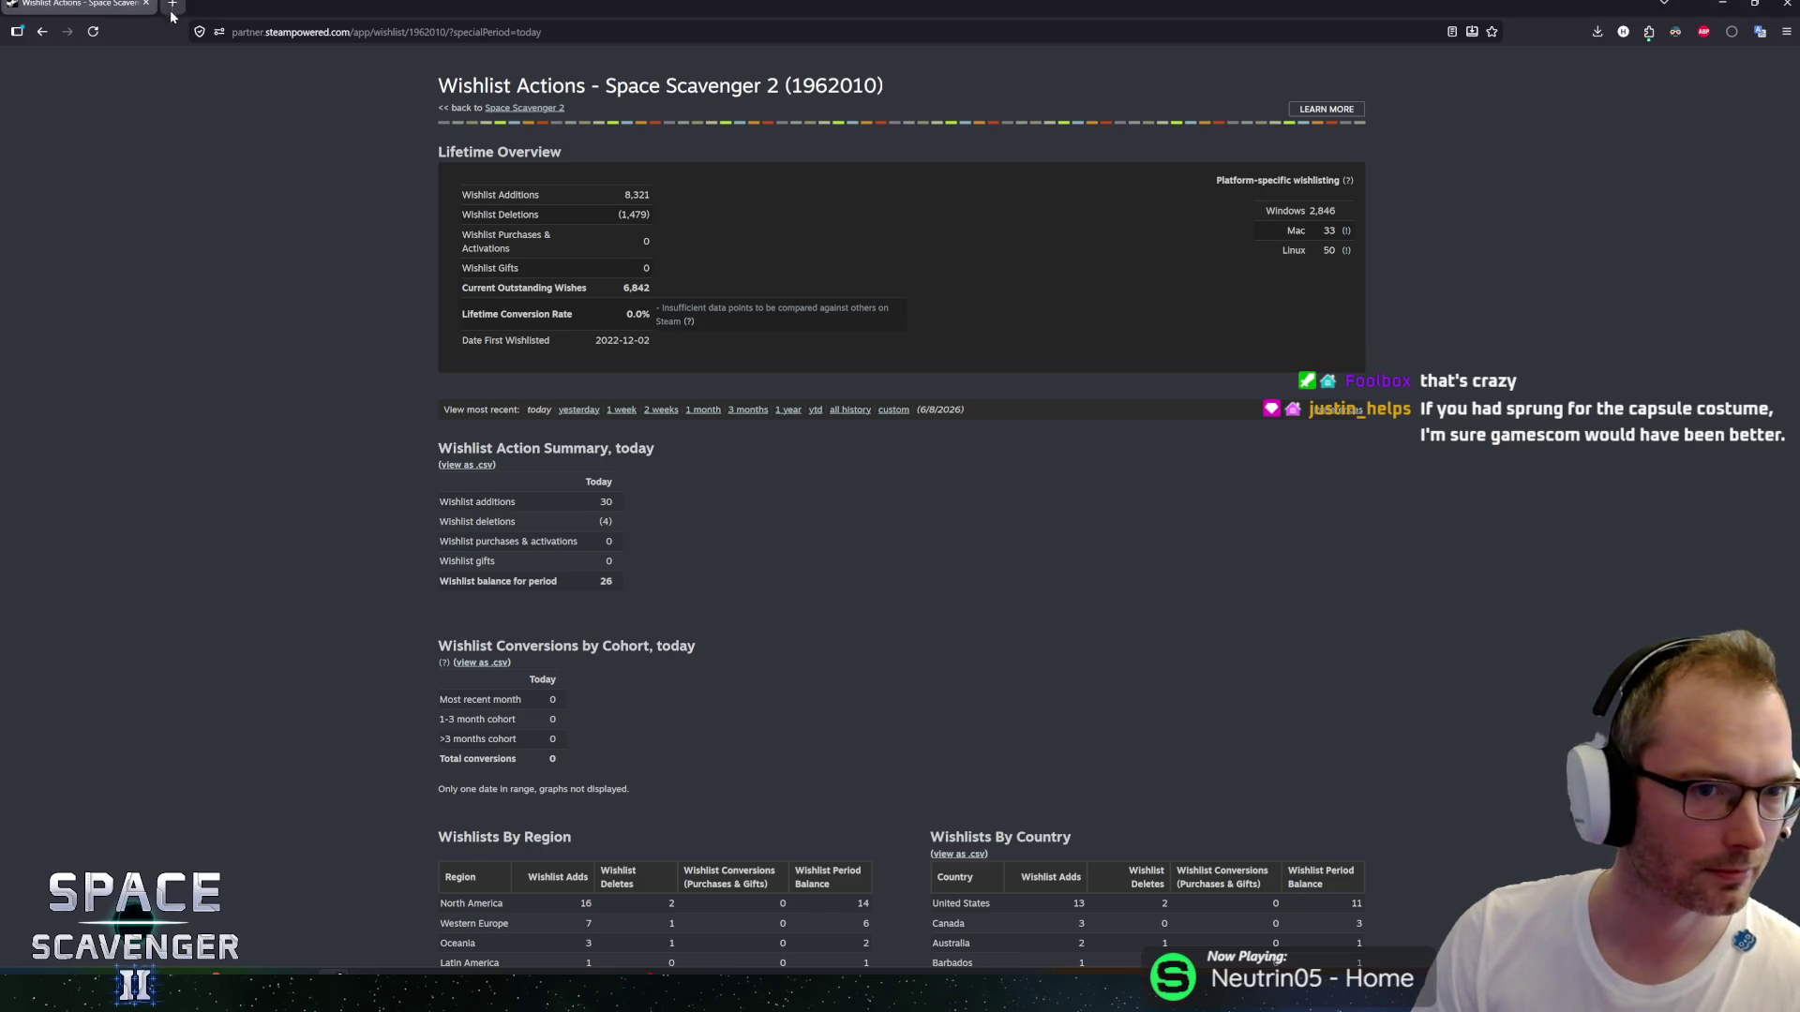
# Scroll through the Space Scavenger 2 Wishlist Actions report to the top, then return to the game in Unity.
pyautogui.scroll(-3, 355, 328)
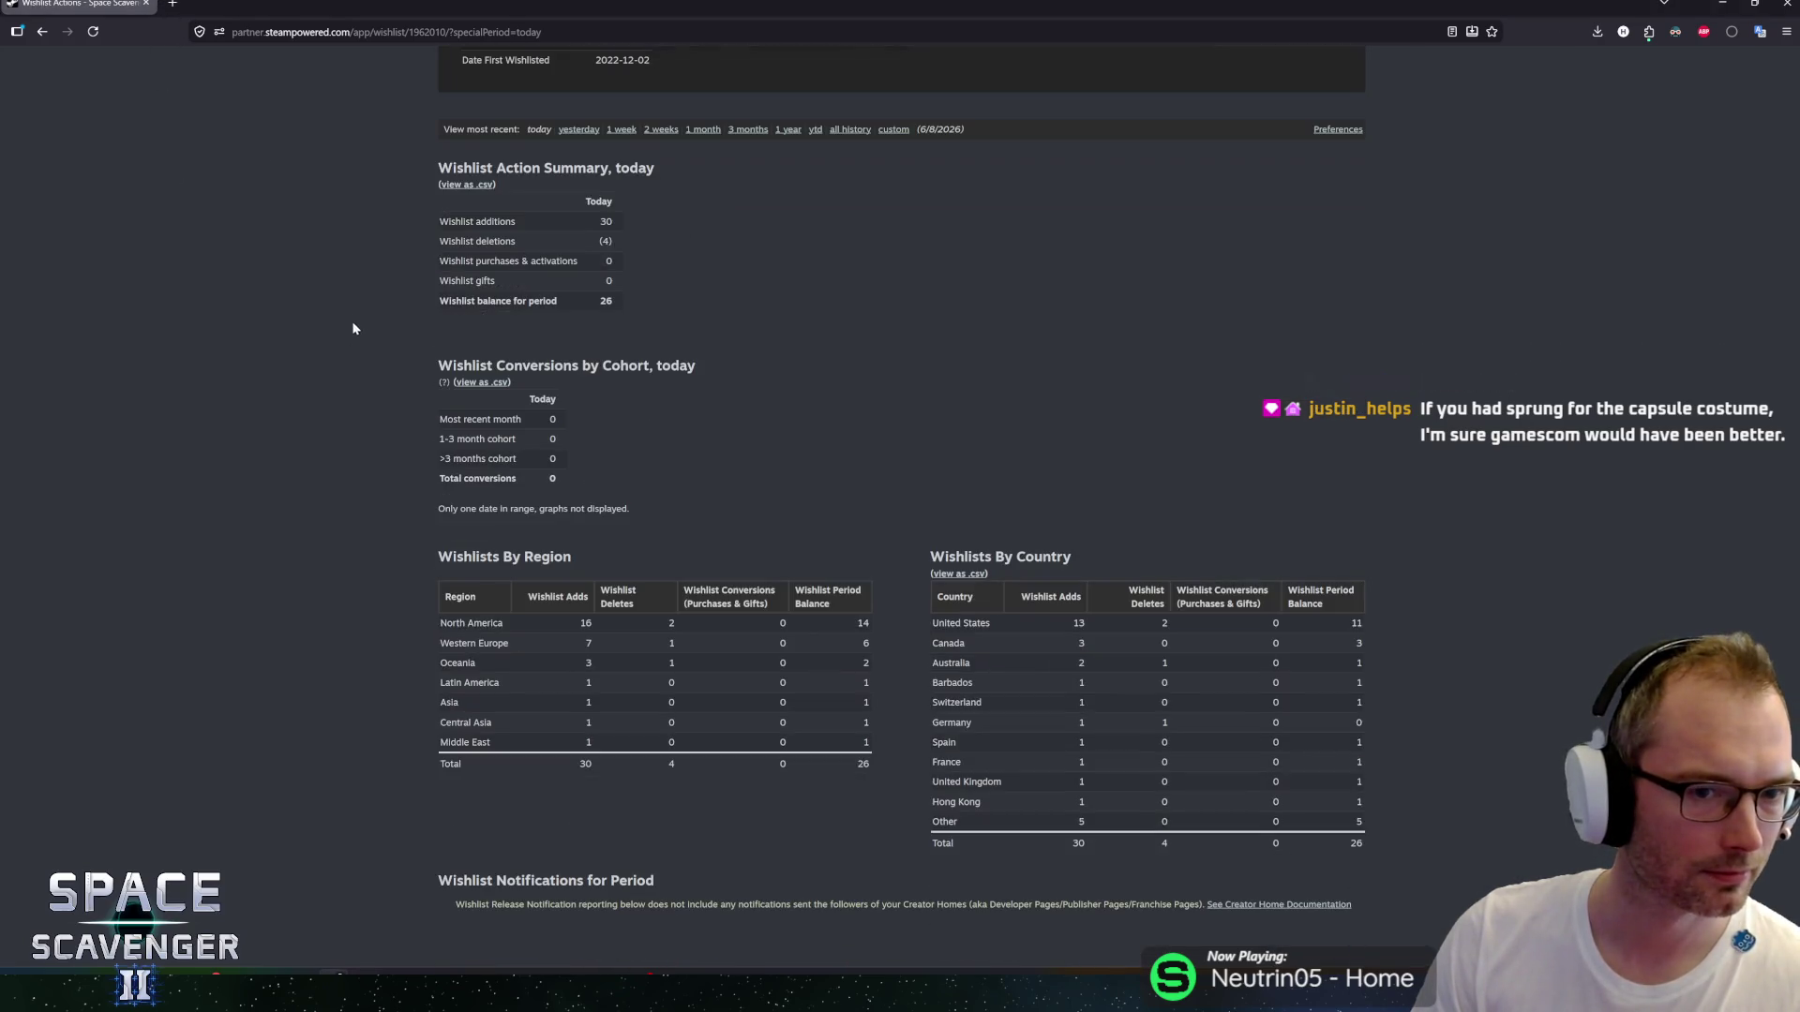
pyautogui.middleClick(436, 412)
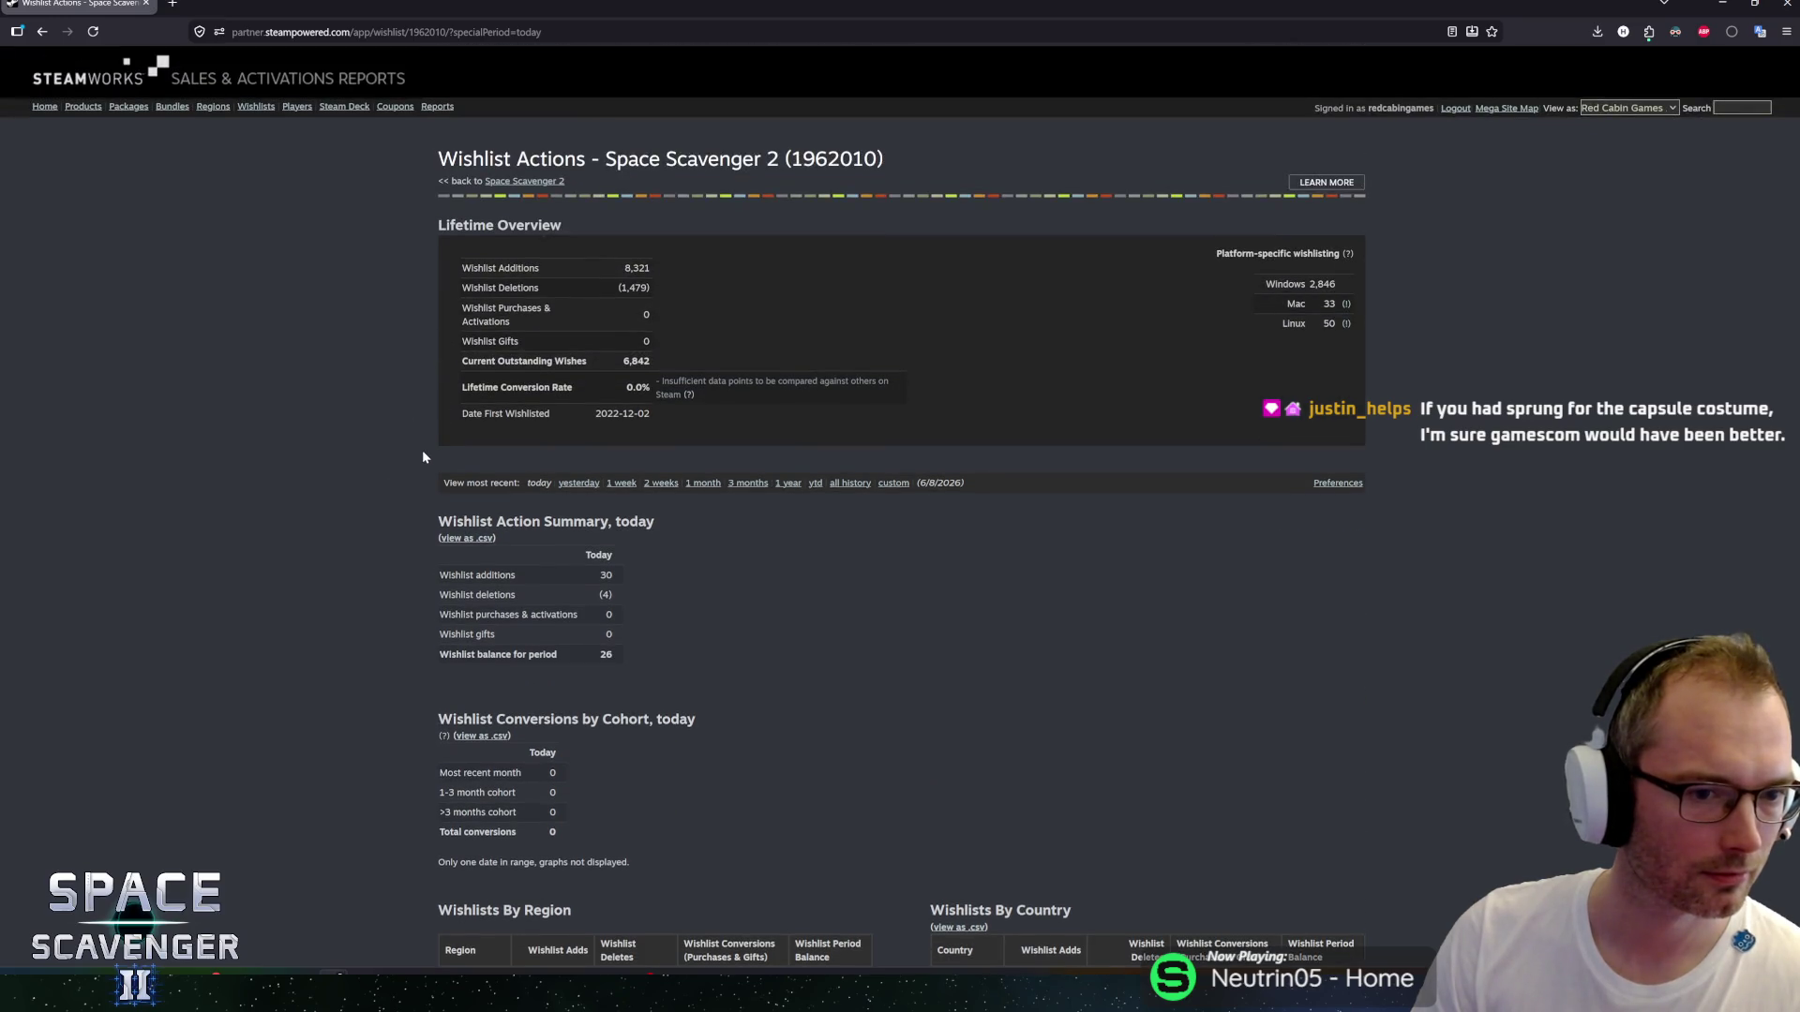
pyautogui.scroll(-1, 423, 457)
pyautogui.scroll(1, 422, 456)
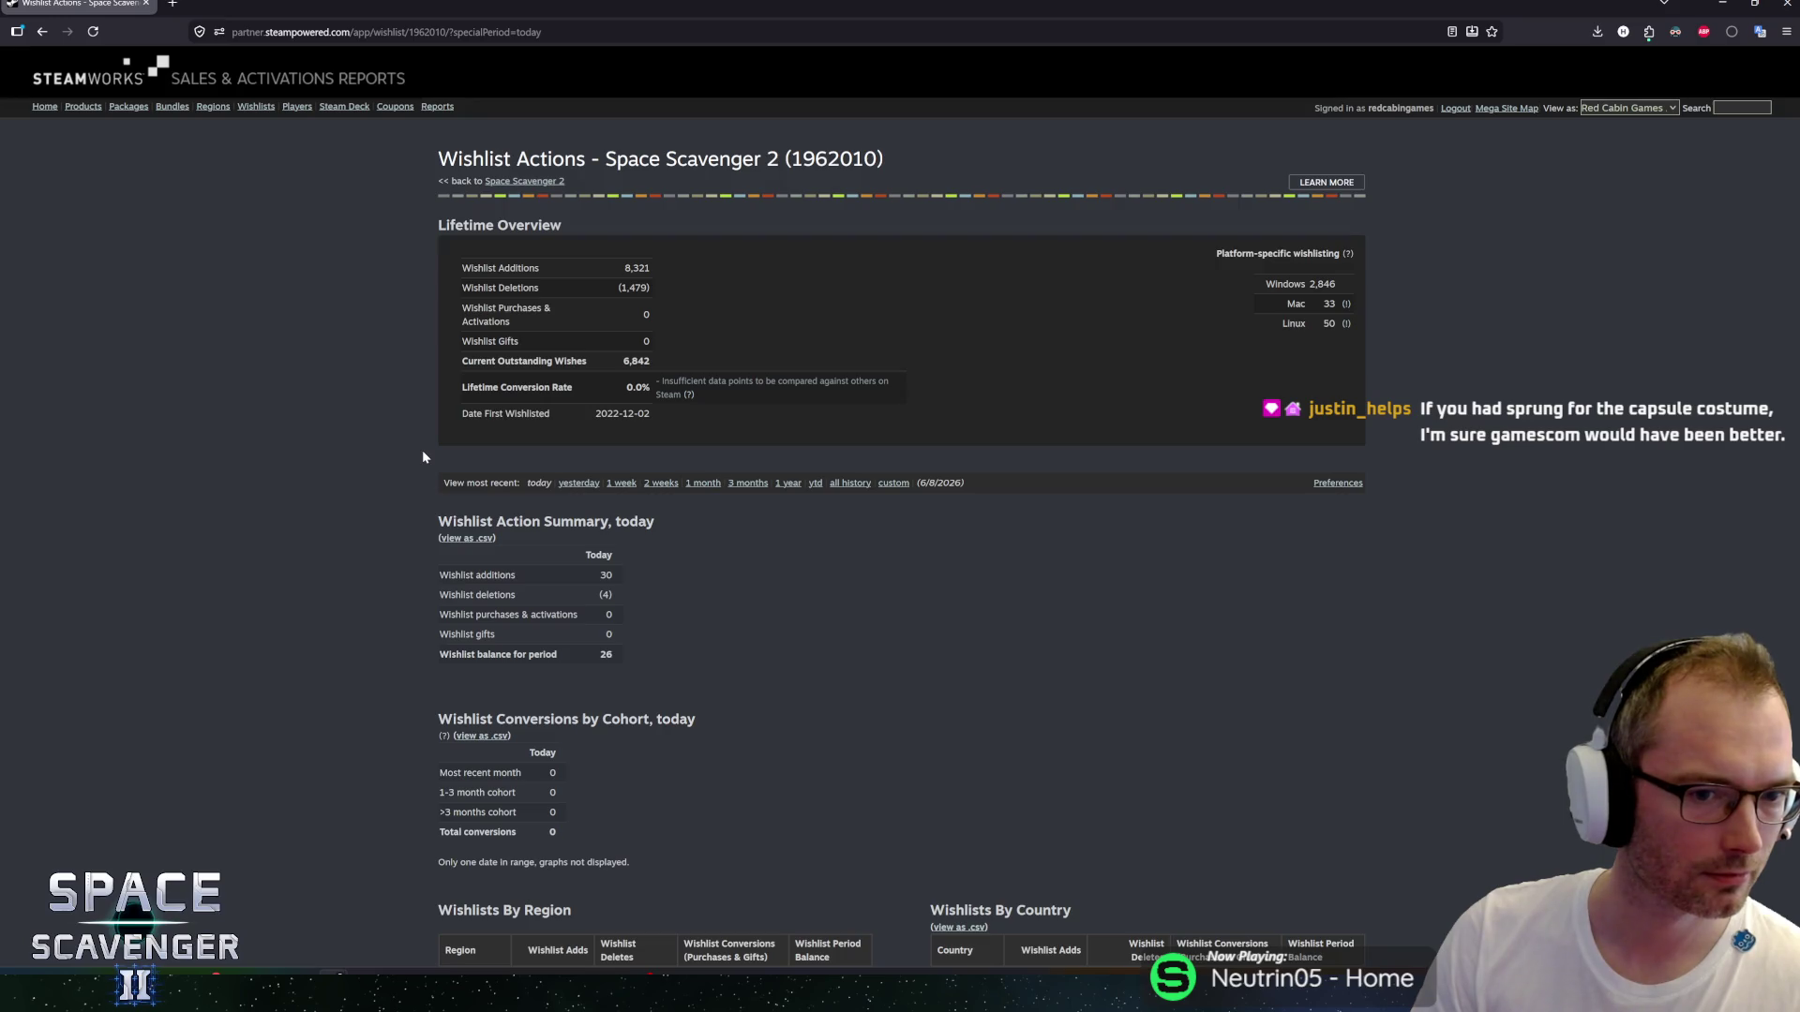
pyautogui.scroll(-3, 423, 457)
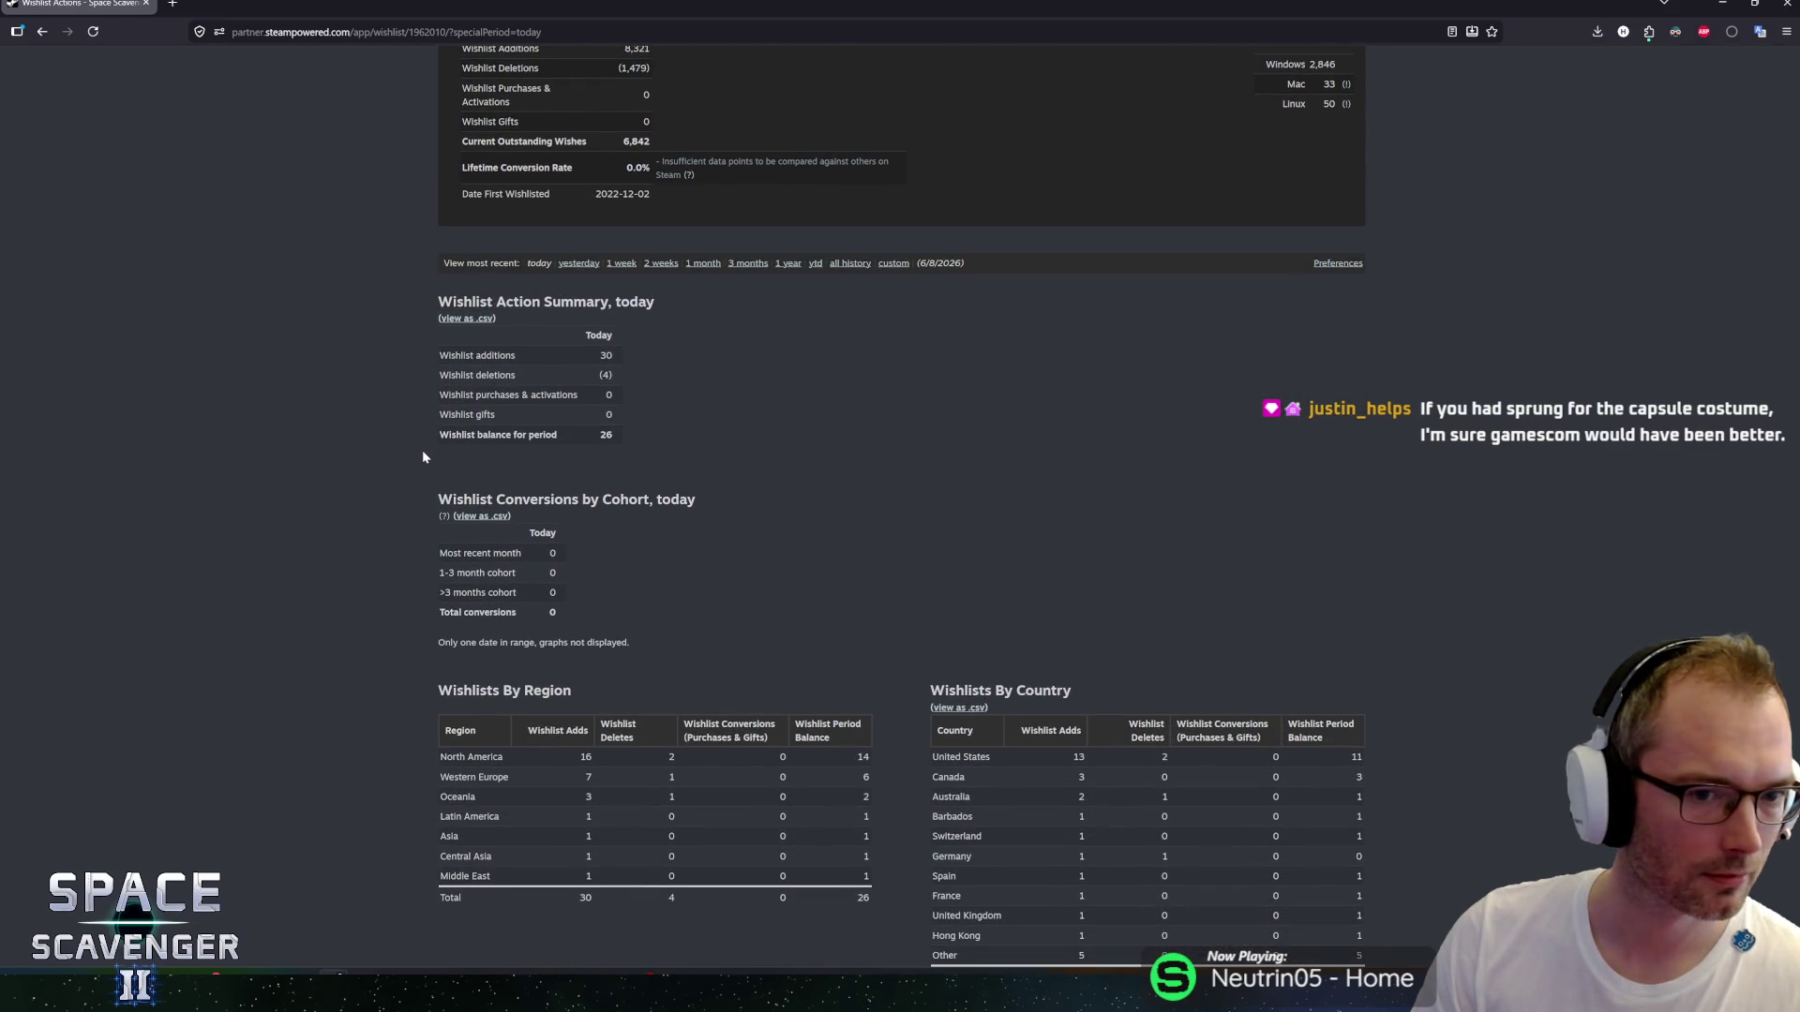
pyautogui.scroll(-1, 423, 456)
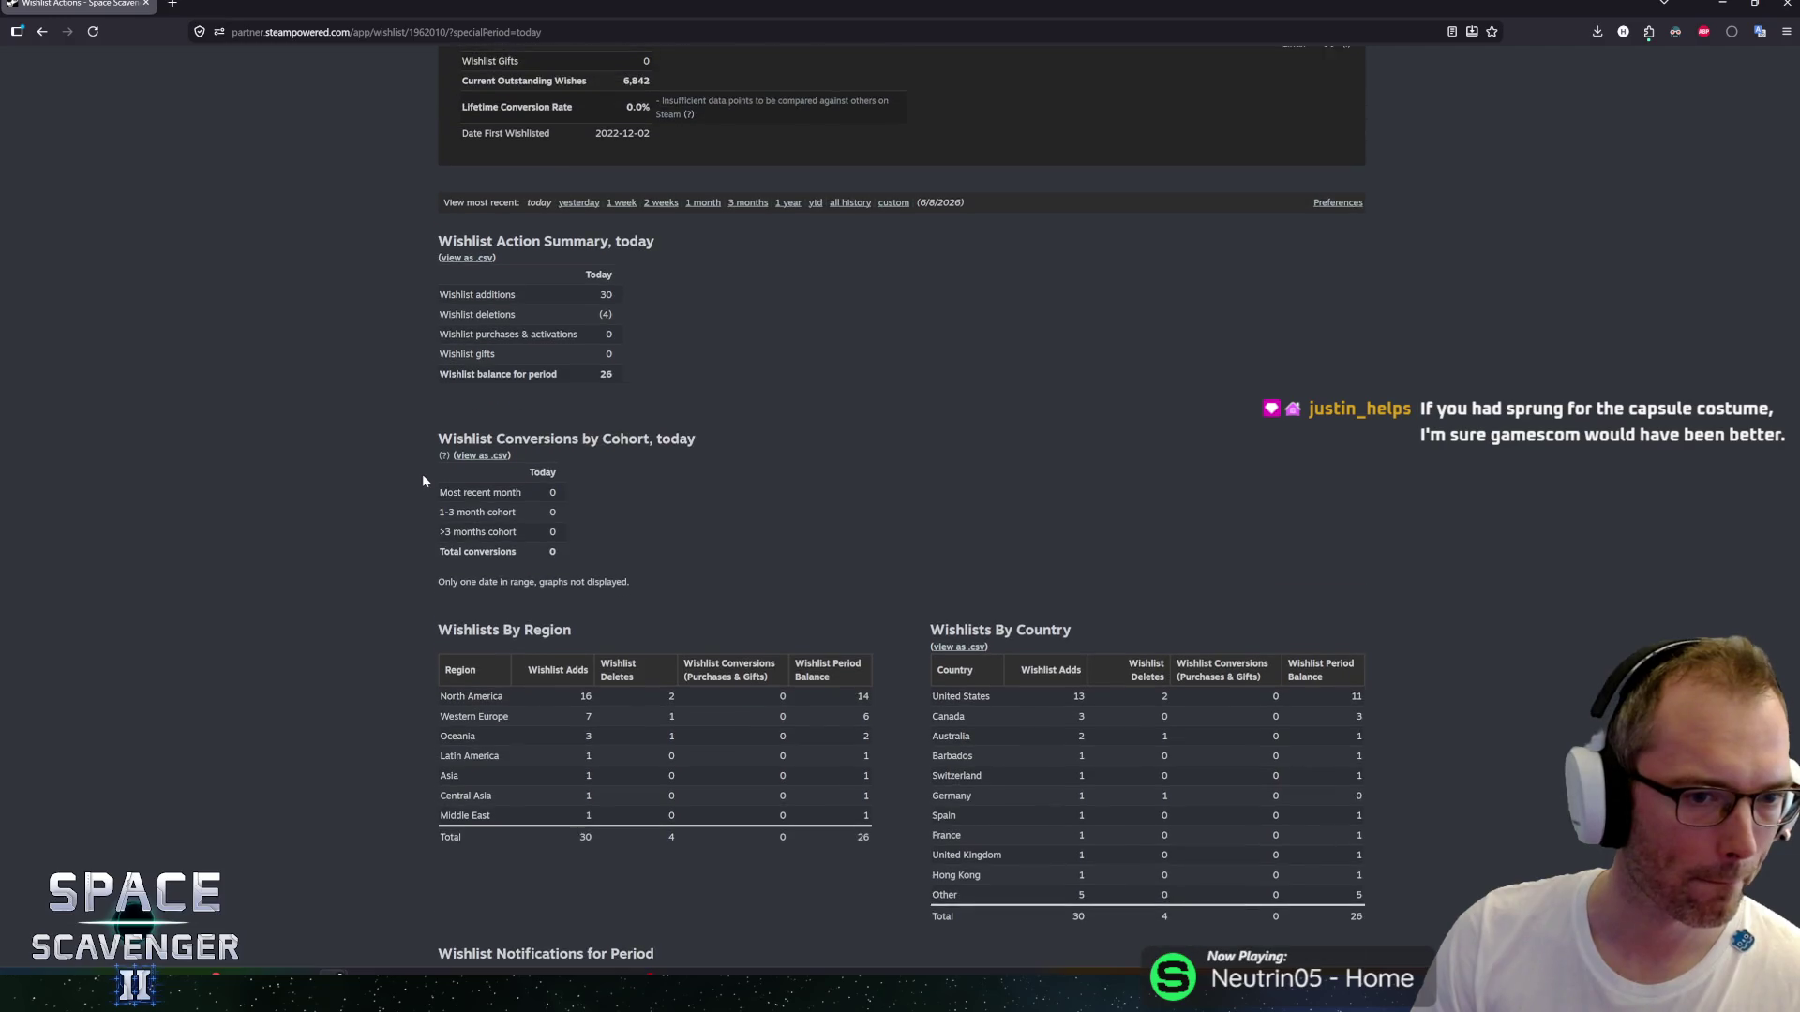
pyautogui.scroll(2, 421, 480)
pyautogui.scroll(-2, 424, 480)
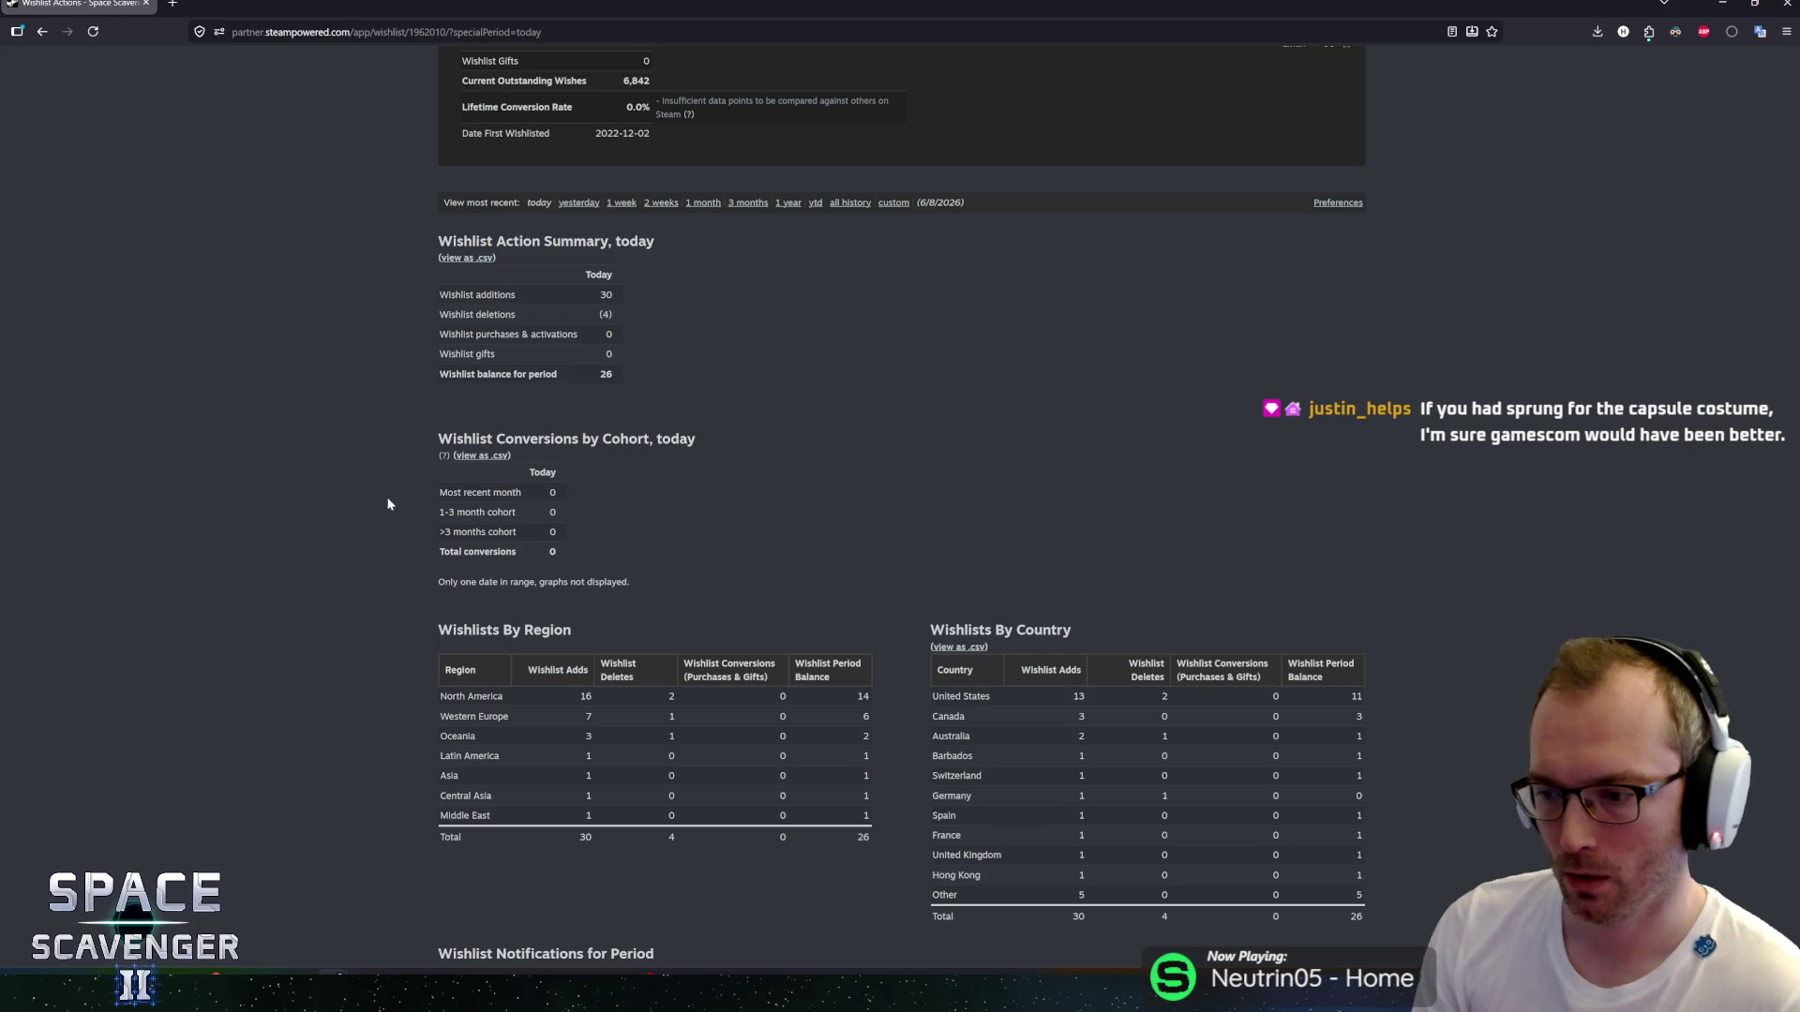
pyautogui.scroll(1, 423, 475)
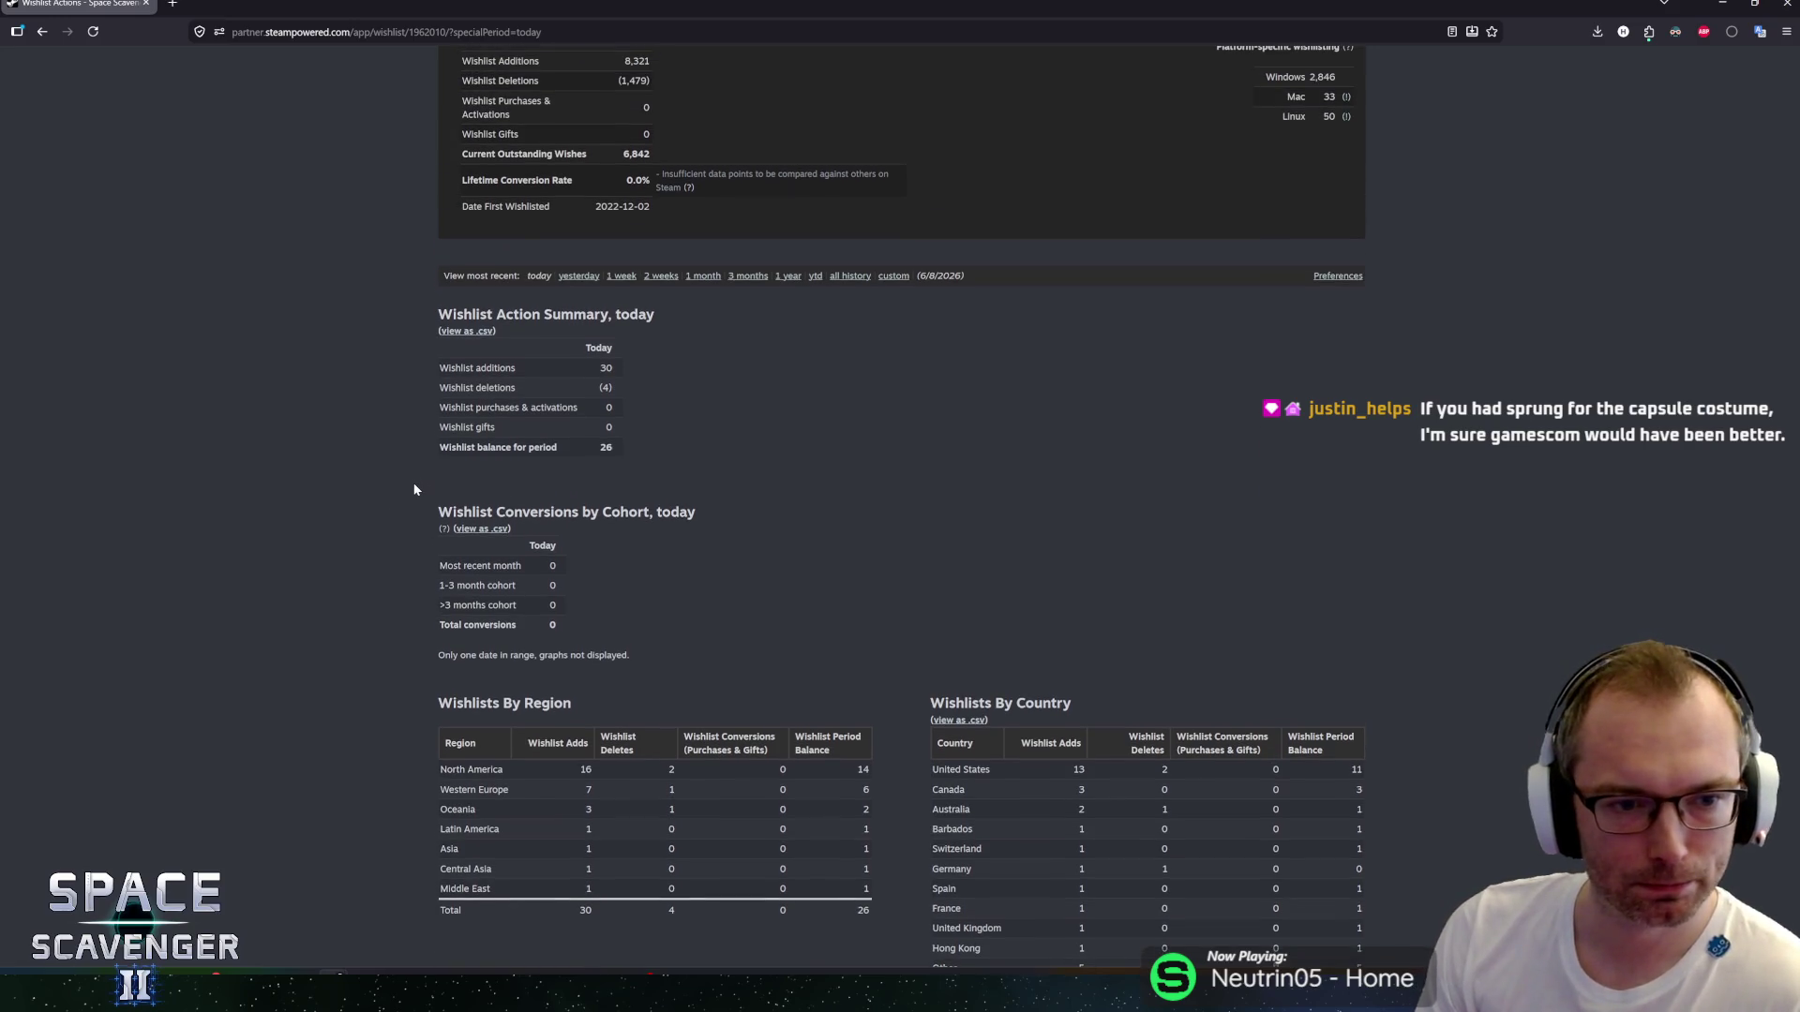
pyautogui.scroll(1, 418, 480)
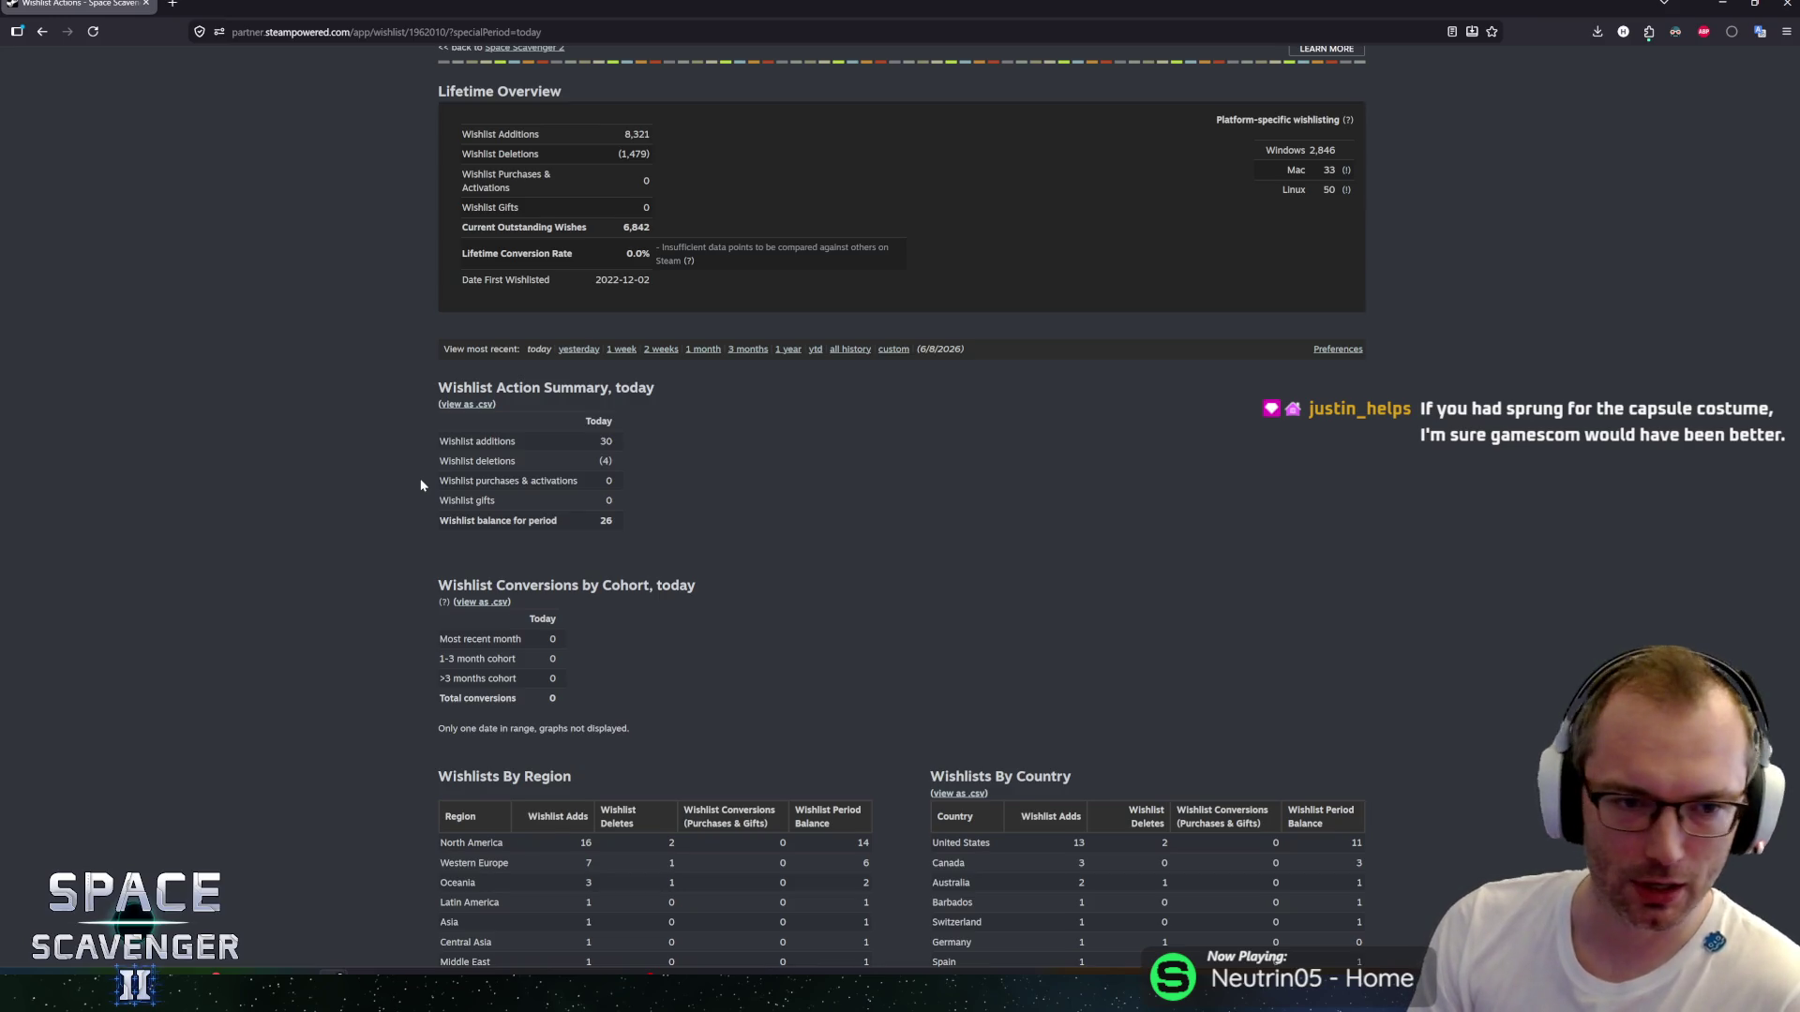
pyautogui.scroll(2, 421, 485)
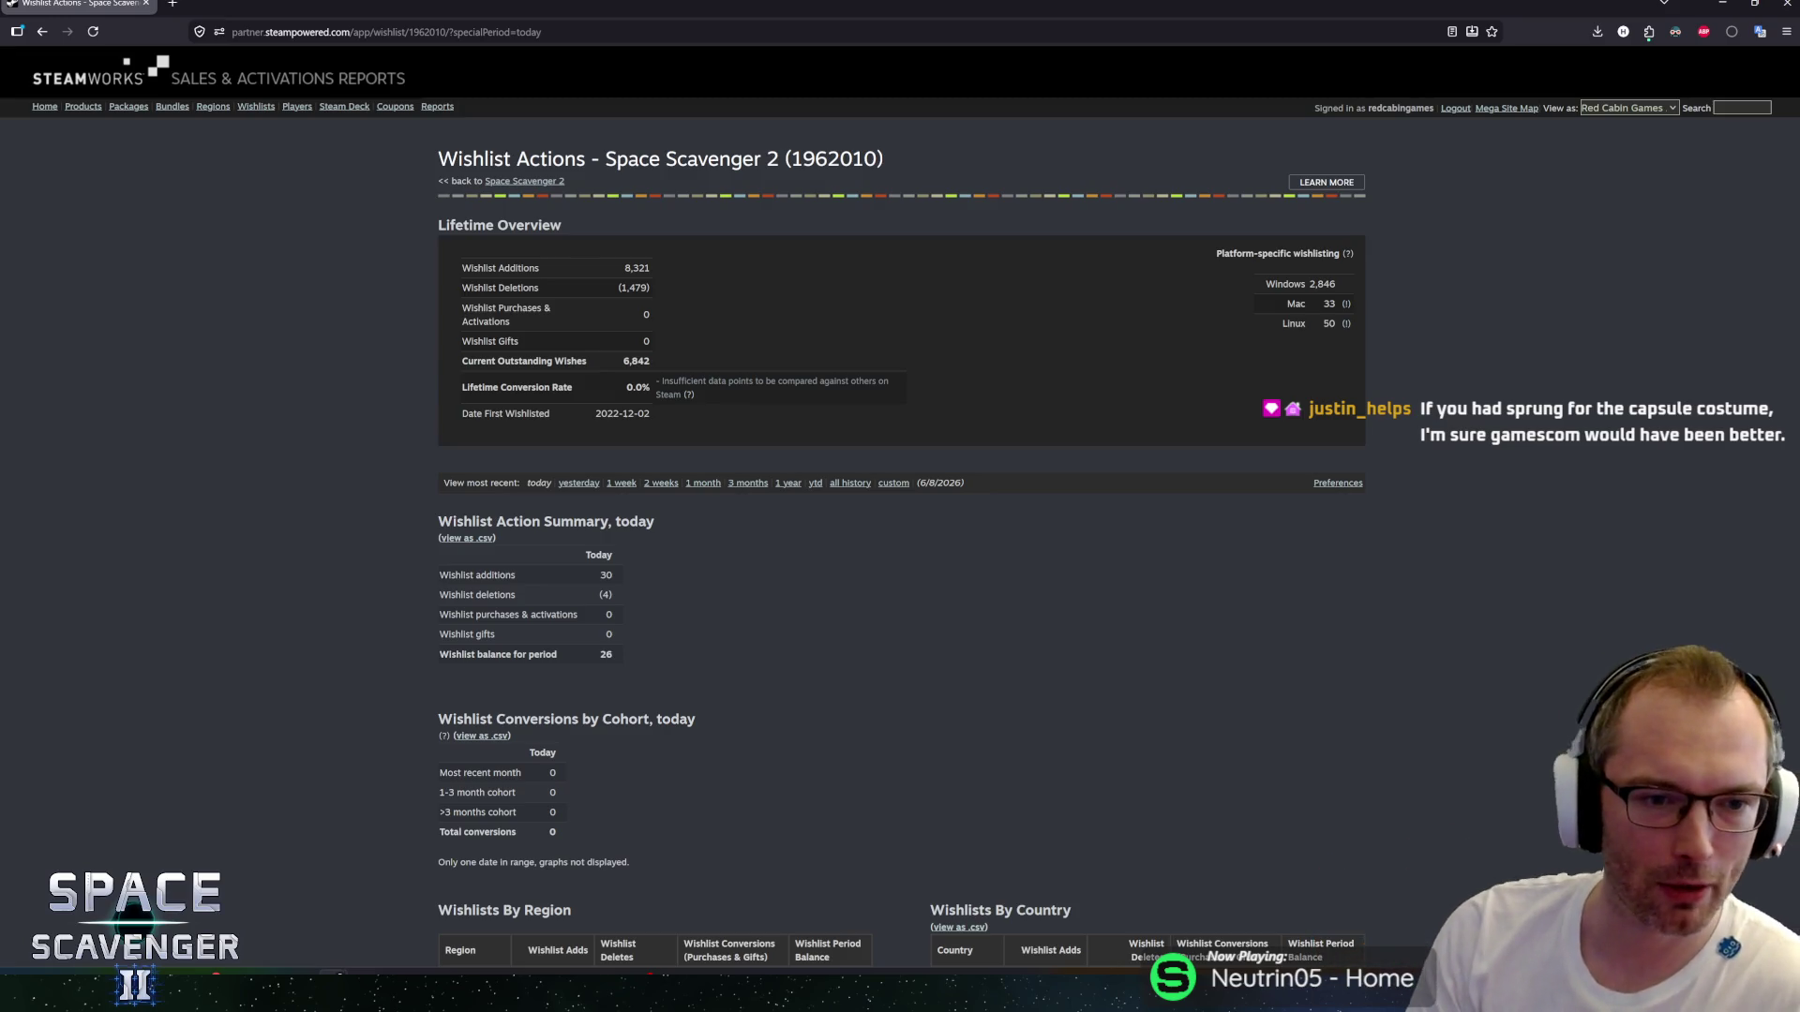
pyautogui.scroll(-5, 423, 458)
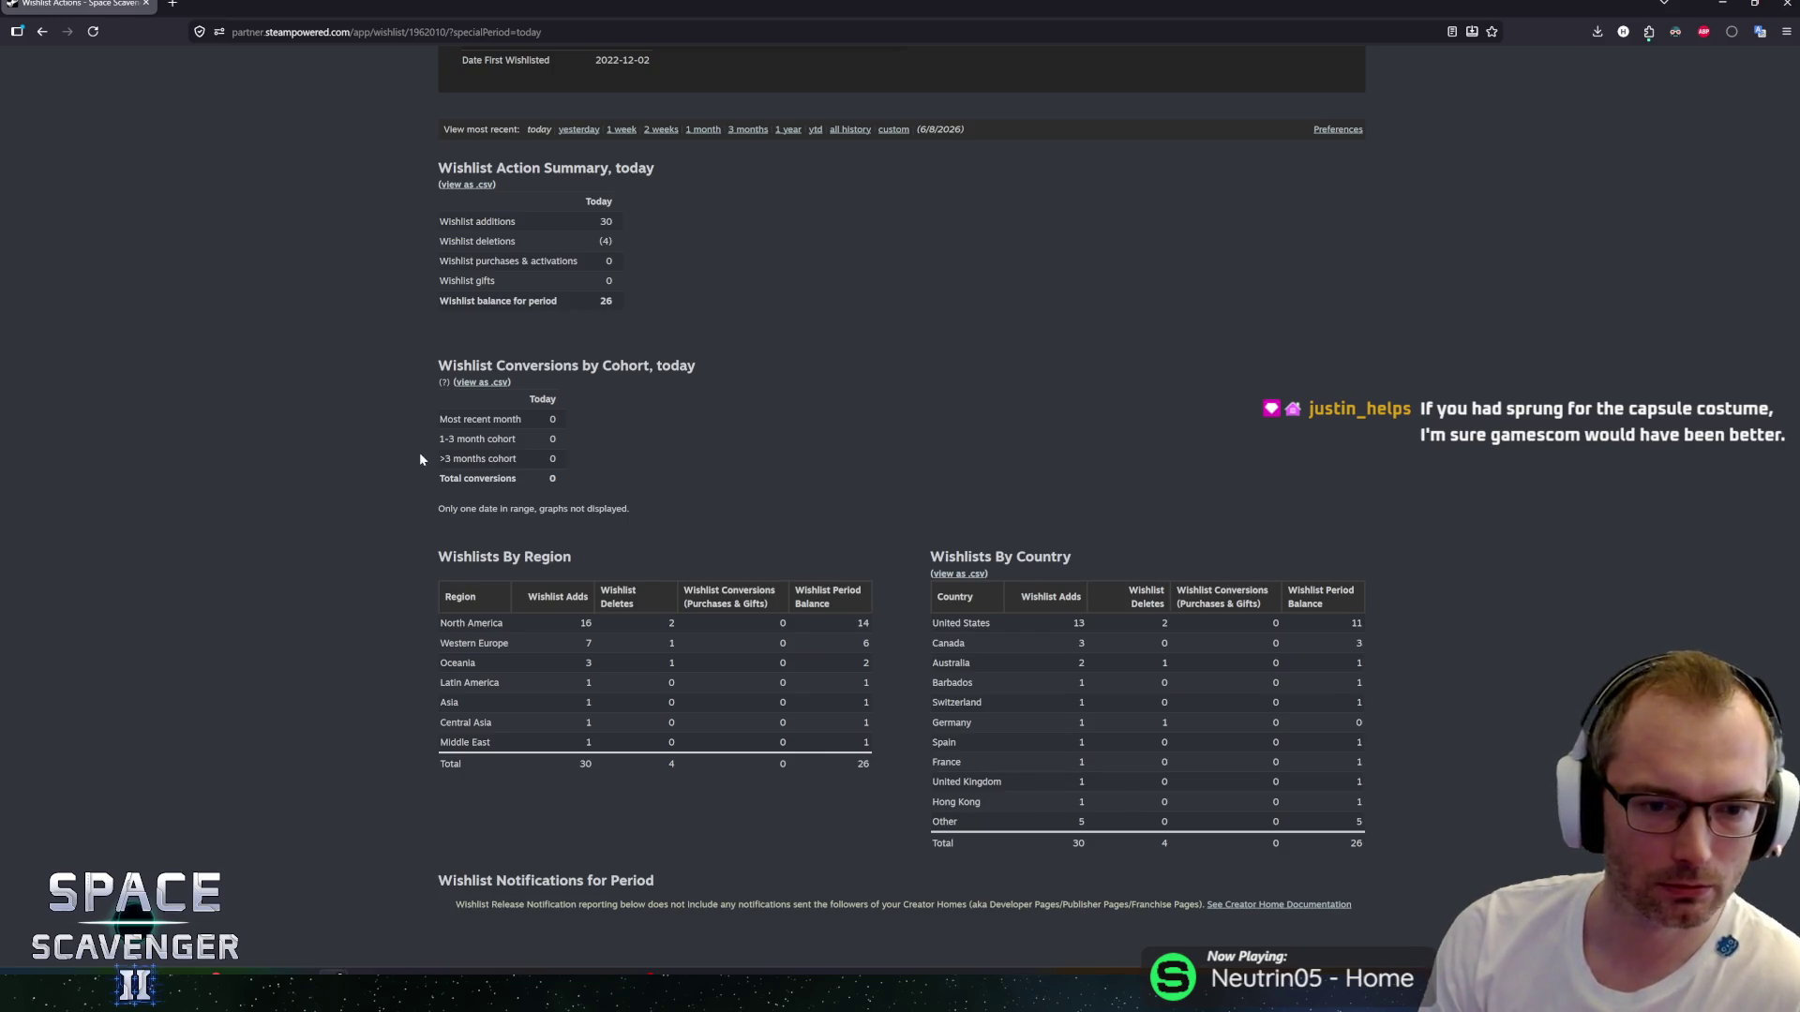
pyautogui.scroll(5, 420, 458)
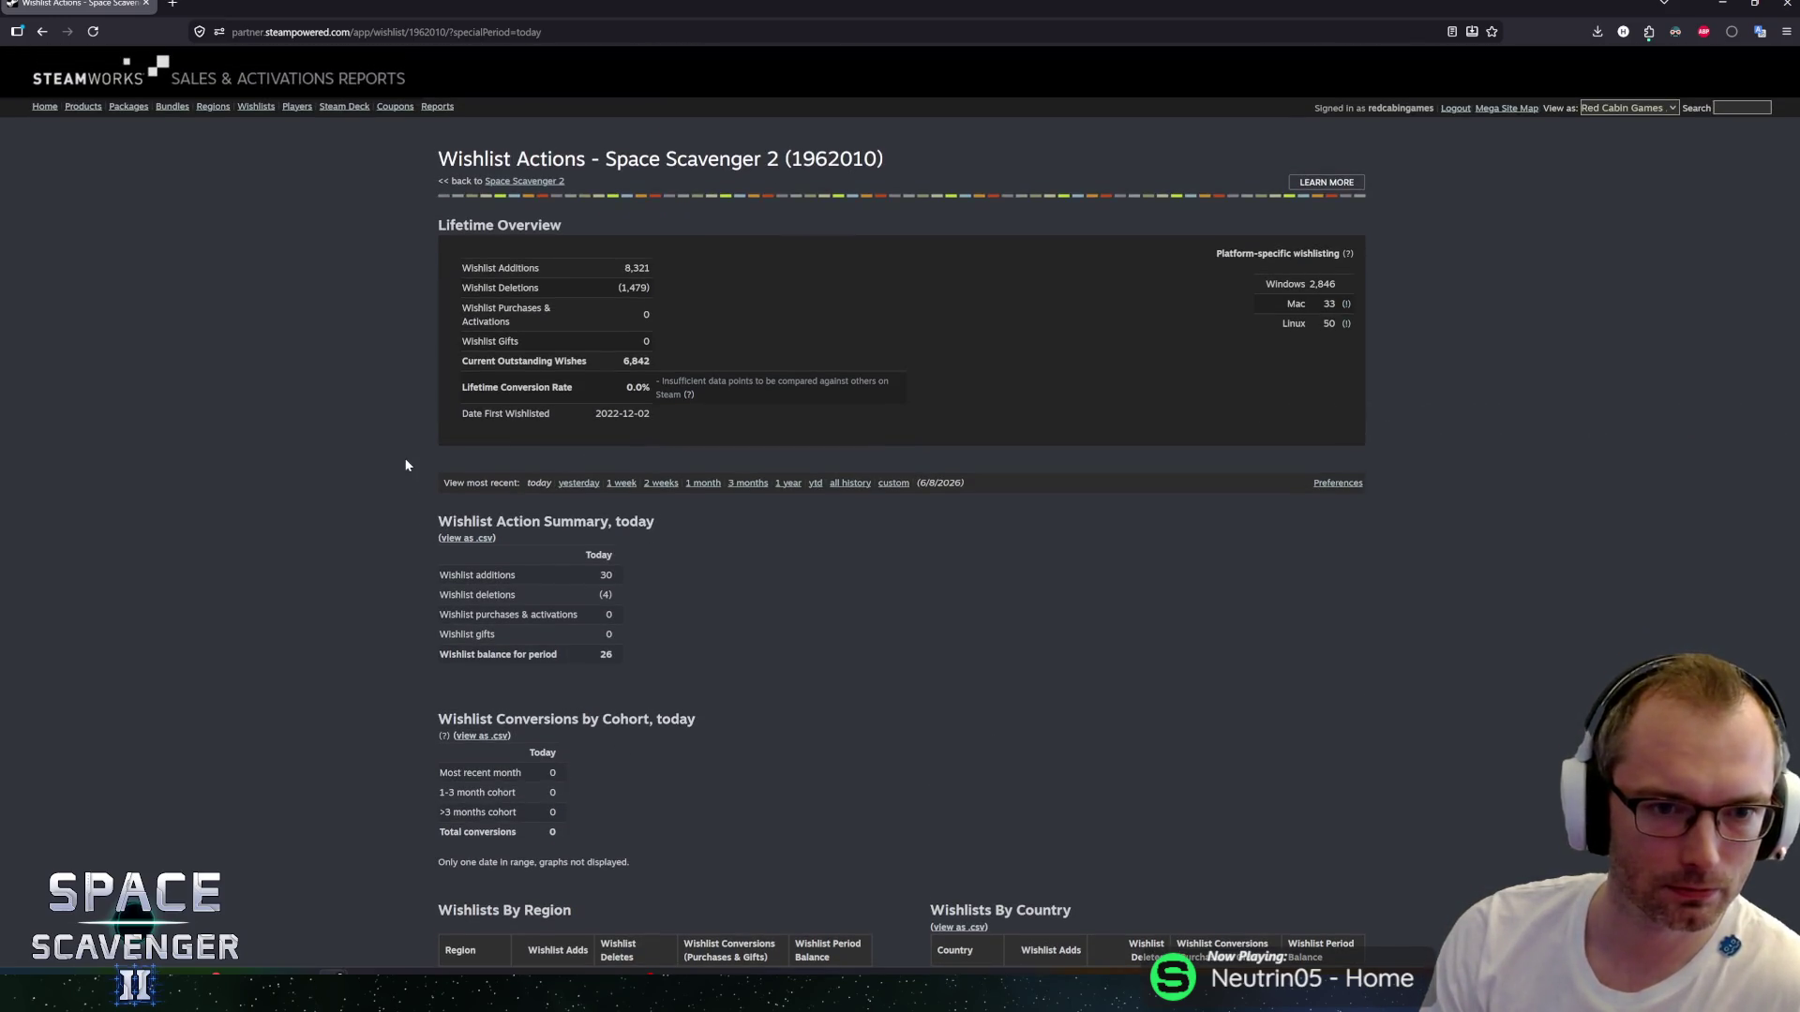
pyautogui.hotkey('alt', 'Tab')
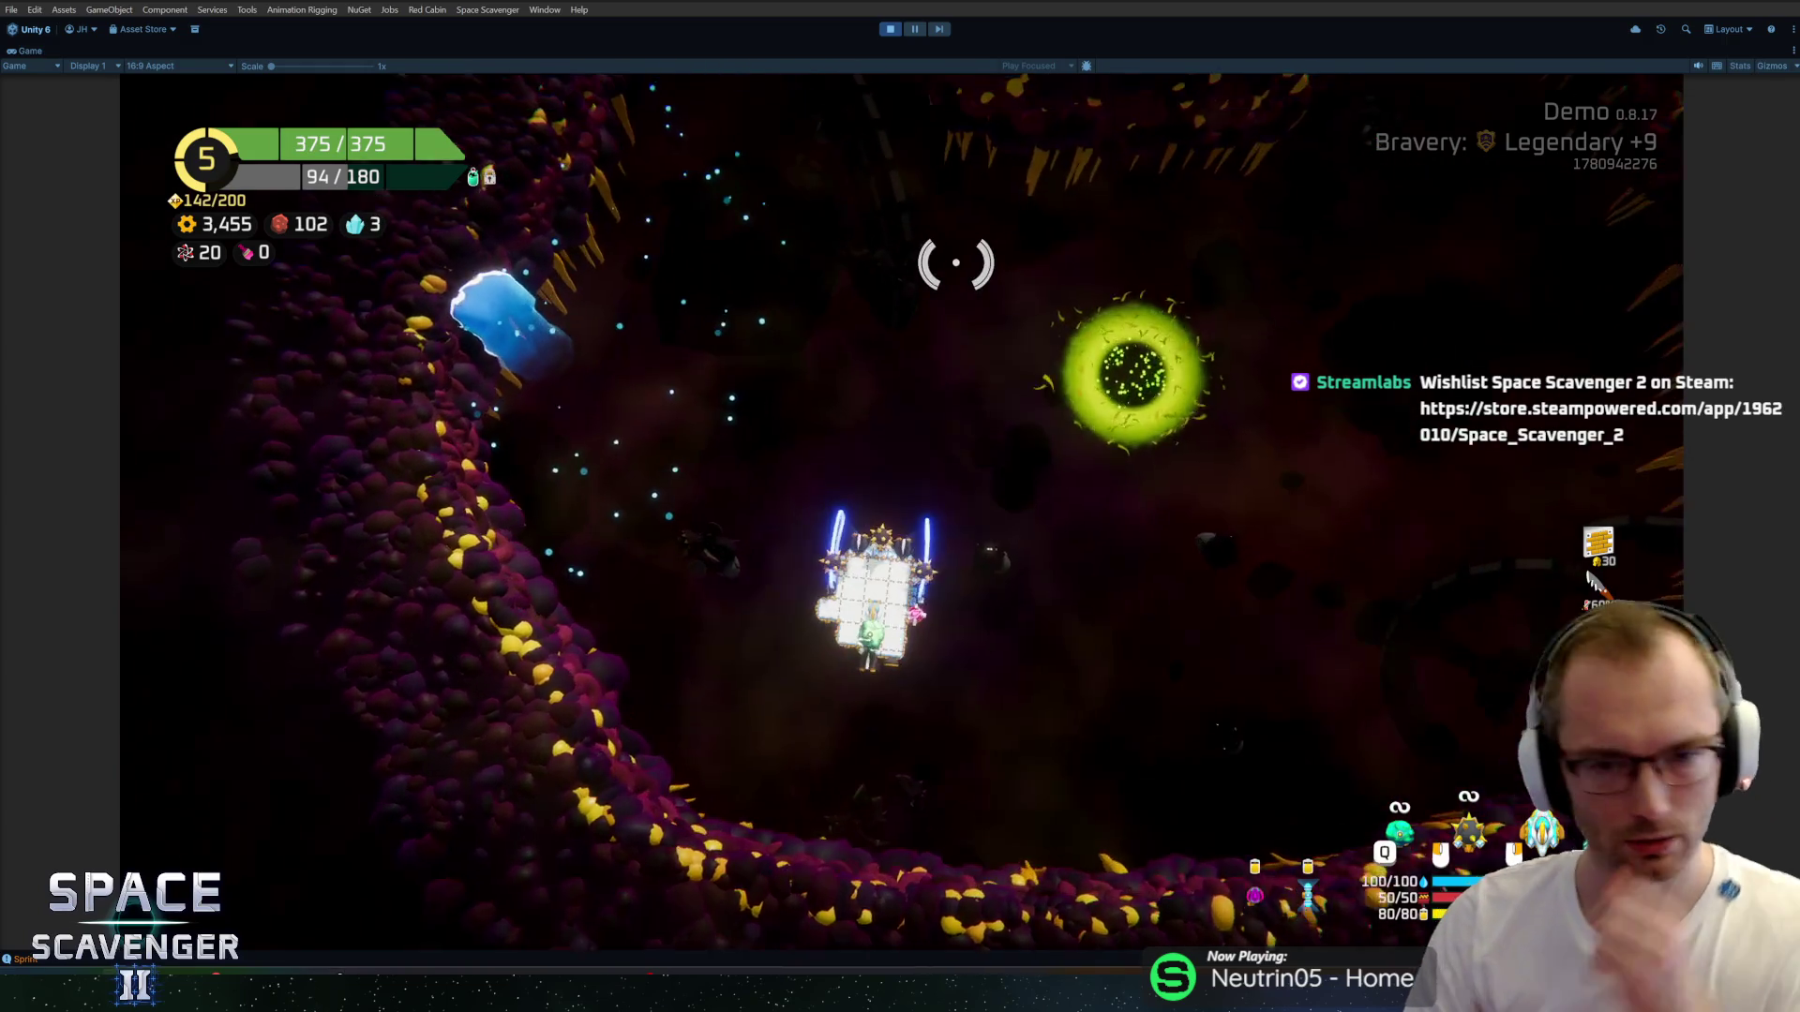
# Fly the ship upward and travel to the radiation zone planet to land.
pyautogui.press('w')
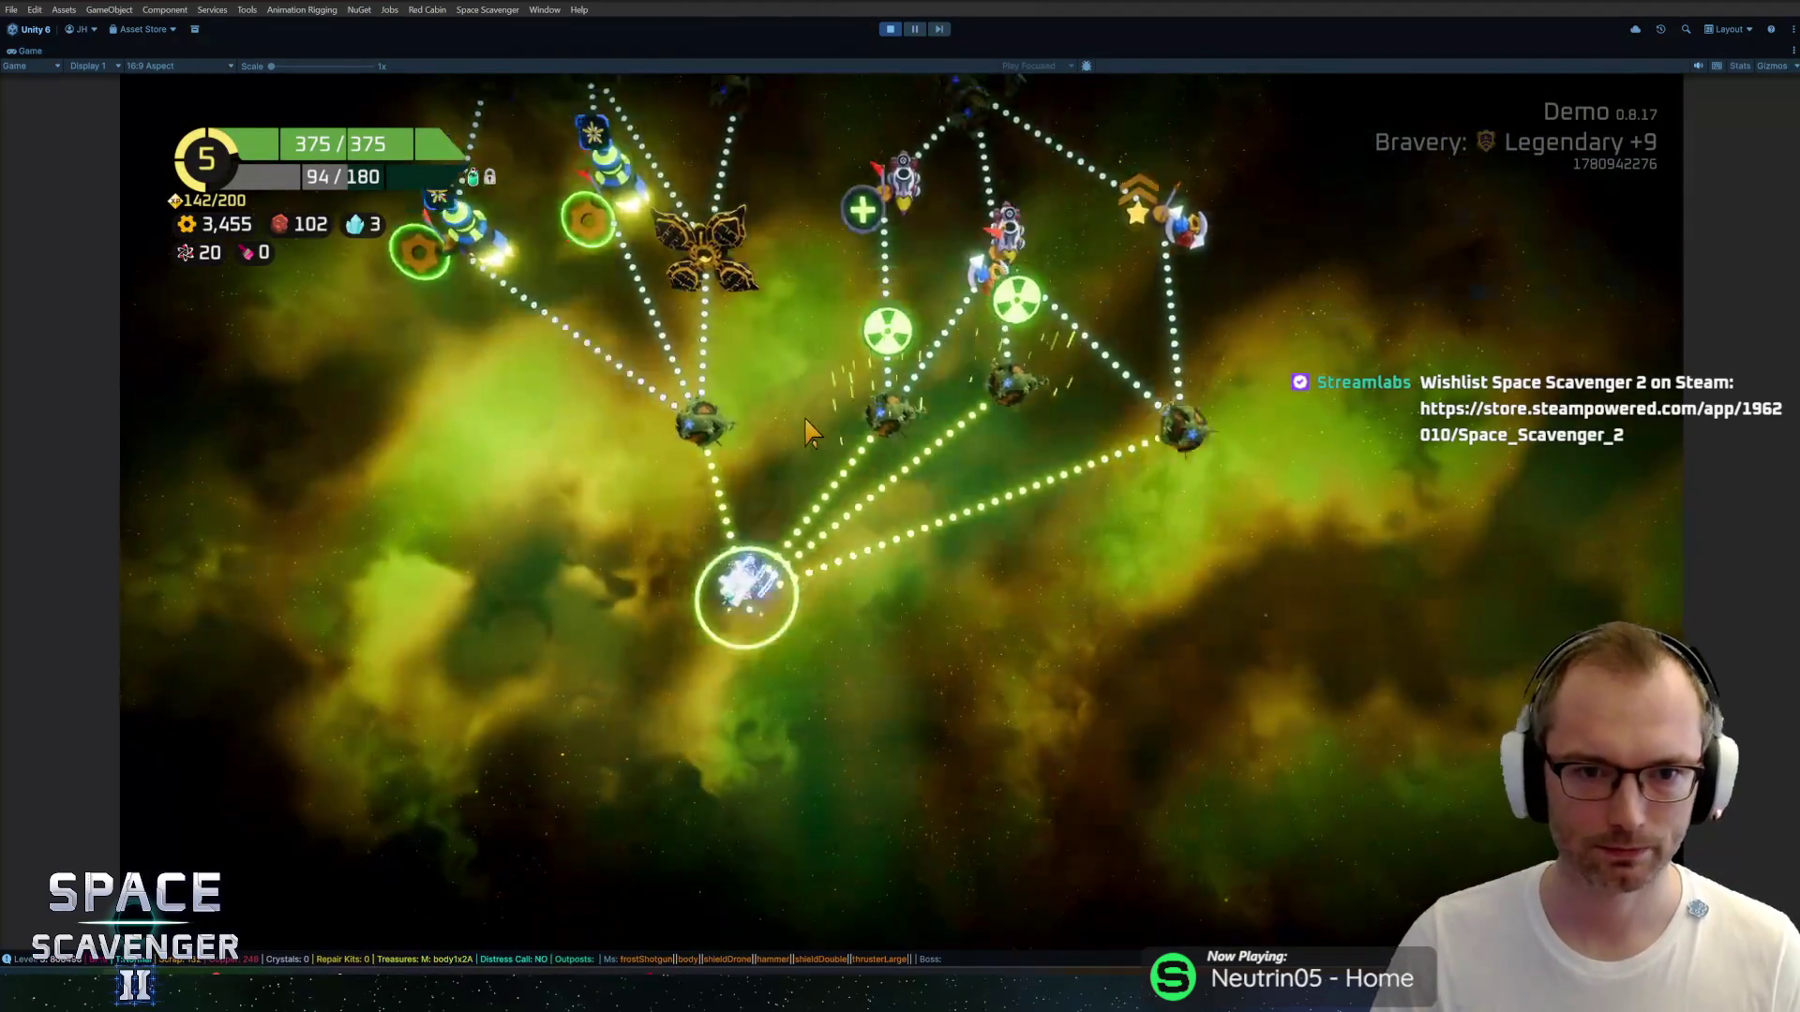
pyautogui.moveTo(892, 774)
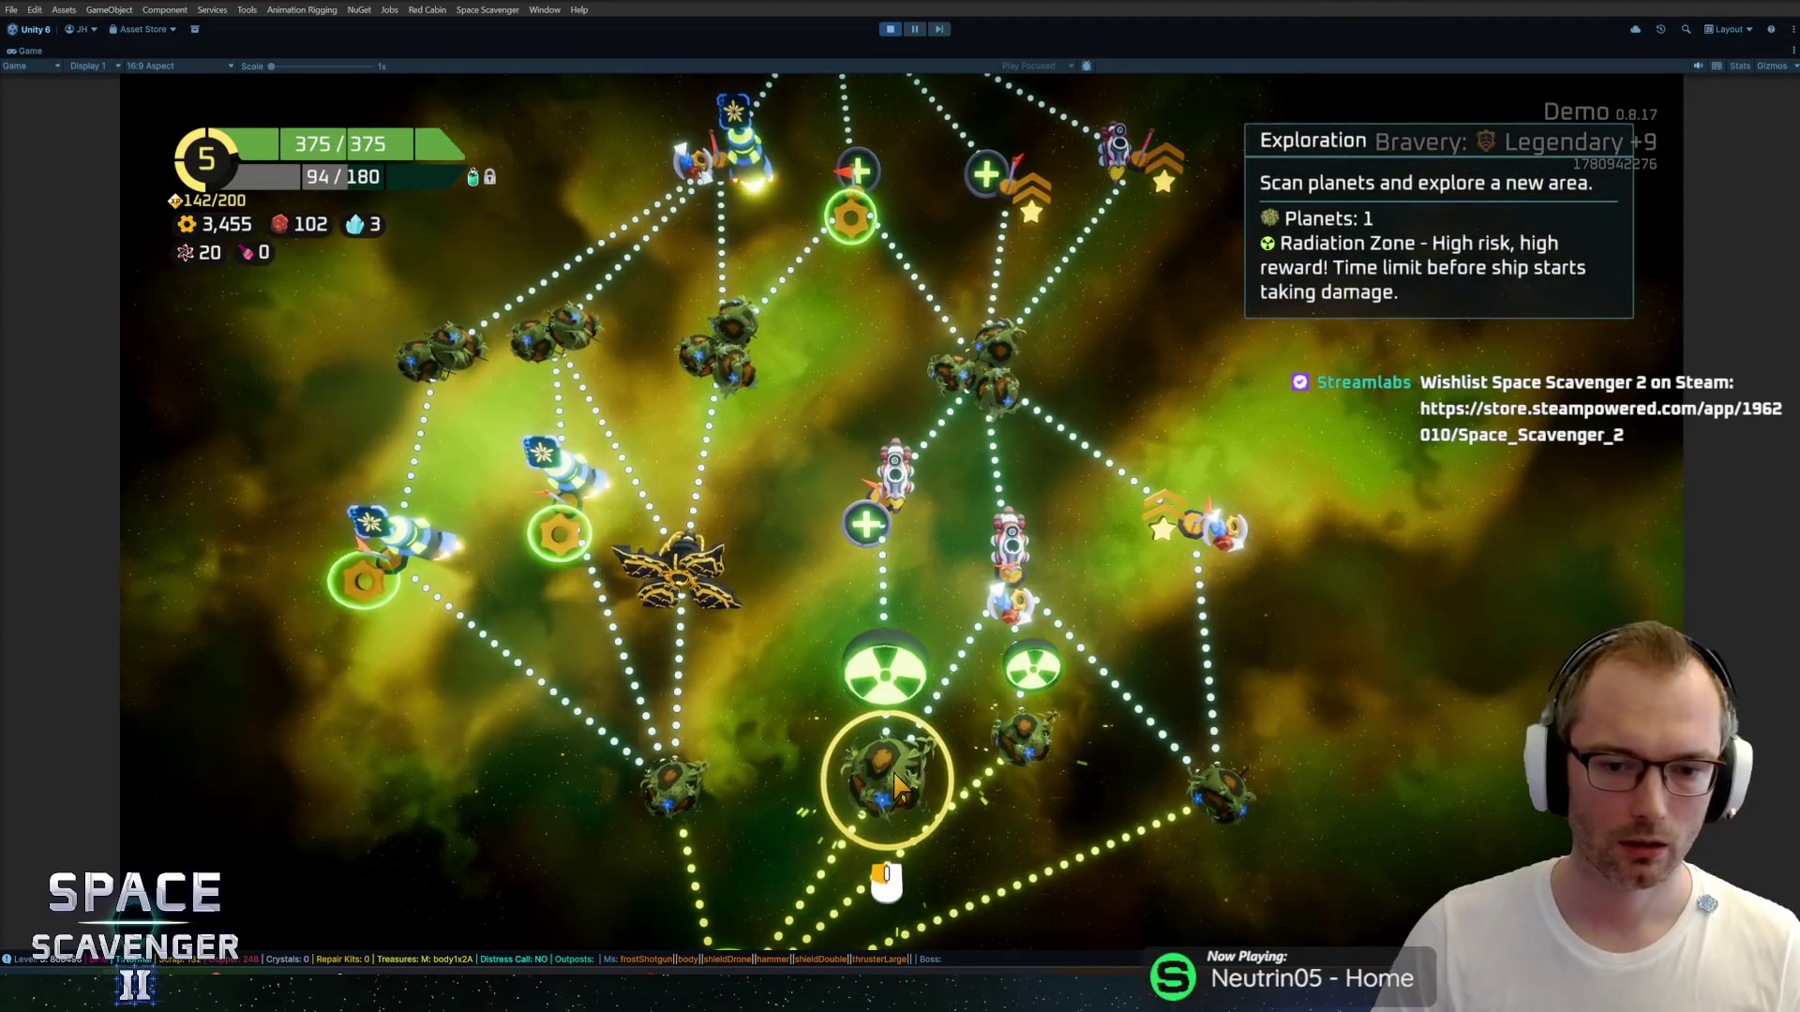
pyautogui.click(893, 777)
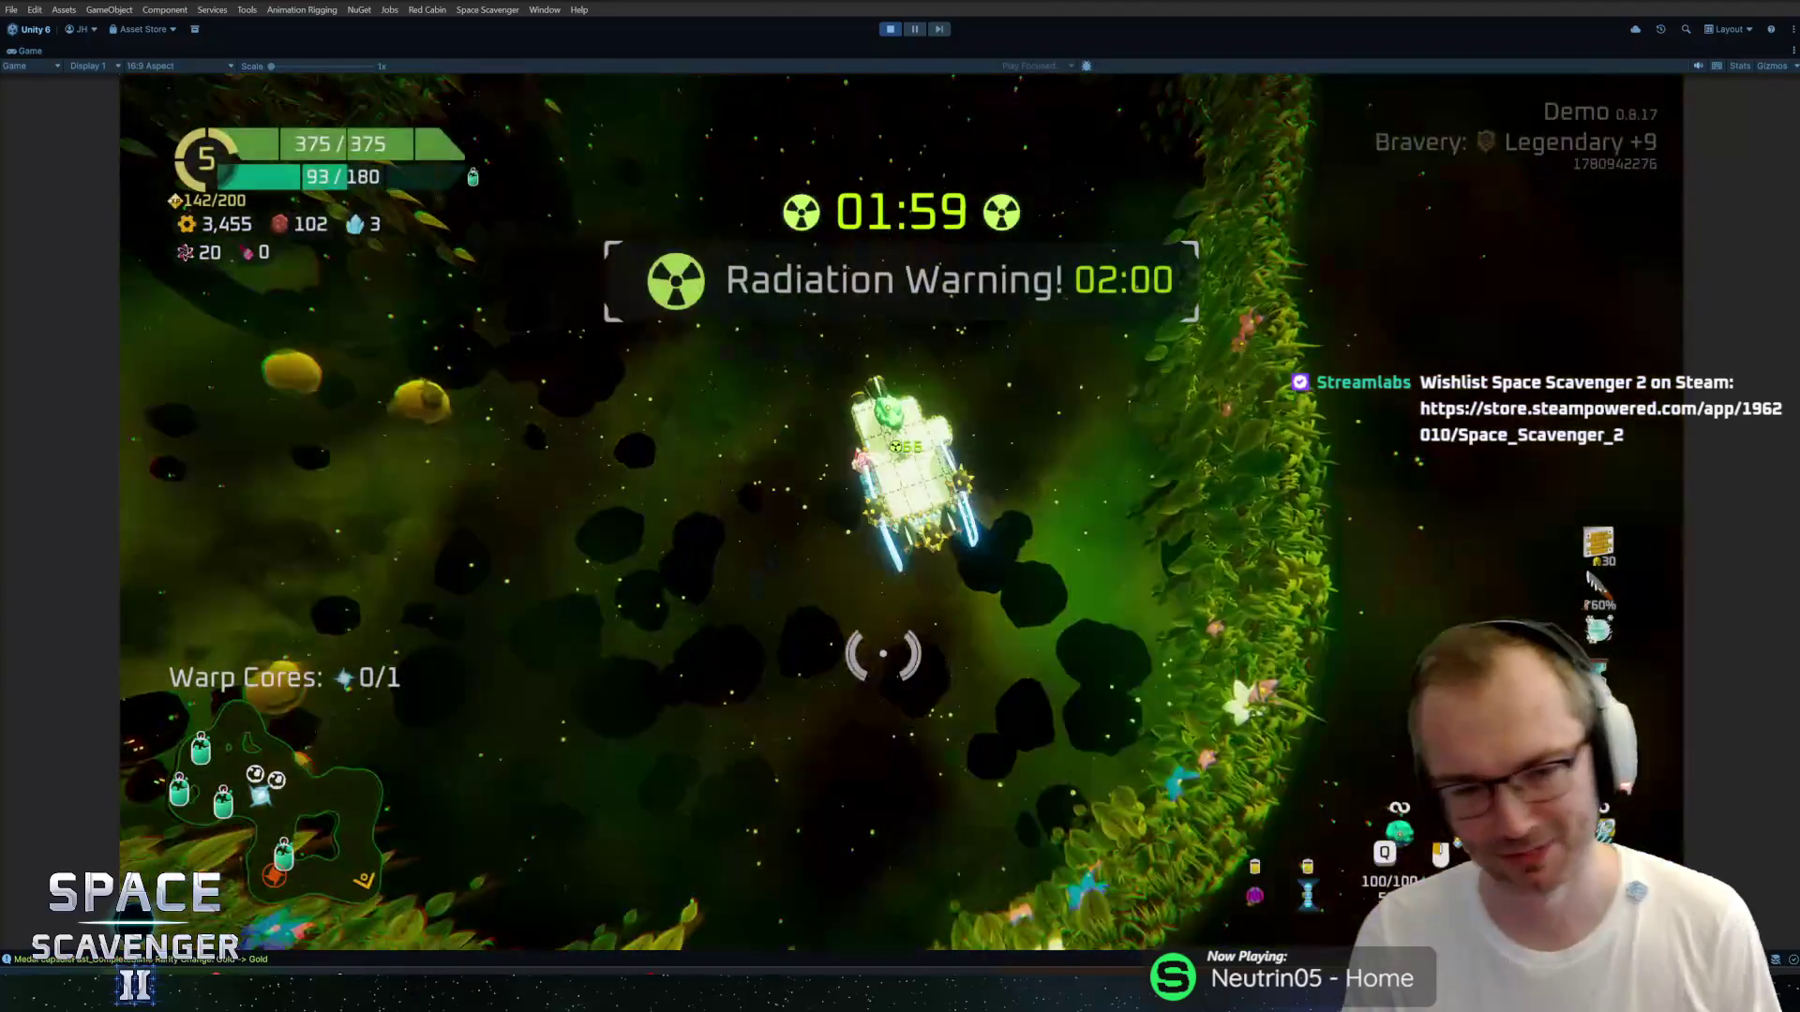
# Blast through the vine areas to the first Oxygen Station and check its rewards.
pyautogui.press('d')
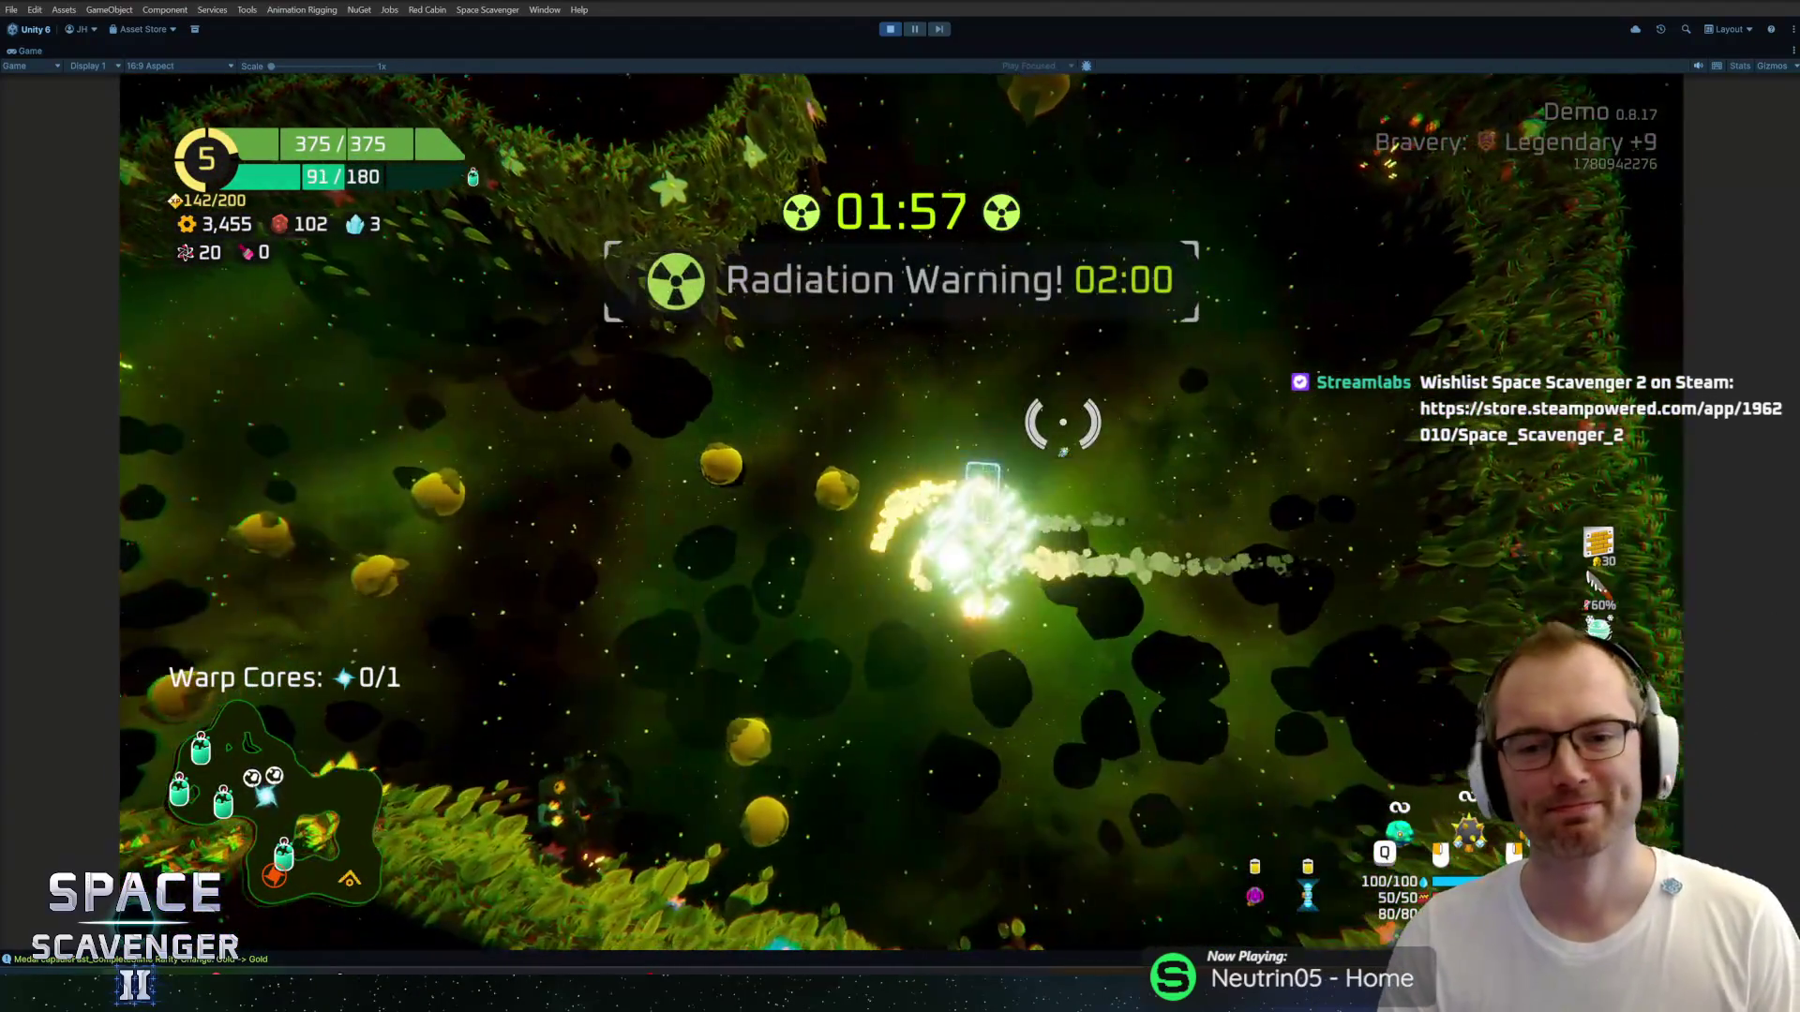
pyautogui.press('w')
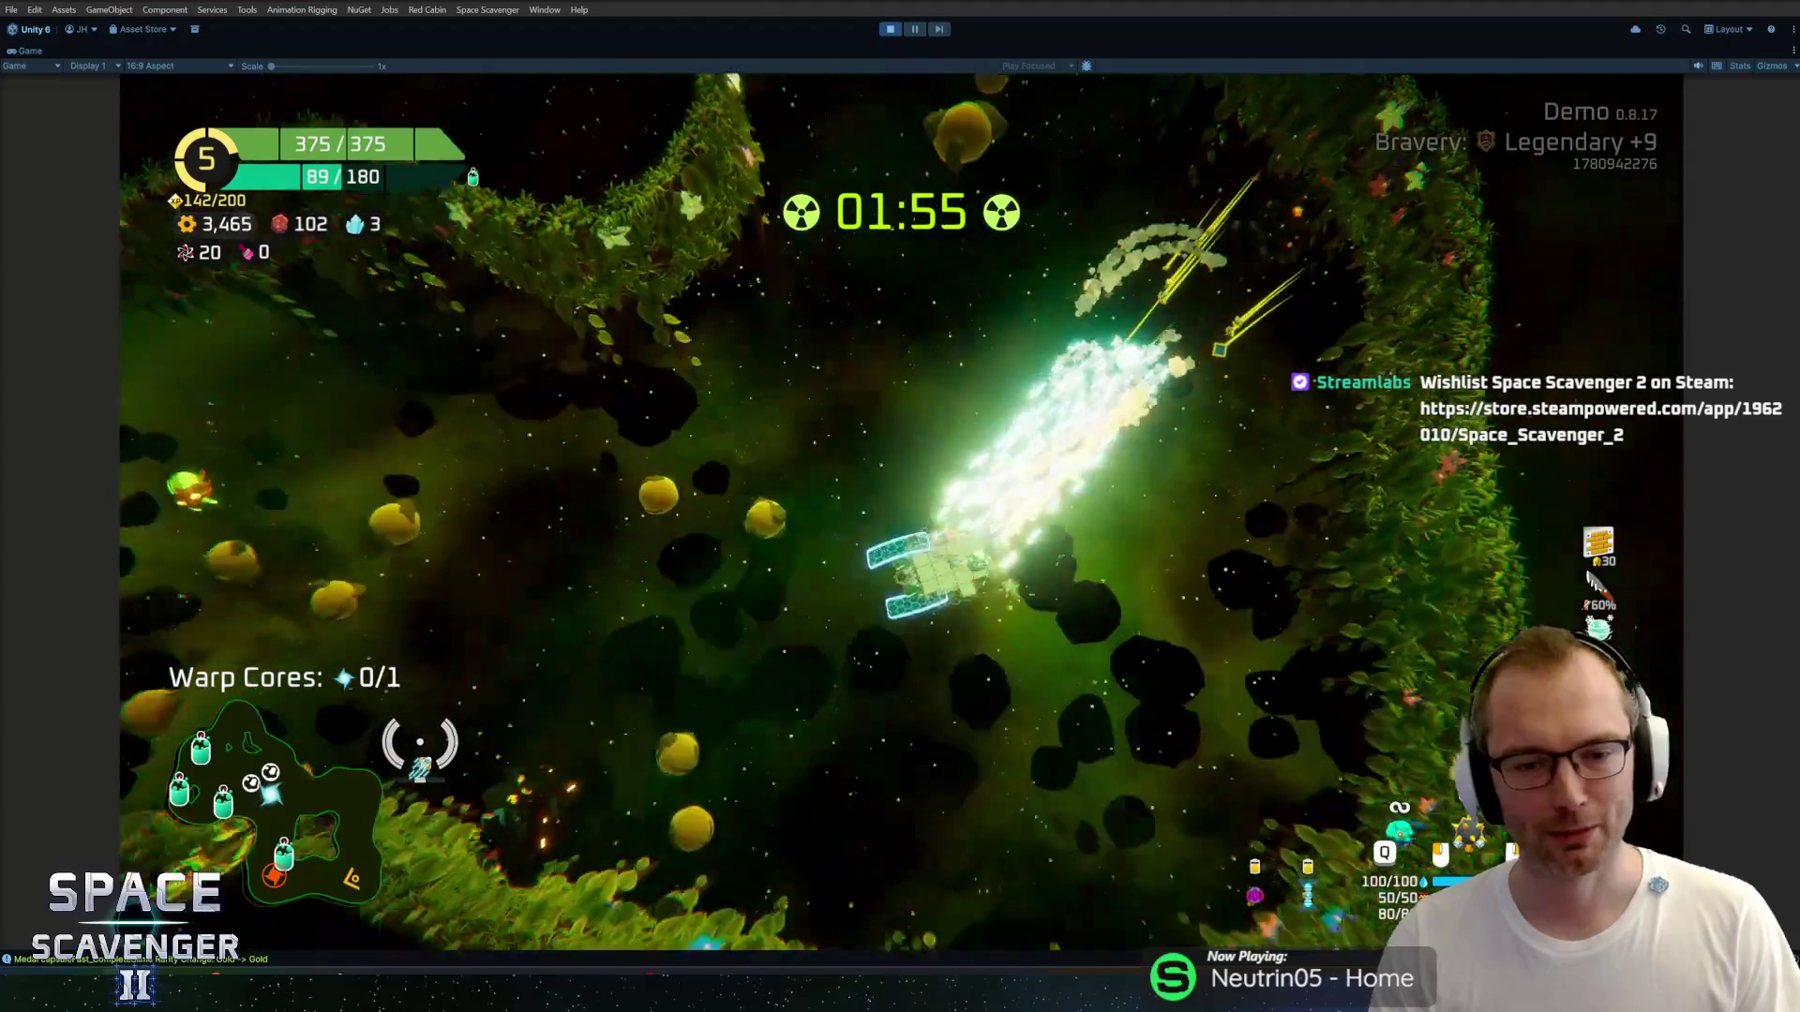
pyautogui.press('w')
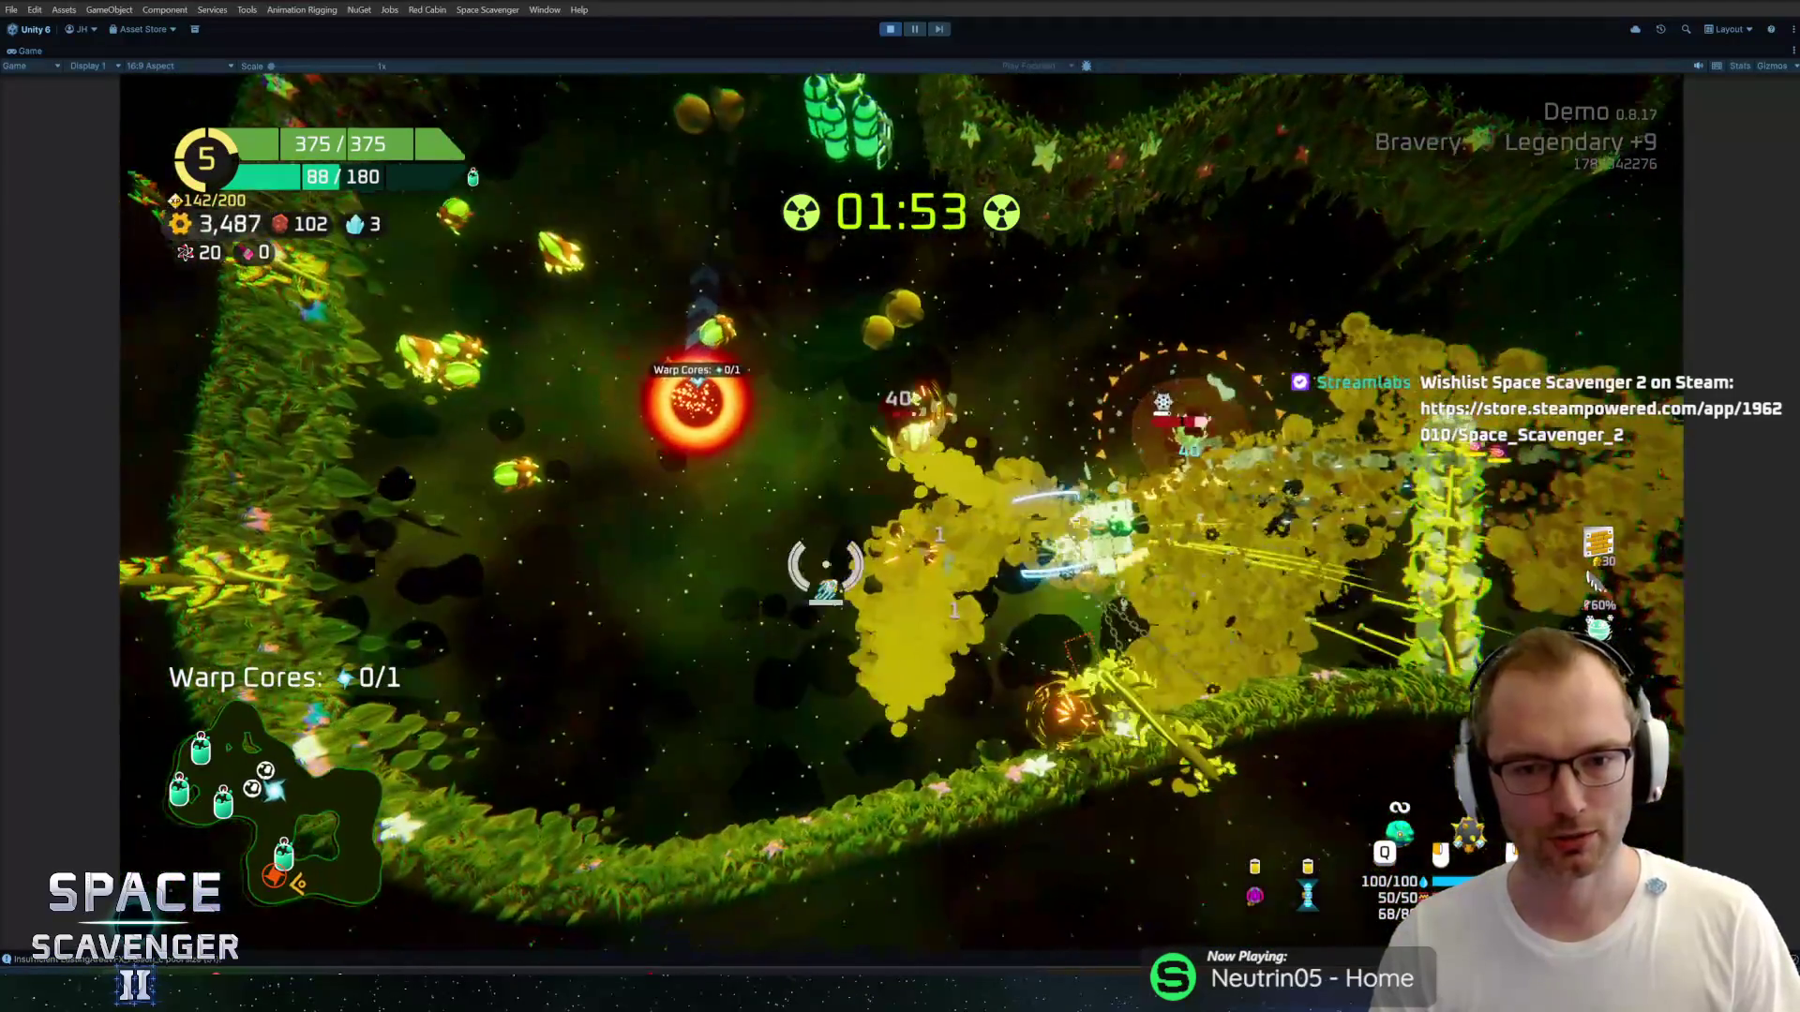
pyautogui.press('w')
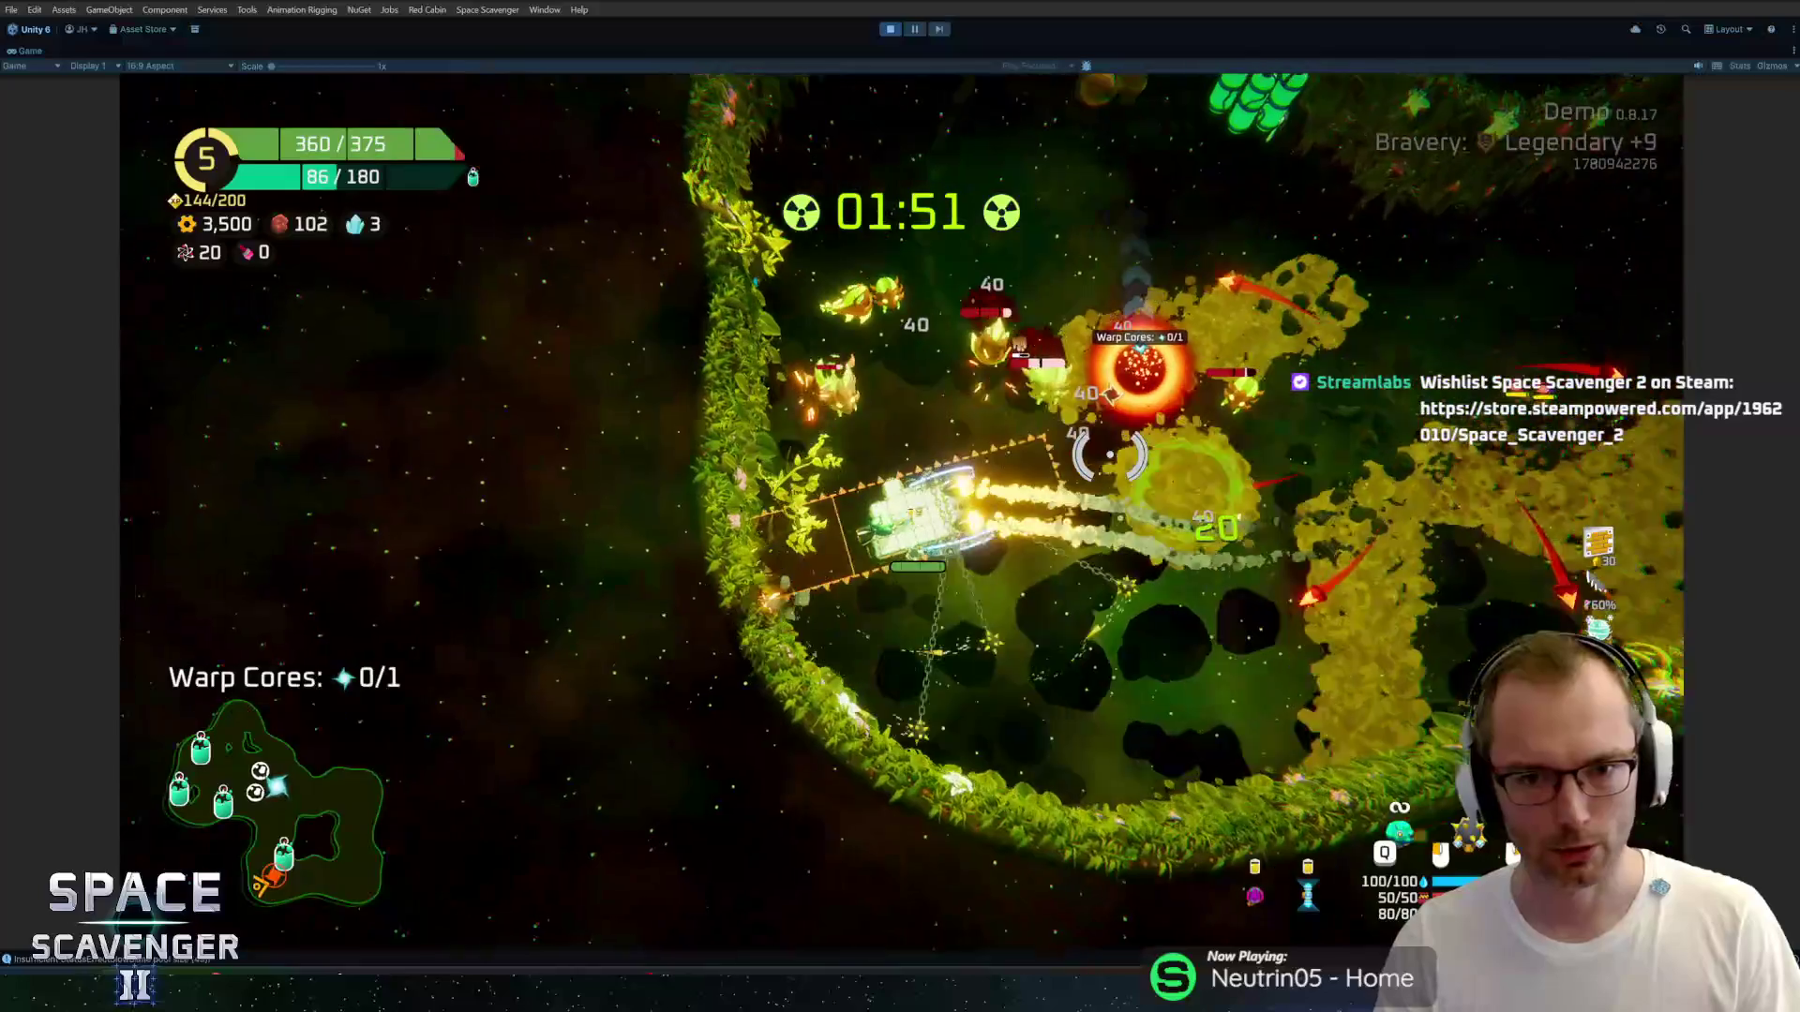
pyautogui.press('w')
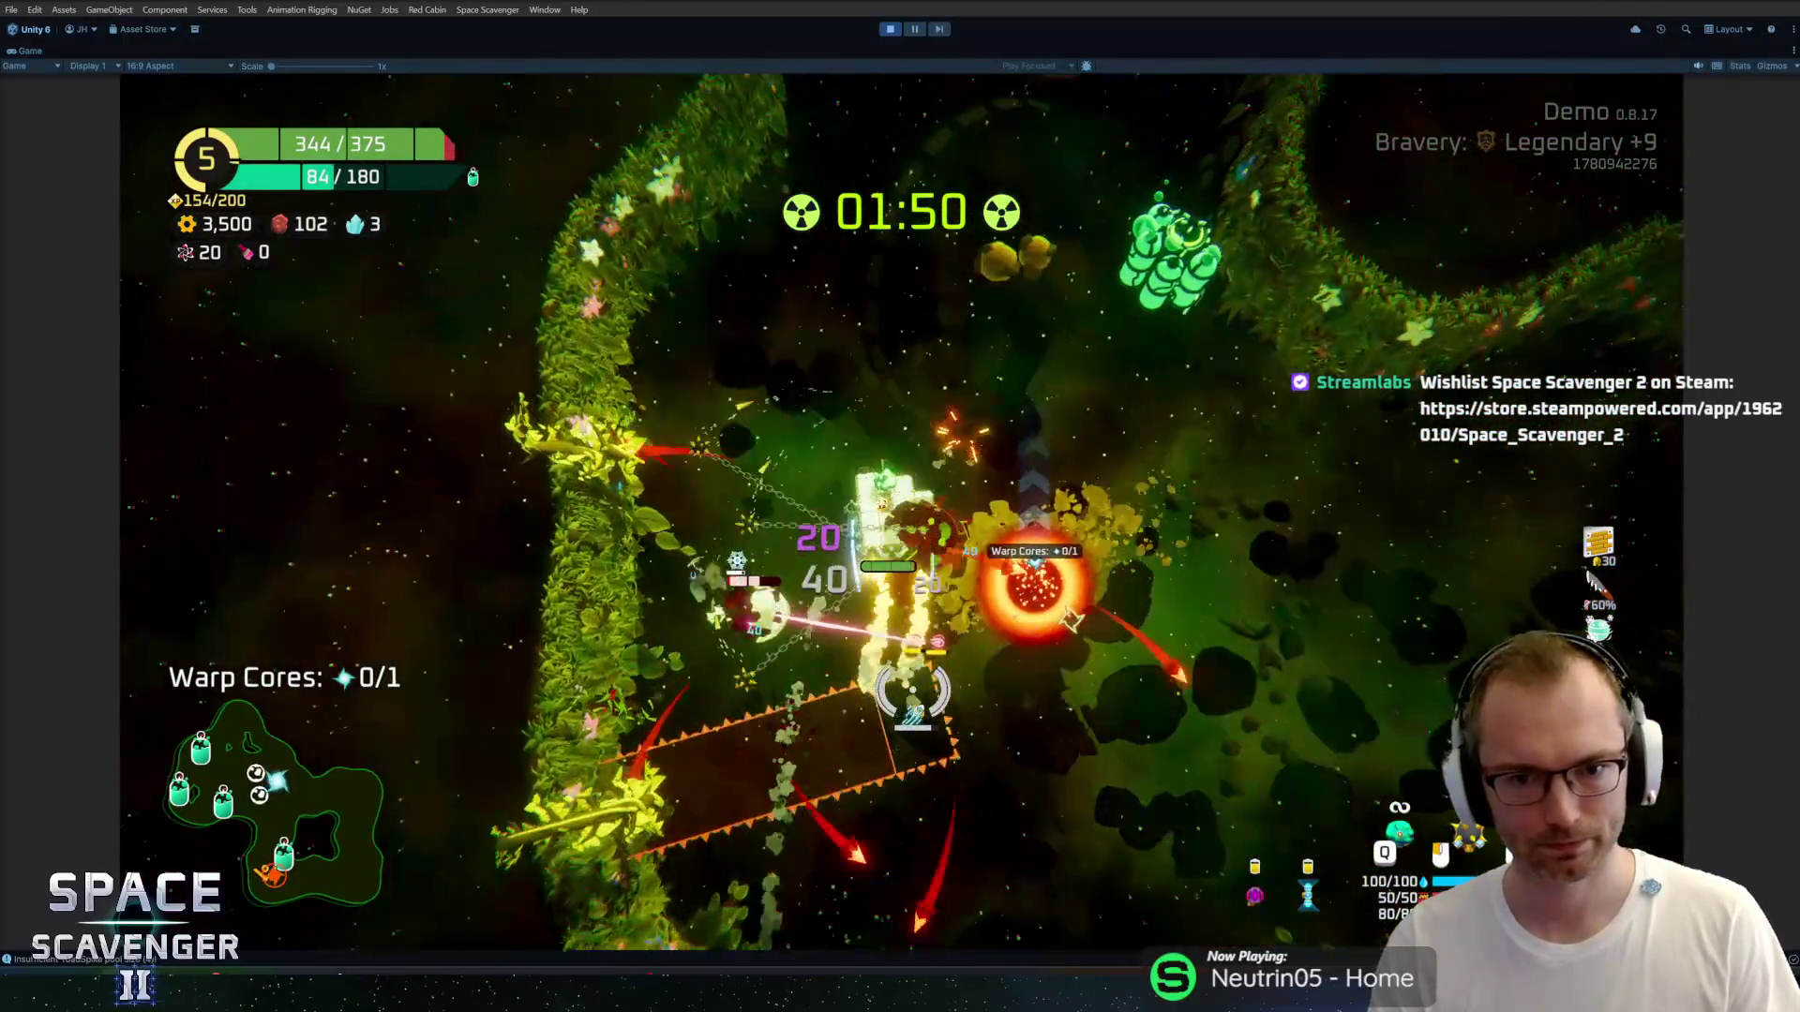
pyautogui.press('w')
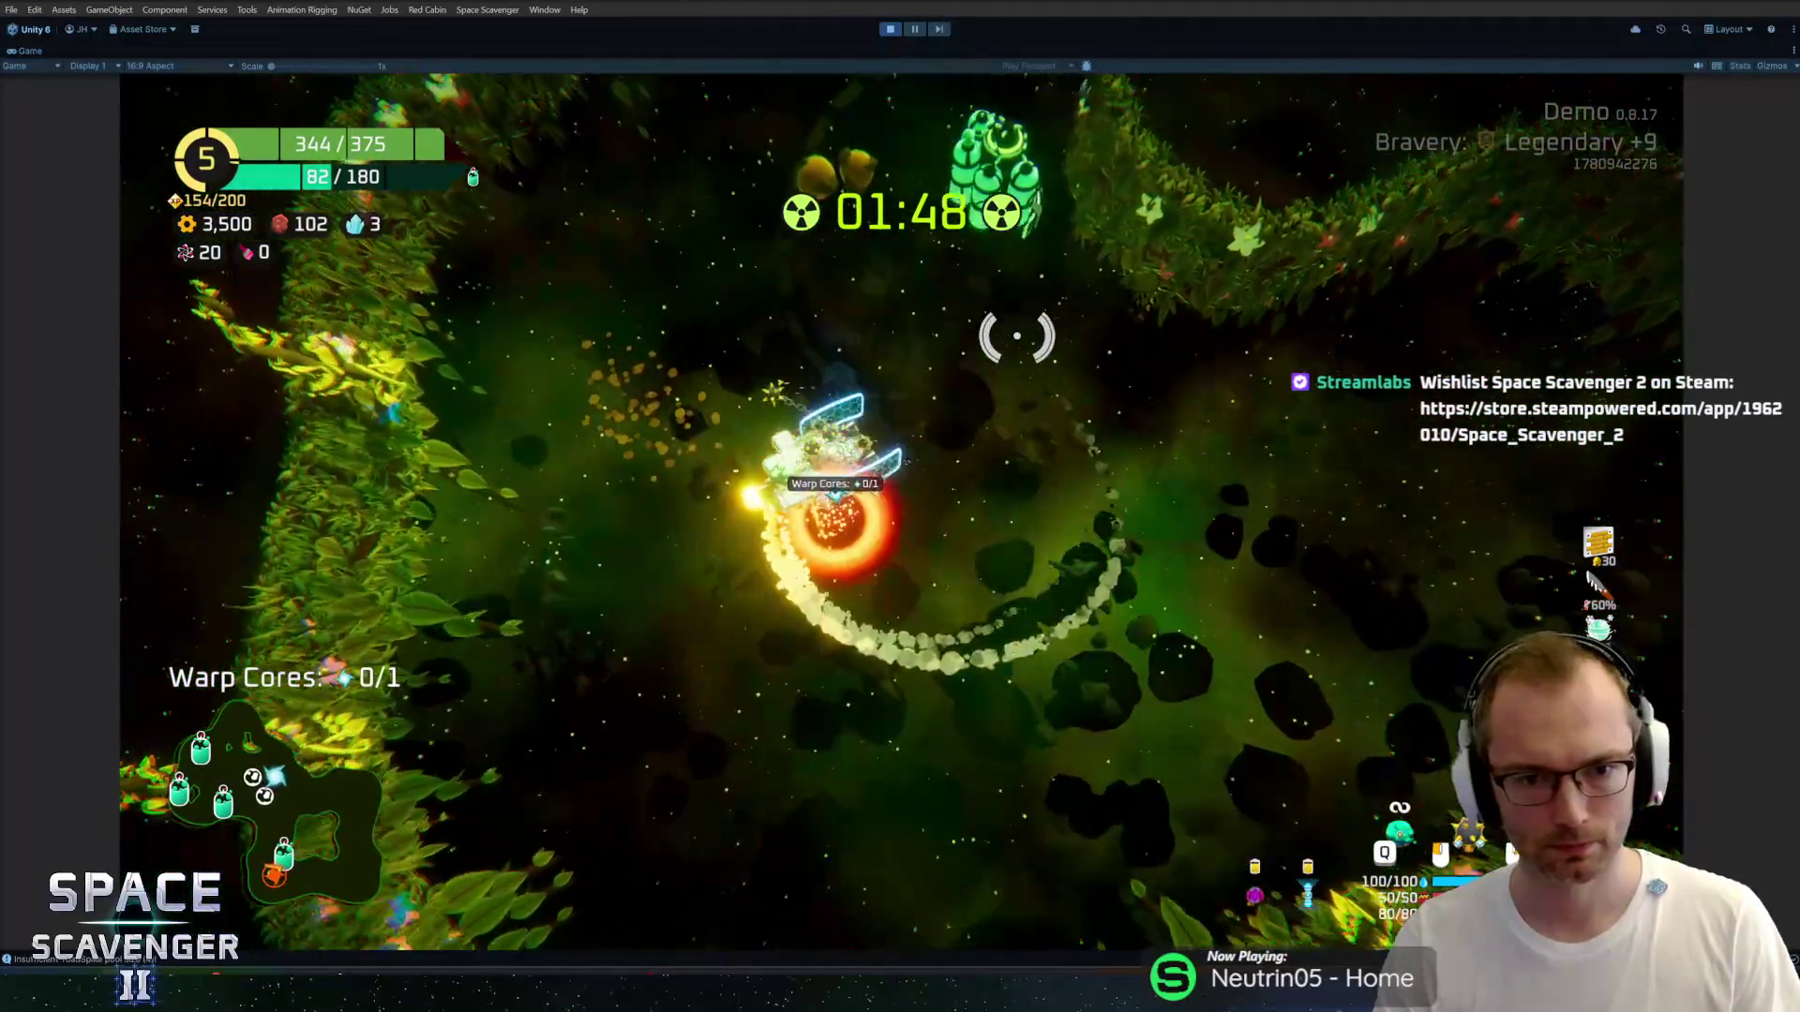
pyautogui.press('f')
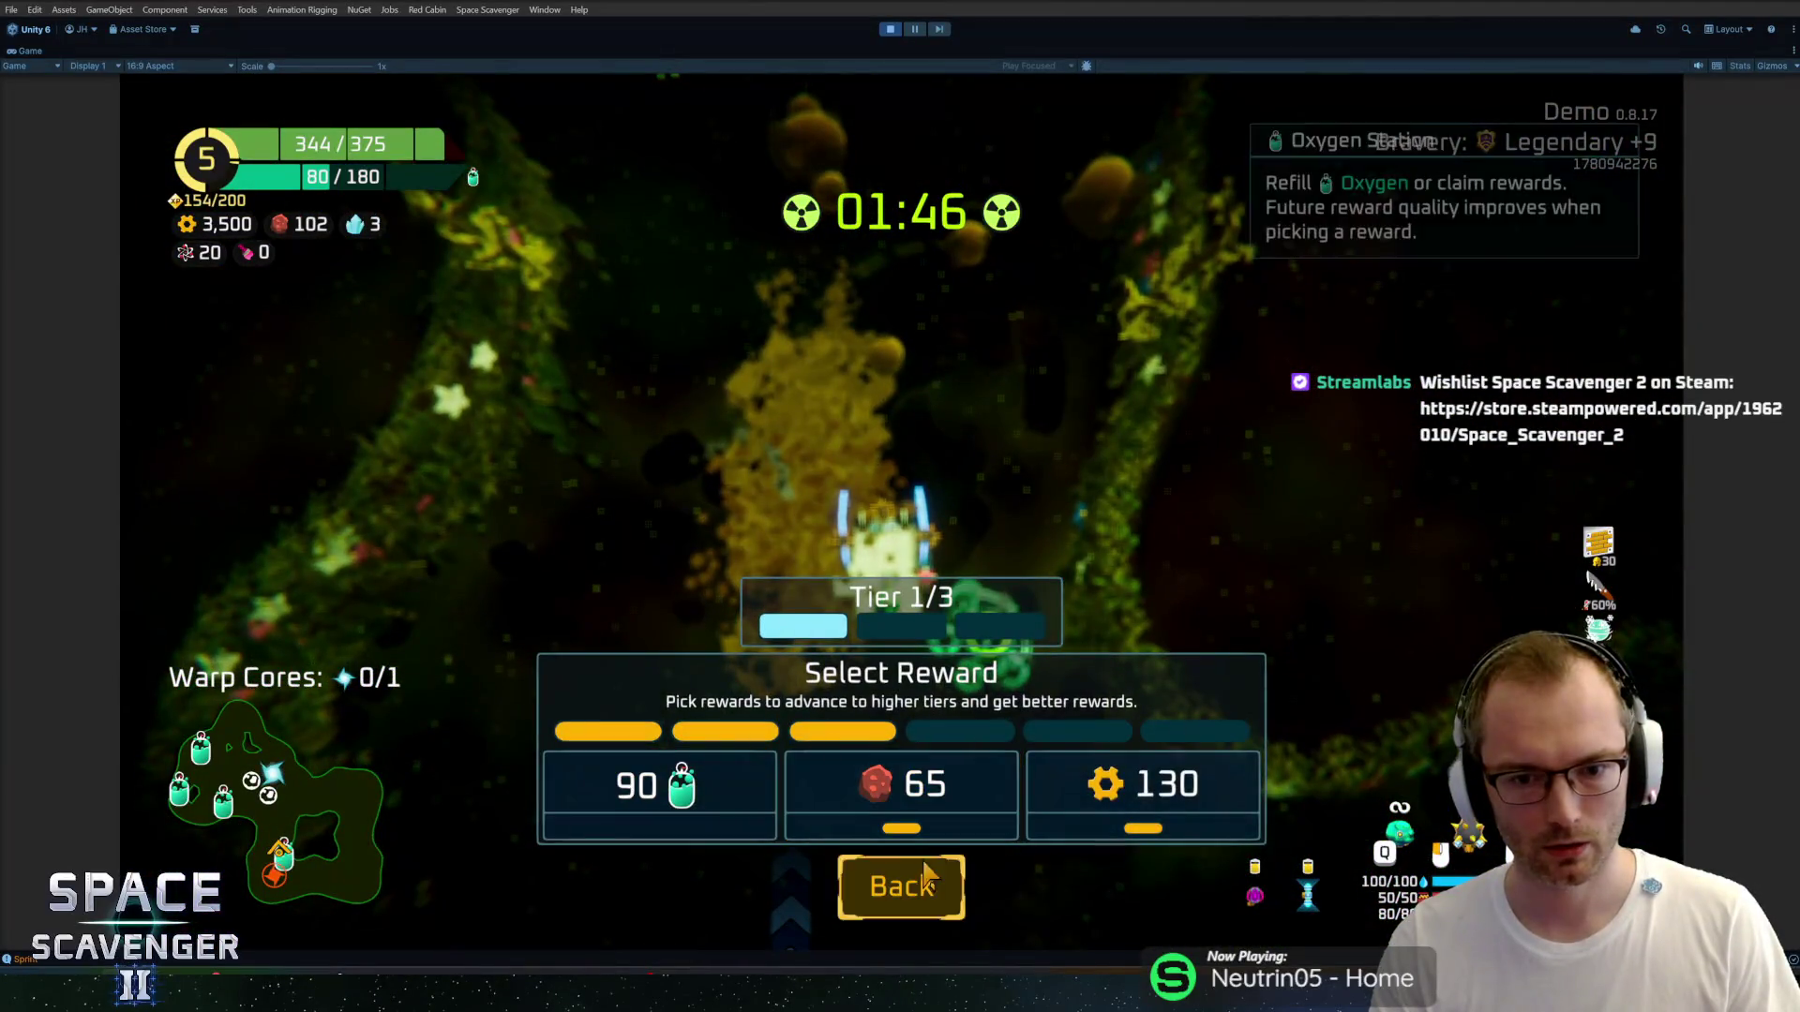
pyautogui.press('Escape')
# Fly through the red and green zones collecting ore, then check the next oxygen station's rewards.
pyautogui.press('w')
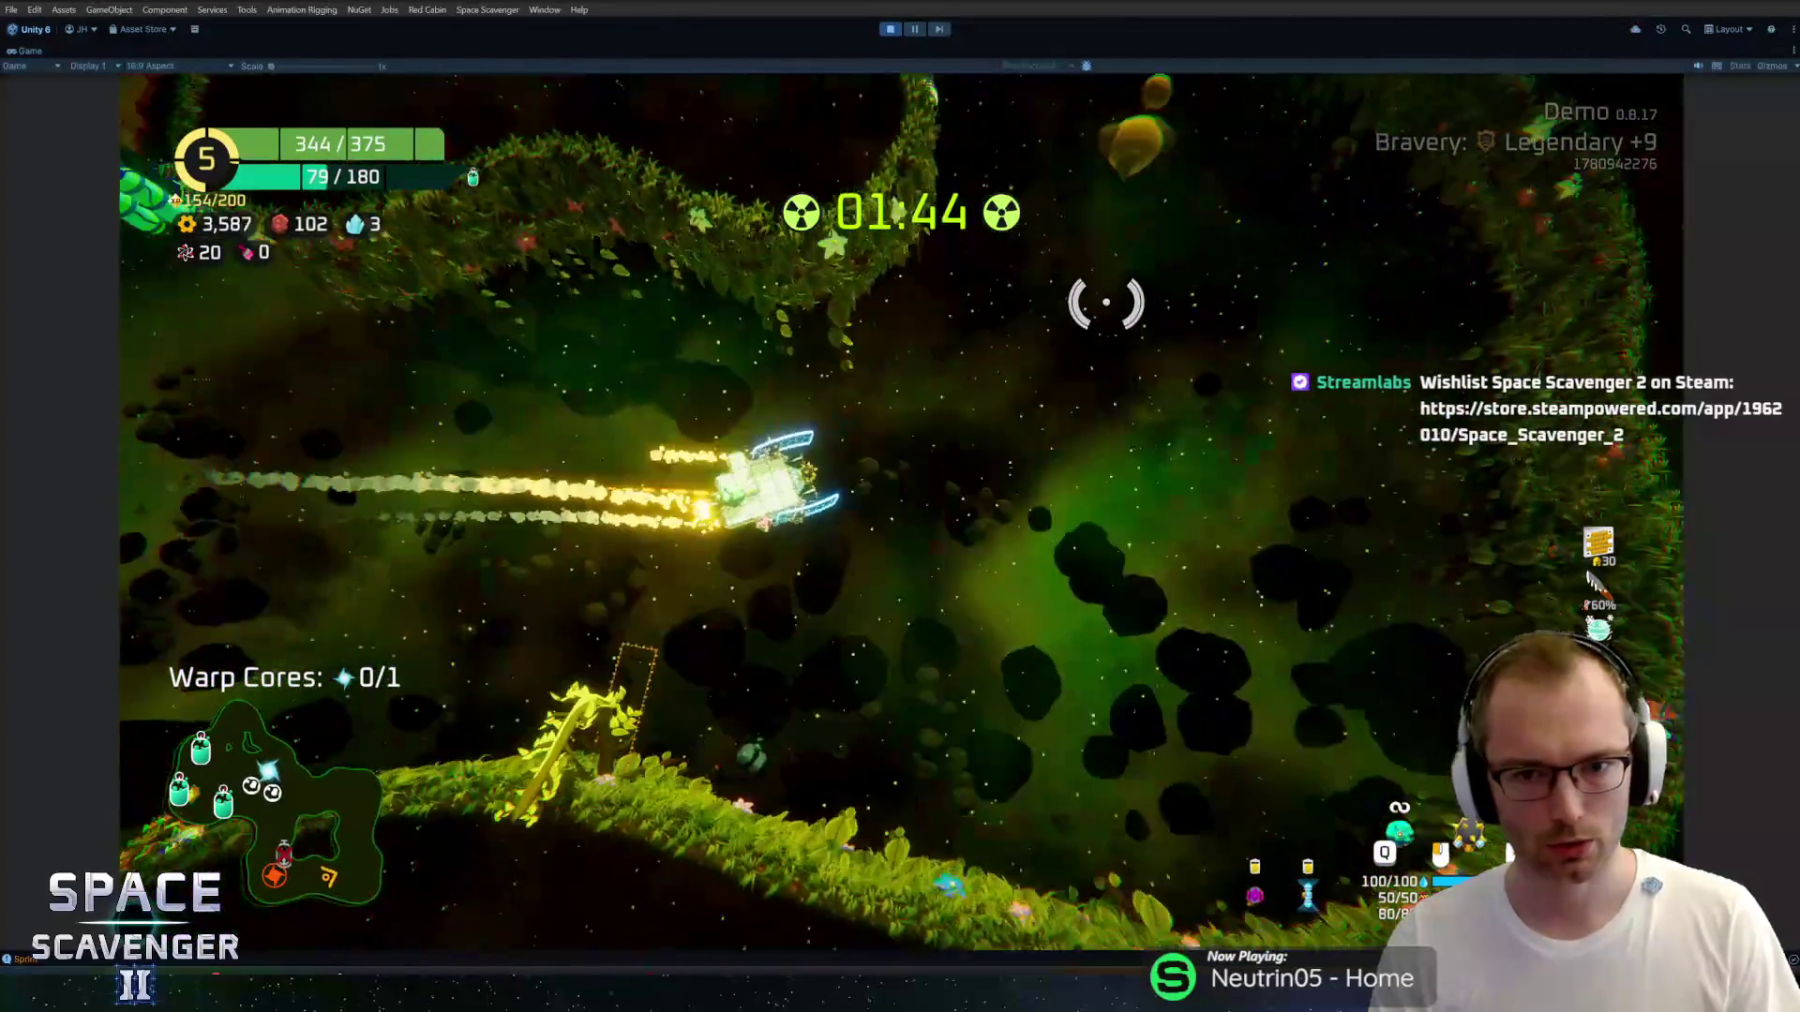
pyautogui.press('w')
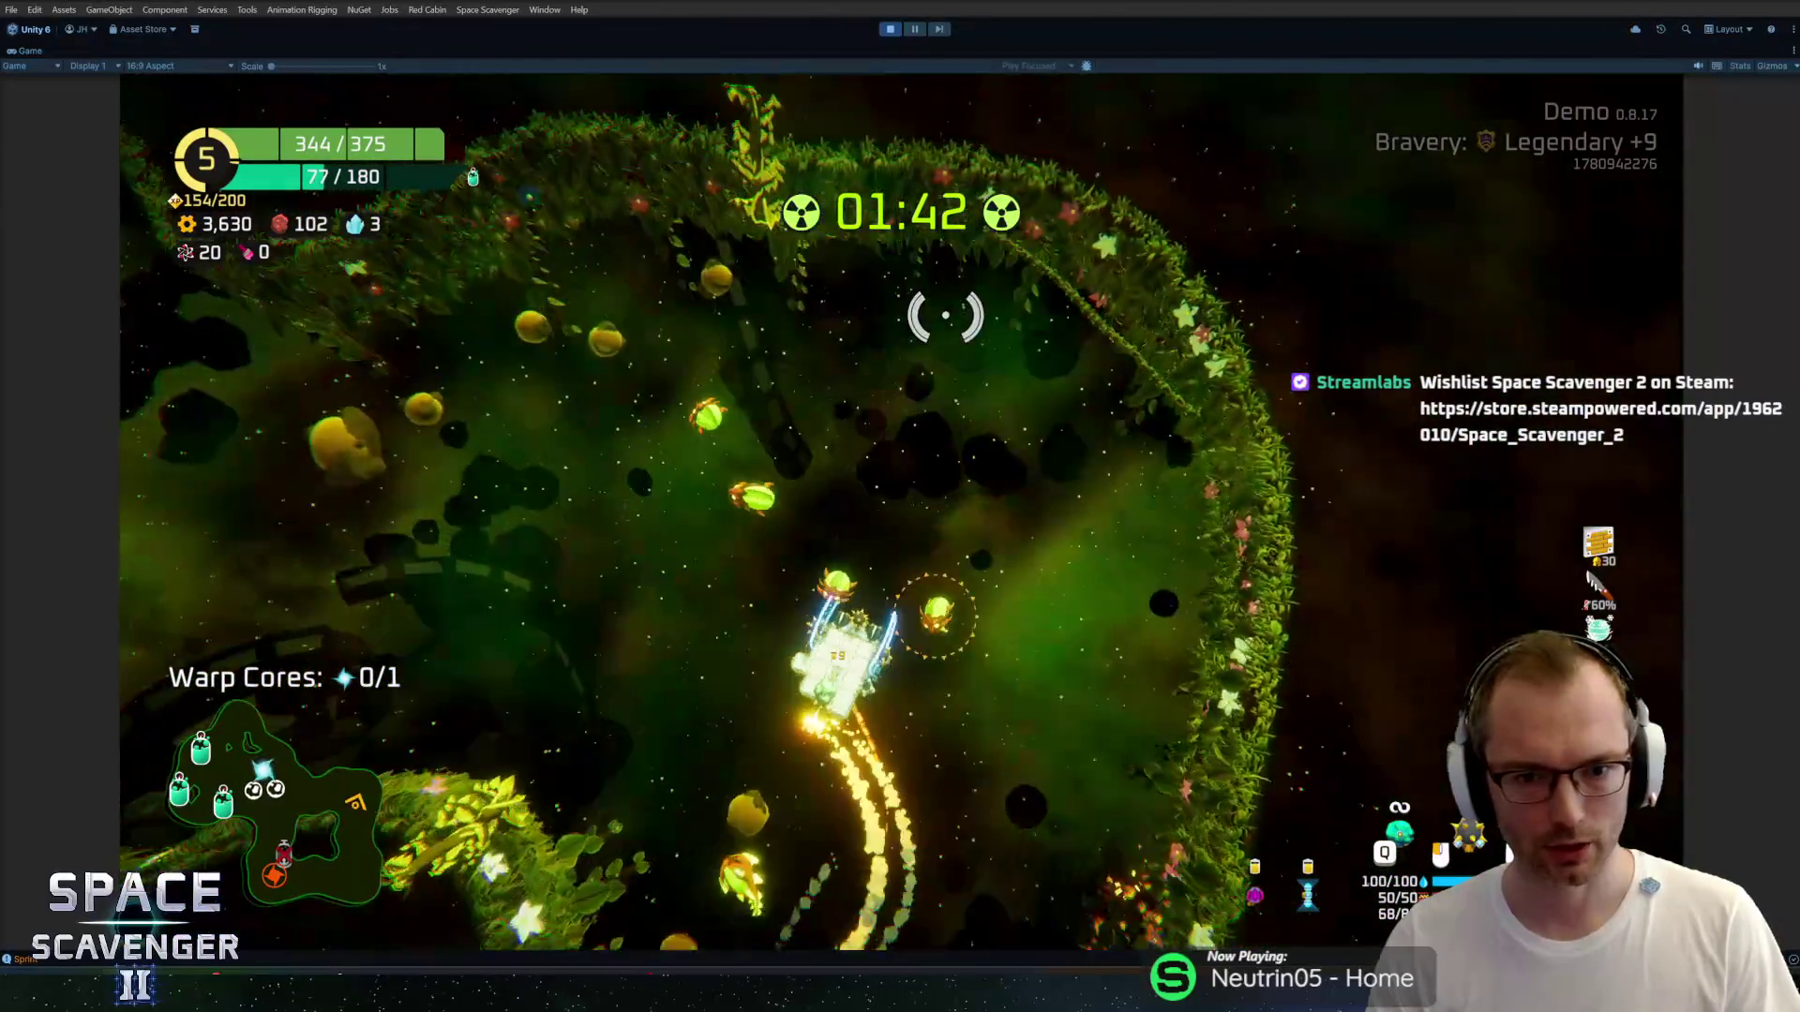
pyautogui.press('w')
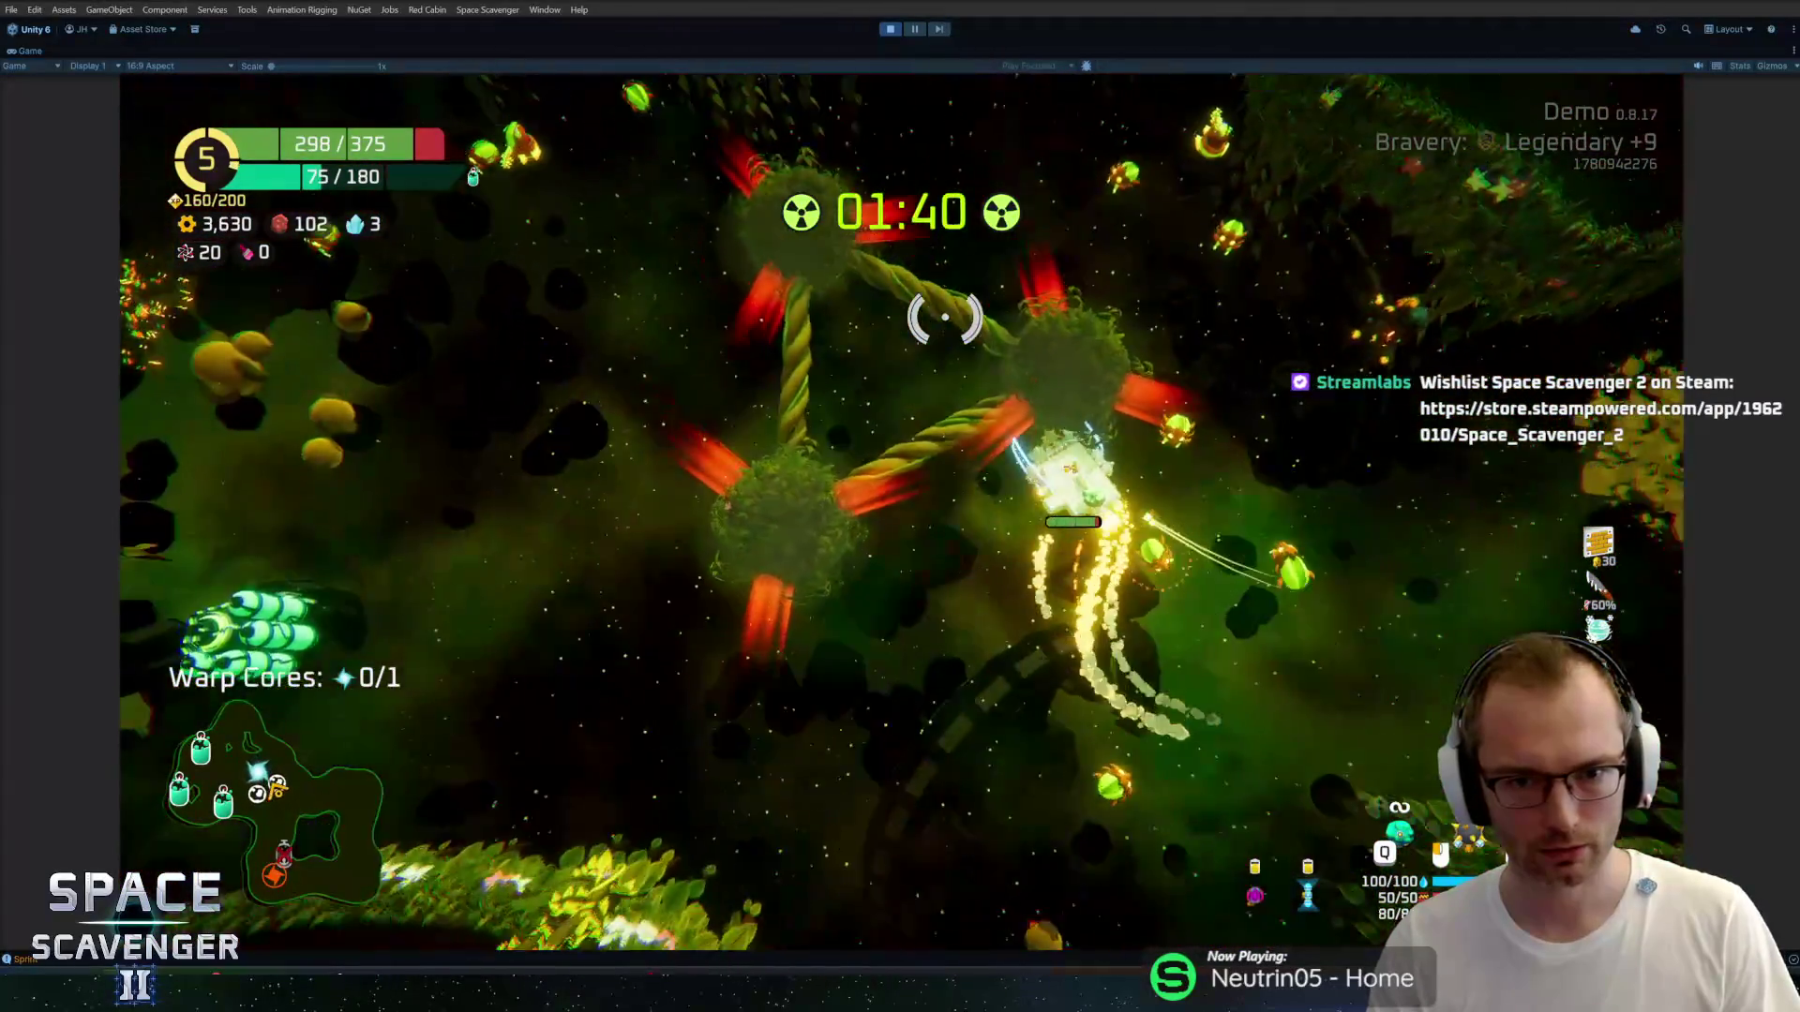
pyautogui.press('w')
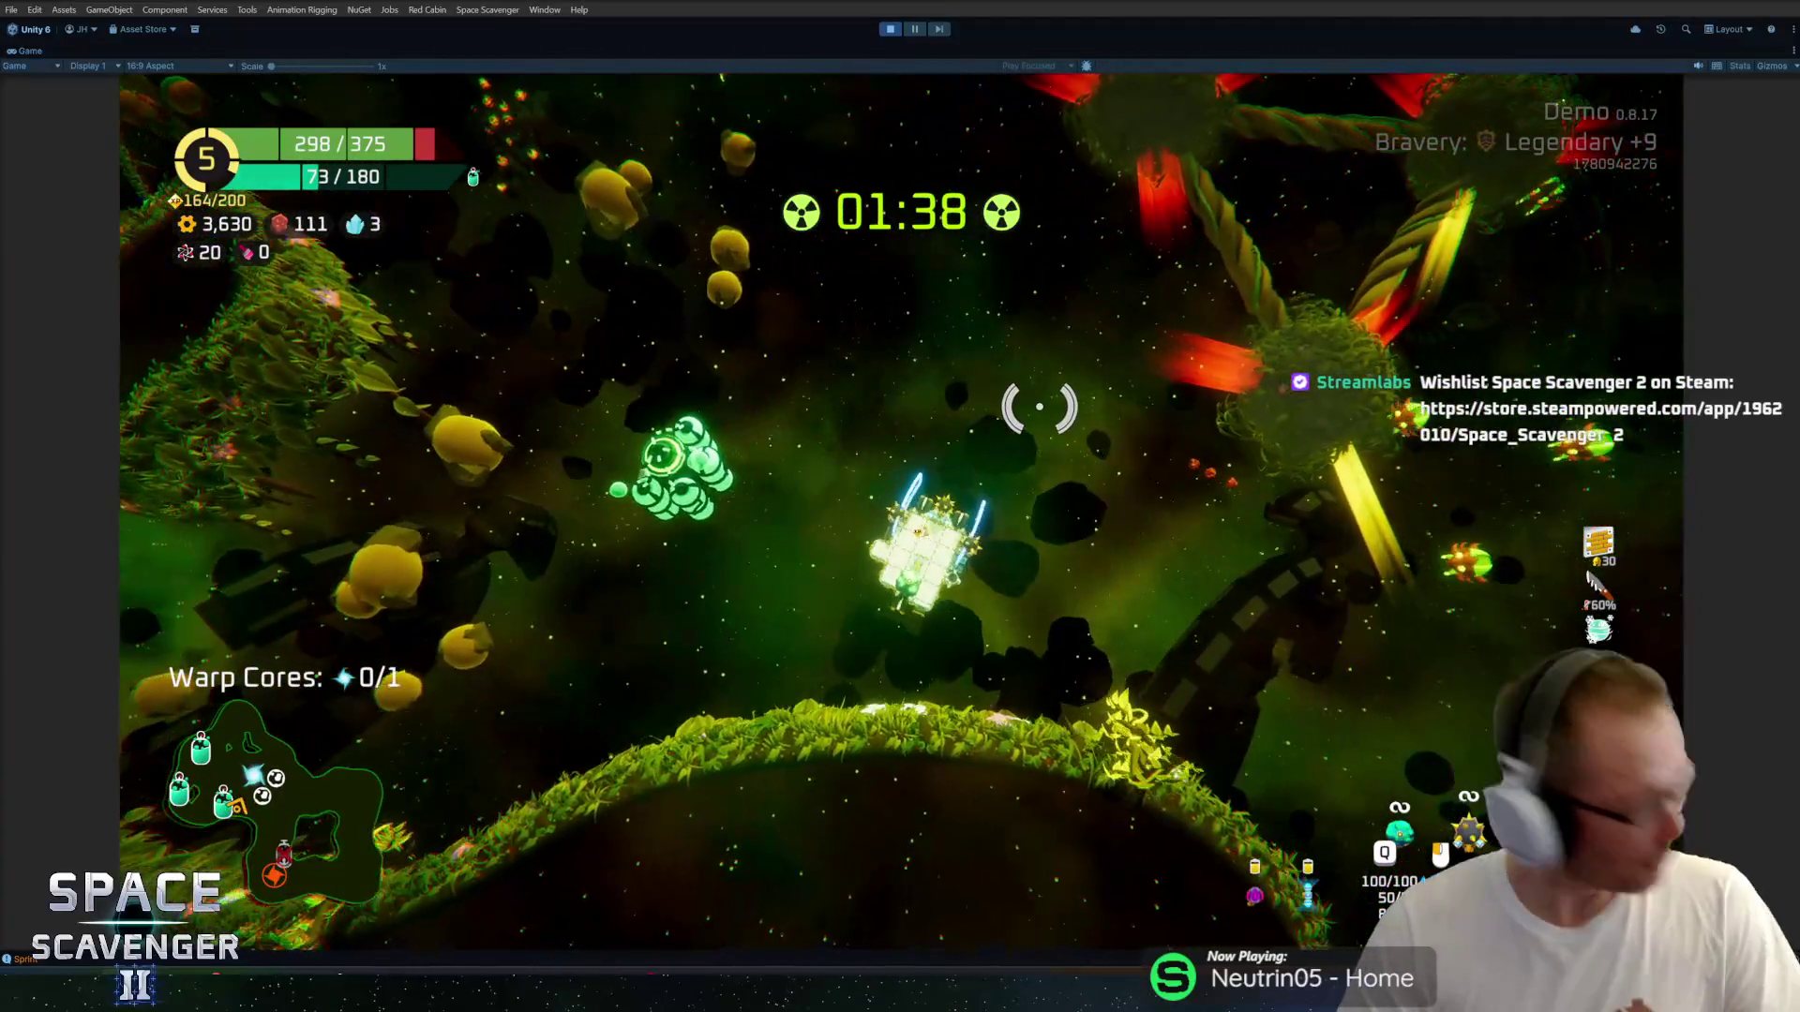
pyautogui.press('a')
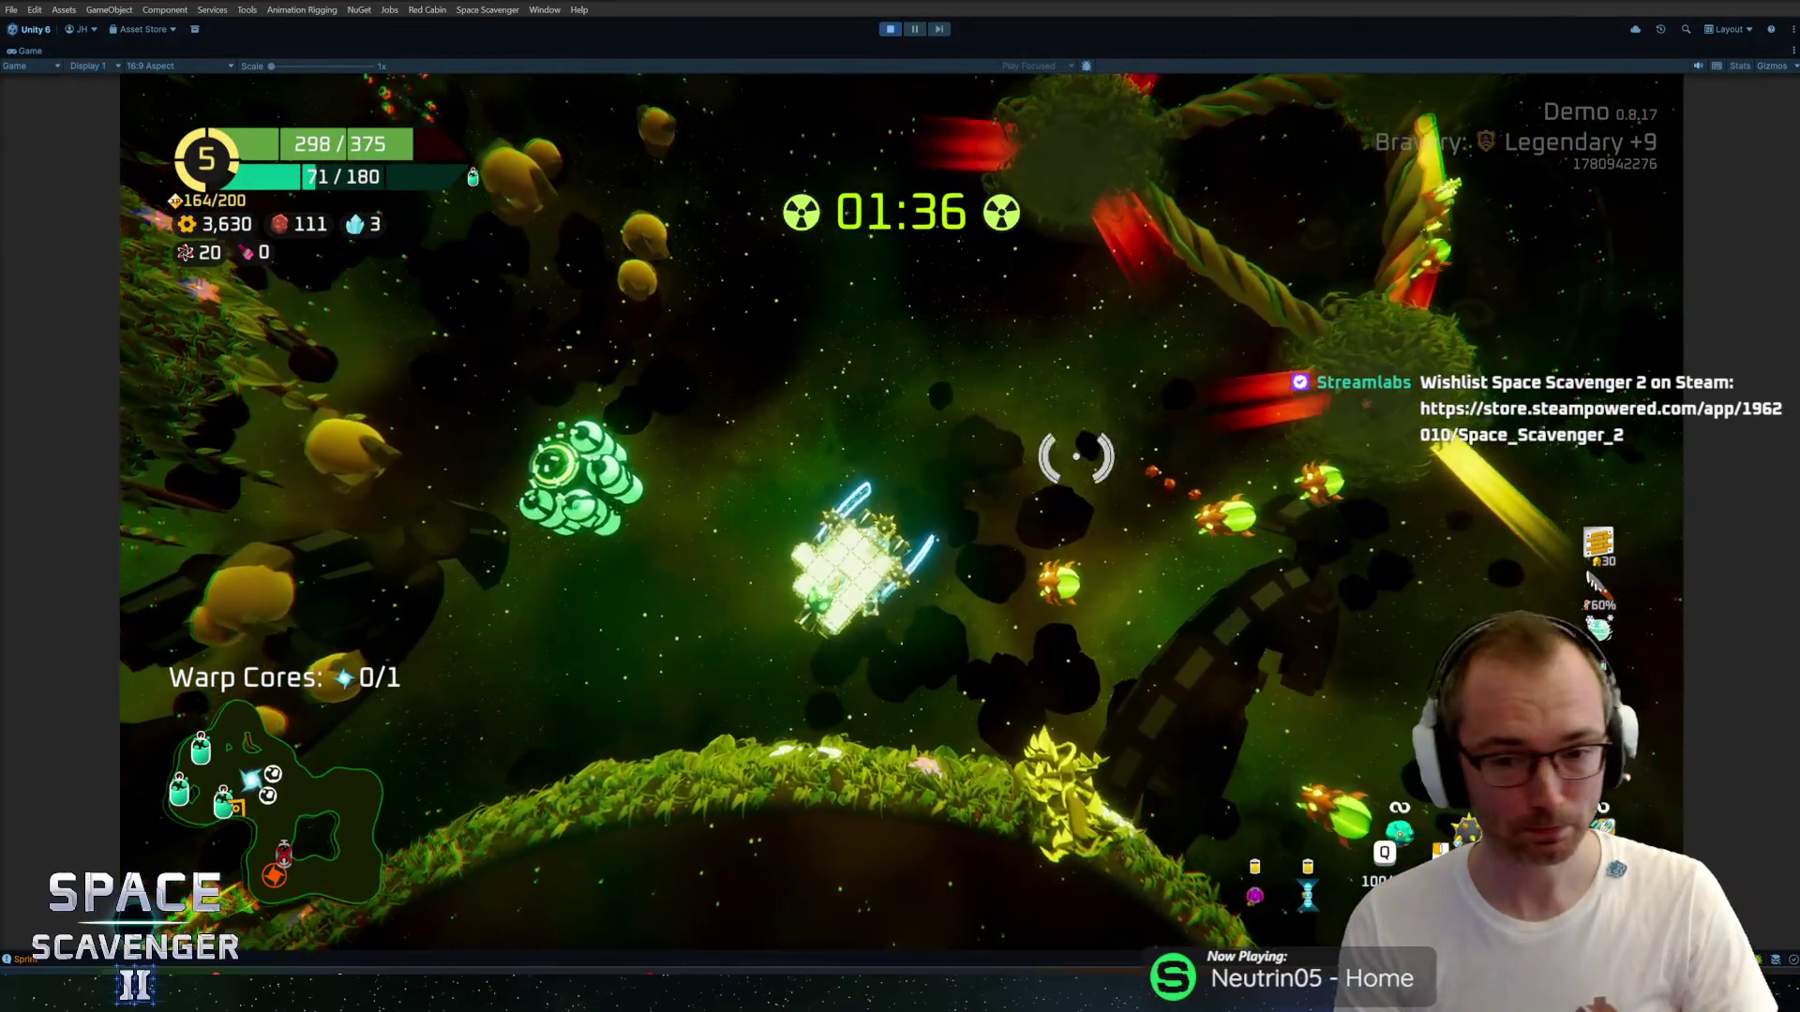
pyautogui.press('a')
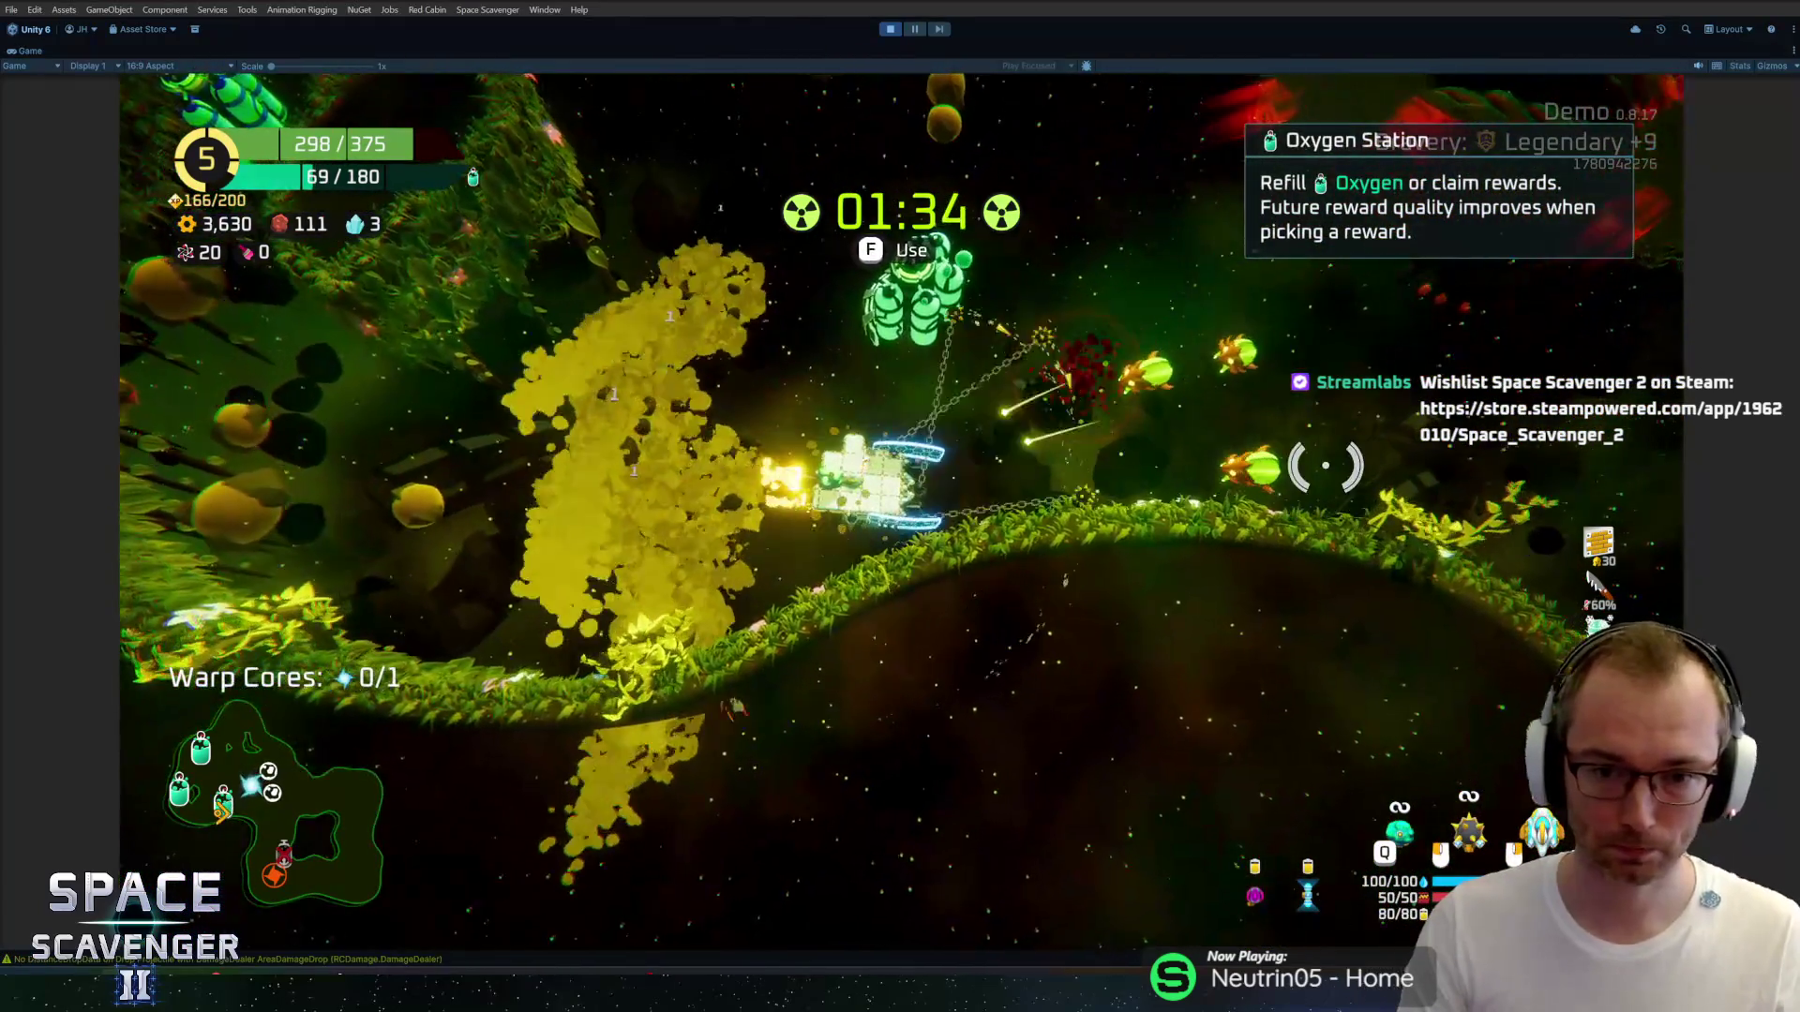
pyautogui.press('d')
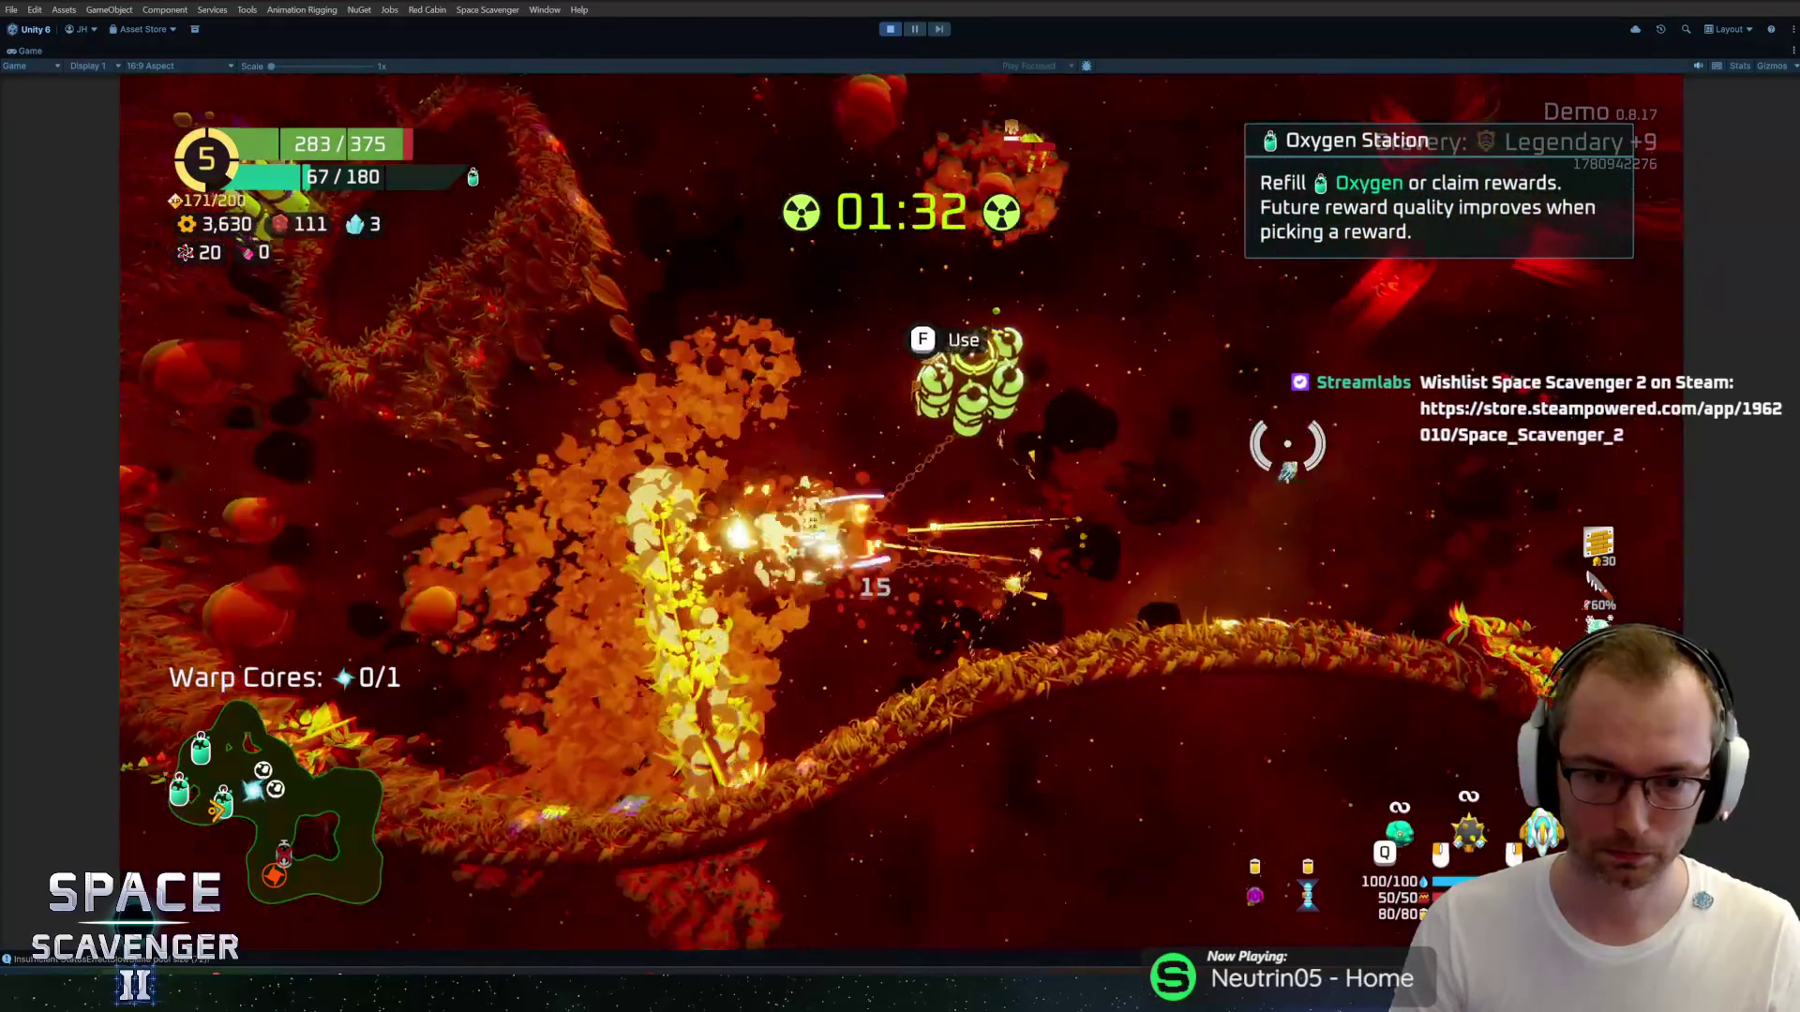
pyautogui.press('f')
pyautogui.press('Escape')
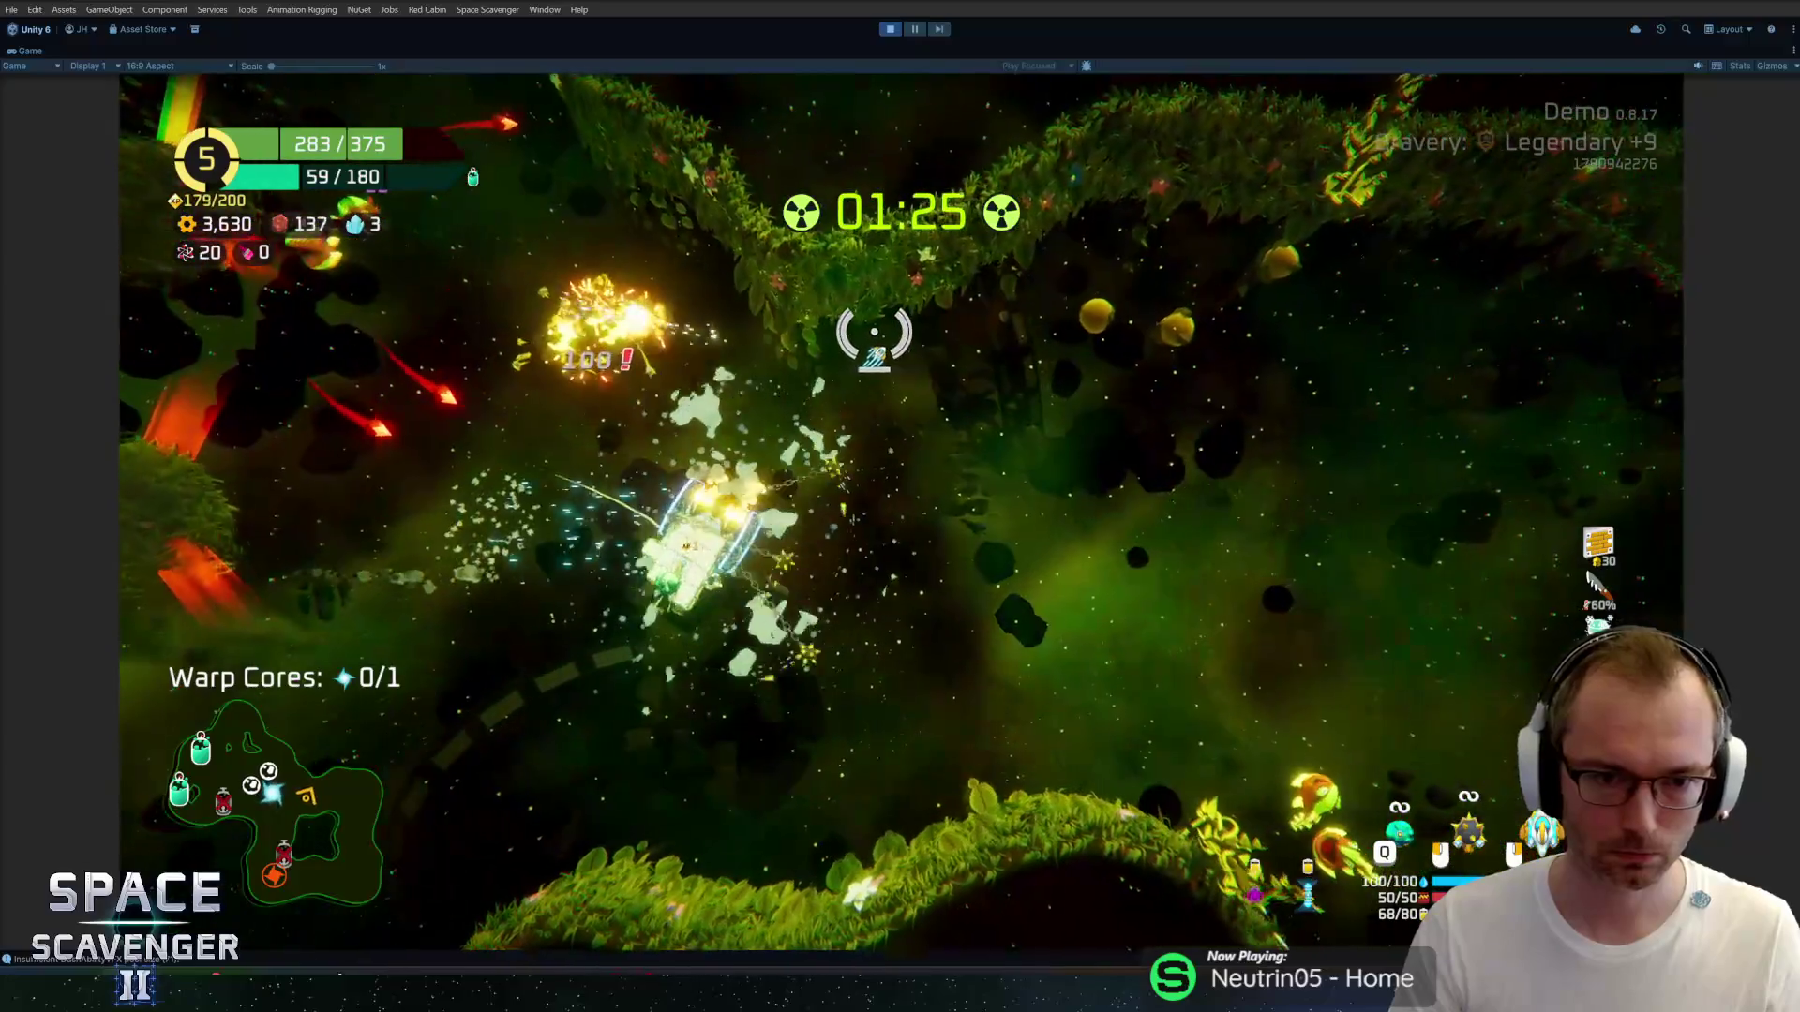
# Collect the warp core, fight through enemies, and fly up-left to the oxygen station.
pyautogui.press('a')
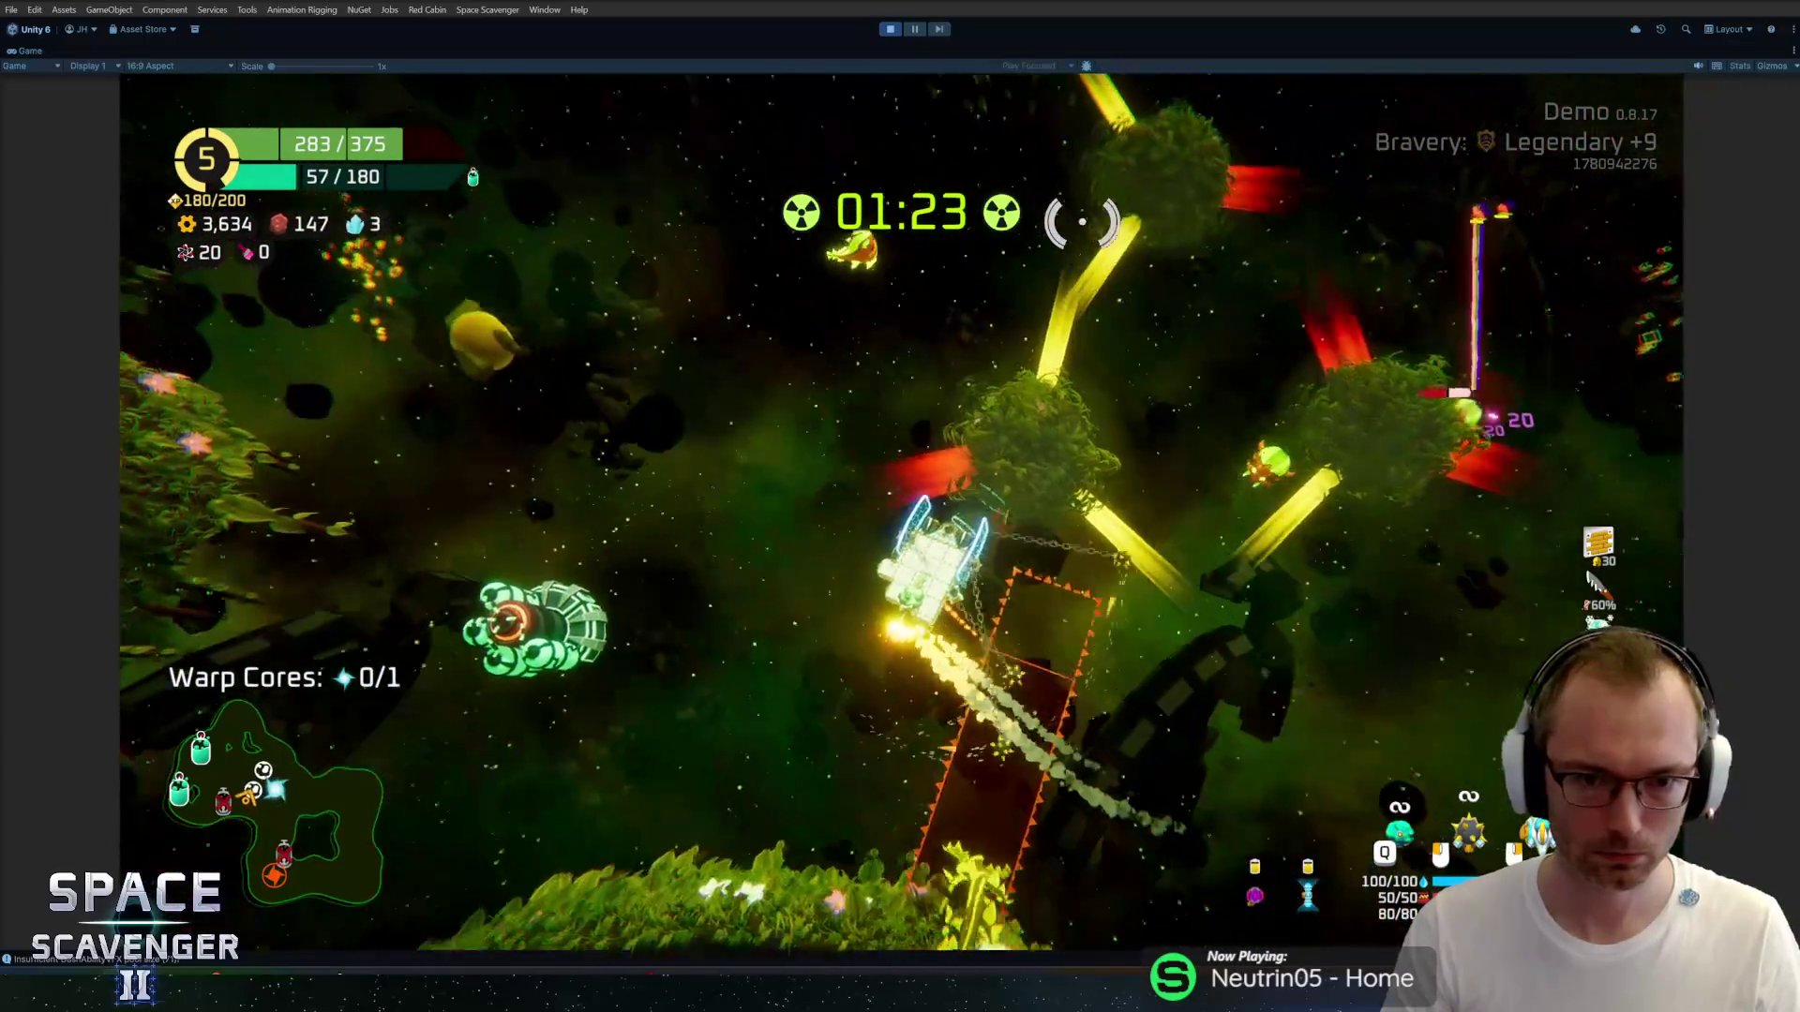
pyautogui.press('w')
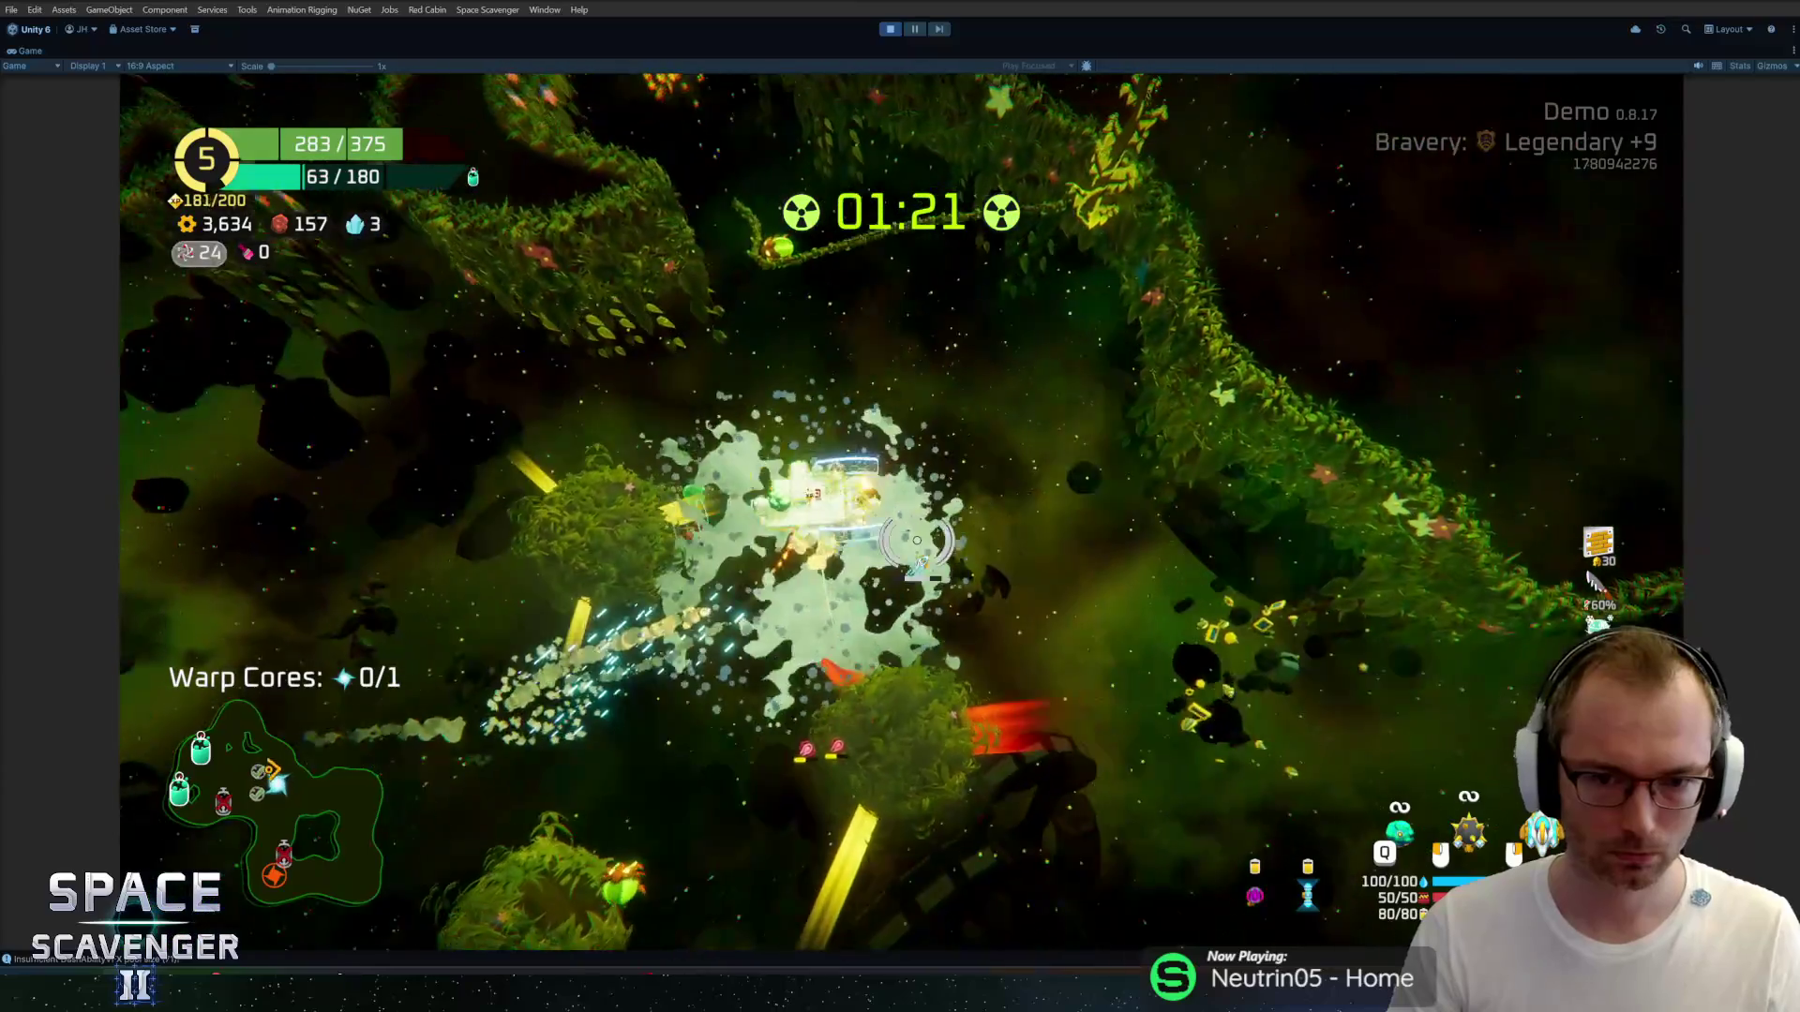
pyautogui.press('d')
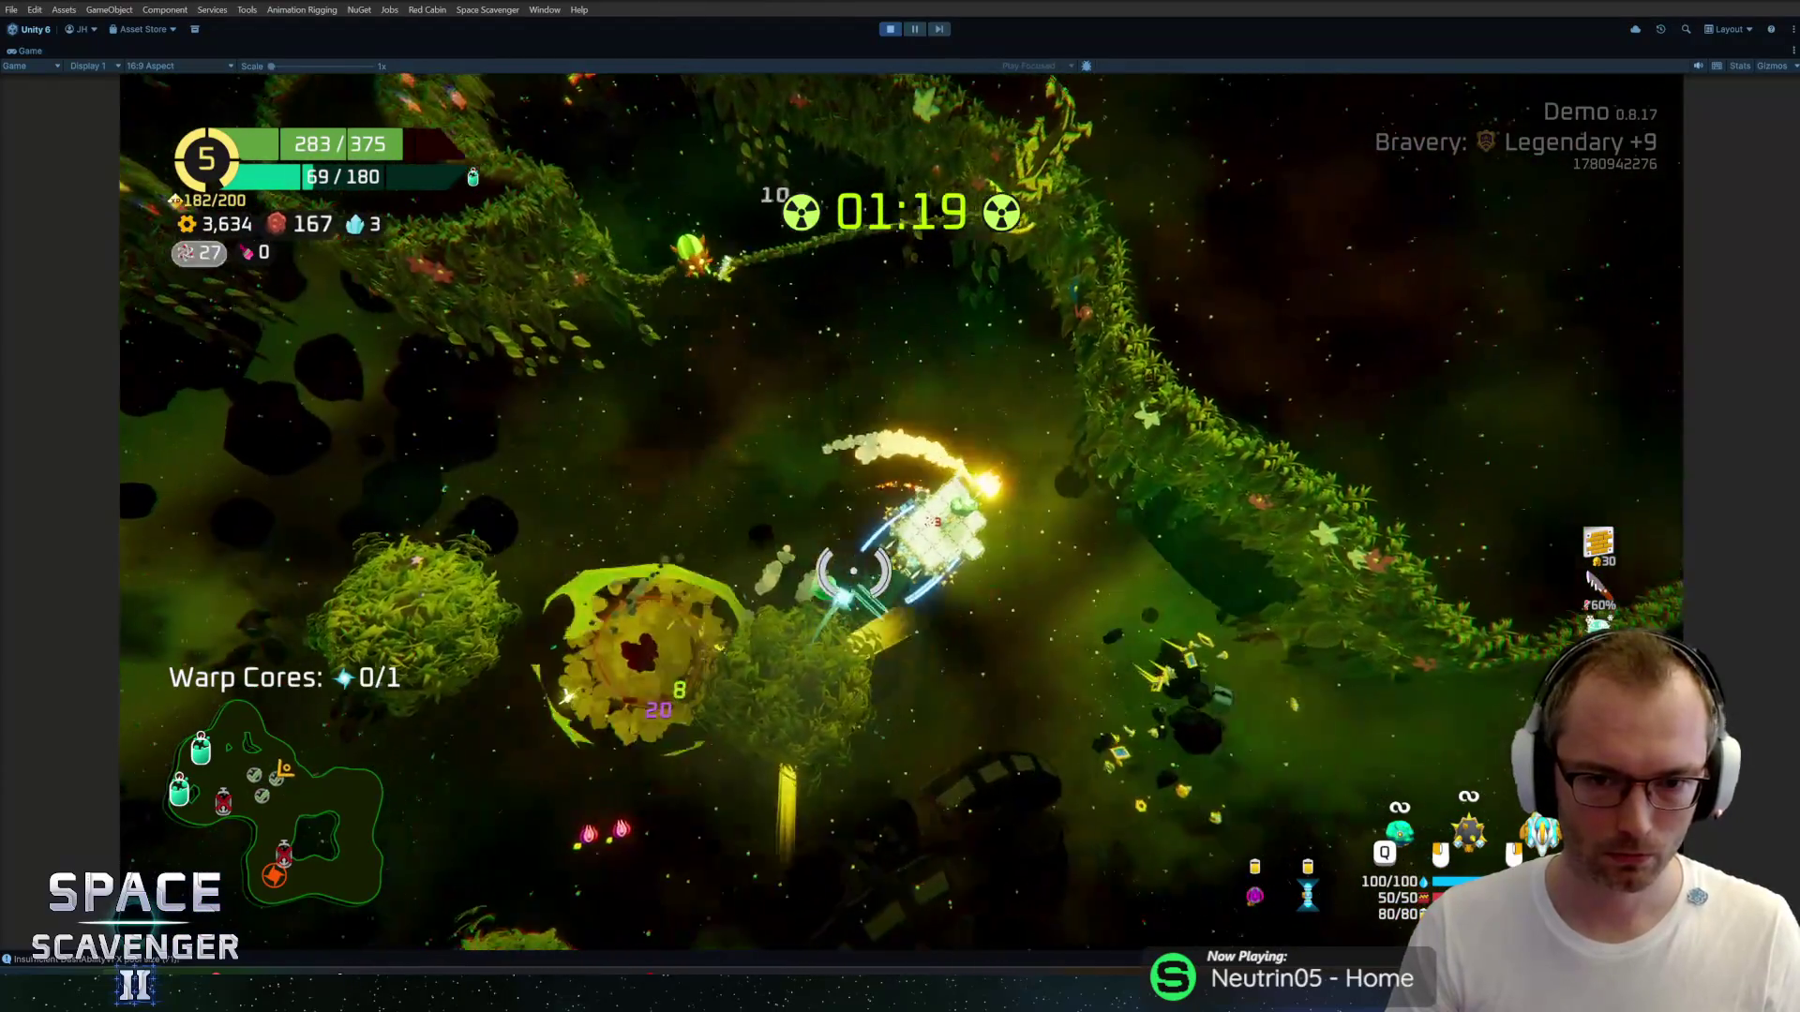
pyautogui.press('s')
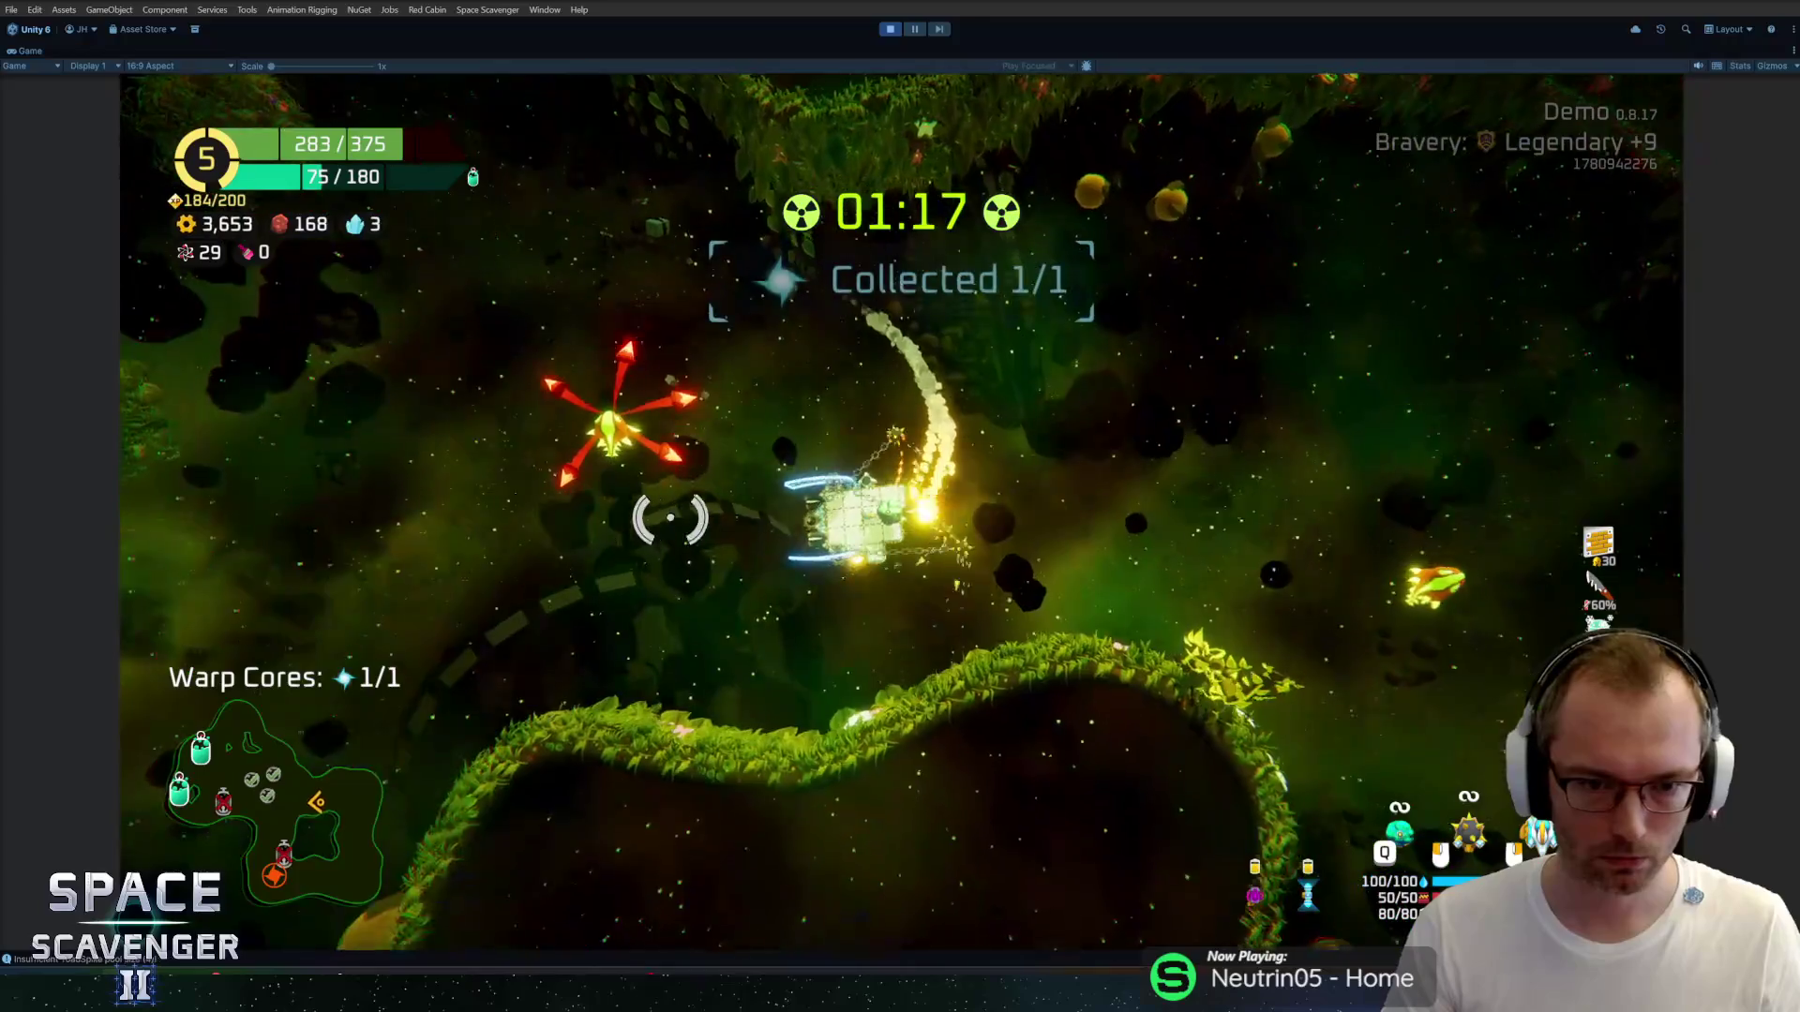
pyautogui.press('w')
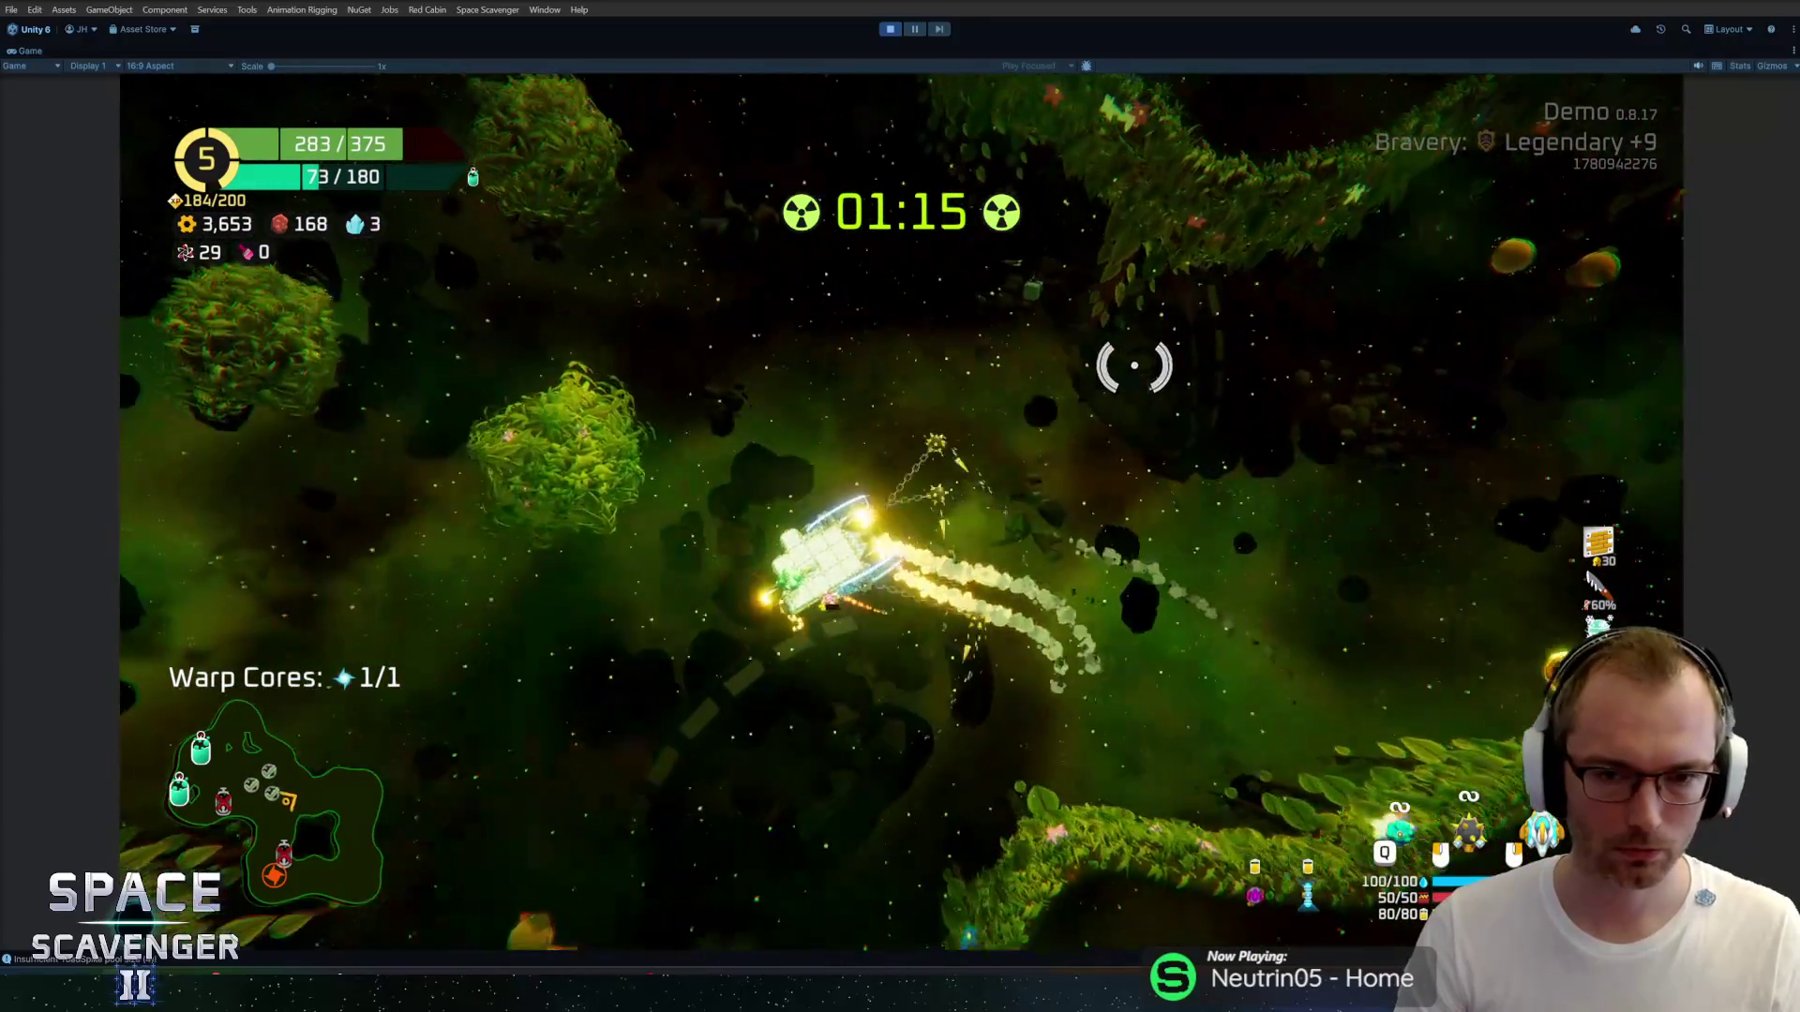
pyautogui.press('w')
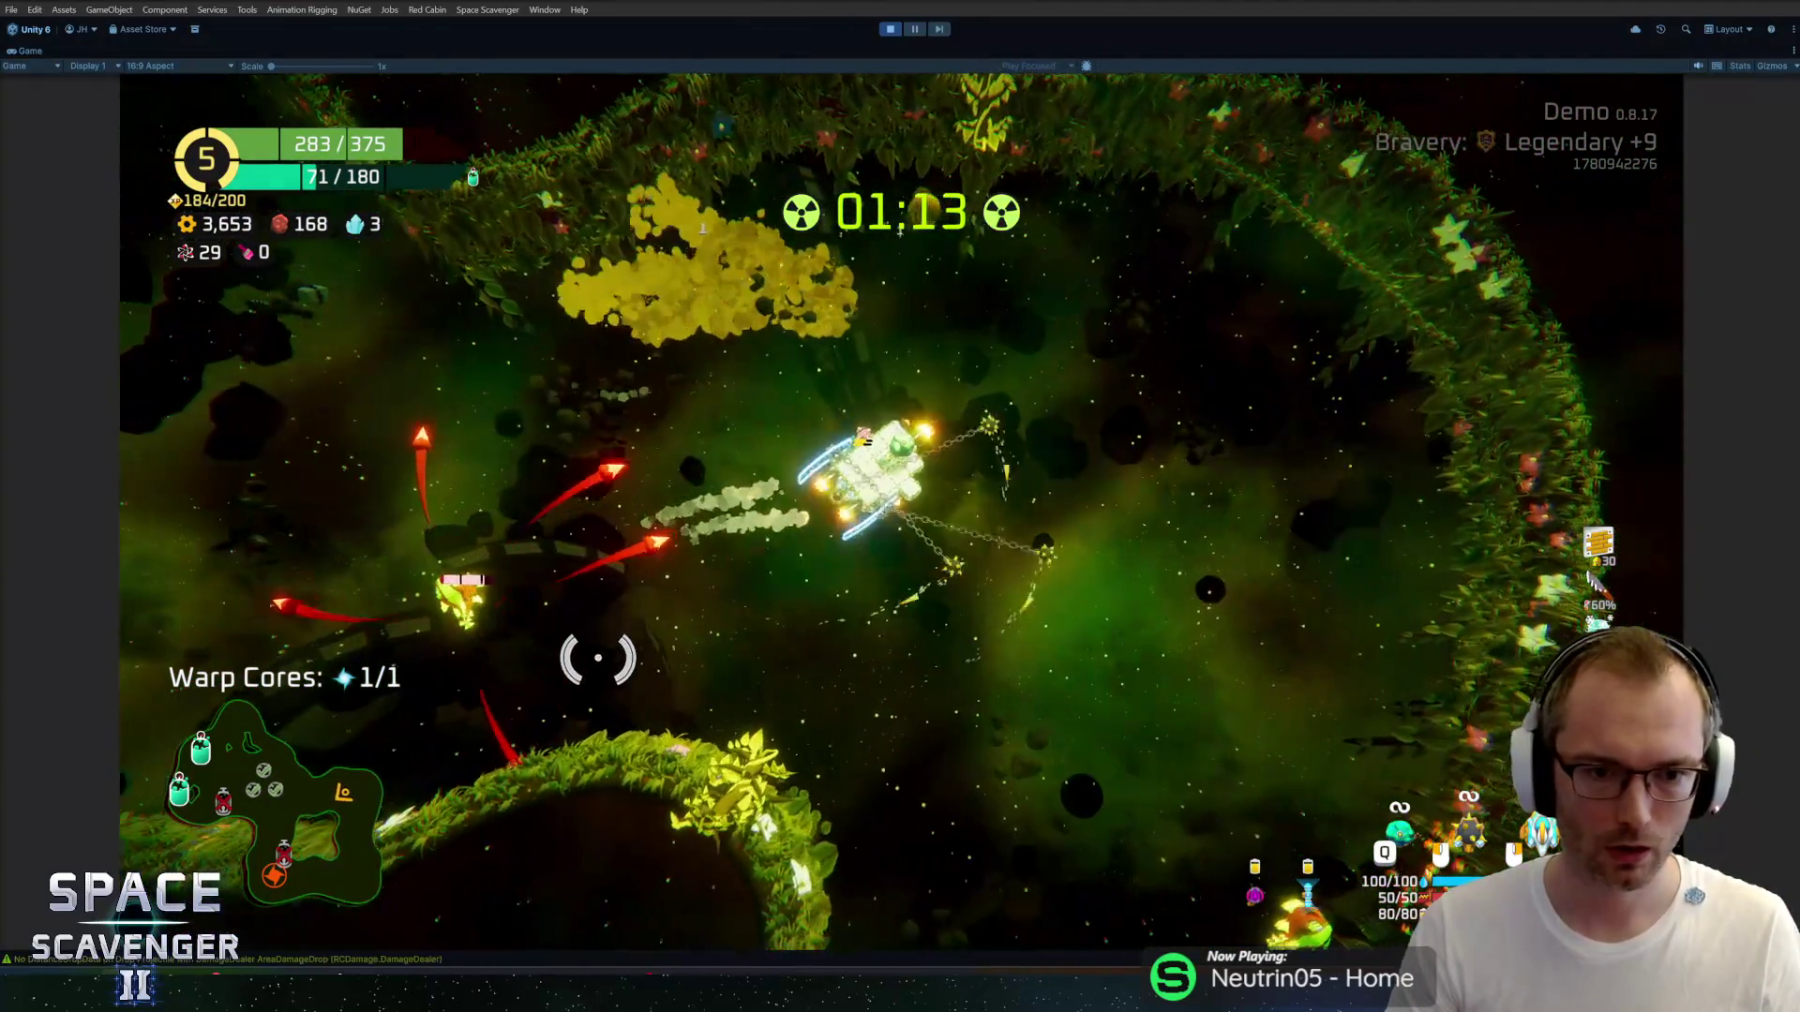
pyautogui.press('a')
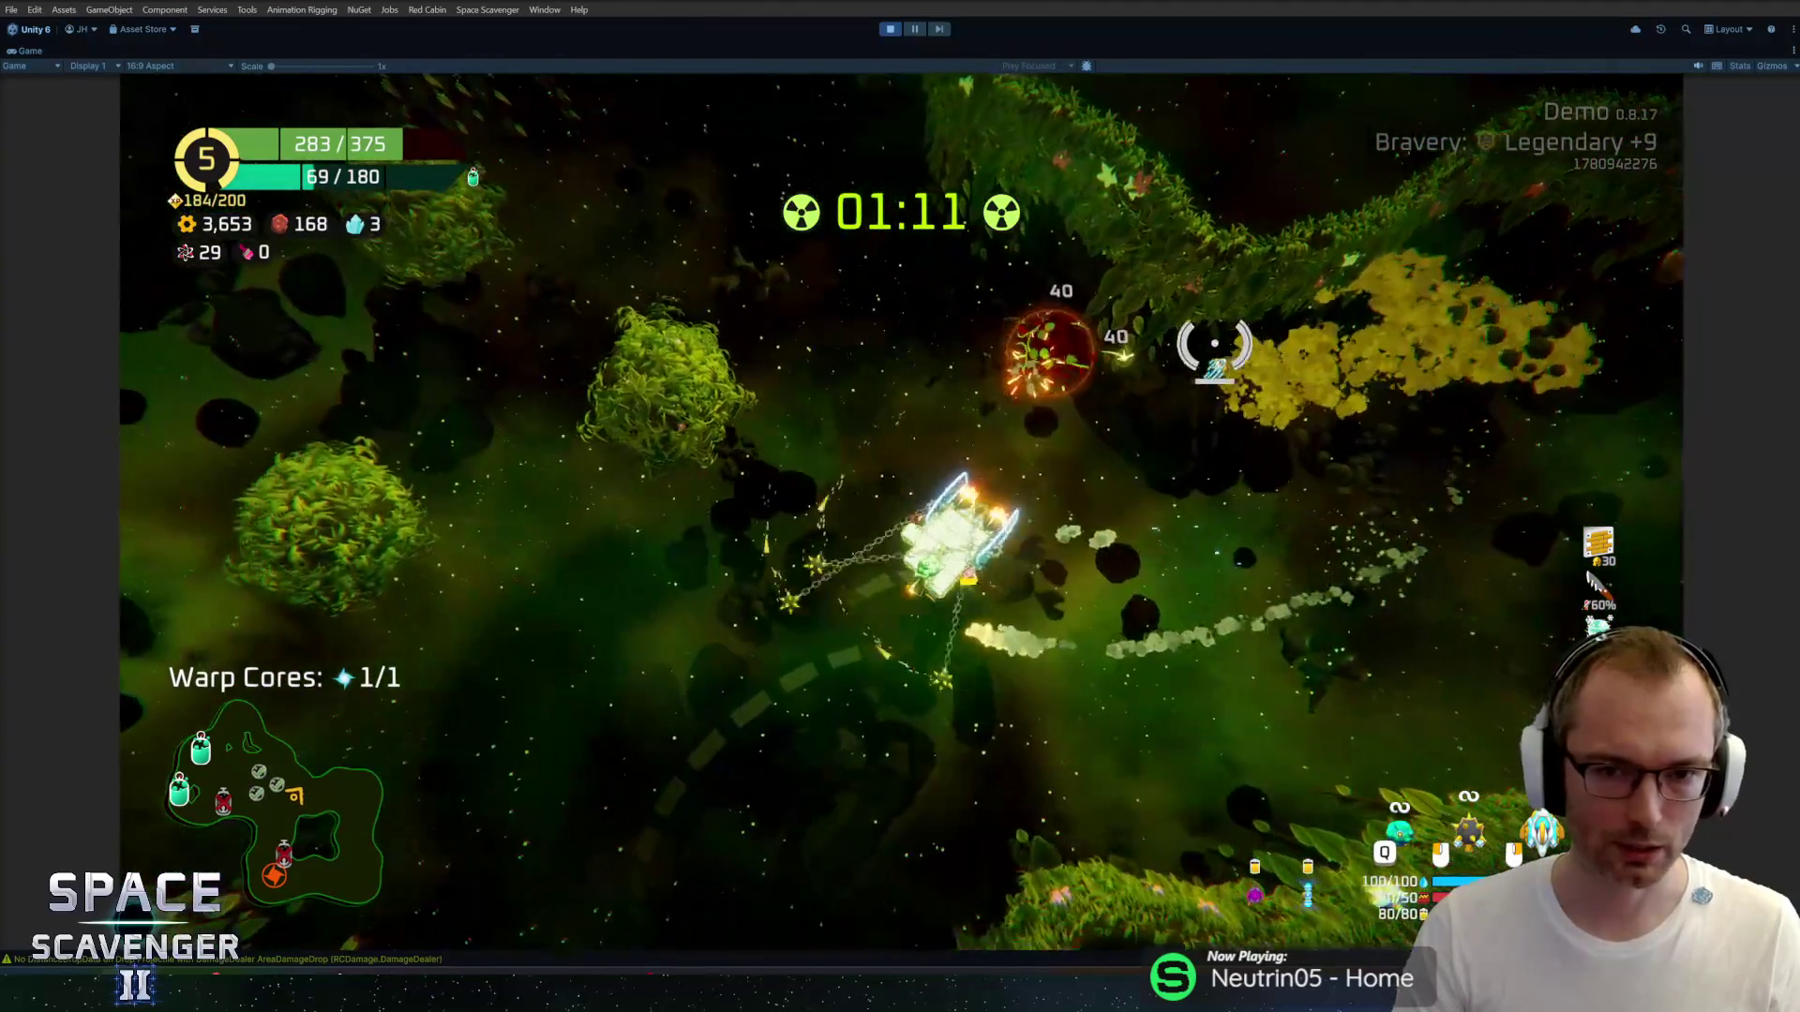
pyautogui.press('w')
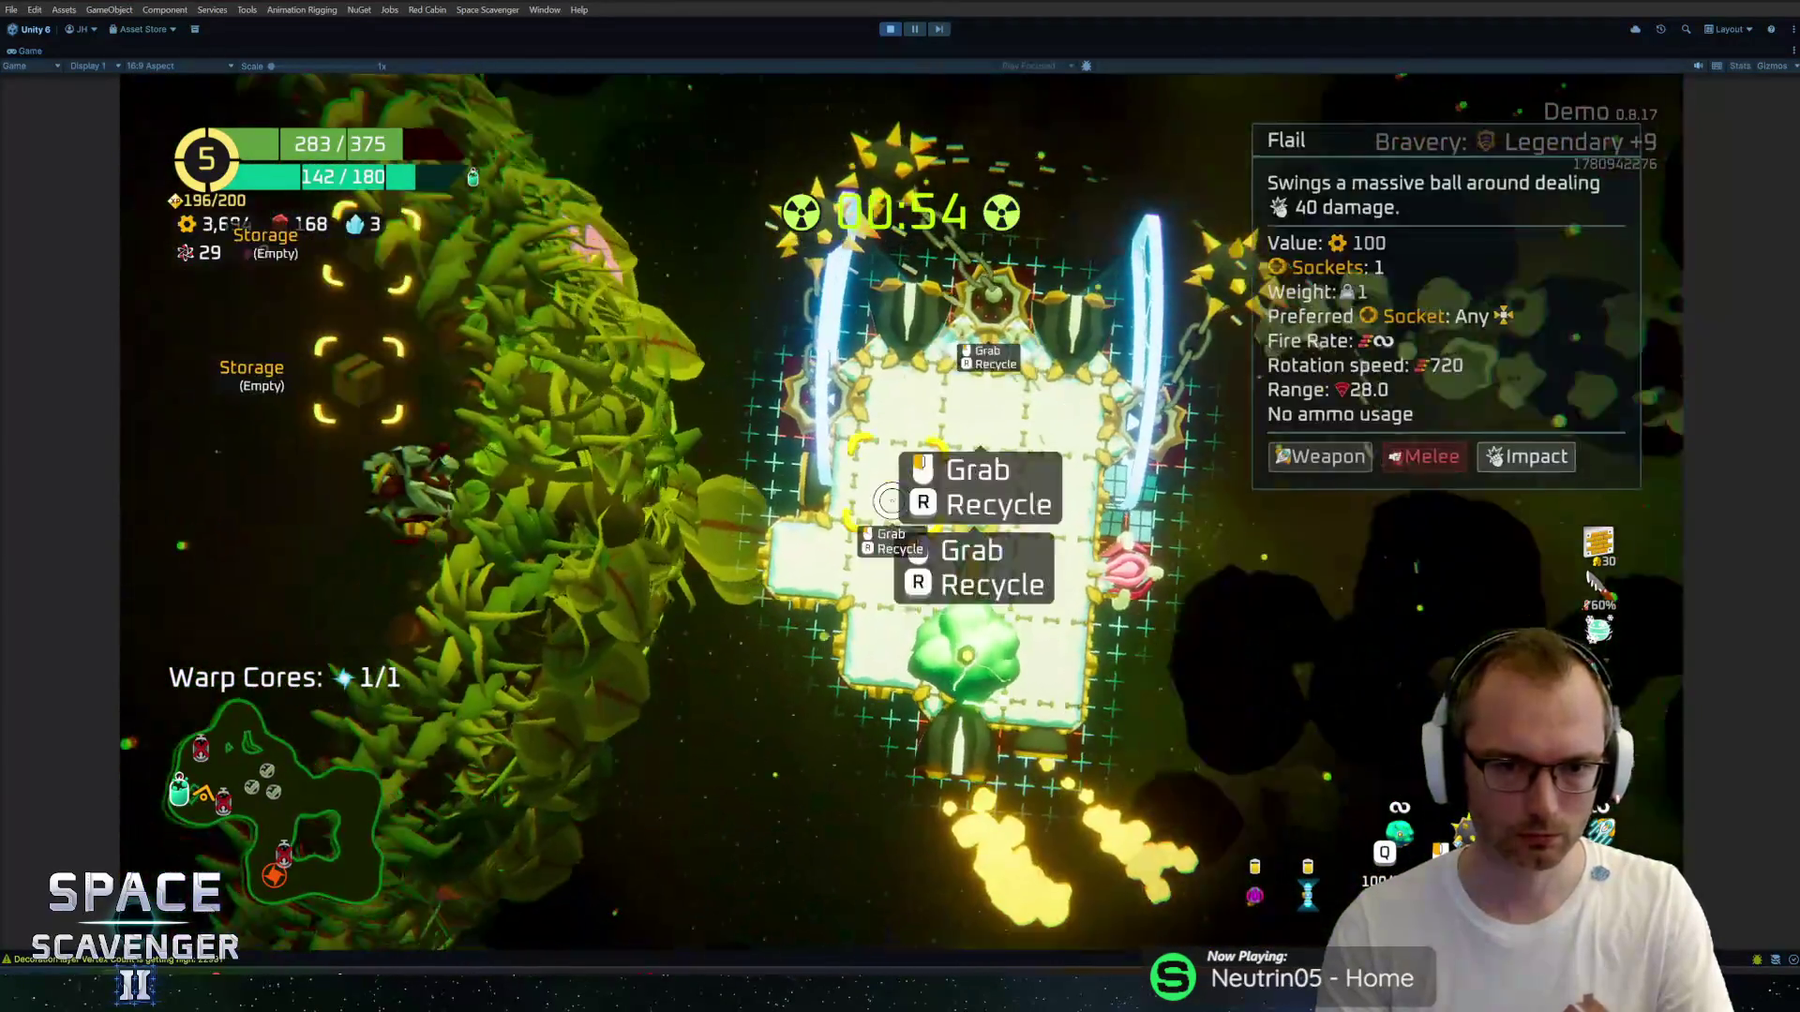
pyautogui.moveTo(399, 462)
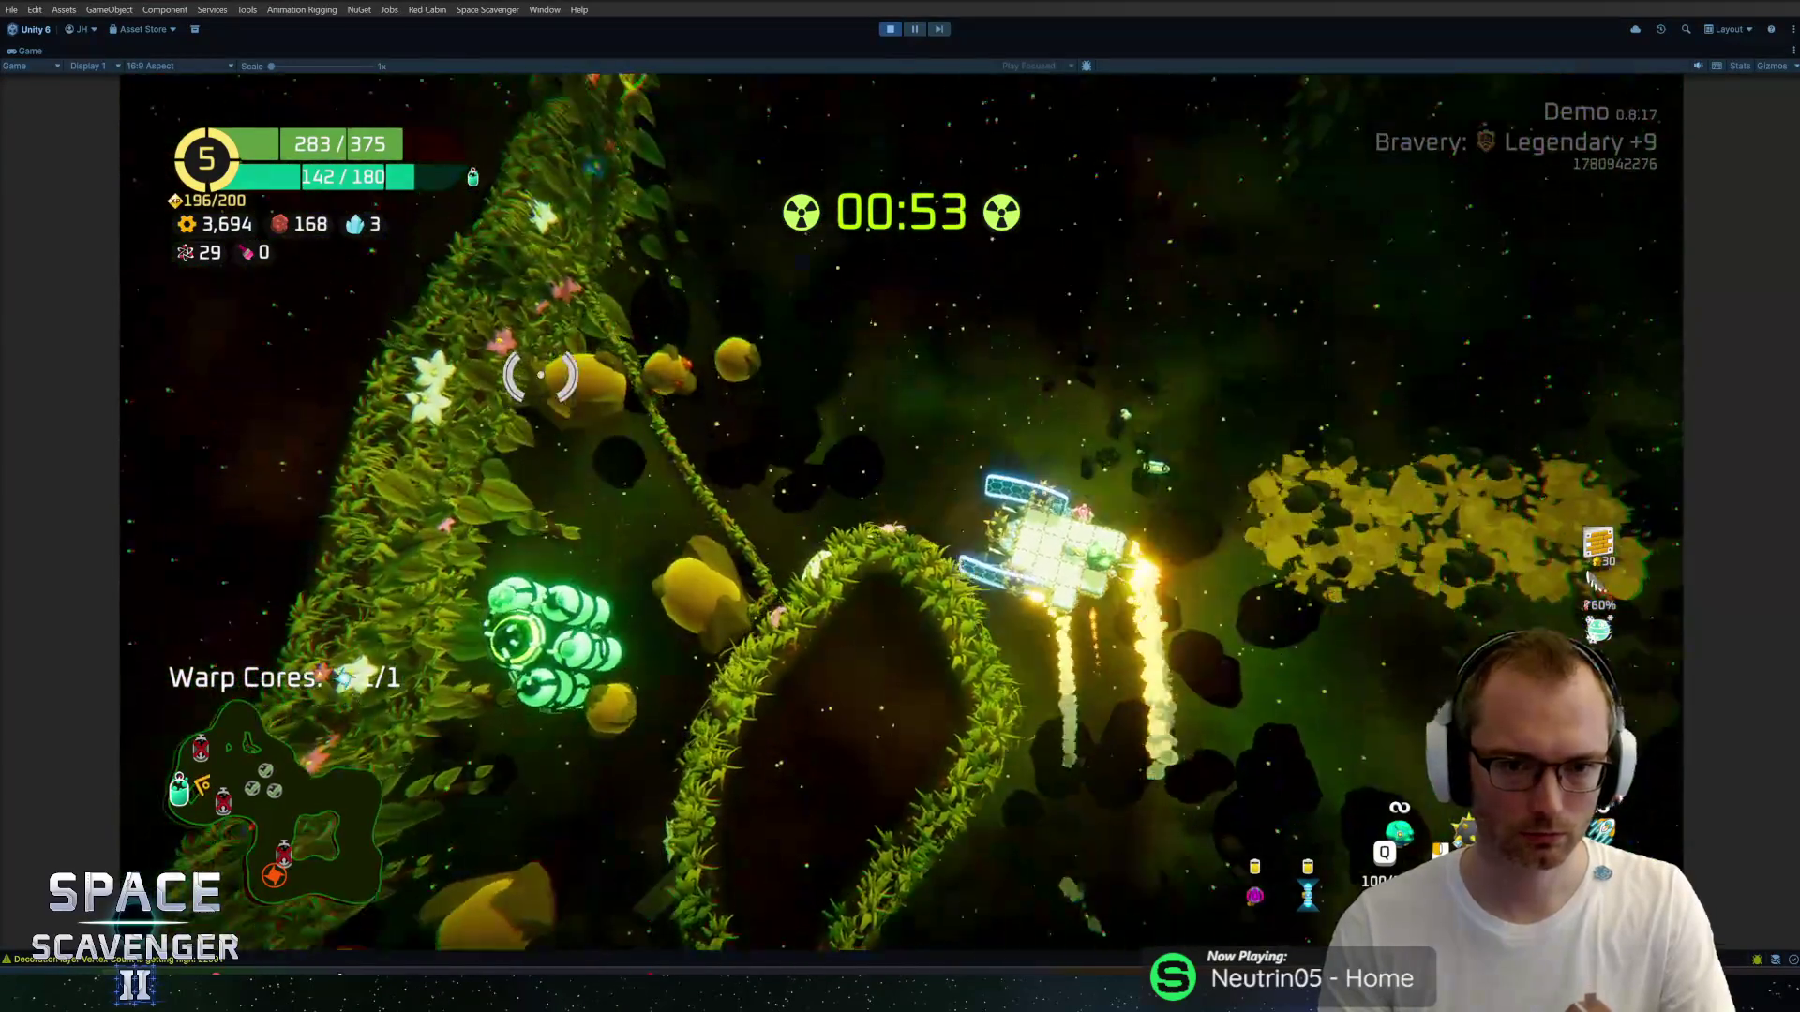
pyautogui.press('a')
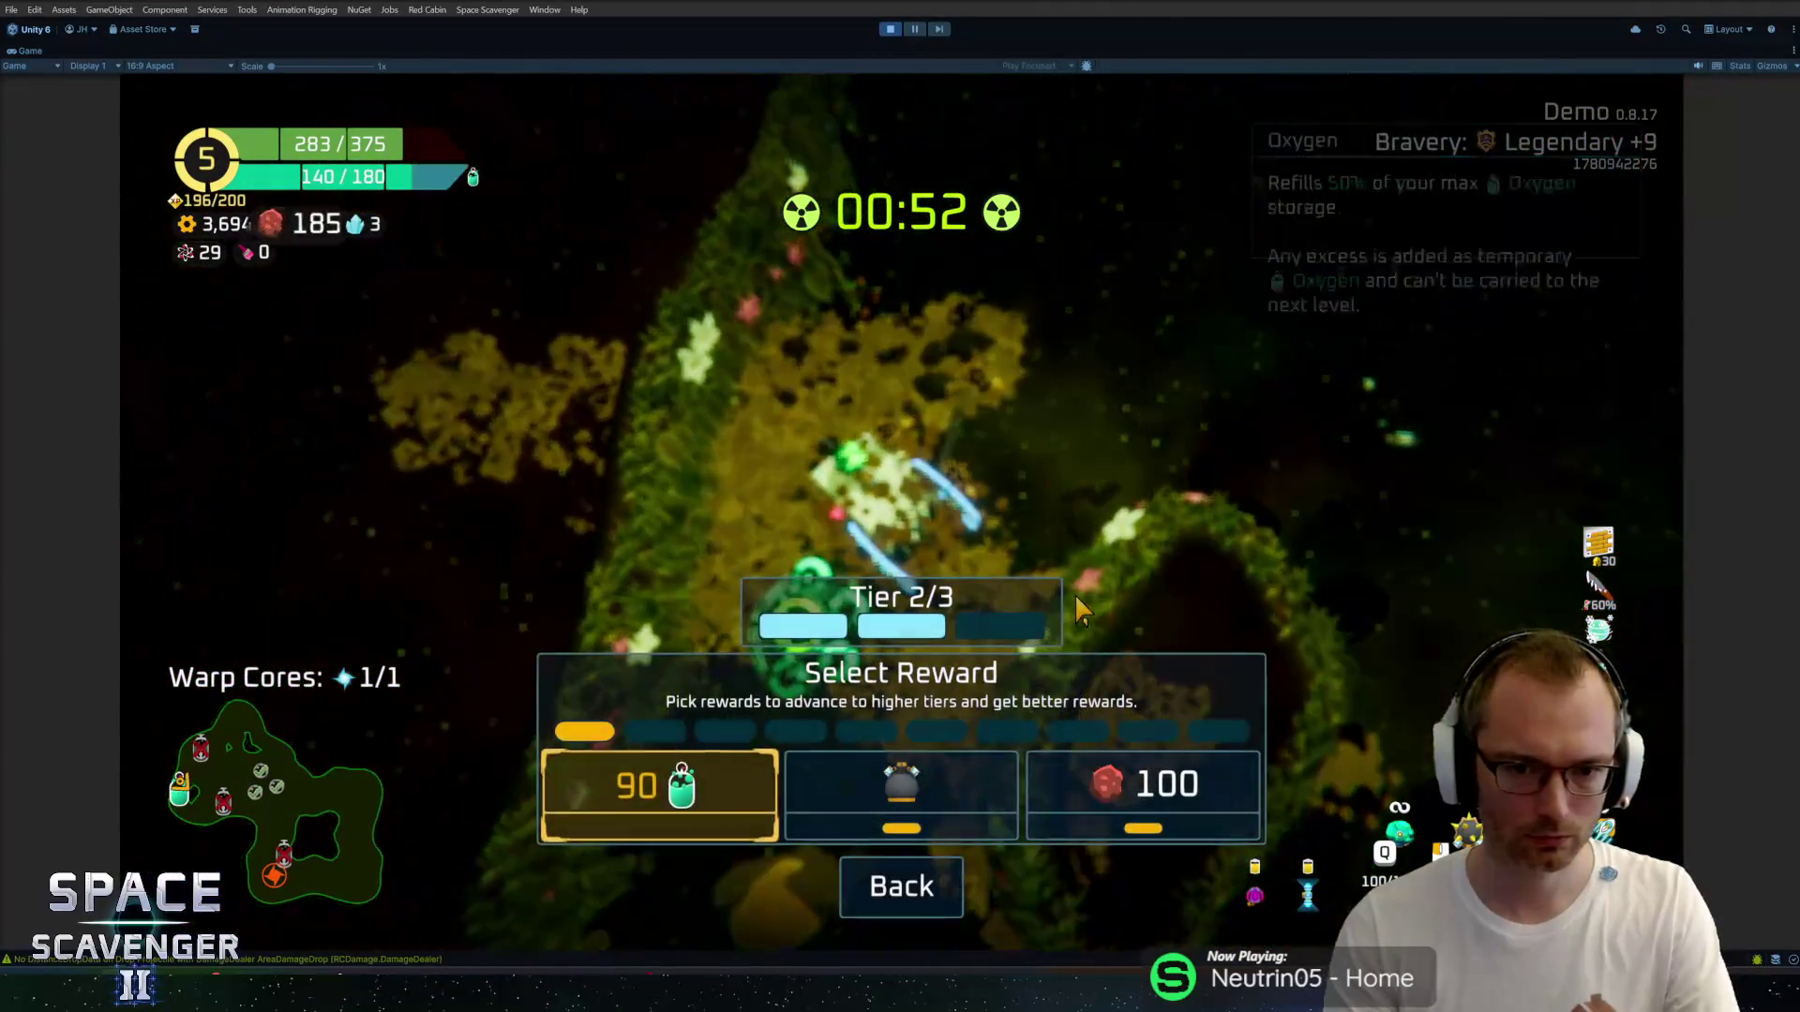
# Close the reward menu, leave the build grid, and fly away from the station.
pyautogui.click(918, 841)
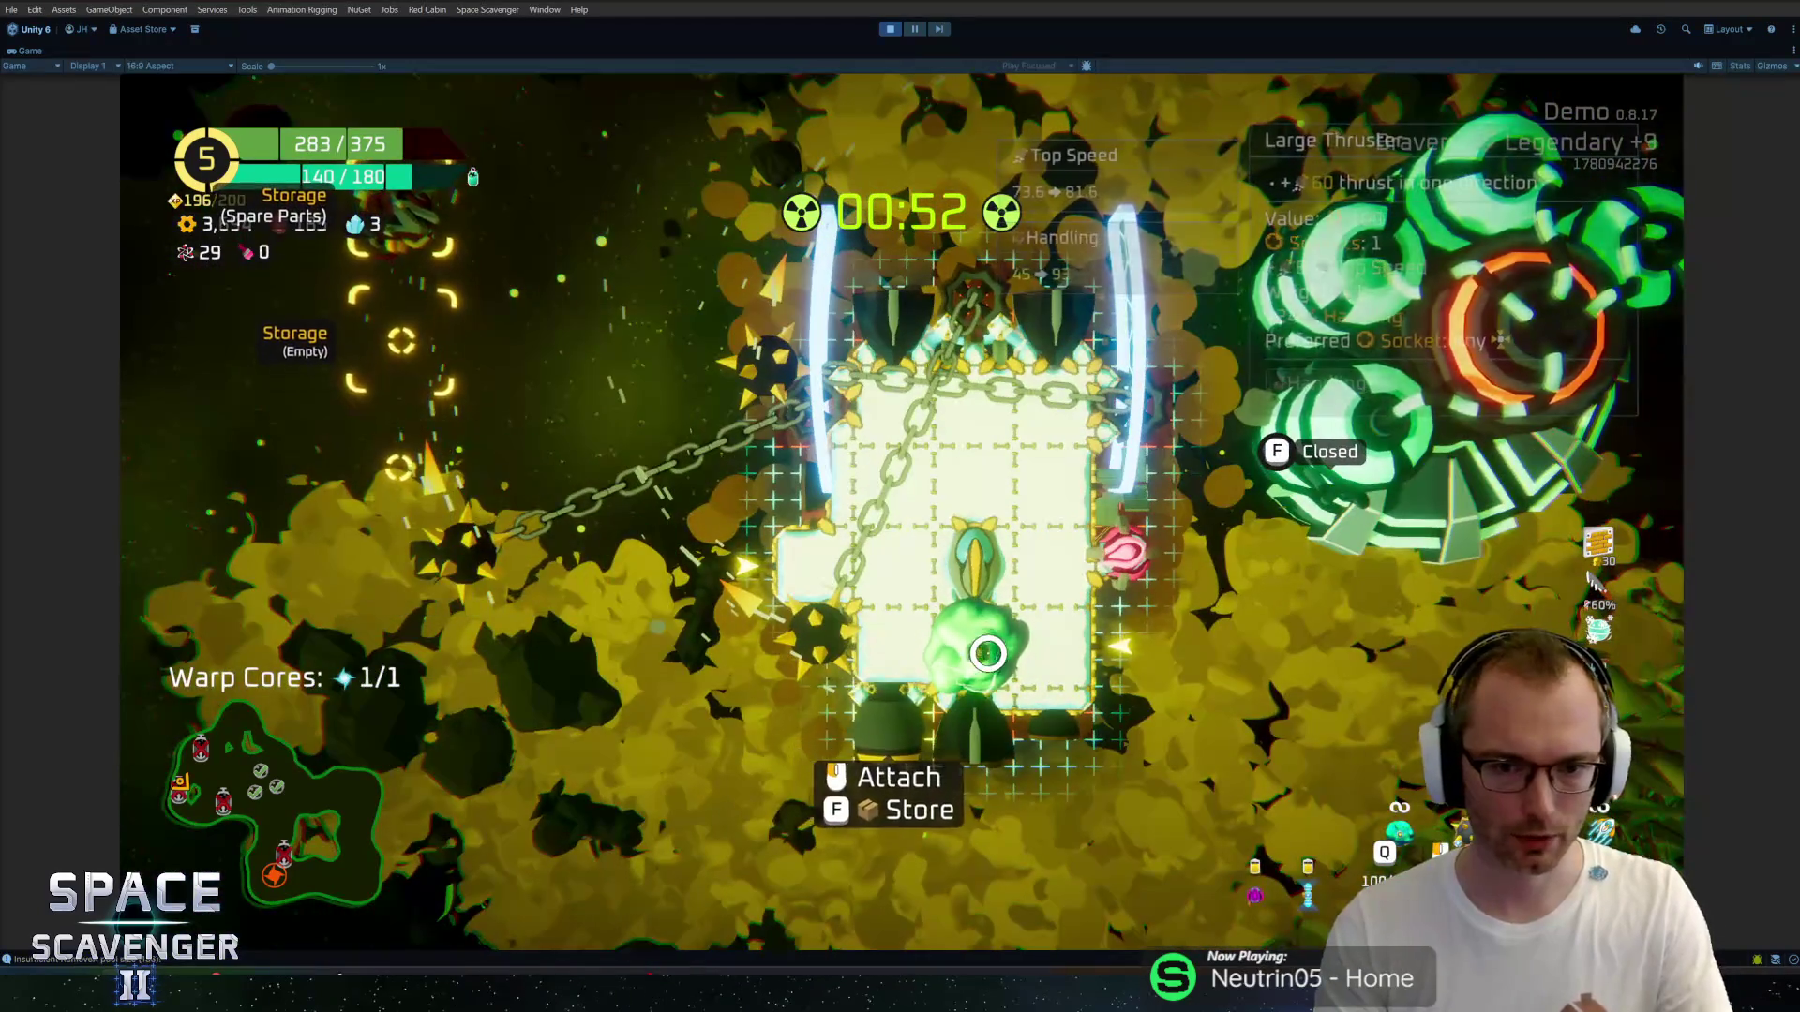
pyautogui.press('Escape')
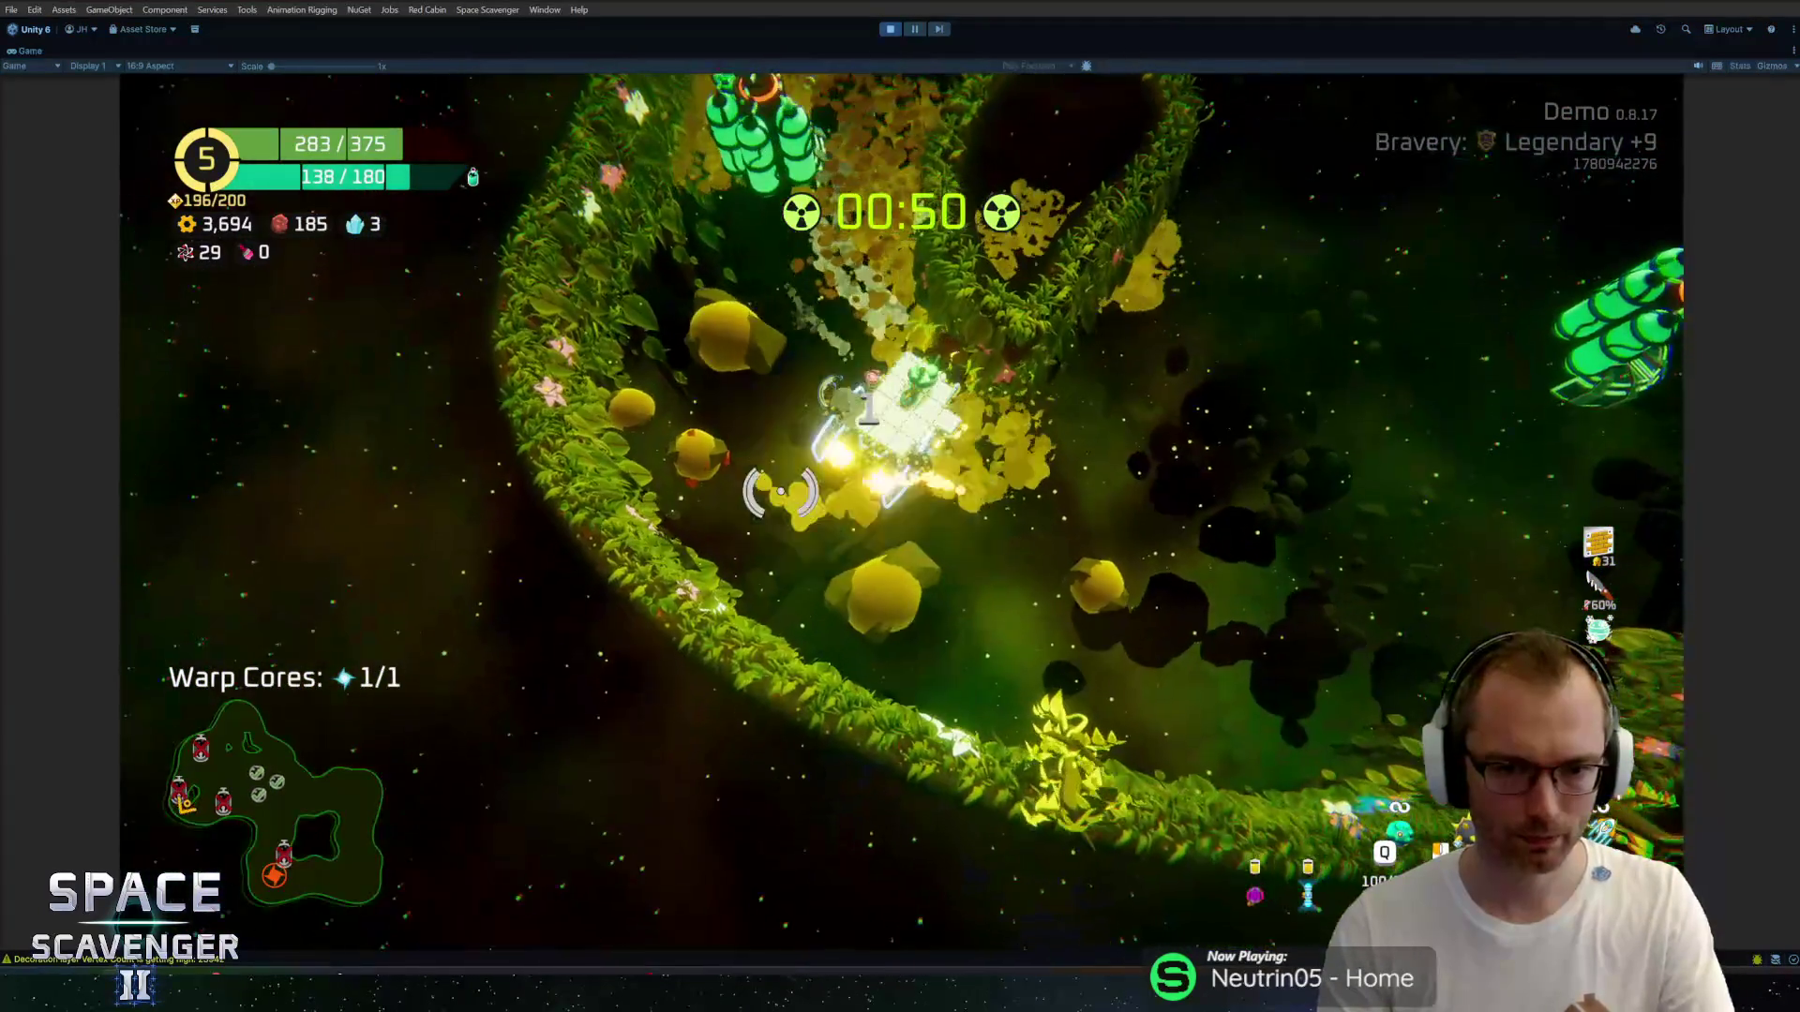
pyautogui.press('a')
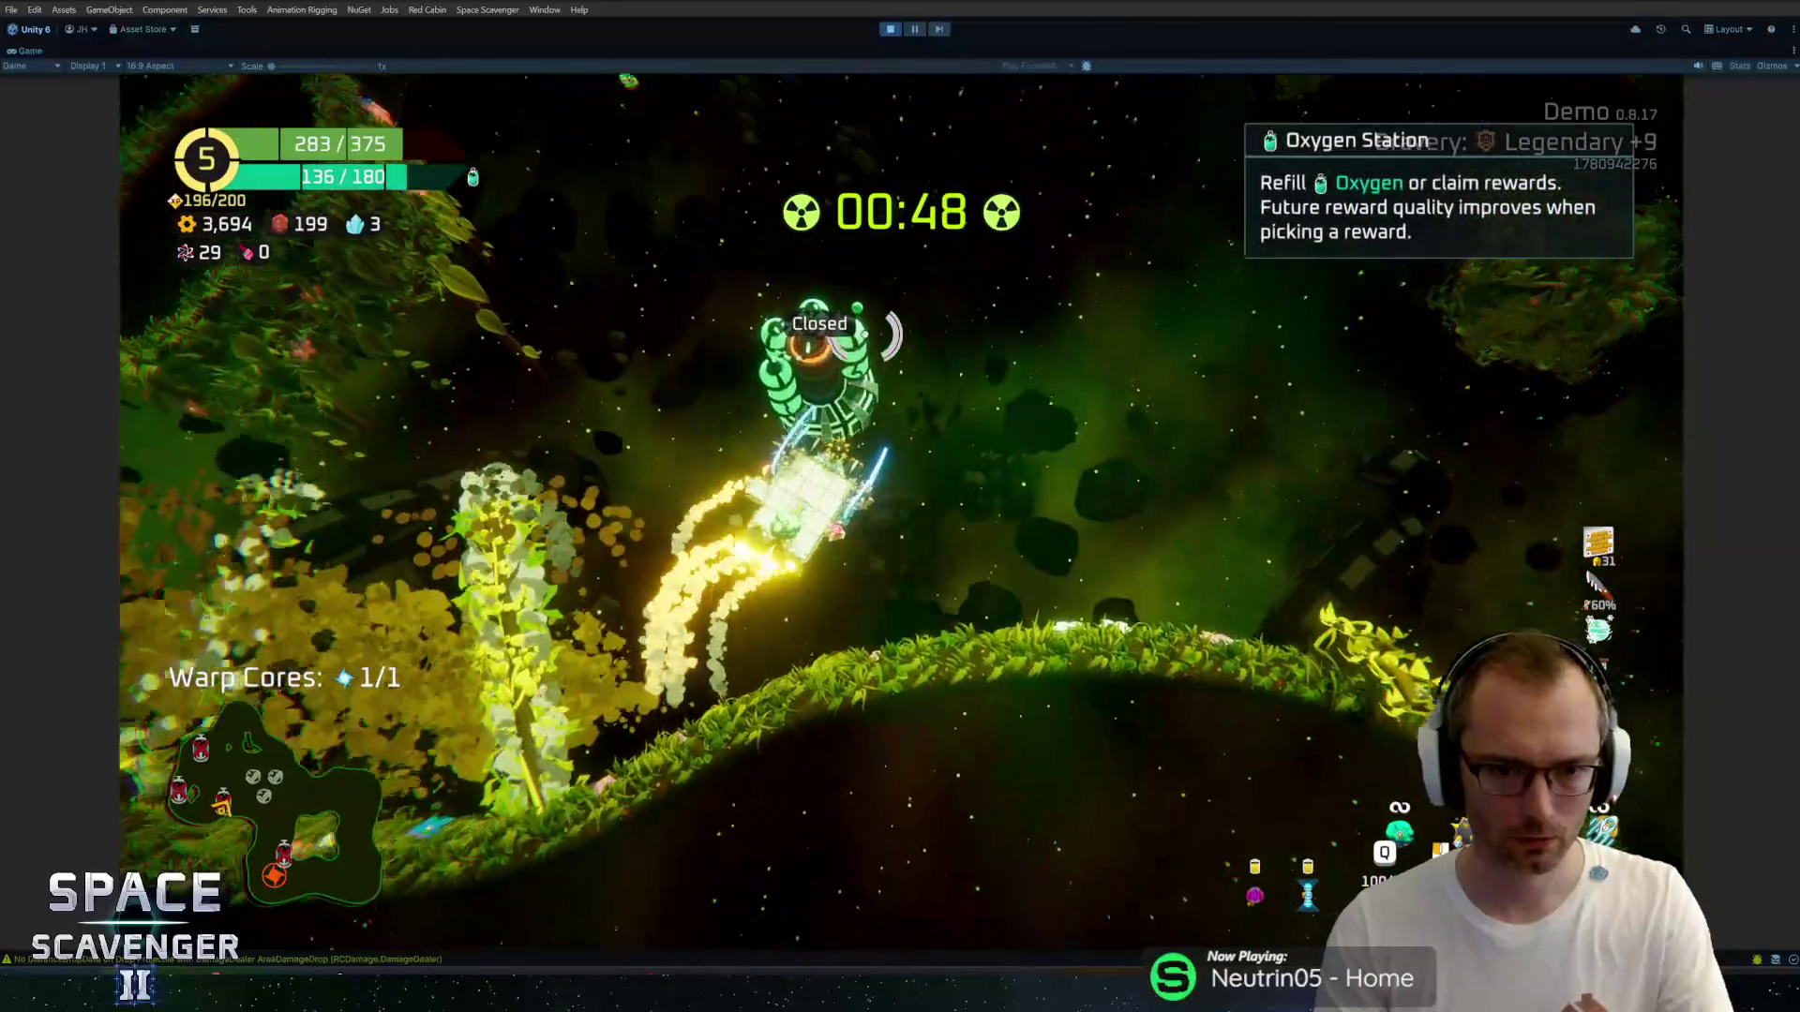
pyautogui.press('d')
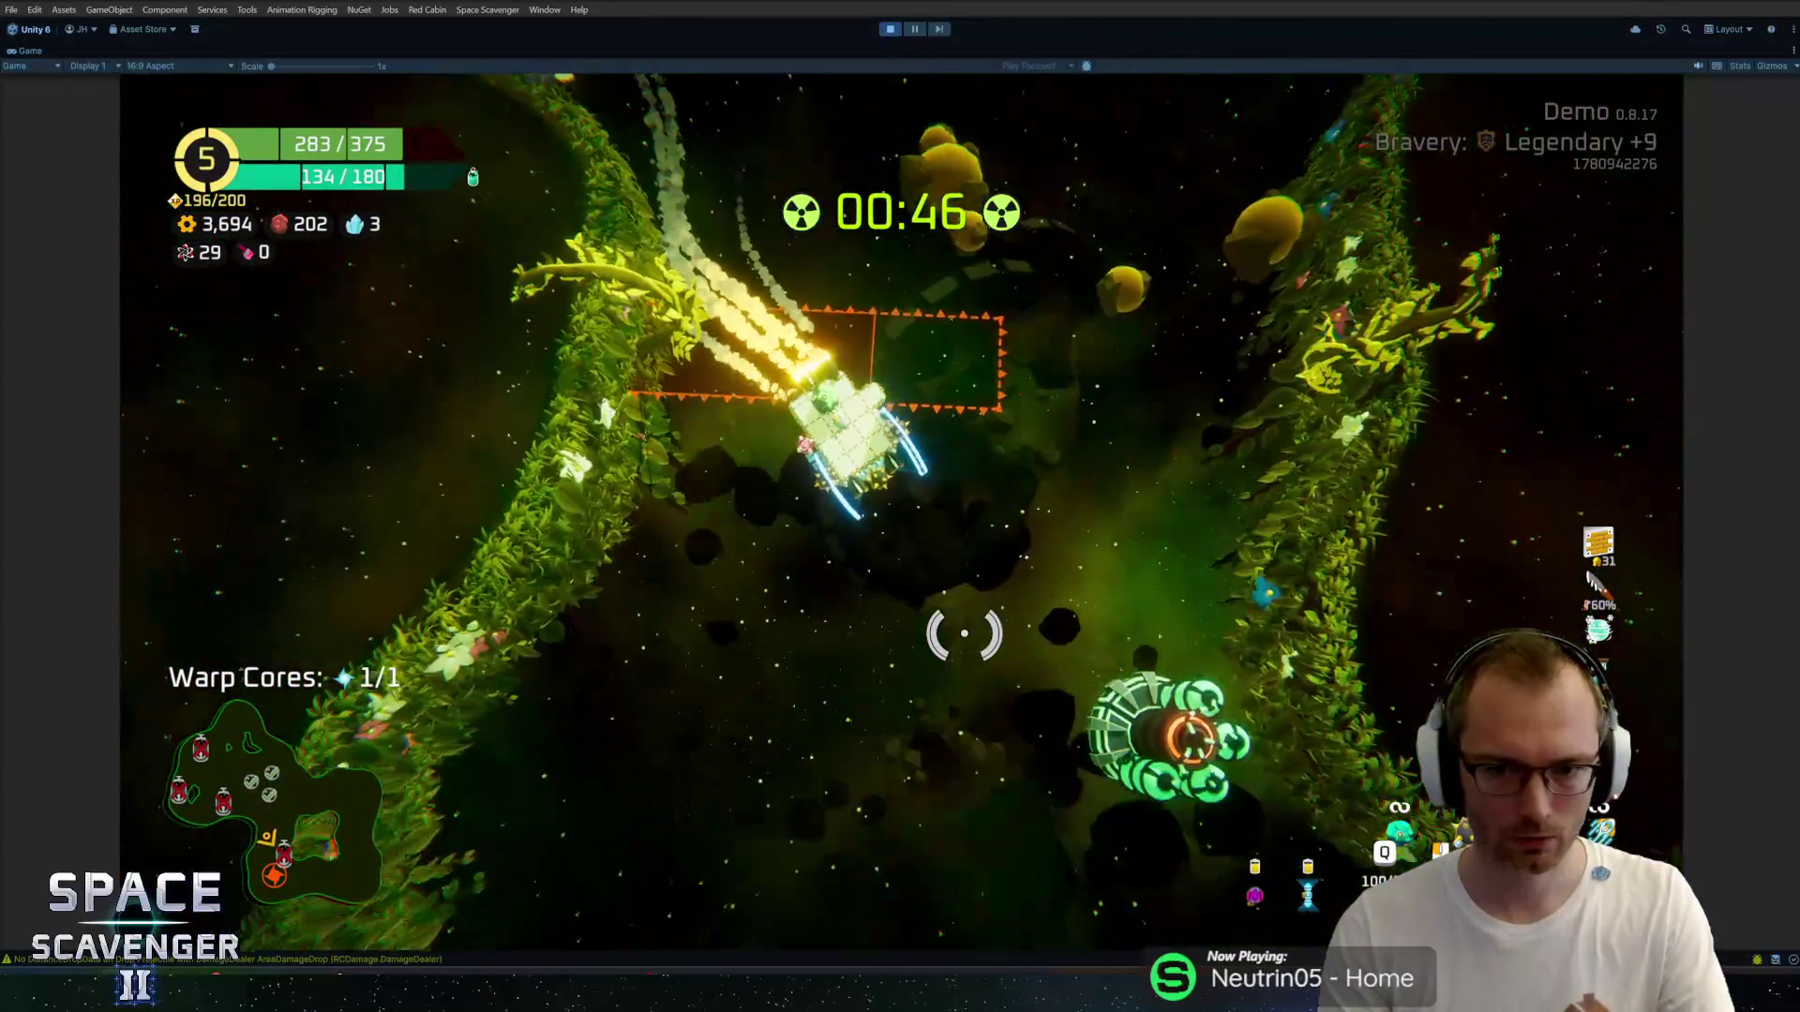
pyautogui.press('s')
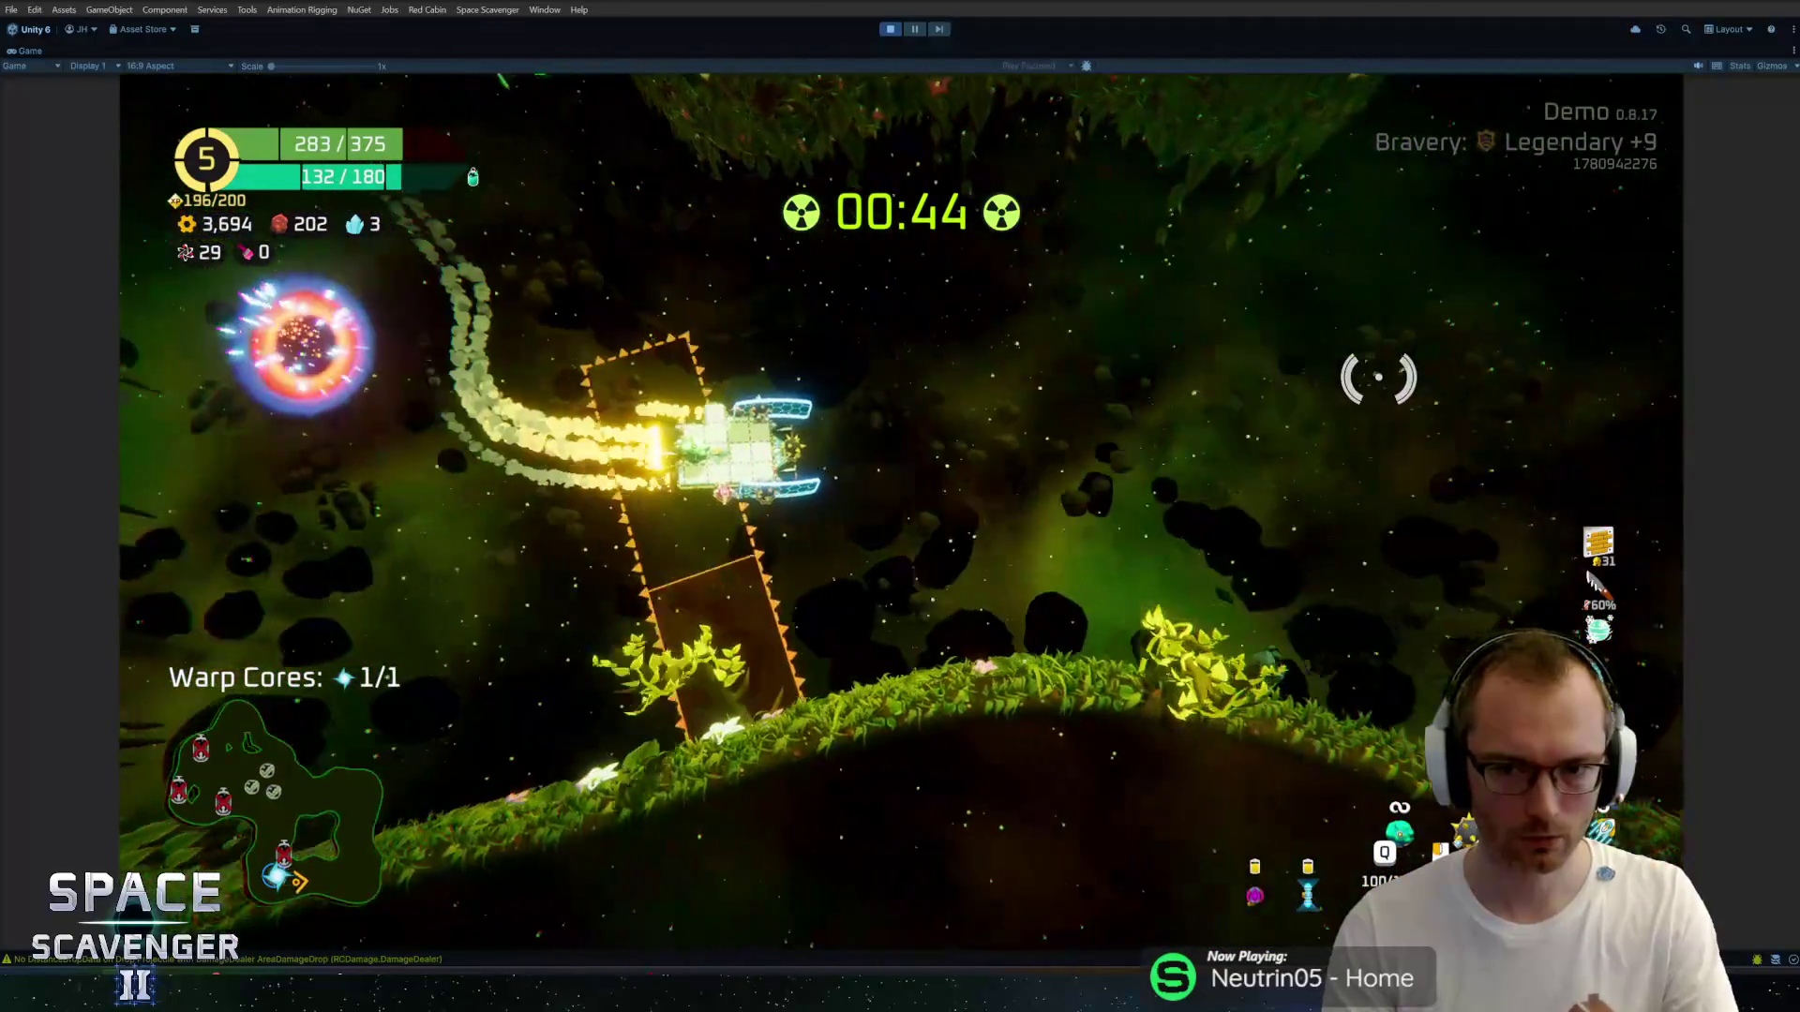
# Steer along the vine onto the warp core and warp out of the level.
pyautogui.press('w')
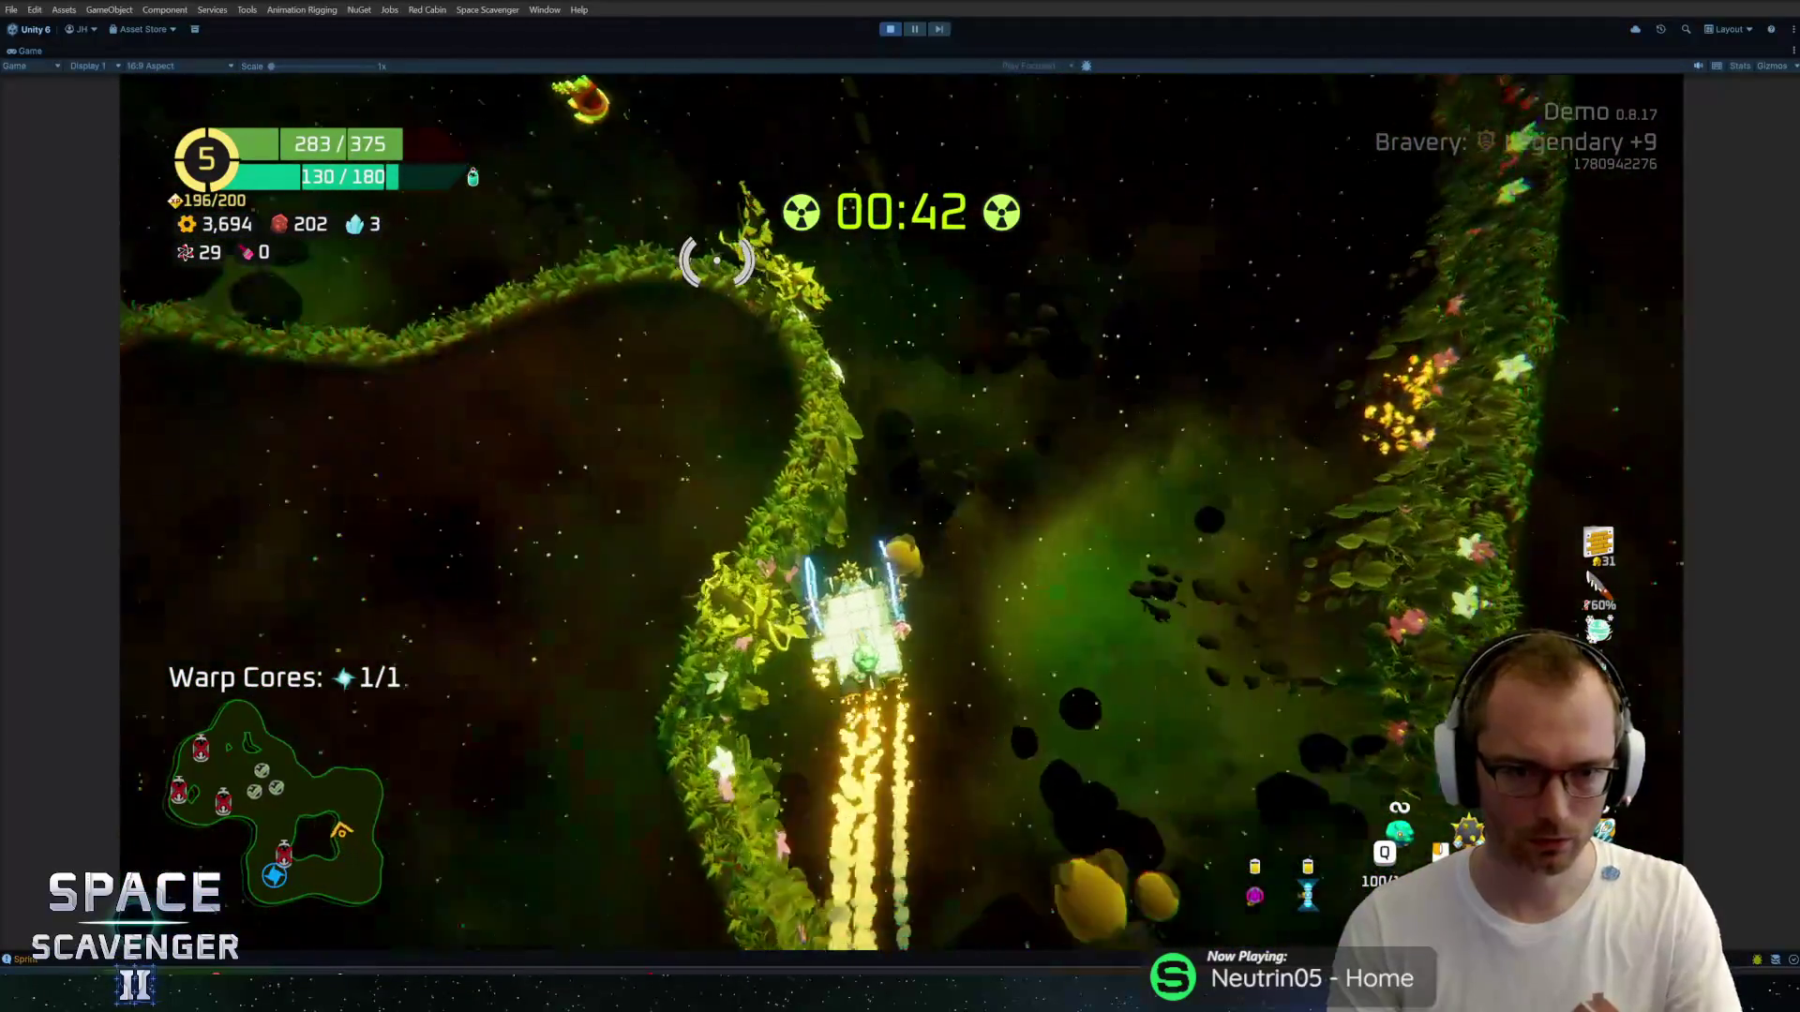
pyautogui.press('d')
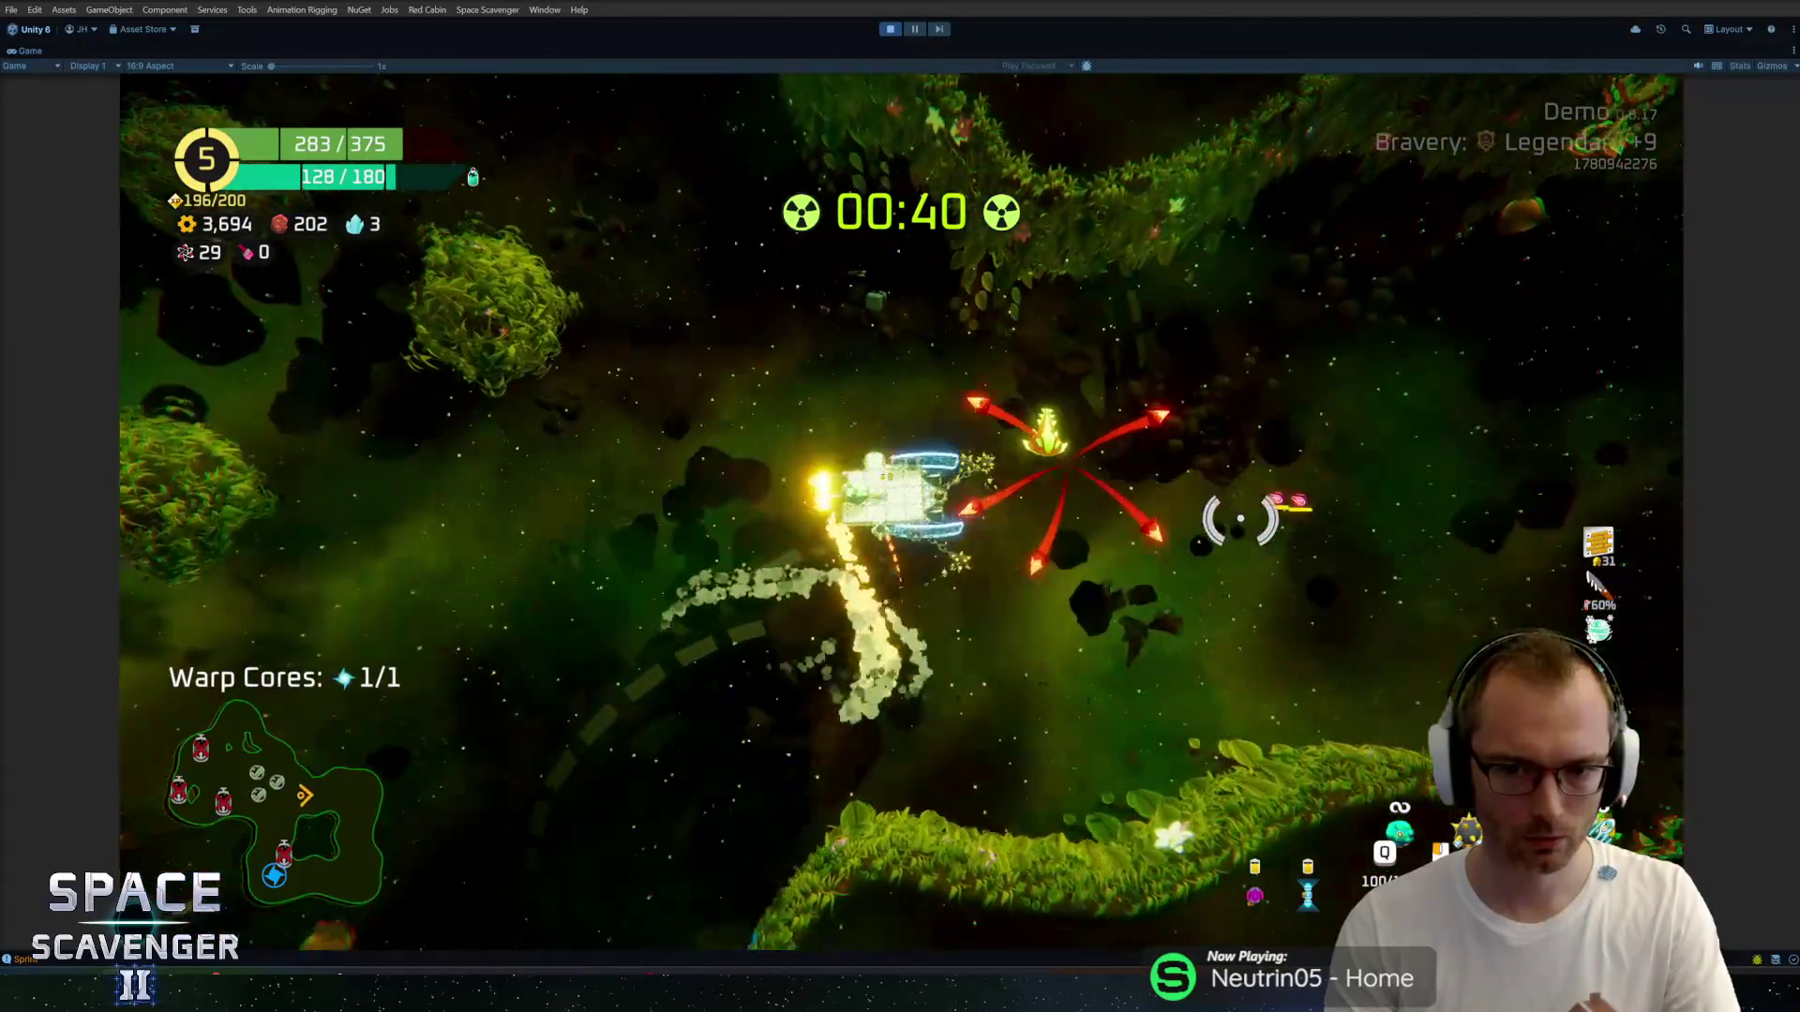
pyautogui.press('w')
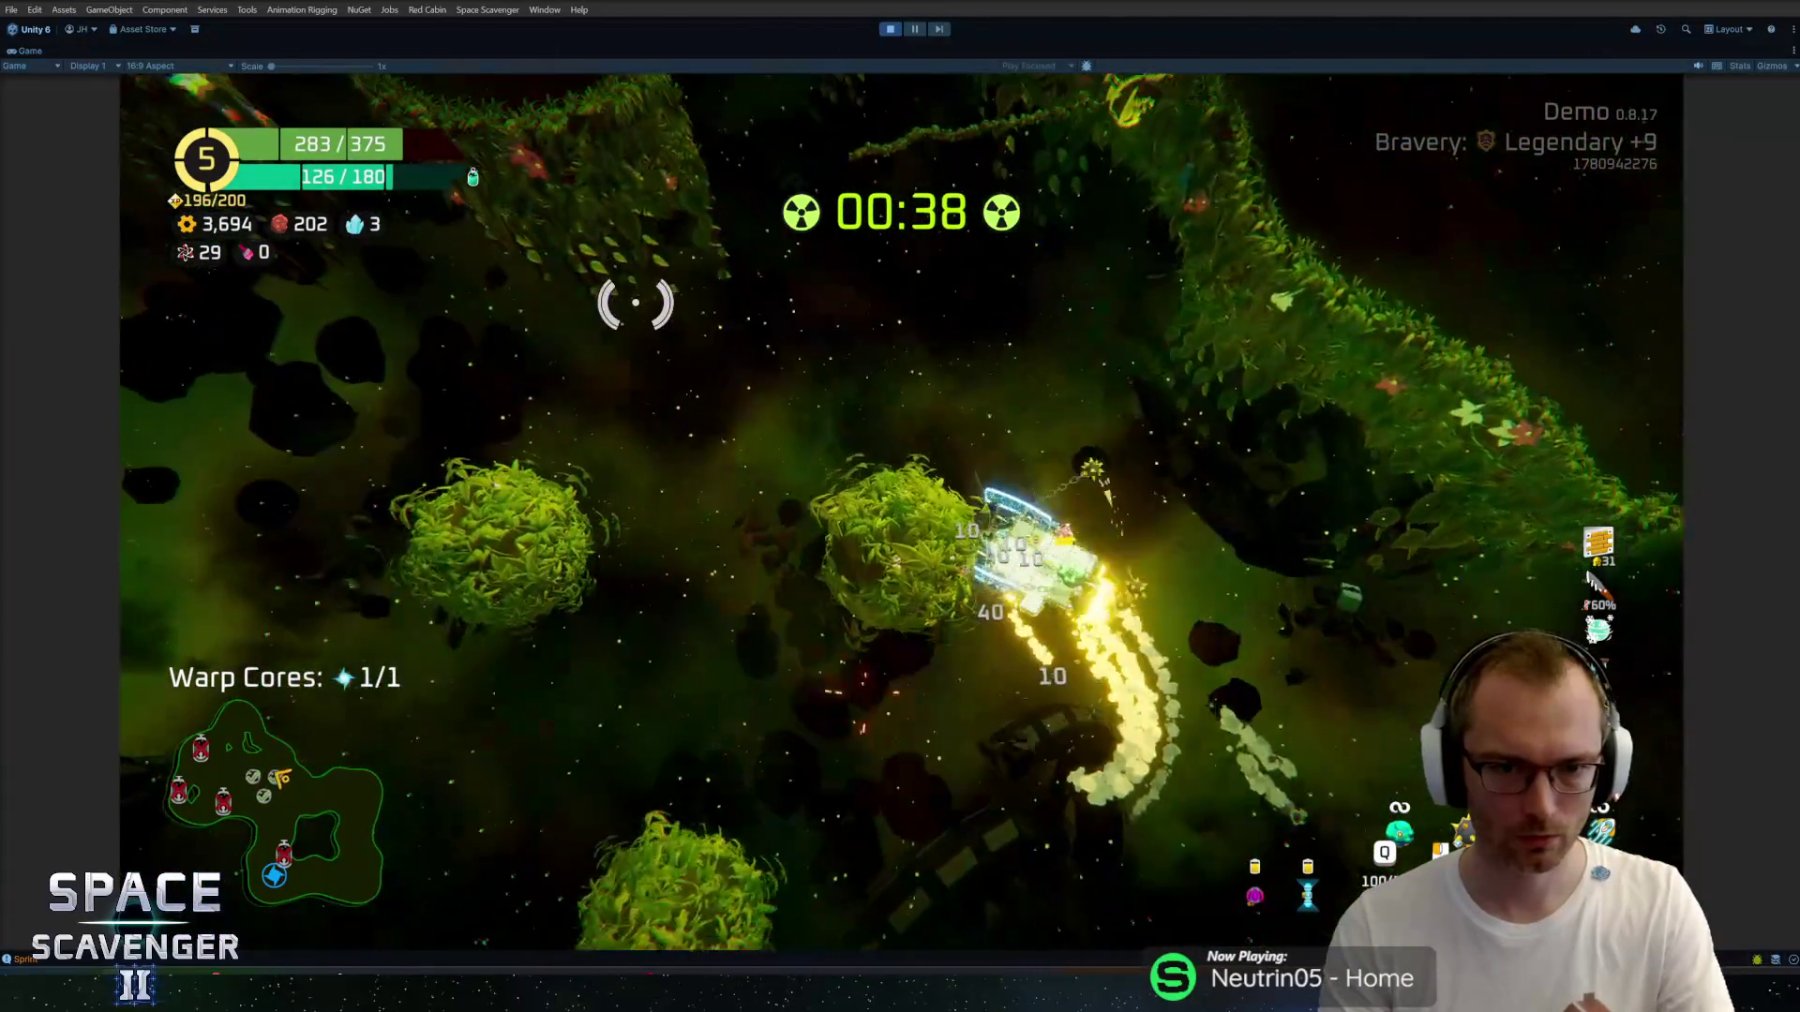
pyautogui.press('a')
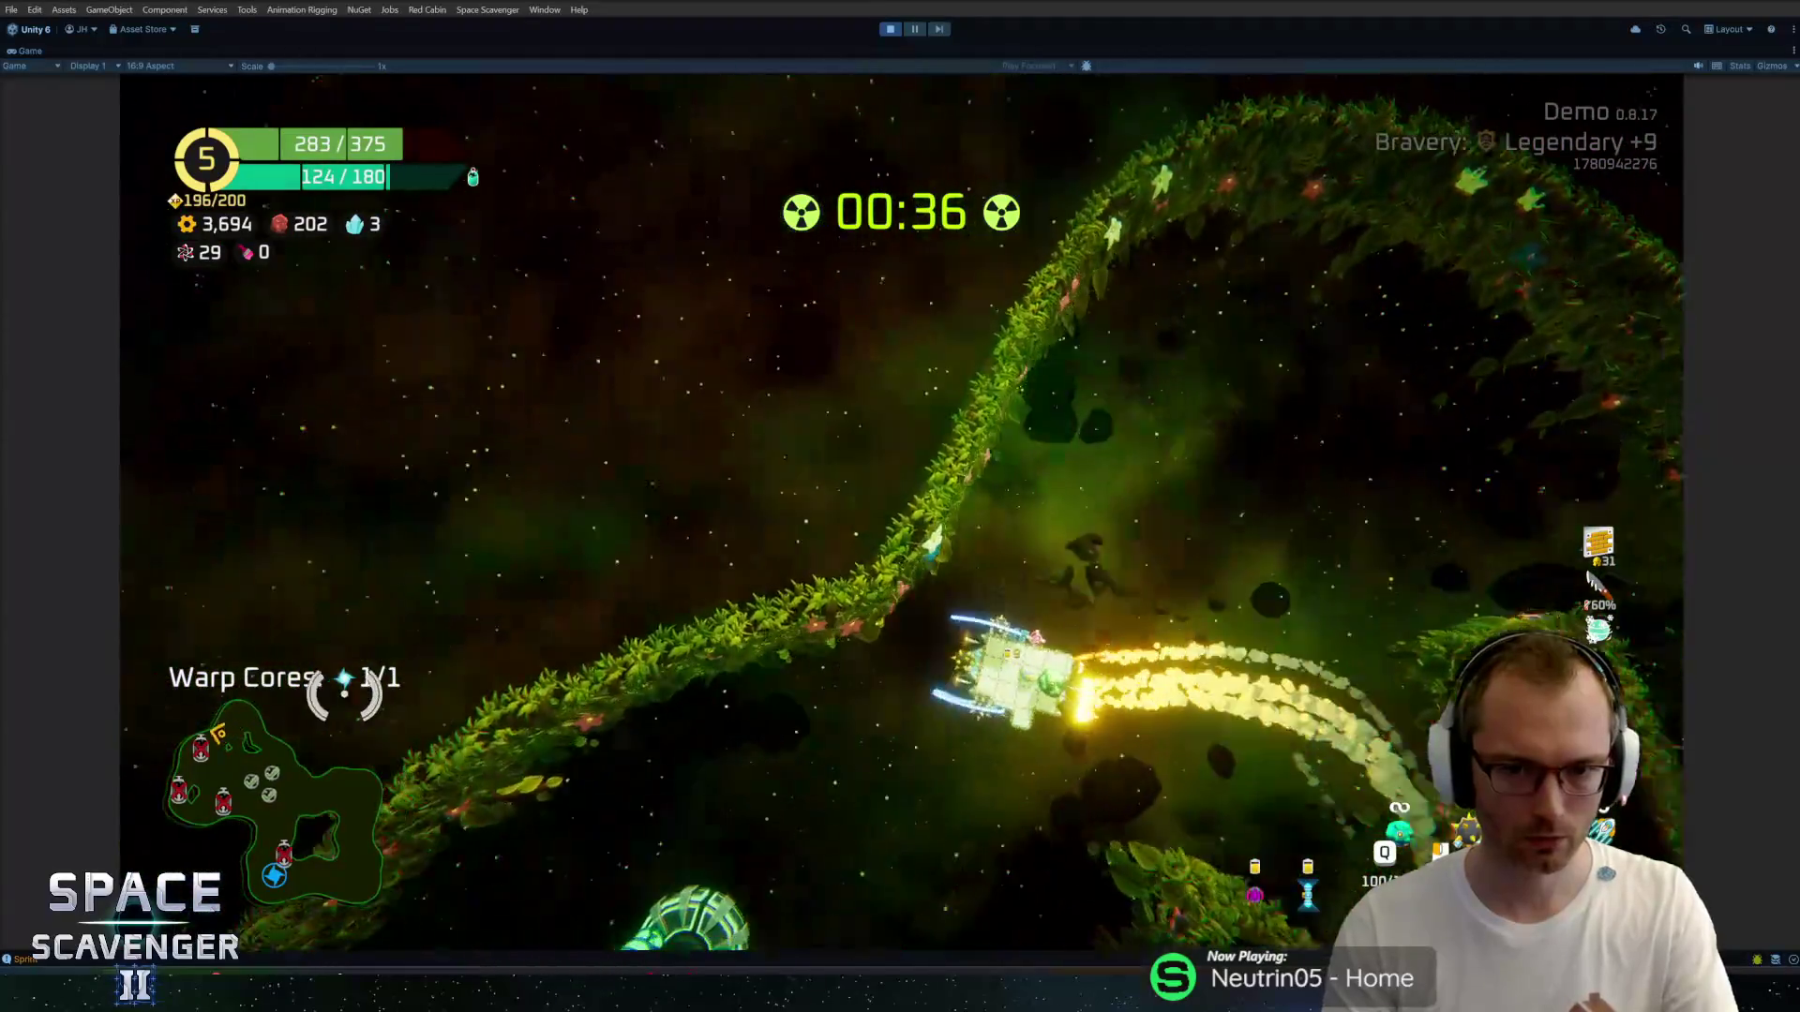
pyautogui.press('s')
pyautogui.press('d')
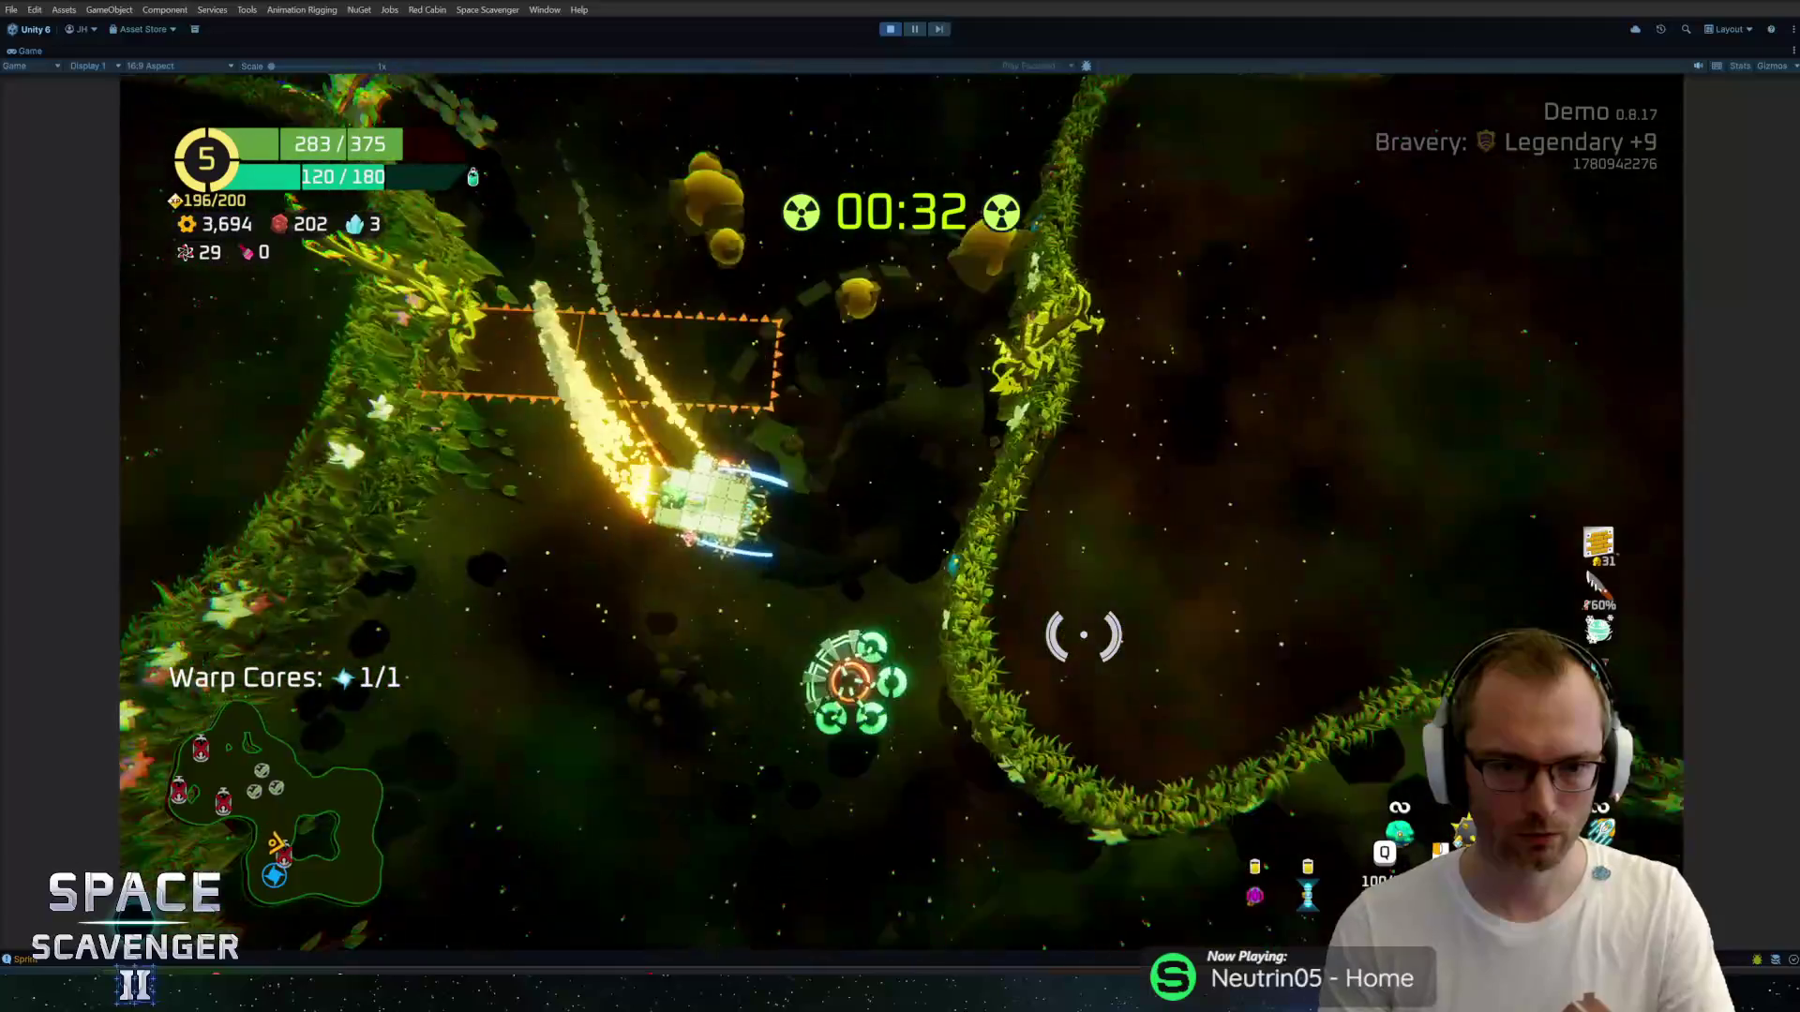
pyautogui.press('s')
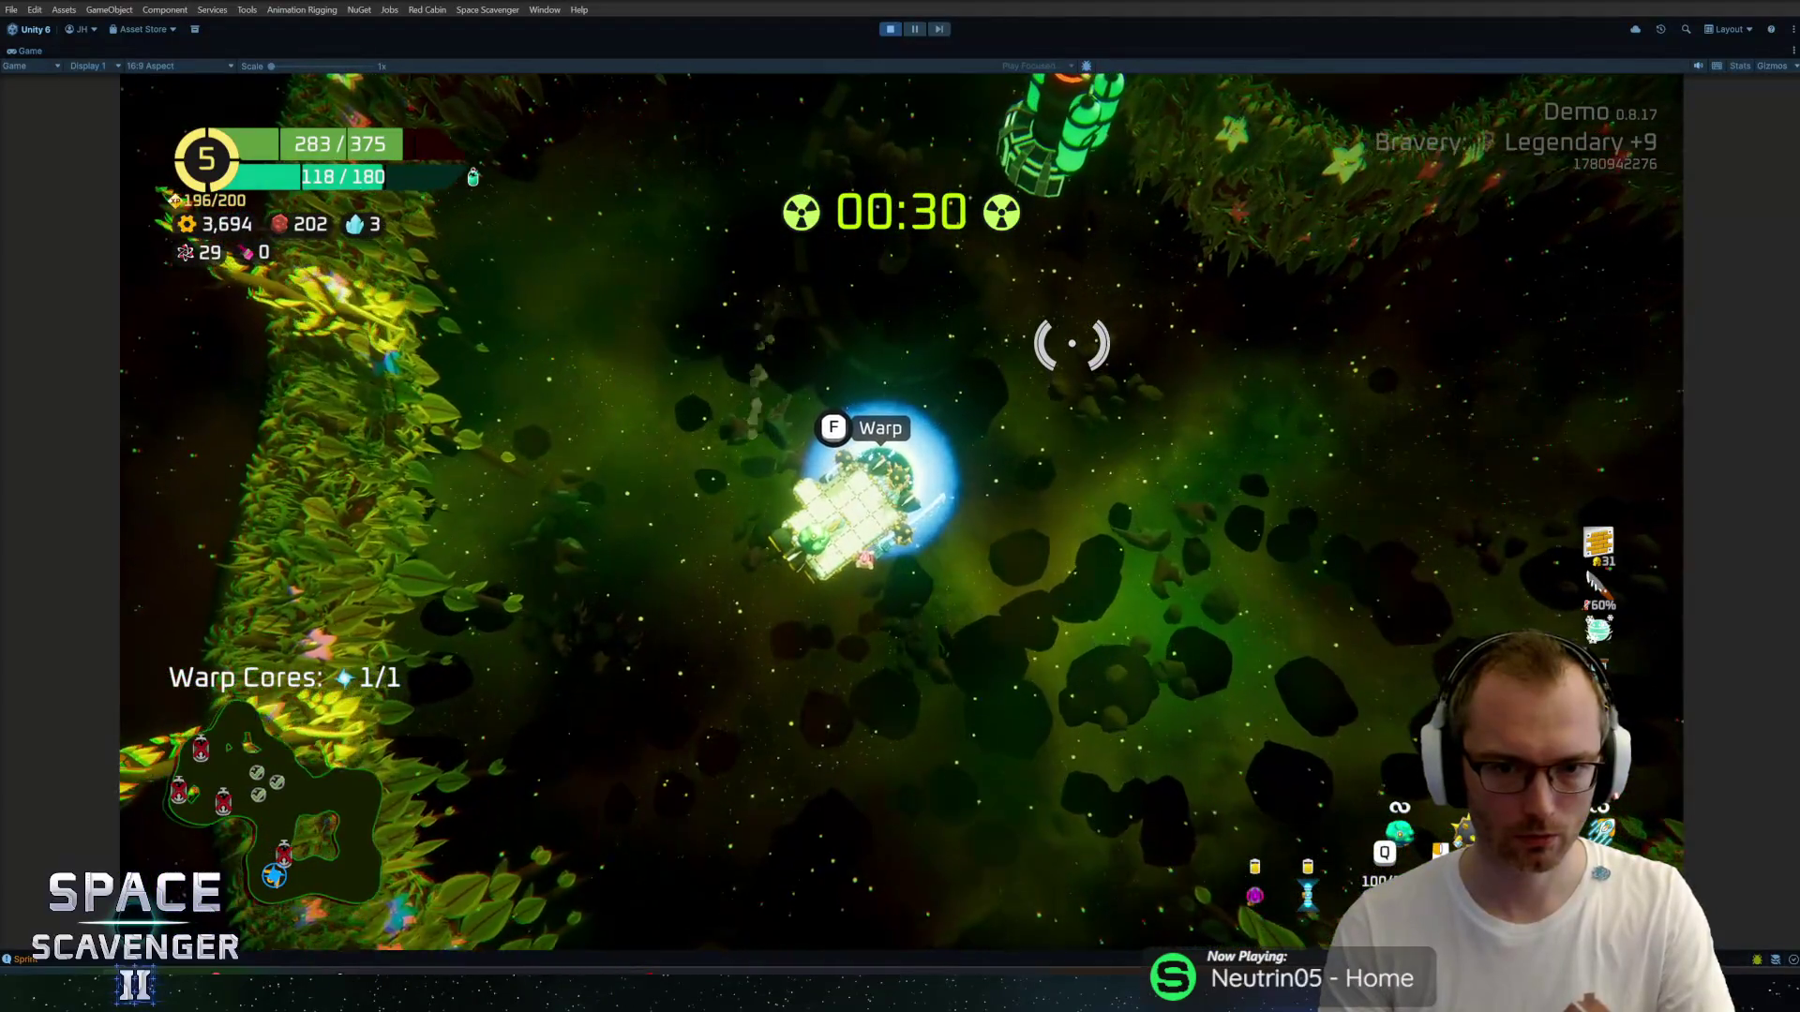
pyautogui.press('f')
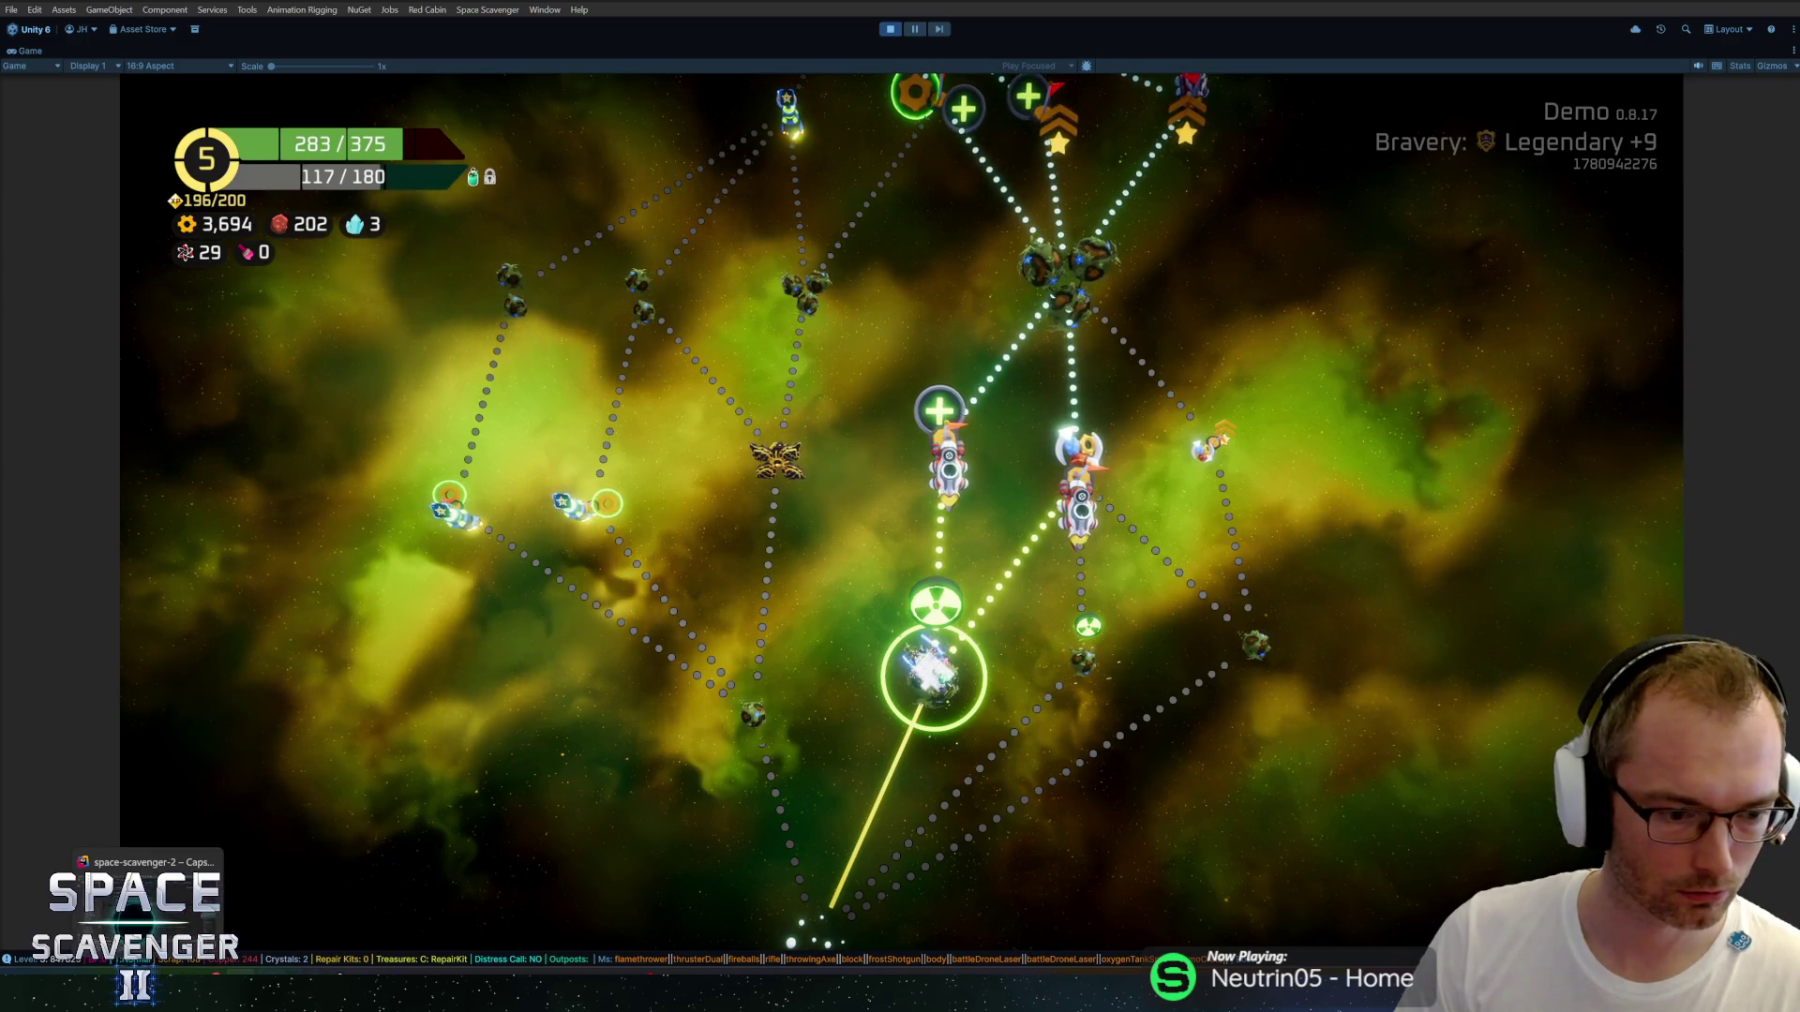
# Switch to Rider and start a Go to Class search.
pyautogui.hotkey('alt', 'Tab')
pyautogui.hotkey('ctrl', 'n')
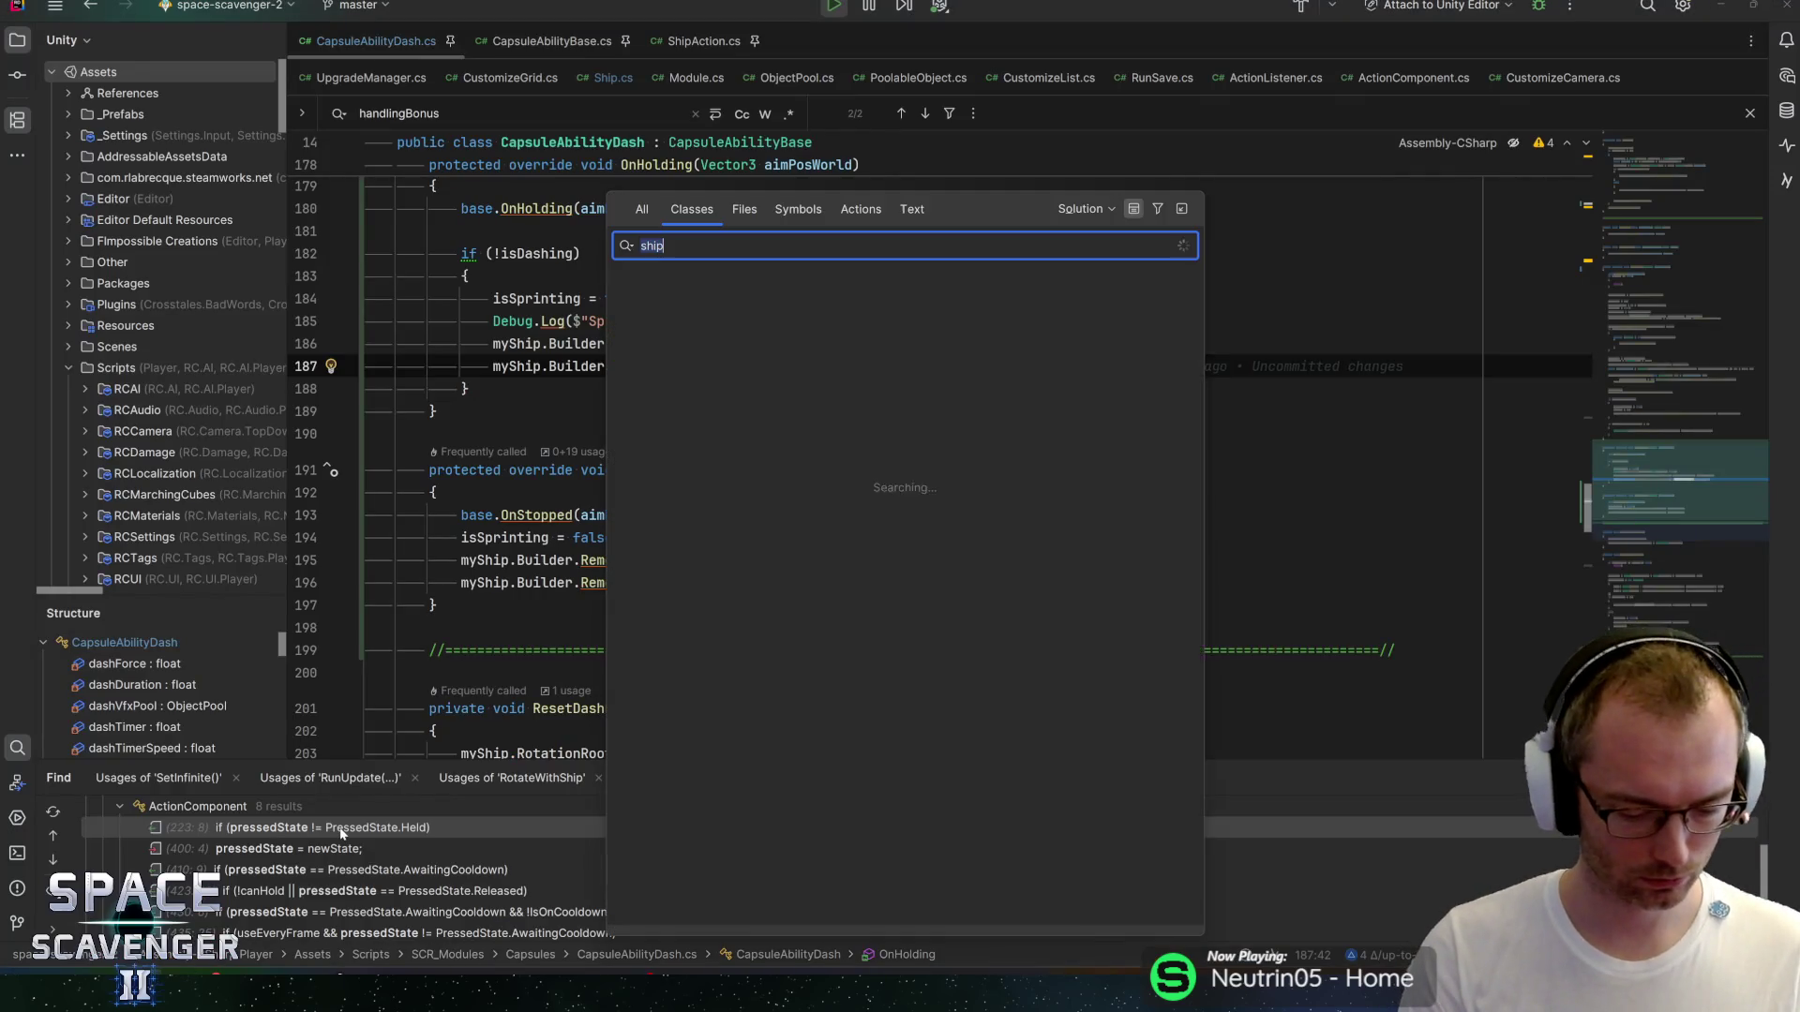
# Open the CSVLoader class via 'csv' and scroll through its code.
pyautogui.write('csv')
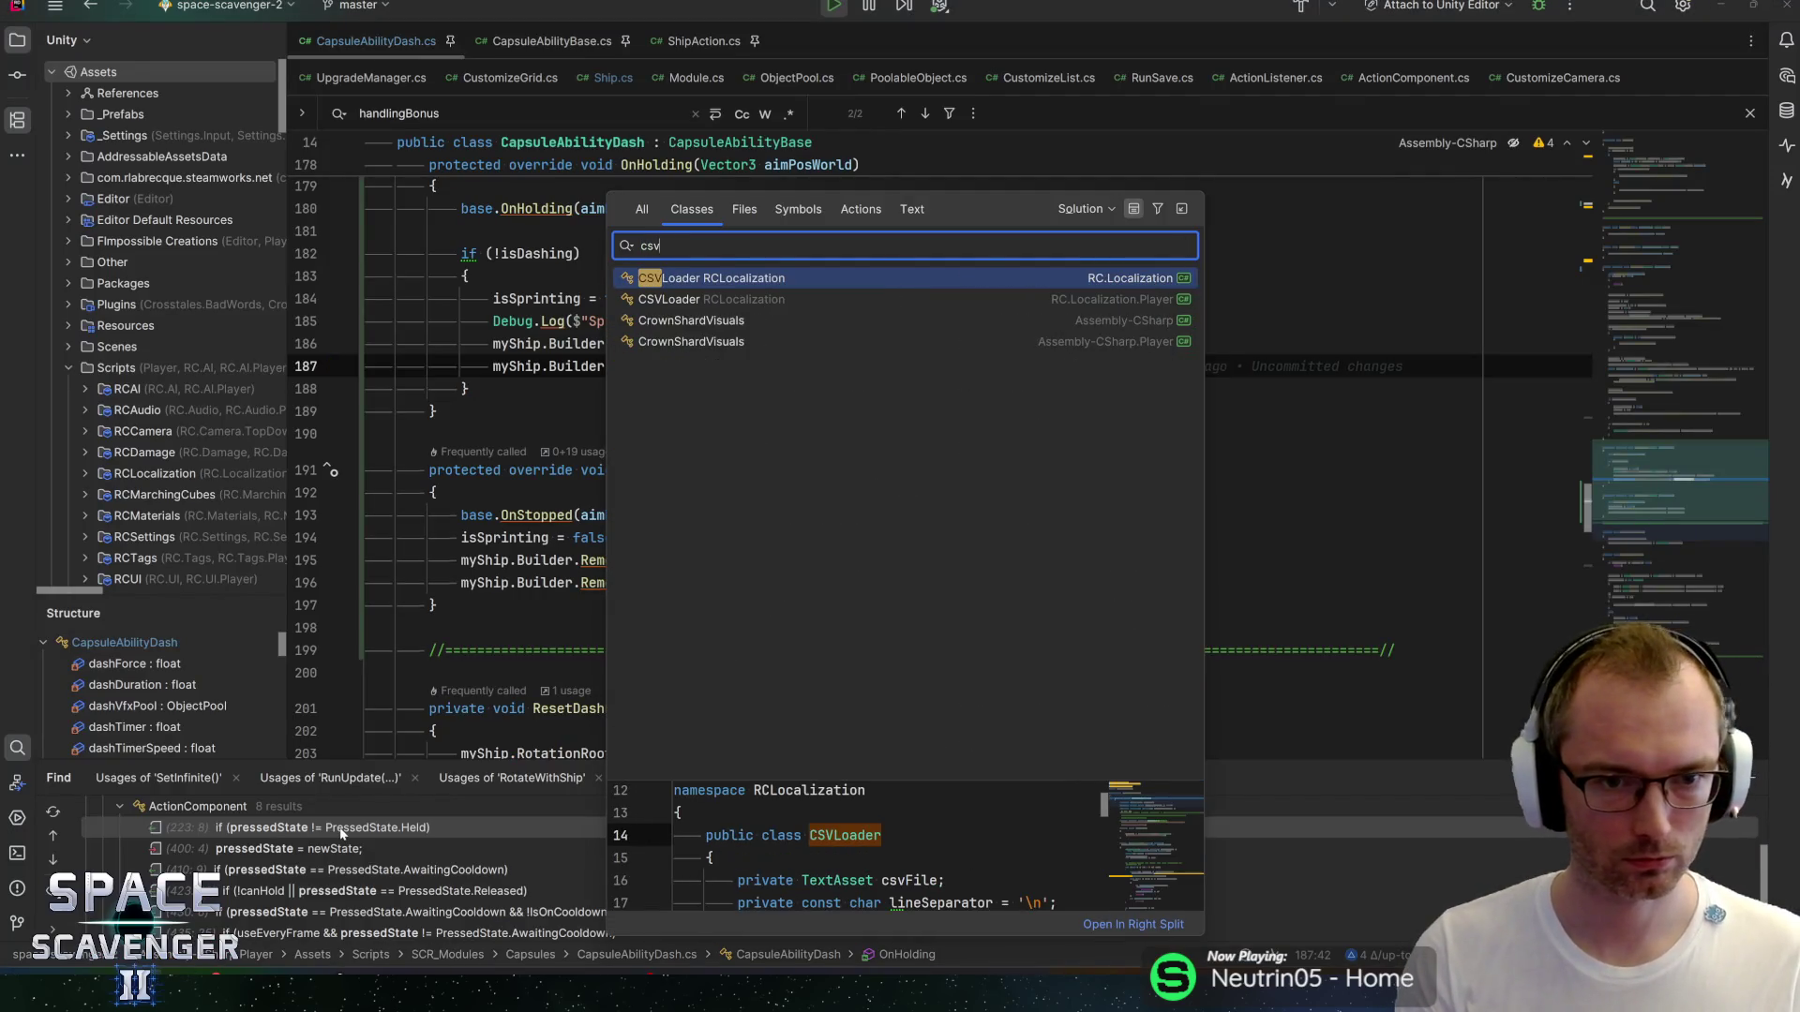
pyautogui.press('Return')
pyautogui.scroll(-3, 844, 422)
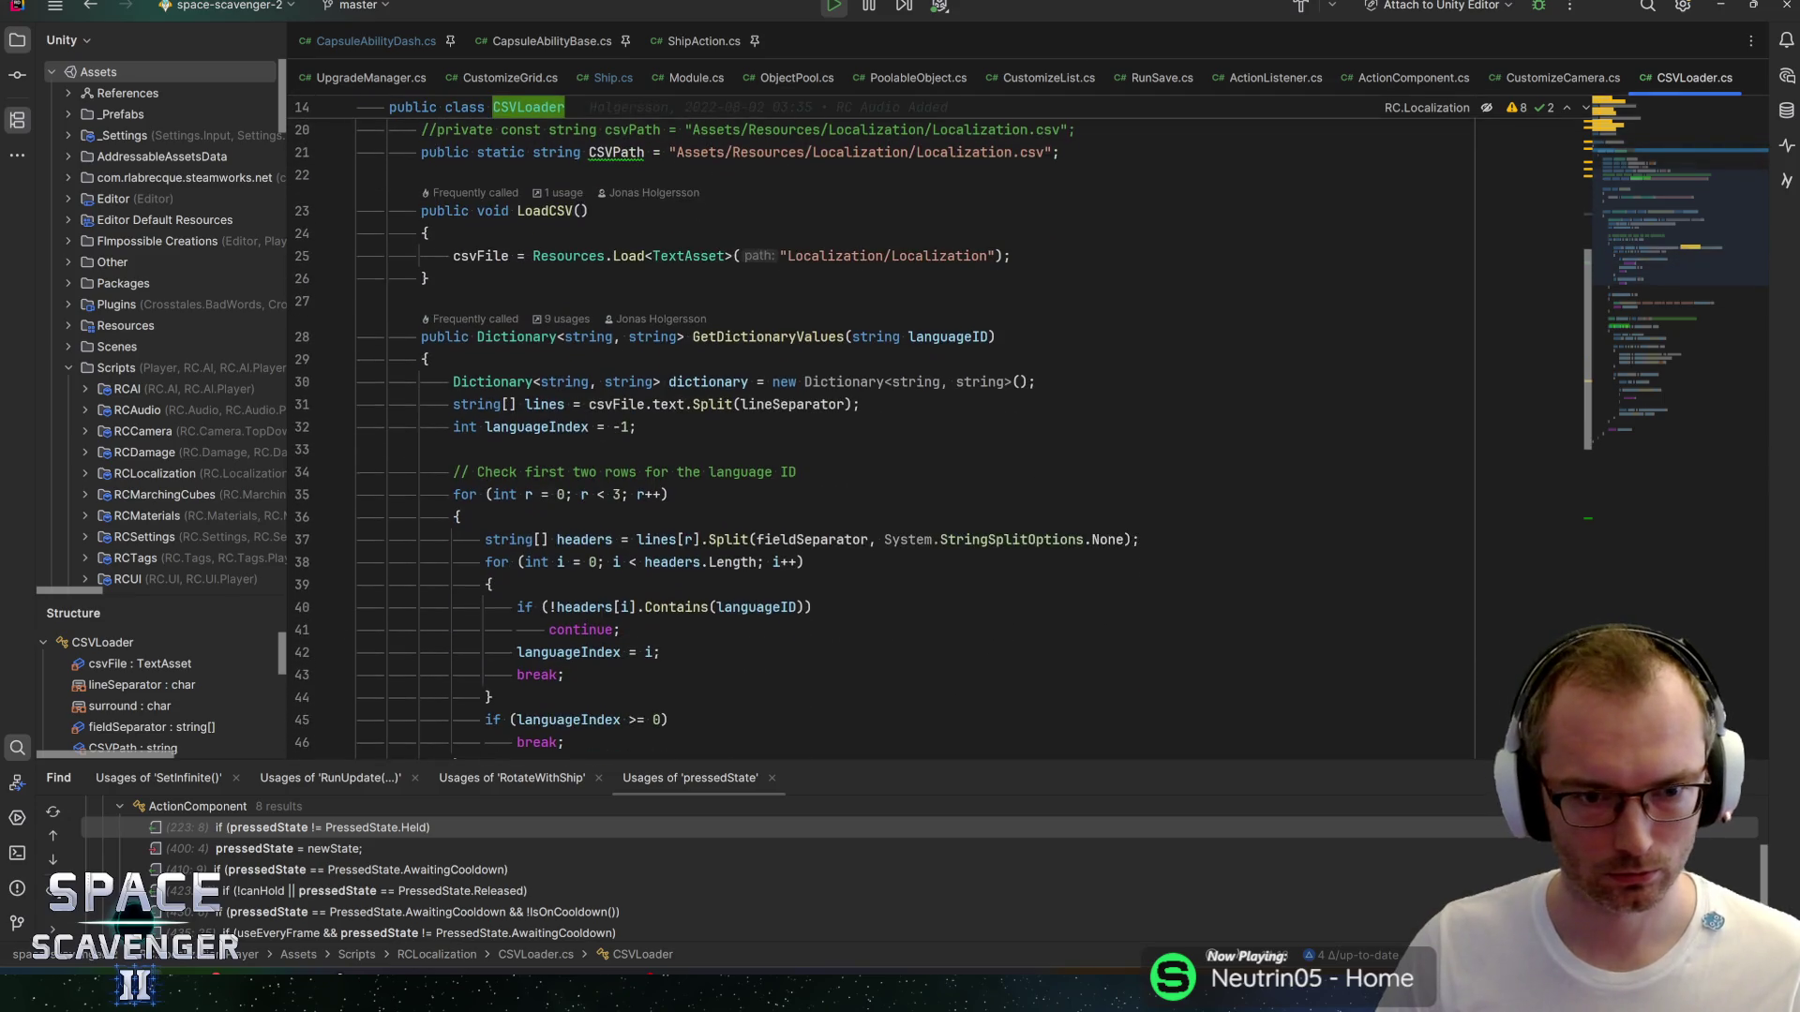
pyautogui.scroll(-5, 762, 414)
pyautogui.scroll(10, 762, 414)
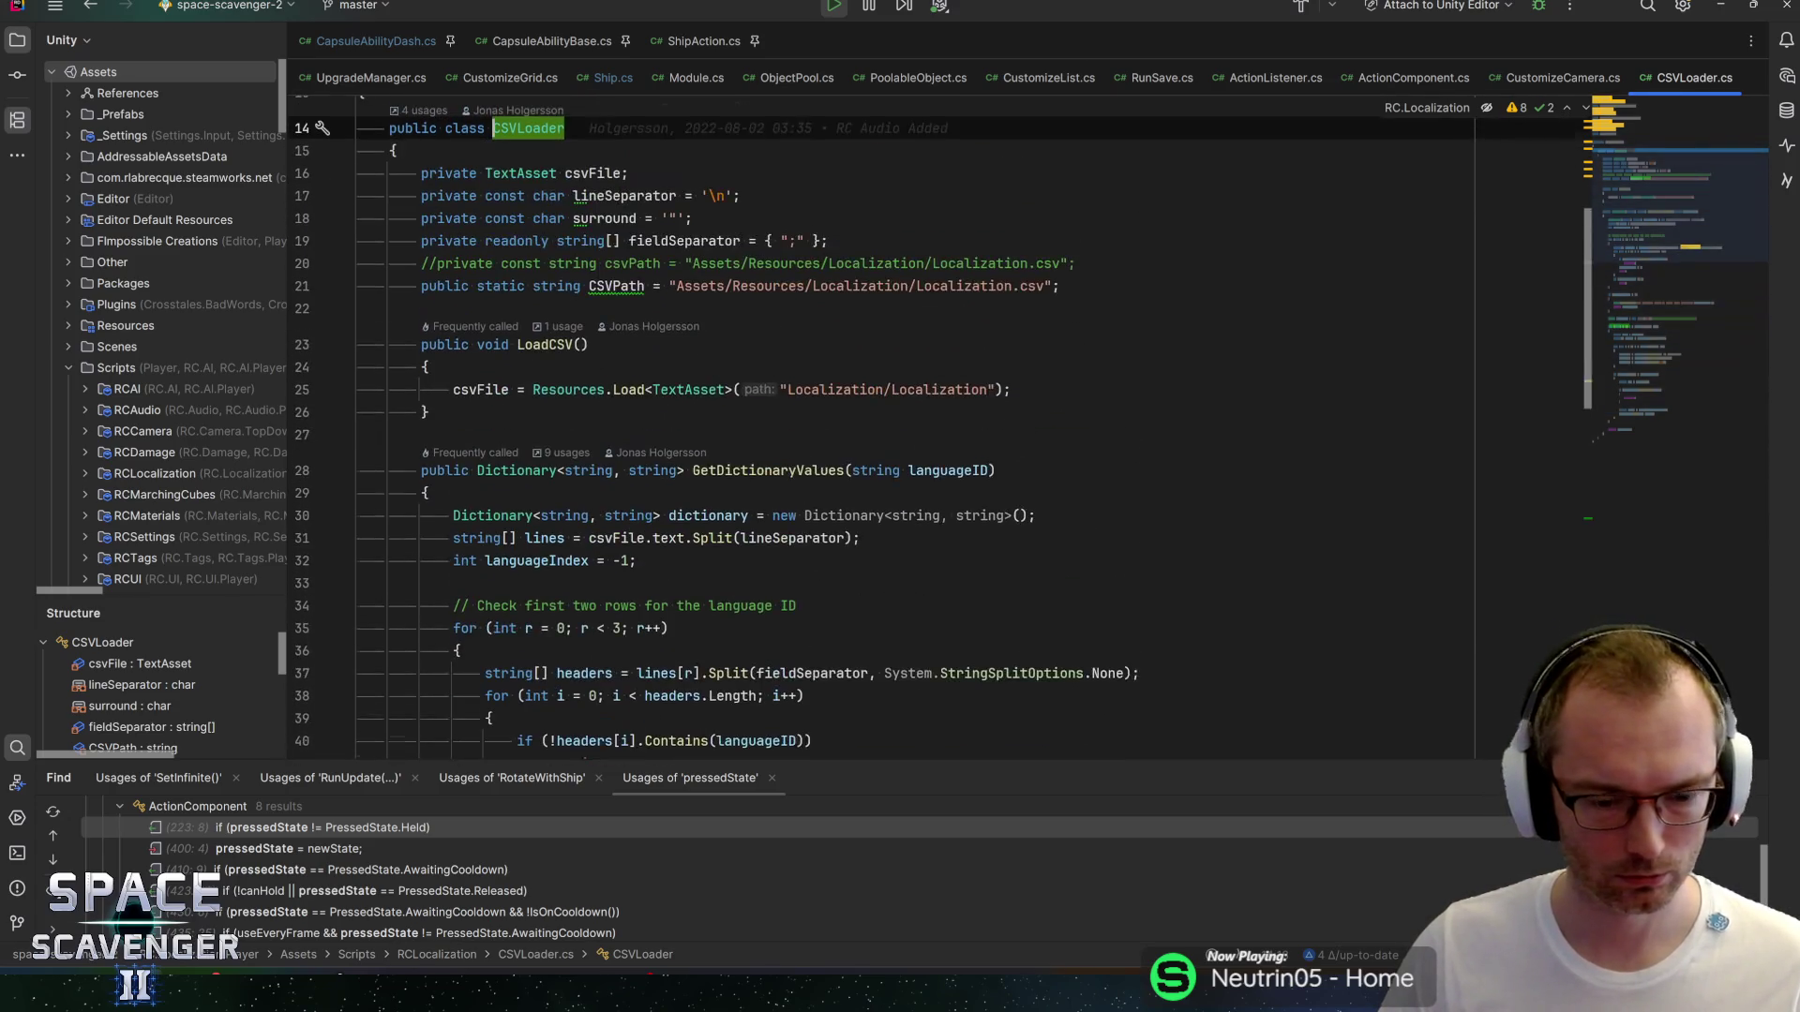
# Search classes for 'googles' and open GoogleSheetRW.
pyautogui.hotkey('ctrl', 'n')
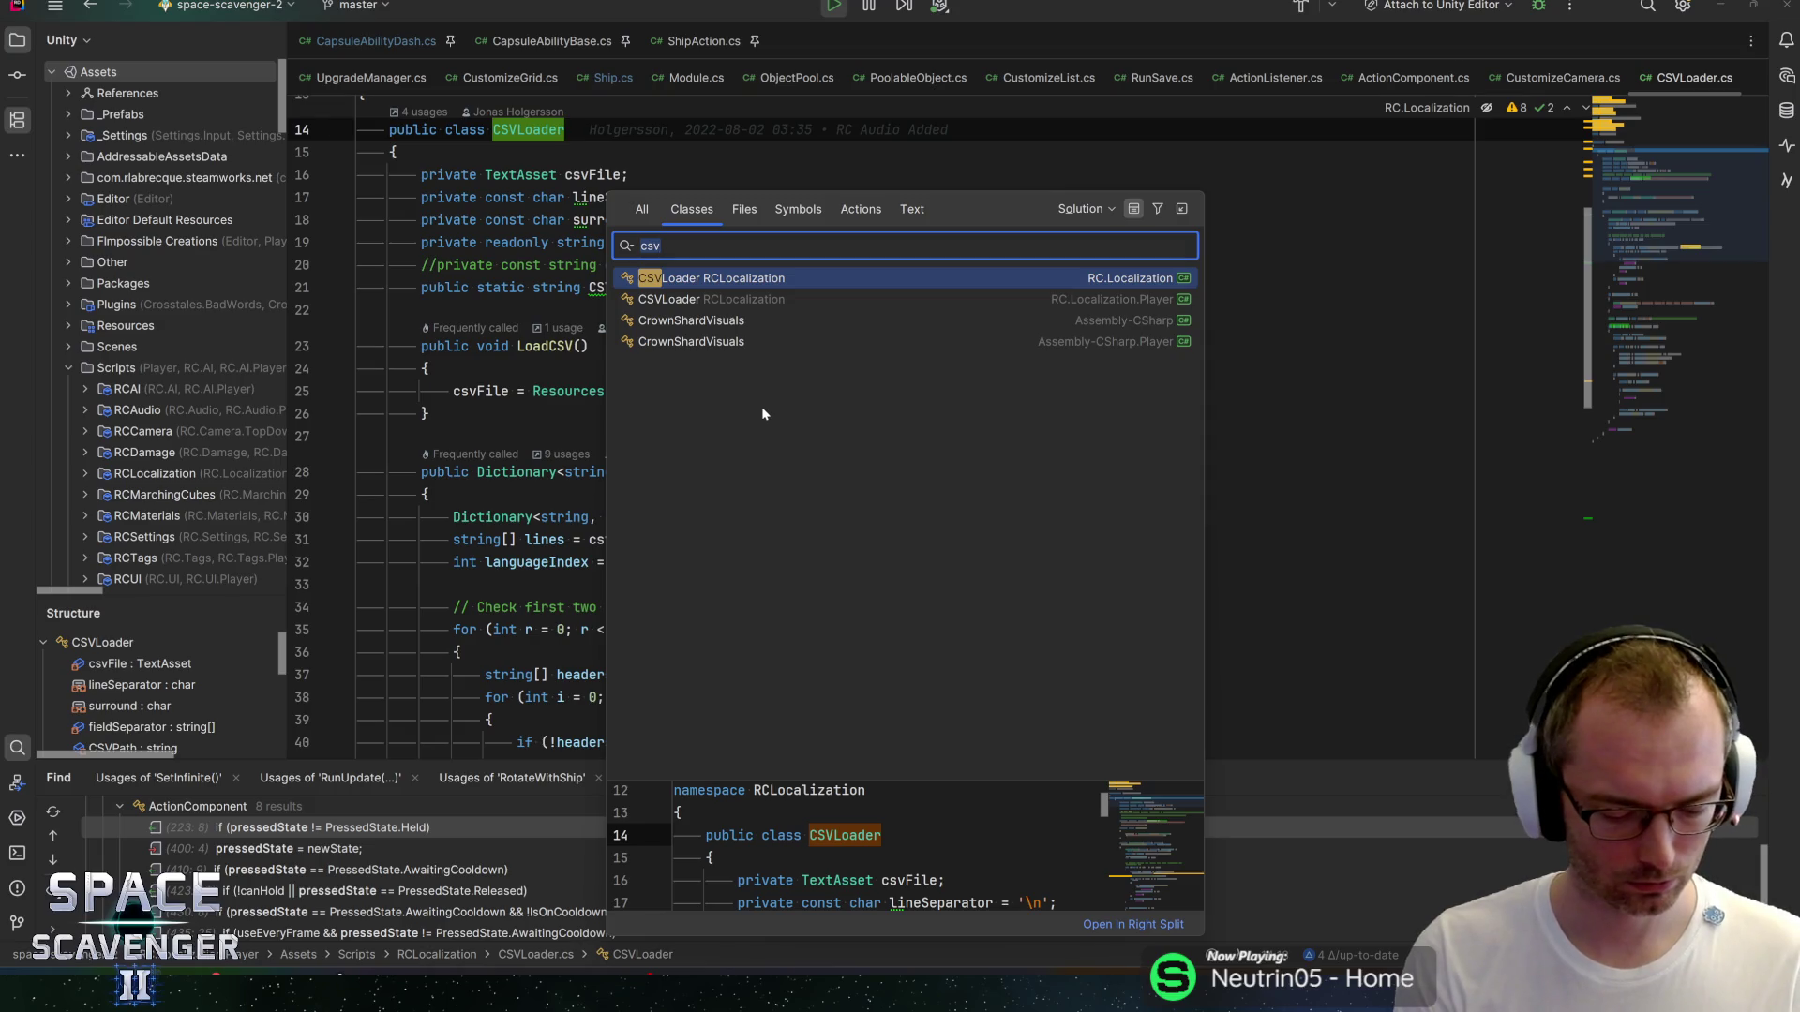
pyautogui.write('readwr')
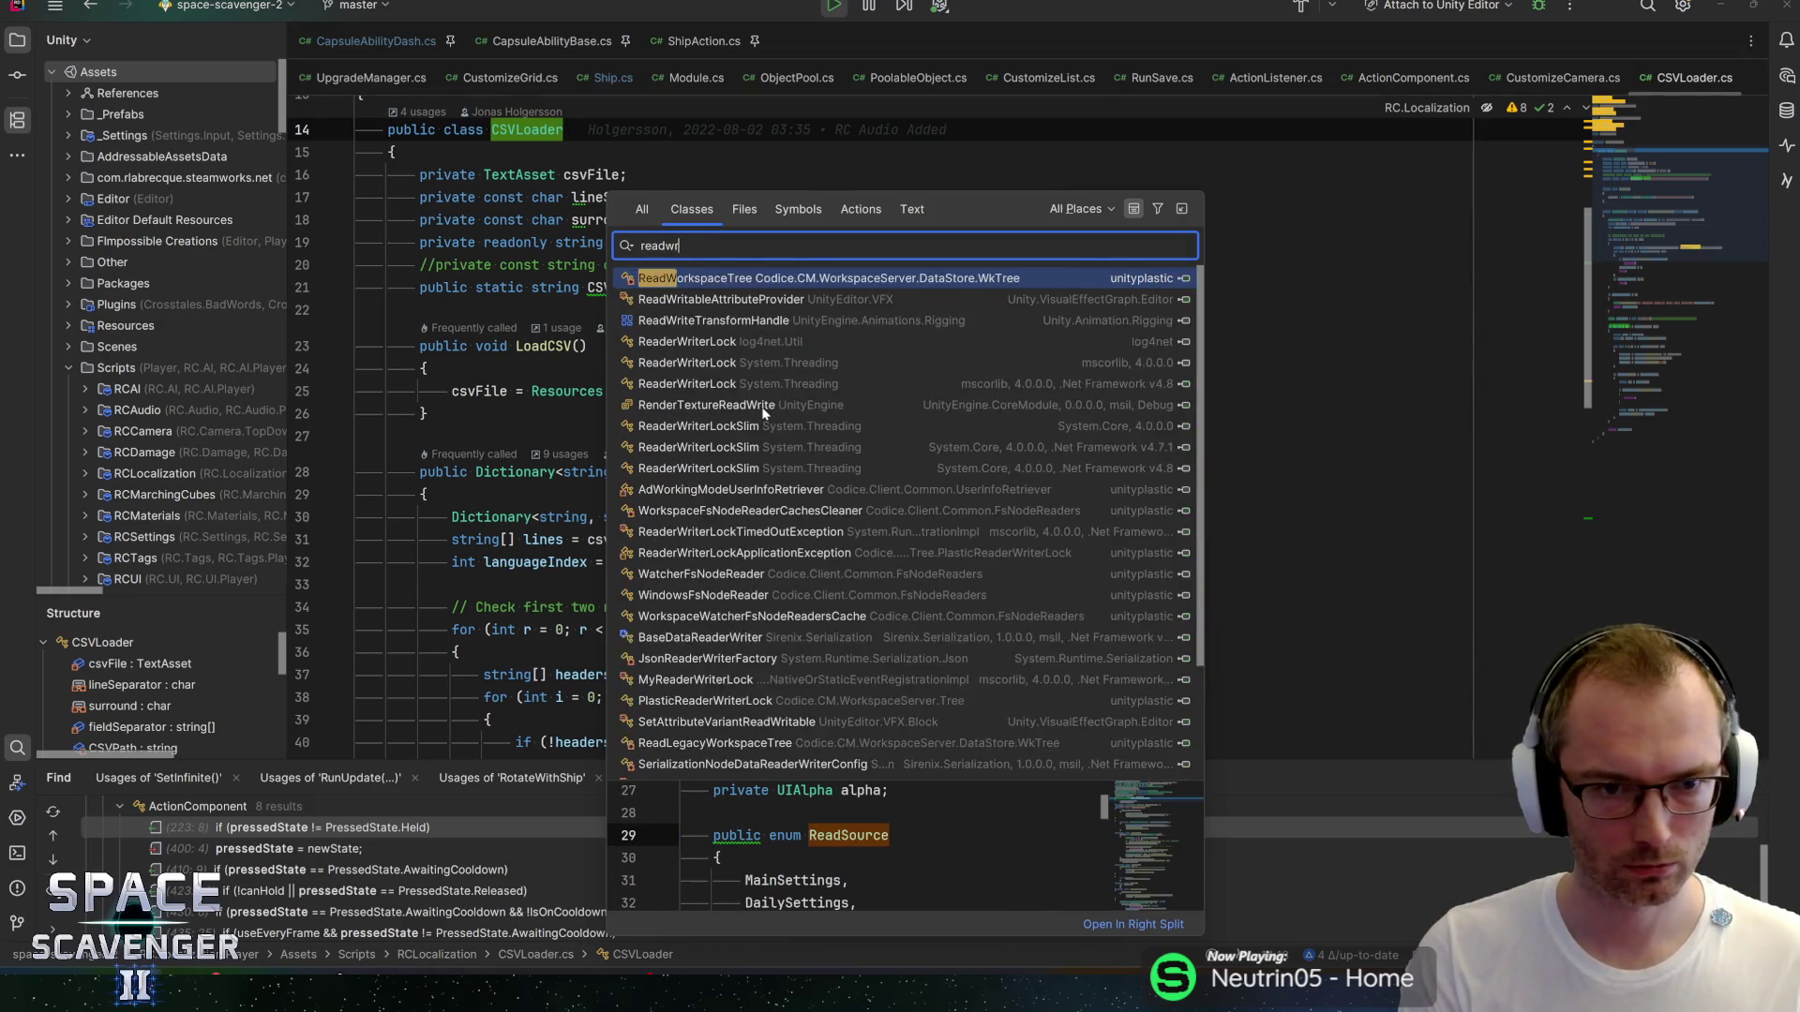
pyautogui.press('BackSpace')
pyautogui.press('BackSpace')
pyautogui.press('BackSpace')
pyautogui.write('googlesh')
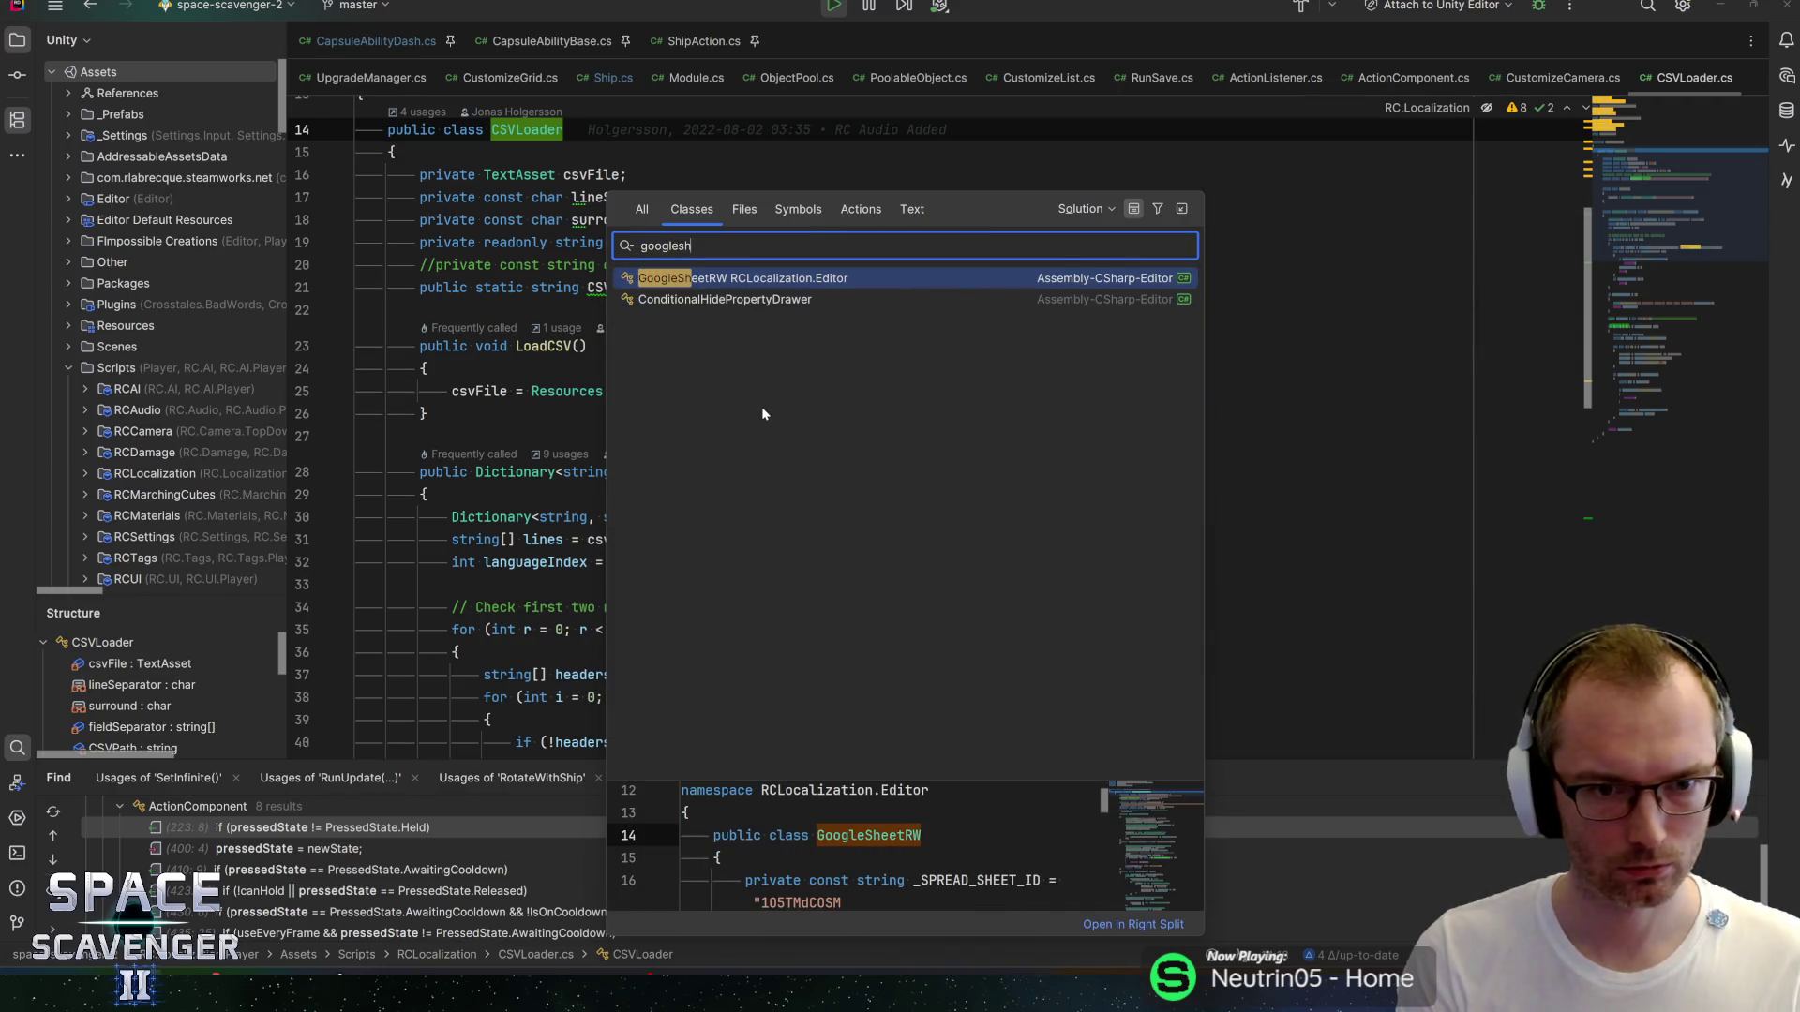
pyautogui.press('Return')
# Replace the VERSION constant's value "3" with "4" on line 20.
pyautogui.click(675, 369)
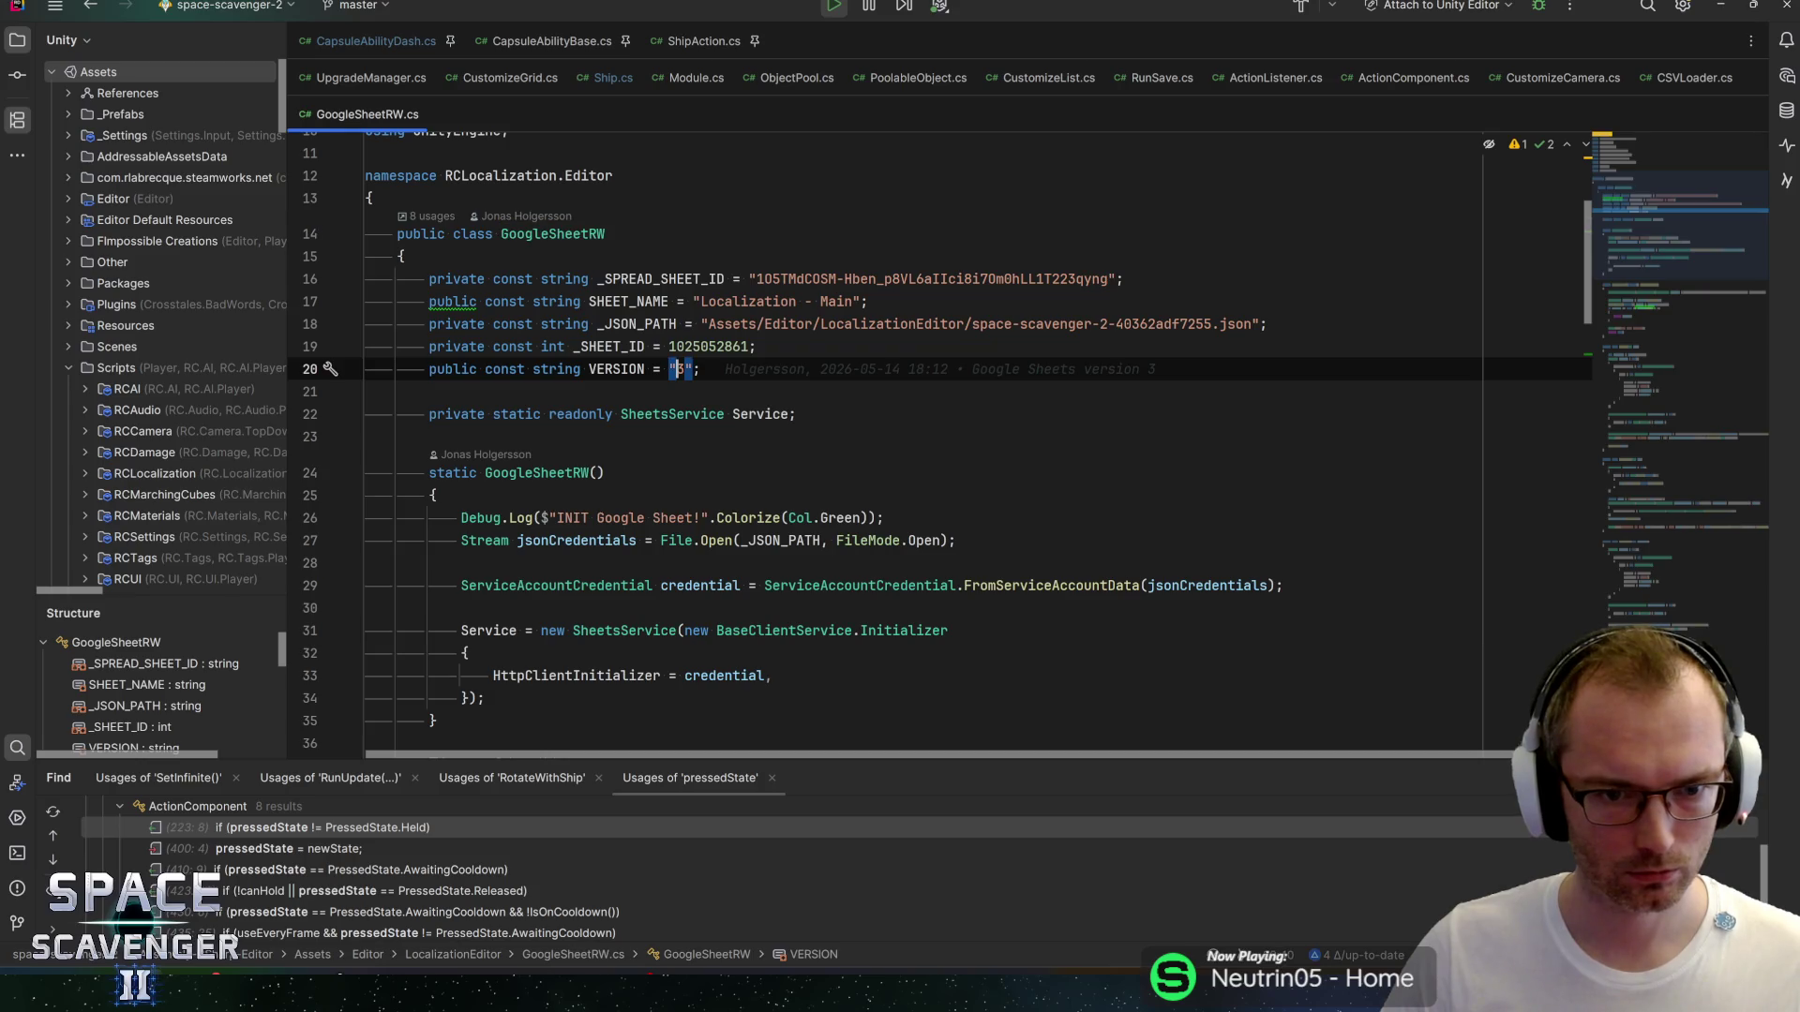
pyautogui.doubleClick(679, 369)
pyautogui.write('4')
pyautogui.press('End')
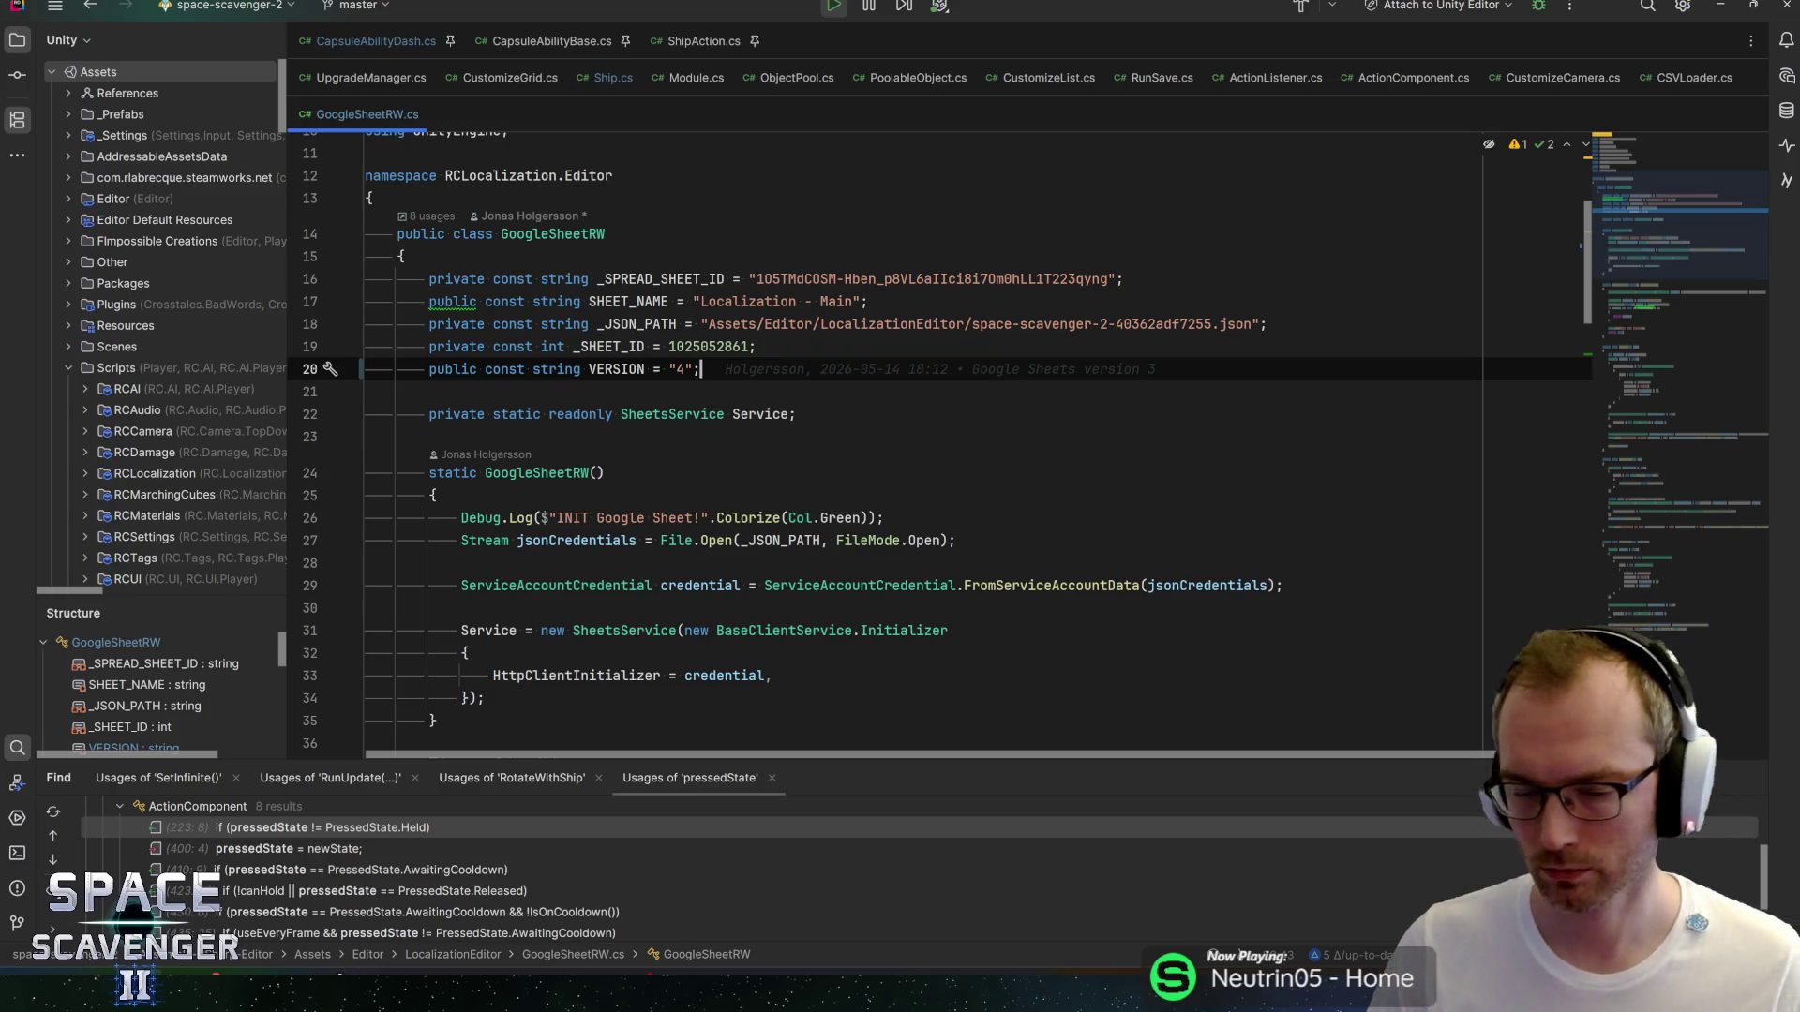
pyautogui.hotkey('alt', 'Tab')
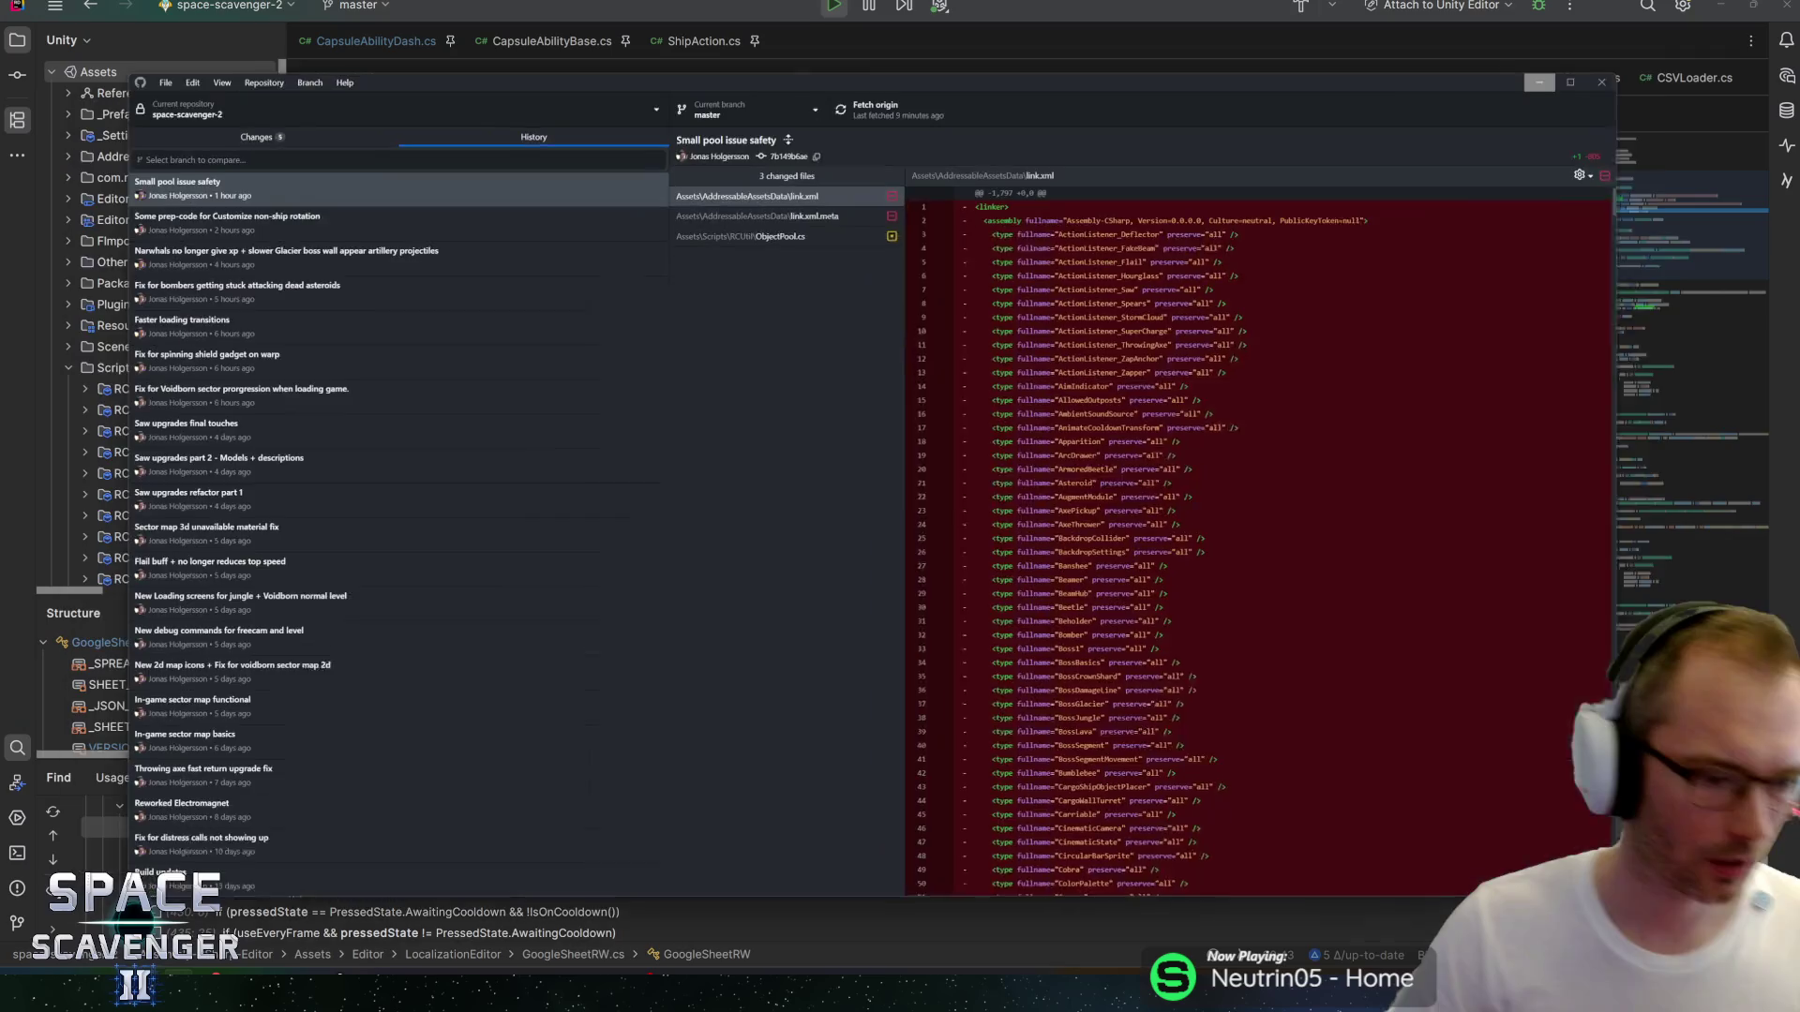
# Review the 5 uncommitted changed files in GitHub Desktop's Changes tab, then close it.
pyautogui.click(277, 130)
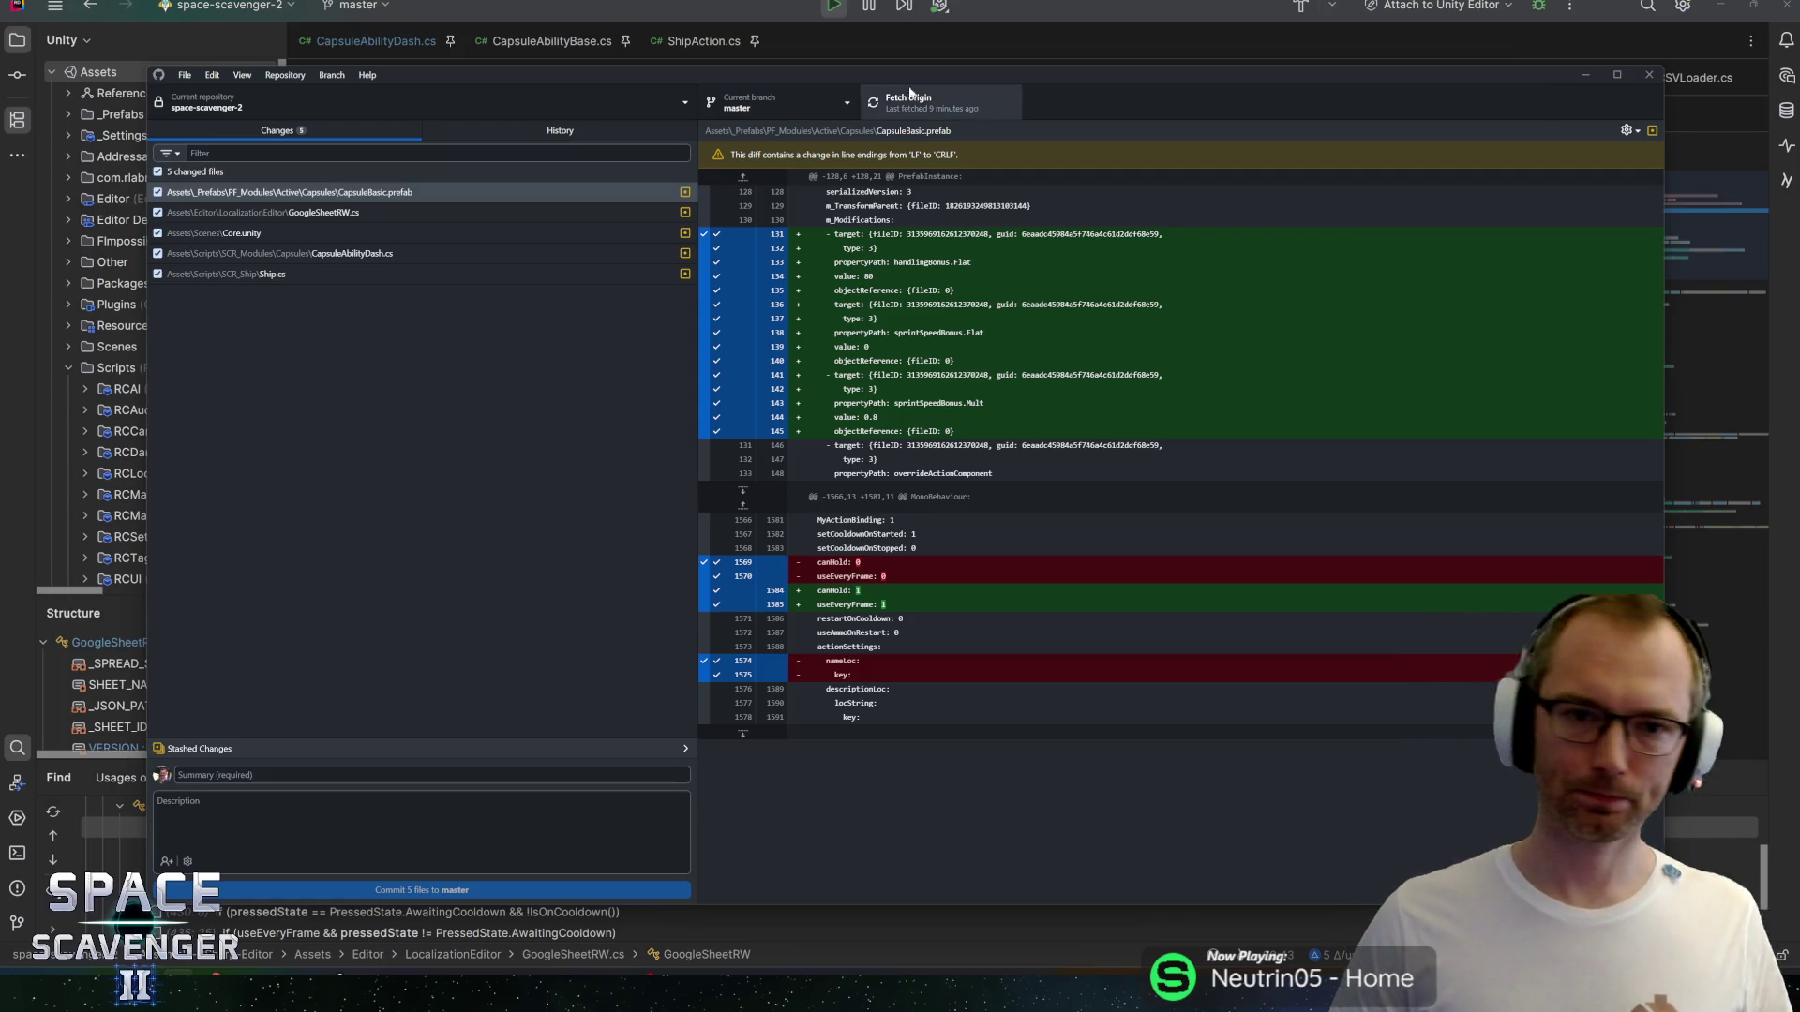
pyautogui.click(789, 45)
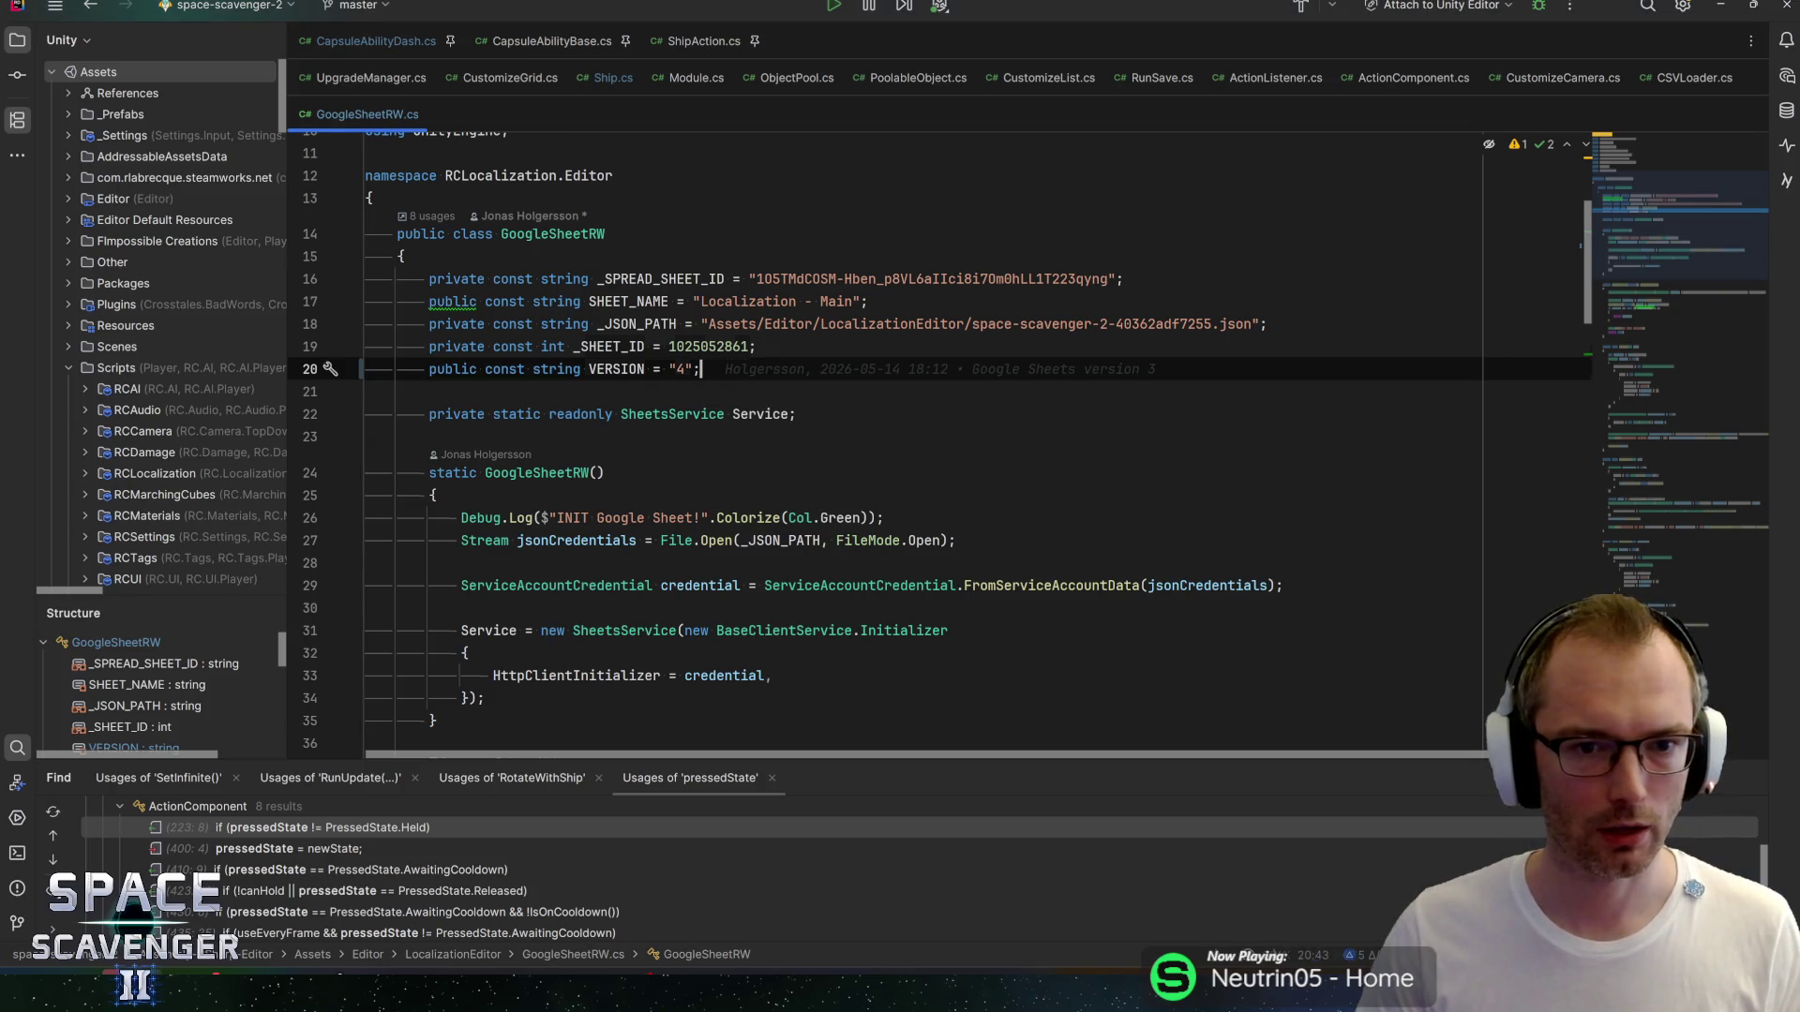
# Refocus GoogleSheetRW.cs with VERSION still "4", then return to the Unity Editor.
pyautogui.click(755, 346)
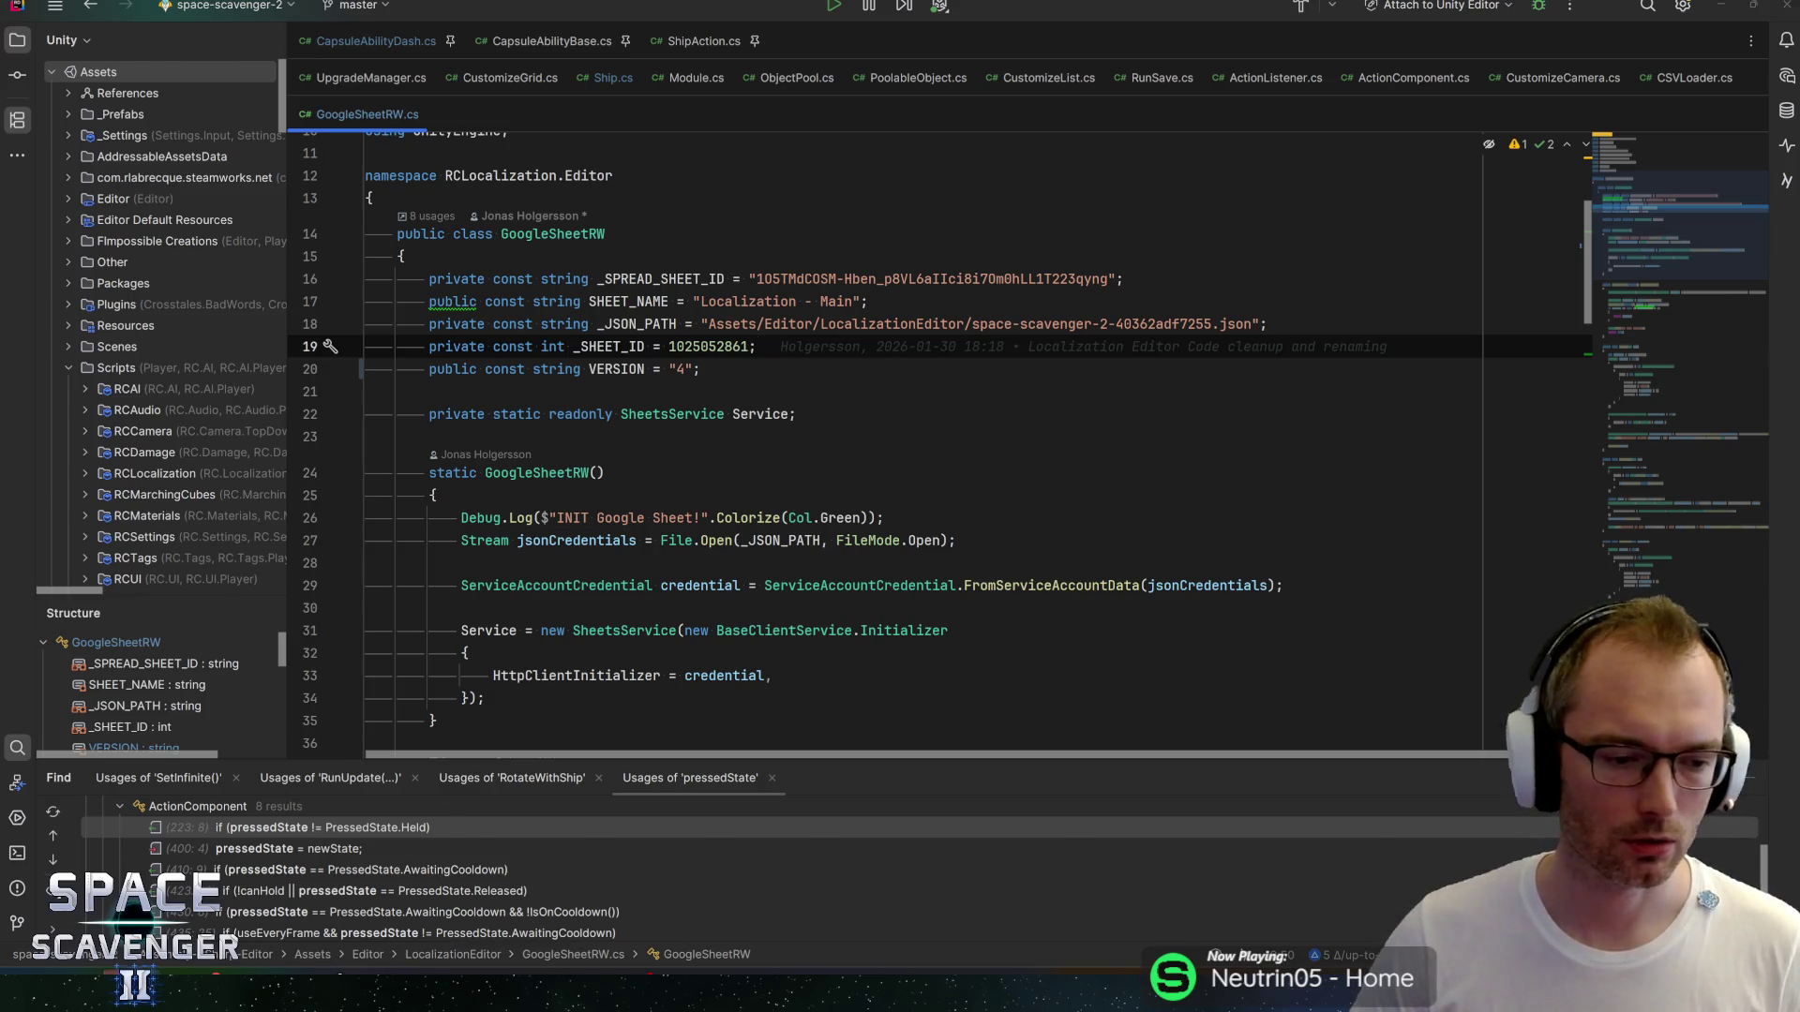
pyautogui.hotkey('alt', 'Tab')
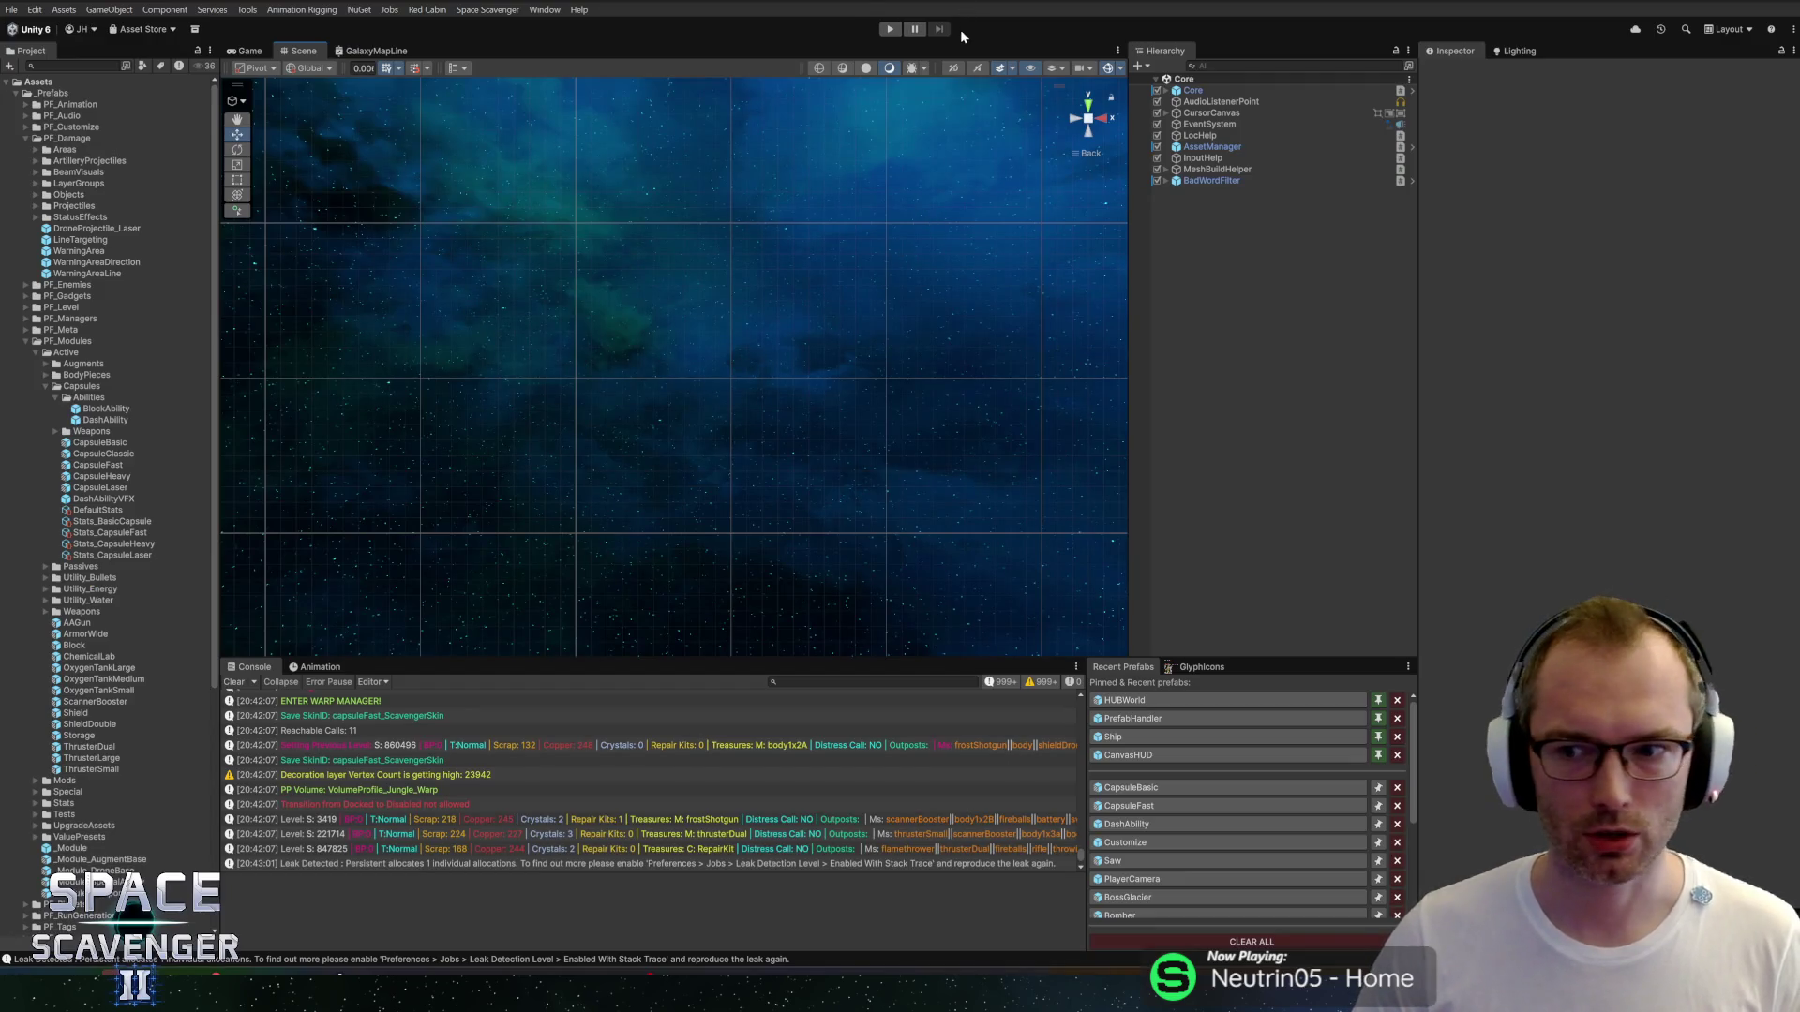
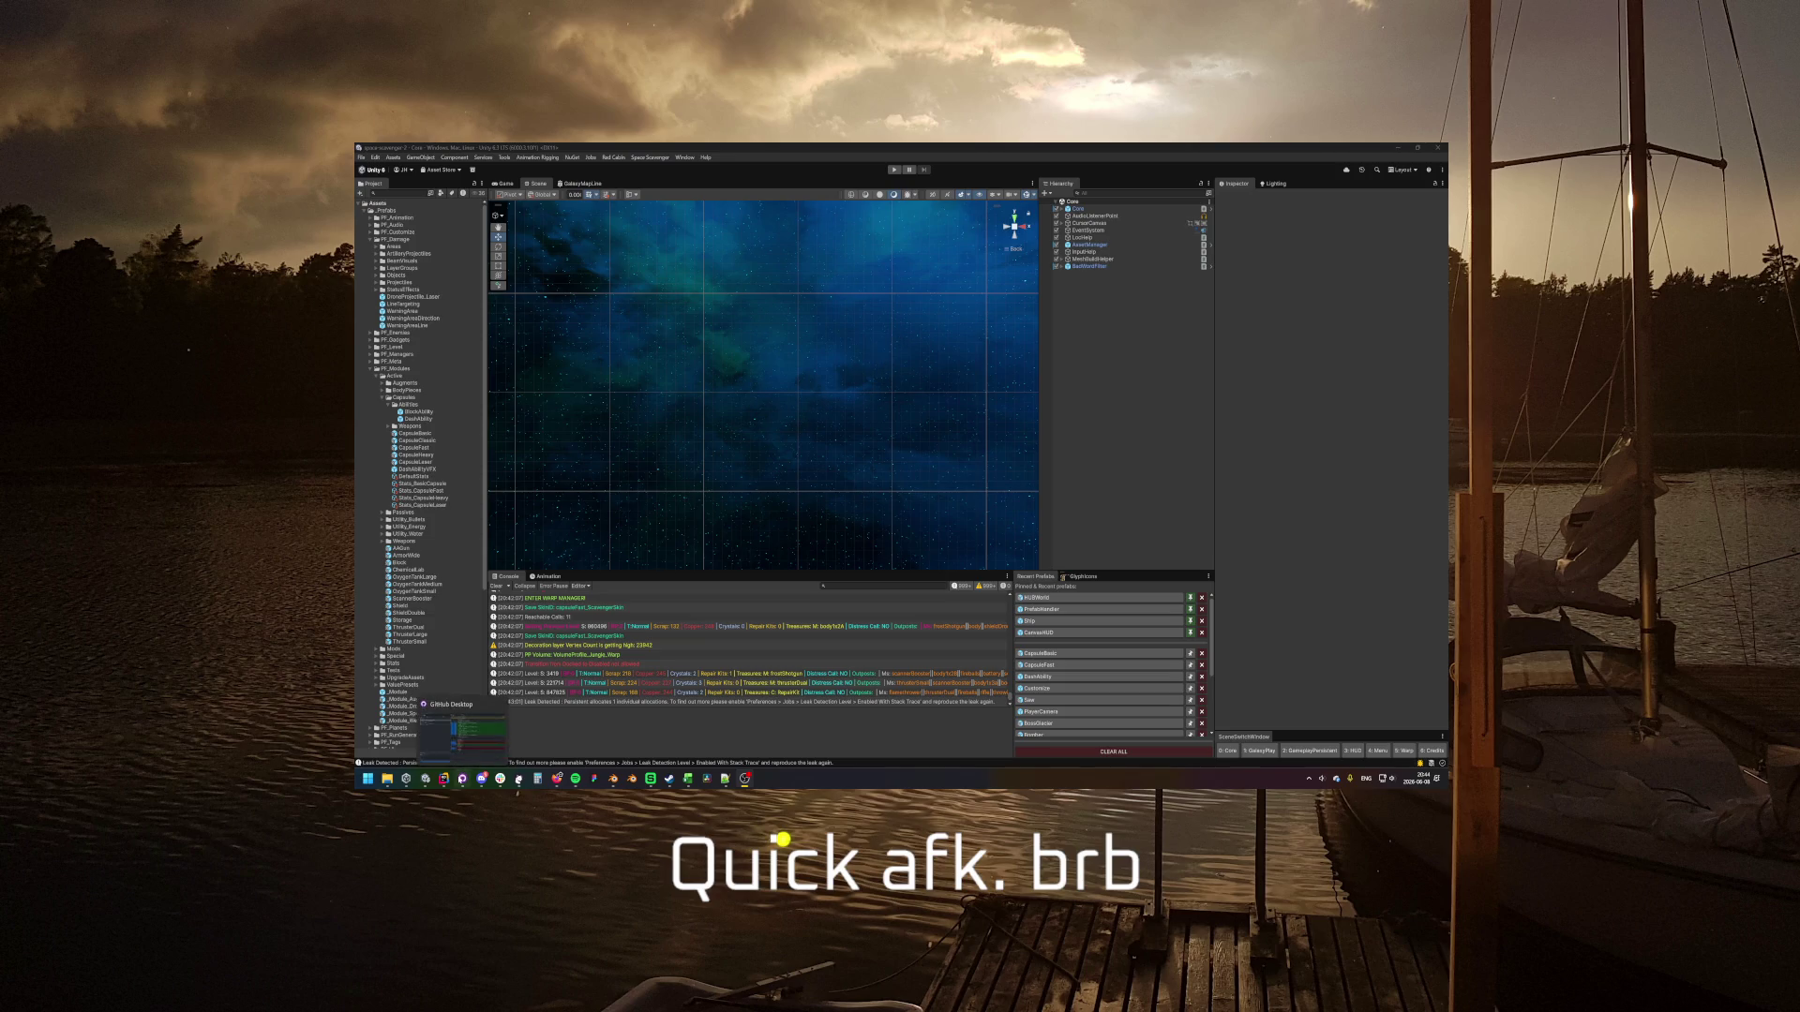
# Switch from Unity, via GitHub Desktop, to Rider showing the GoogleSheetRW.cs script.
pyautogui.click(462, 778)
pyautogui.click(444, 779)
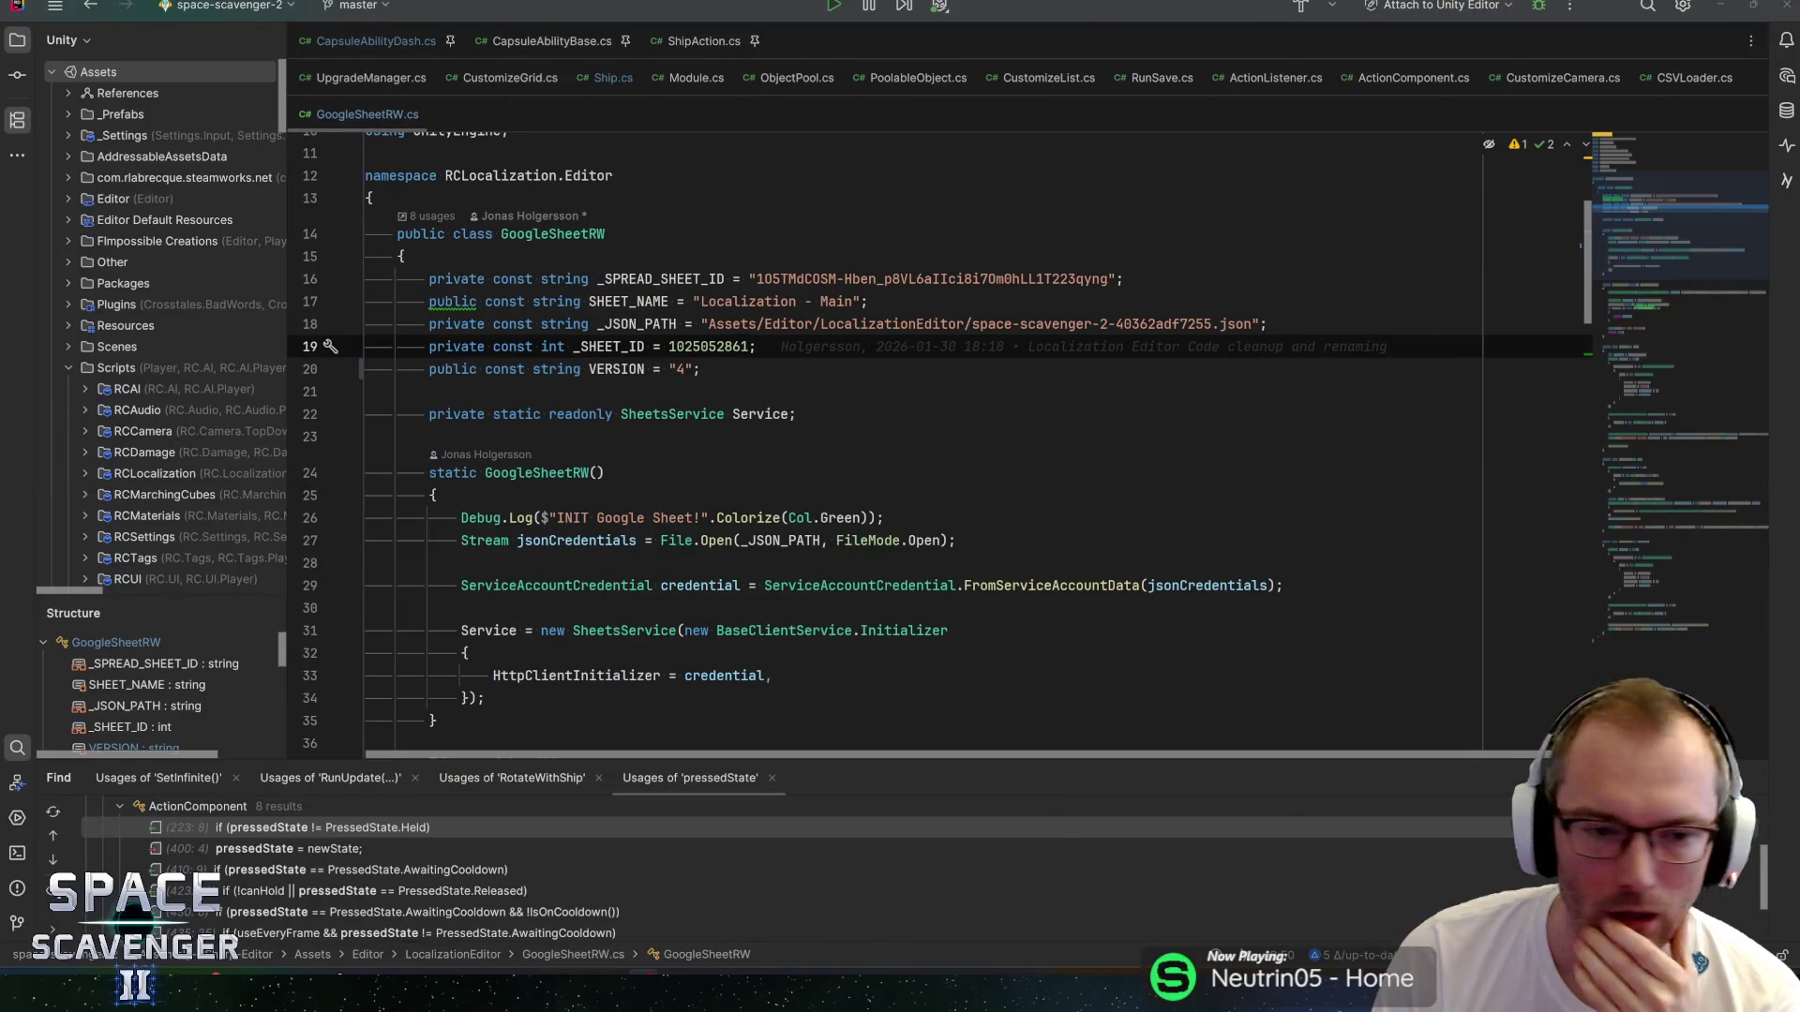
# Review GitHub Desktop's 5 changed files and the CapsuleBasic prefab diff, then return to Unity.
pyautogui.click(365, 436)
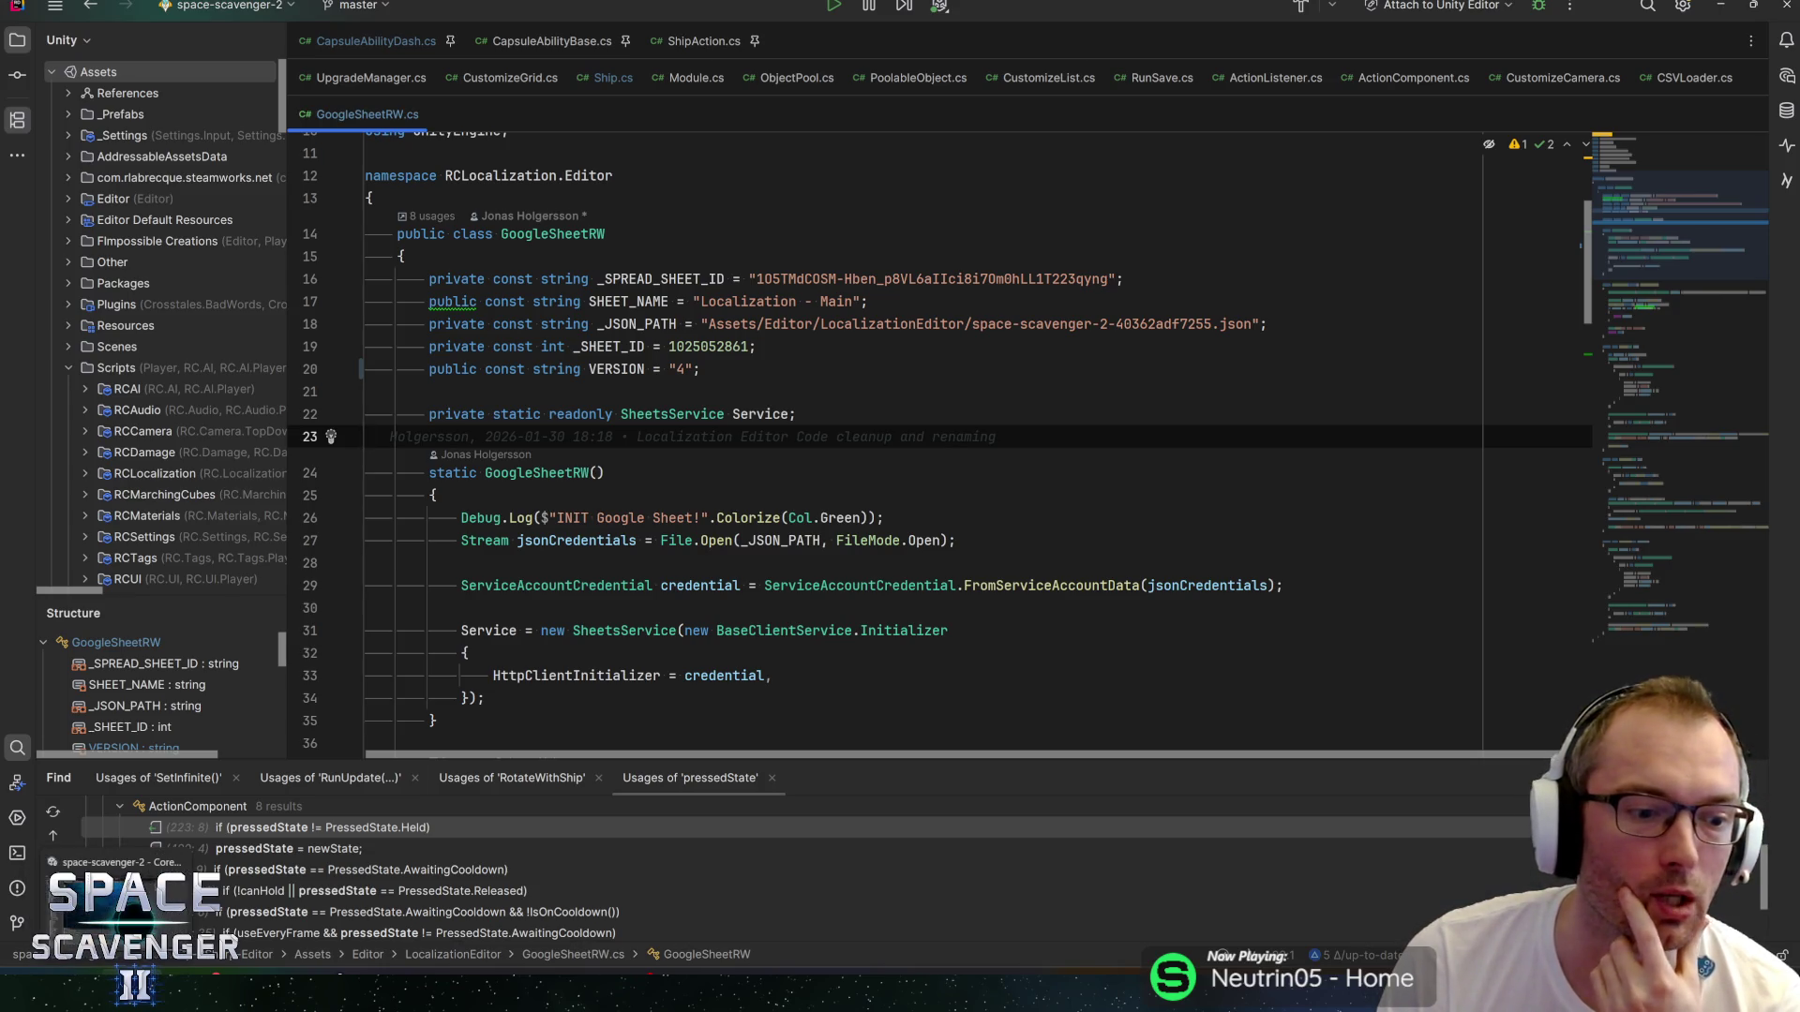
pyautogui.hotkey('alt', 'Tab')
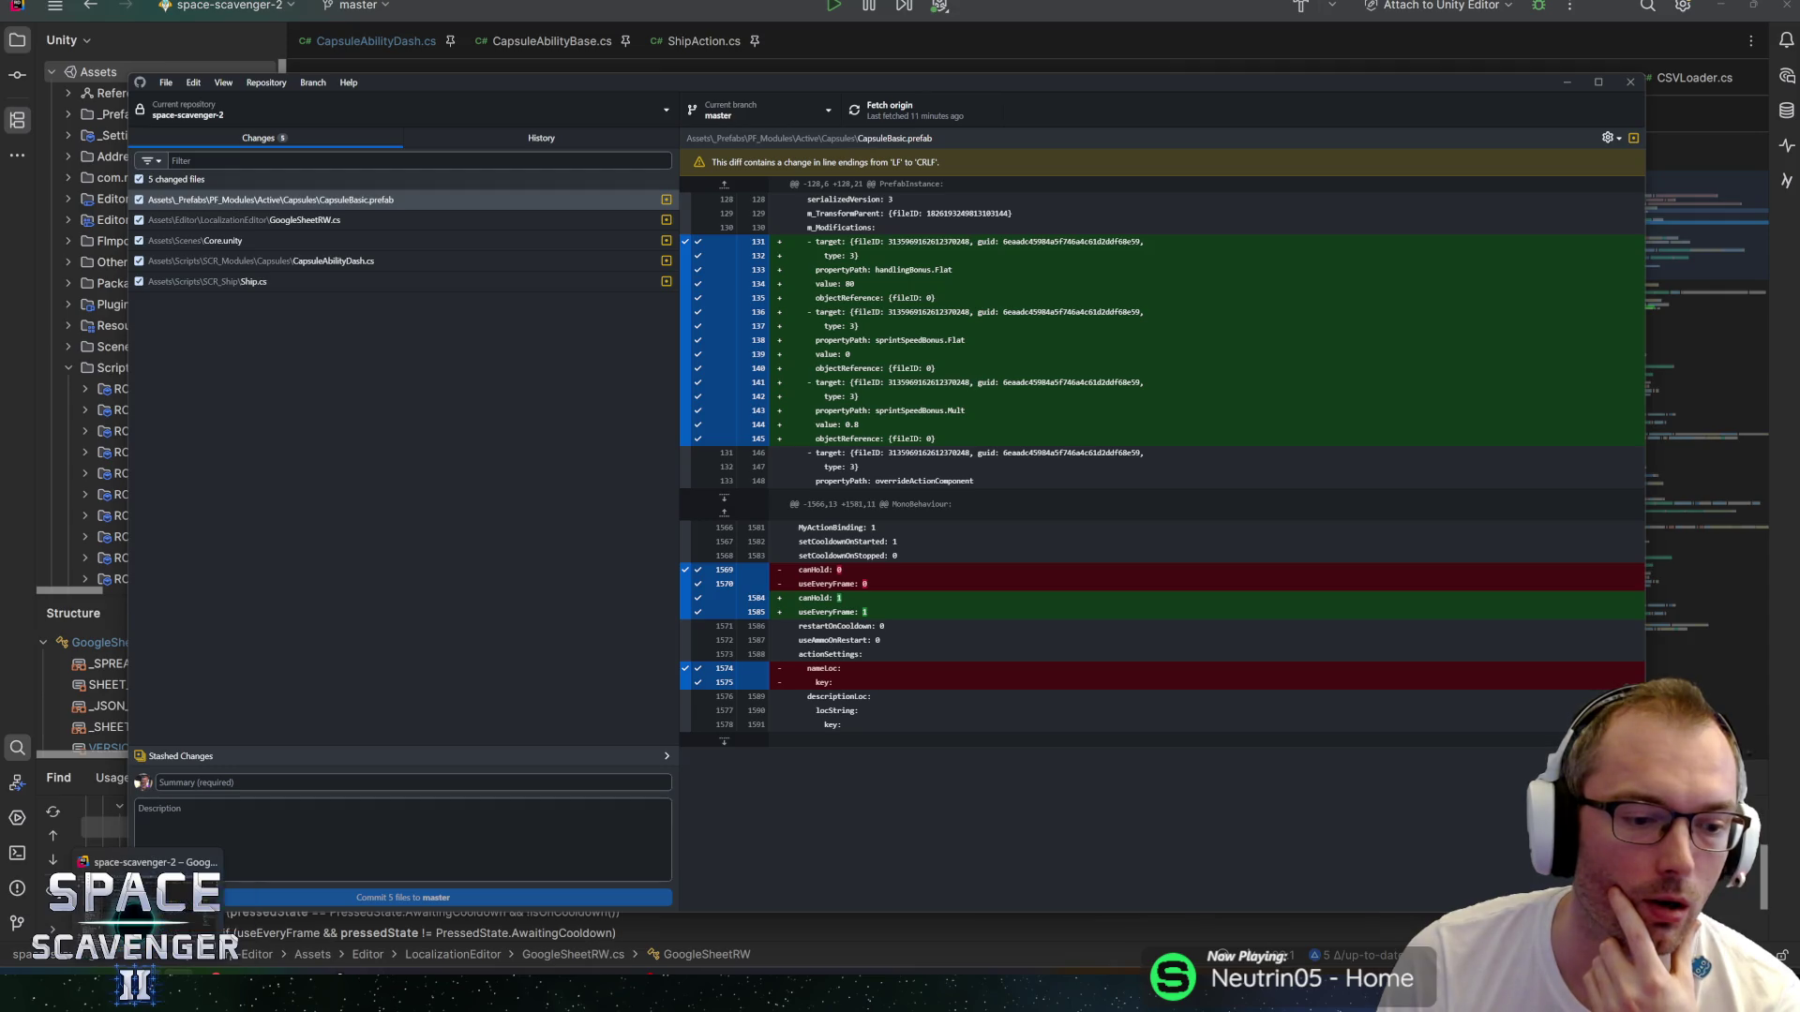
pyautogui.click(150, 984)
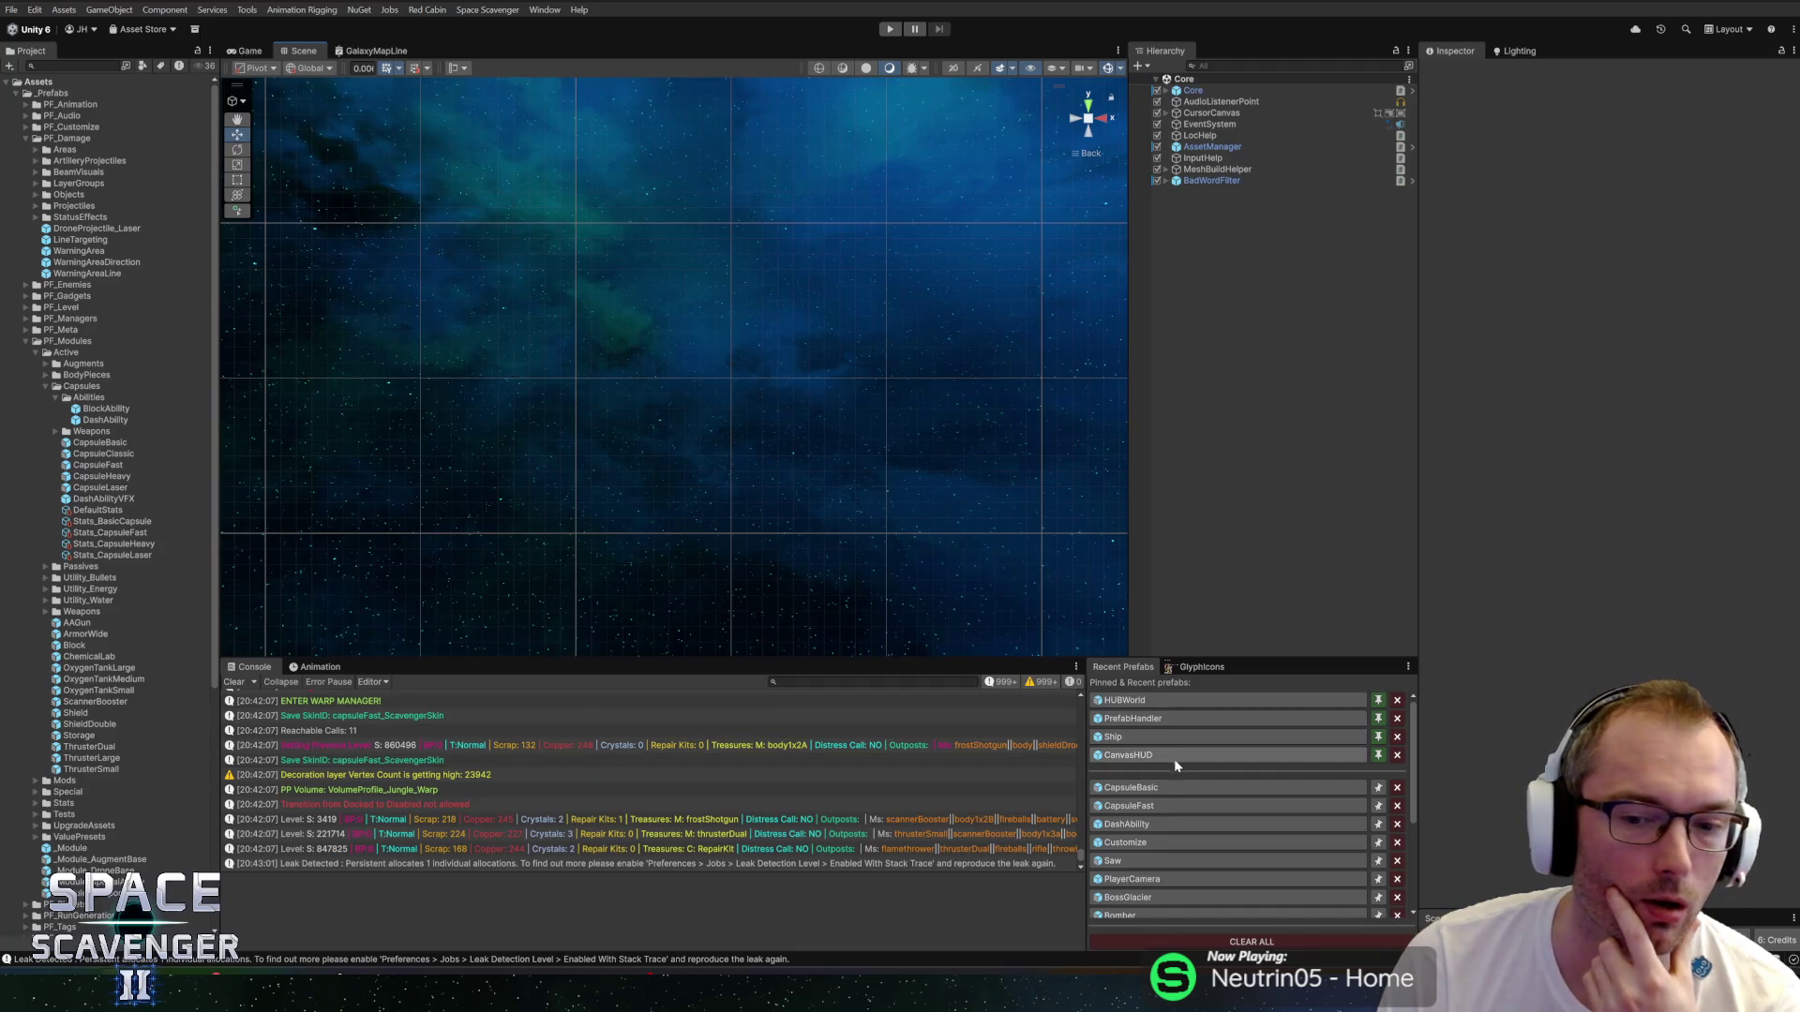
# Set DashAbility's Sprint Speed Bonus Flat to 30 and Mult to 0, save CapsuleBasic, exit prefab mode.
pyautogui.scroll(-10, 1475, 429)
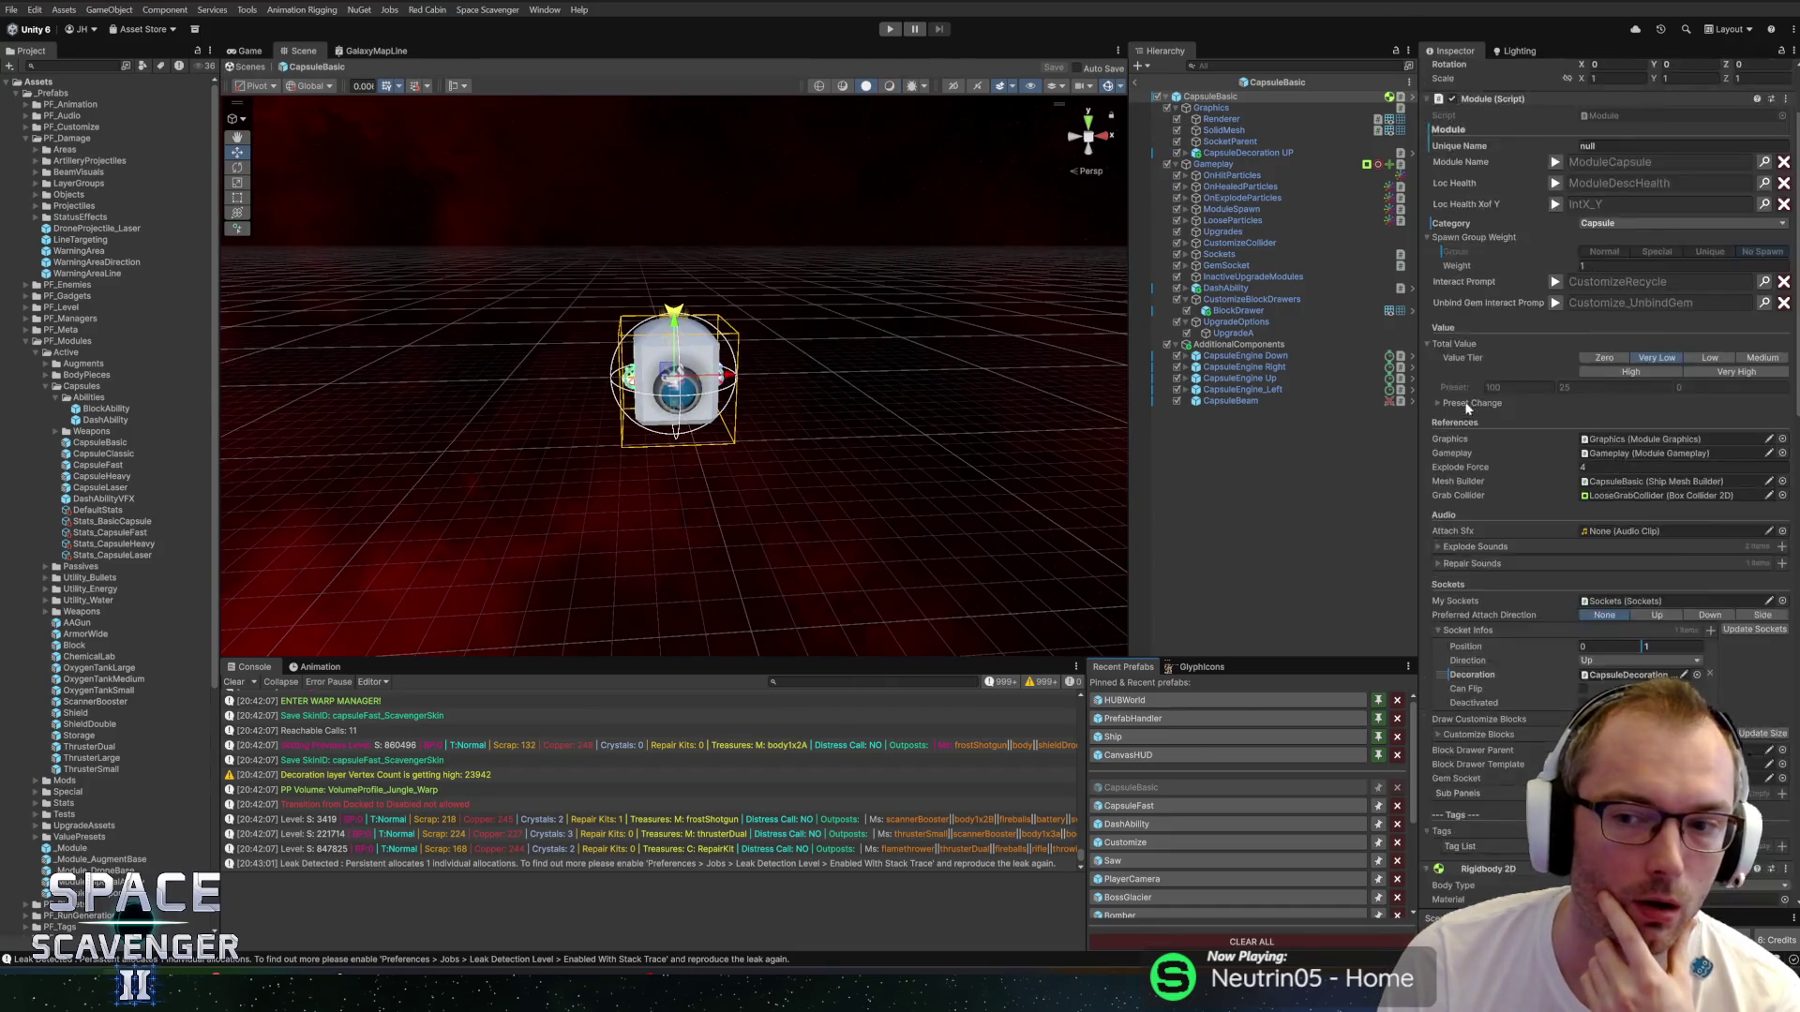
pyautogui.scroll(-10, 1481, 438)
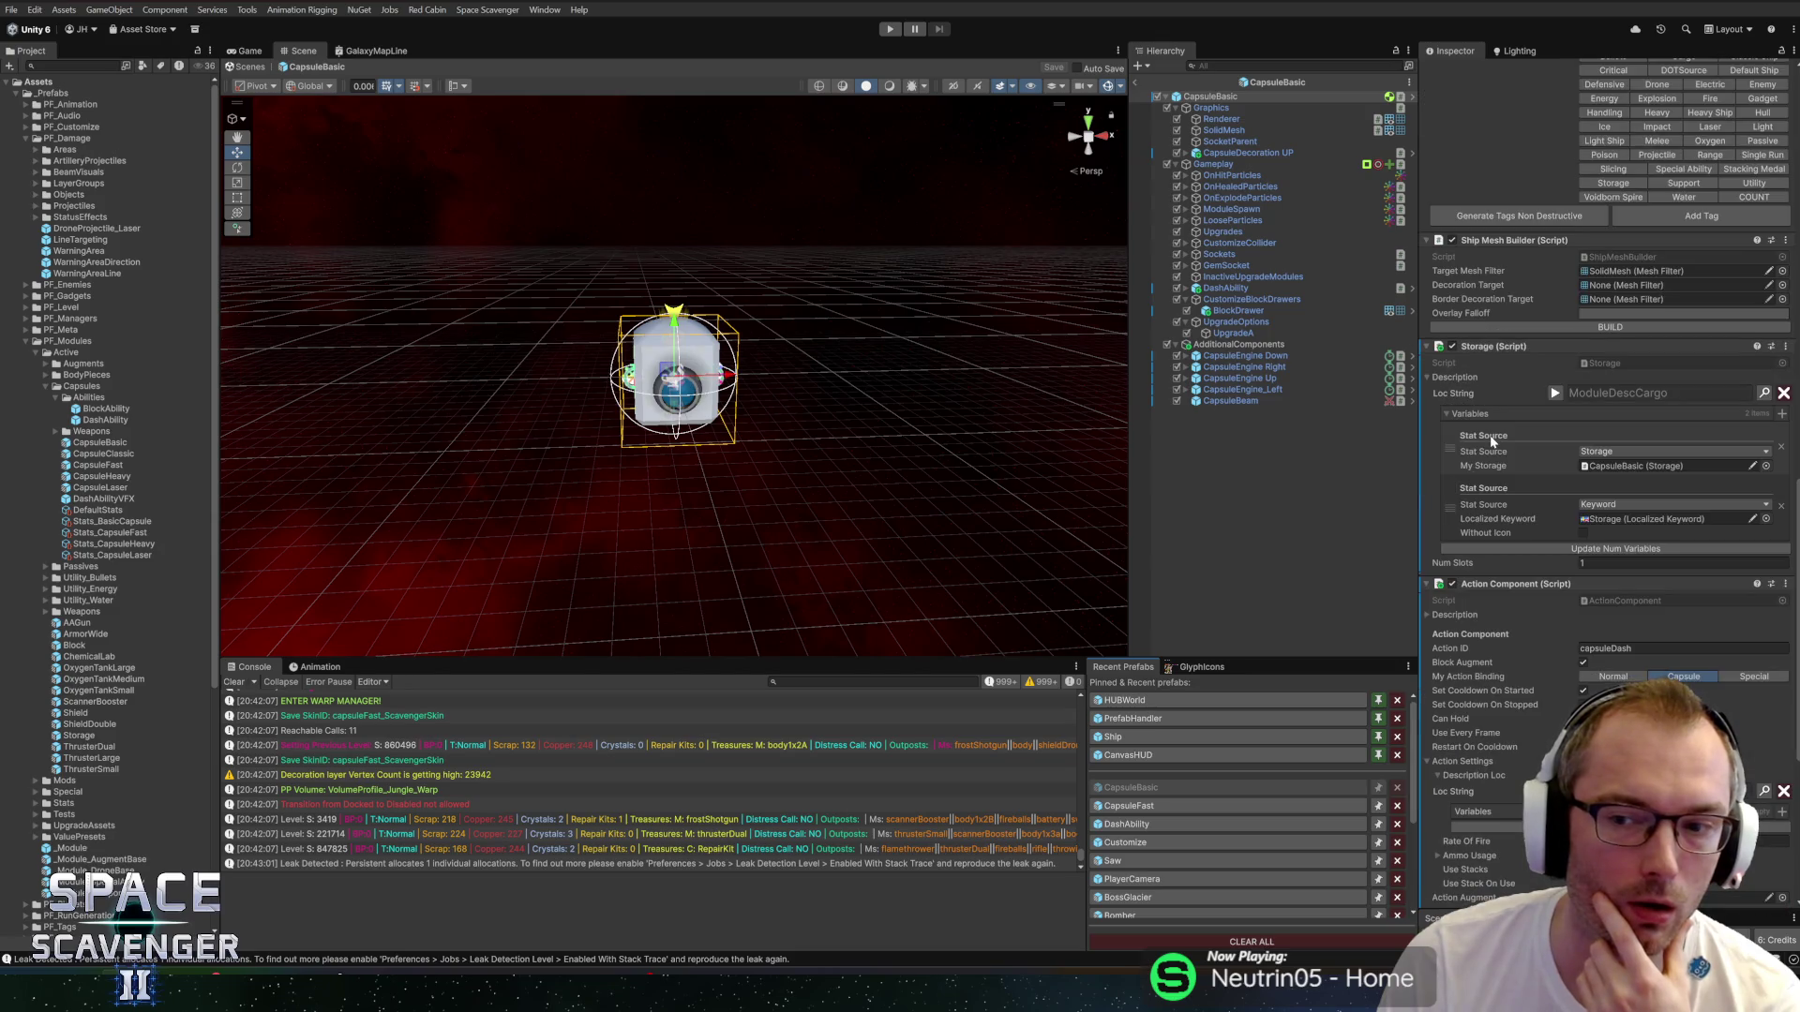
pyautogui.scroll(-9, 1492, 440)
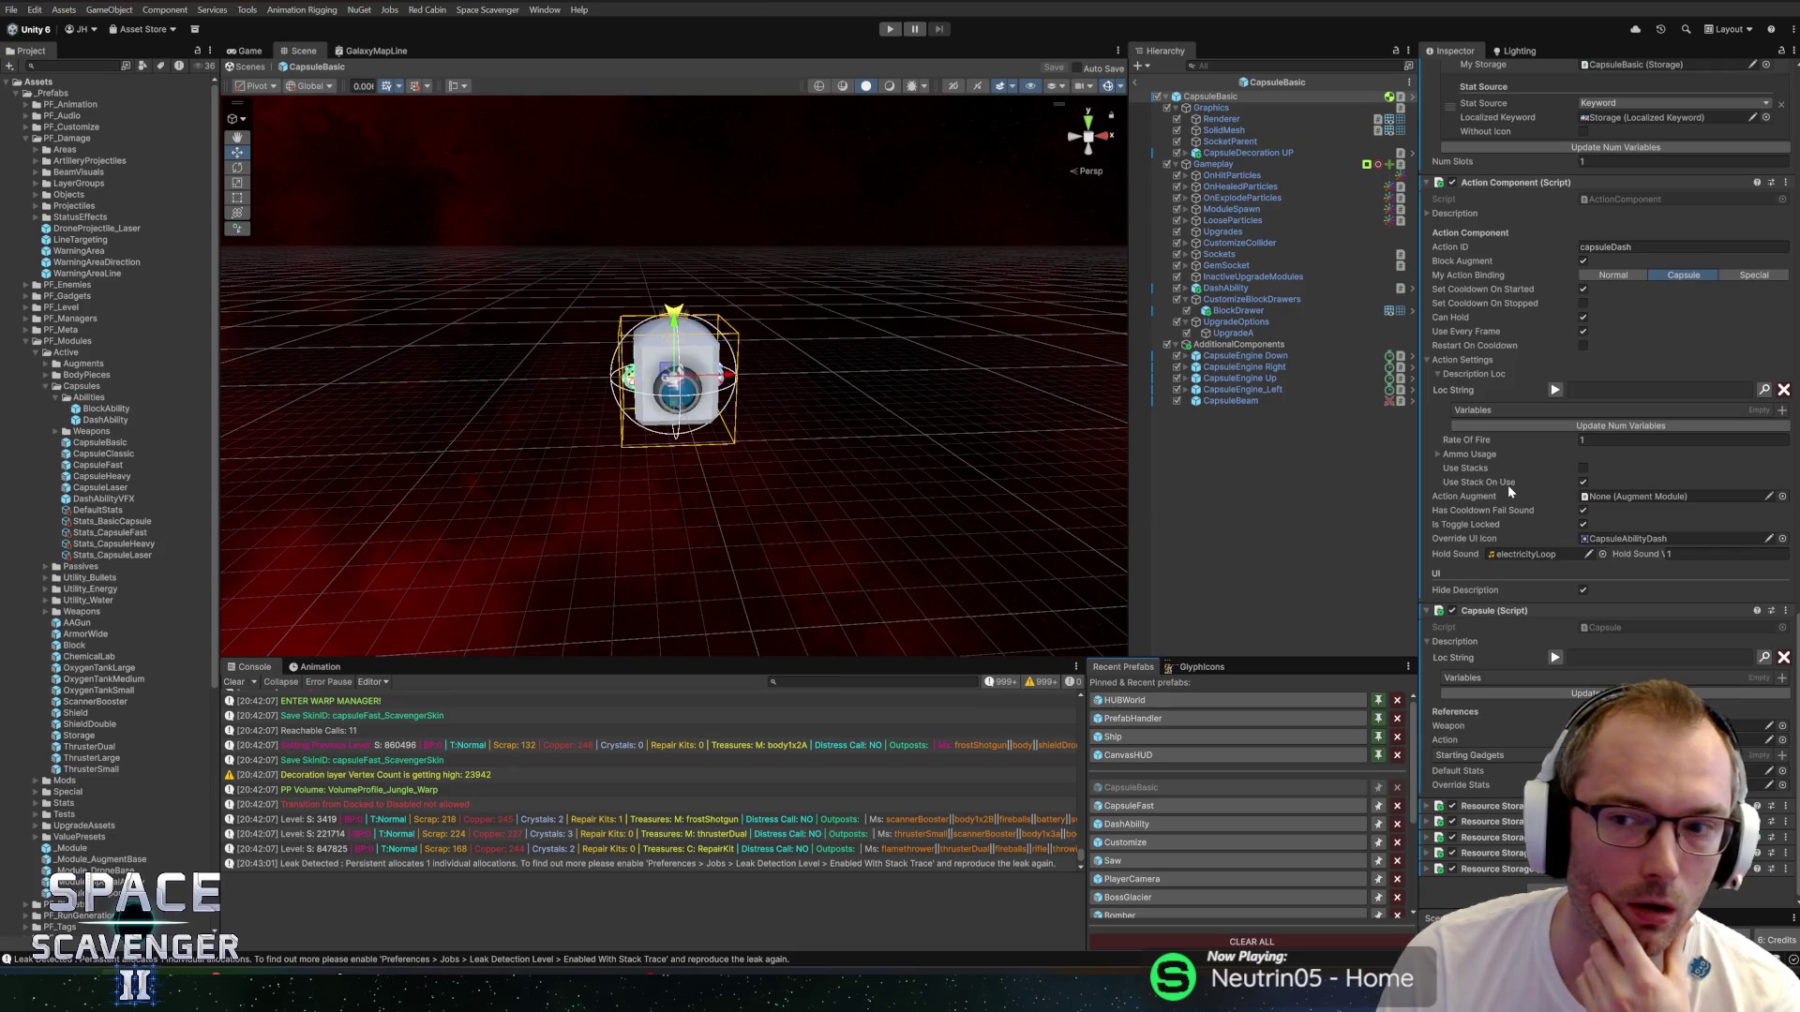
pyautogui.scroll(6, 1507, 485)
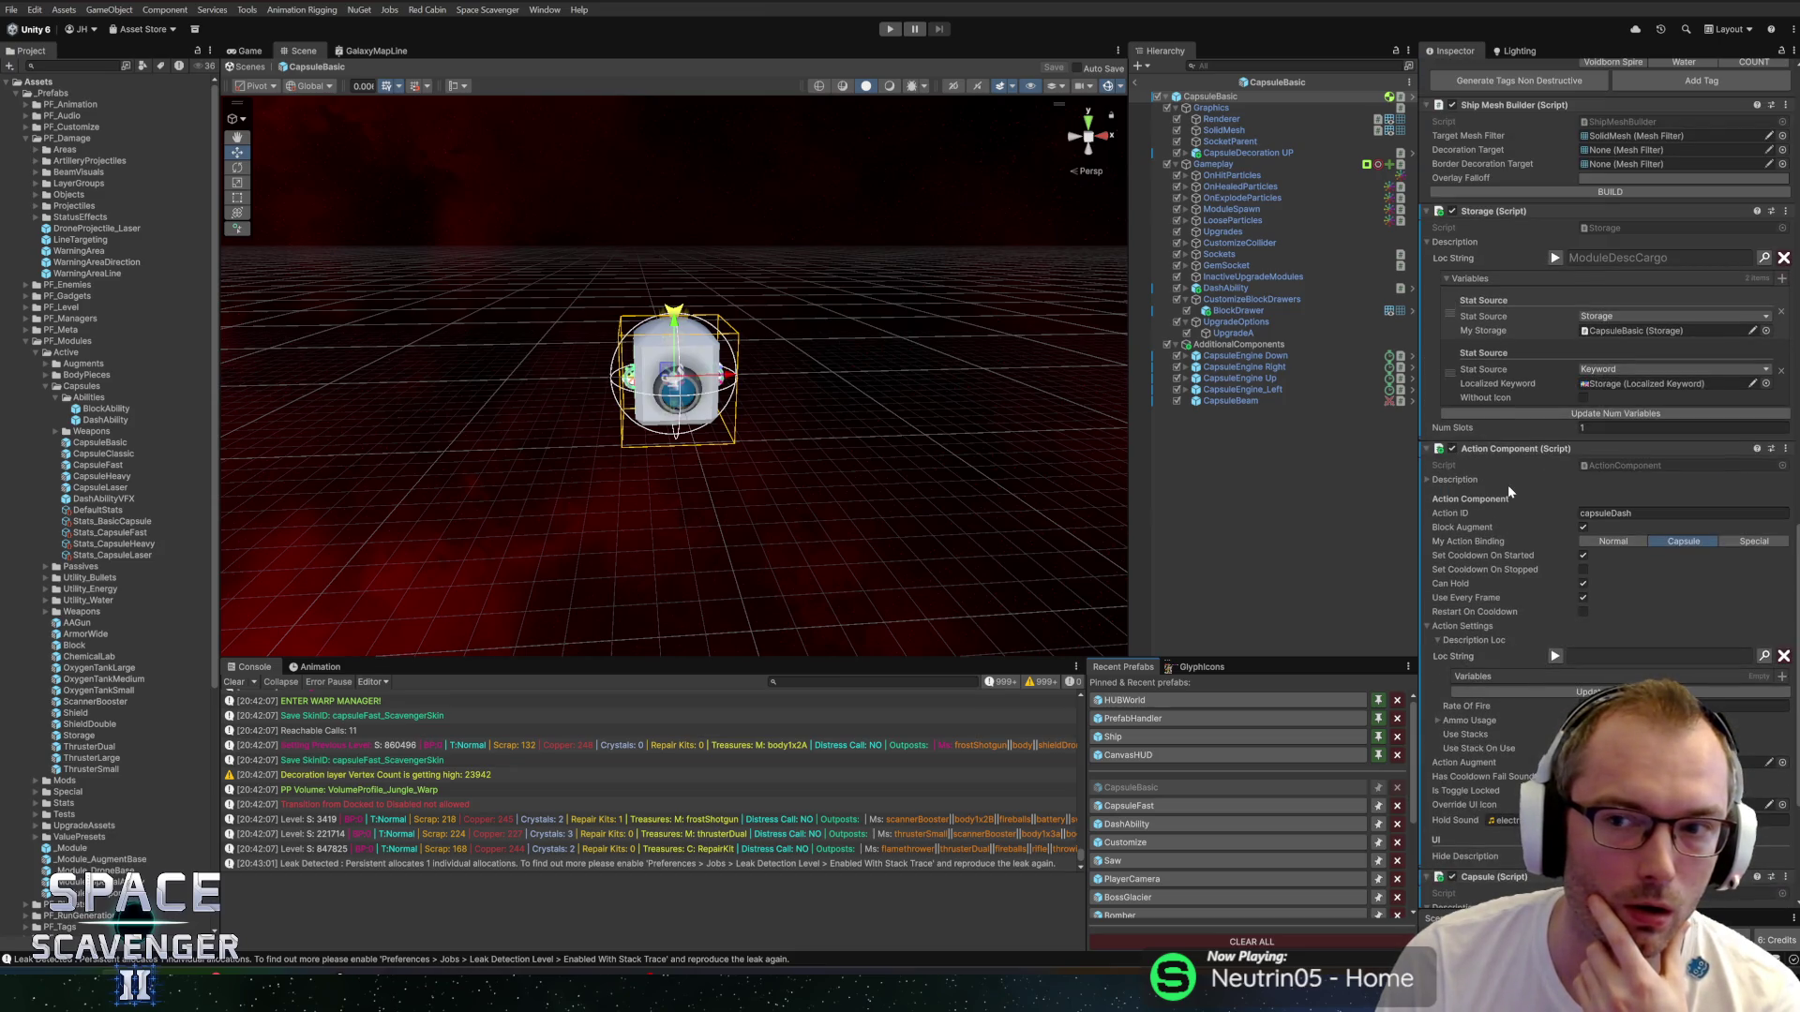
pyautogui.click(1251, 300)
pyautogui.click(1246, 292)
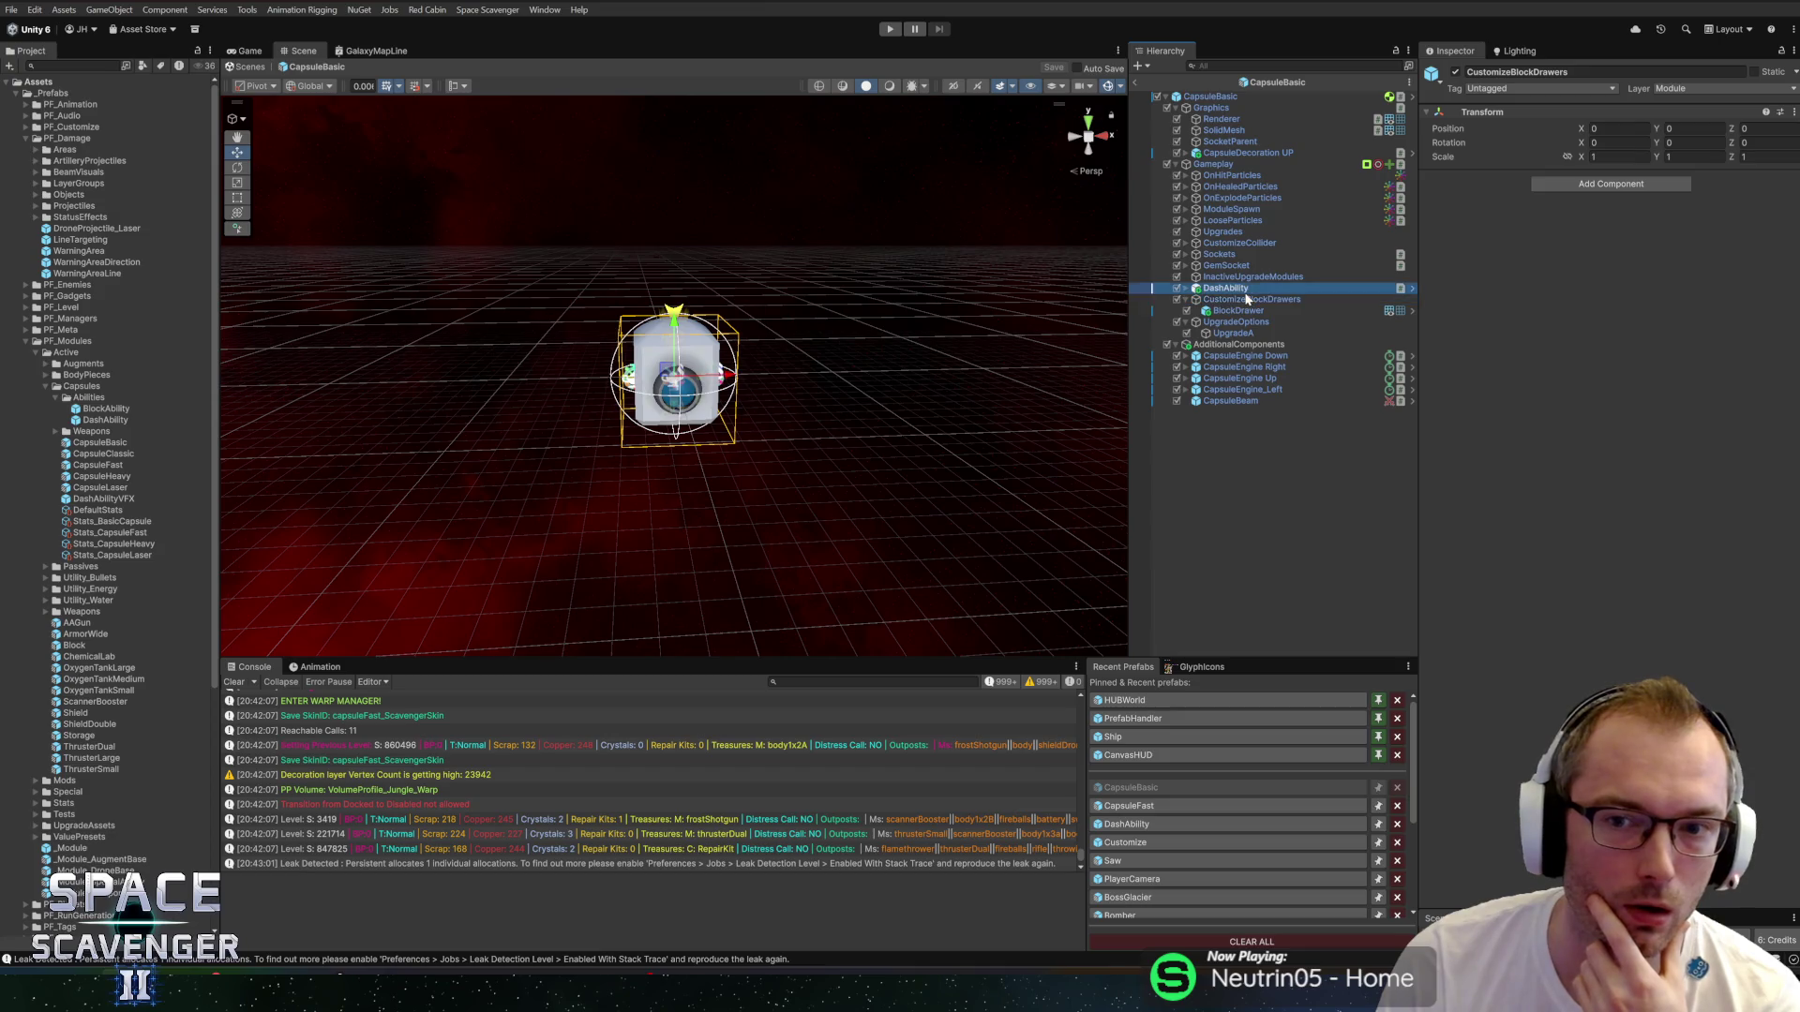
pyautogui.click(1625, 487)
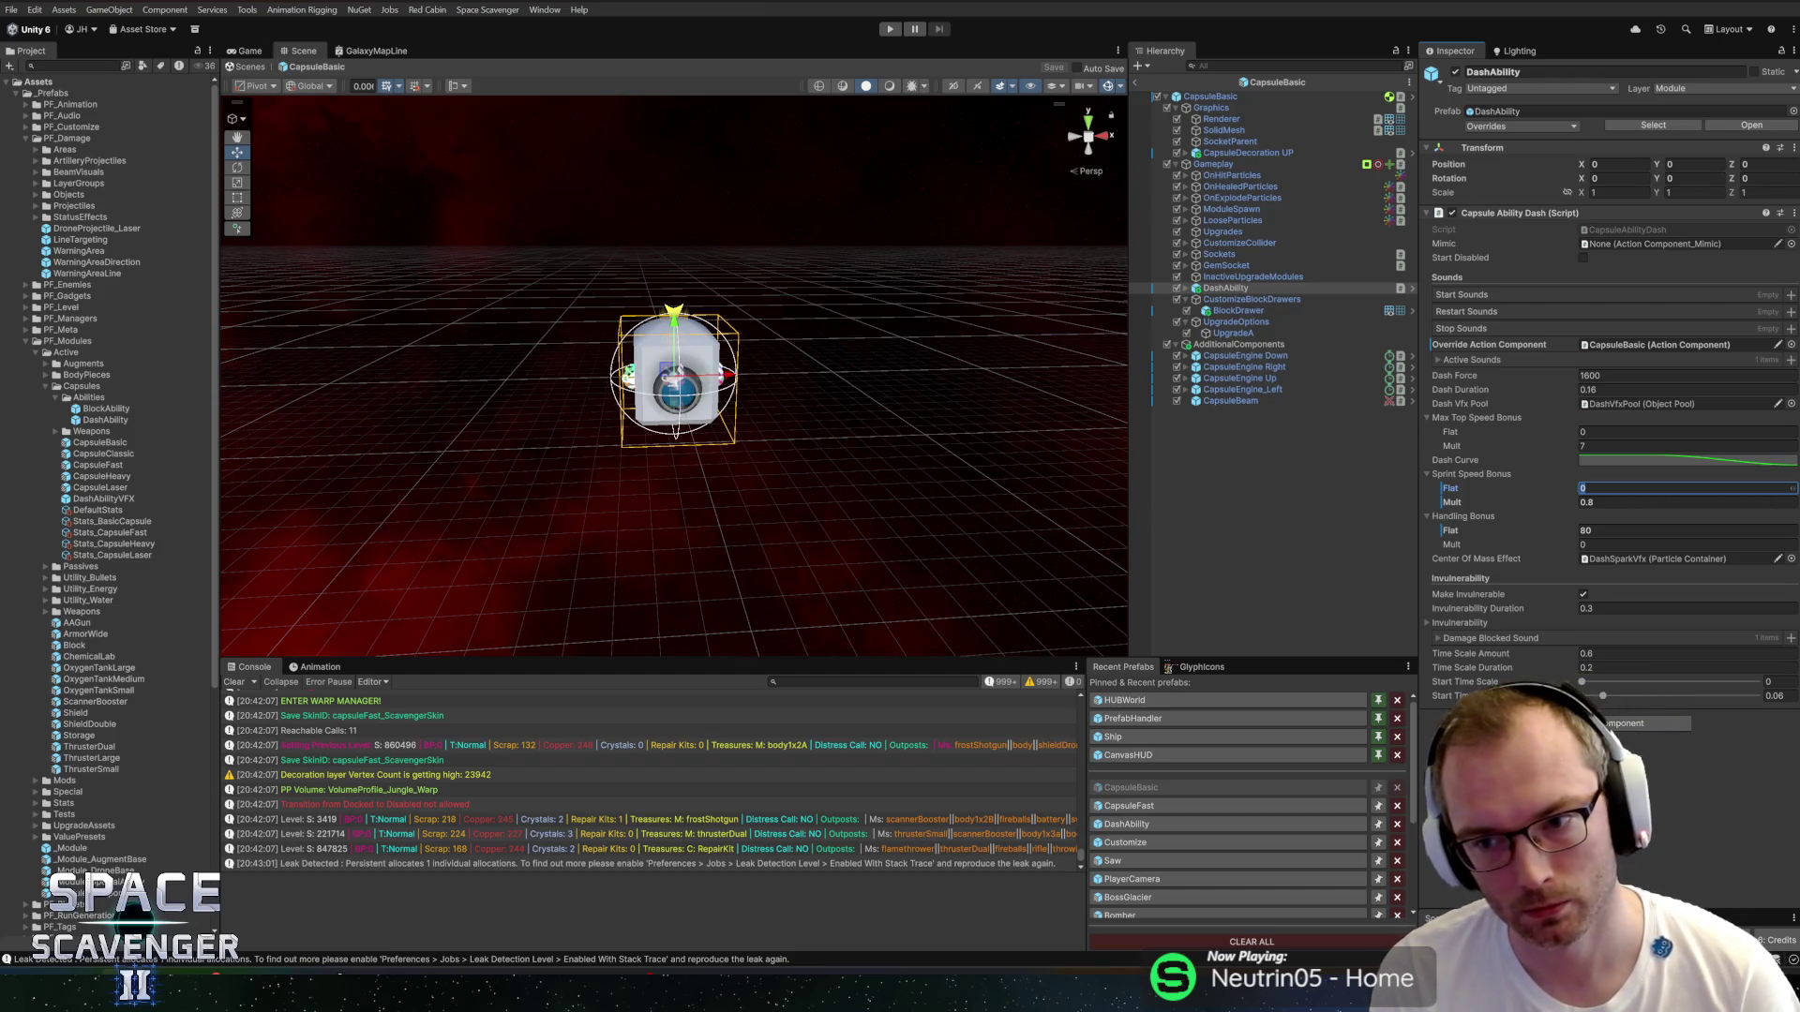
pyautogui.write('30')
pyautogui.press('Tab')
pyautogui.write('0')
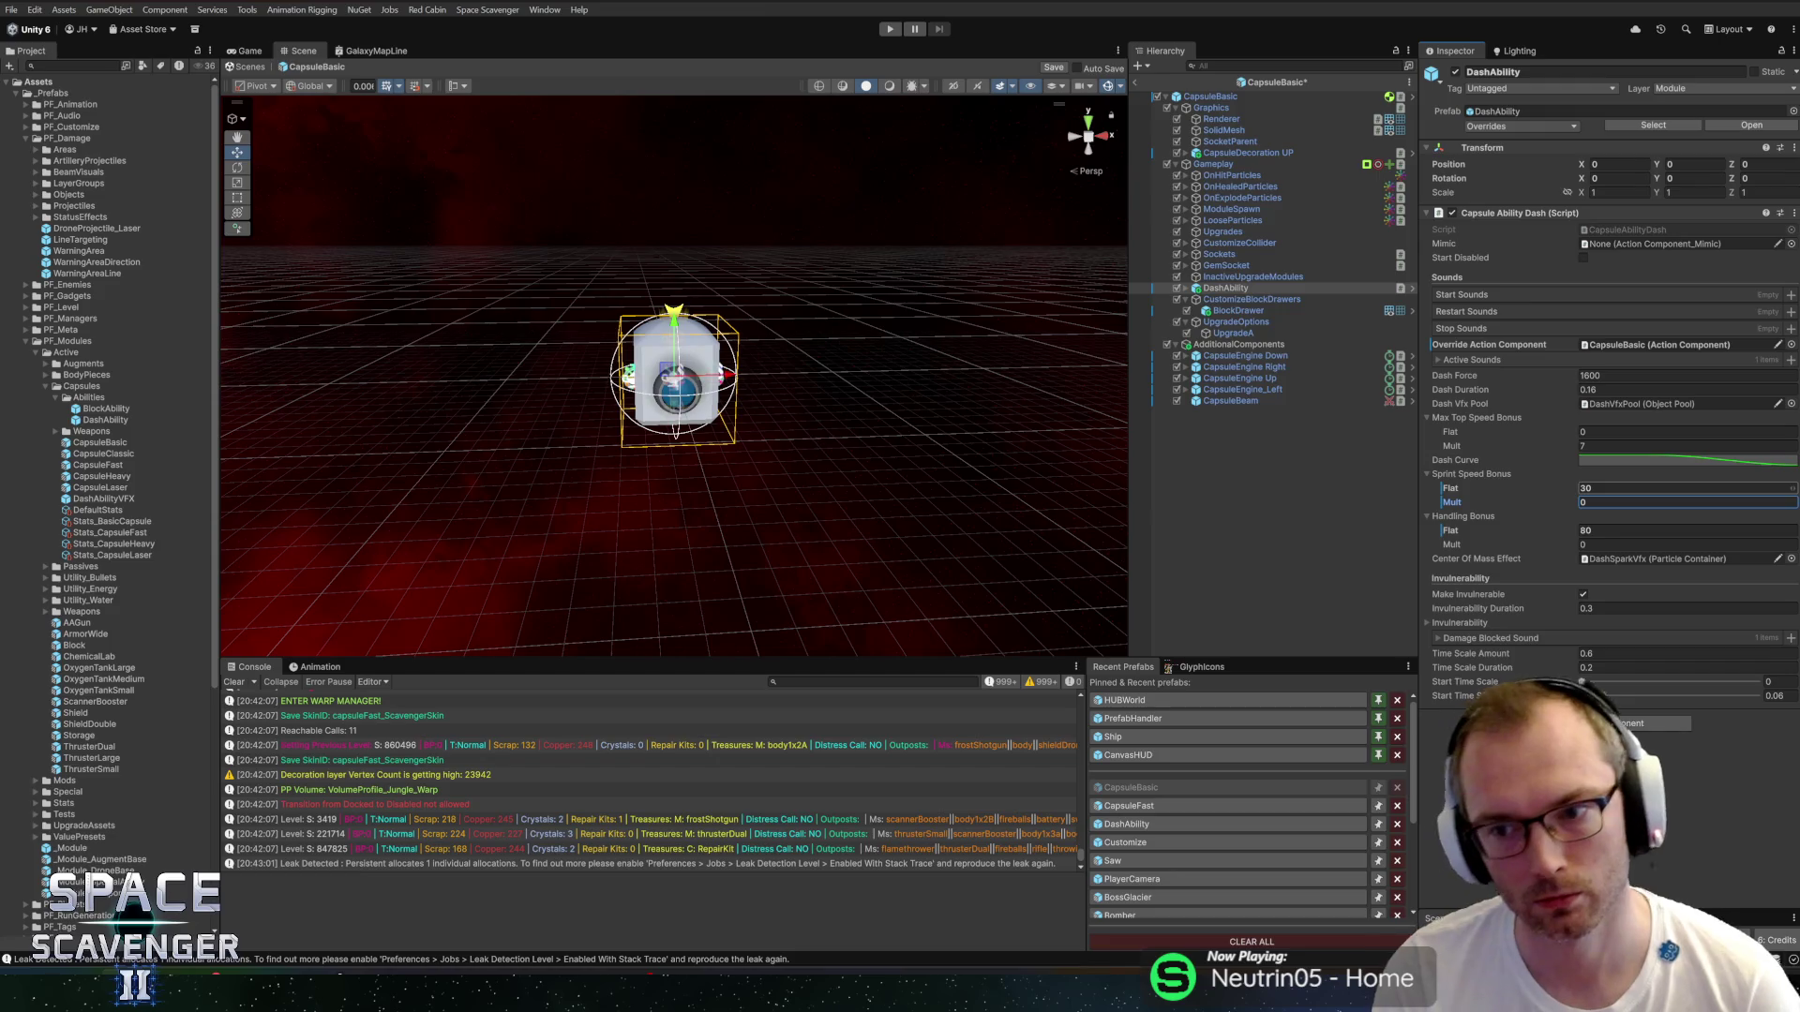
pyautogui.hotkey('ctrl', 's')
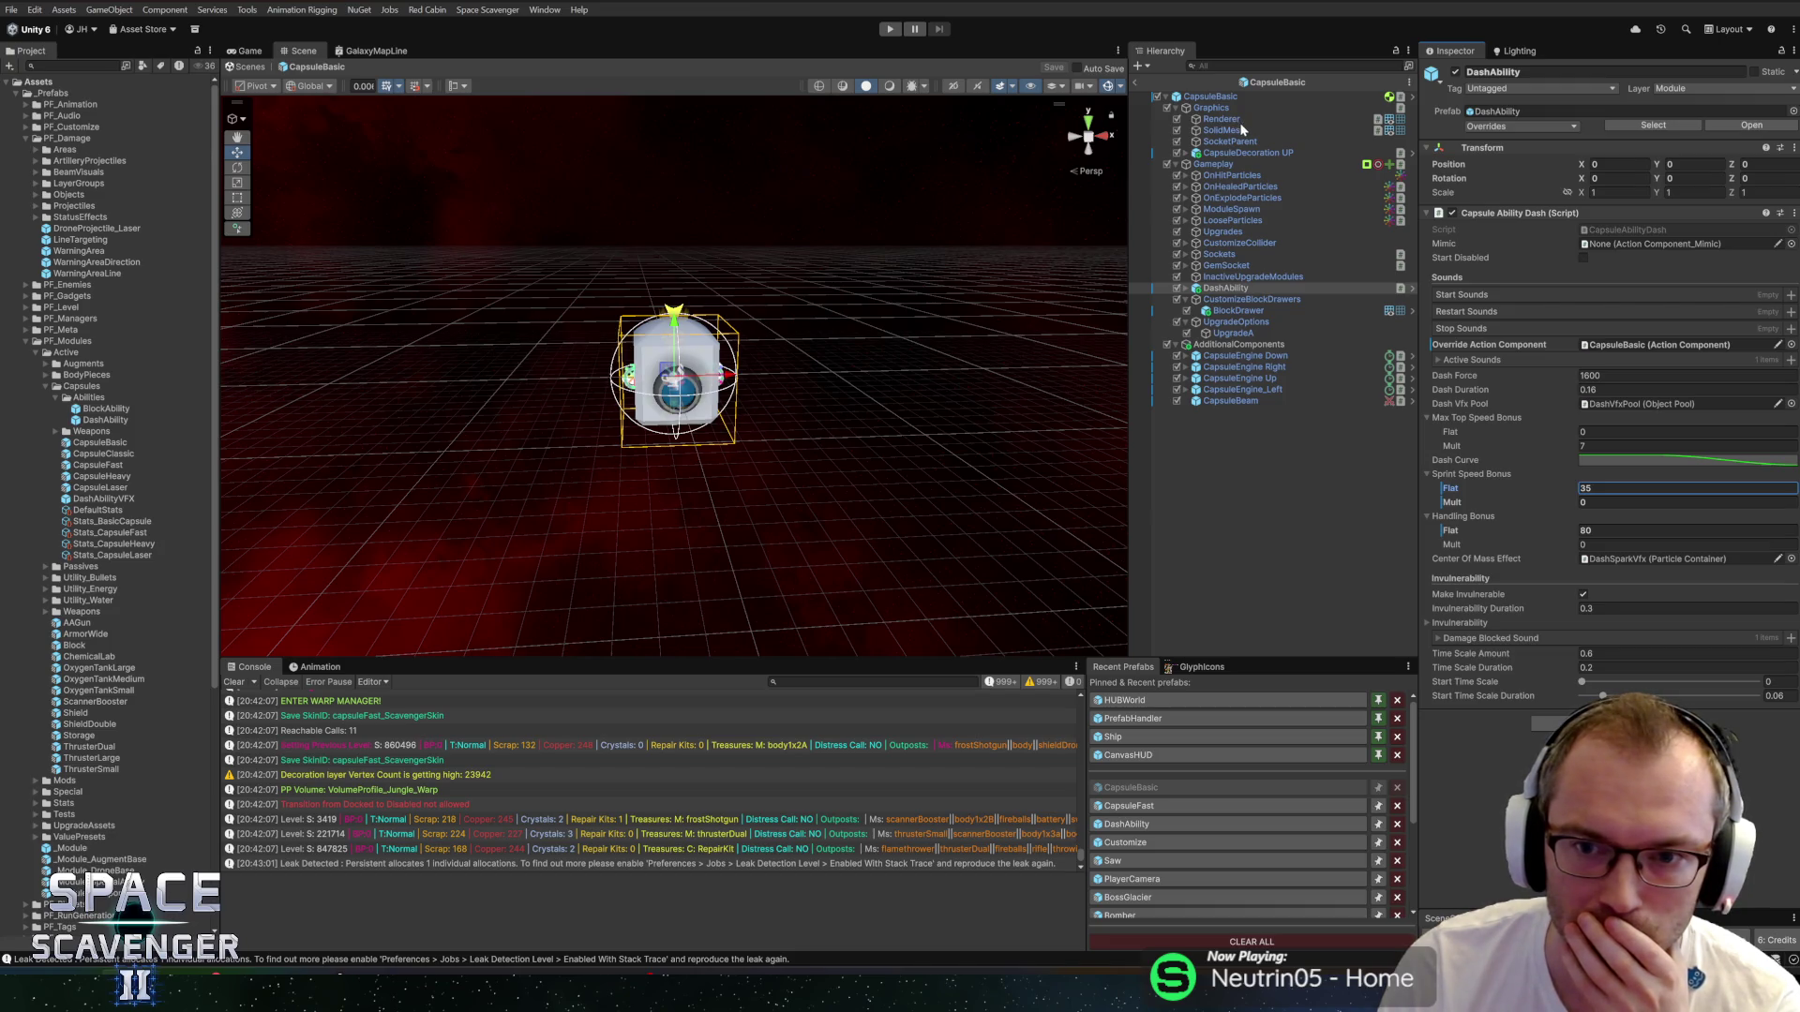
pyautogui.click(1135, 85)
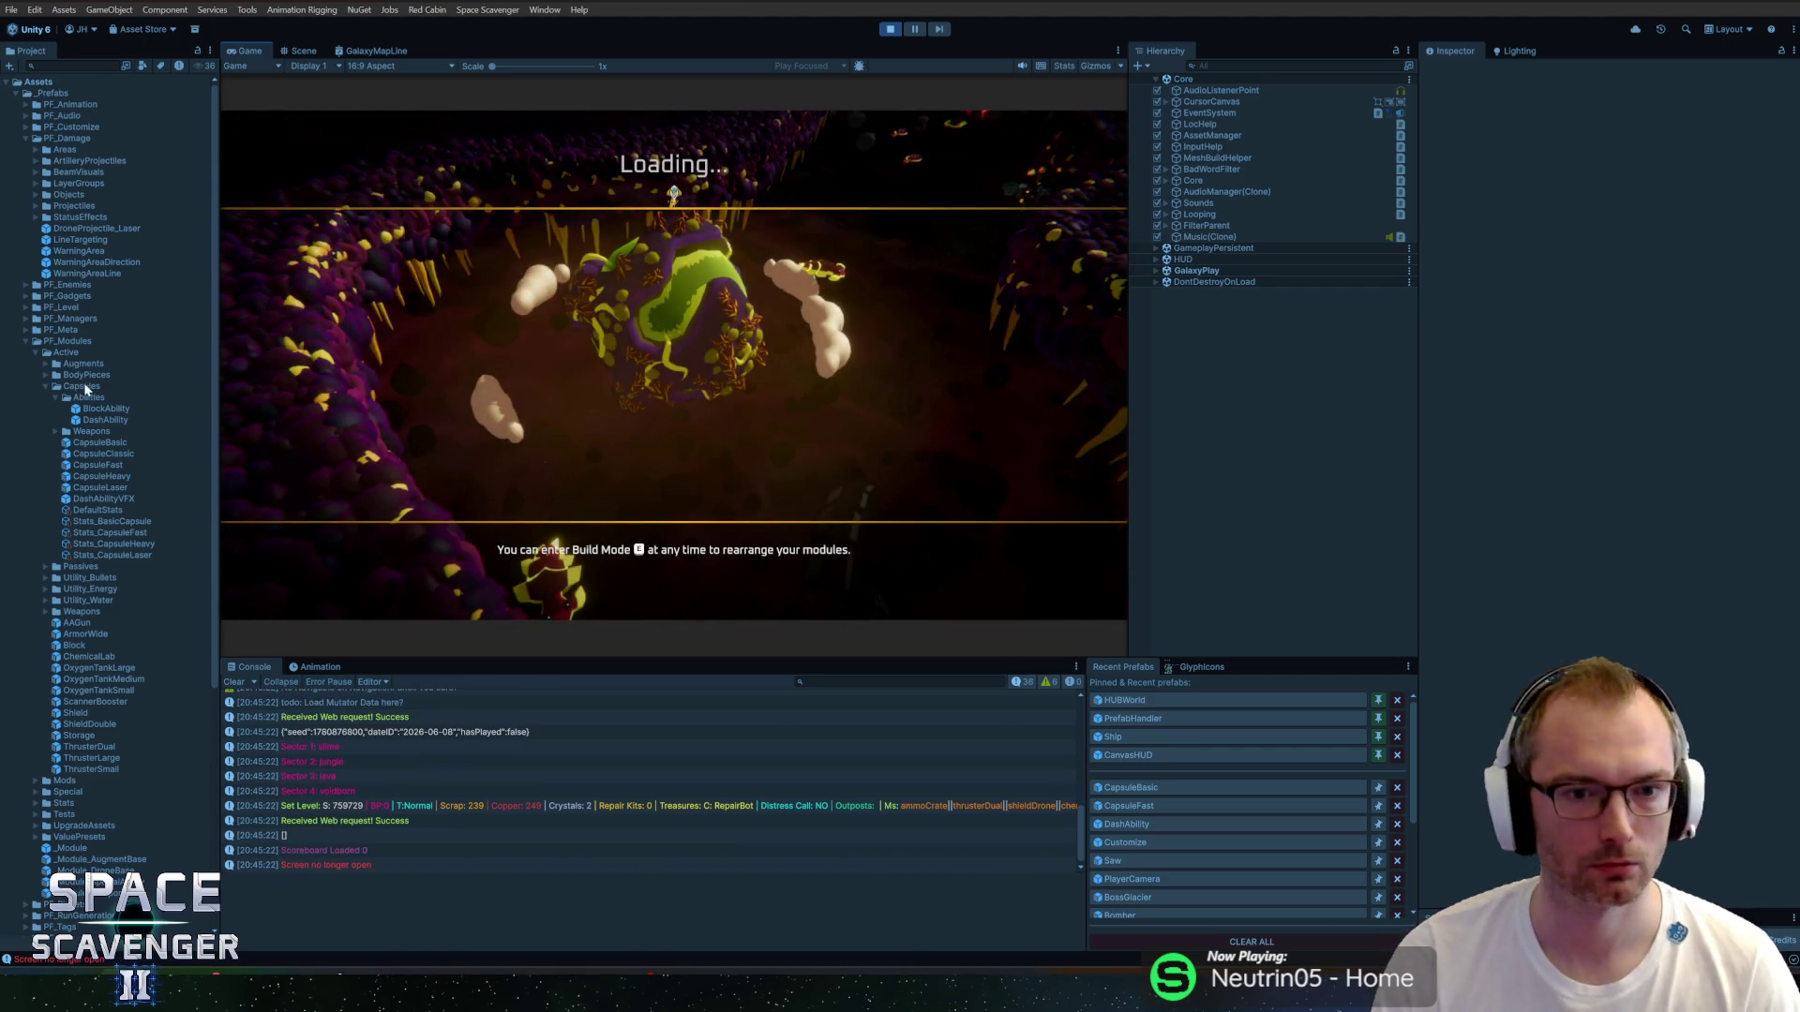
# Maximize the Game view and add the PinWheel gadget through the developer console.
pyautogui.doubleClick(259, 47)
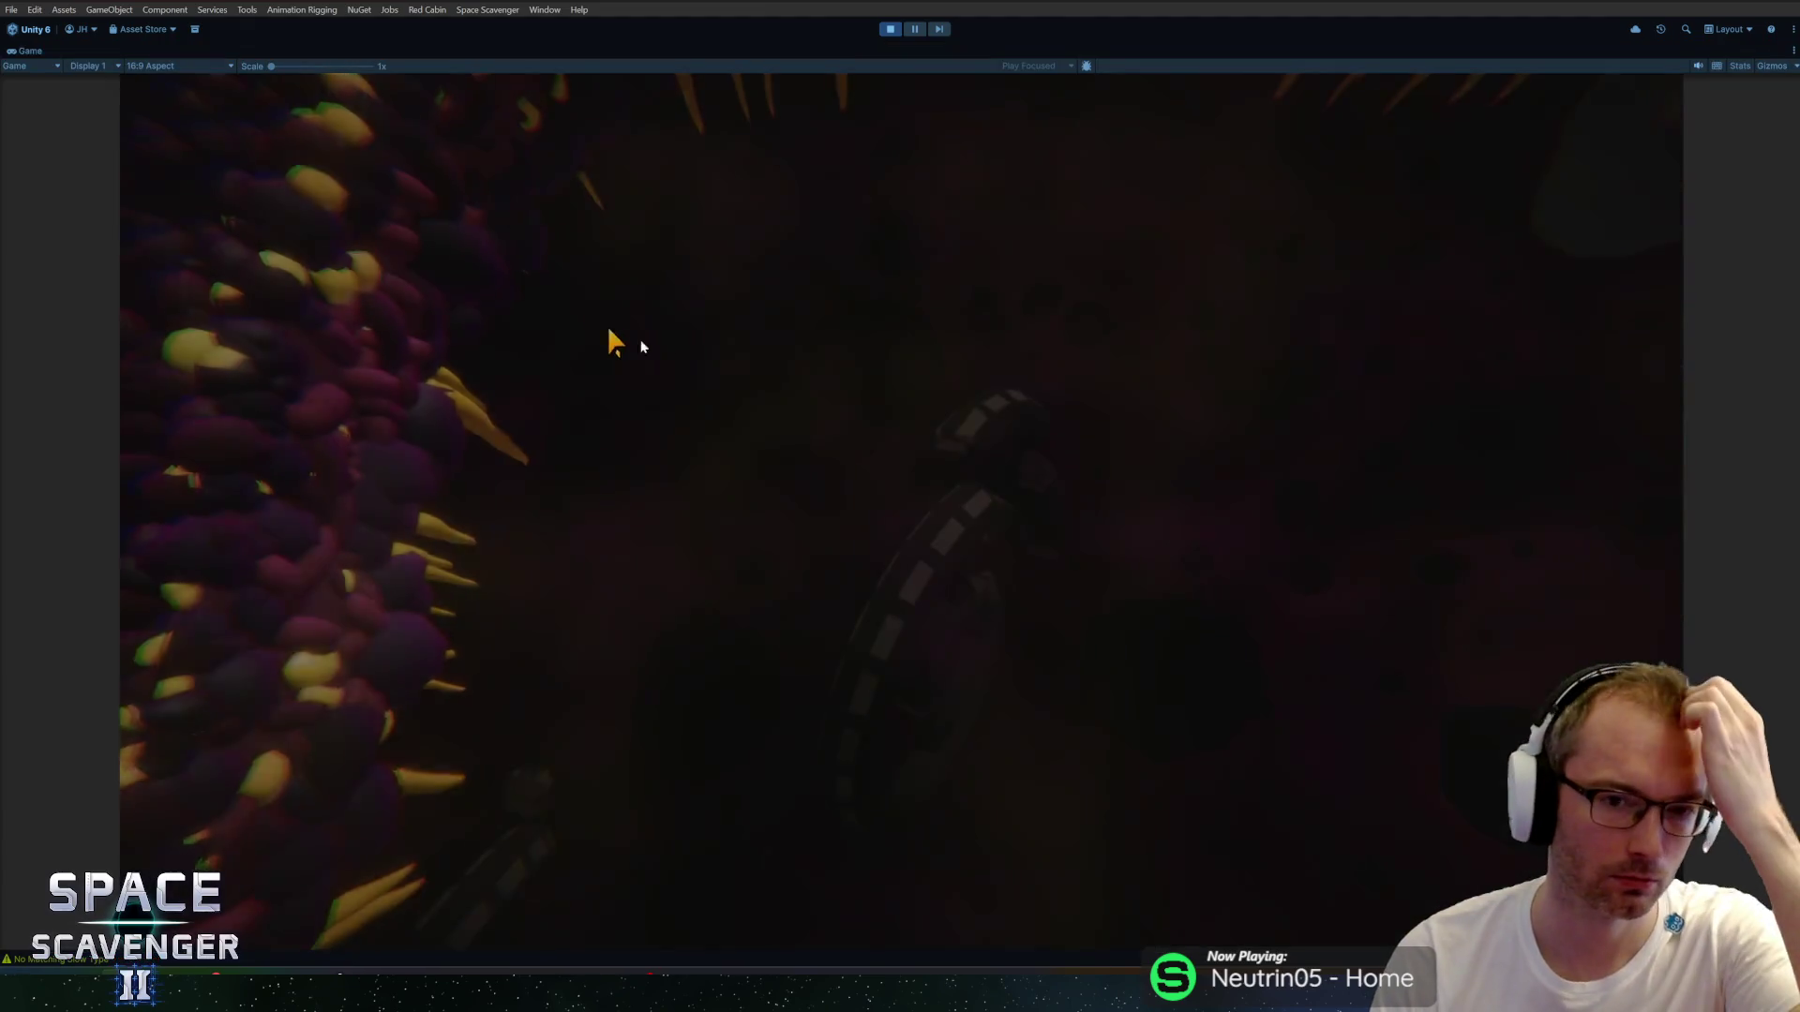
pyautogui.press('`')
pyautogui.write('spaw')
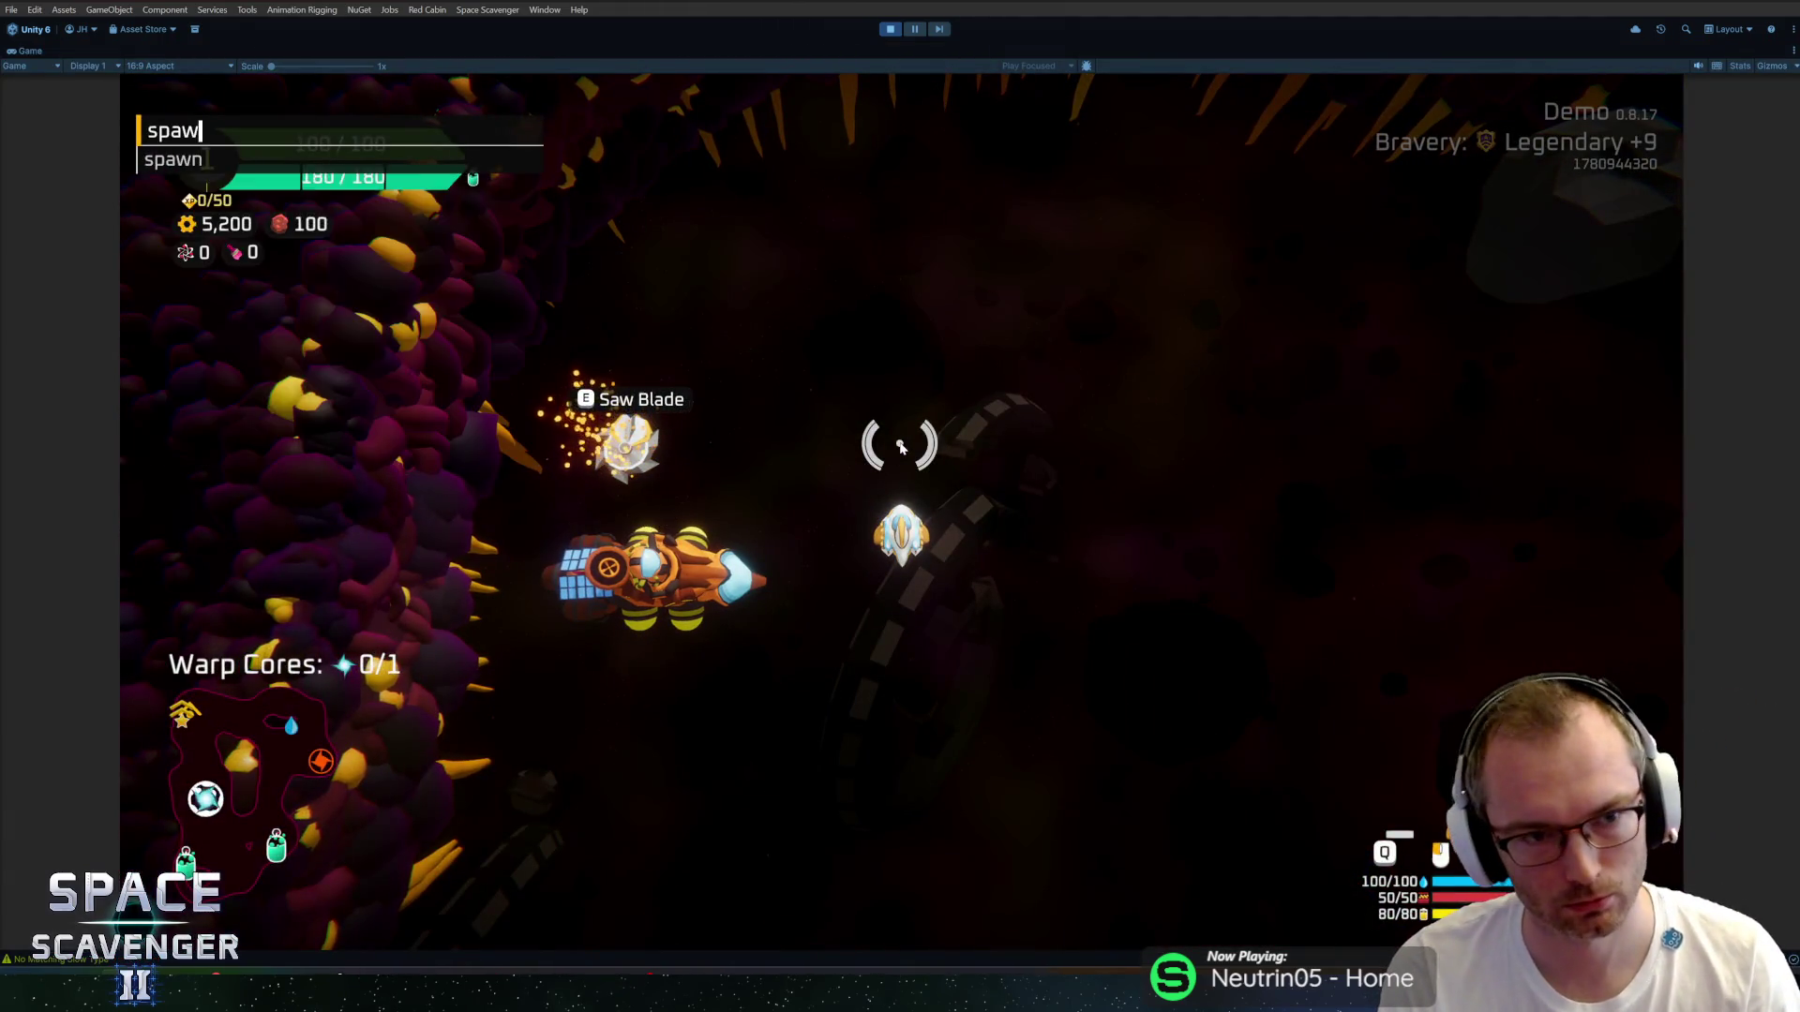
pyautogui.write('n gadget add t')
pyautogui.press('BackSpace')
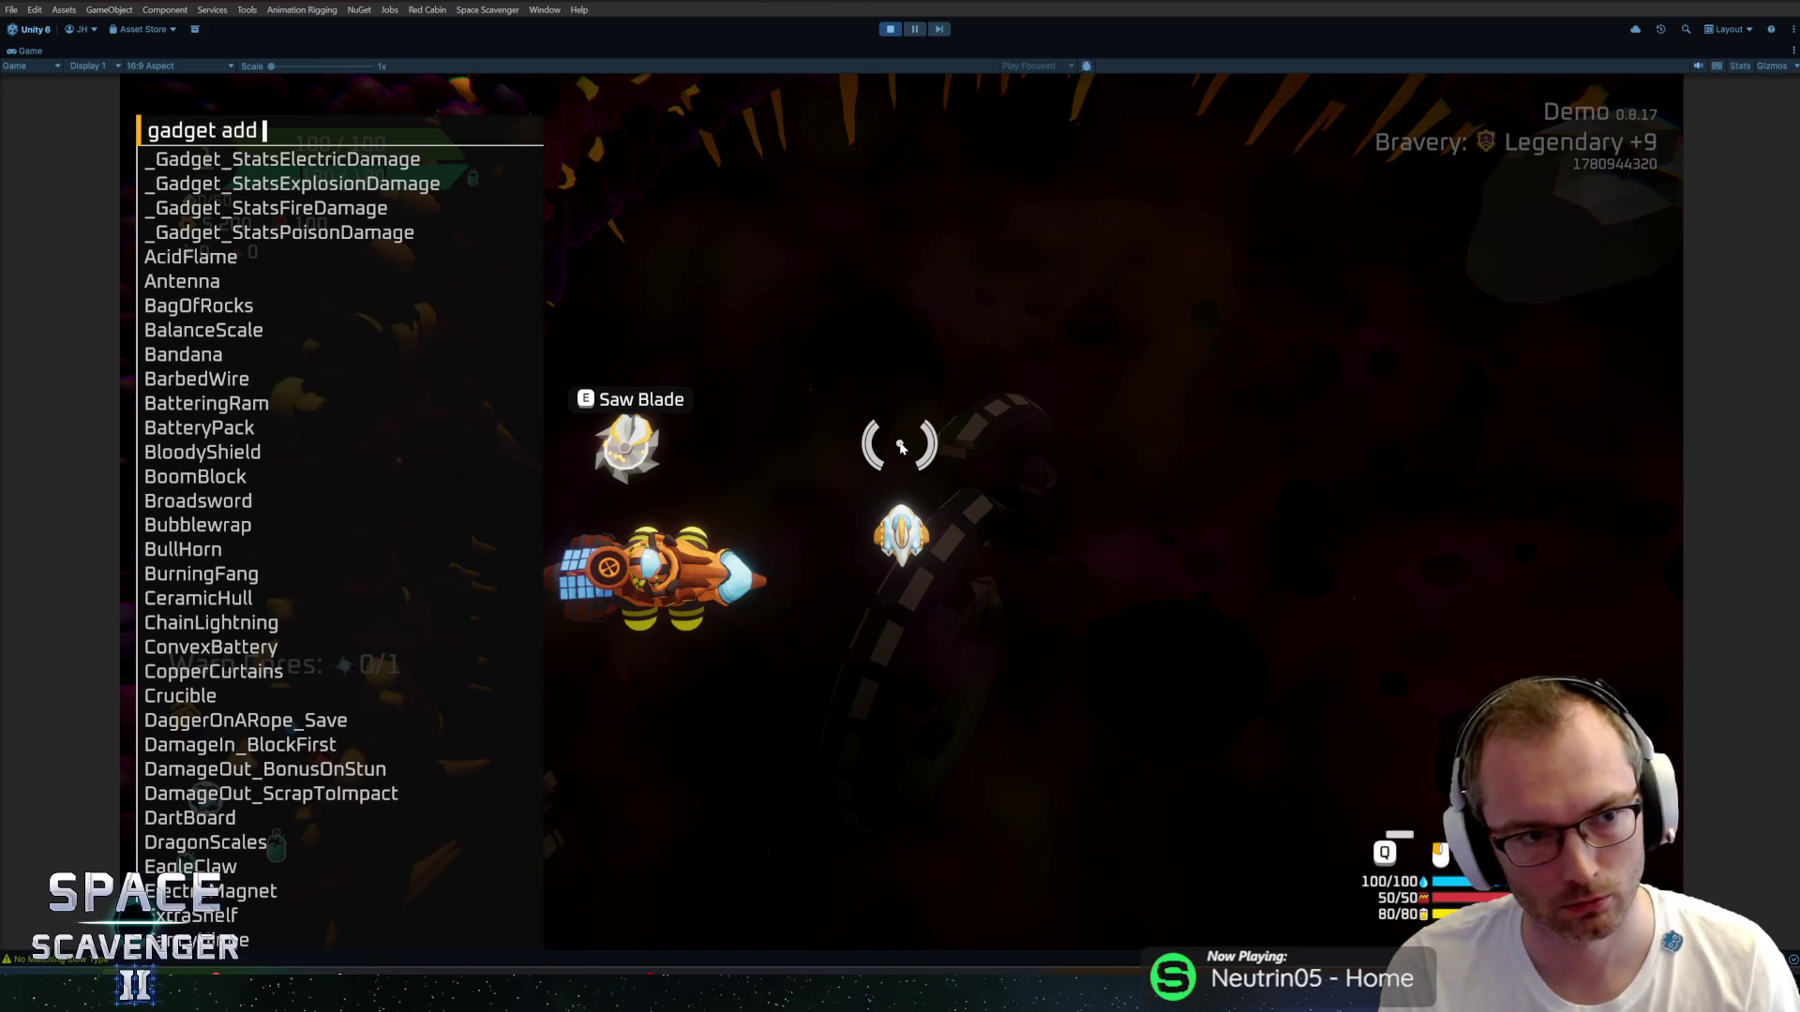
pyautogui.write('pin')
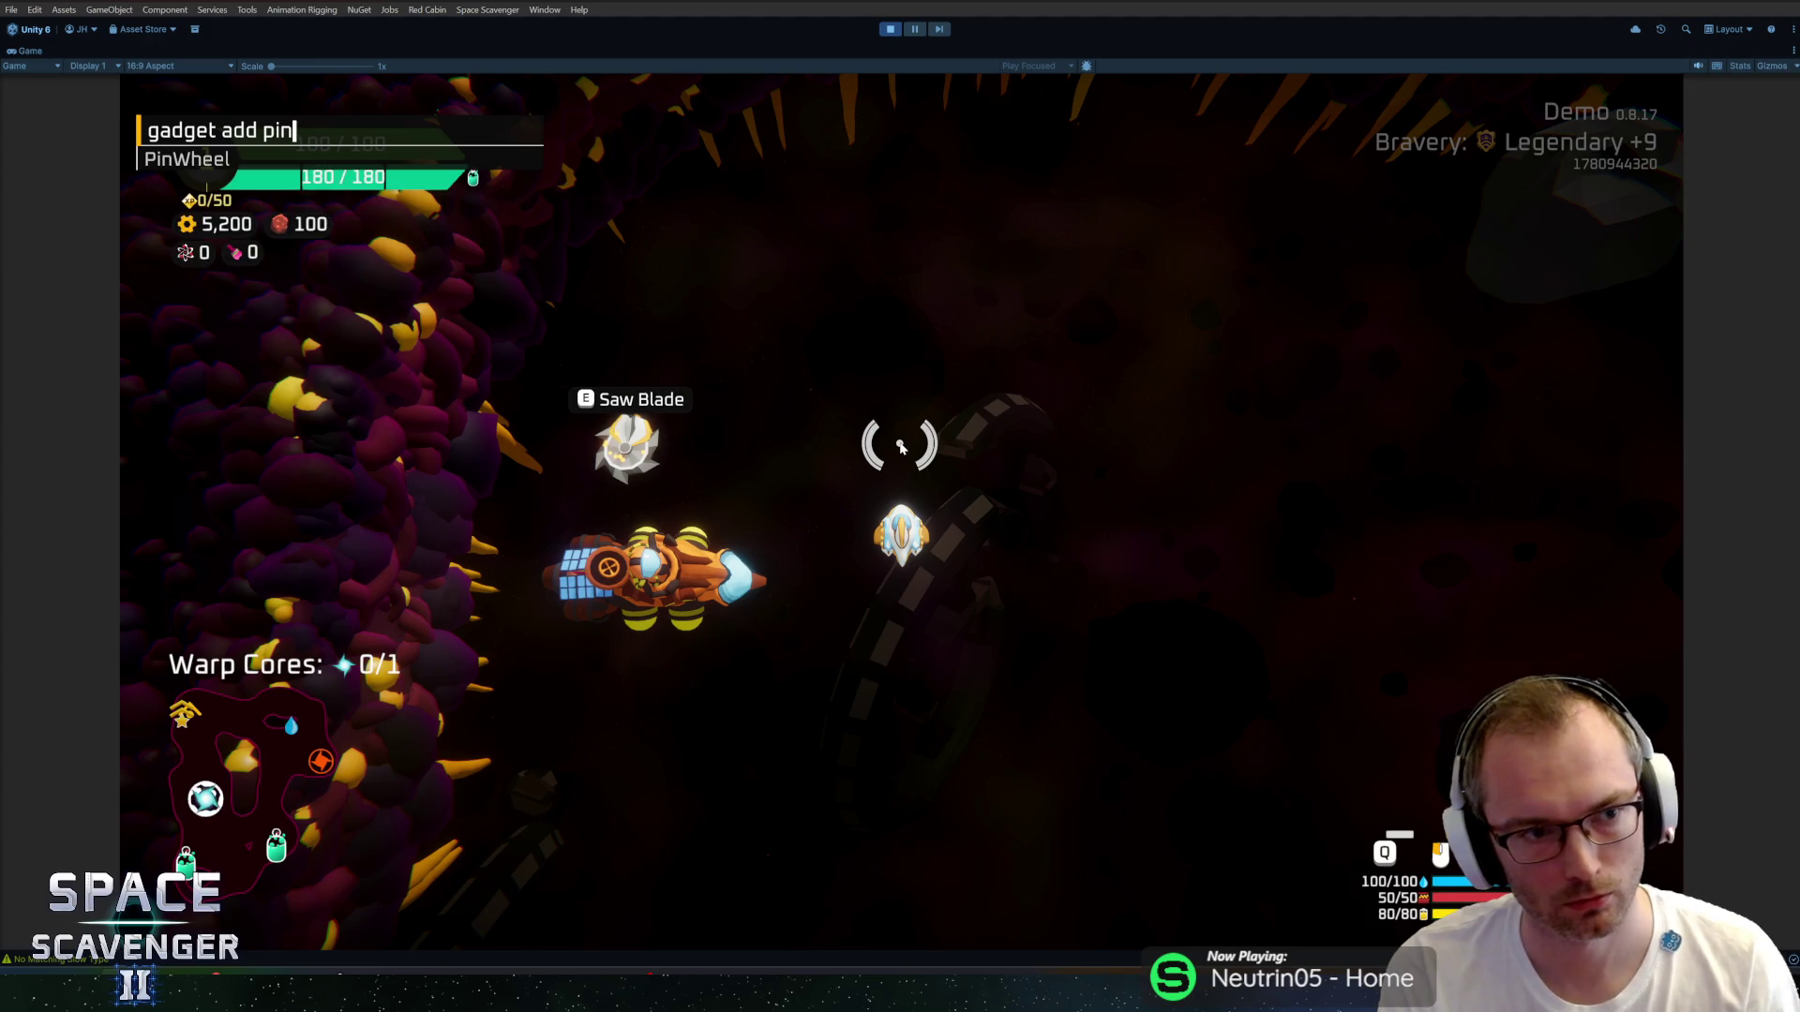
pyautogui.press('Return')
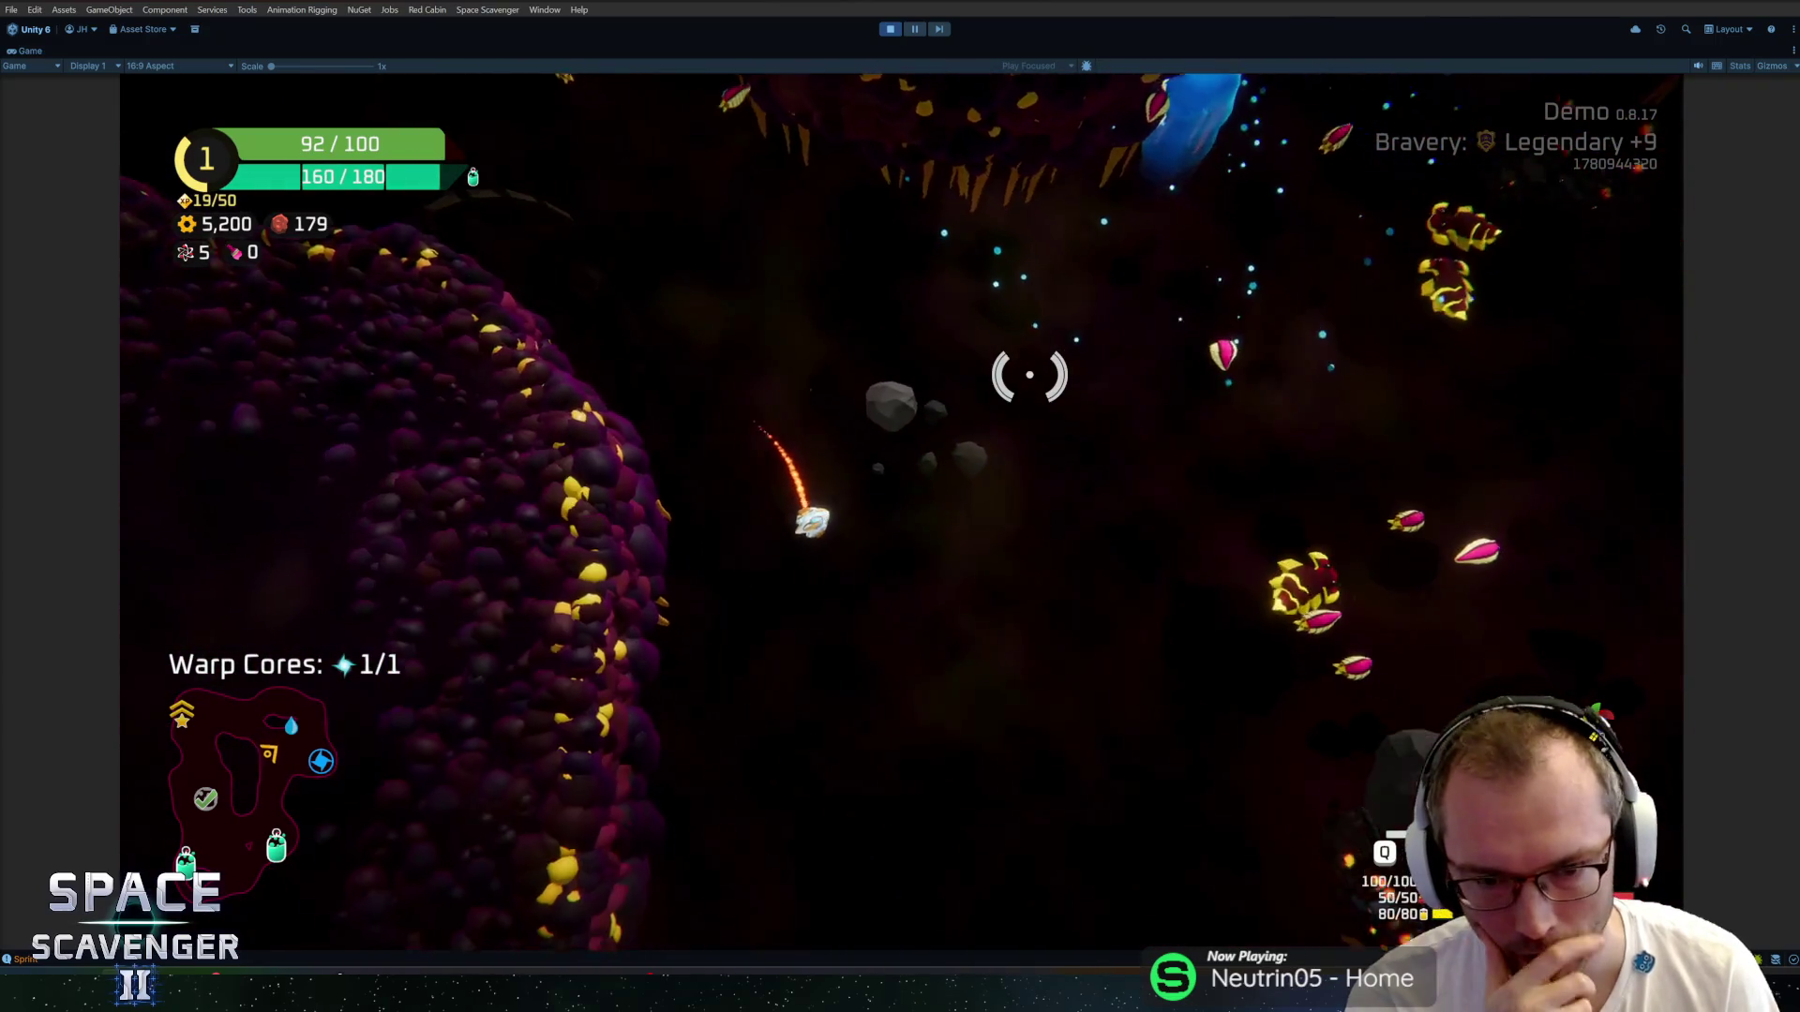
# Spawn sentry turrets from the console and attach two of them to the ship.
pyautogui.press('`')
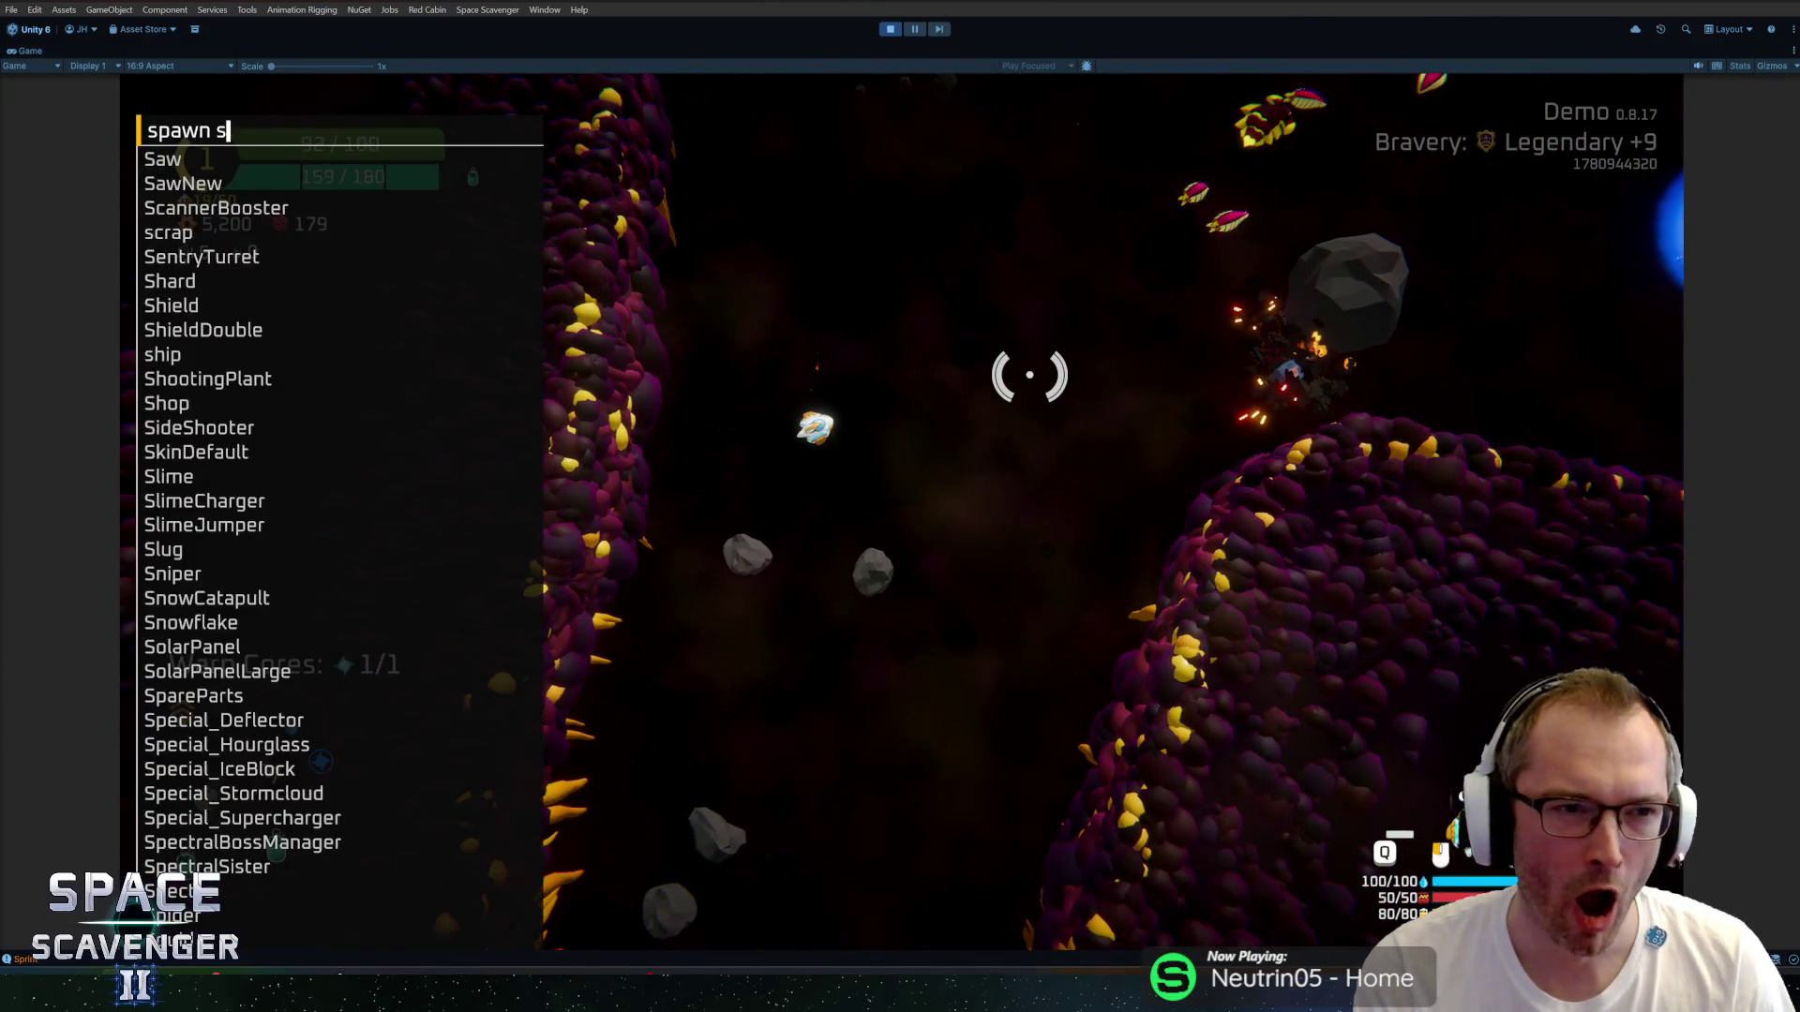
pyautogui.press('Return')
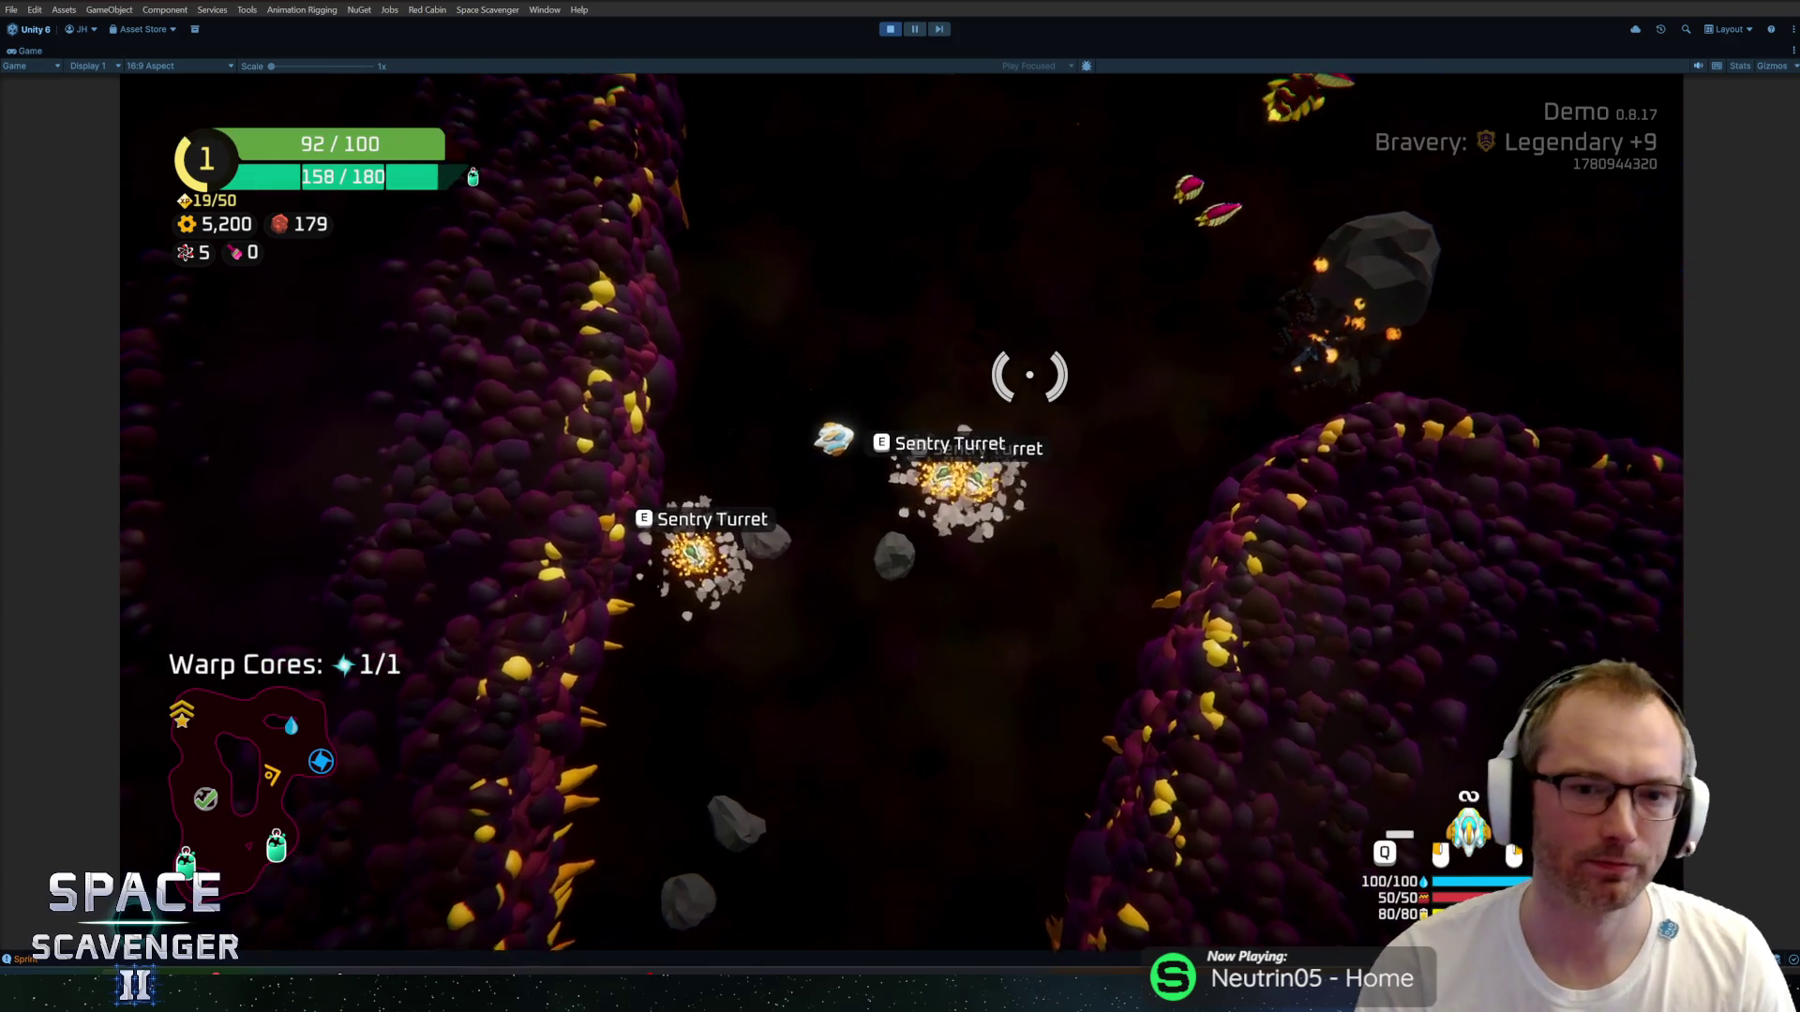
pyautogui.click(446, 467)
pyautogui.click(580, 427)
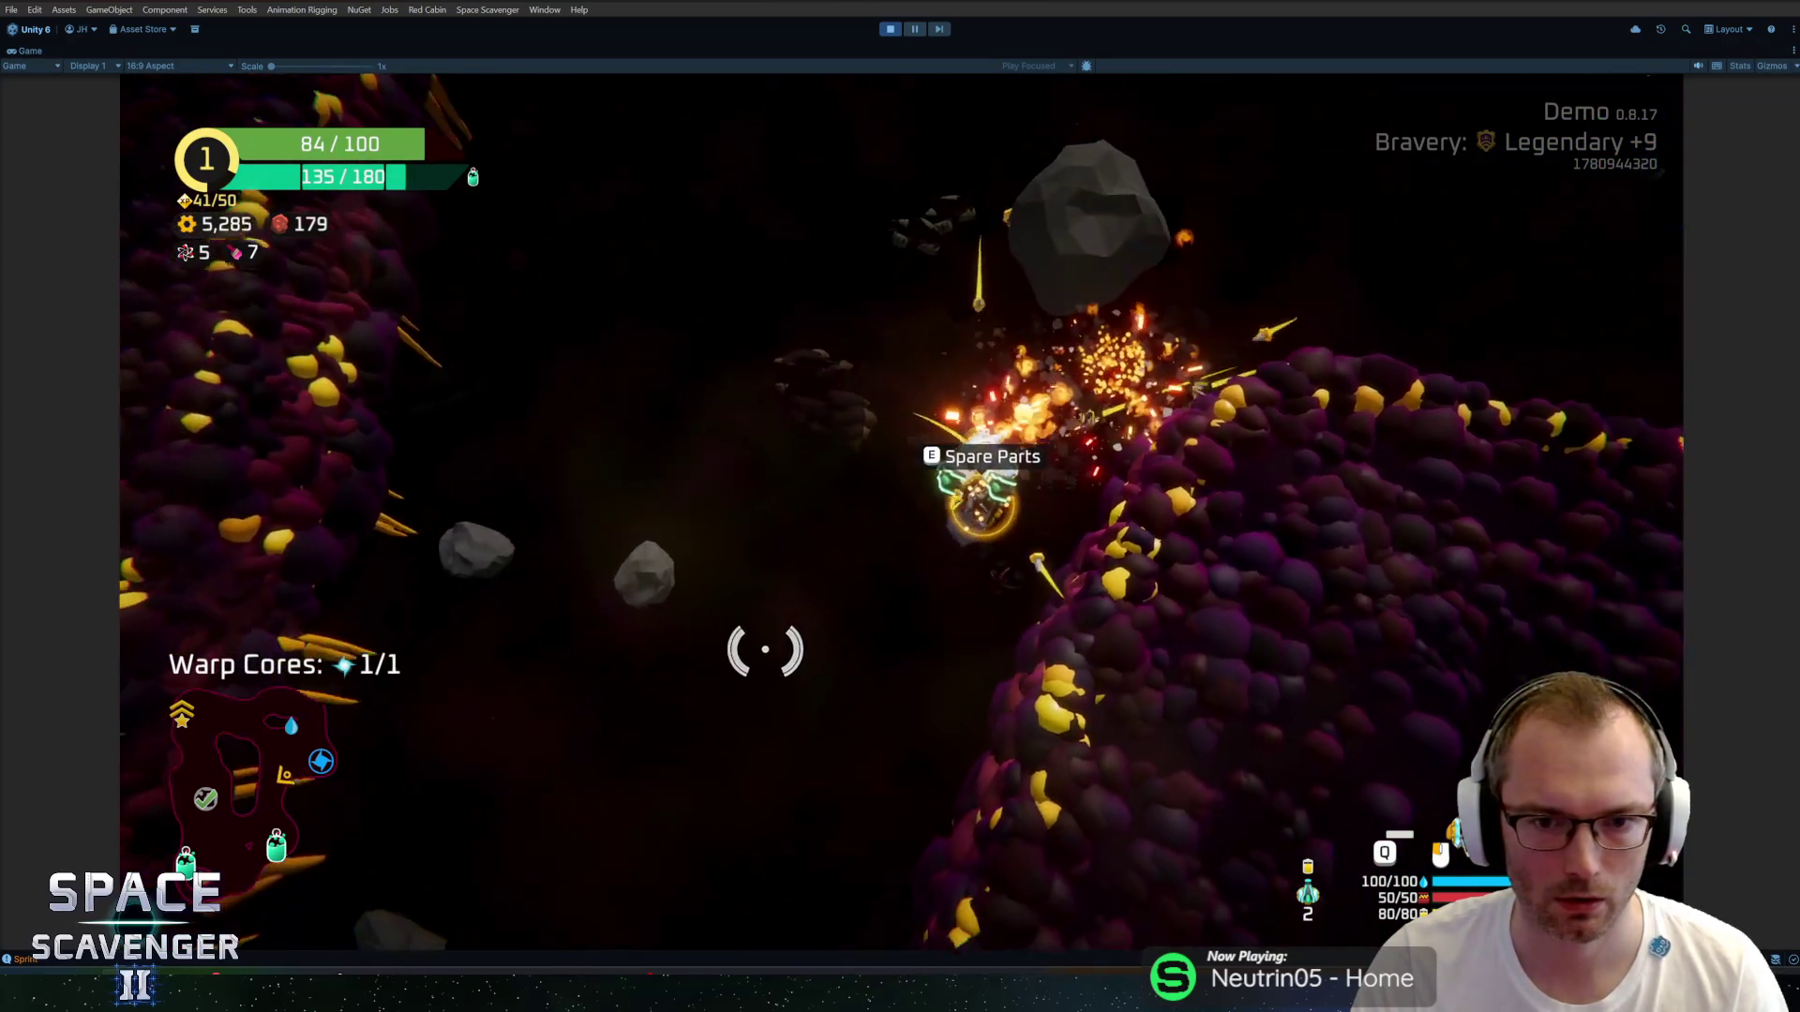
# Mount the laser sword on the ship's front with Spare Parts and choose the Dart Board upgrade.
pyautogui.press('e')
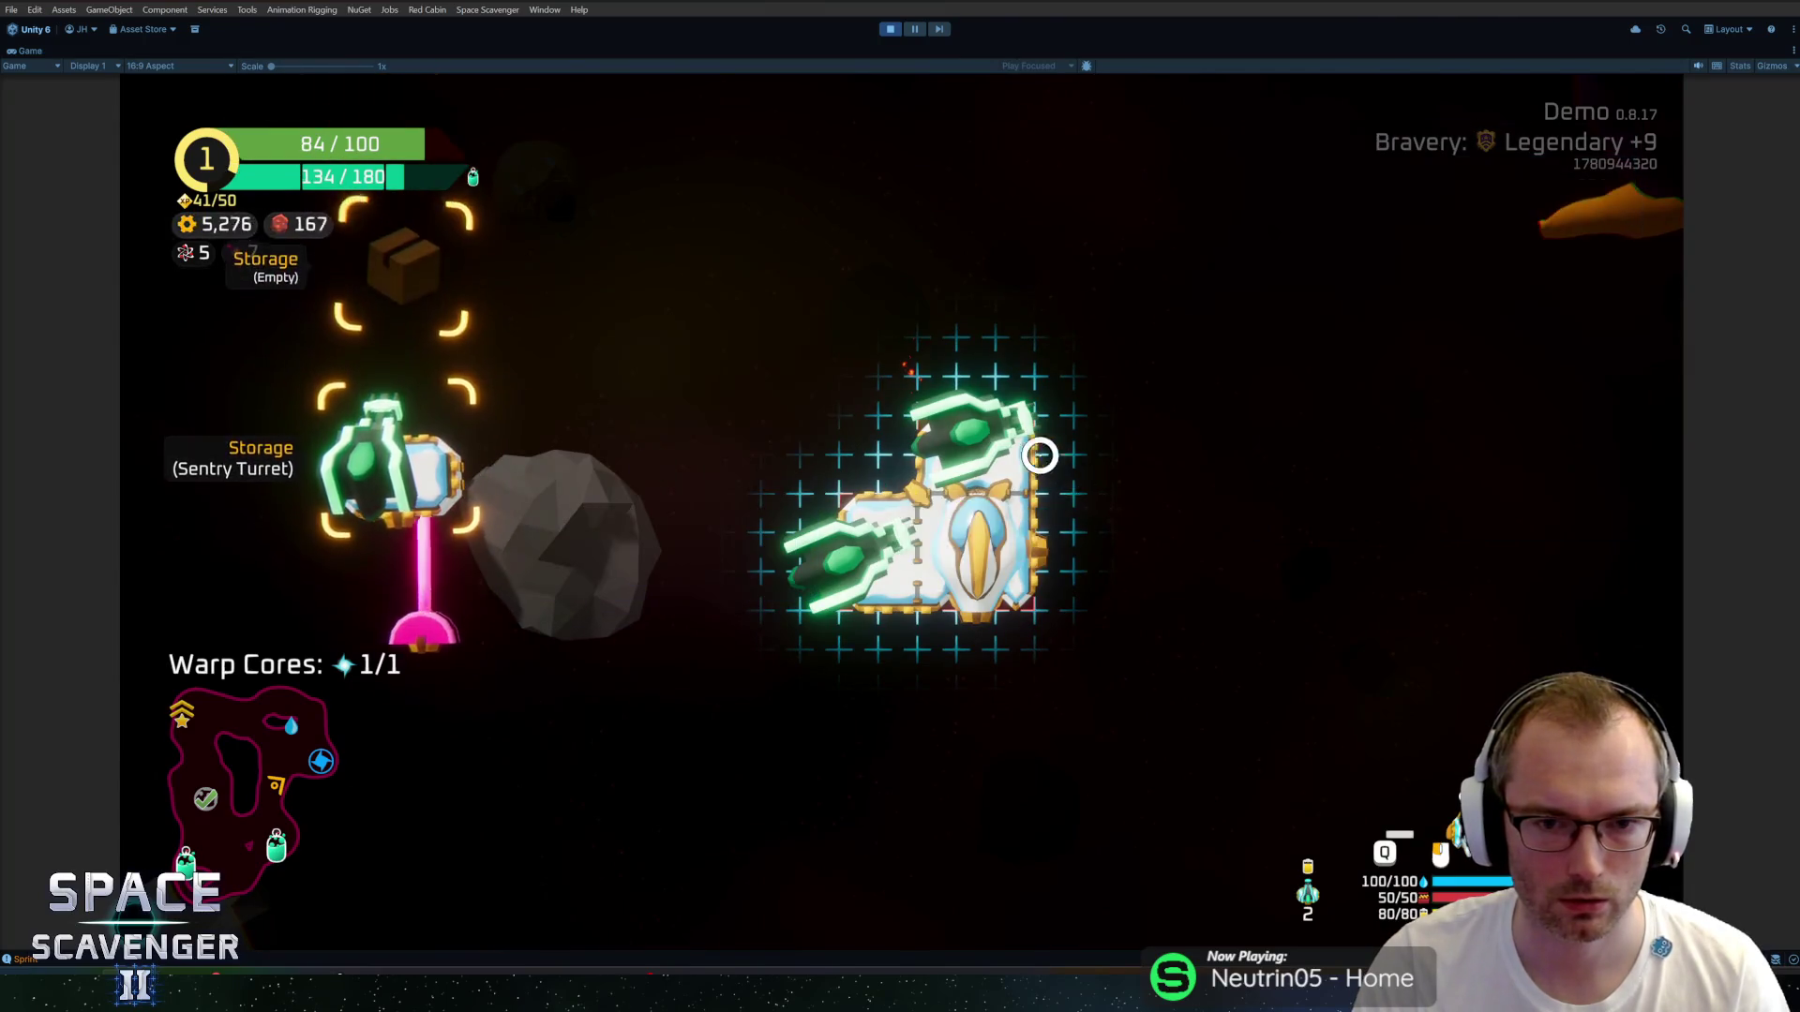
pyautogui.click(889, 381)
pyautogui.press('e')
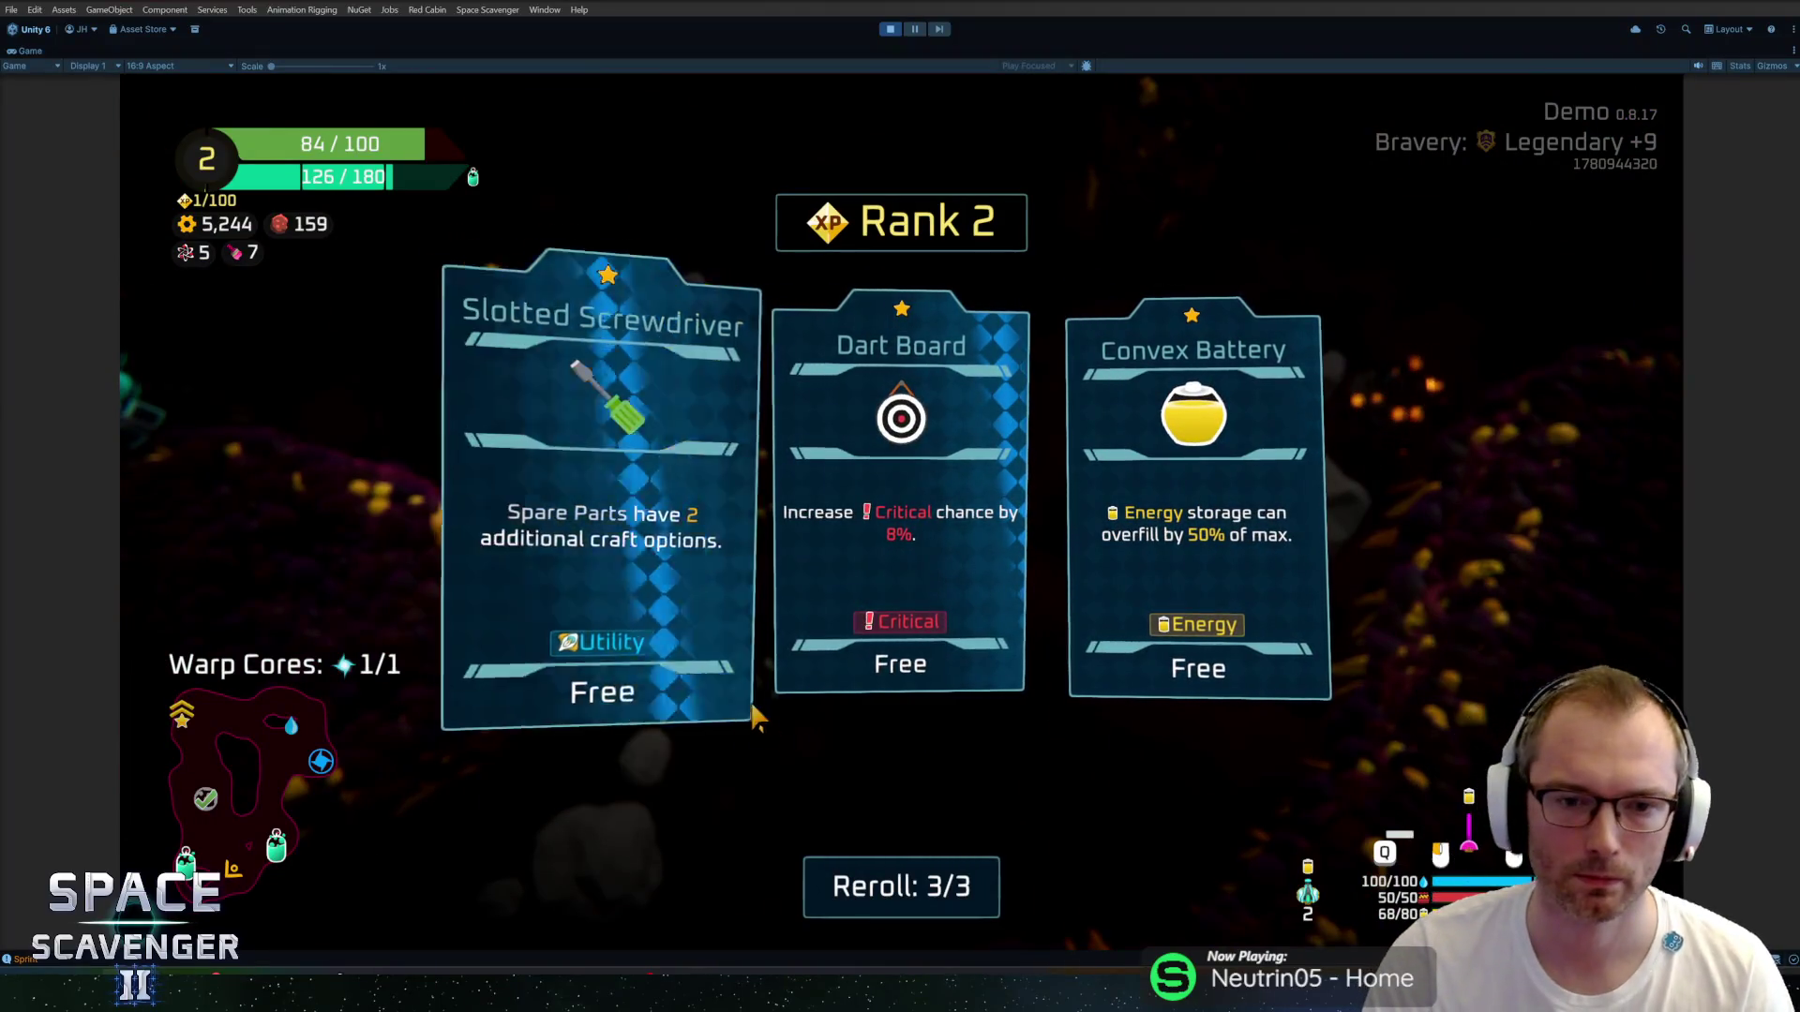
pyautogui.click(903, 606)
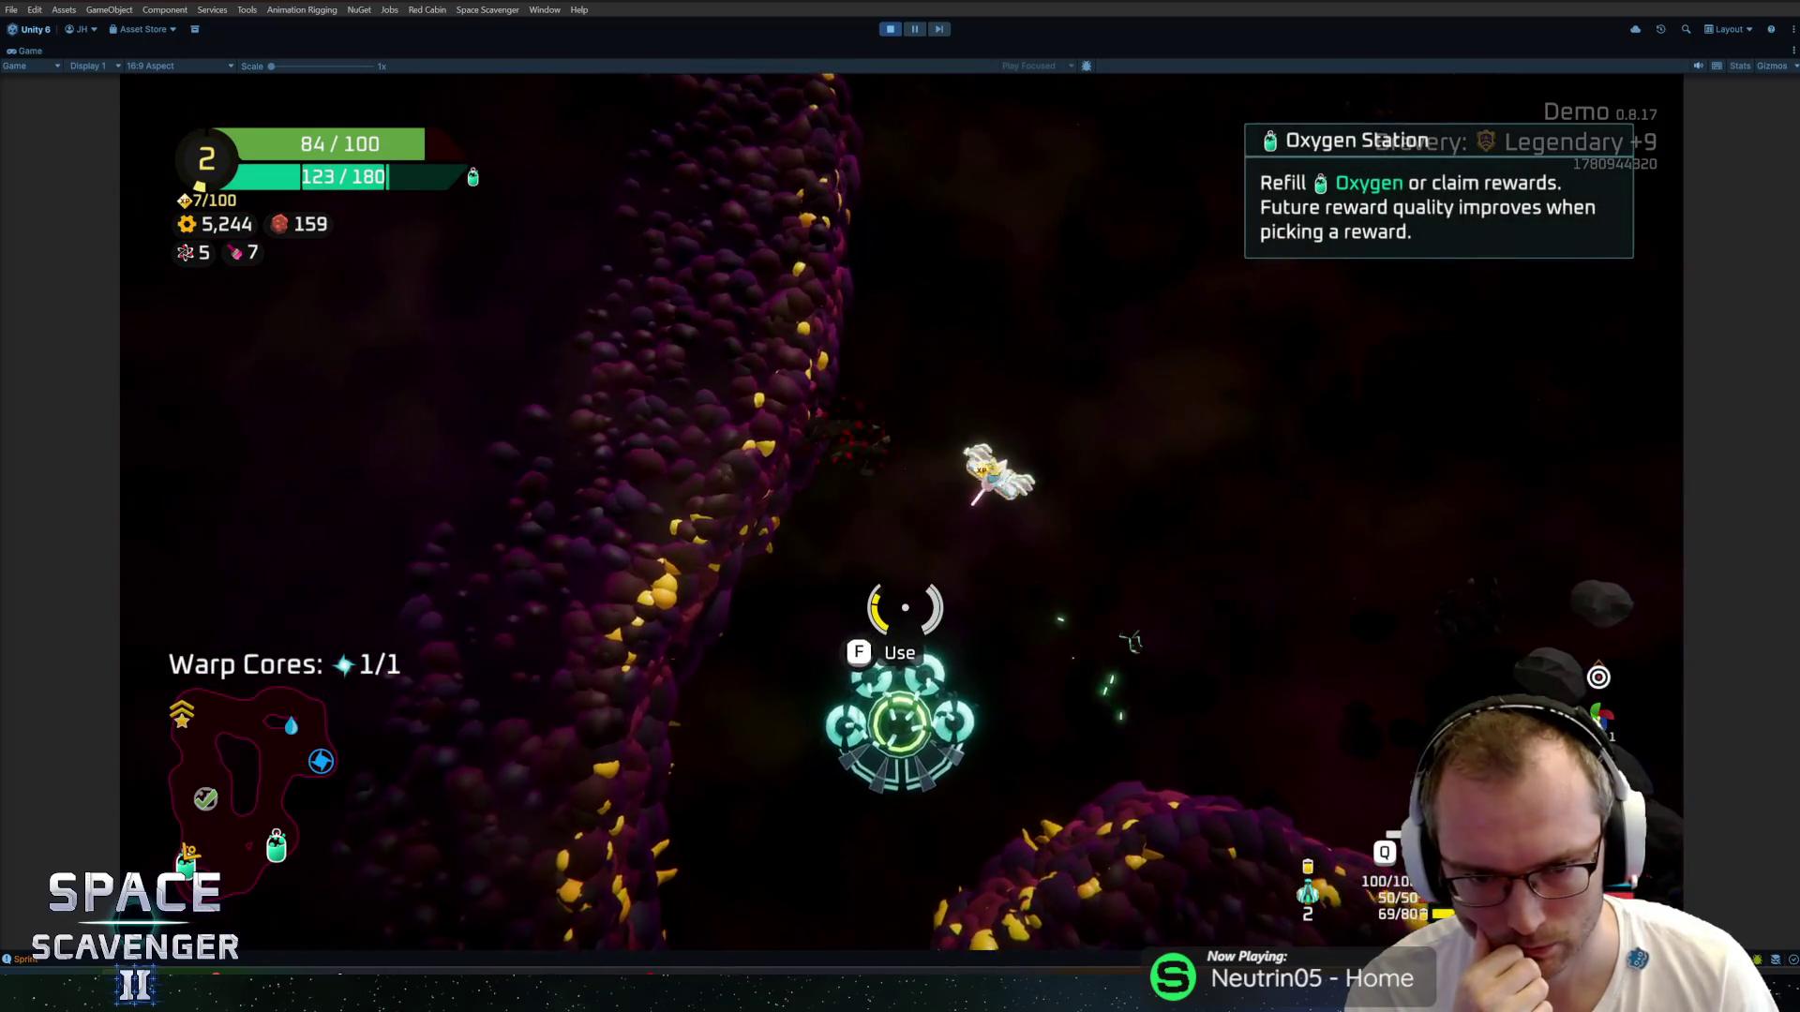
# Claim the 32 XP reward, then the Sentry Turret reward, at the Oxygen Station.
pyautogui.press('f')
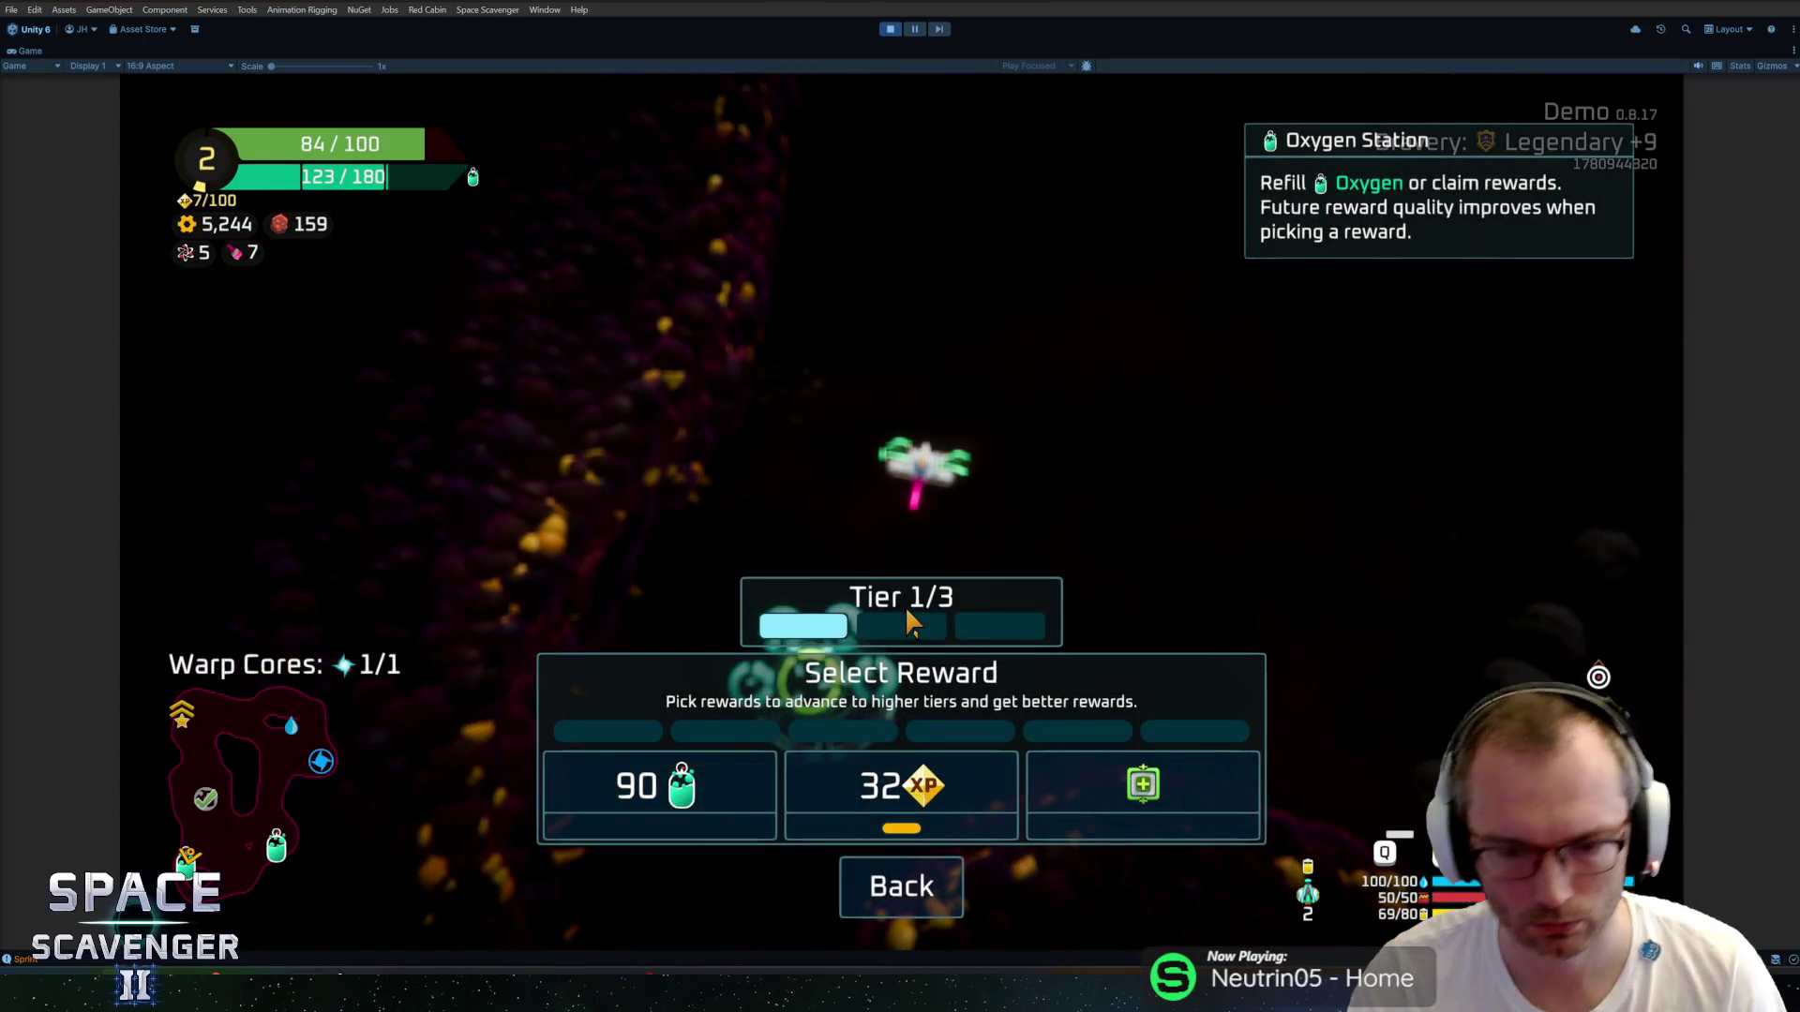
pyautogui.click(879, 723)
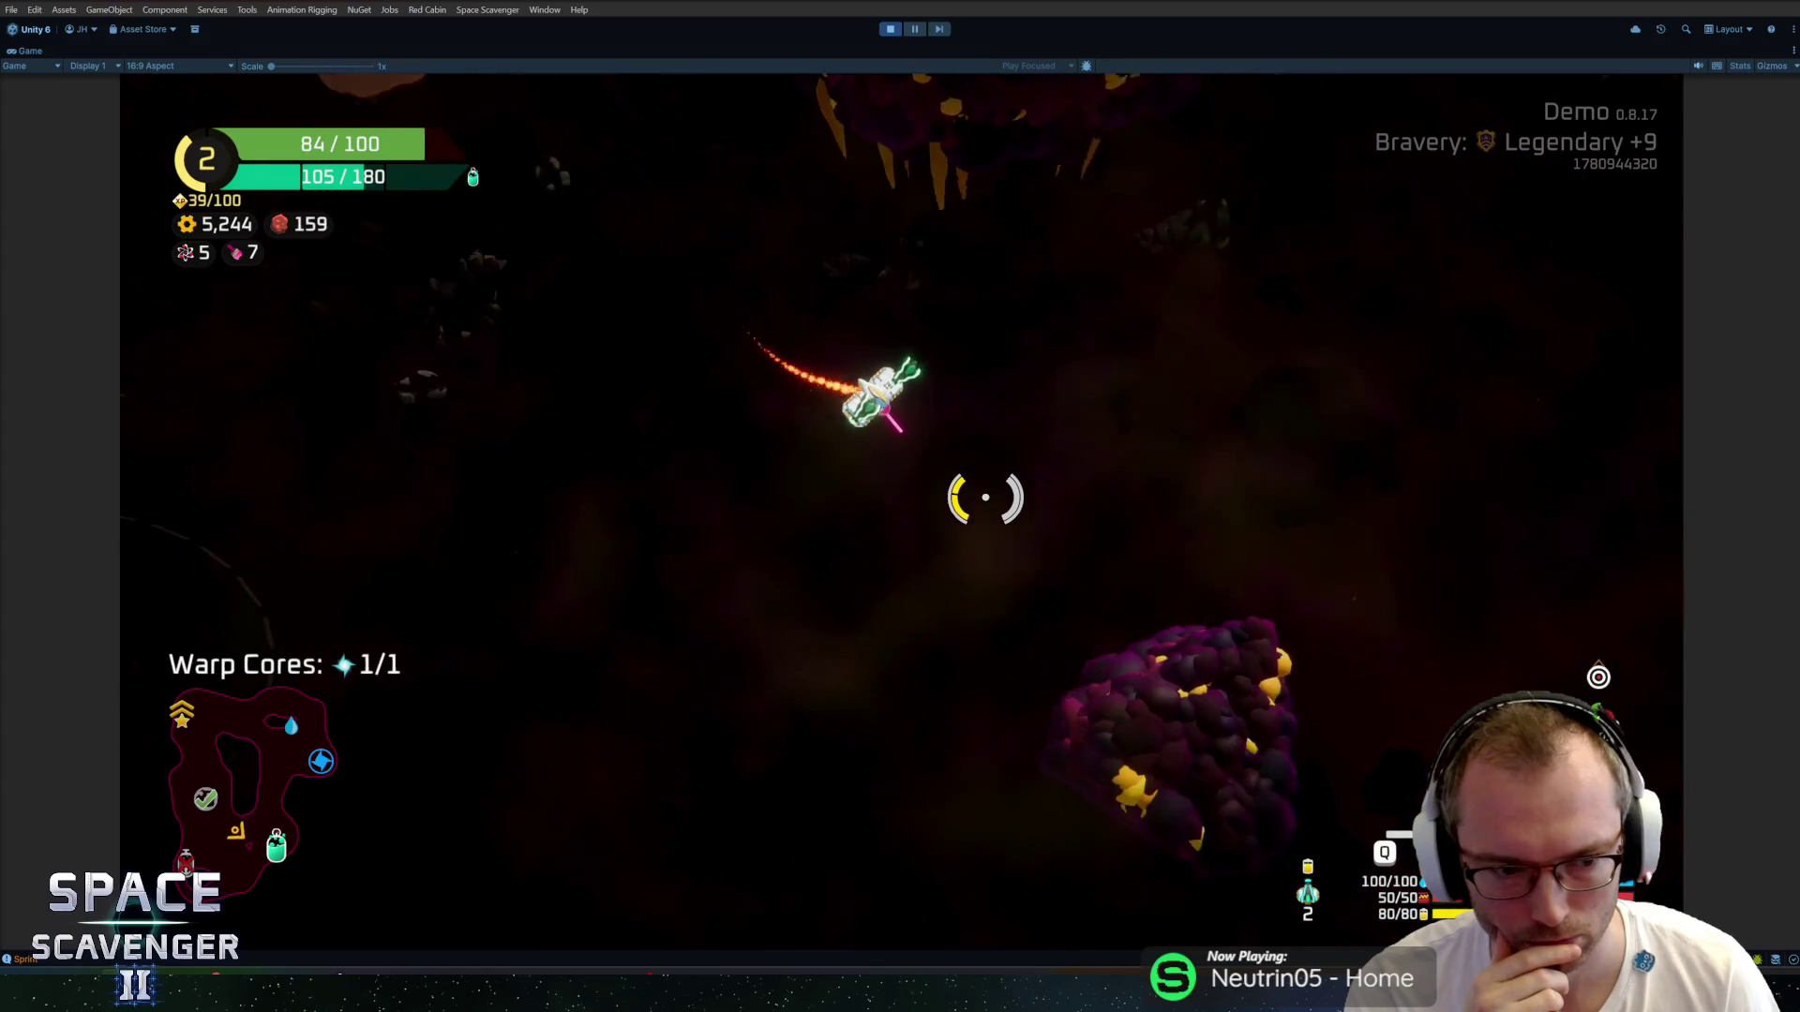
pyautogui.press('f')
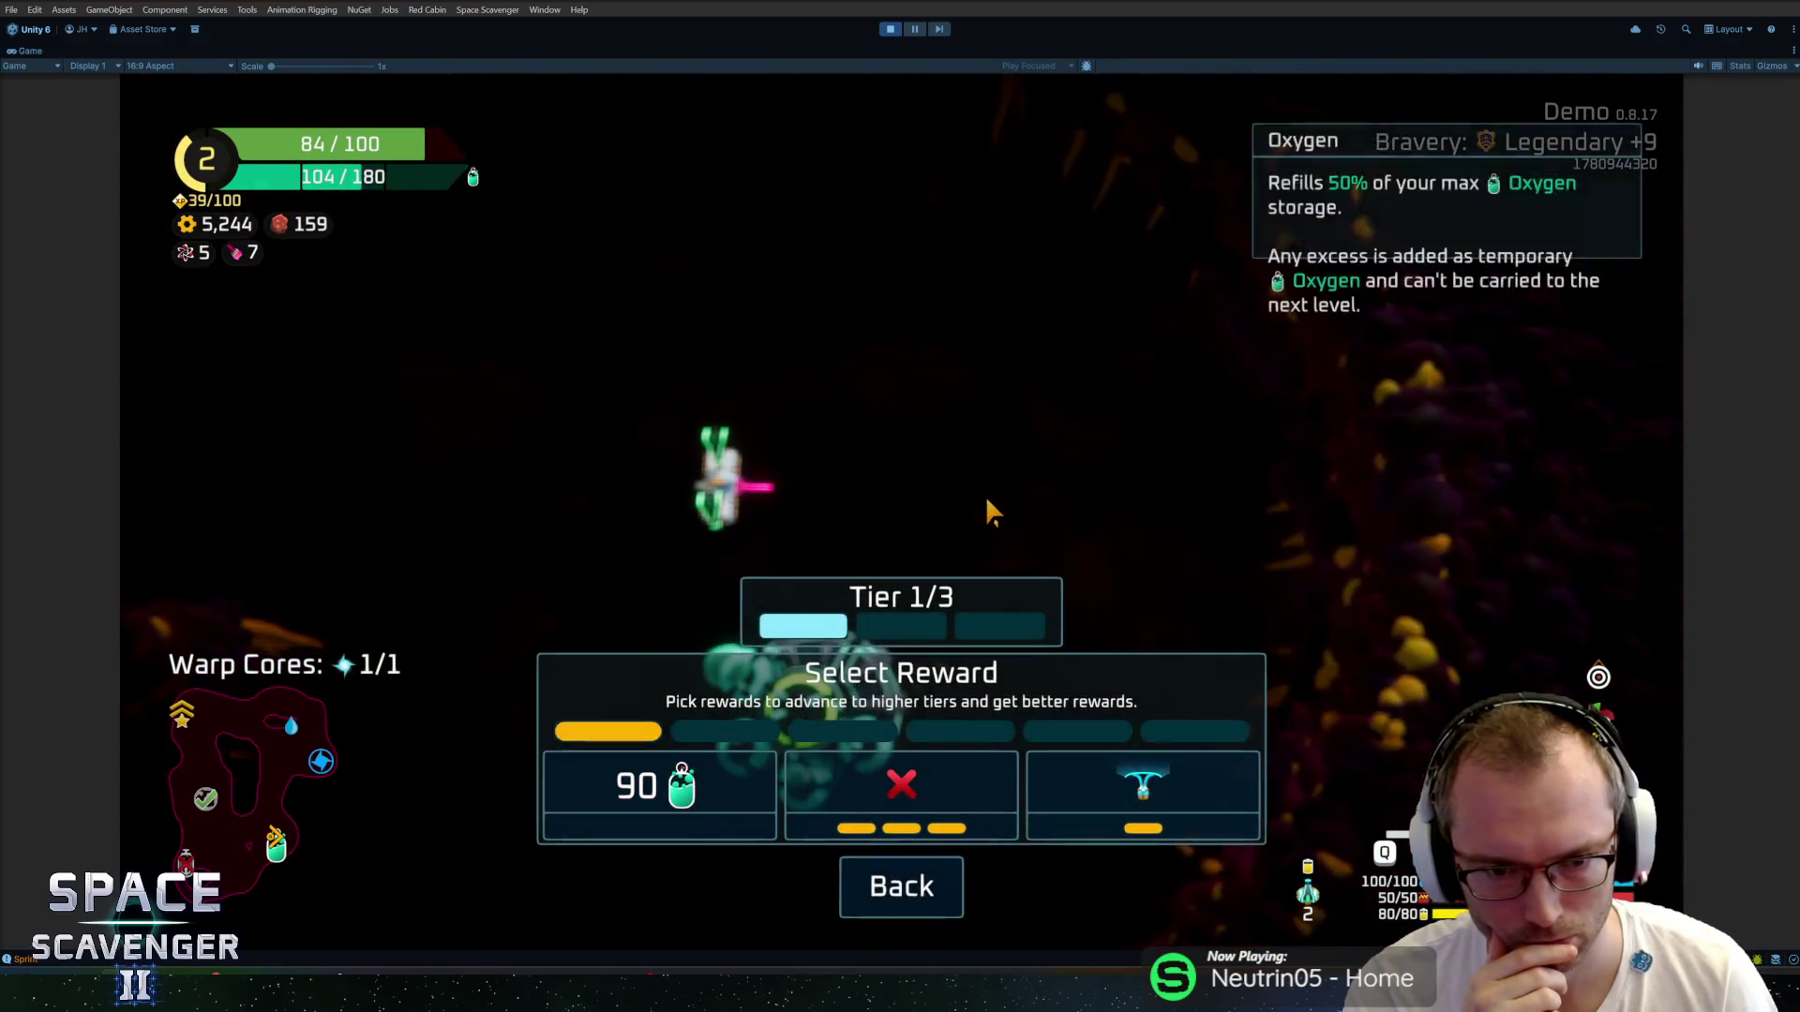
pyautogui.click(1143, 787)
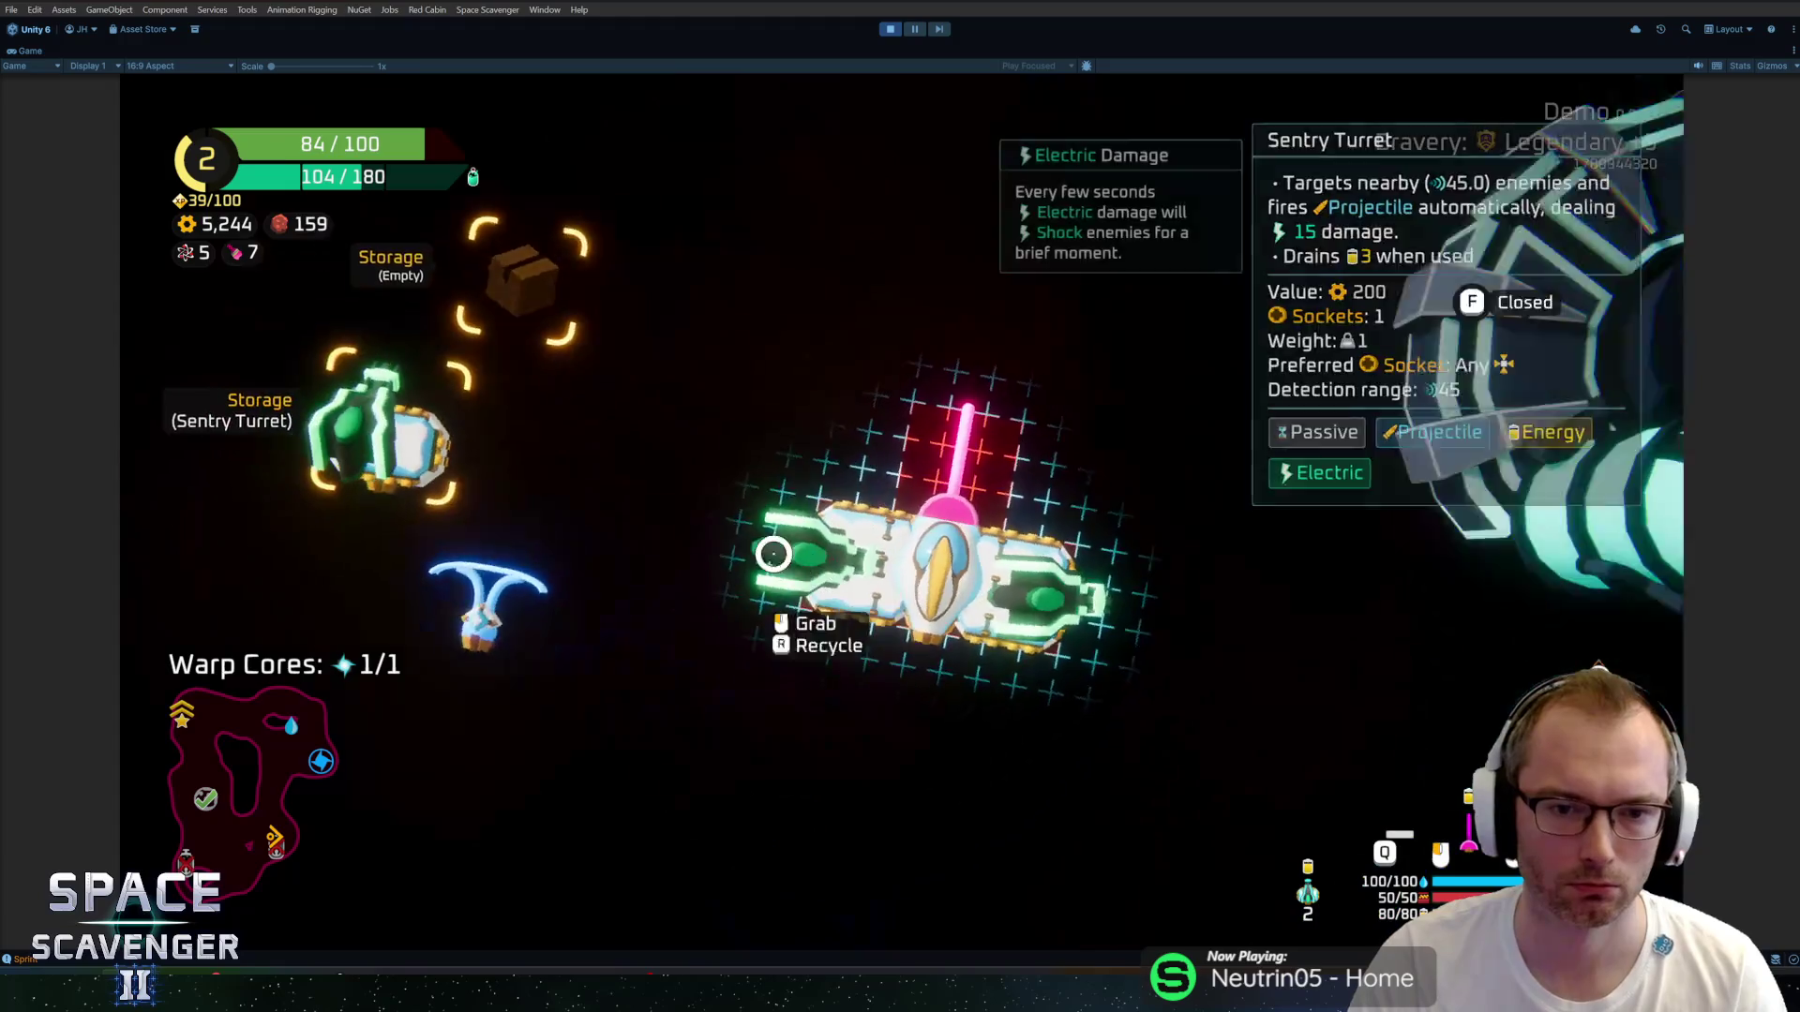
pyautogui.press('f')
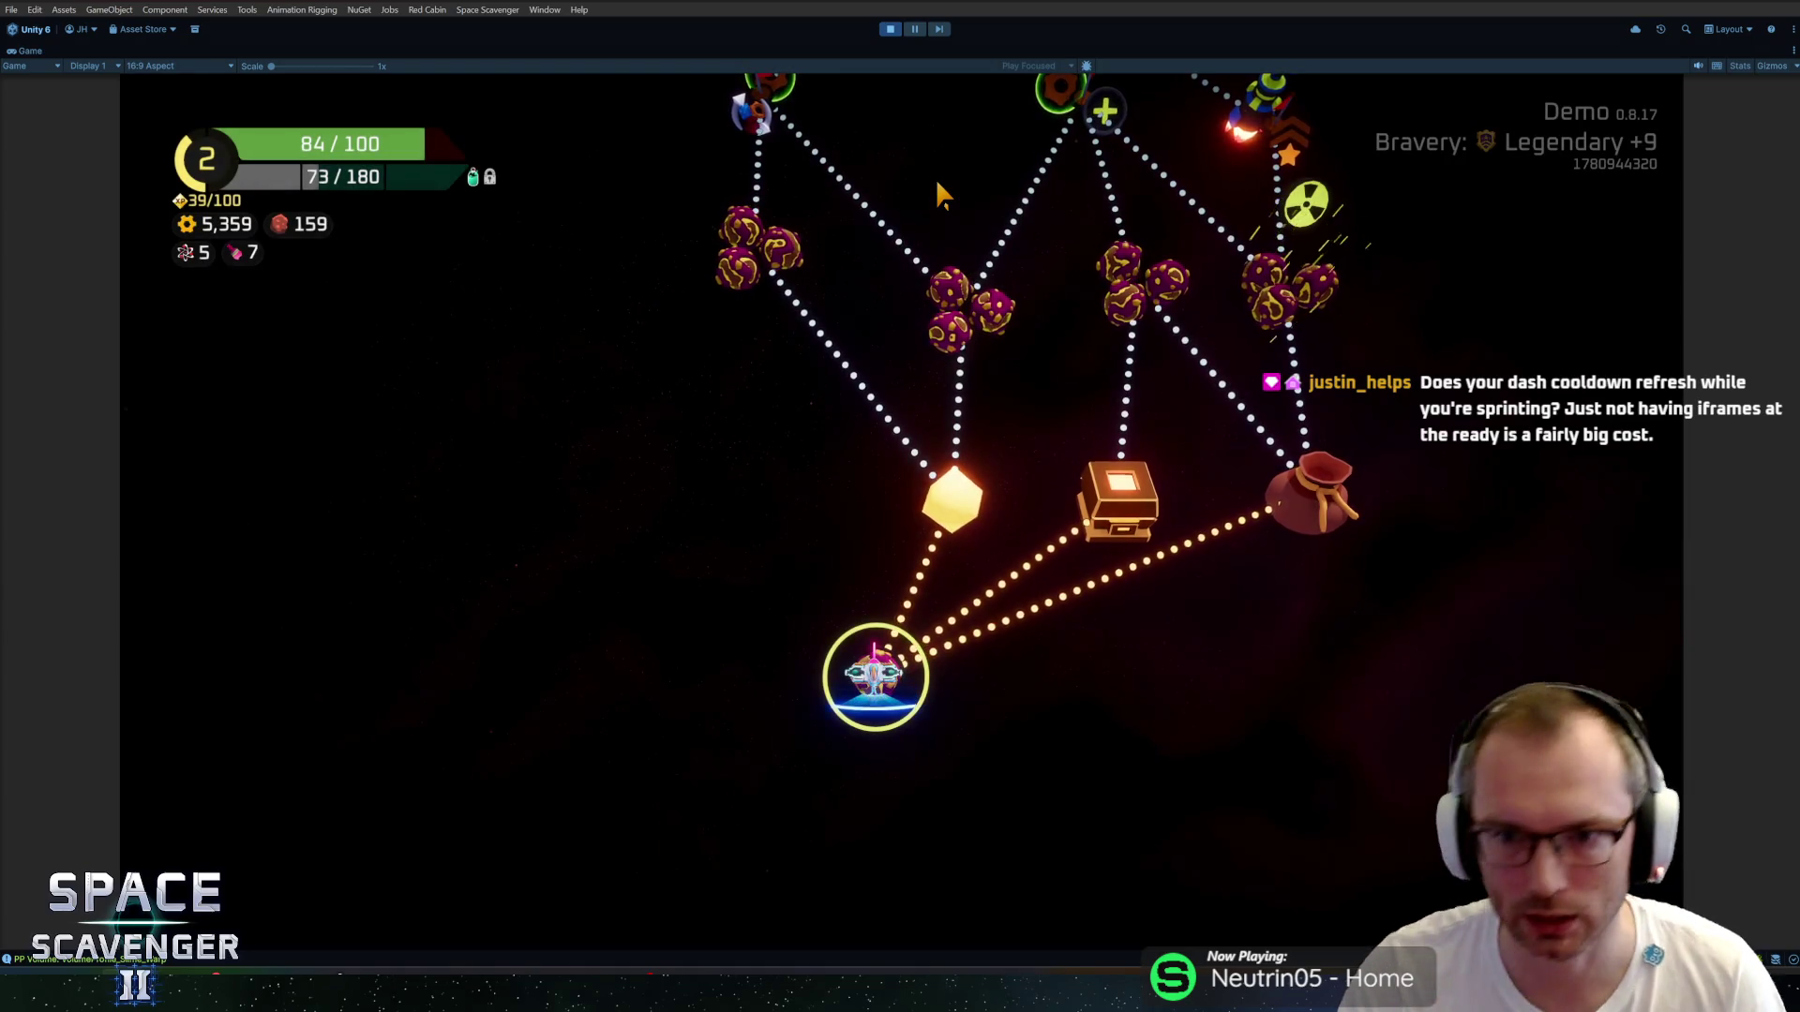
# Pick the next destination on the sector map to load the following level.
pyautogui.moveTo(783, 661)
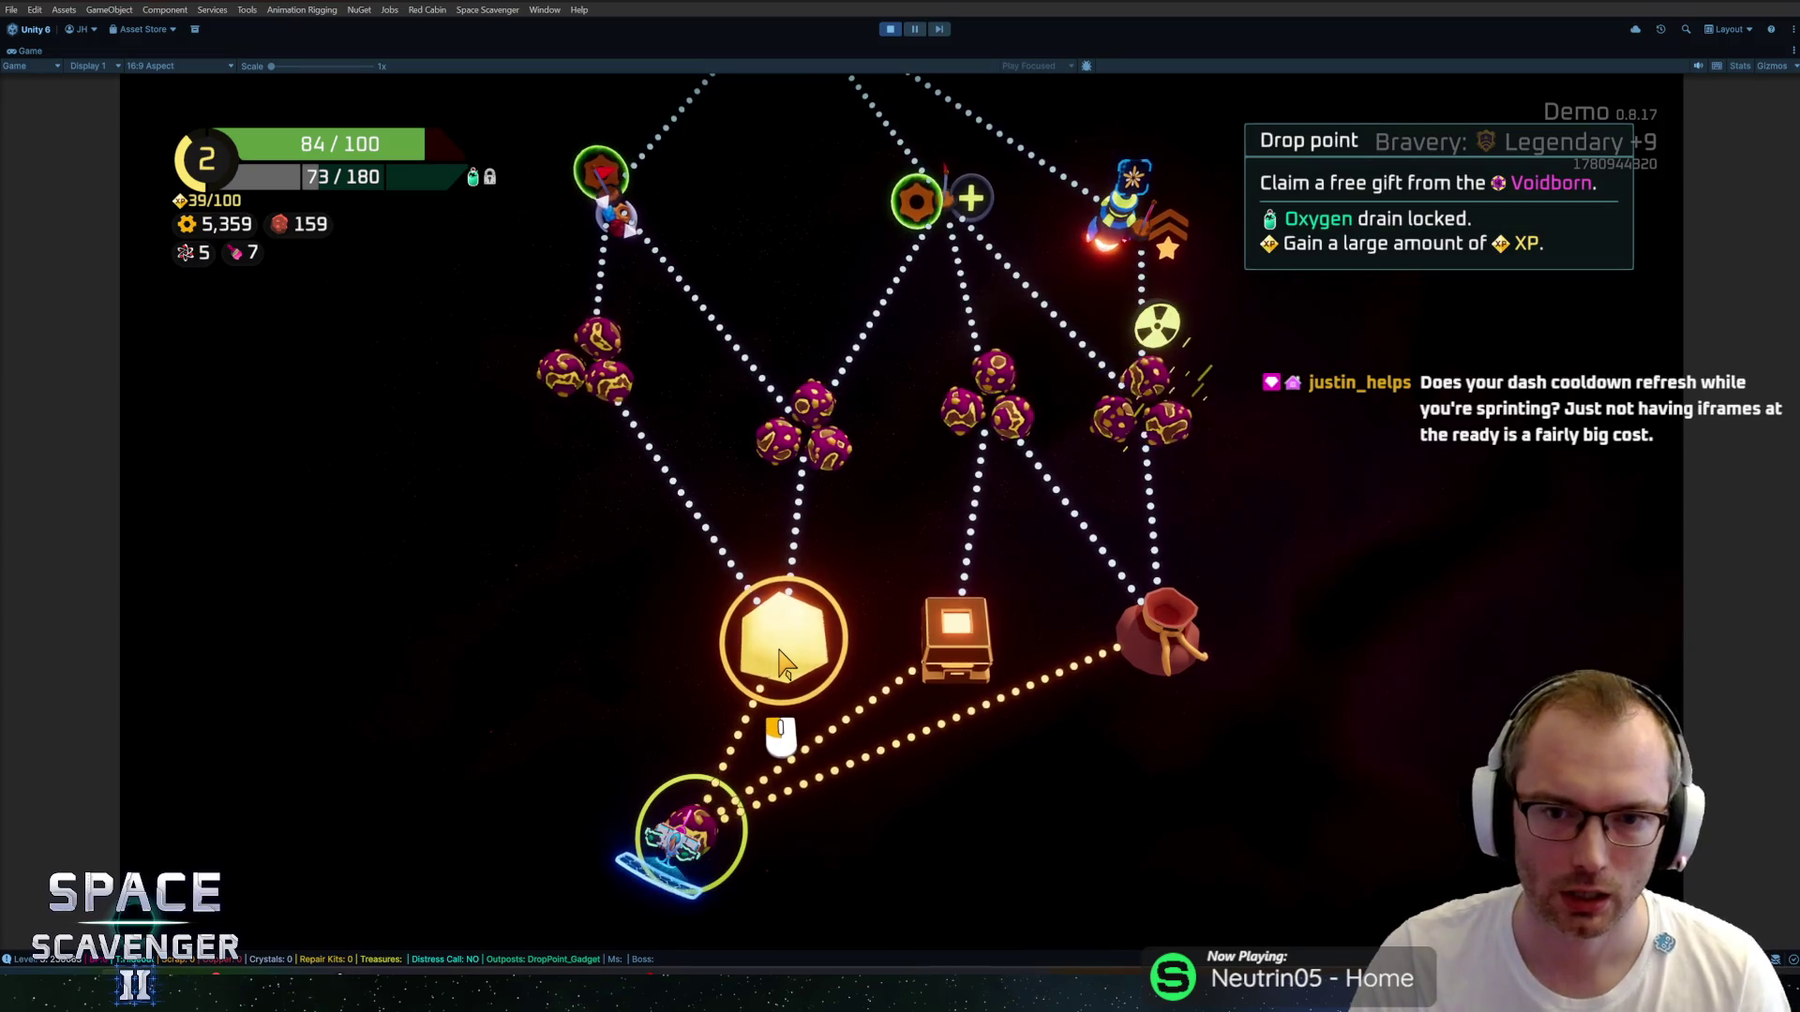
pyautogui.click(968, 197)
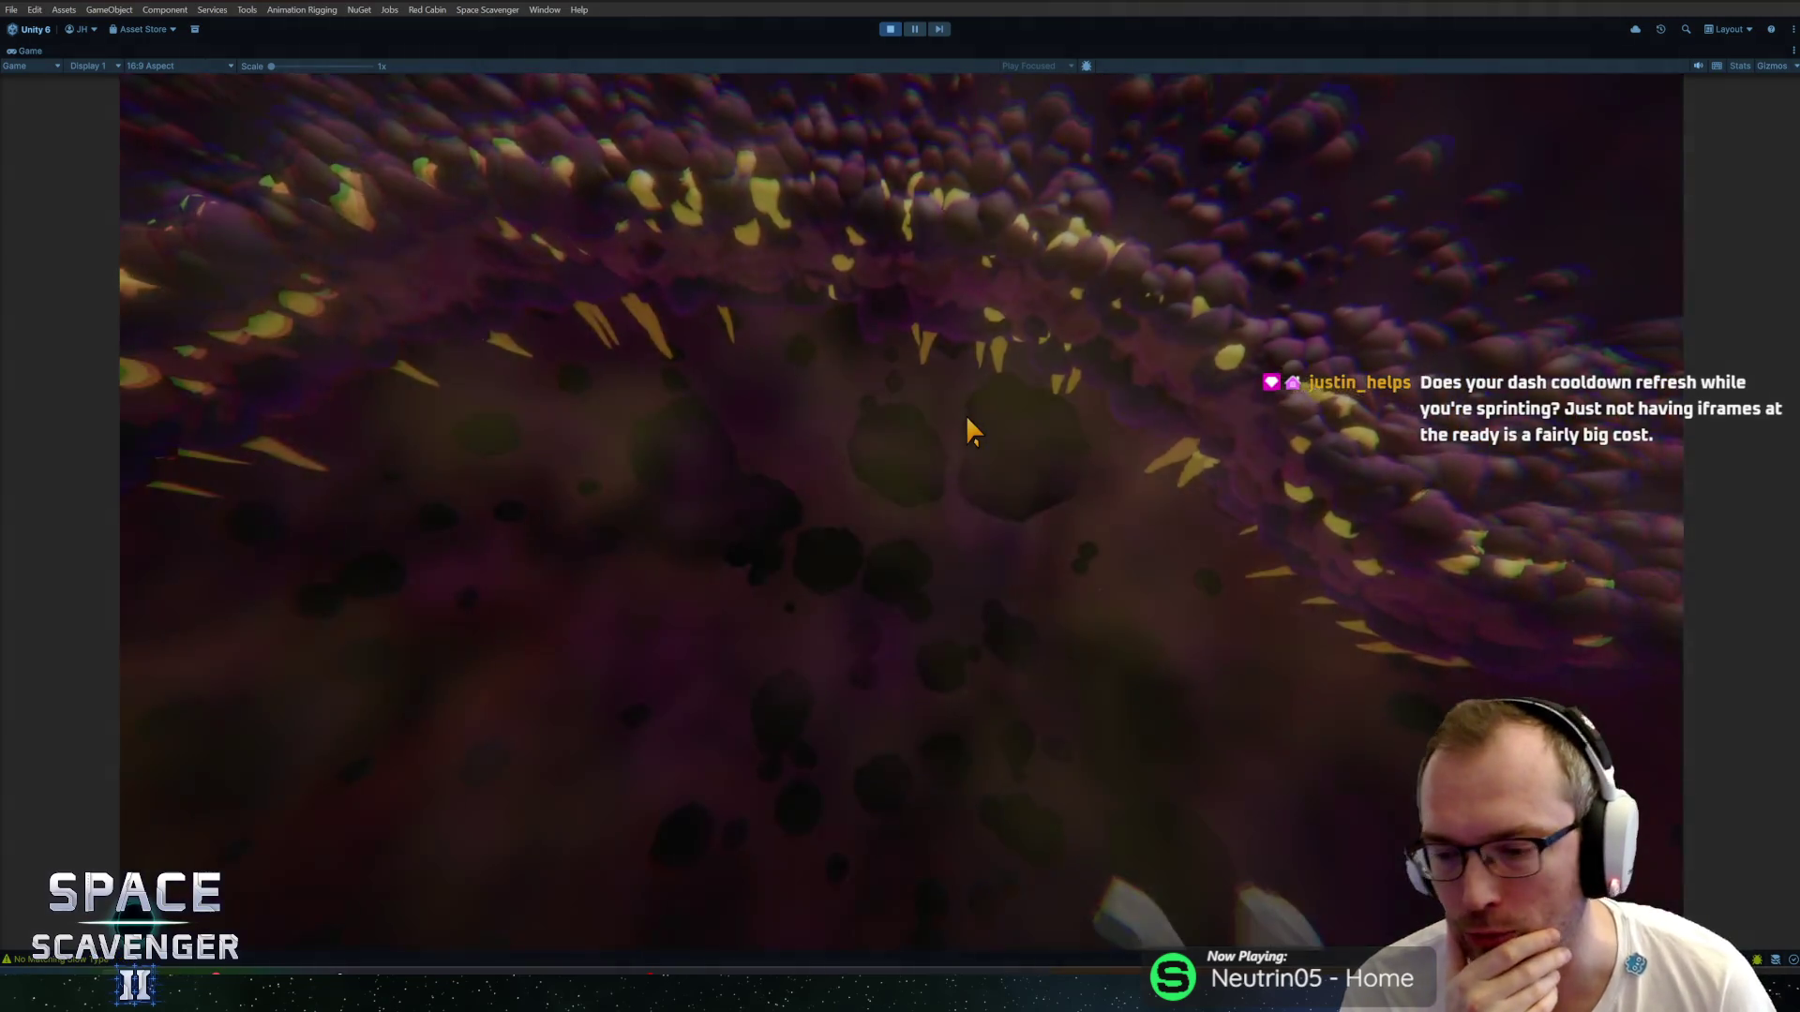
# Fly with WASD past asteroids, around the blue planet and down the cave, fighting enemies.
pyautogui.press('w')
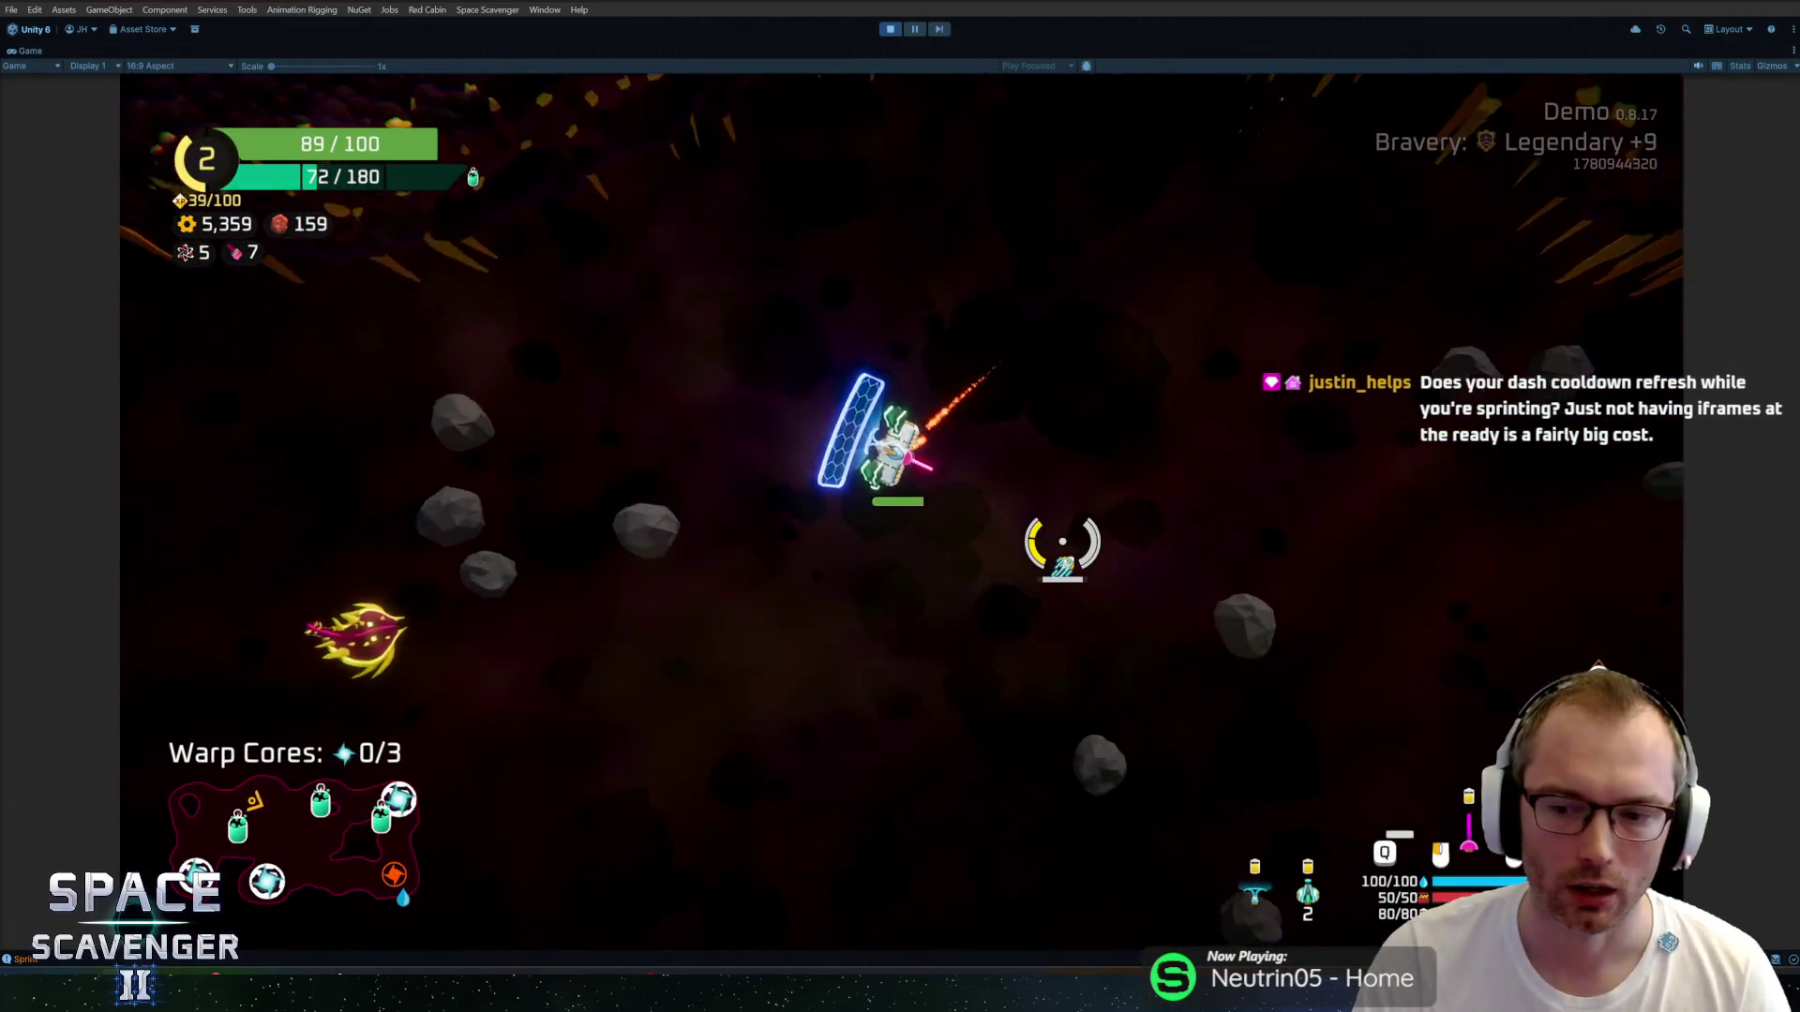
pyautogui.press('w')
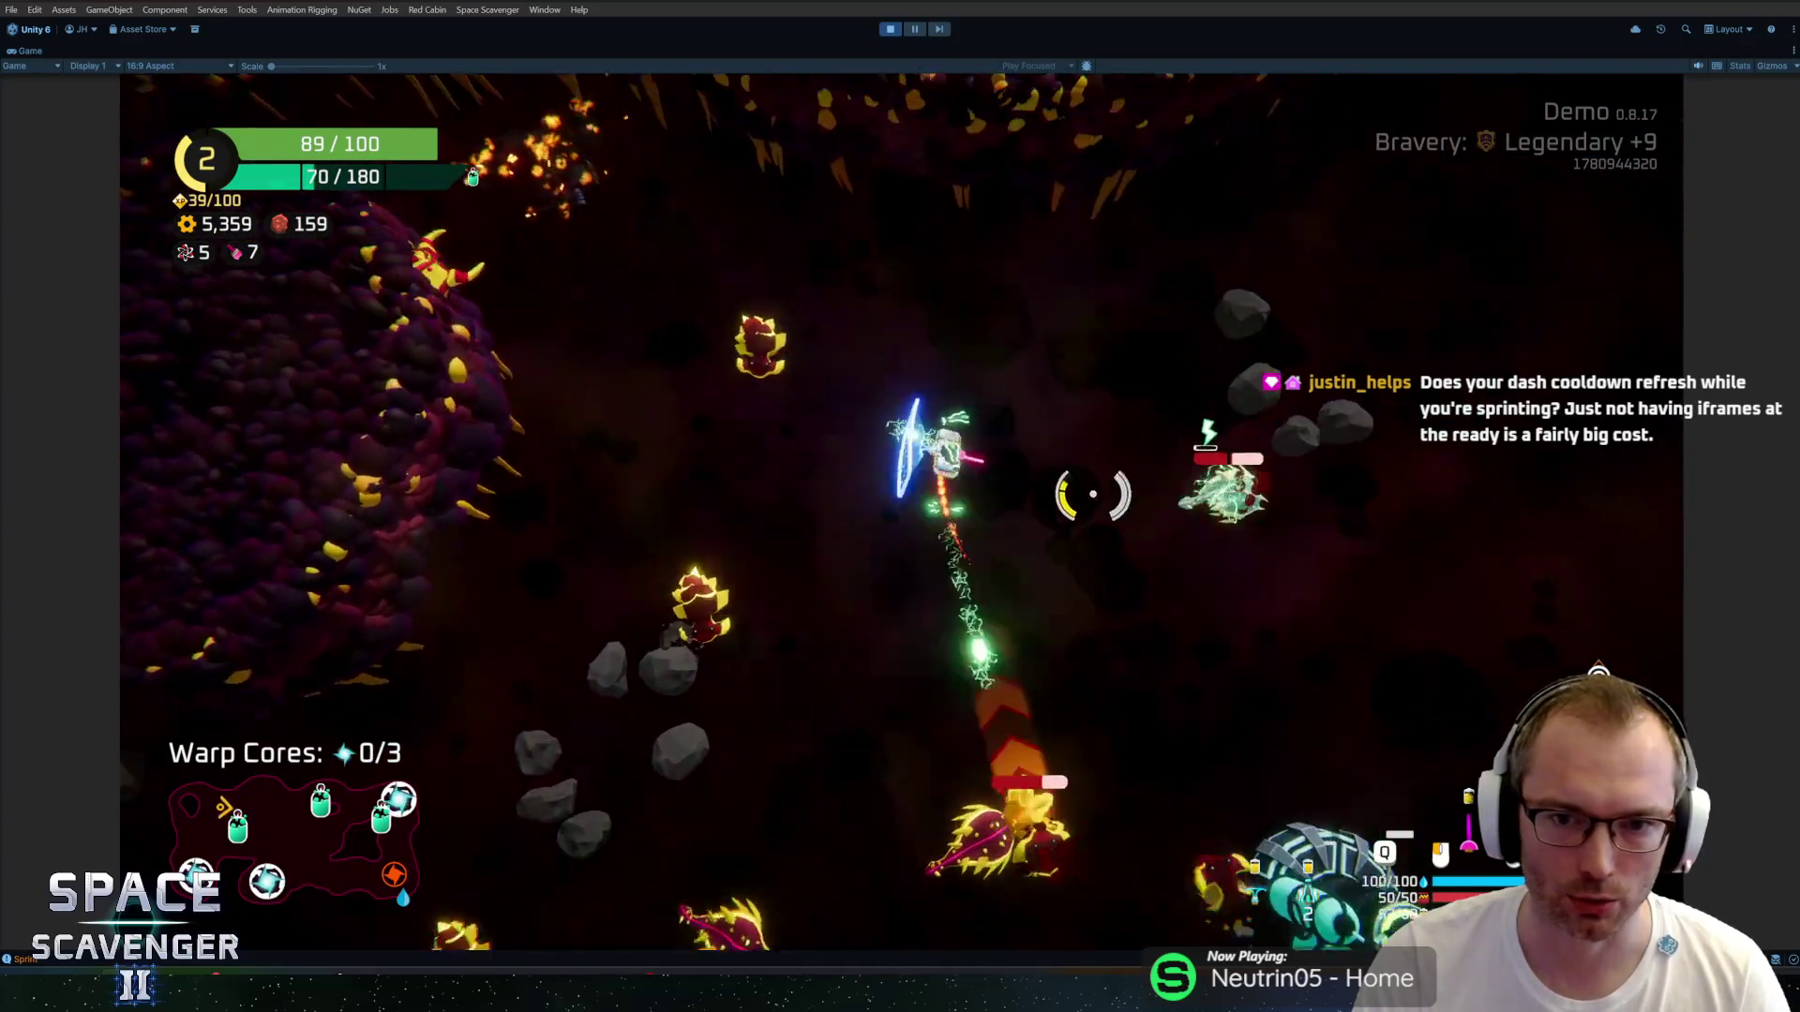
pyautogui.press('w')
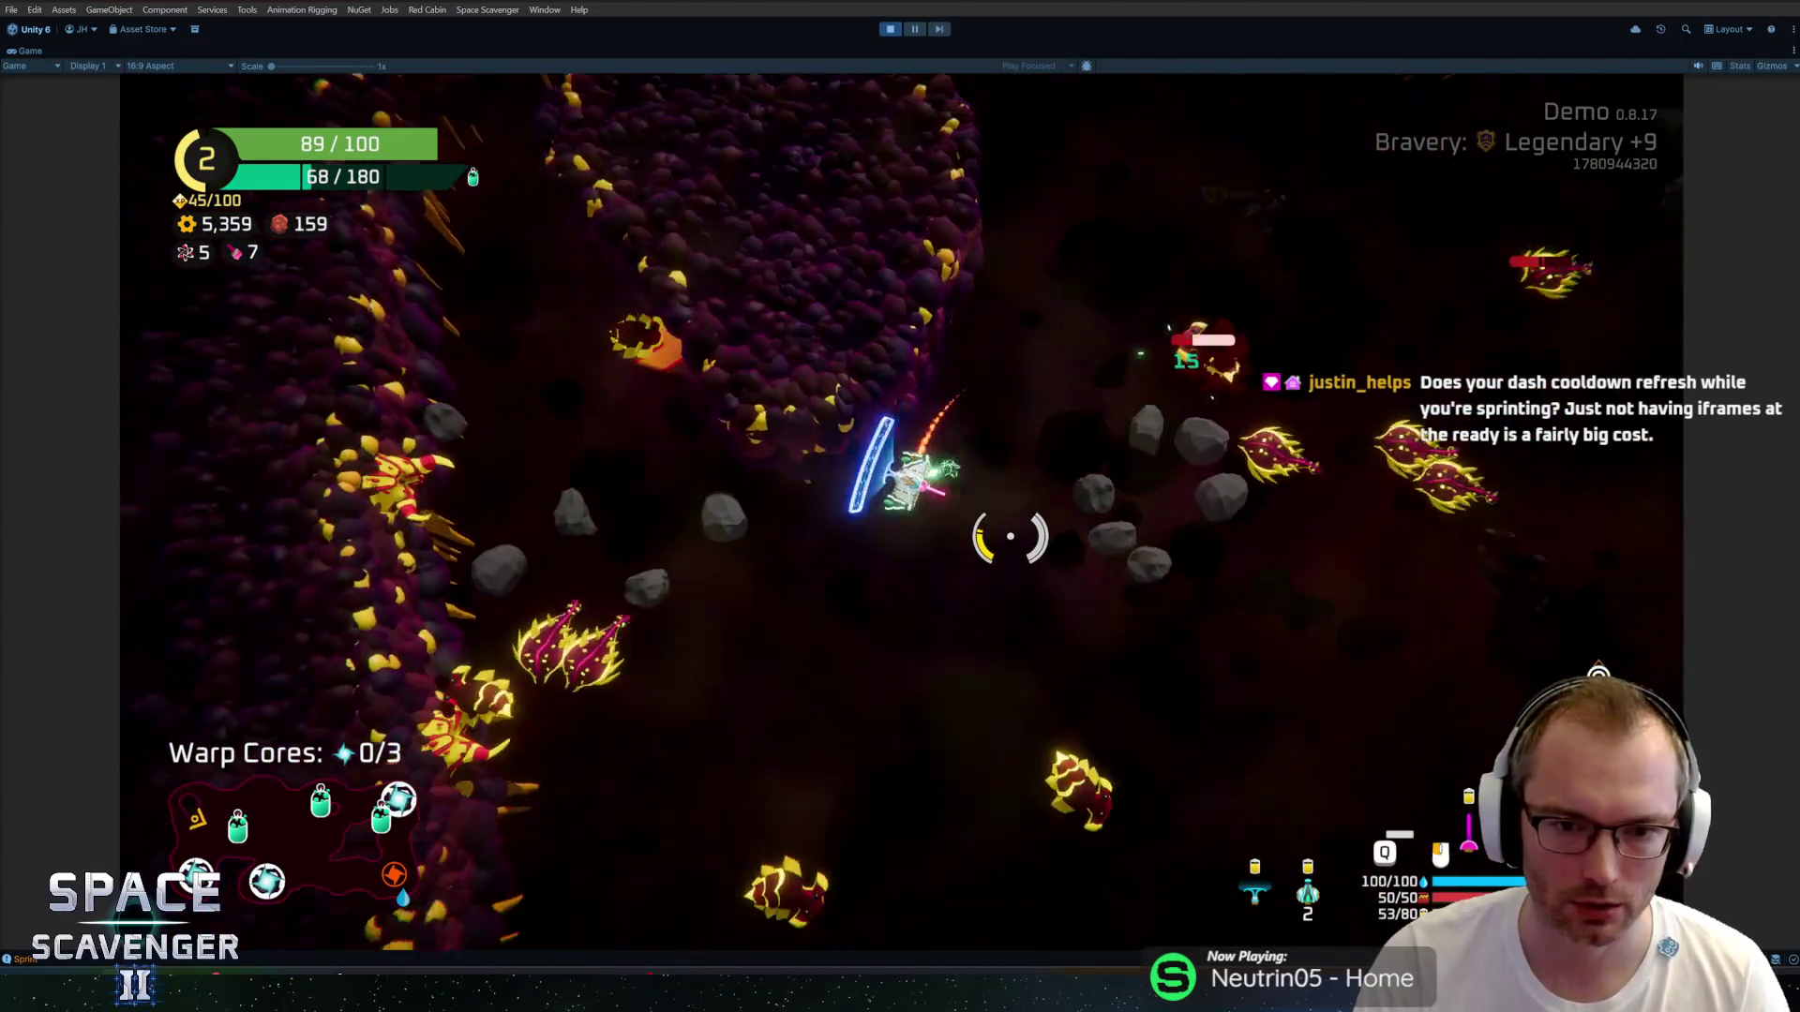
pyautogui.press('d')
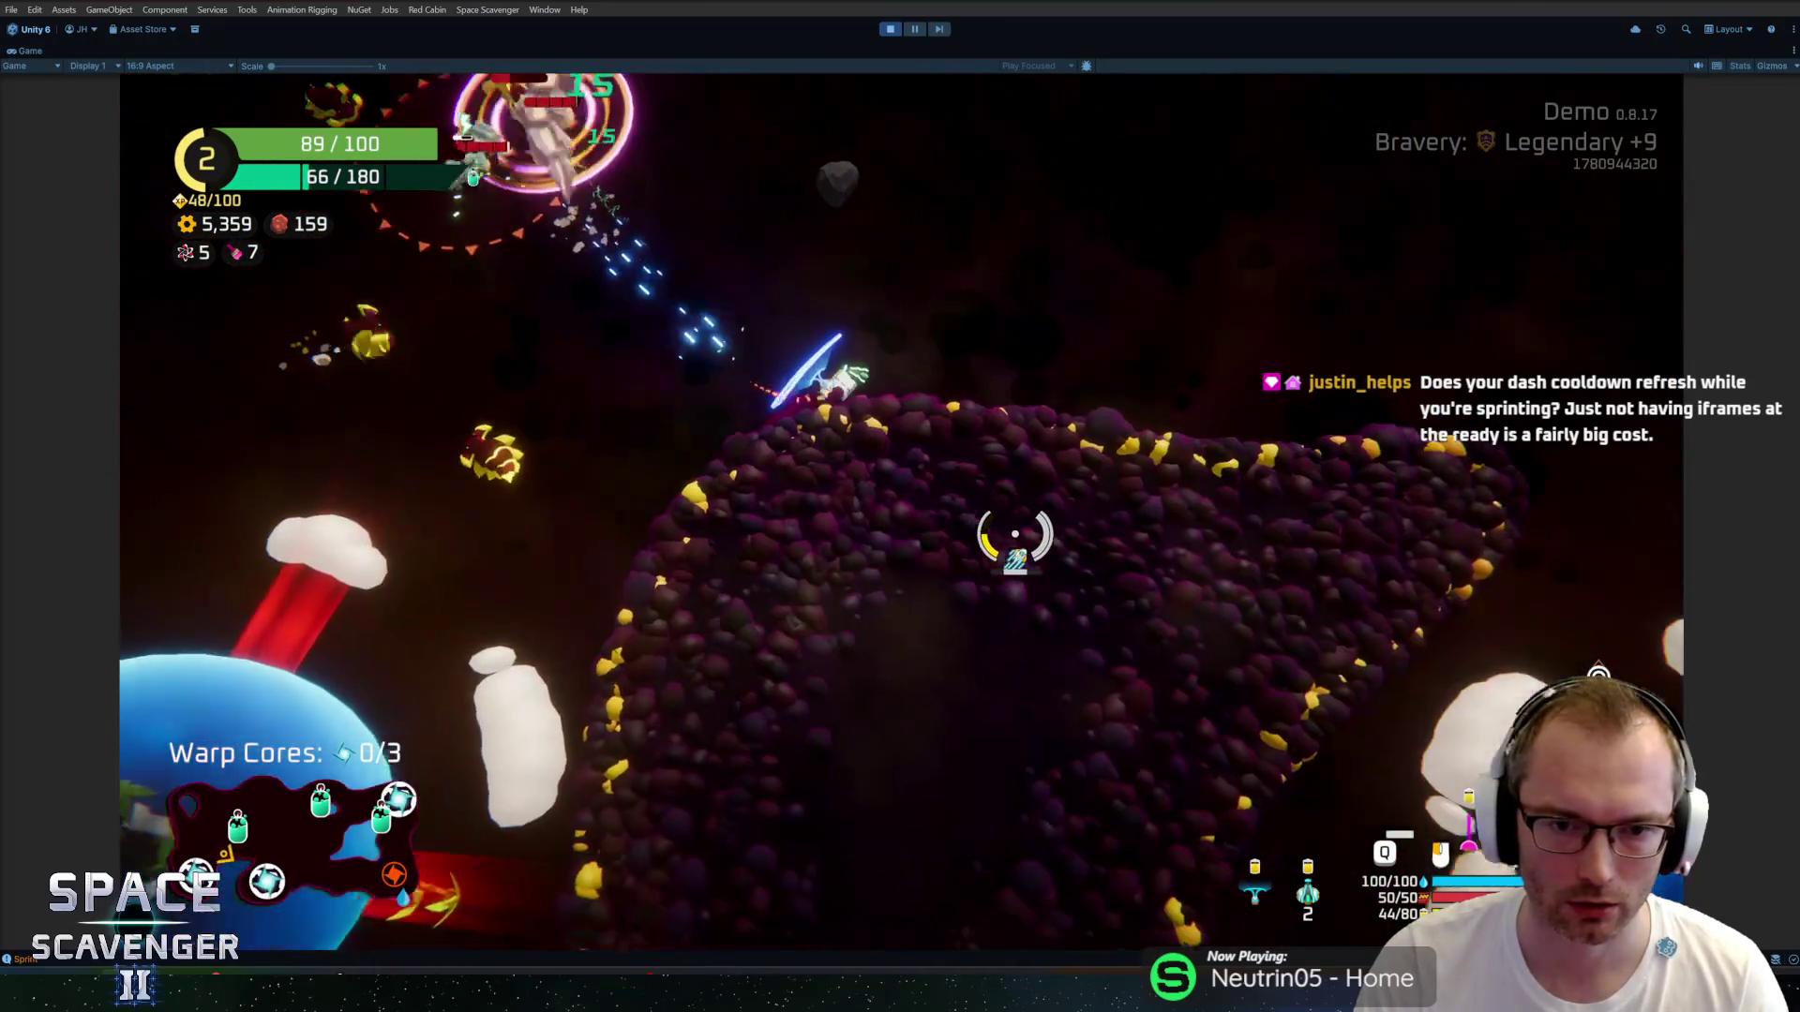
pyautogui.press('a')
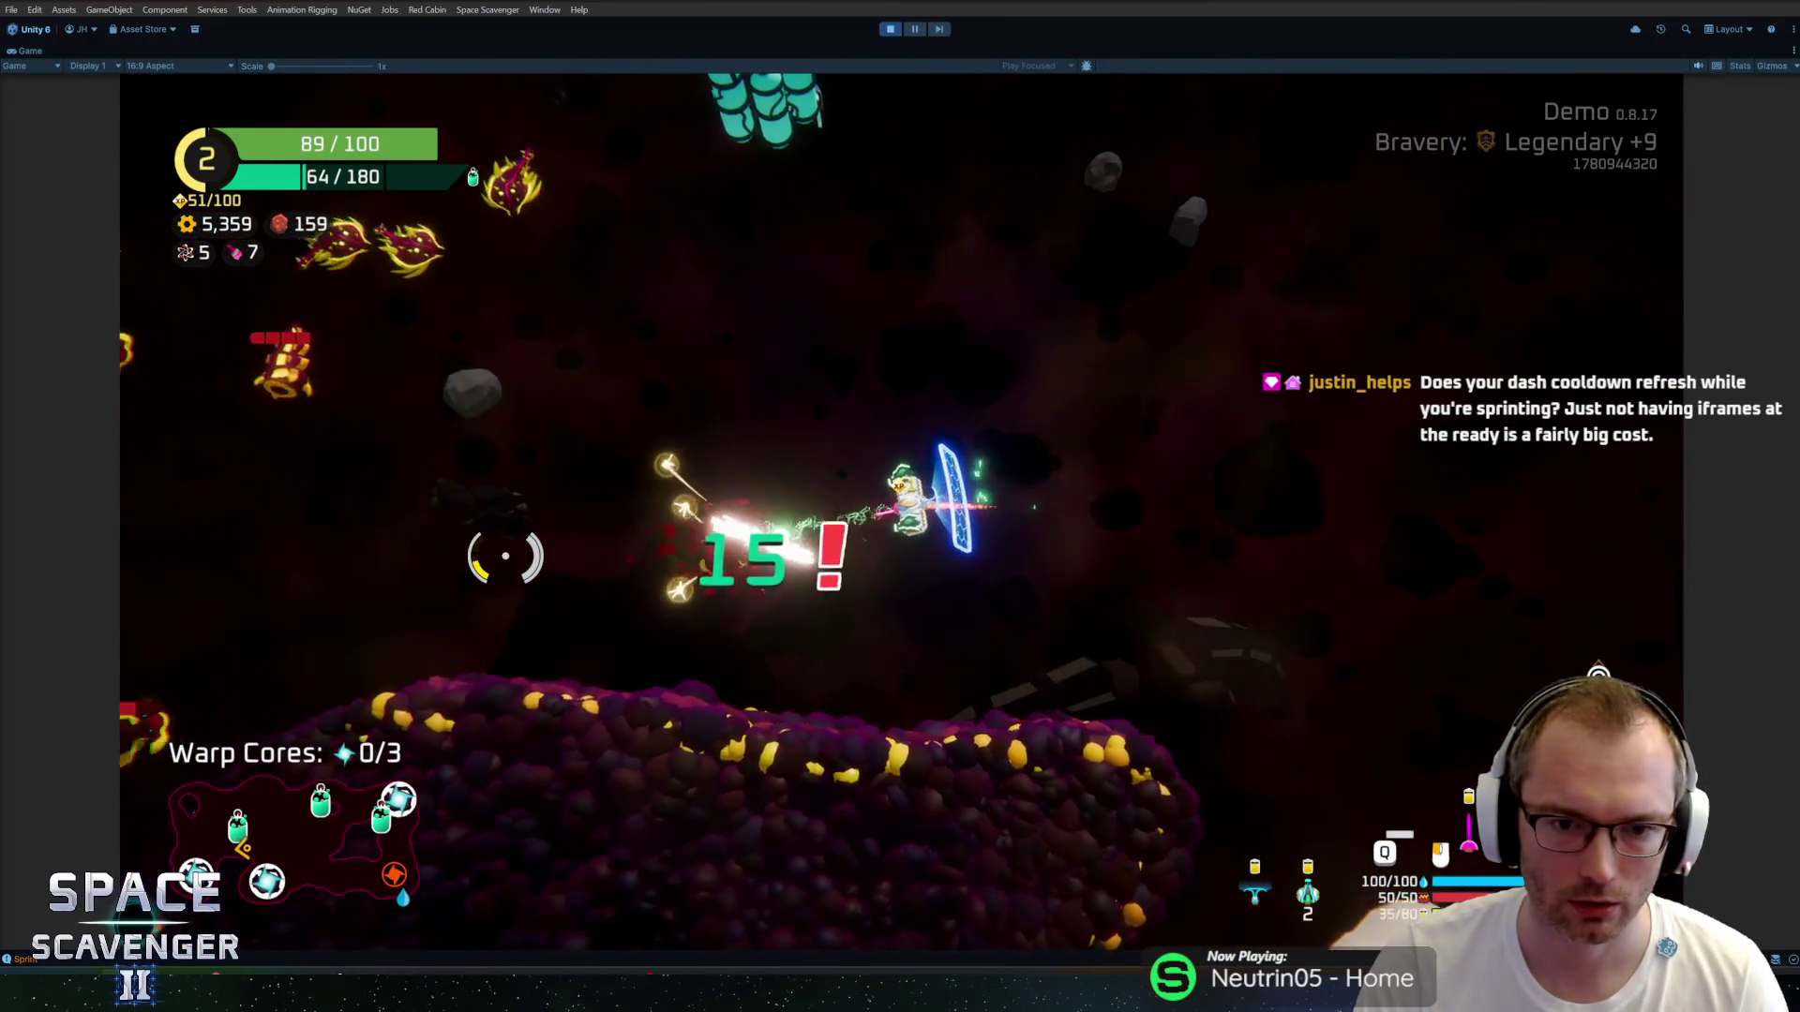
pyautogui.press('a')
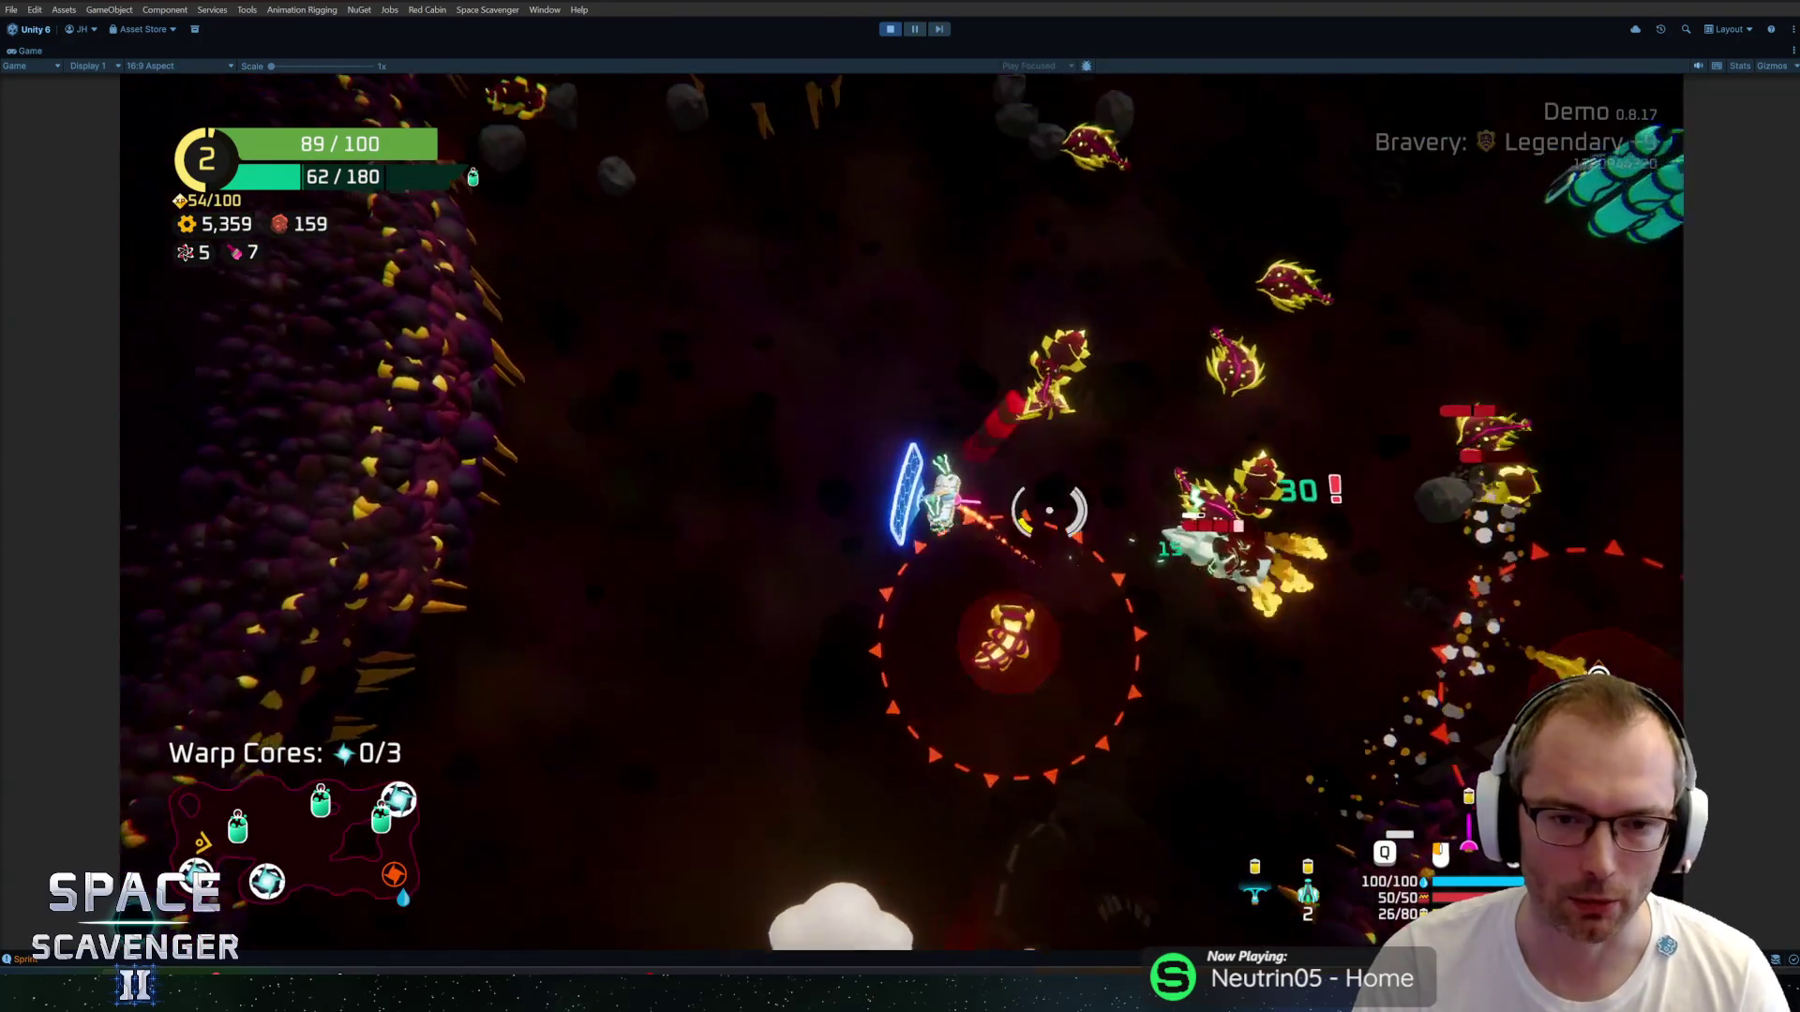
pyautogui.press('d')
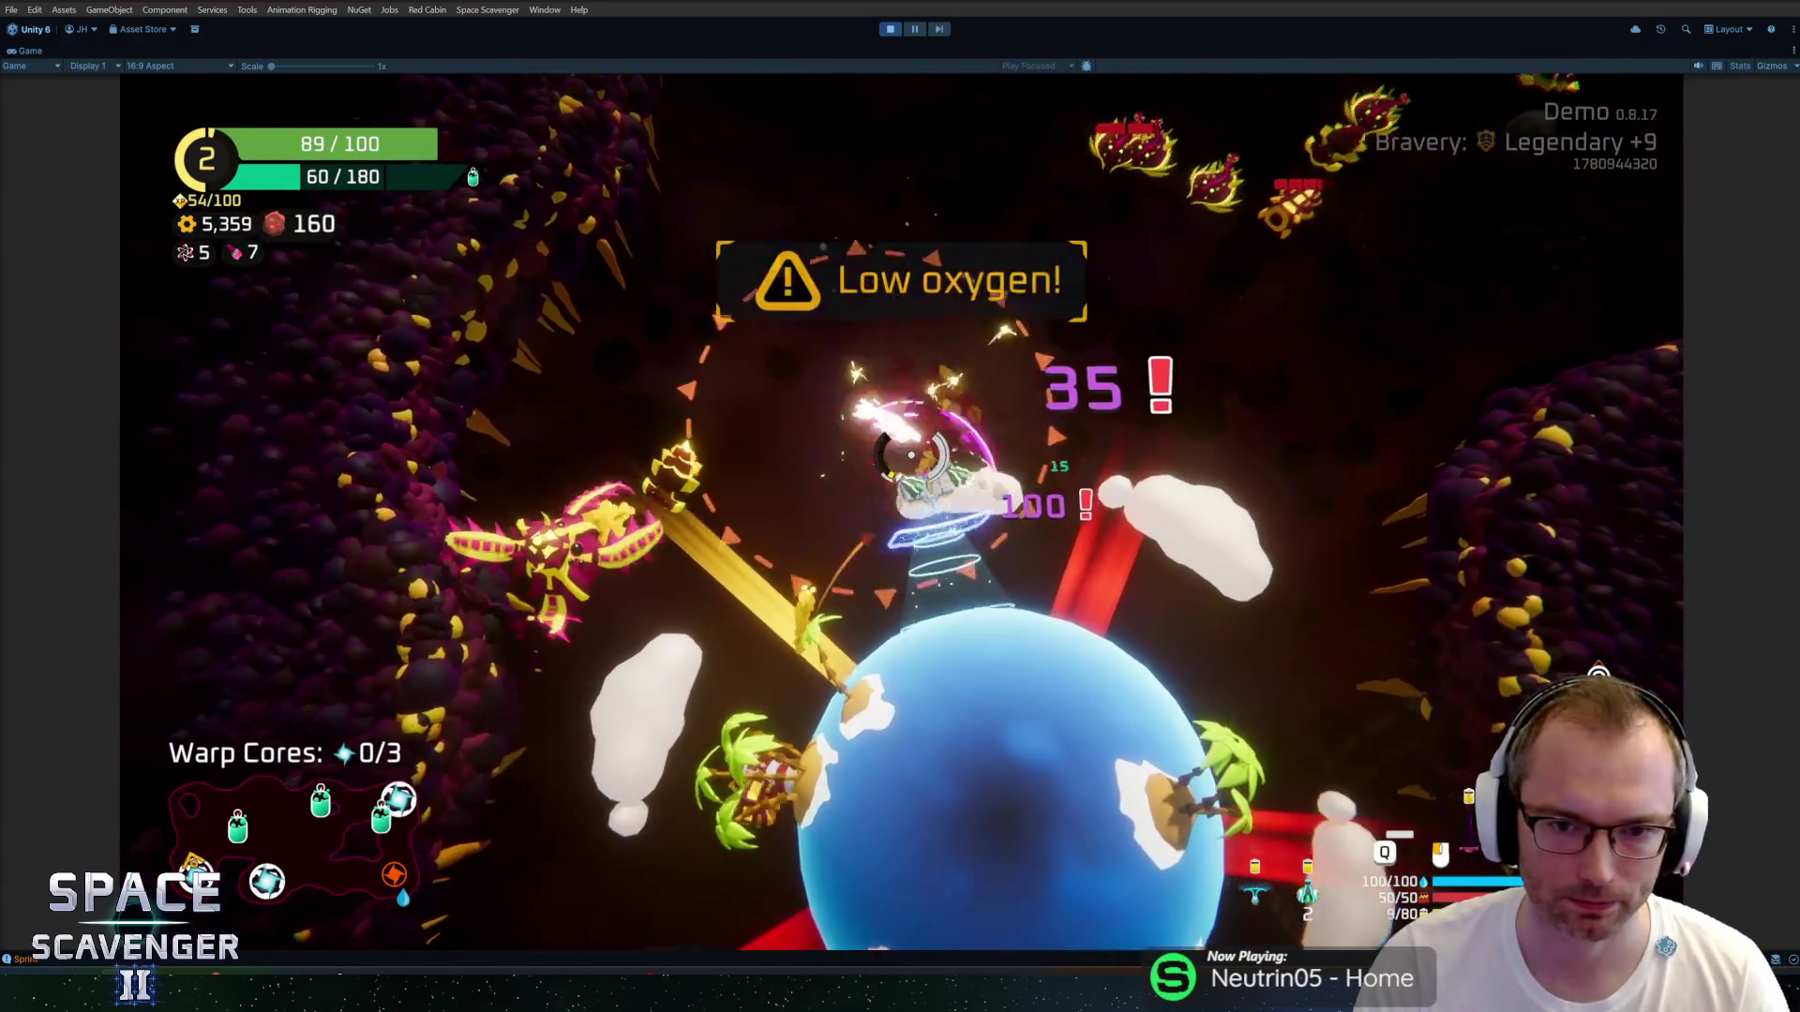
pyautogui.press('w')
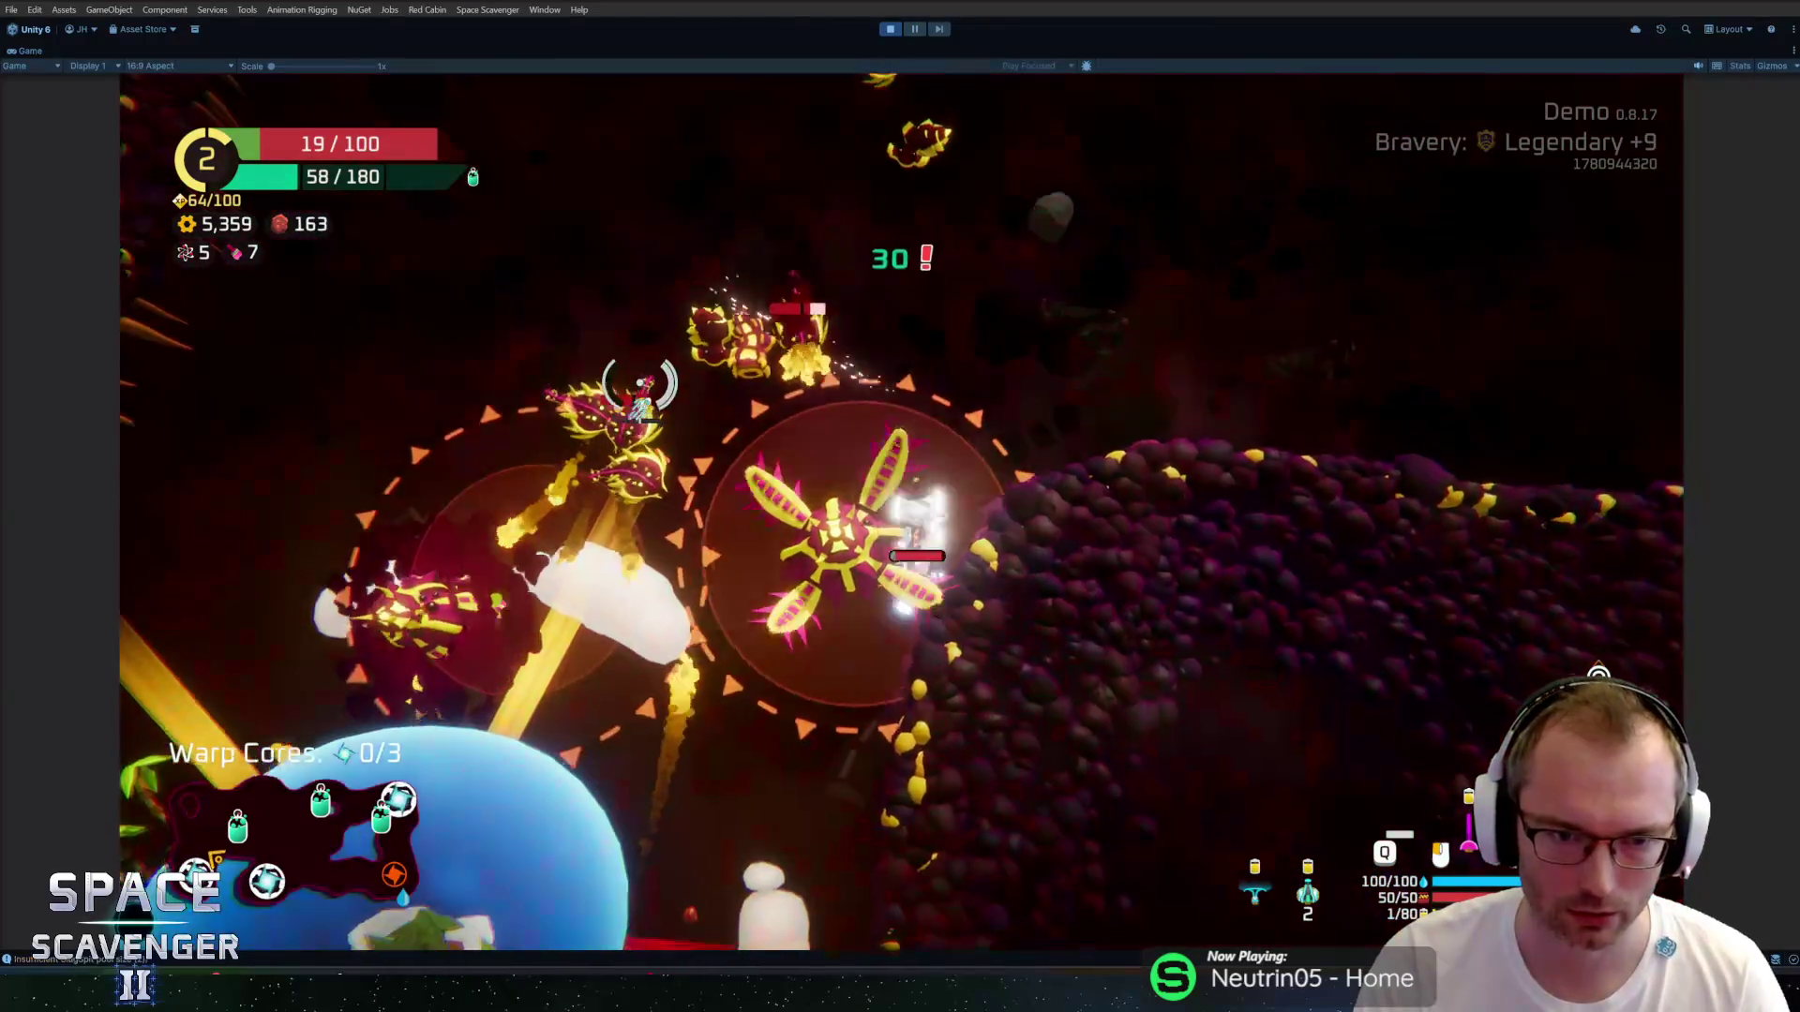
pyautogui.press('d')
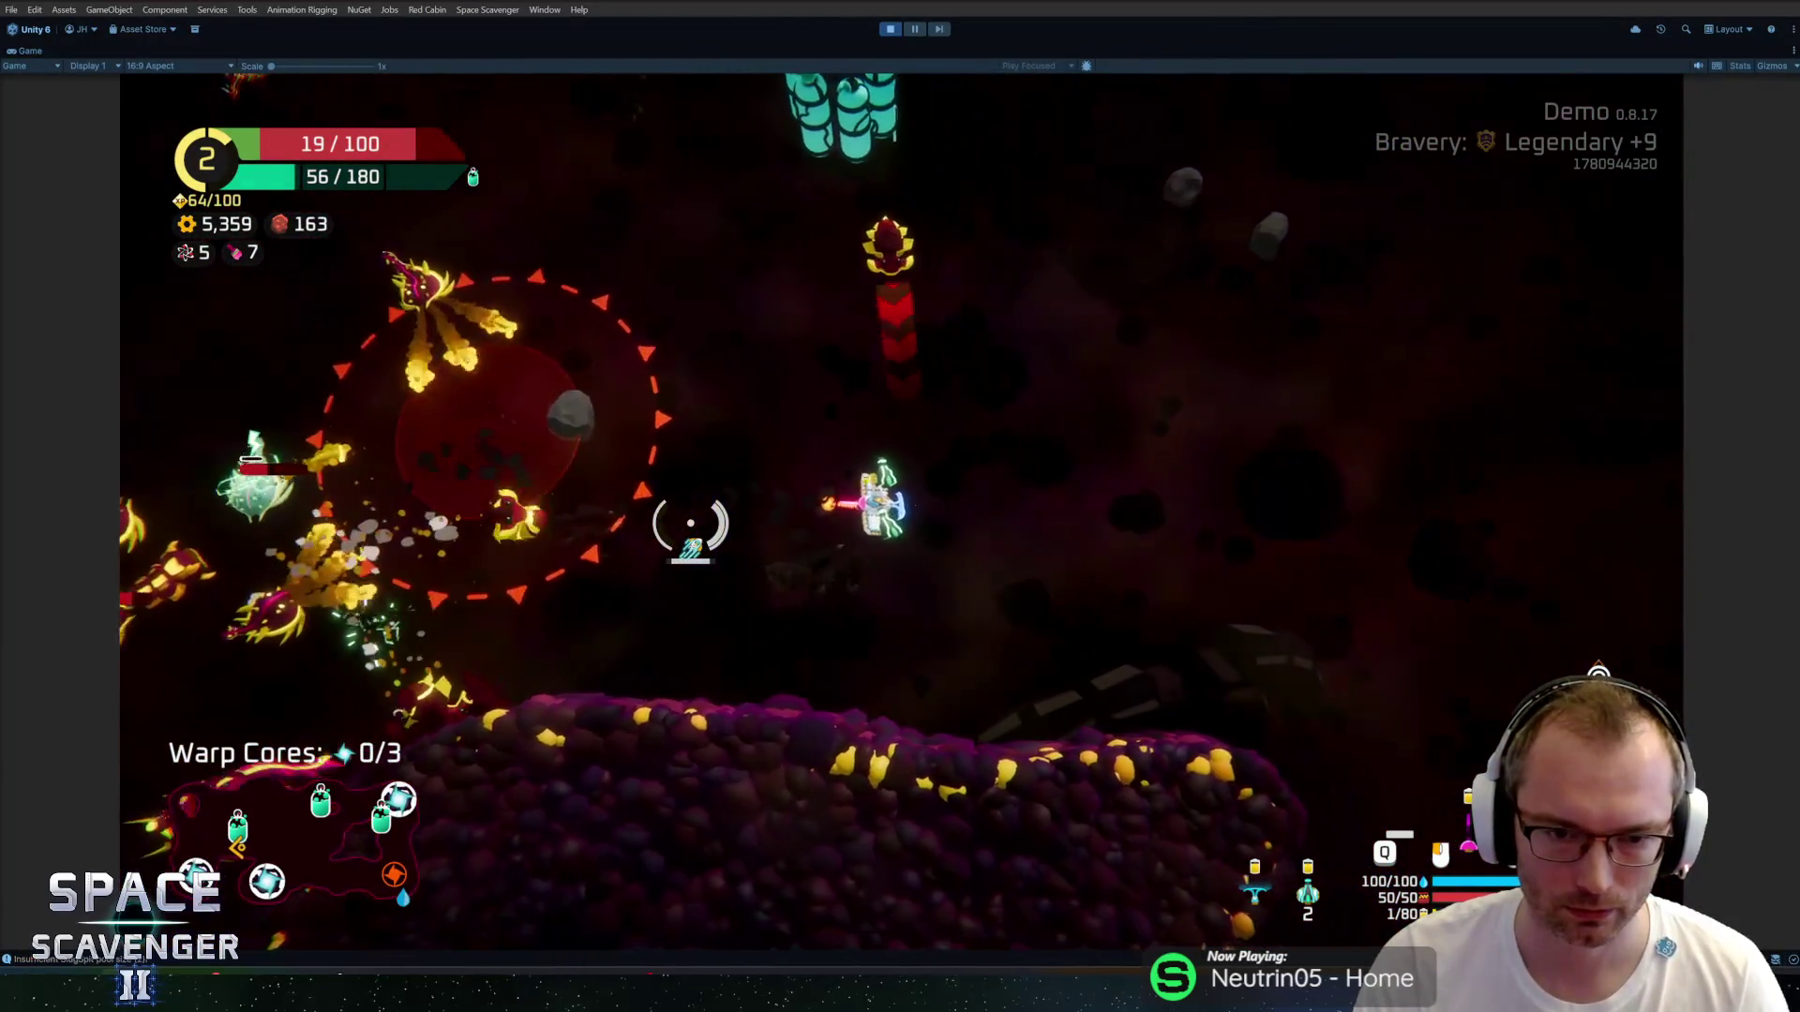
pyautogui.press('d')
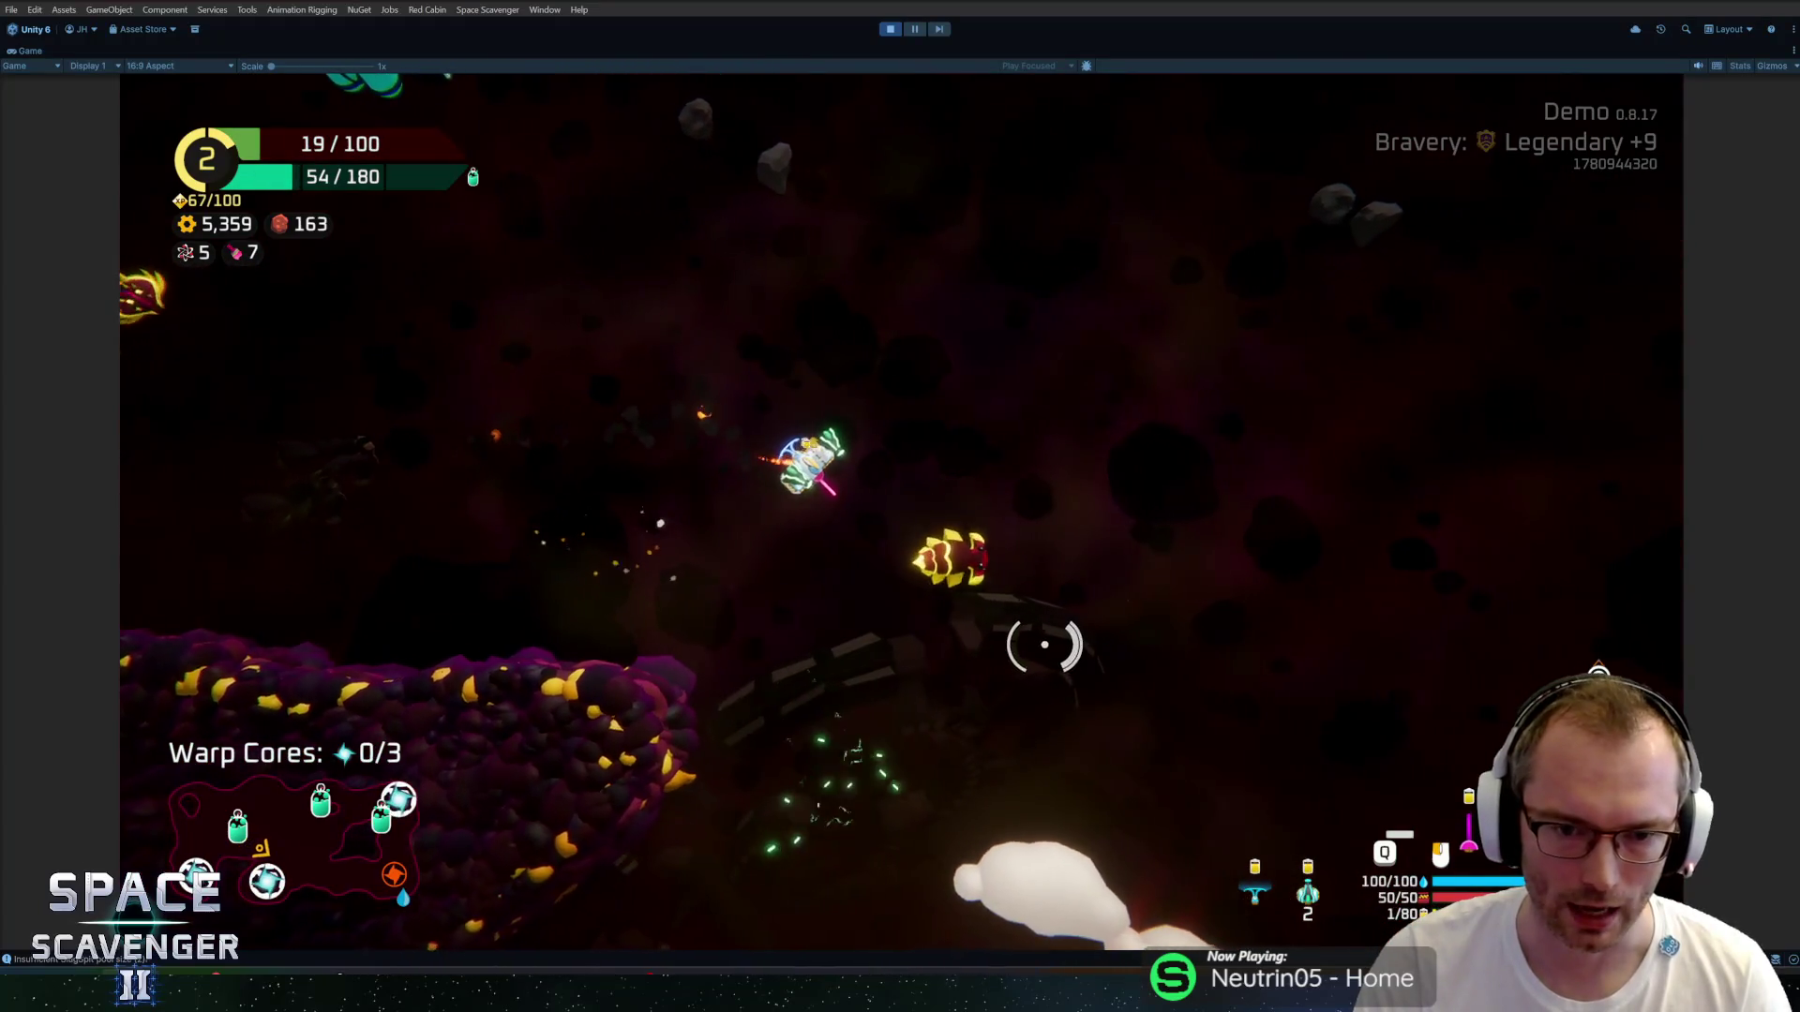
pyautogui.press('s')
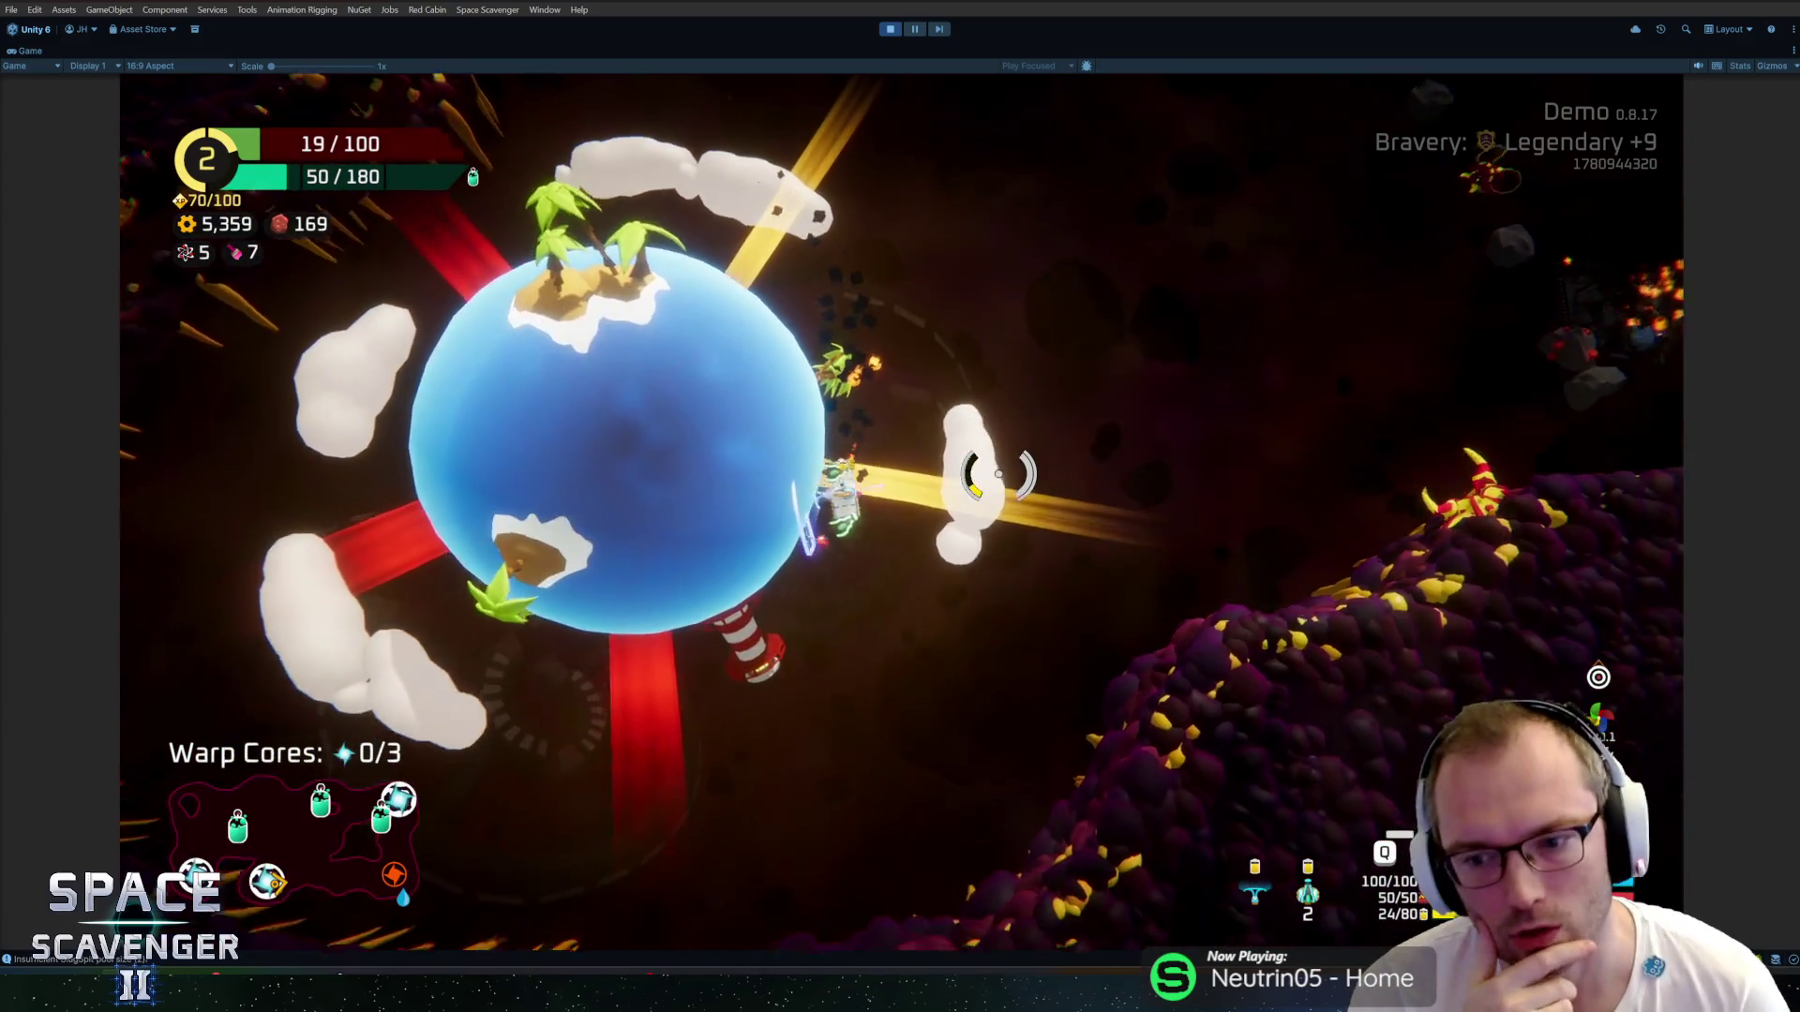
pyautogui.press('a')
pyautogui.press('w')
pyautogui.press('w')
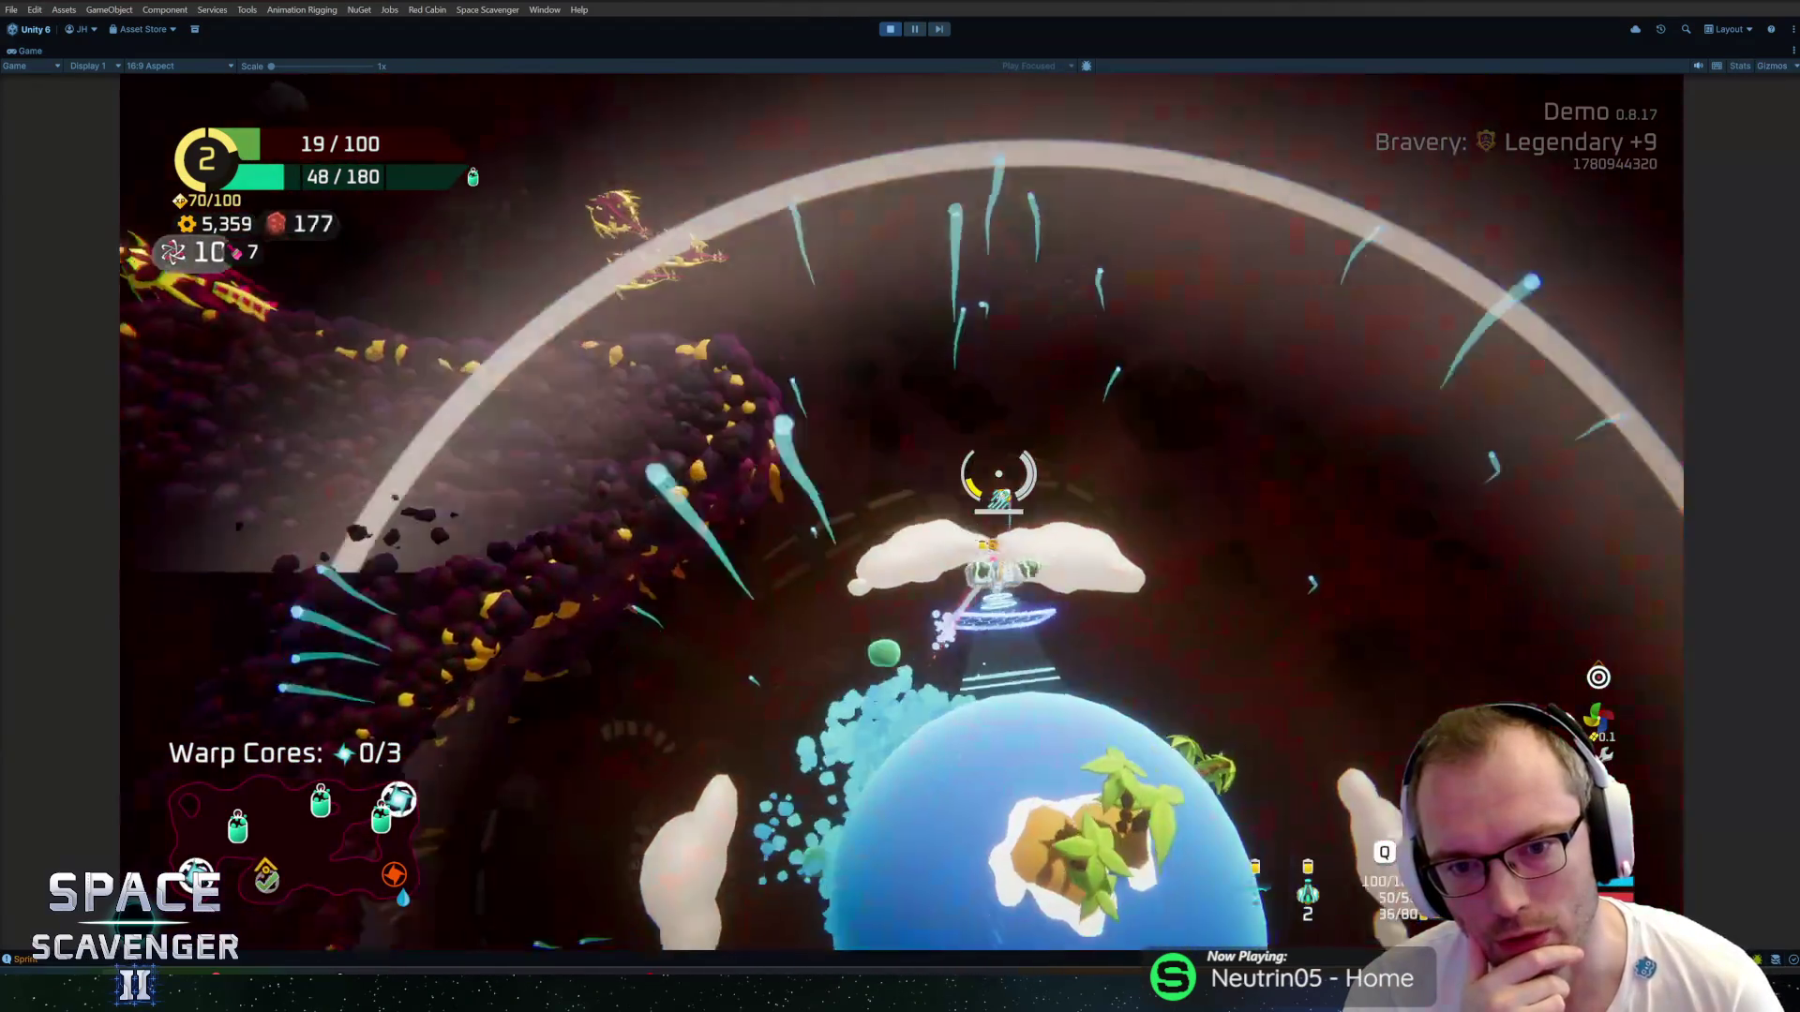
pyautogui.press('d')
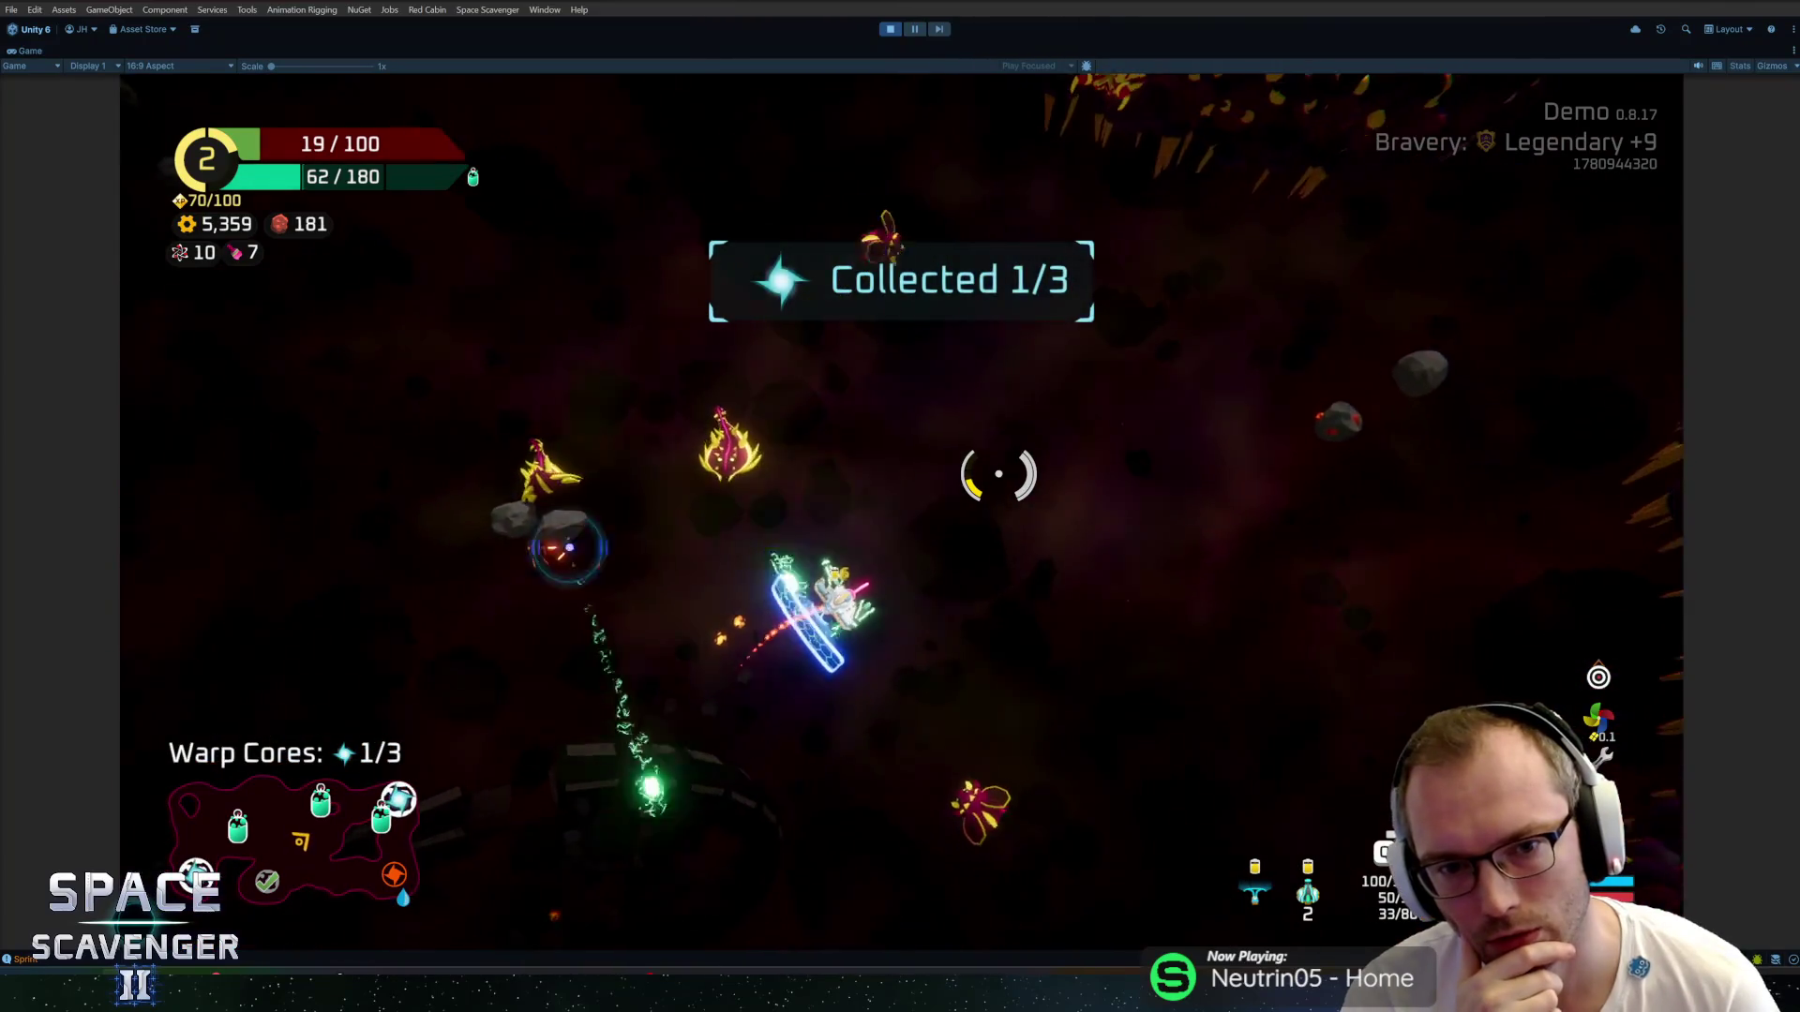
pyautogui.press('s')
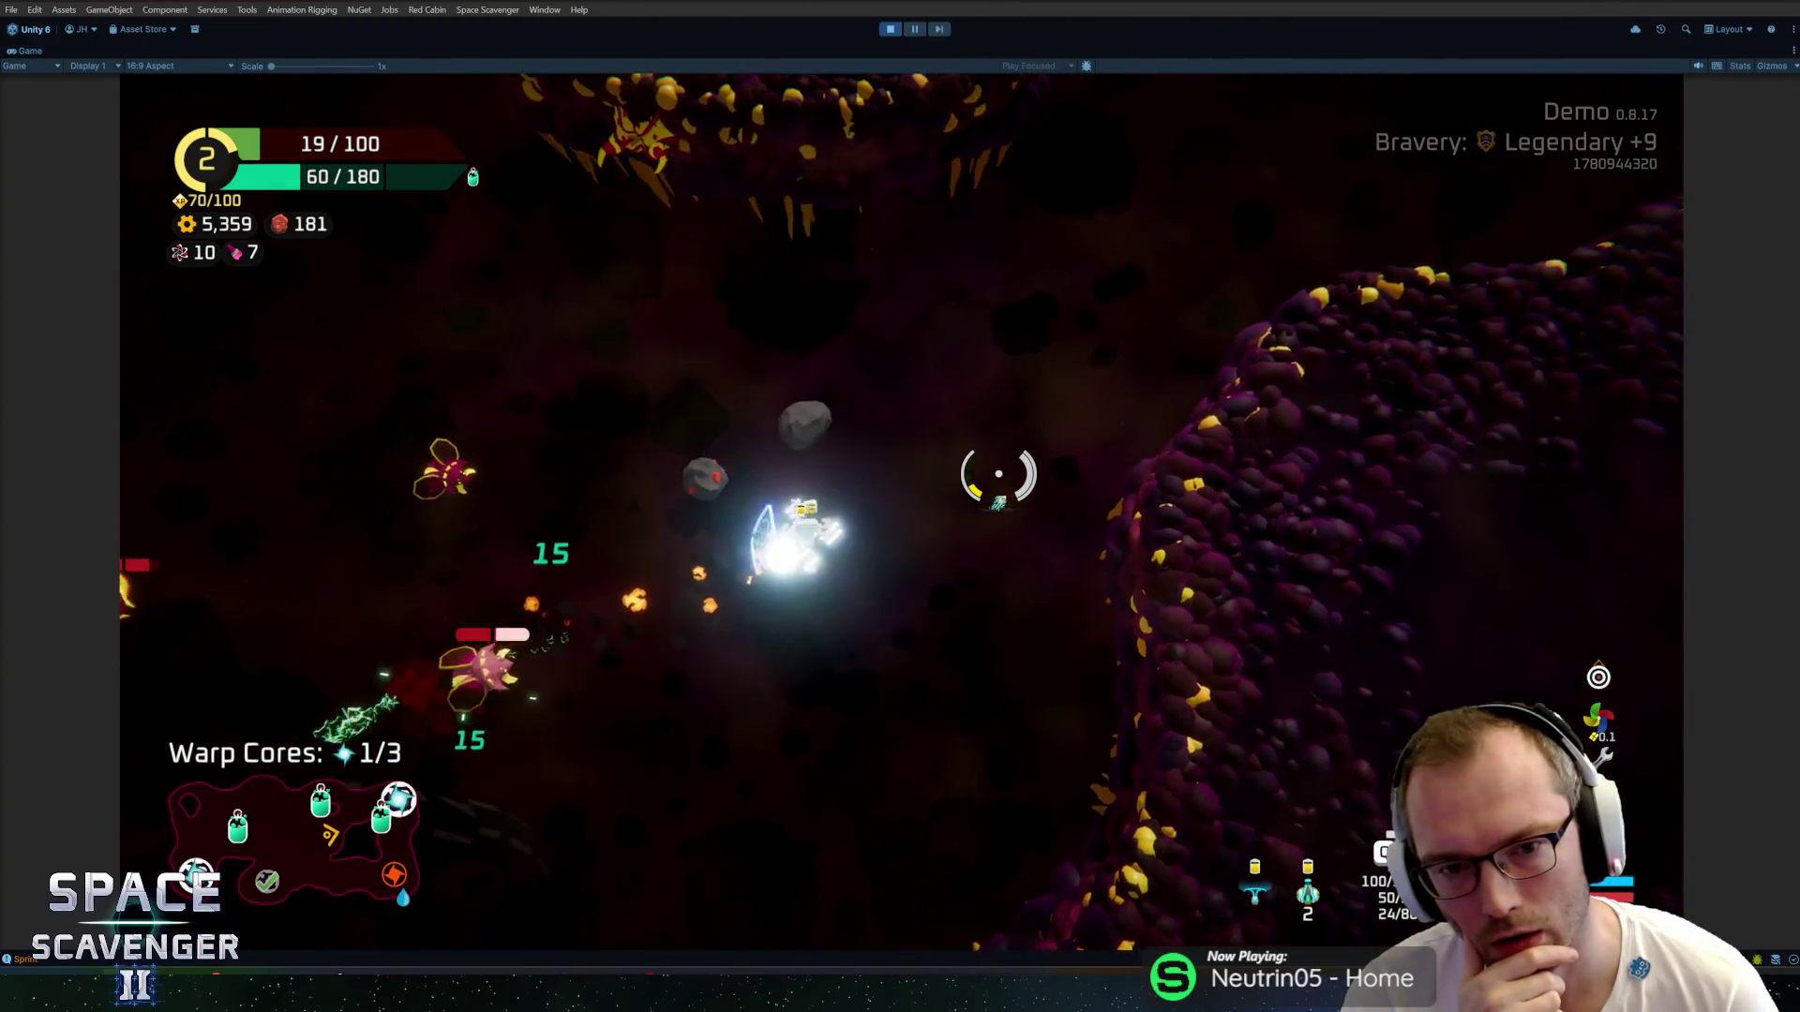
pyautogui.press('s')
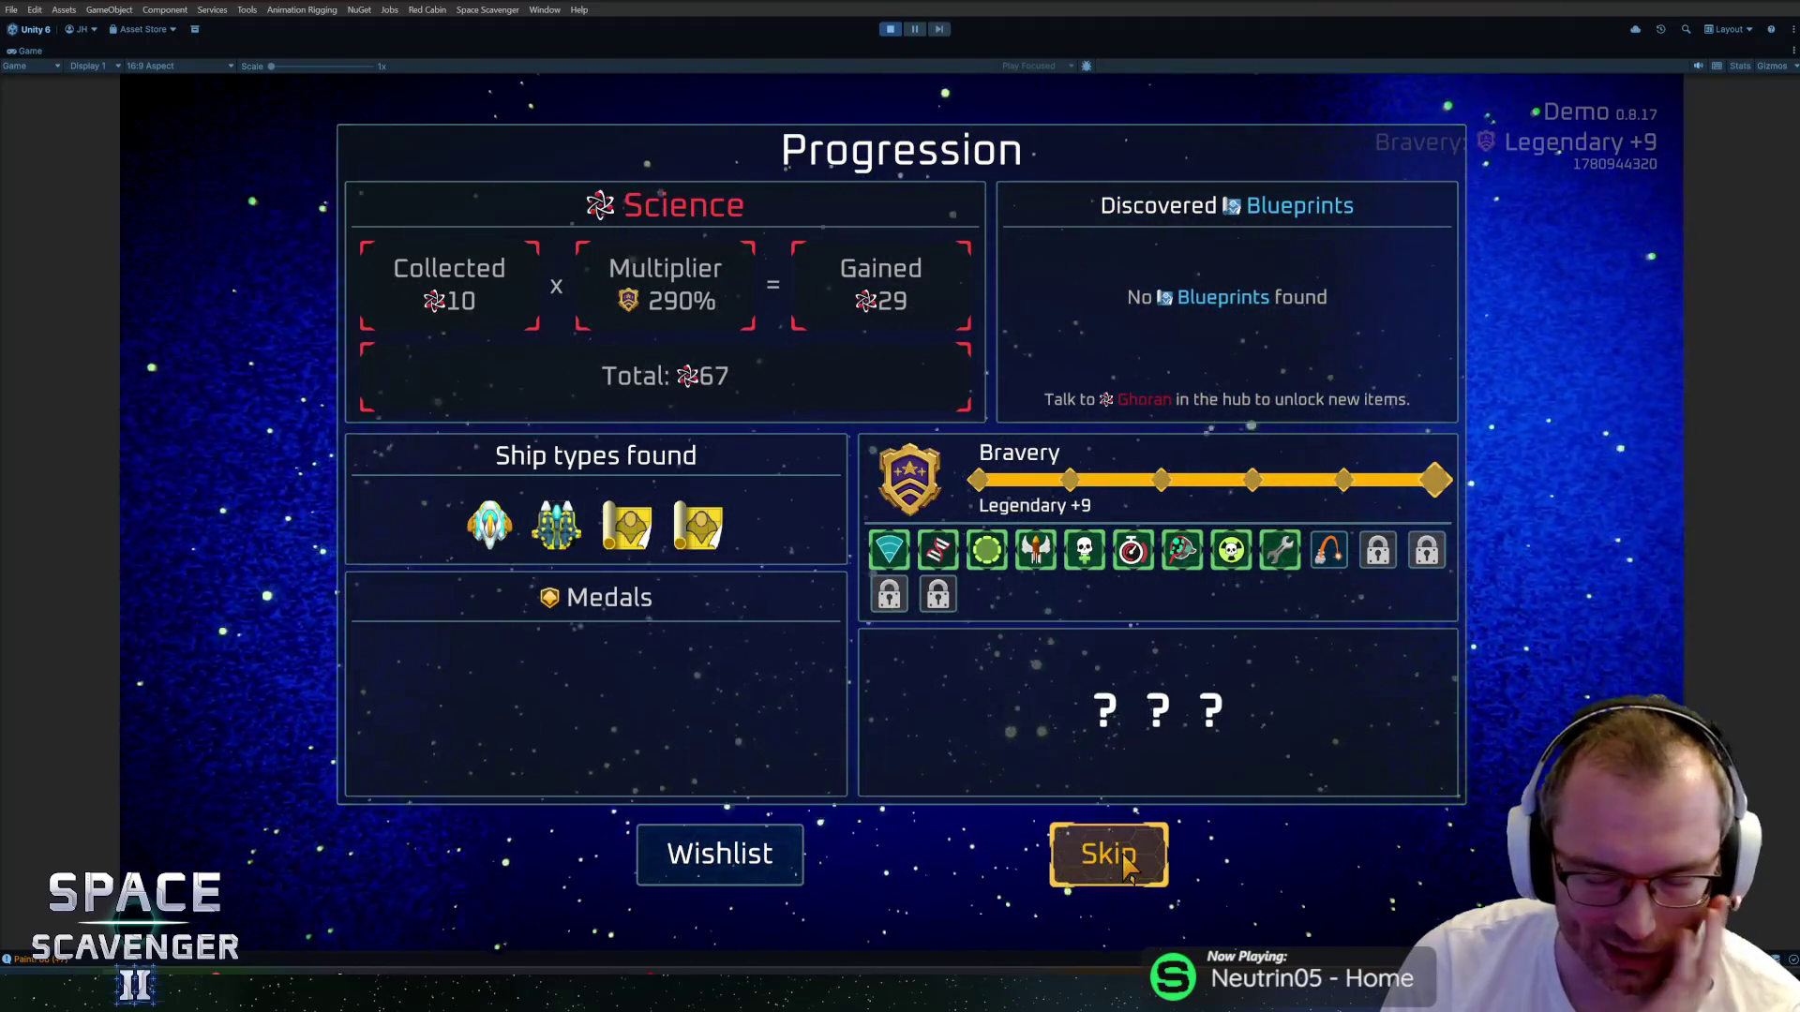
# Dismiss the Progression and summary screens, then fly between the hub planet, green portal and customisation ring.
pyautogui.click(1163, 845)
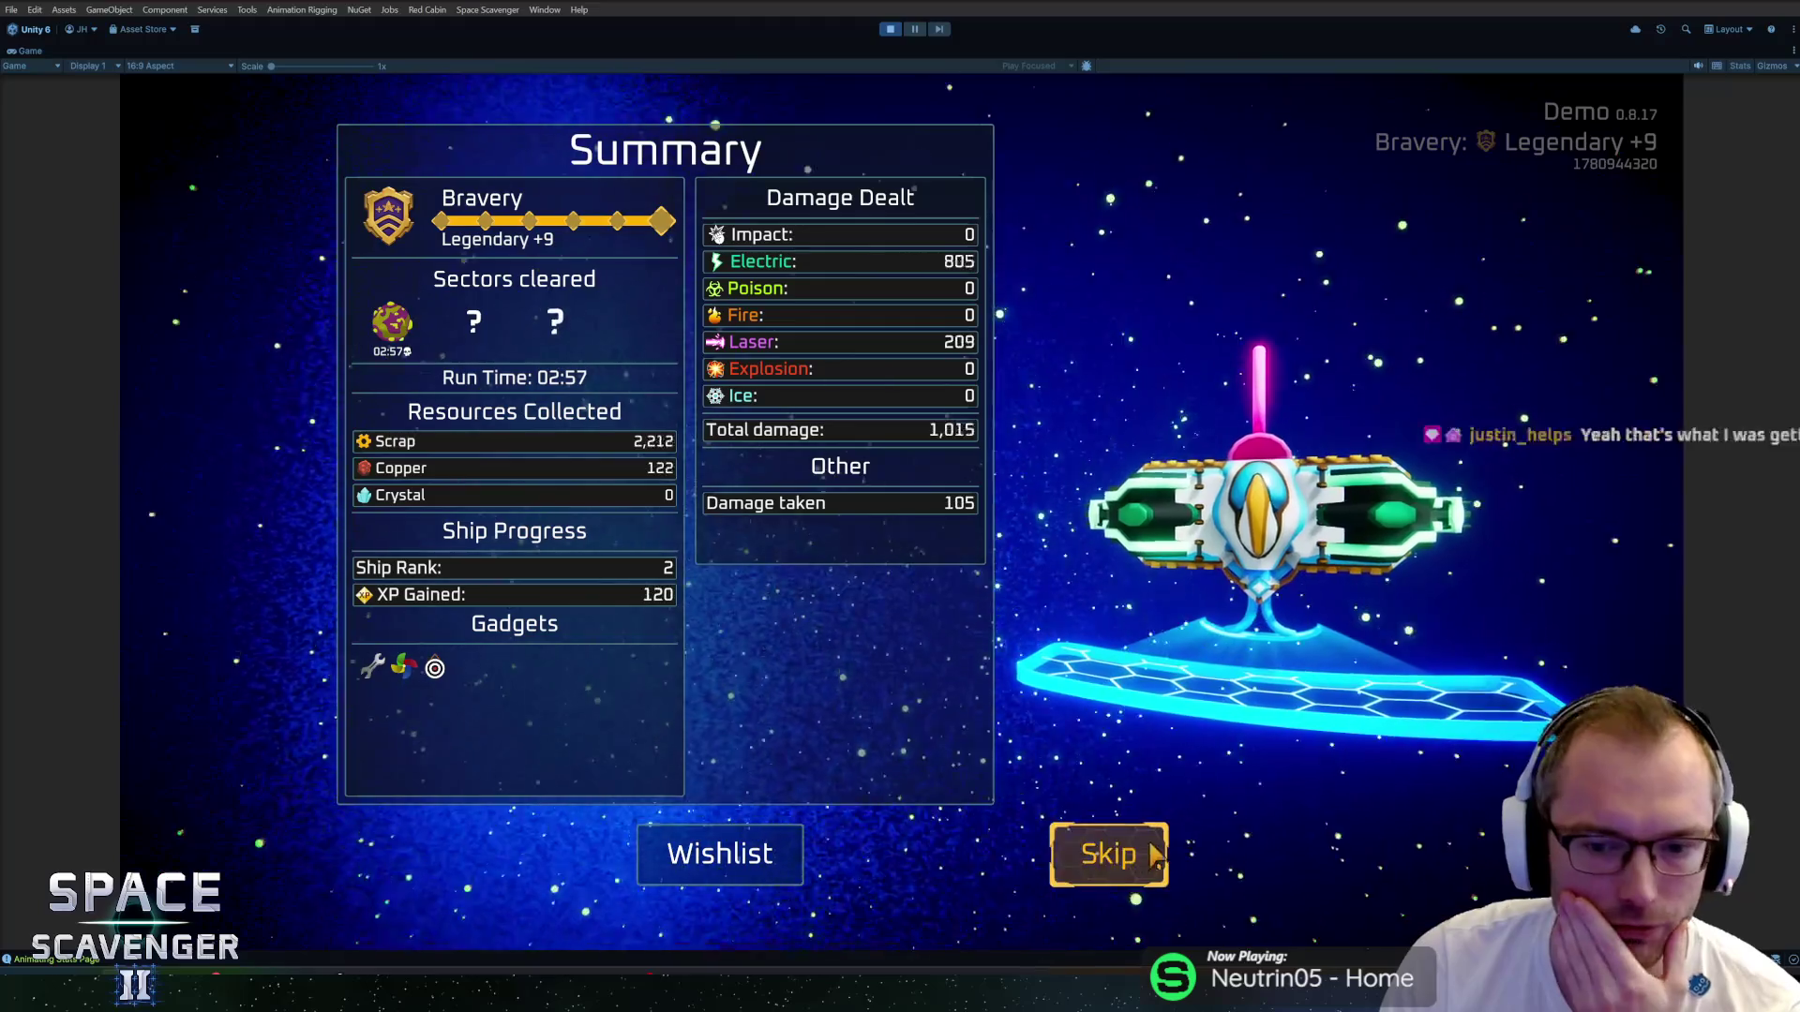
pyautogui.click(1108, 853)
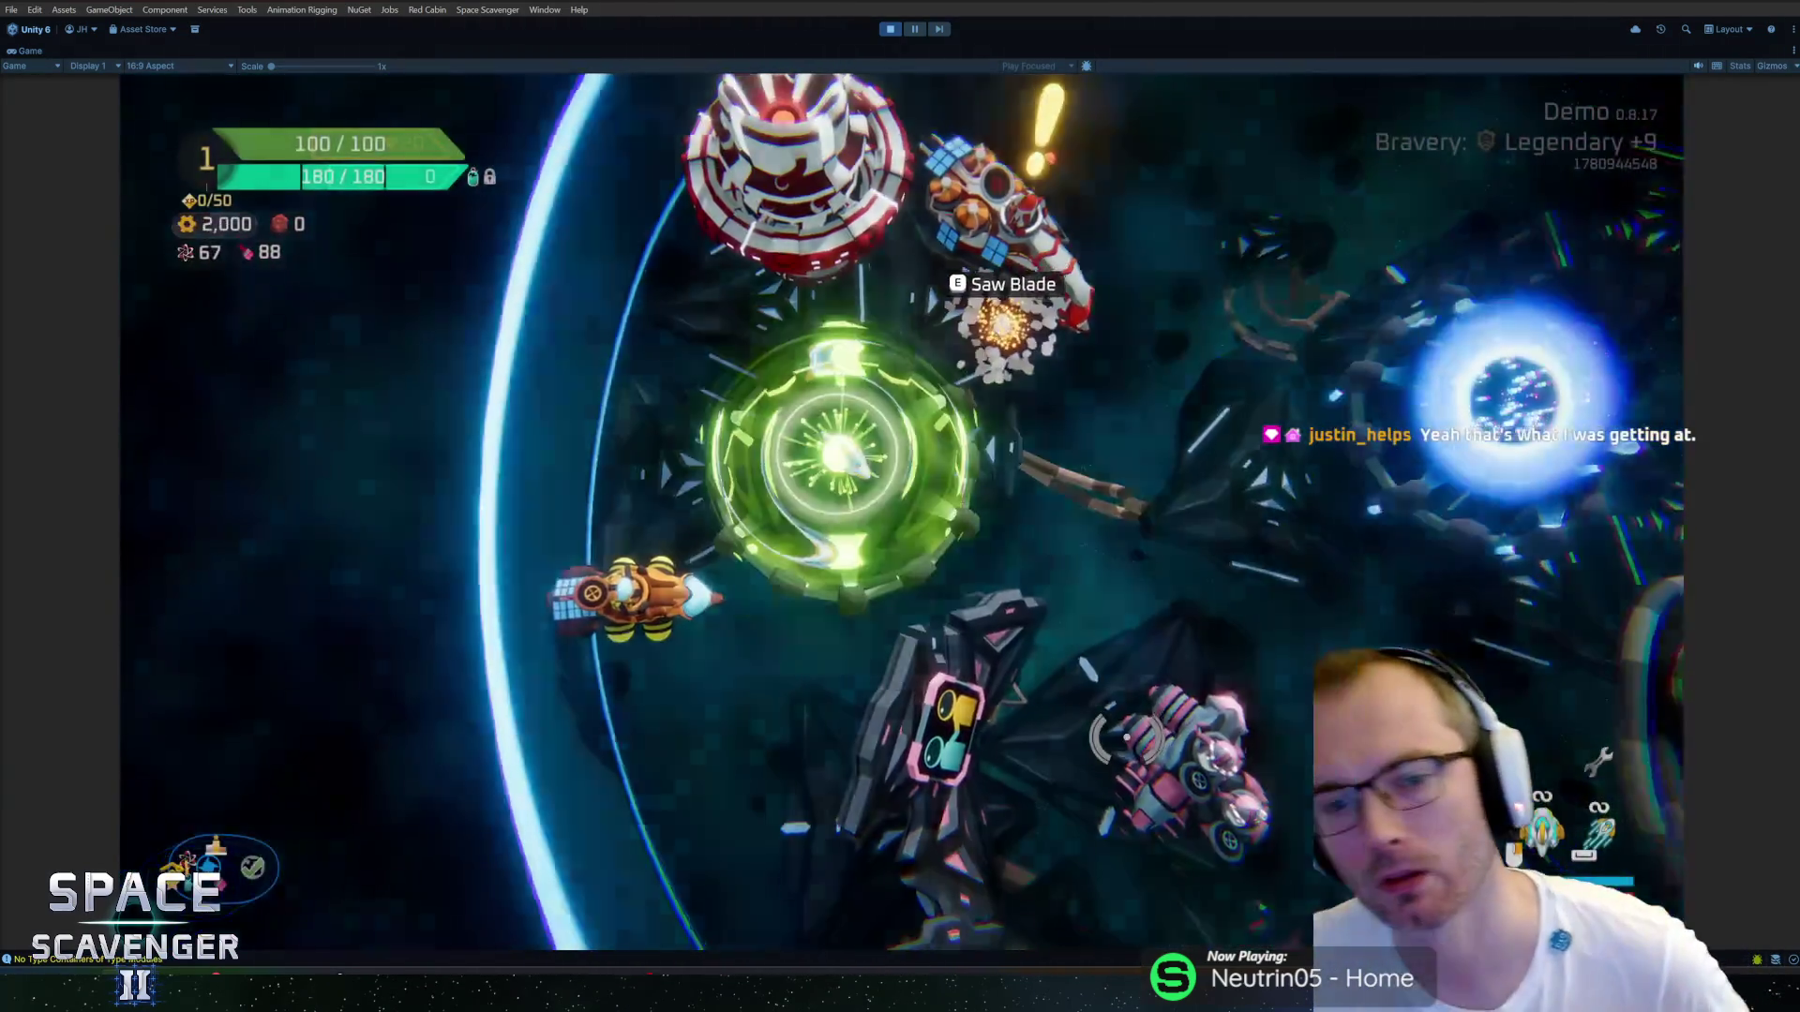
pyautogui.press('d')
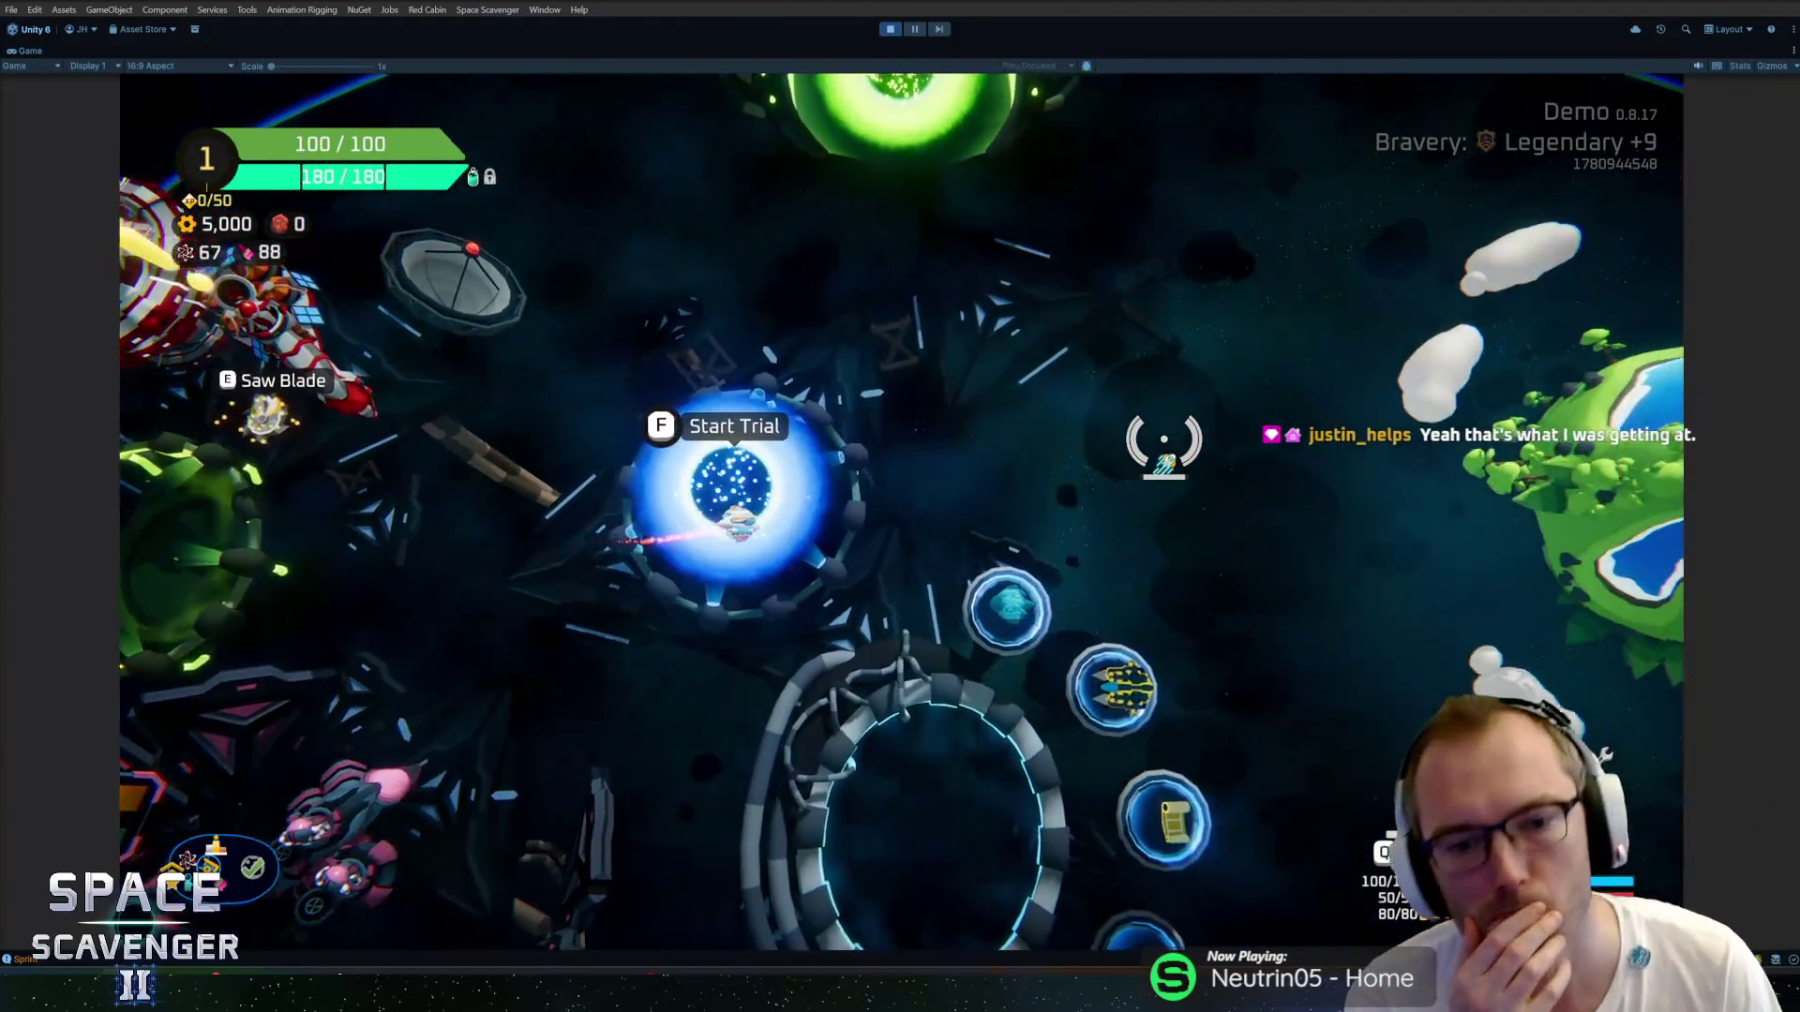
pyautogui.press('s')
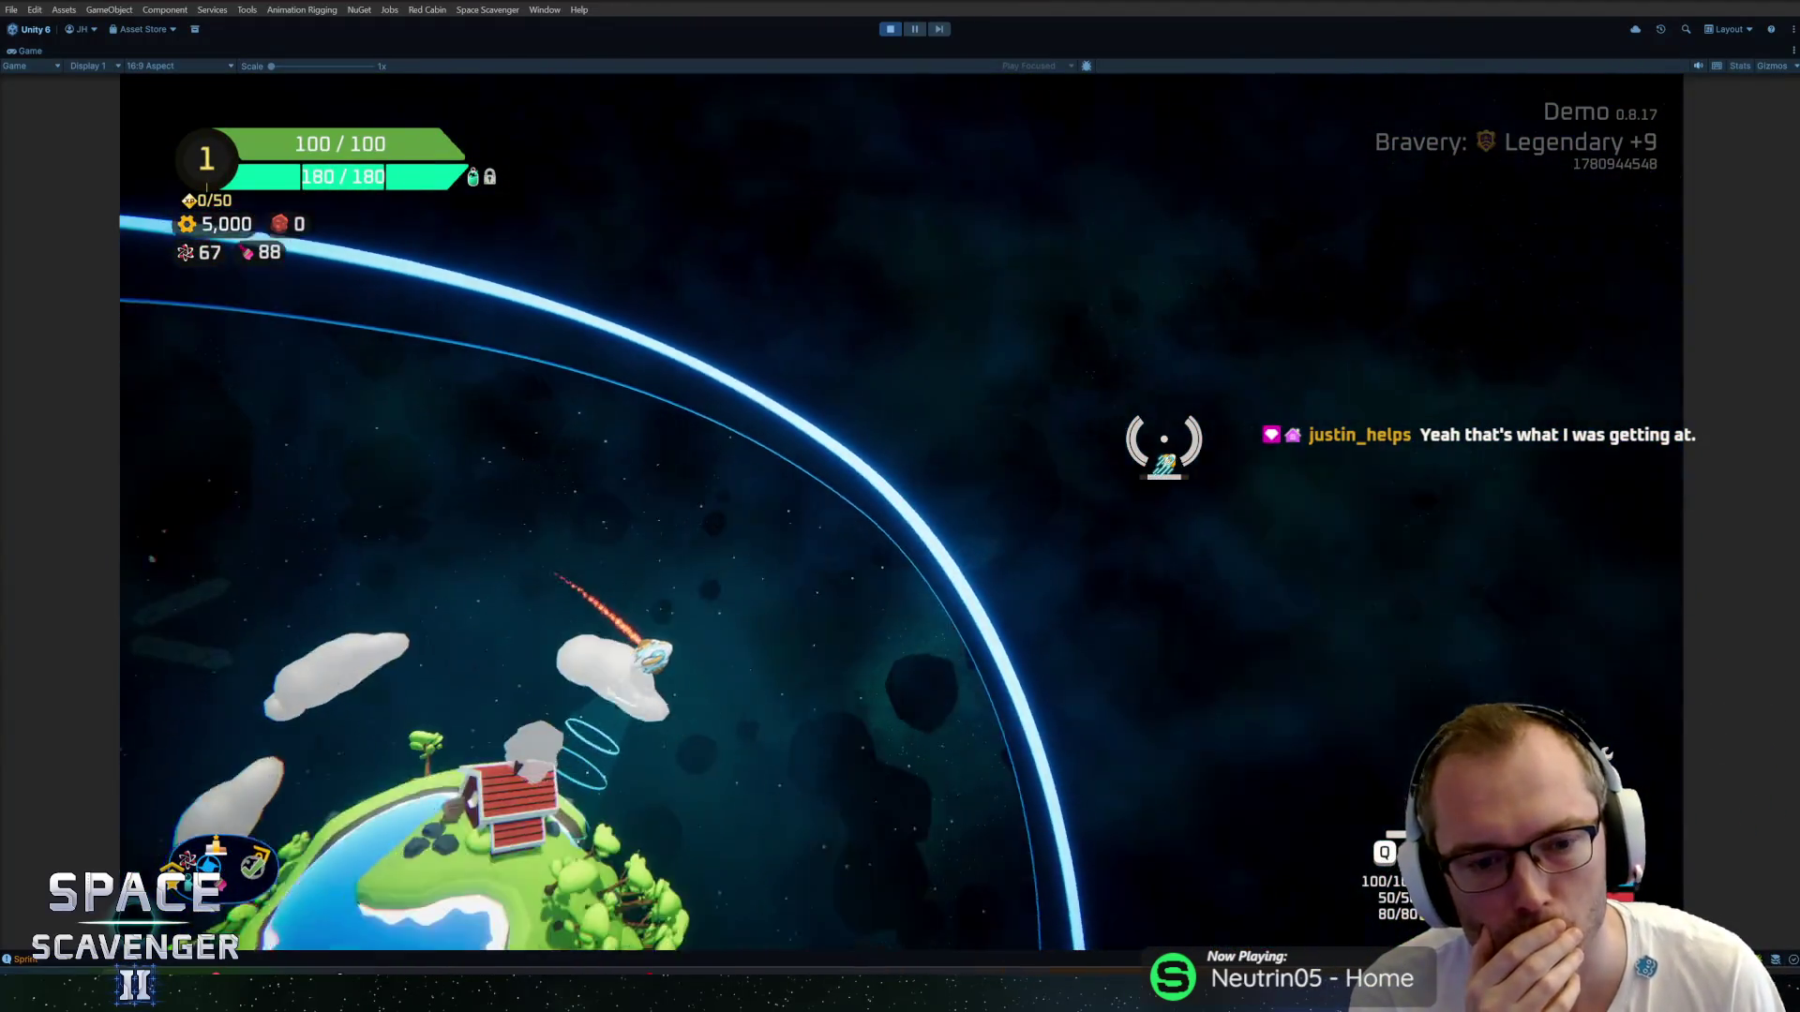
pyautogui.press('a')
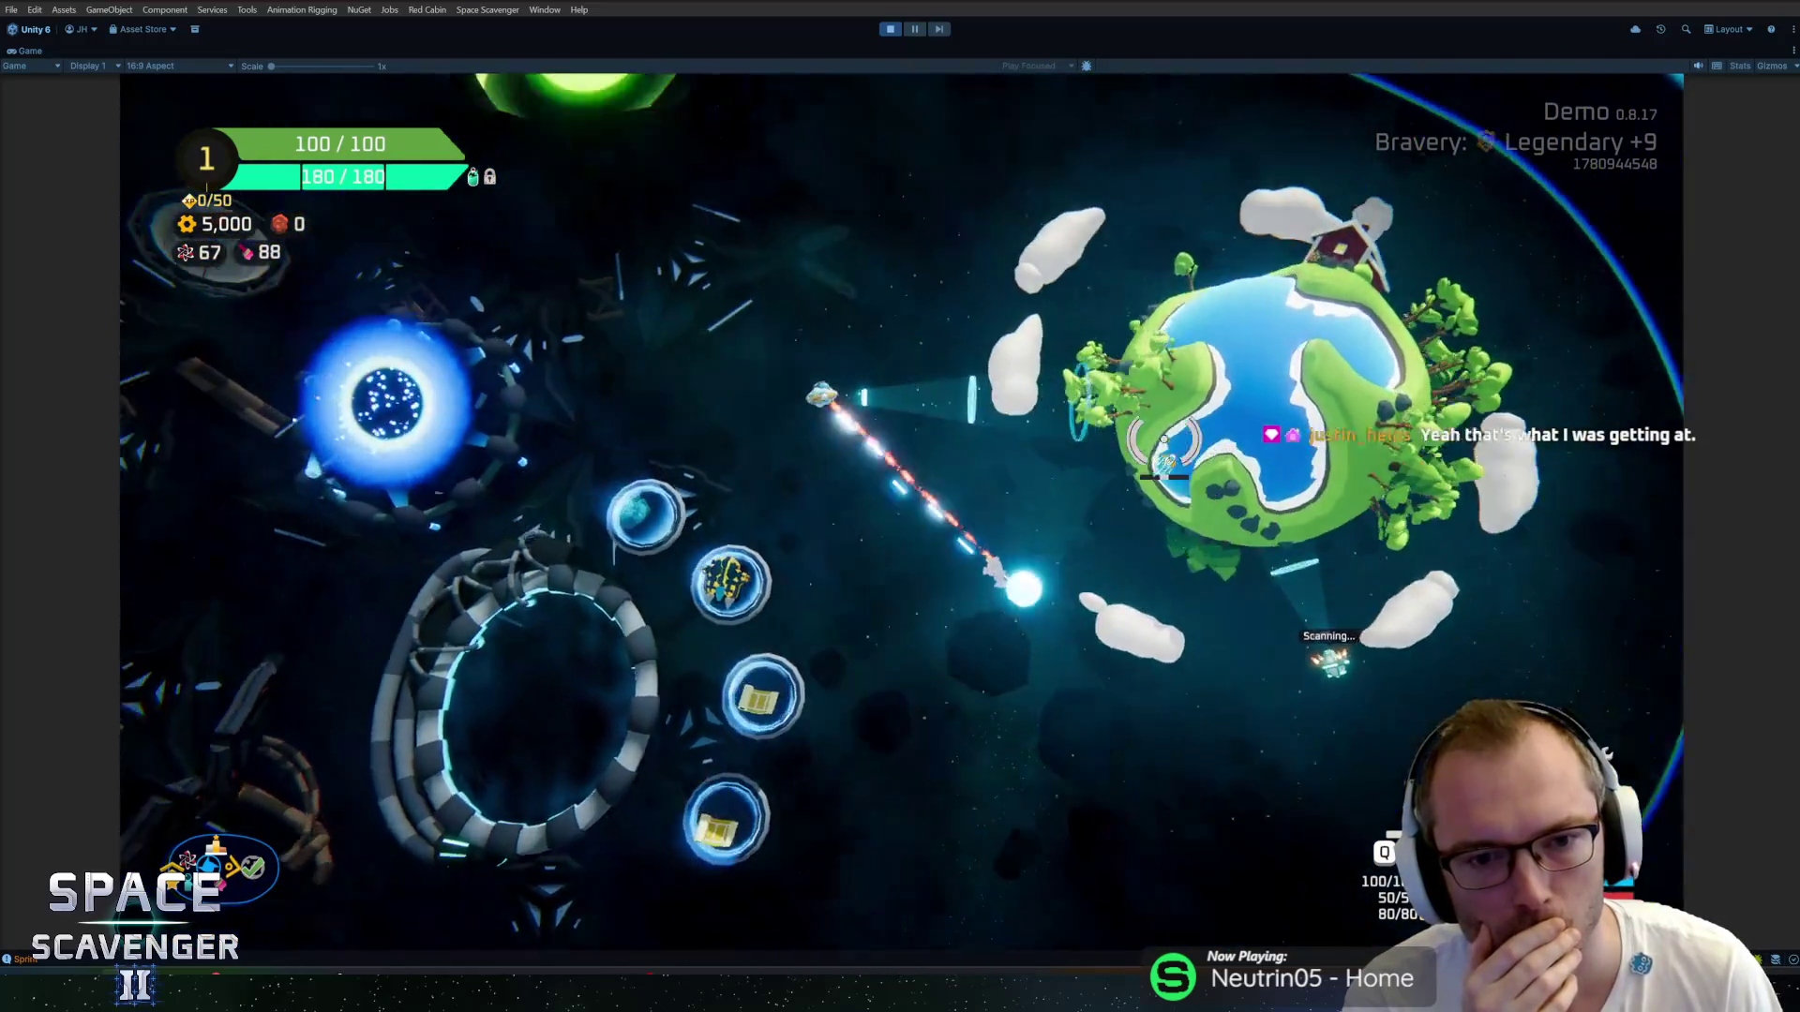
pyautogui.press('w')
pyautogui.press('s')
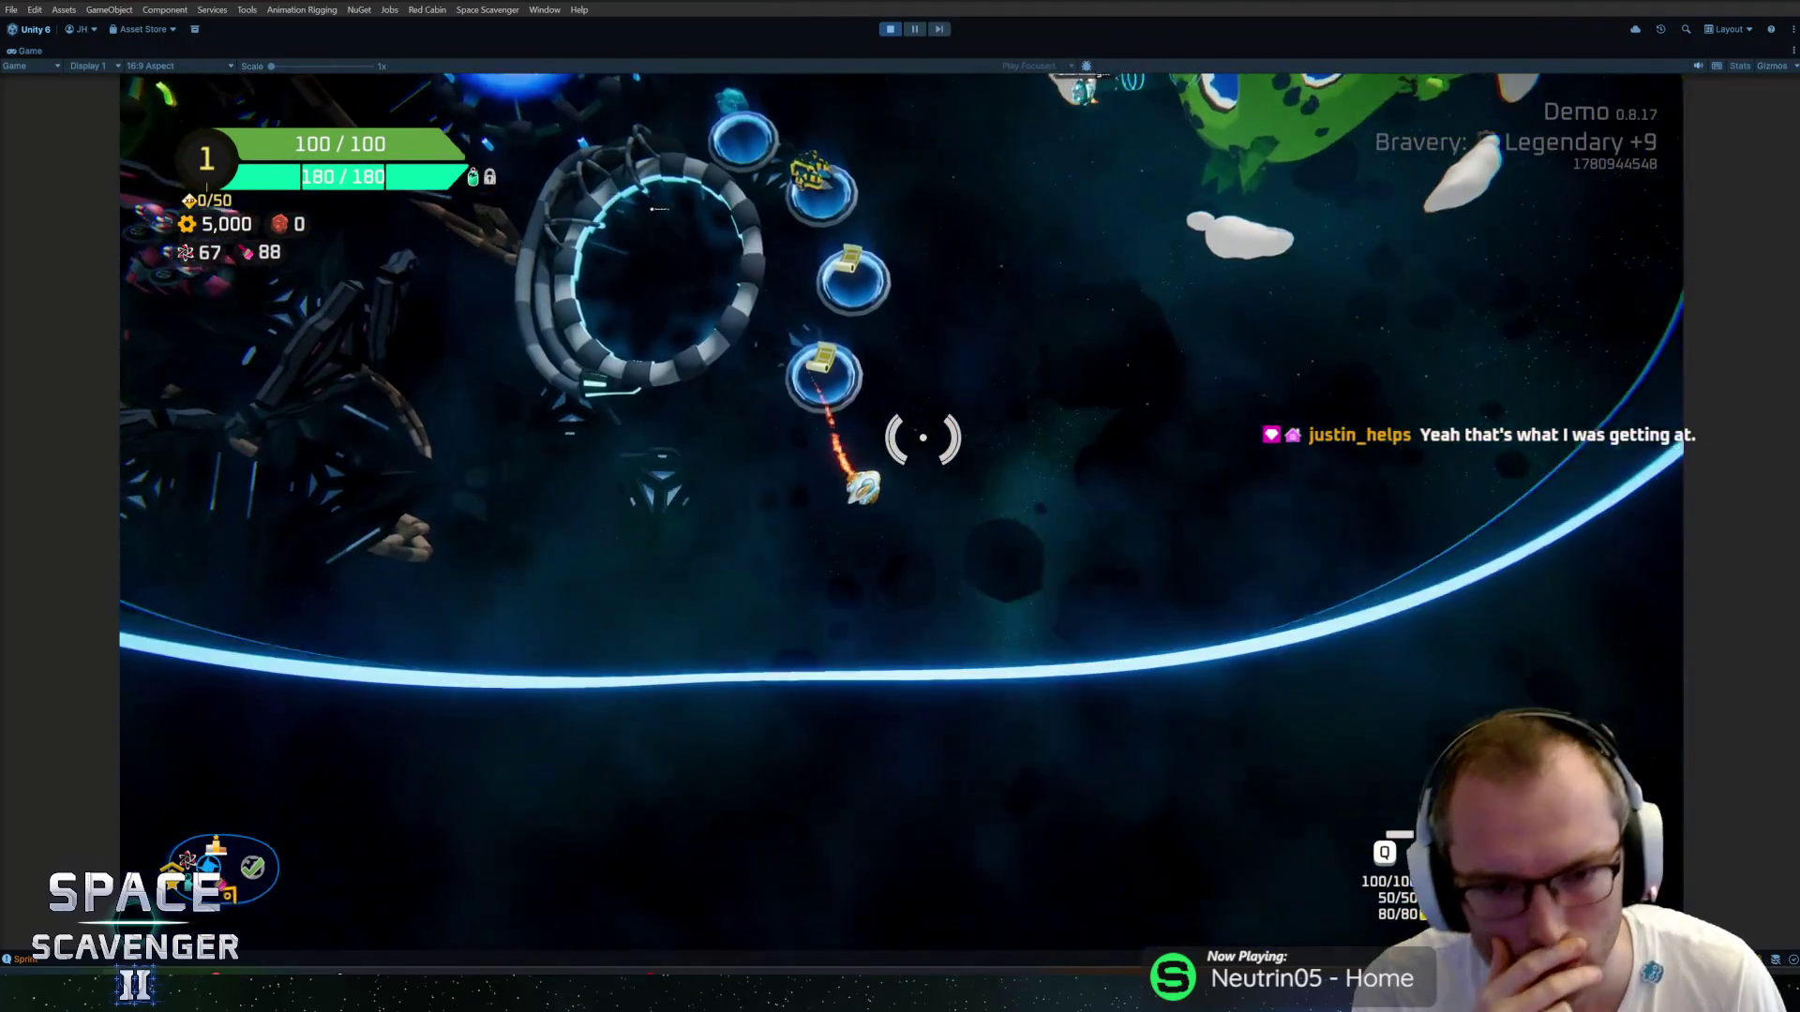
pyautogui.press('w')
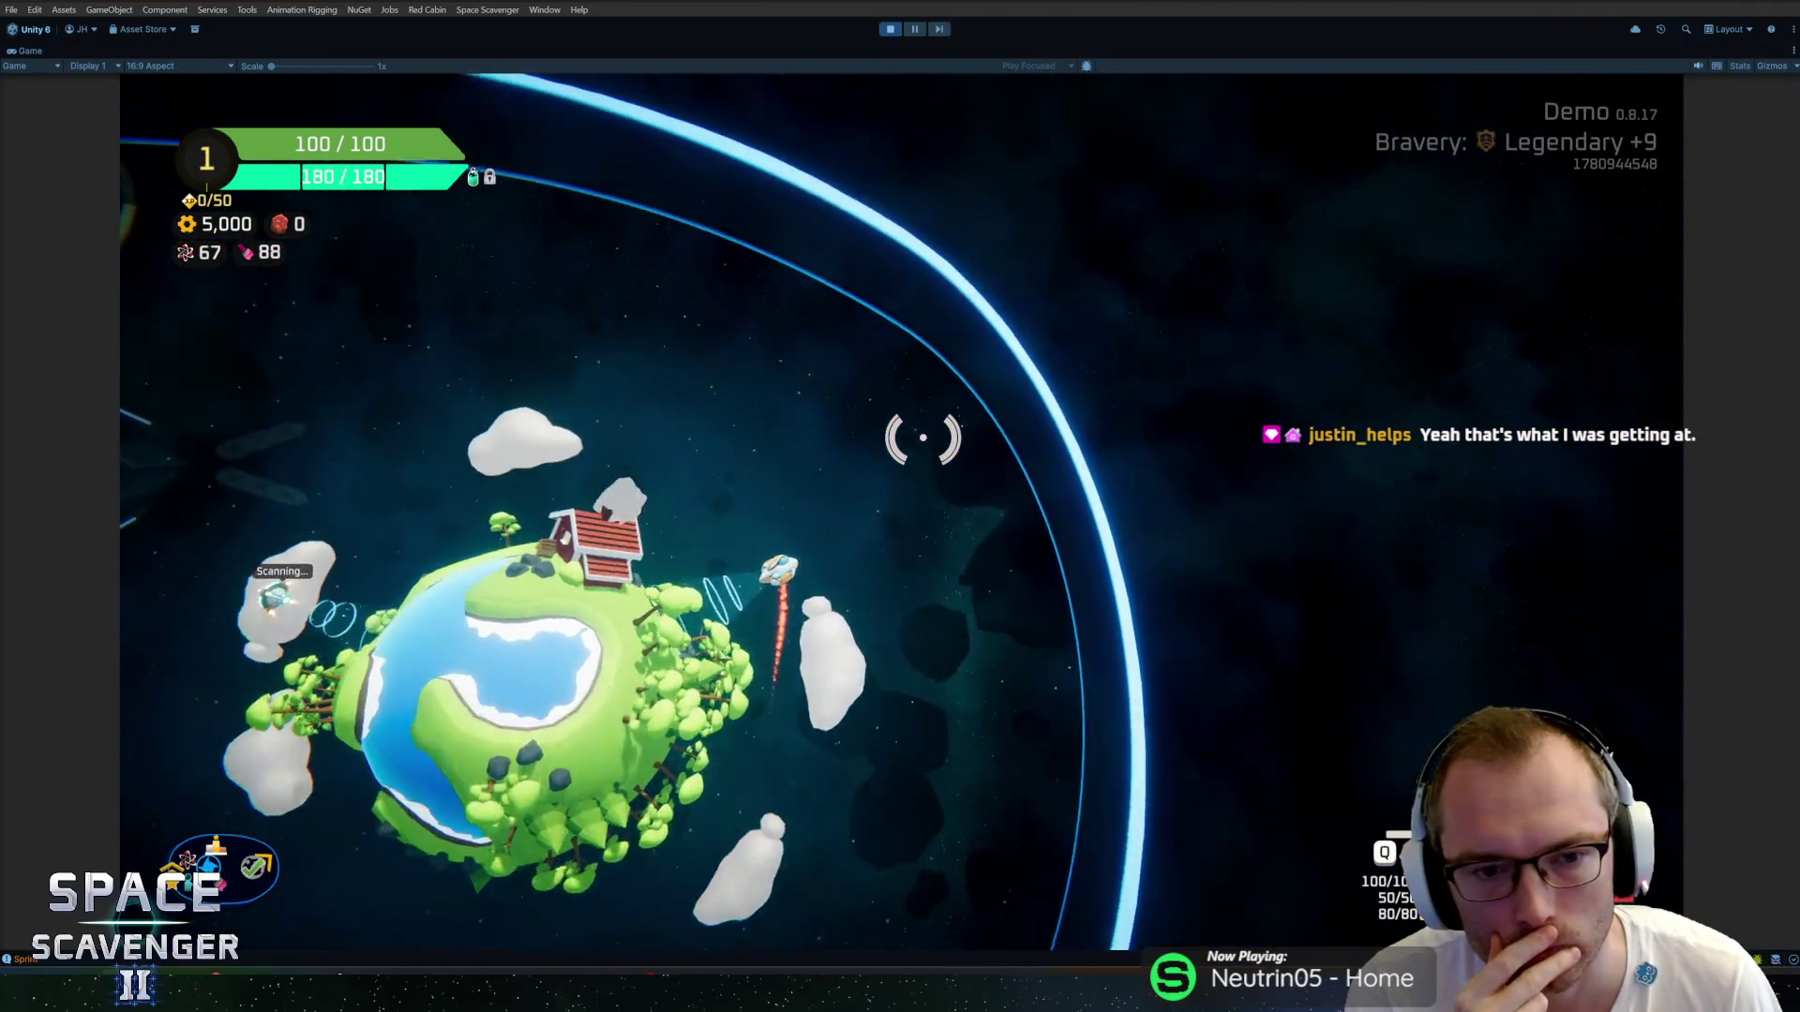
pyautogui.press('s')
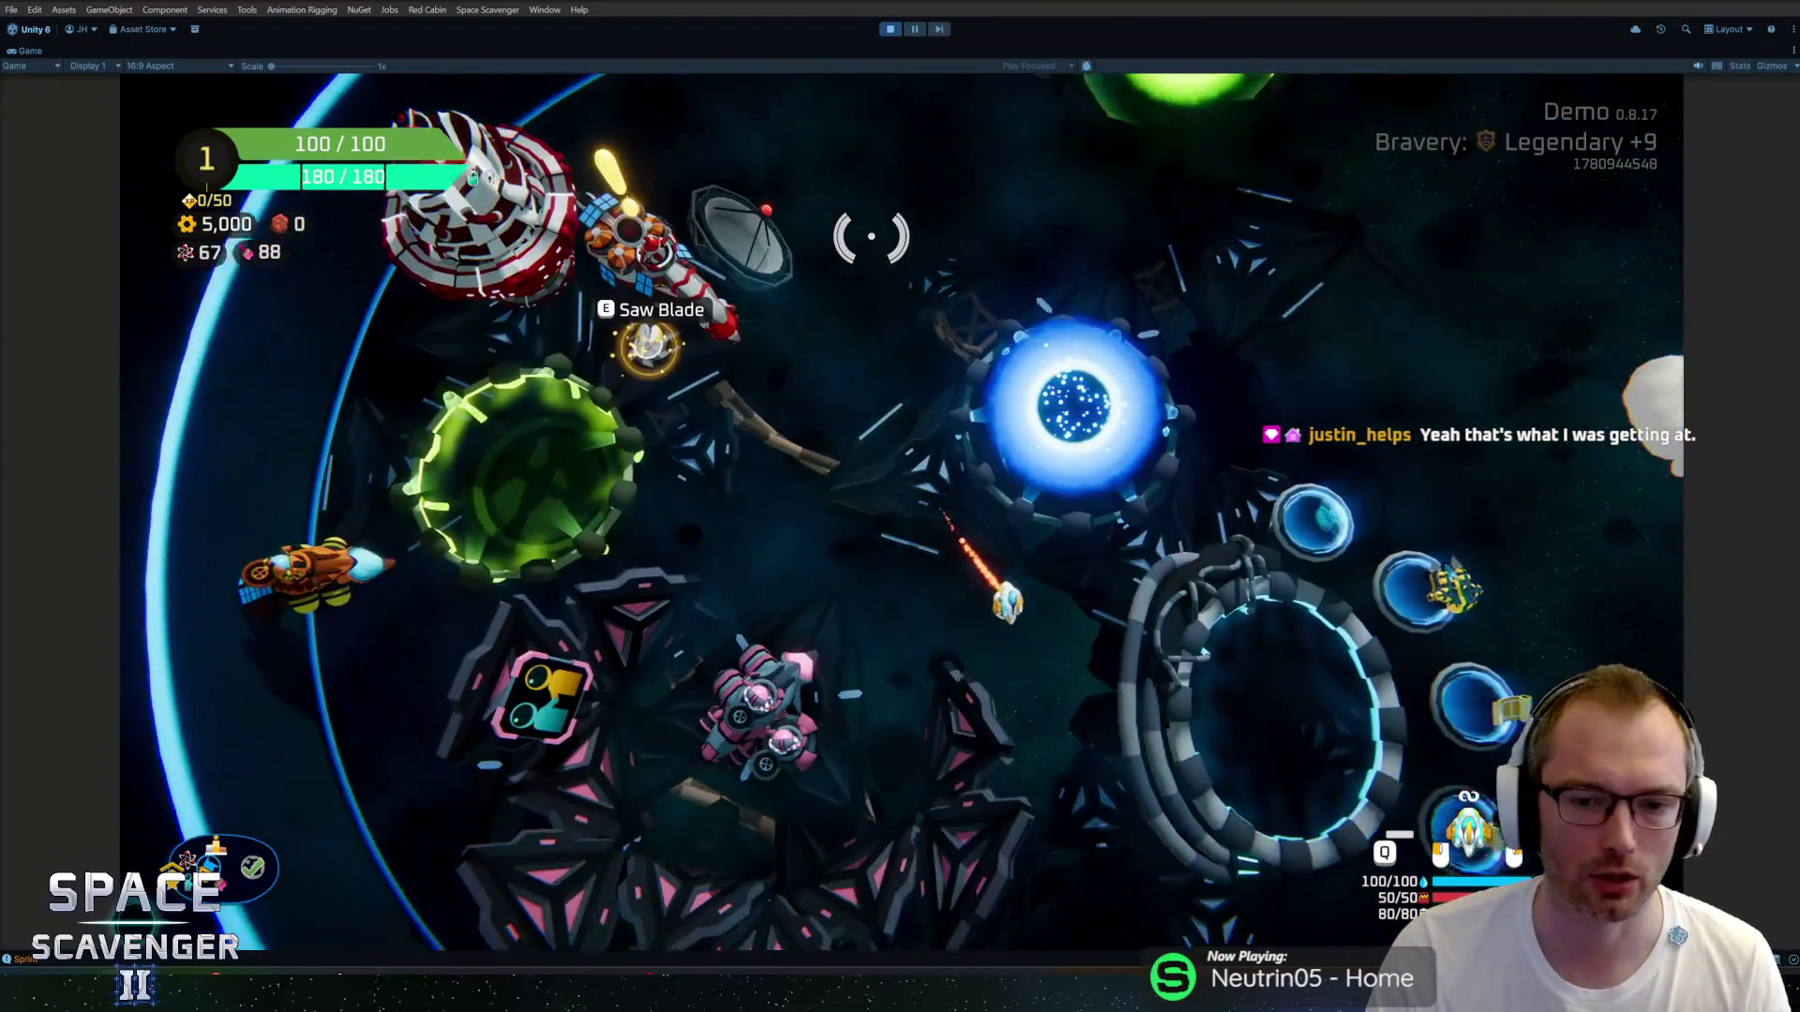
pyautogui.press('w')
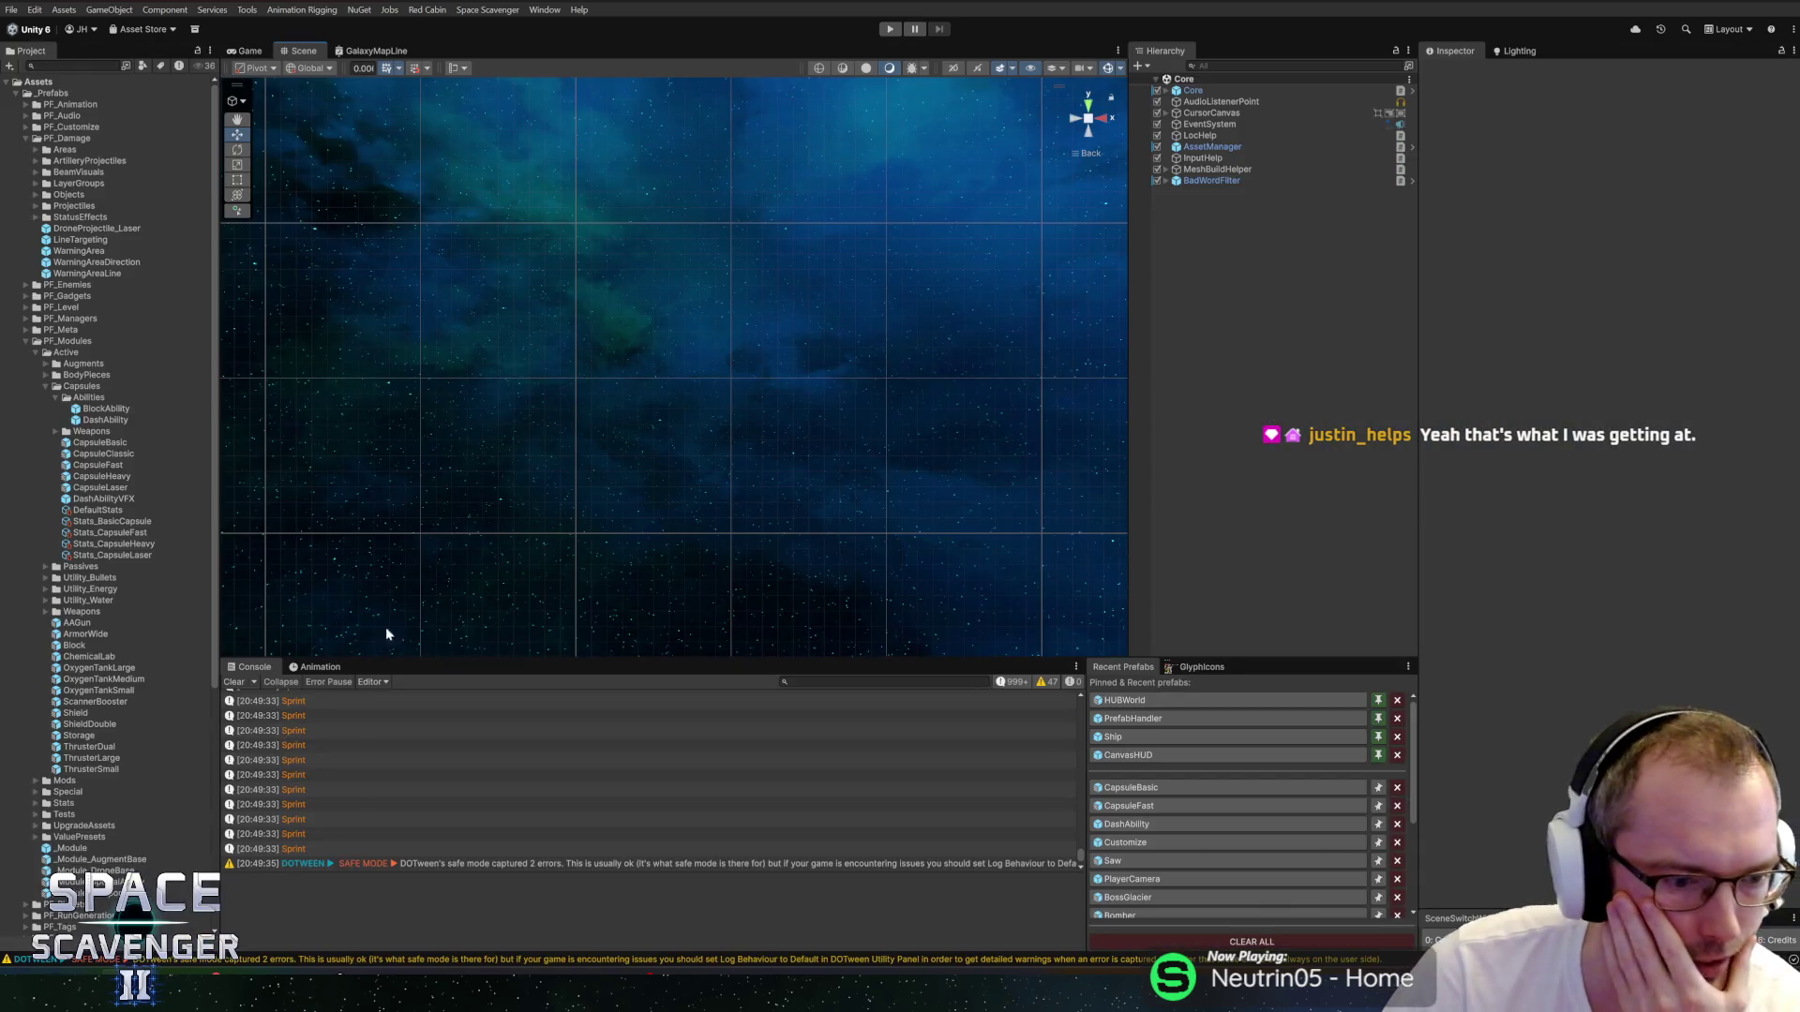
# Open CapsuleBasic from Recent Prefabs, scroll to its Action Component cooldown settings, and switch to Rider.
pyautogui.click(1129, 792)
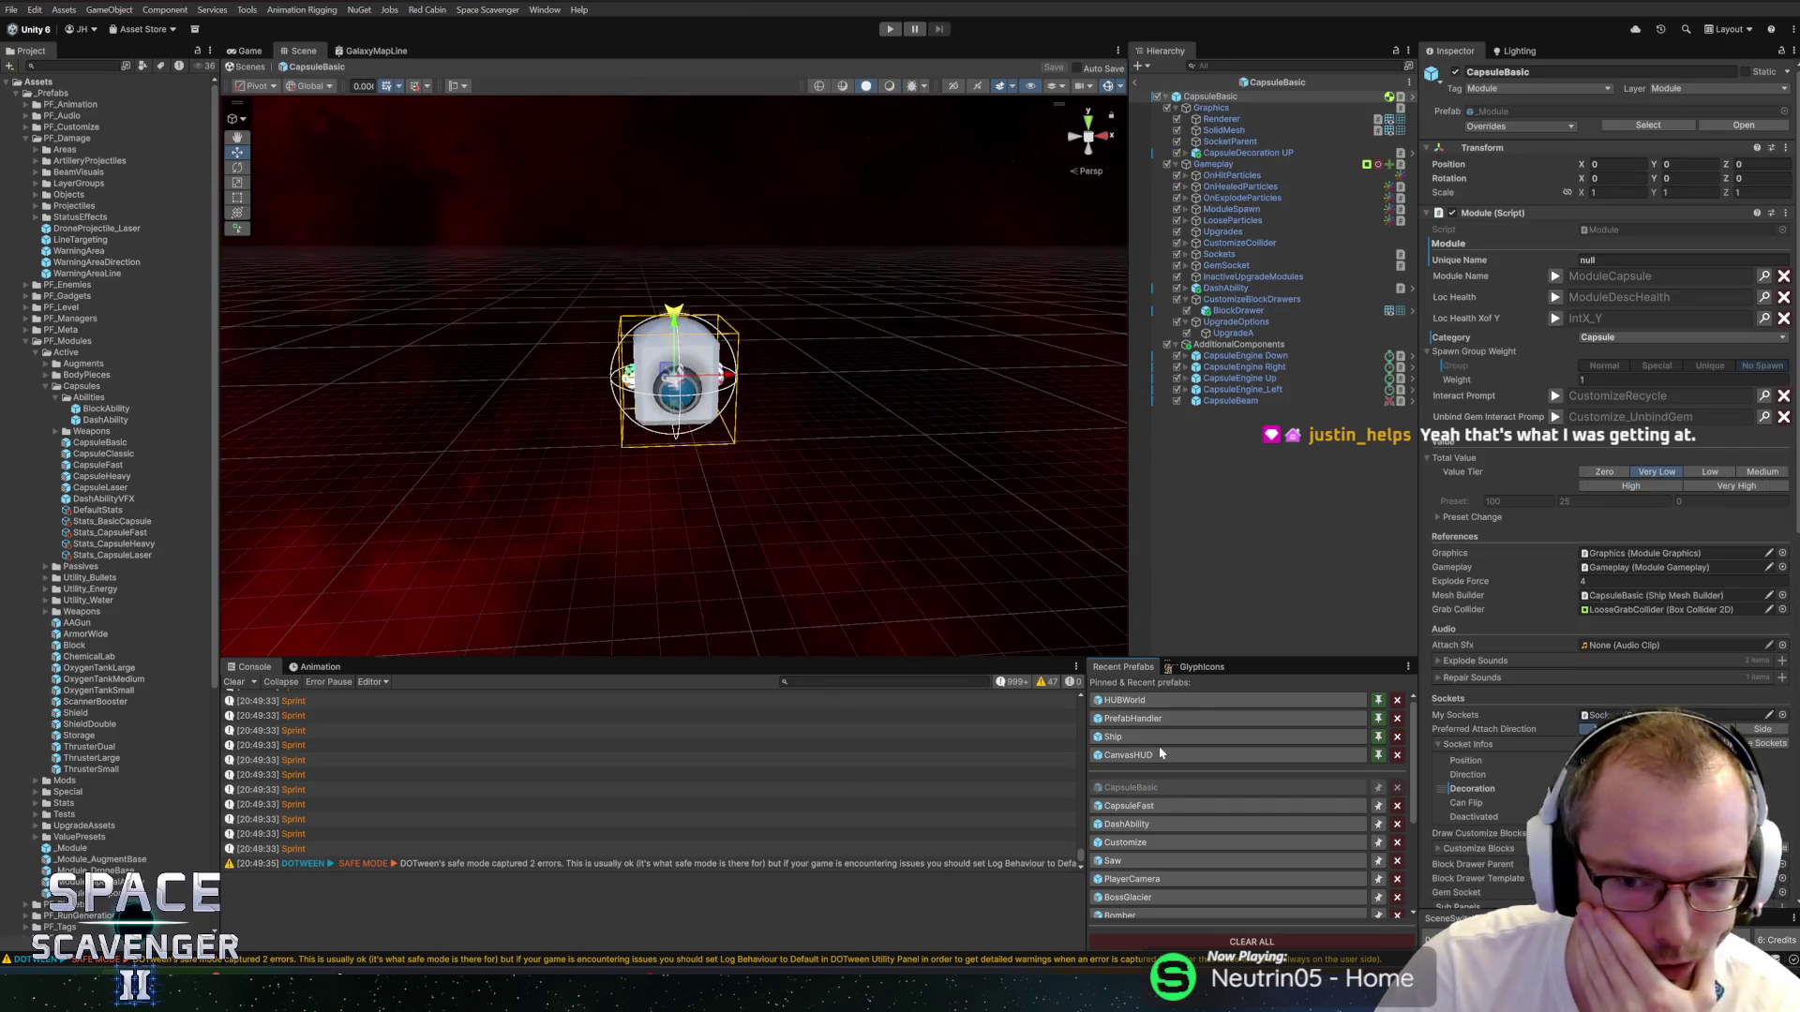
pyautogui.scroll(-10, 1491, 567)
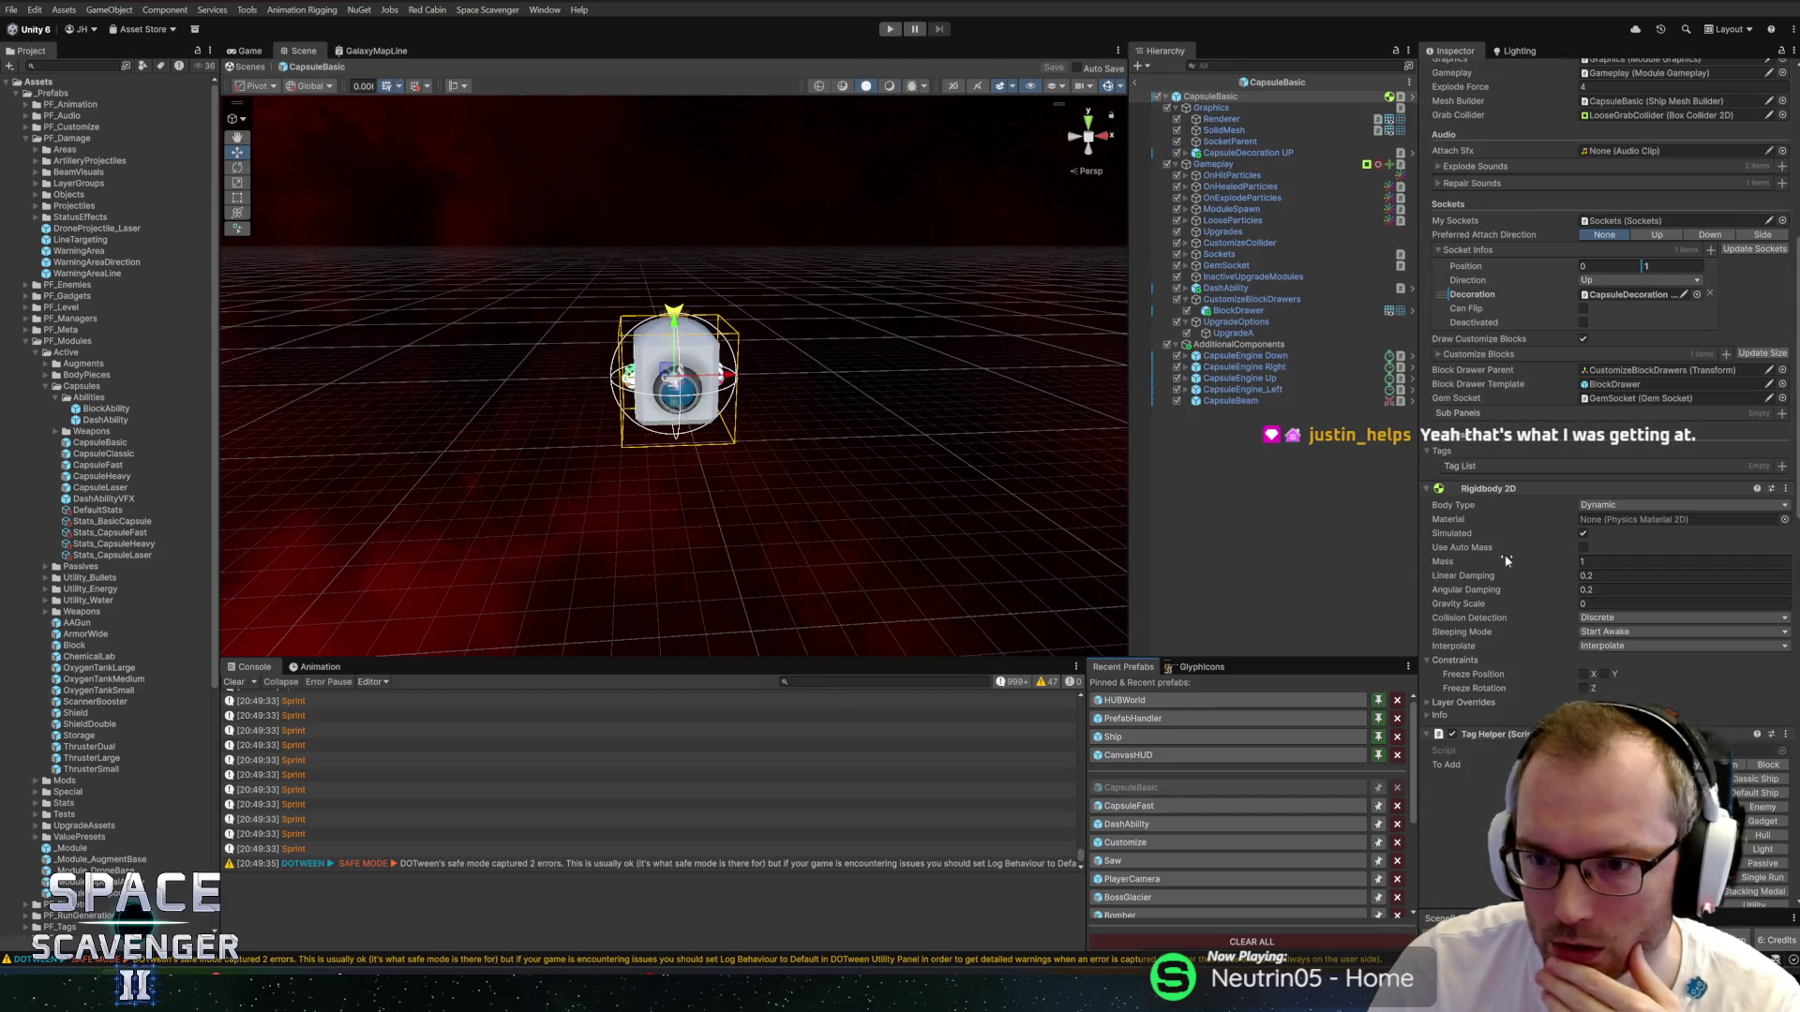
pyautogui.scroll(-3, 1537, 431)
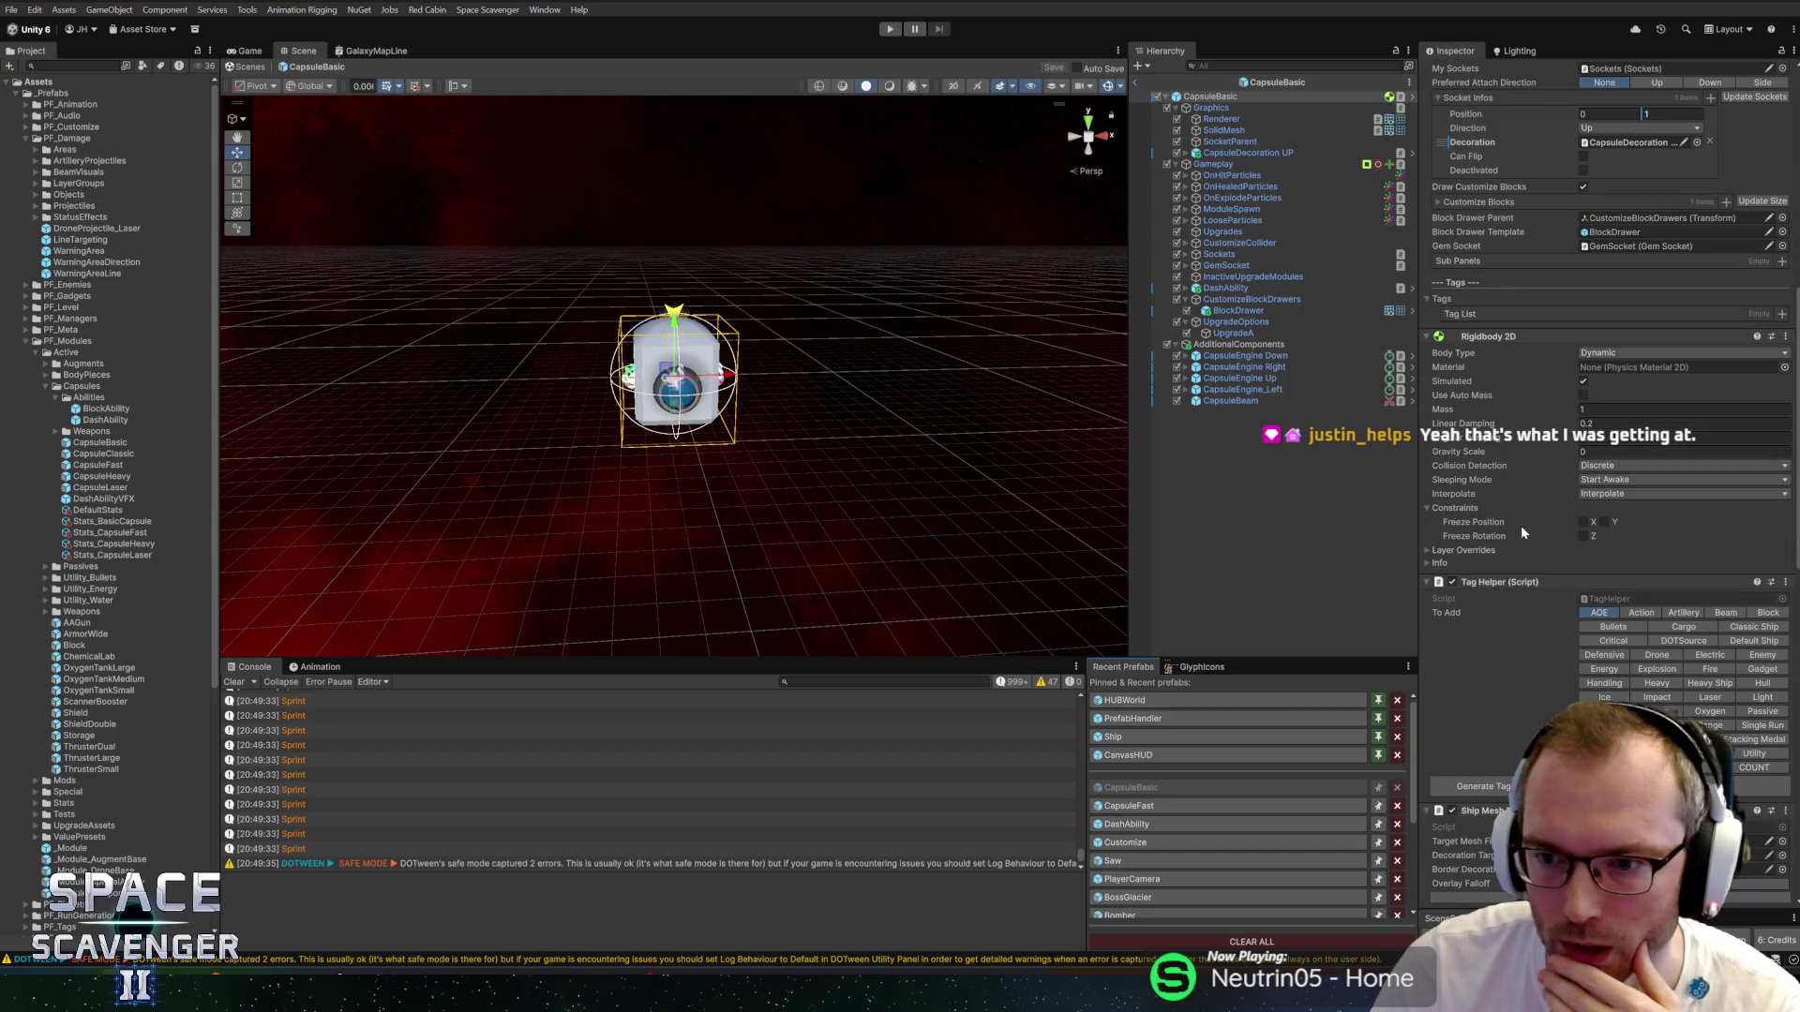
pyautogui.scroll(-8, 1522, 531)
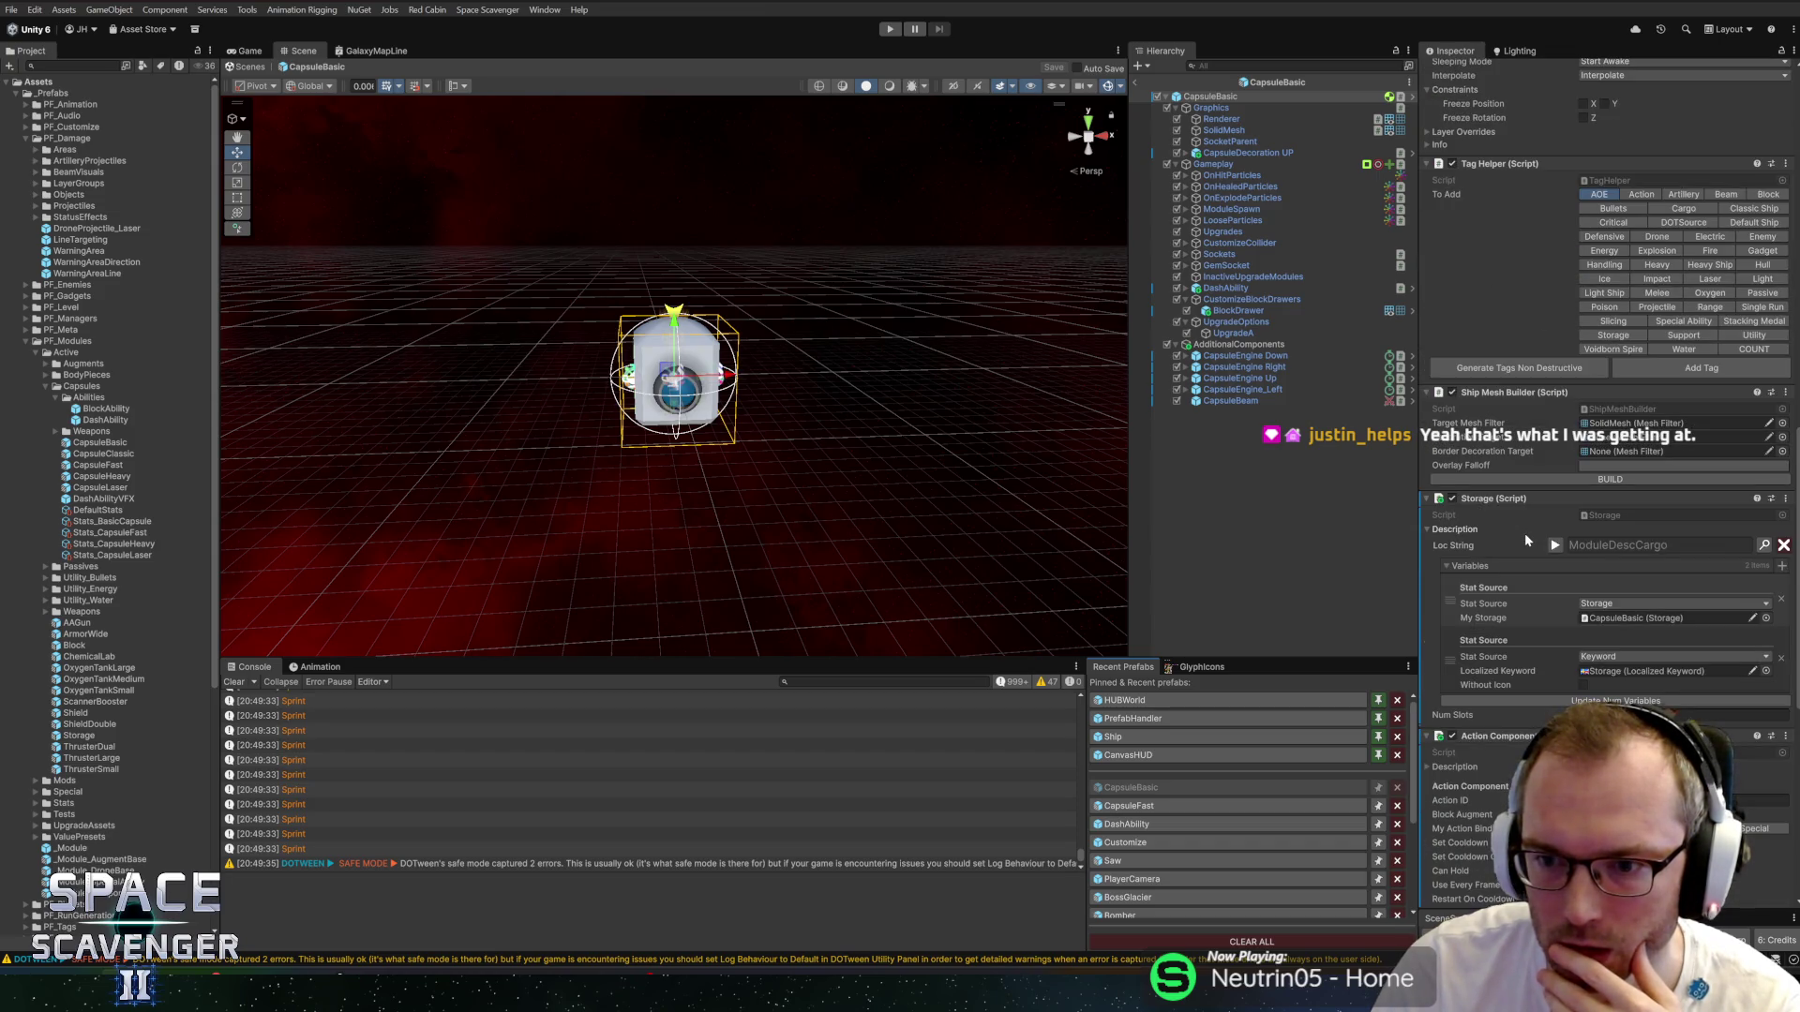
pyautogui.scroll(-4, 1526, 544)
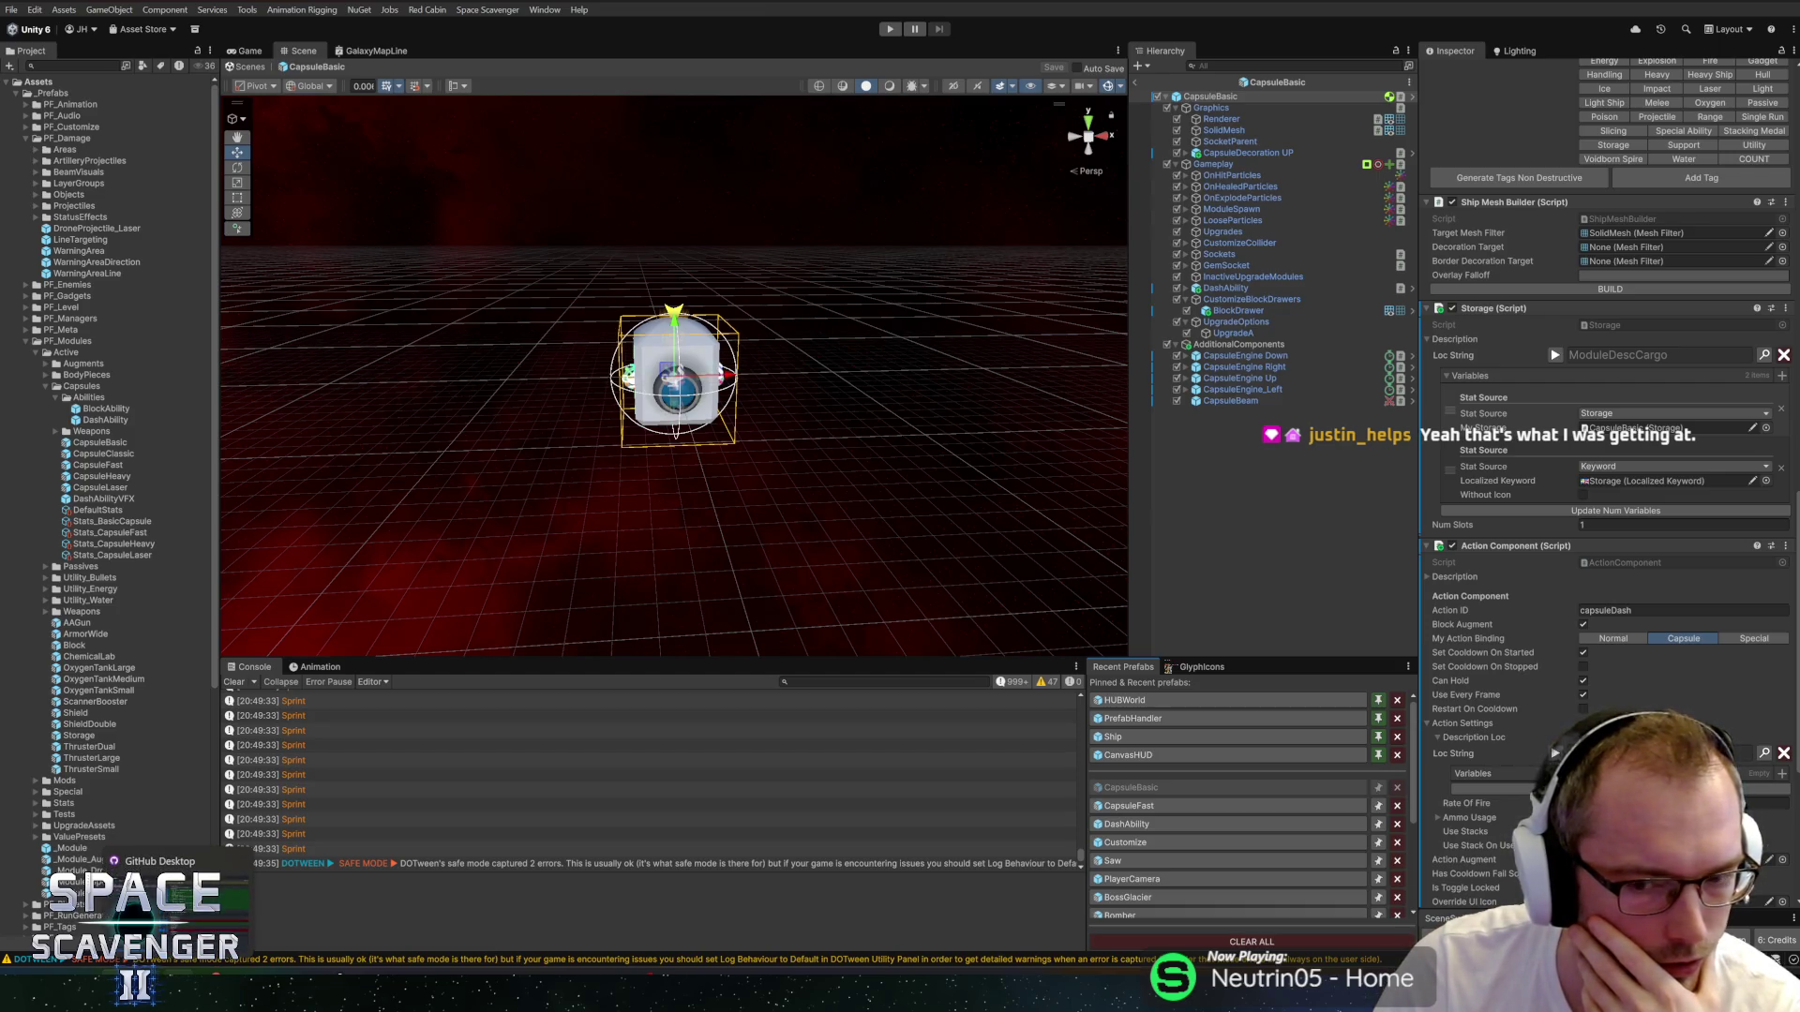
pyautogui.hotkey('alt', 'Tab')
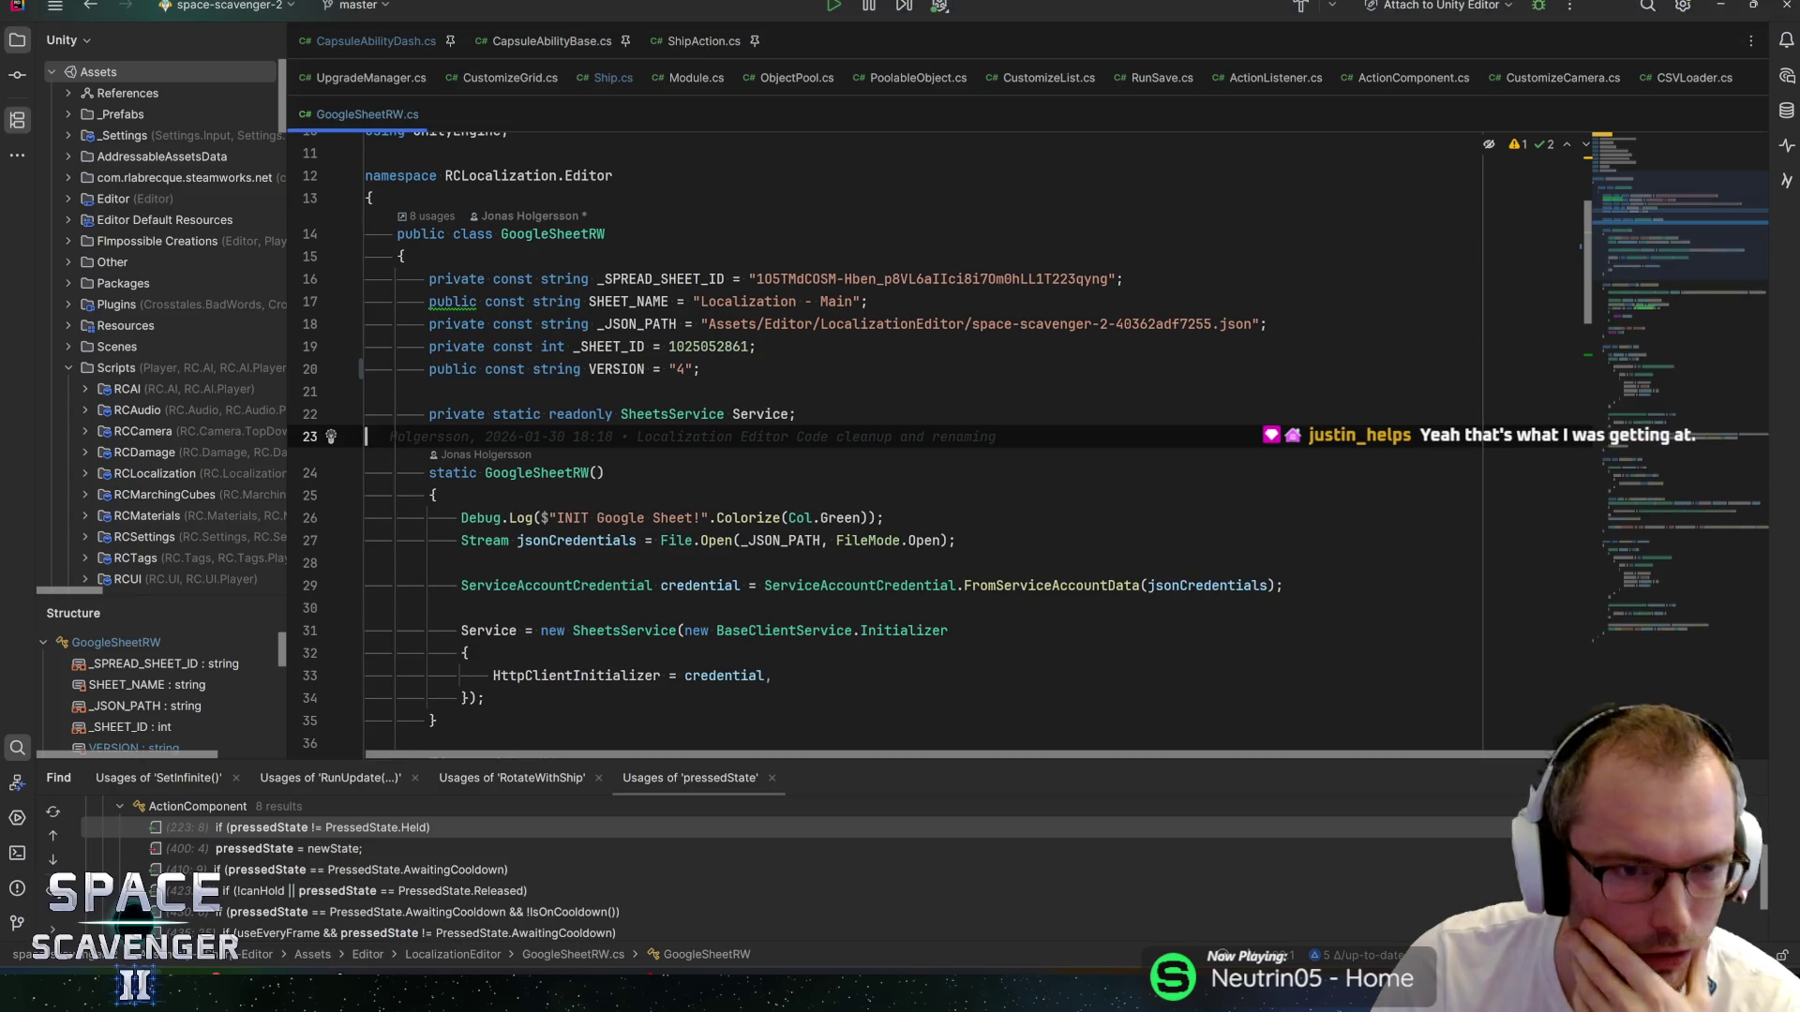
# Add an if (isSprinting) block at the top of OnStopped in CapsuleAbilityDash.cs.
pyautogui.click(437, 44)
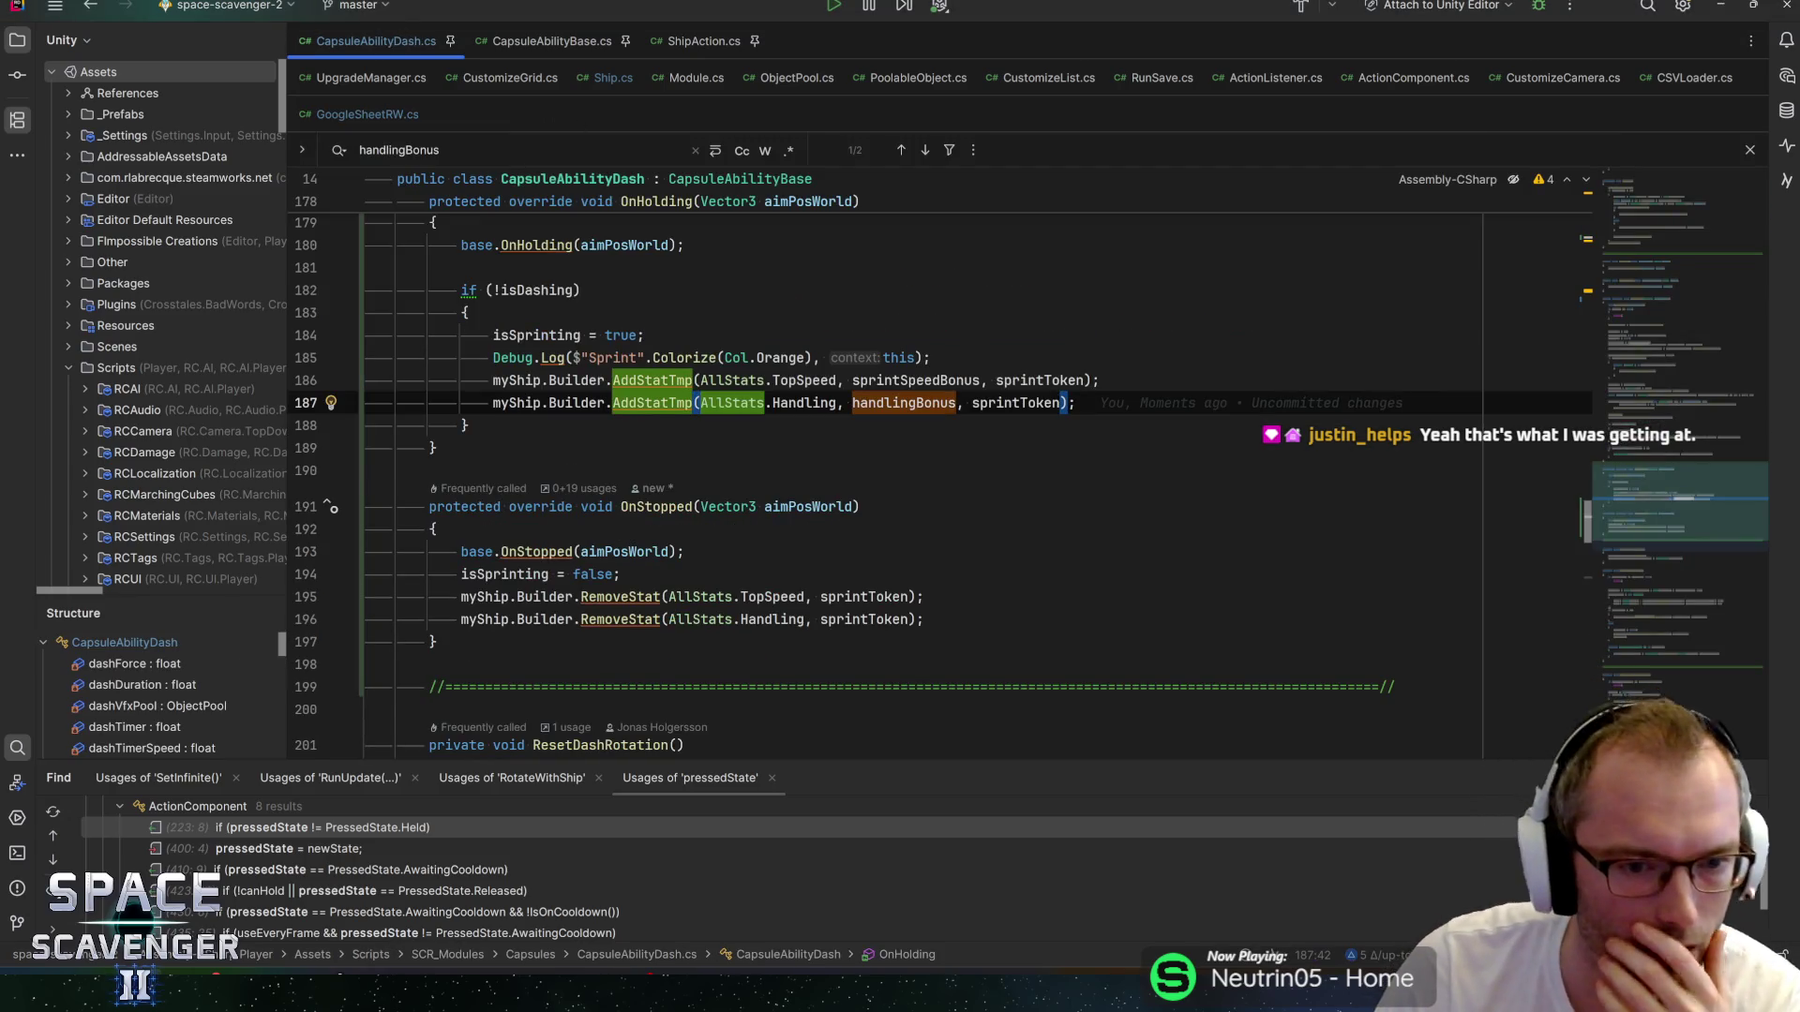
pyautogui.click(619, 574)
pyautogui.click(684, 551)
pyautogui.press('Return')
pyautogui.write('if')
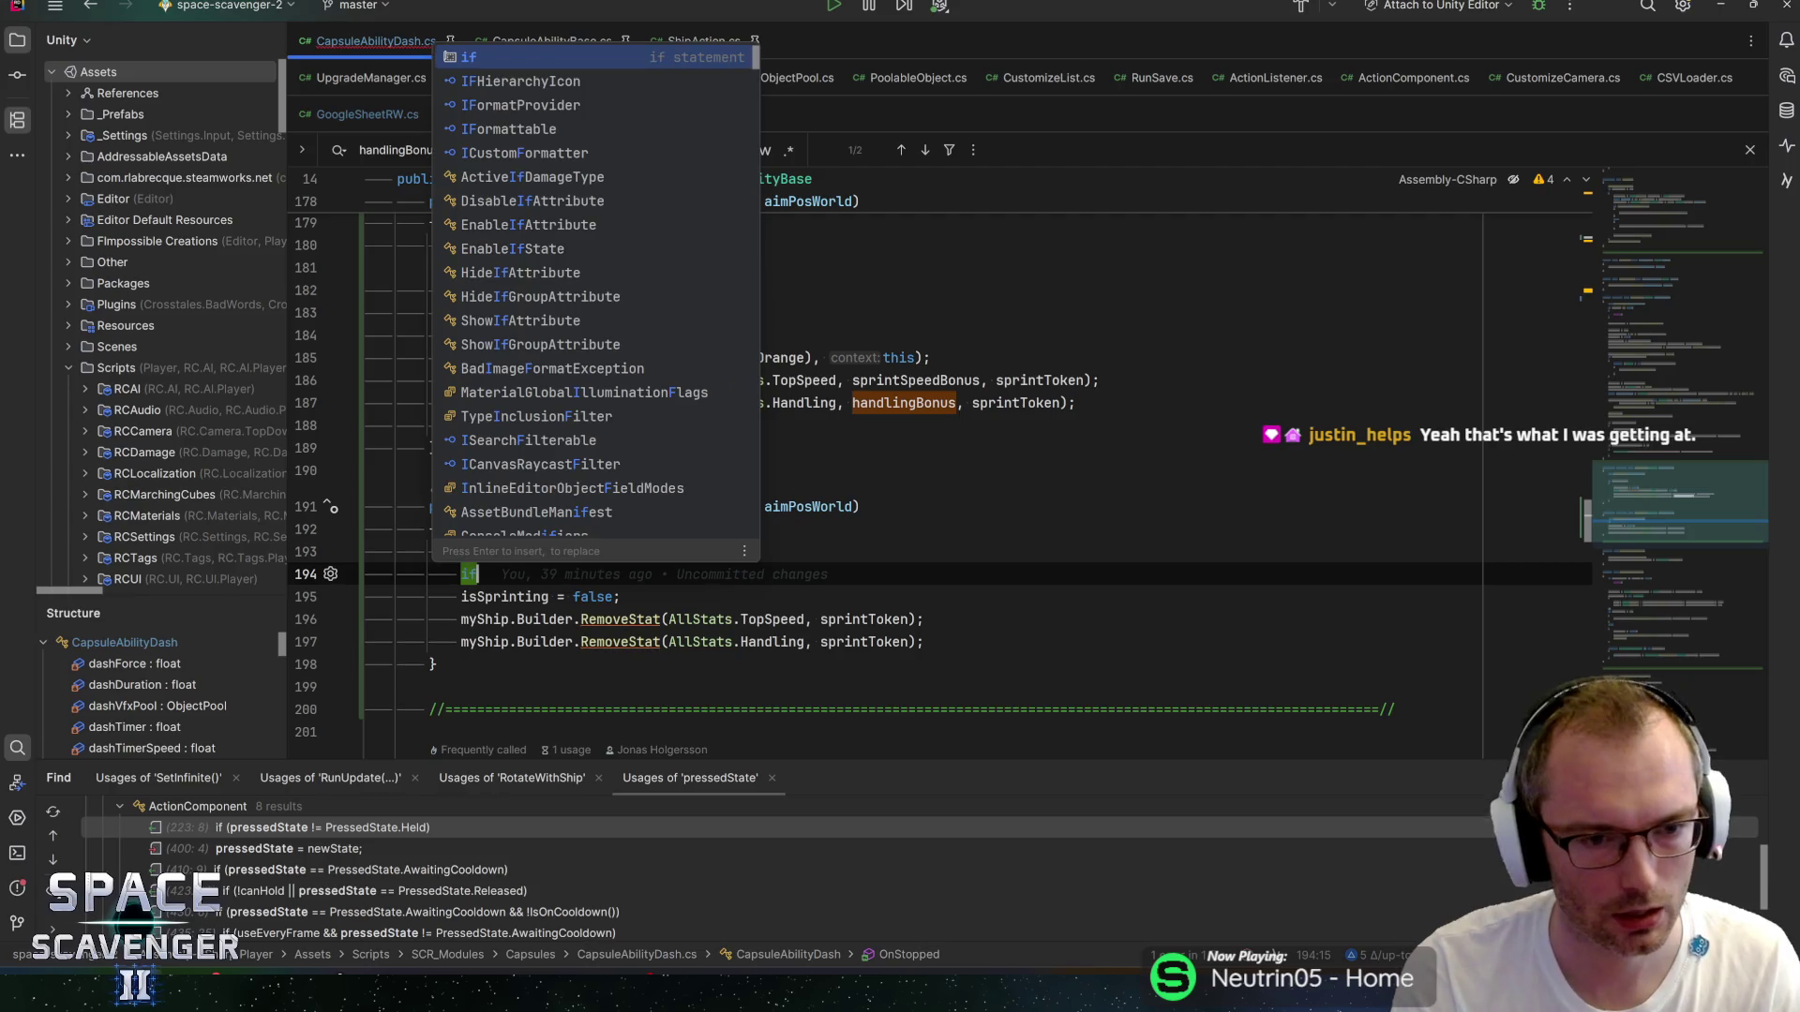
pyautogui.write(' (isSprinting){')
pyautogui.press('Return')
# Call actionComponent.GoOnCooldown() inside the block and jump to its declaration in ActionComponent.
pyautogui.moveTo(477, 290)
pyautogui.mouseDown()
pyautogui.moveTo(470, 424)
pyautogui.moveTo(157, 300)
pyautogui.mouseUp()
pyautogui.click(620, 357)
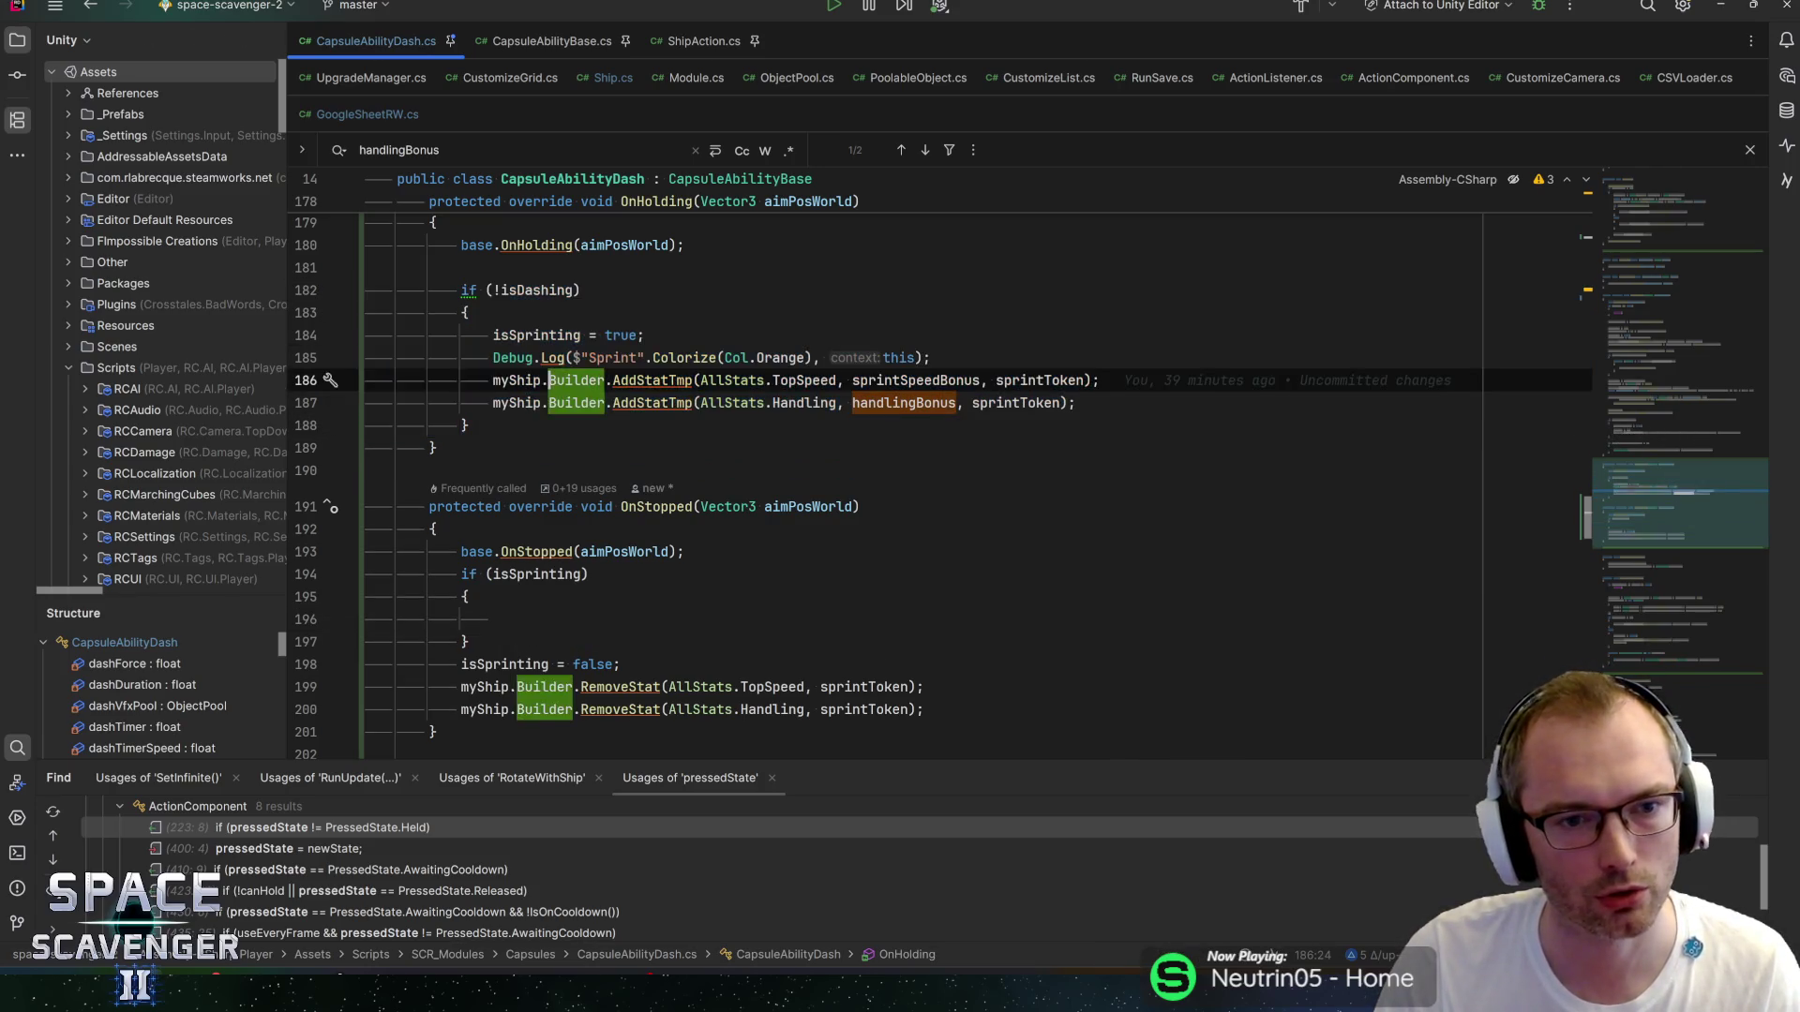
pyautogui.click(494, 619)
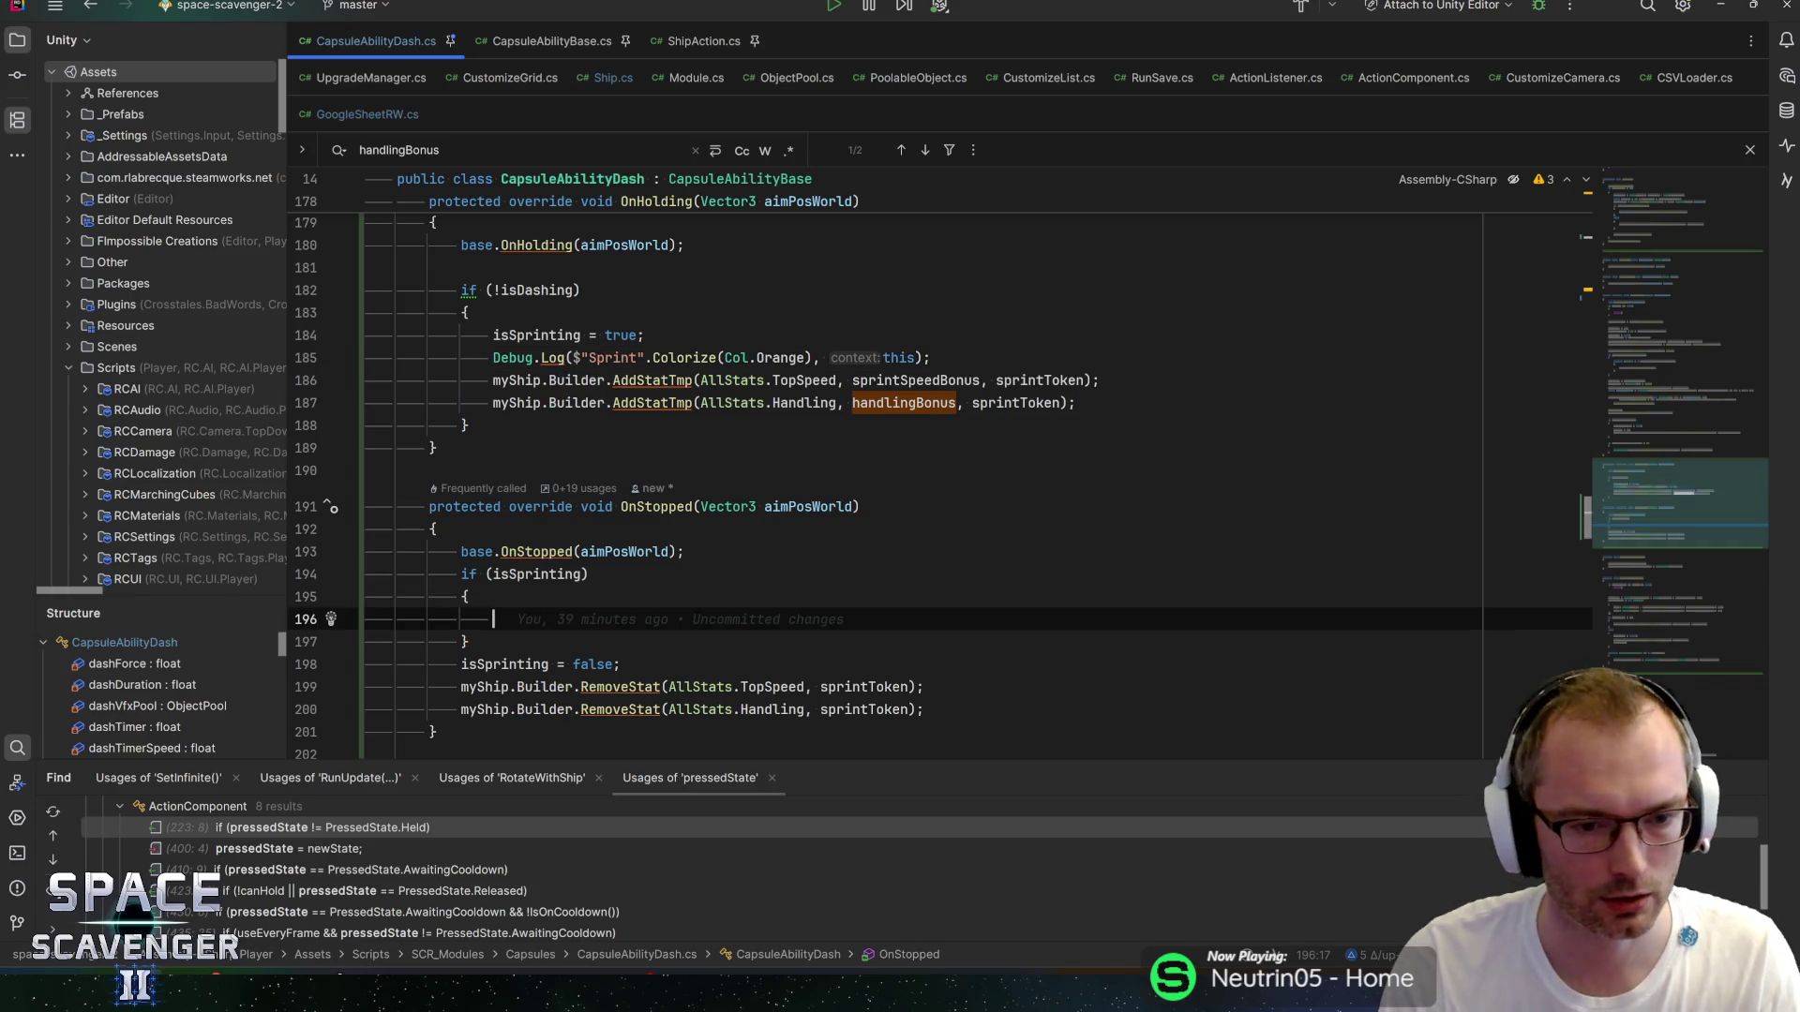
pyautogui.write('actioncom')
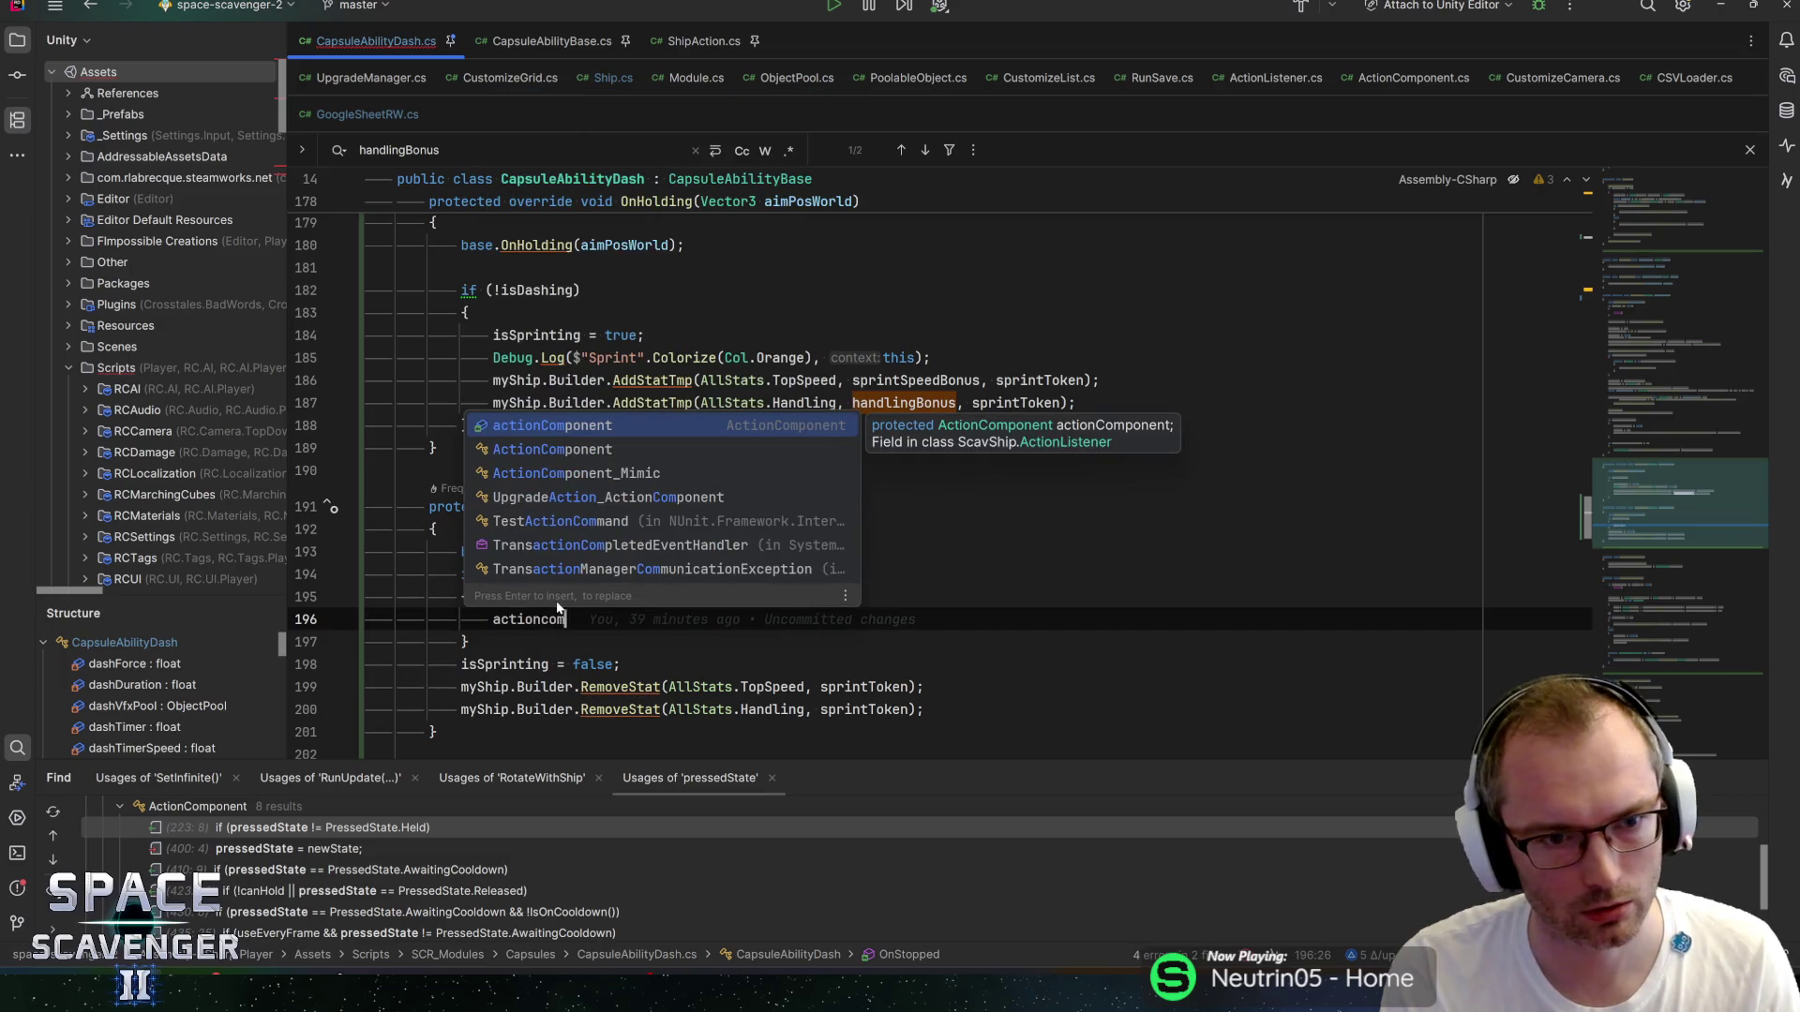
pyautogui.press('Return')
pyautogui.write('.goon')
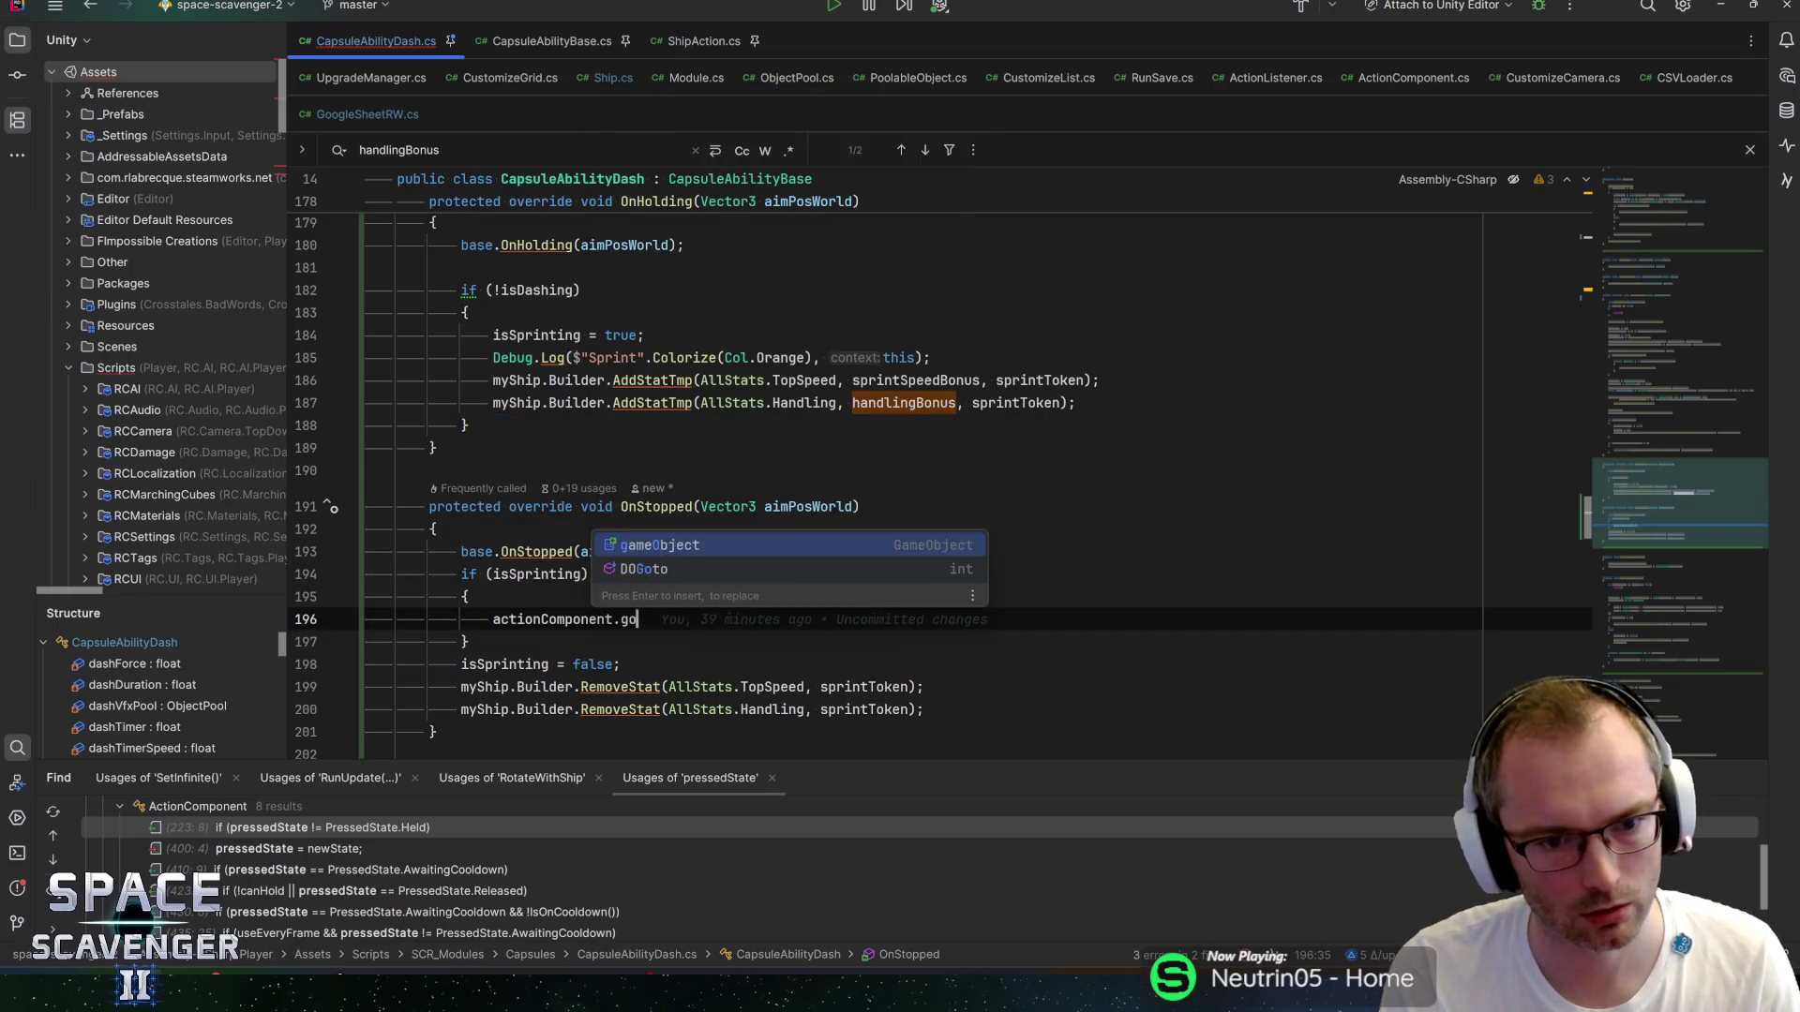
pyautogui.write('ool')
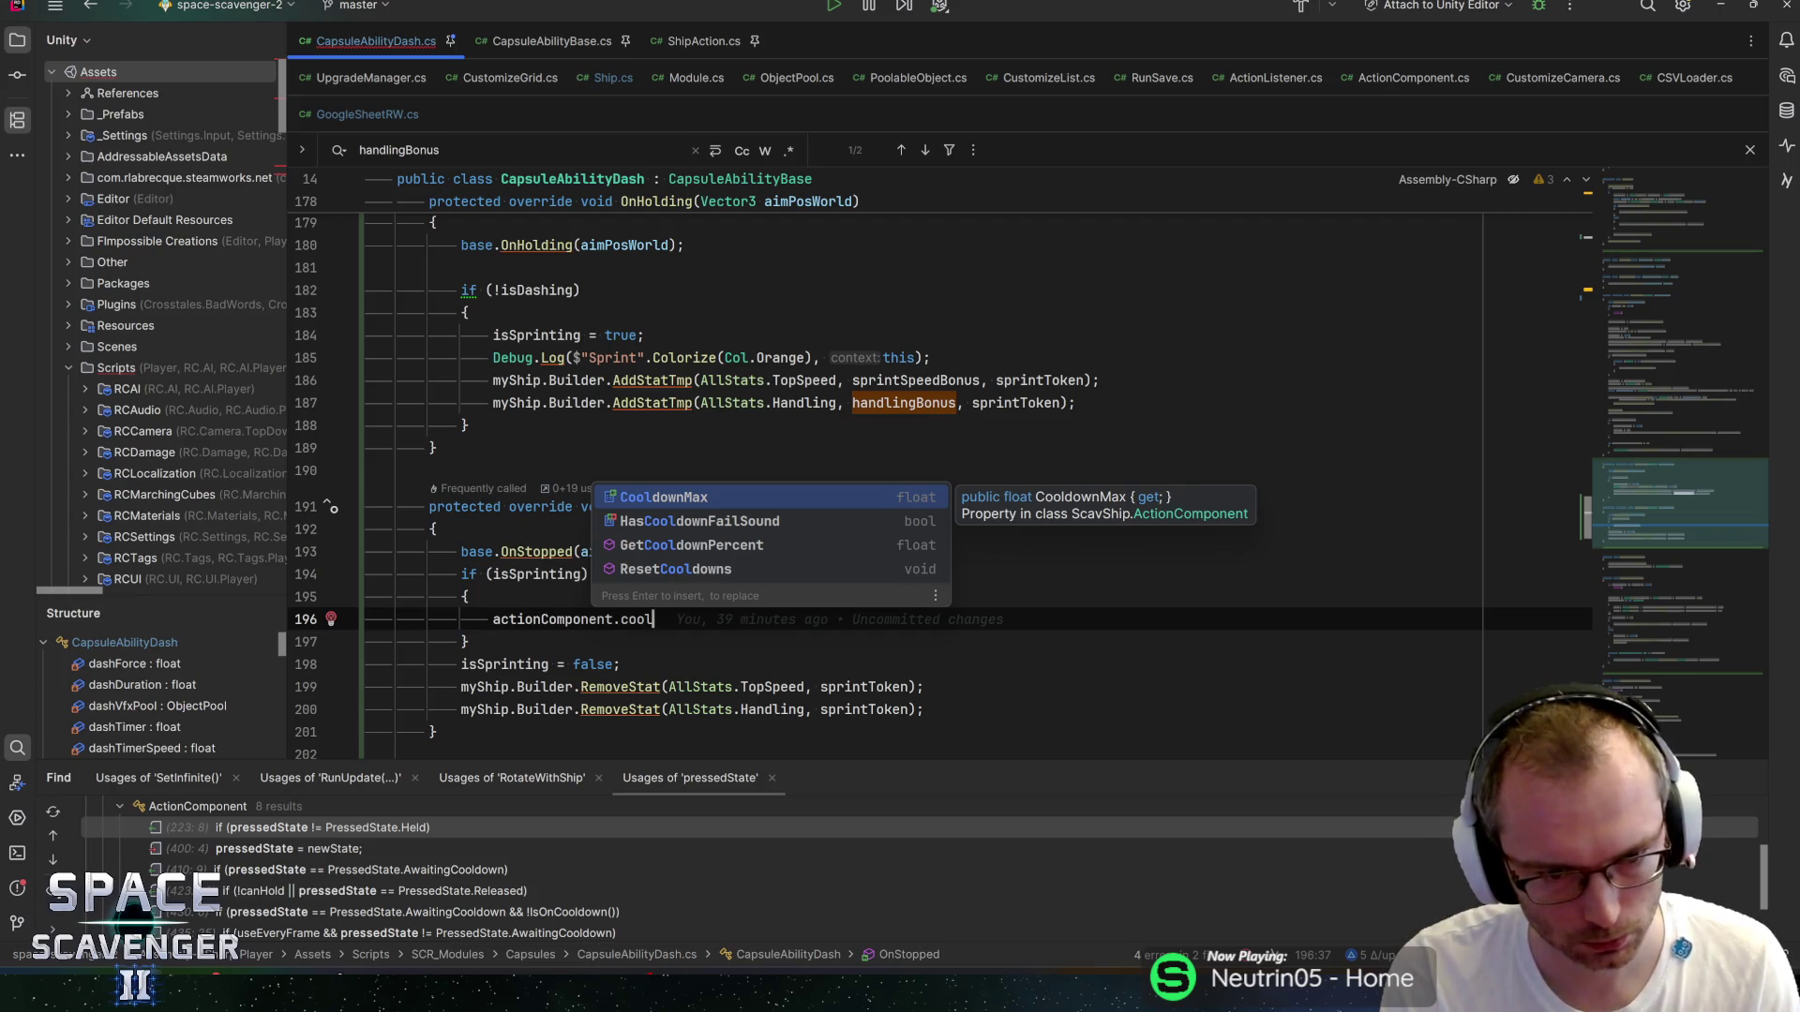
pyautogui.press('BackSpace')
pyautogui.press('BackSpace')
pyautogui.press('BackSpace')
pyautogui.write('GoOnC')
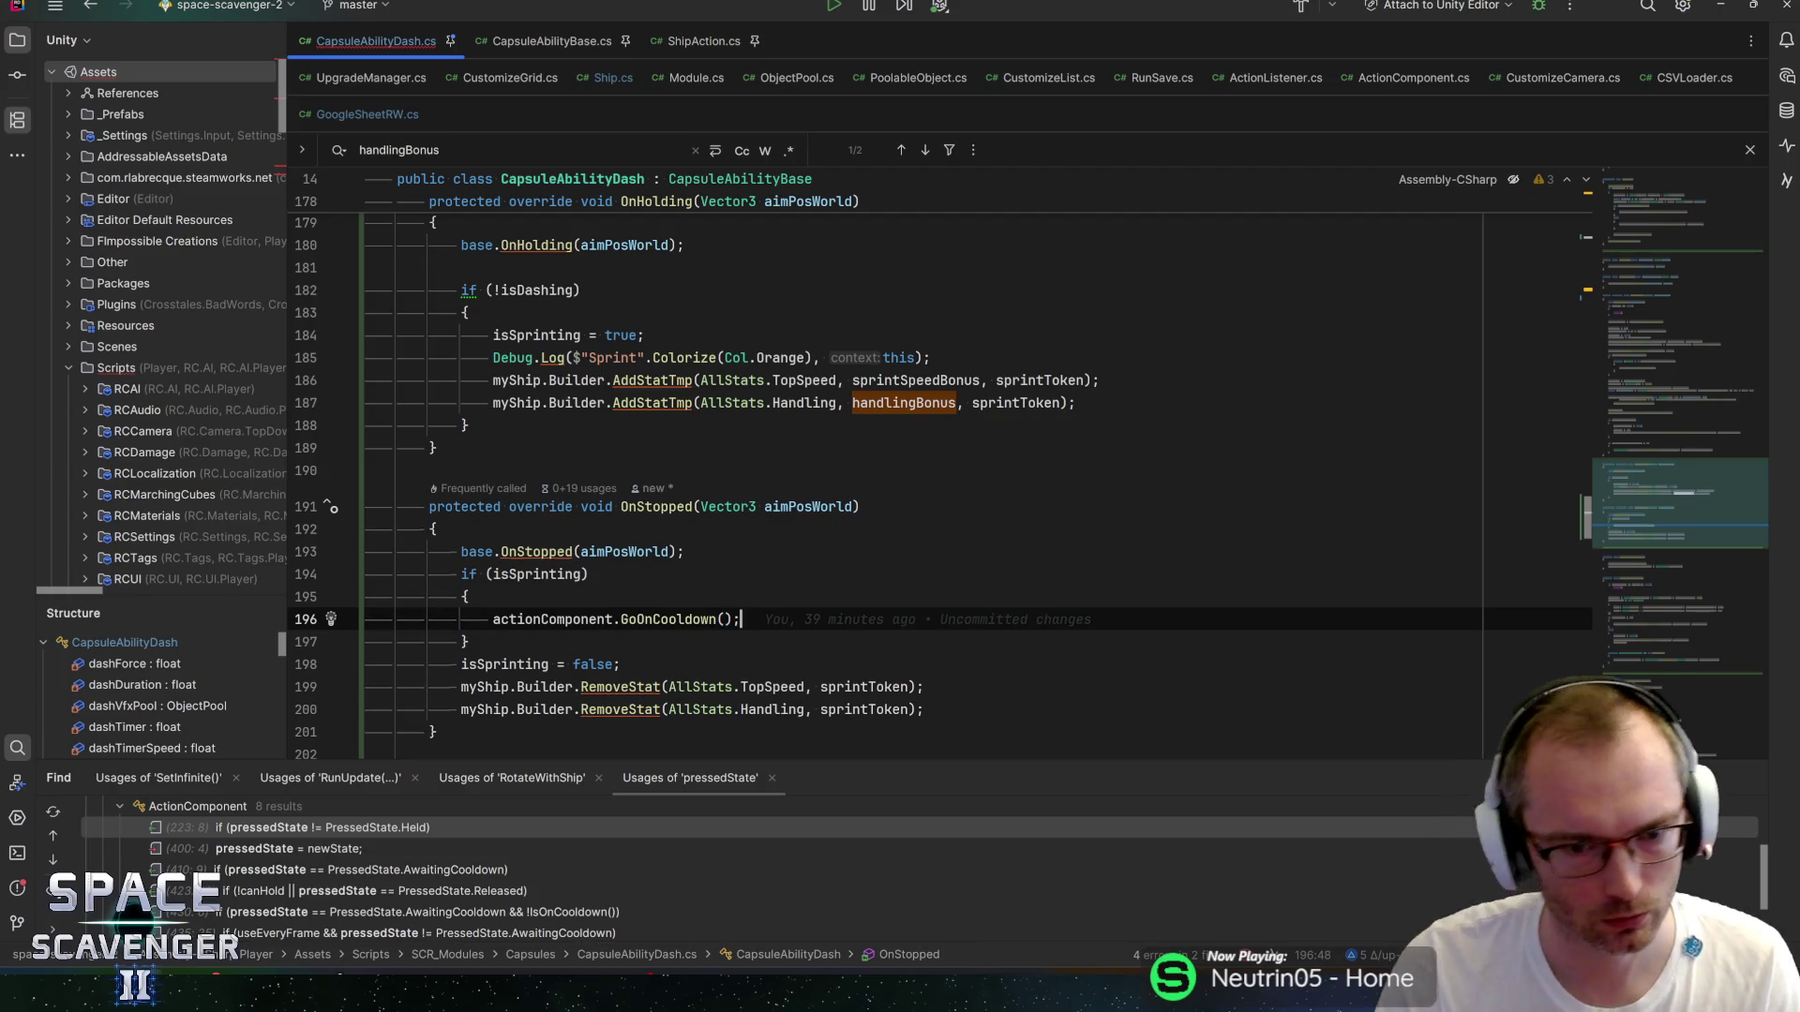
pyautogui.keyDown('ctrl'); pyautogui.click(667, 619); pyautogui.keyUp('ctrl')
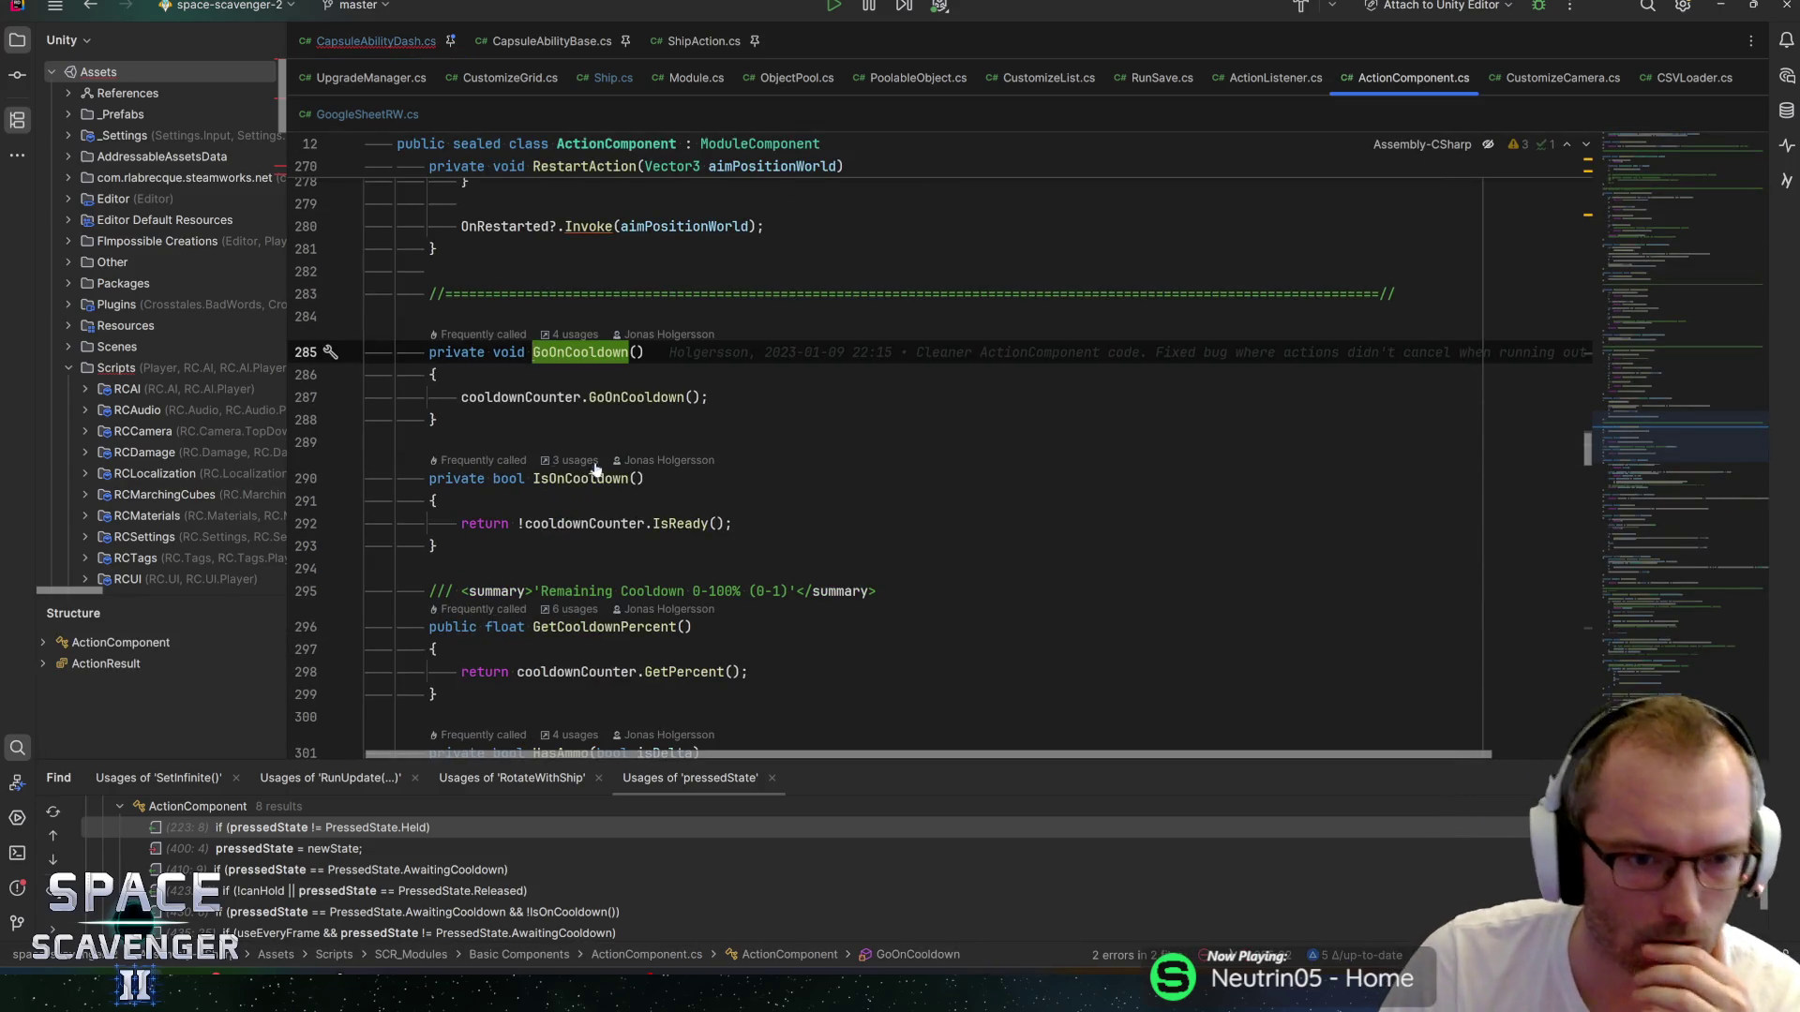
# Review each GoOnCooldown usage, including the setCooldownOnStopped condition in StopAction.
pyautogui.hotkey('alt', 'F7')
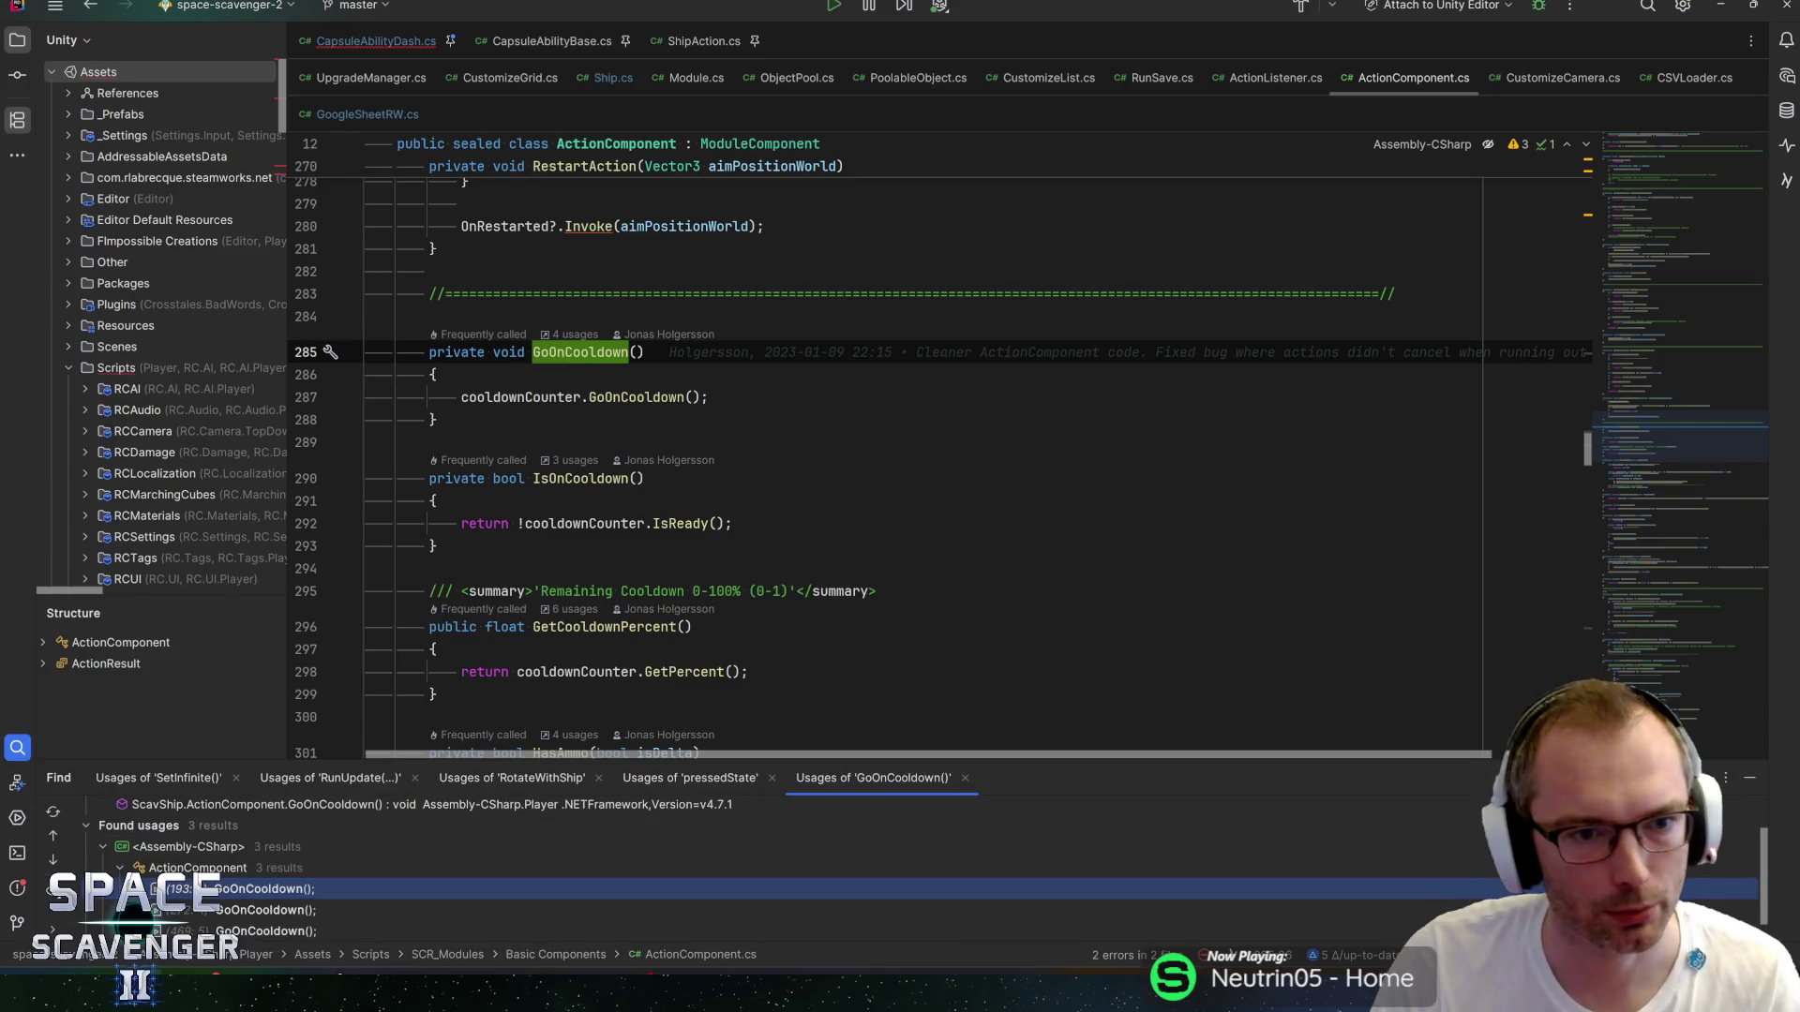
pyautogui.doubleClick(273, 864)
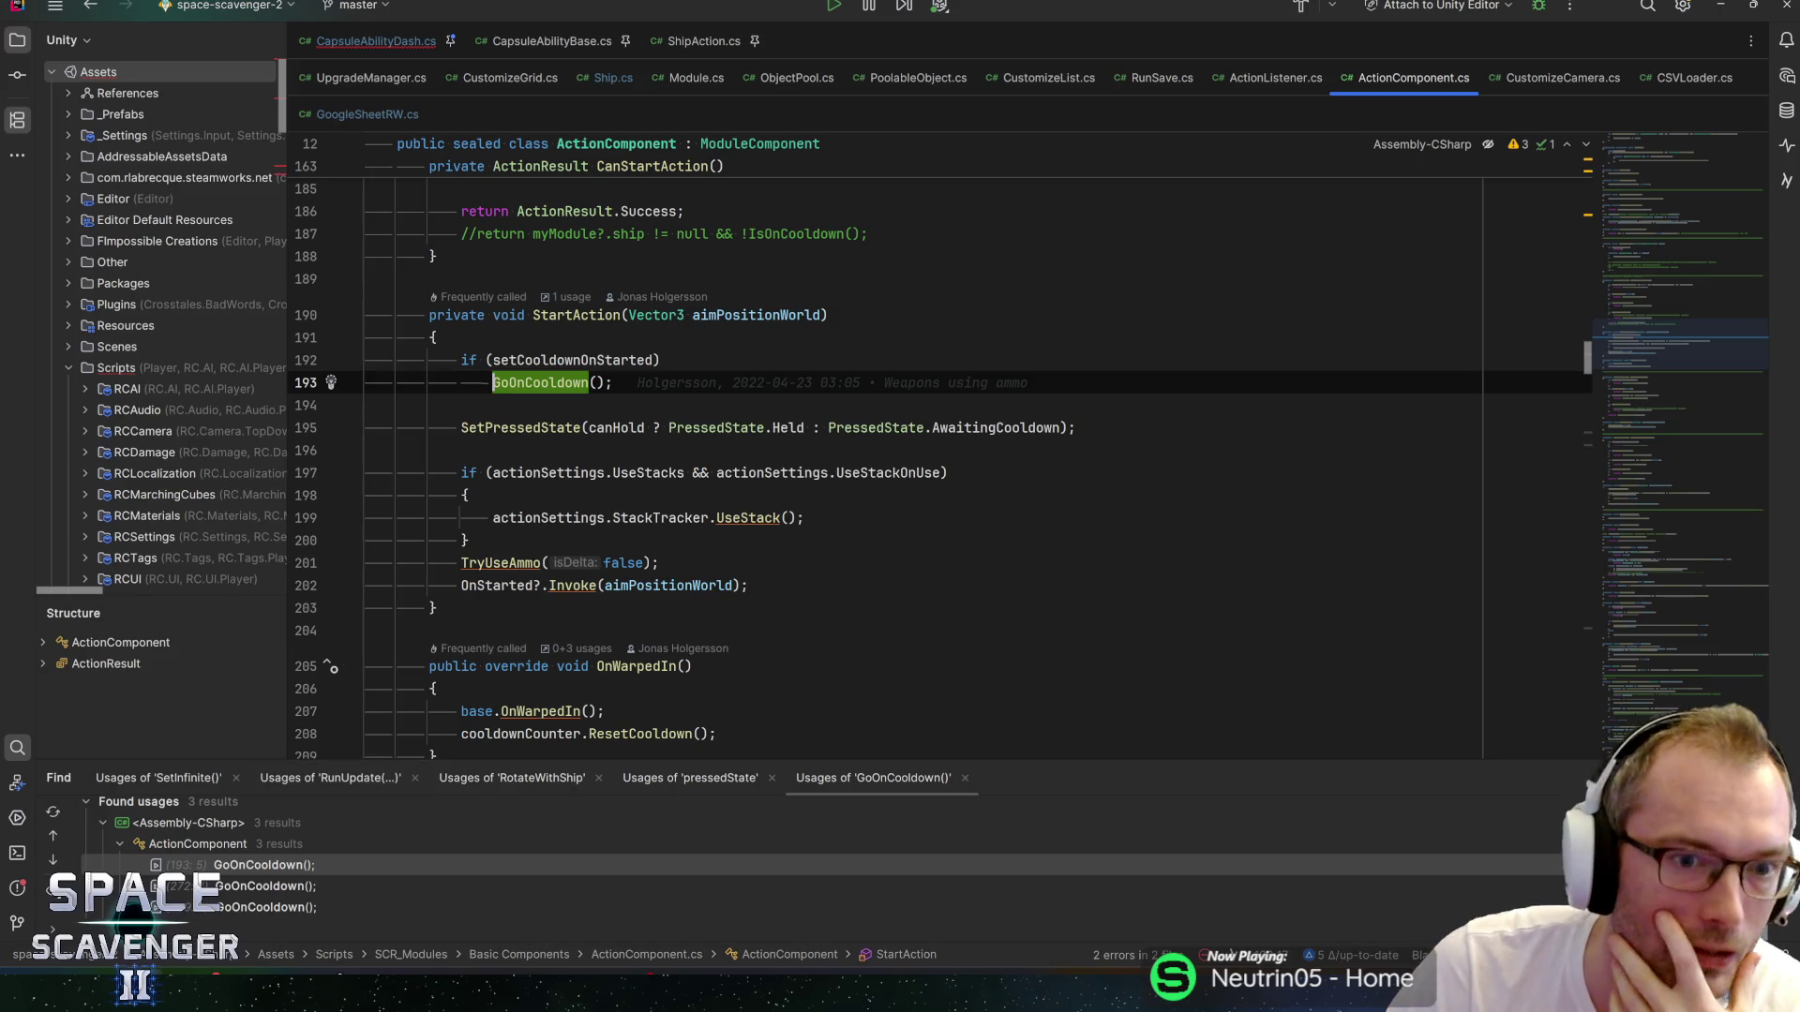
pyautogui.doubleClick(273, 886)
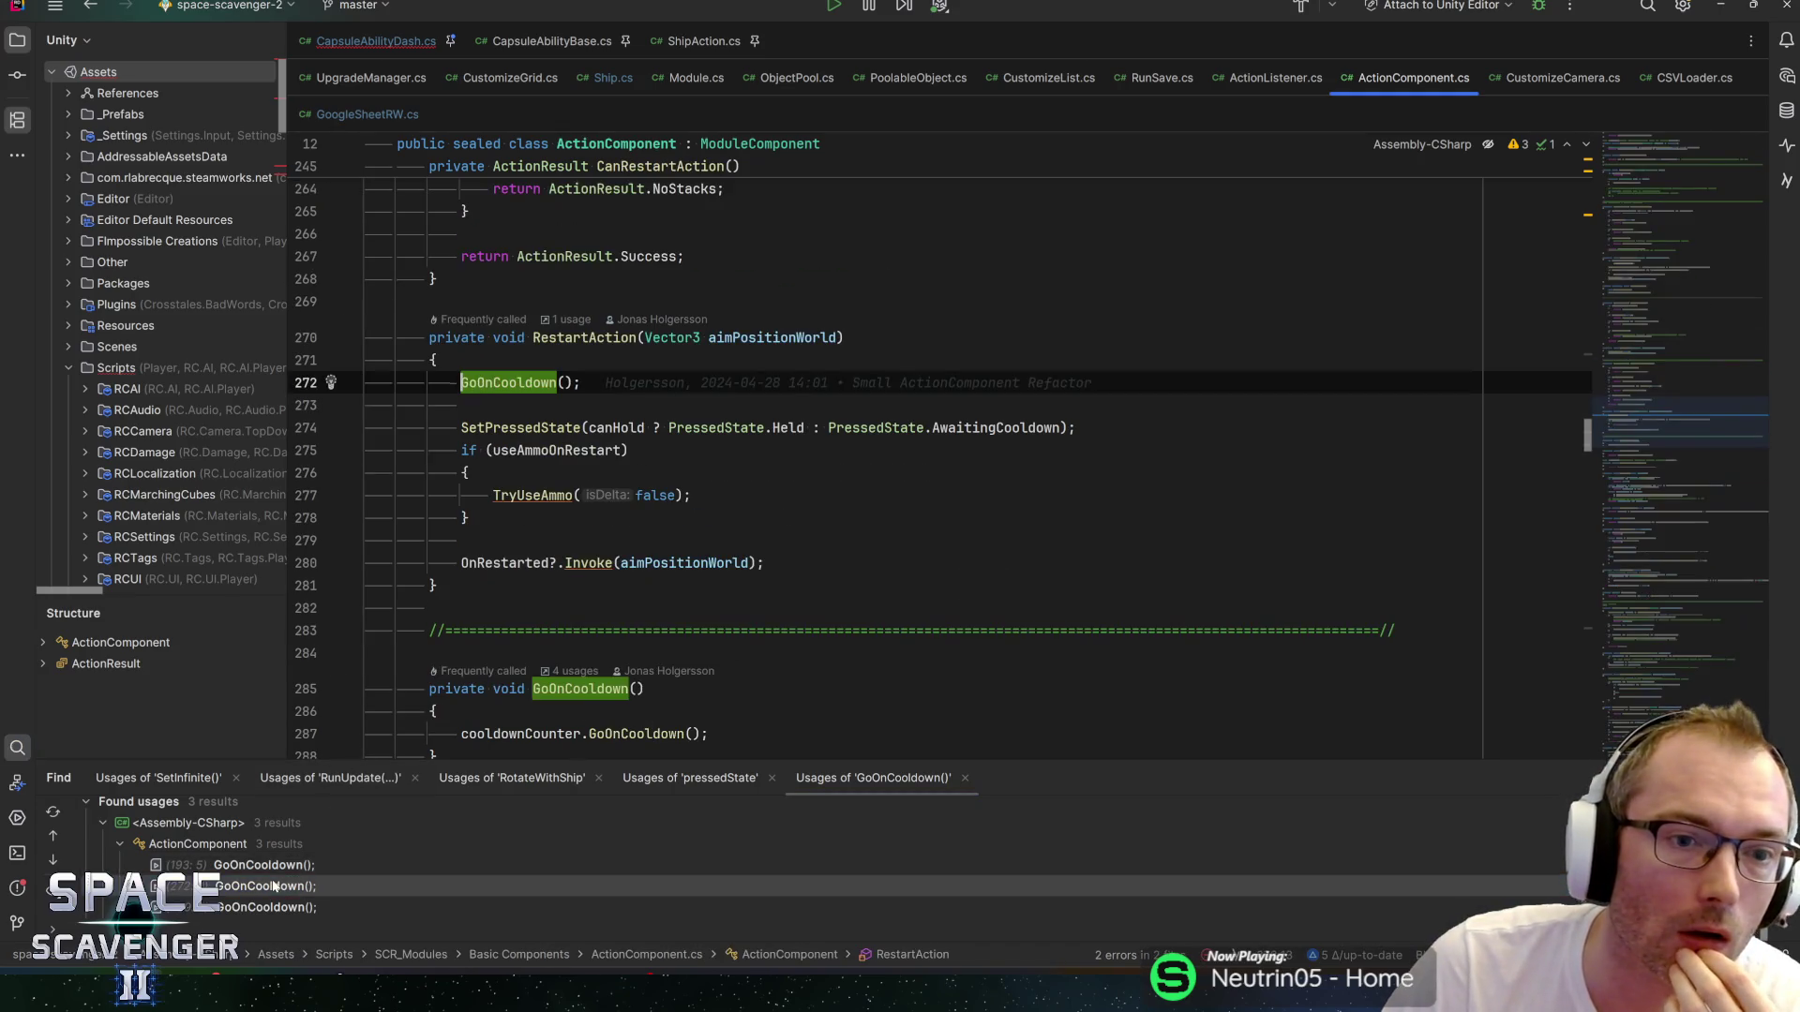
pyautogui.doubleClick(253, 907)
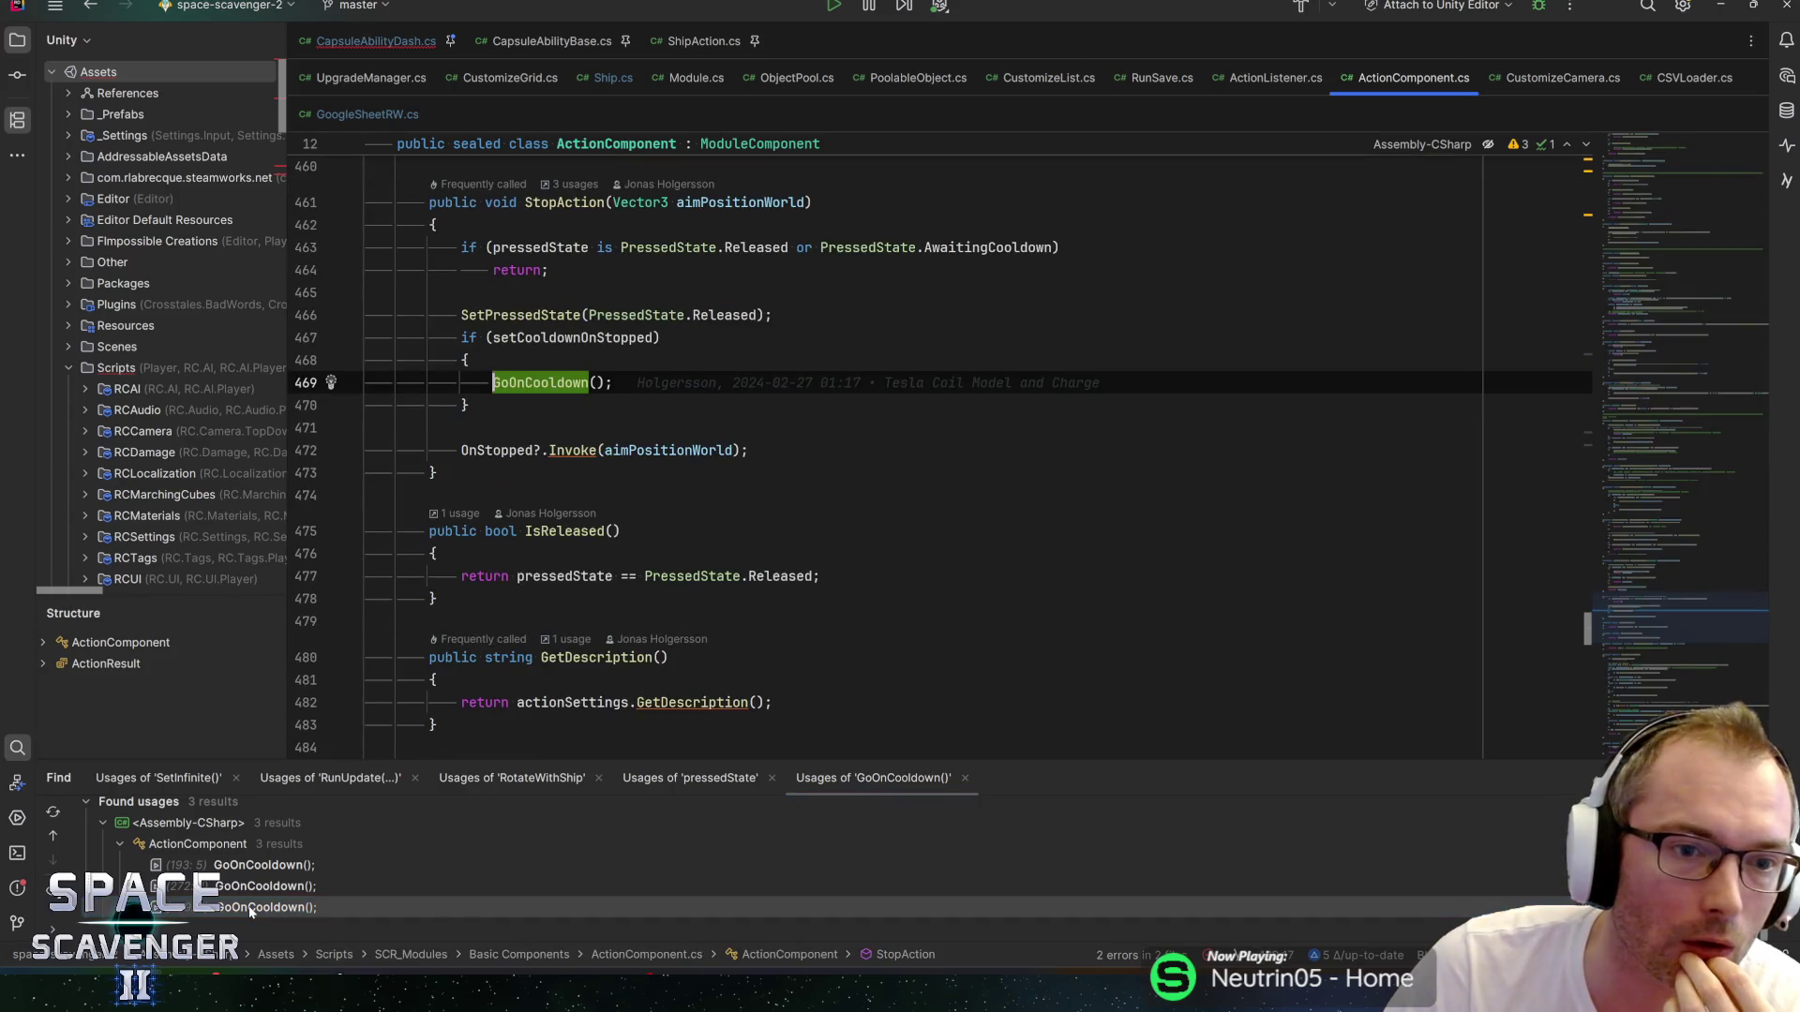
pyautogui.click(517, 337)
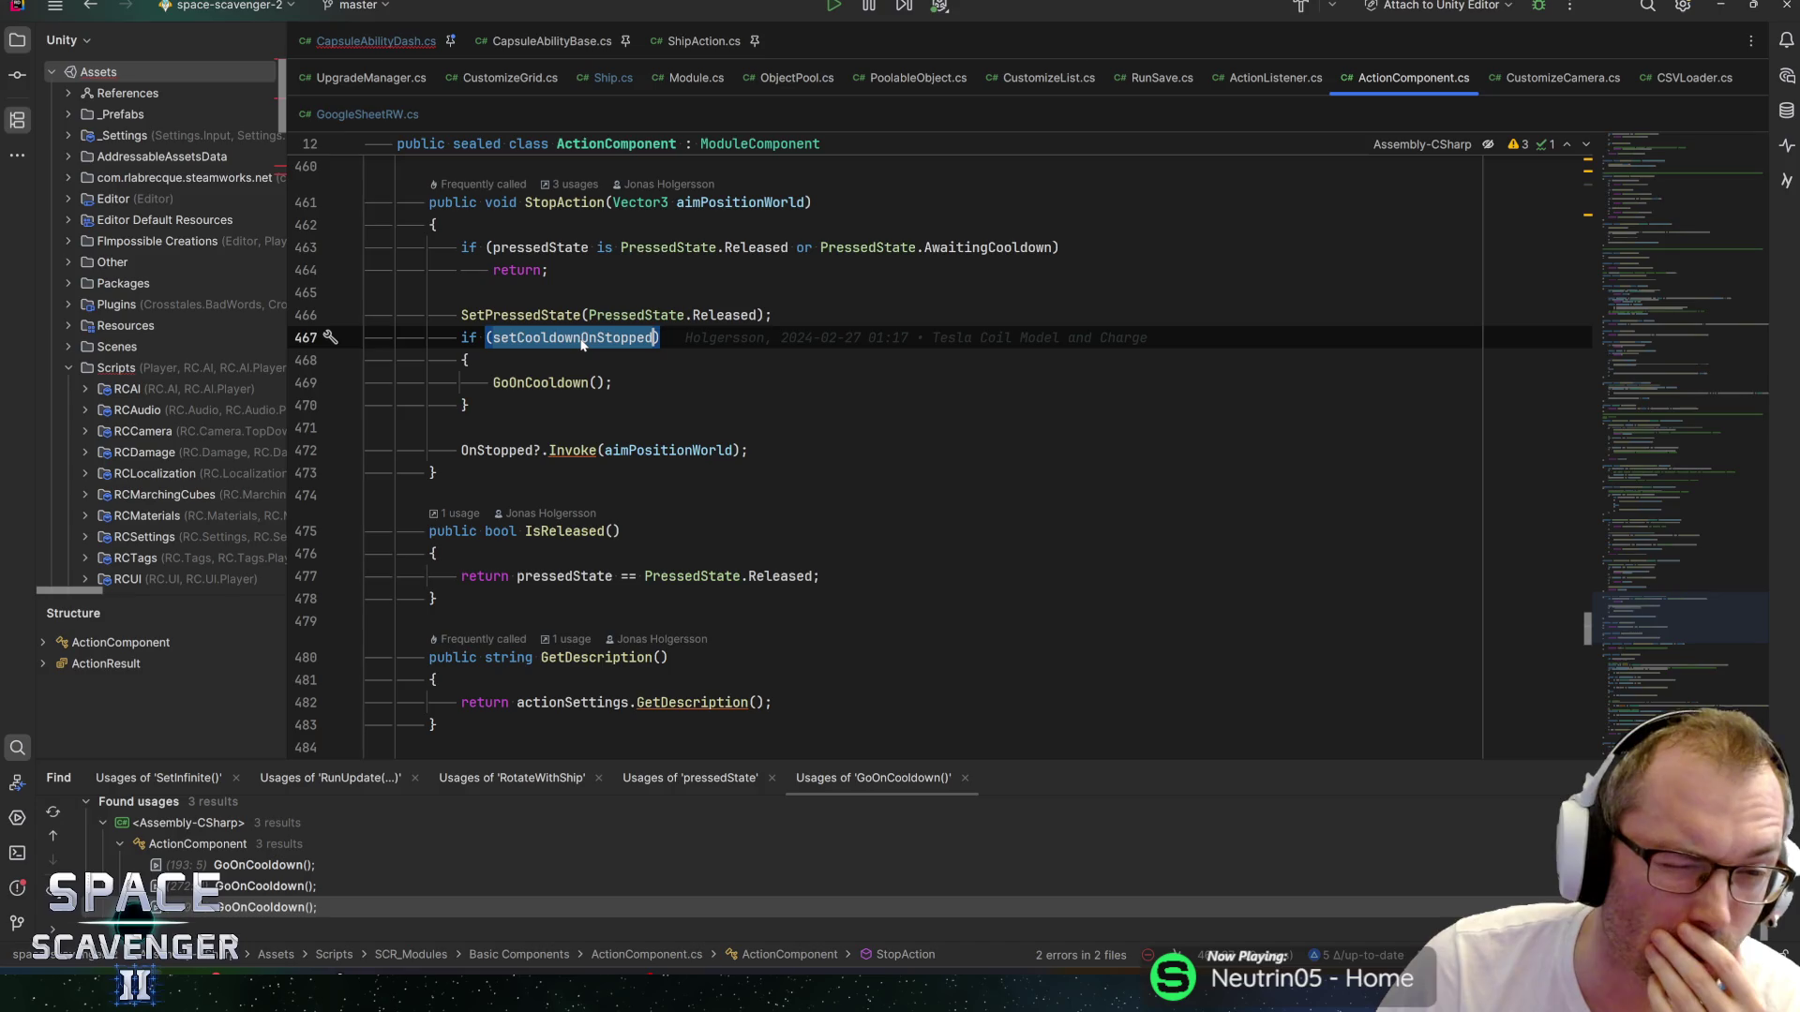
pyautogui.moveTo(560, 335)
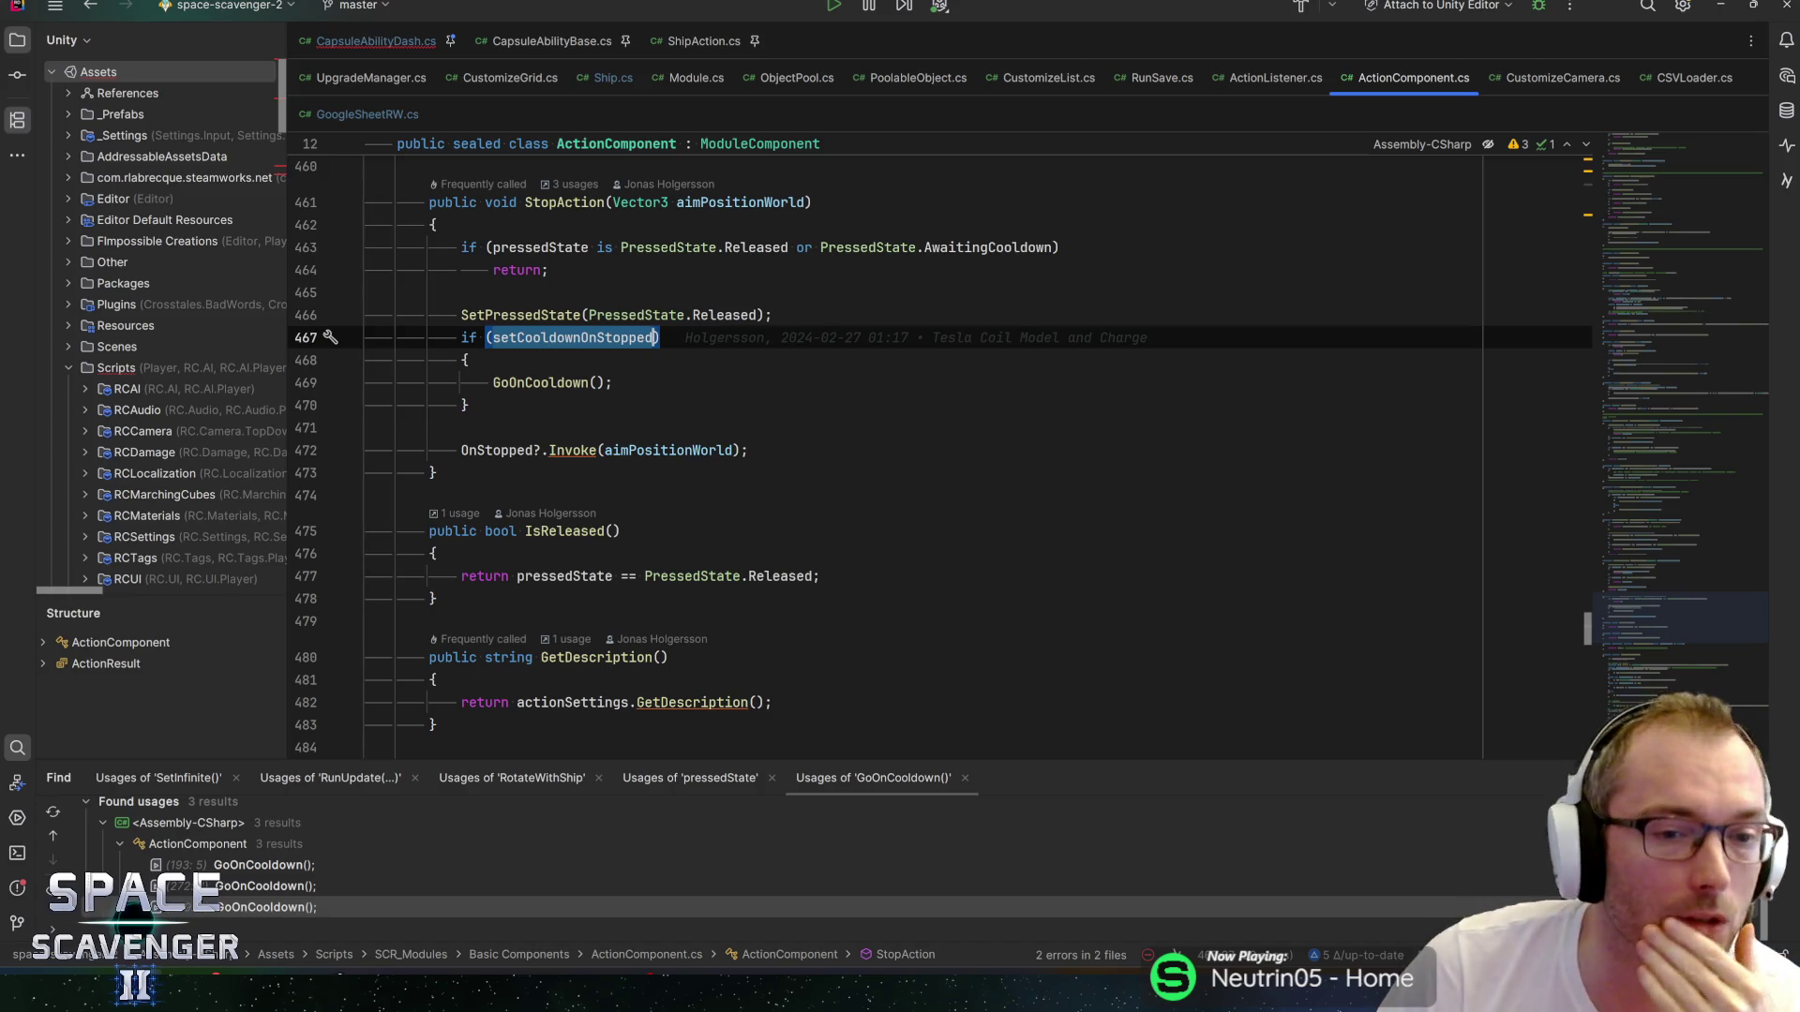
pyautogui.click(468, 405)
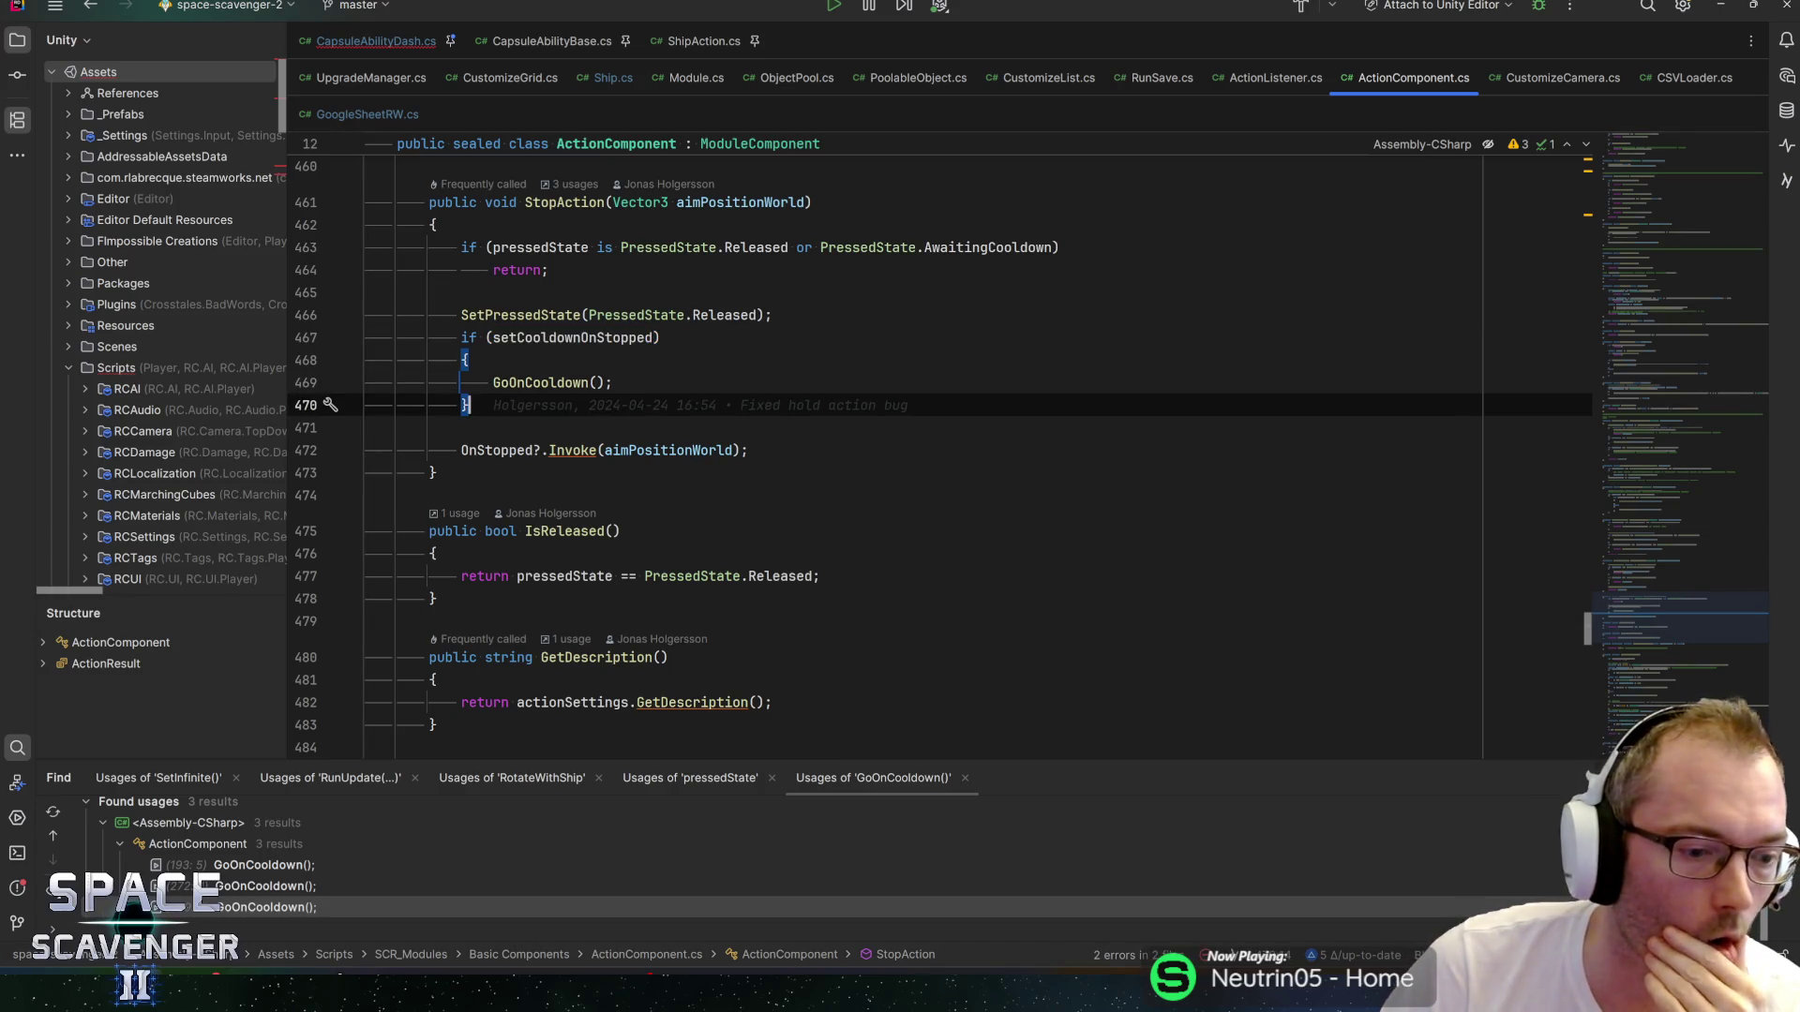
# Comment out OnStopped's if-block calling GoOnCooldown and return to Unity to recompile.
pyautogui.hotkey('alt', 'Tab')
pyautogui.hotkey('alt', 'Tab')
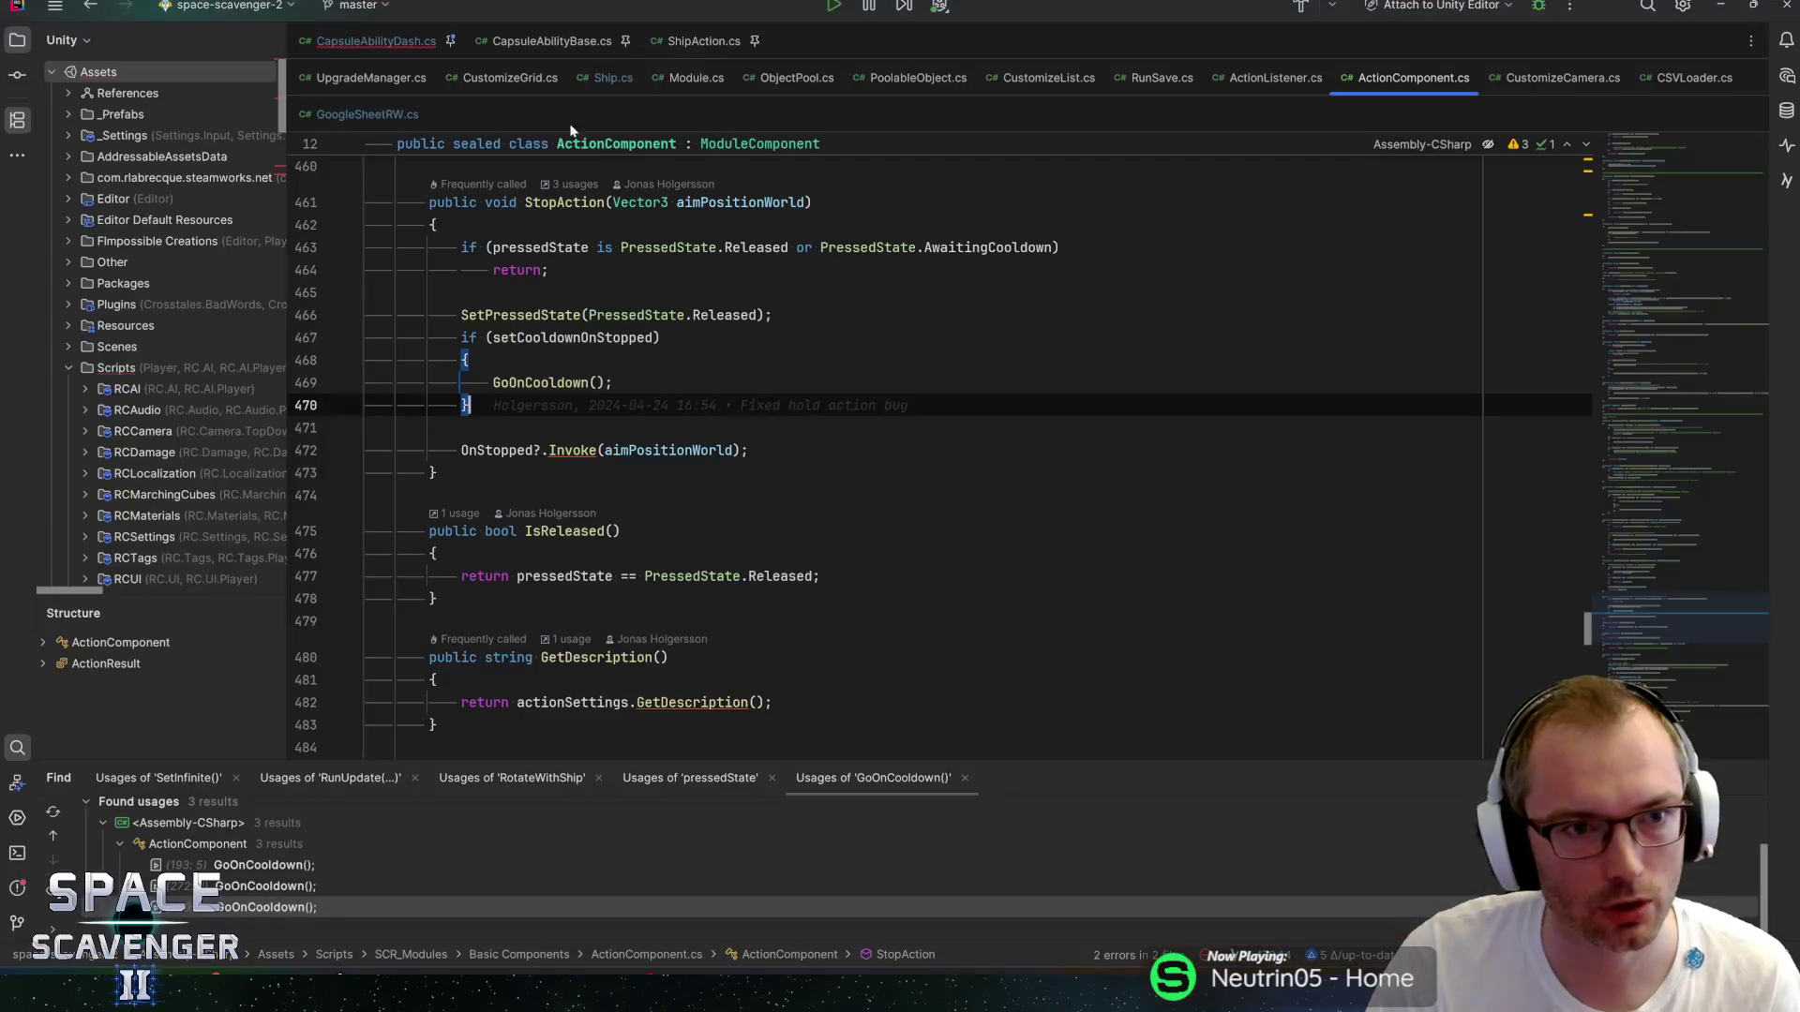
pyautogui.hotkey('ctrl', 'Tab')
pyautogui.hotkey('ctrl', 'w')
pyautogui.hotkey('ctrl', 'w')
pyautogui.hotkey('ctrl', 'w')
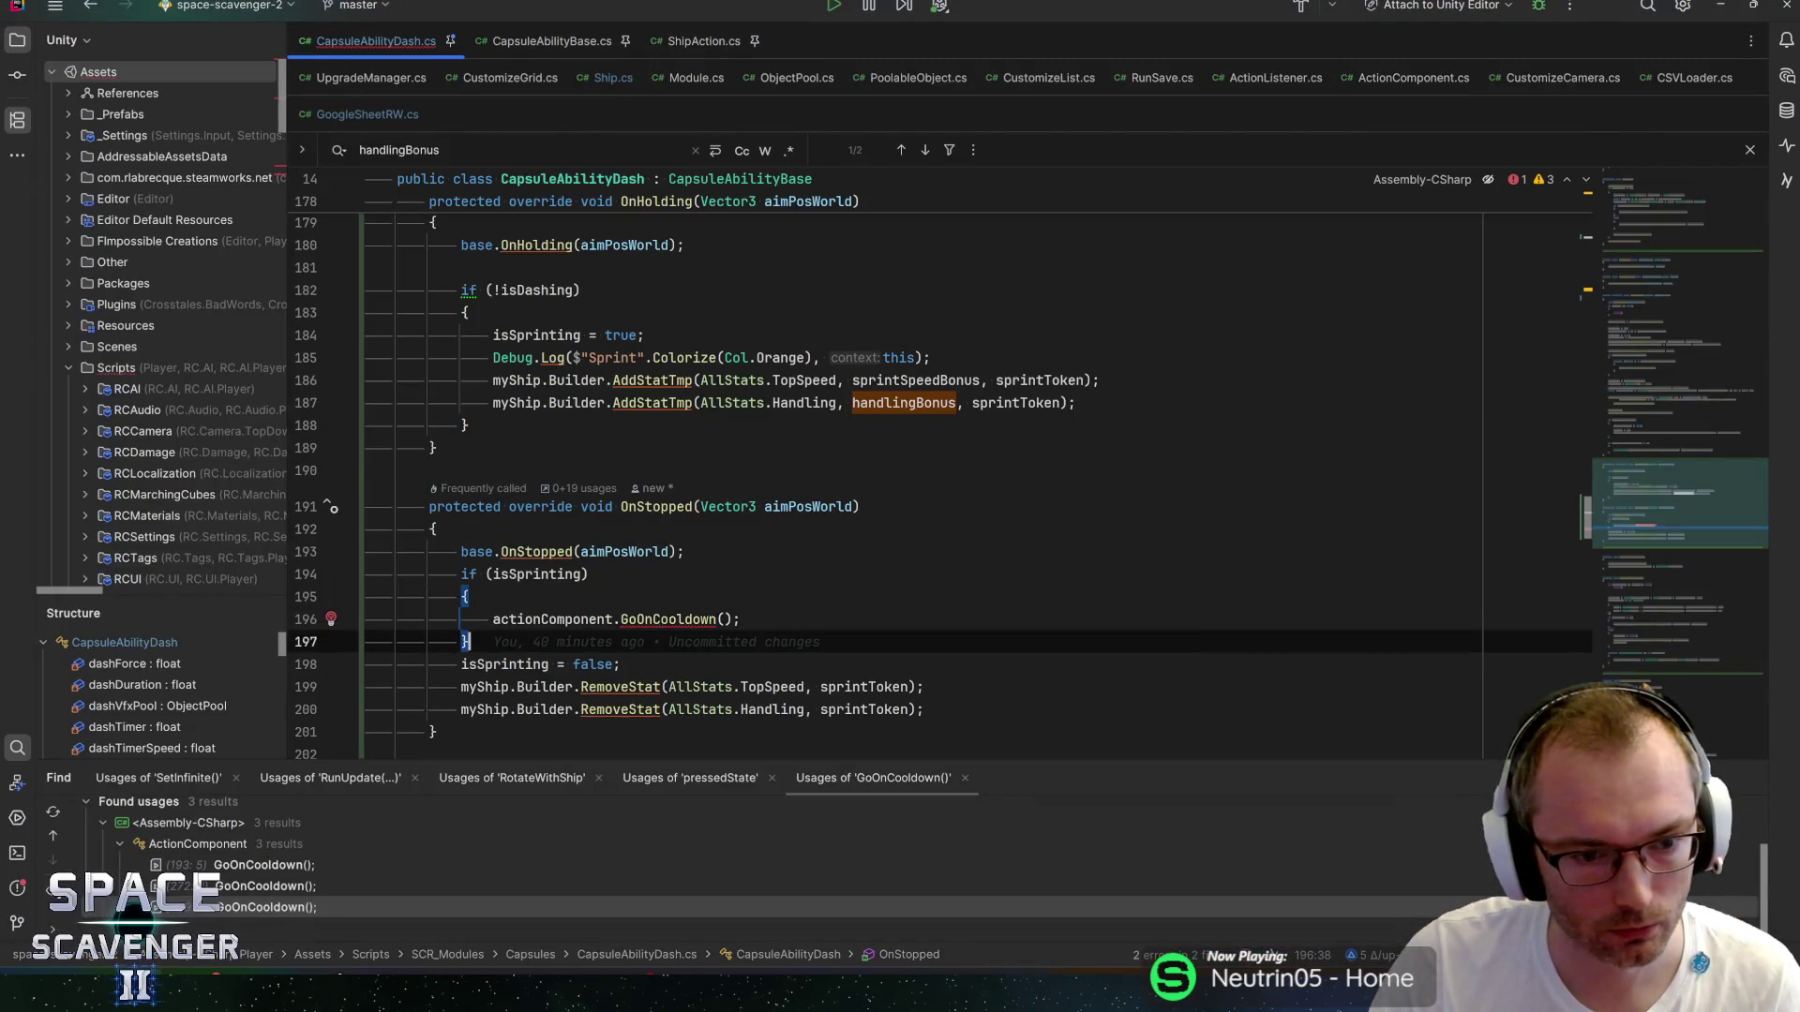
pyautogui.hotkey('ctrl', '/')
pyautogui.hotkey('alt', 'Tab')
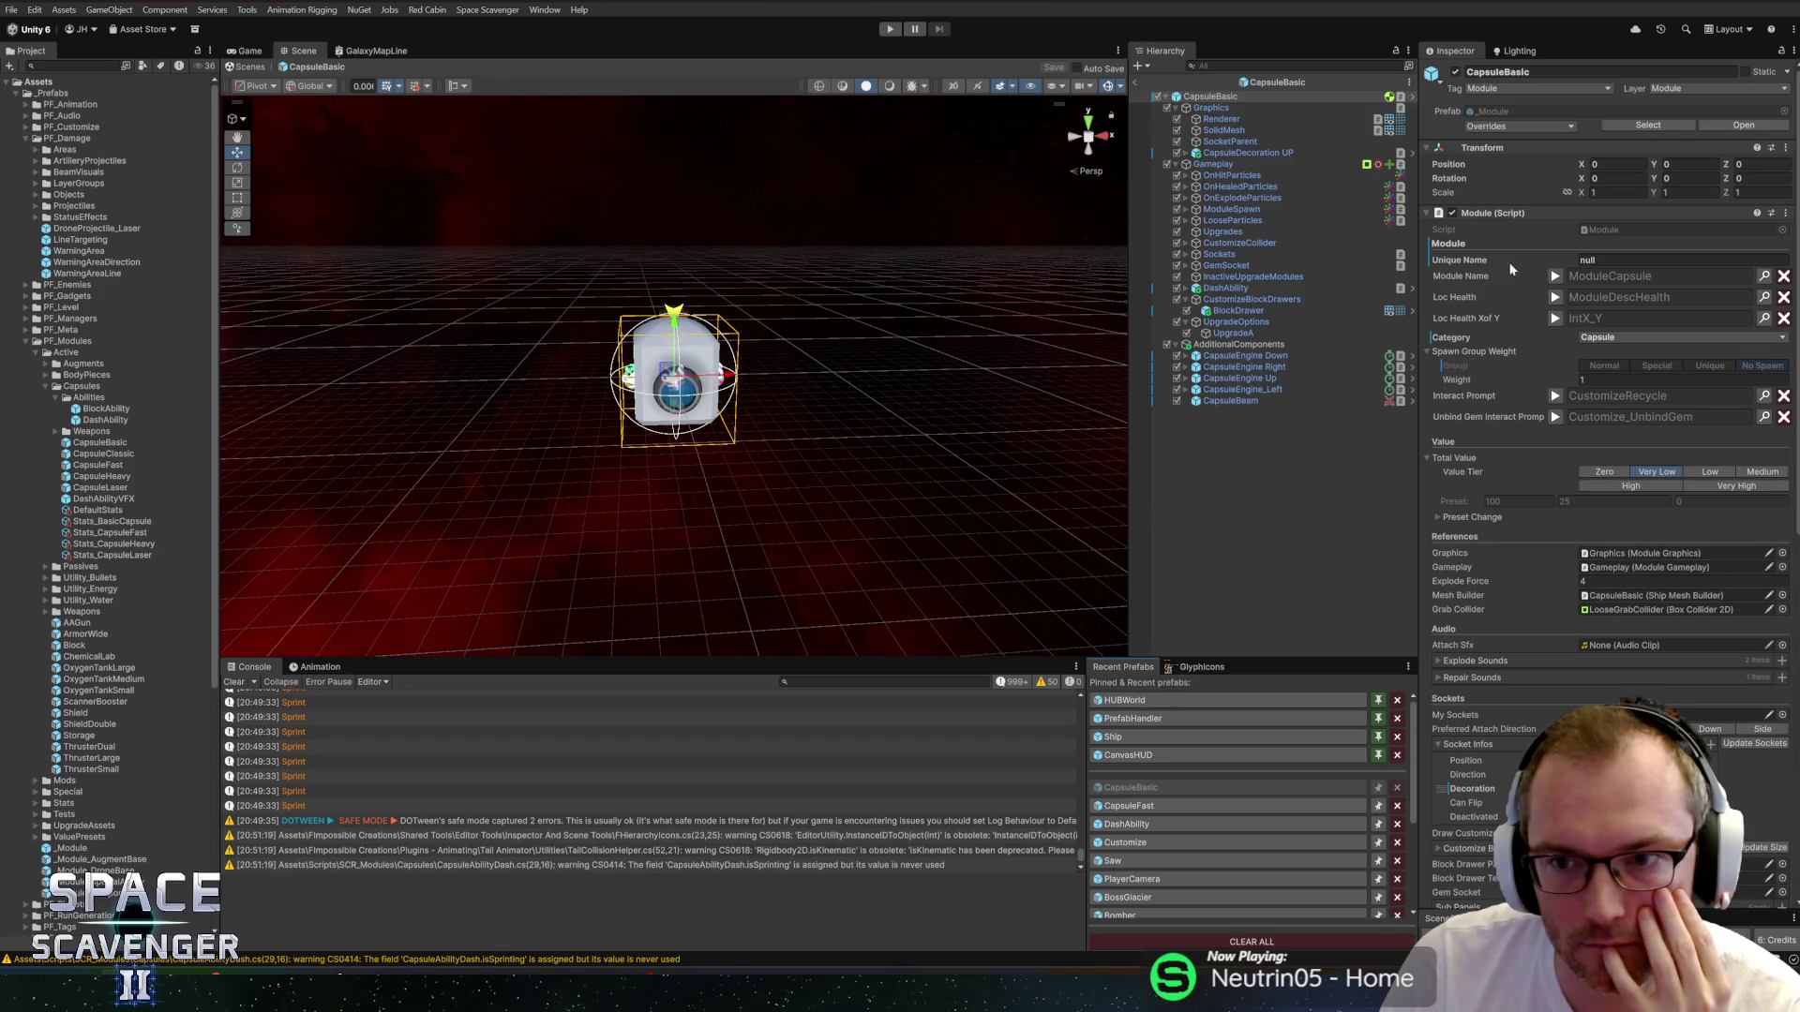
# Tick Set Cooldown On Stopped on CapsuleBasic's Action Component and exit prefab mode.
pyautogui.scroll(-5, 1559, 436)
pyautogui.scroll(-10, 1559, 436)
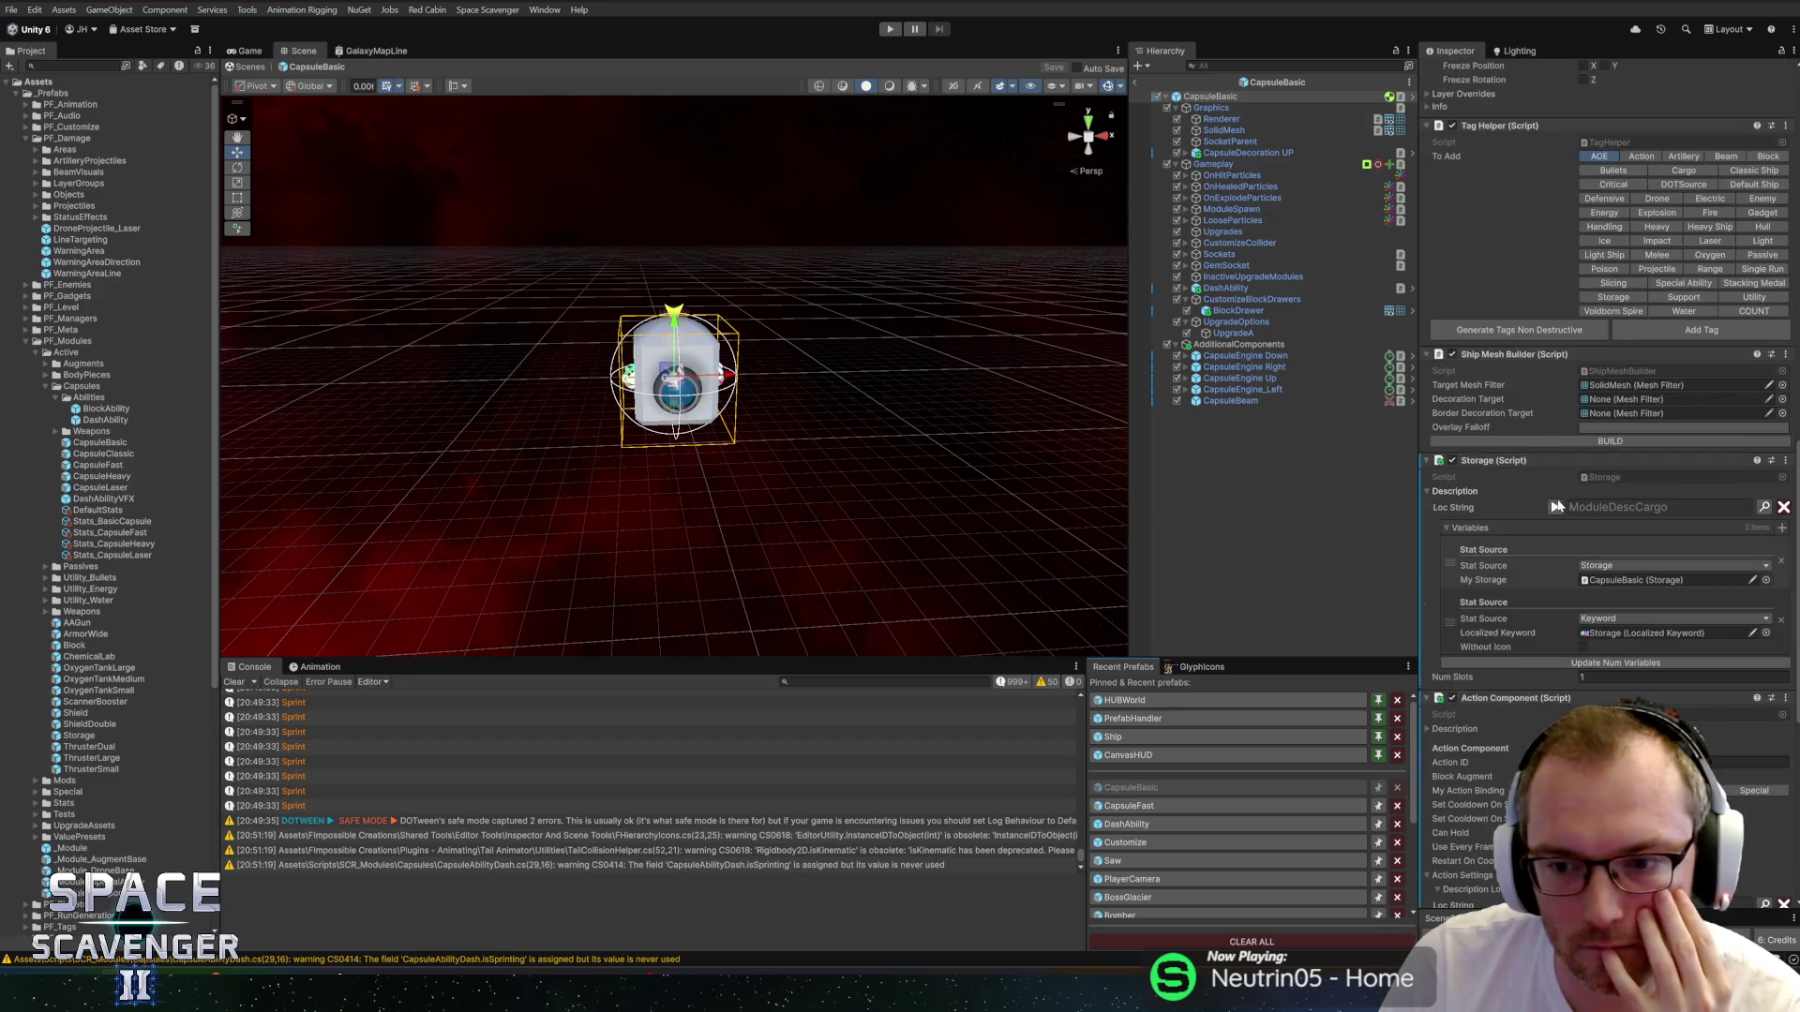
pyautogui.scroll(-1, 1577, 634)
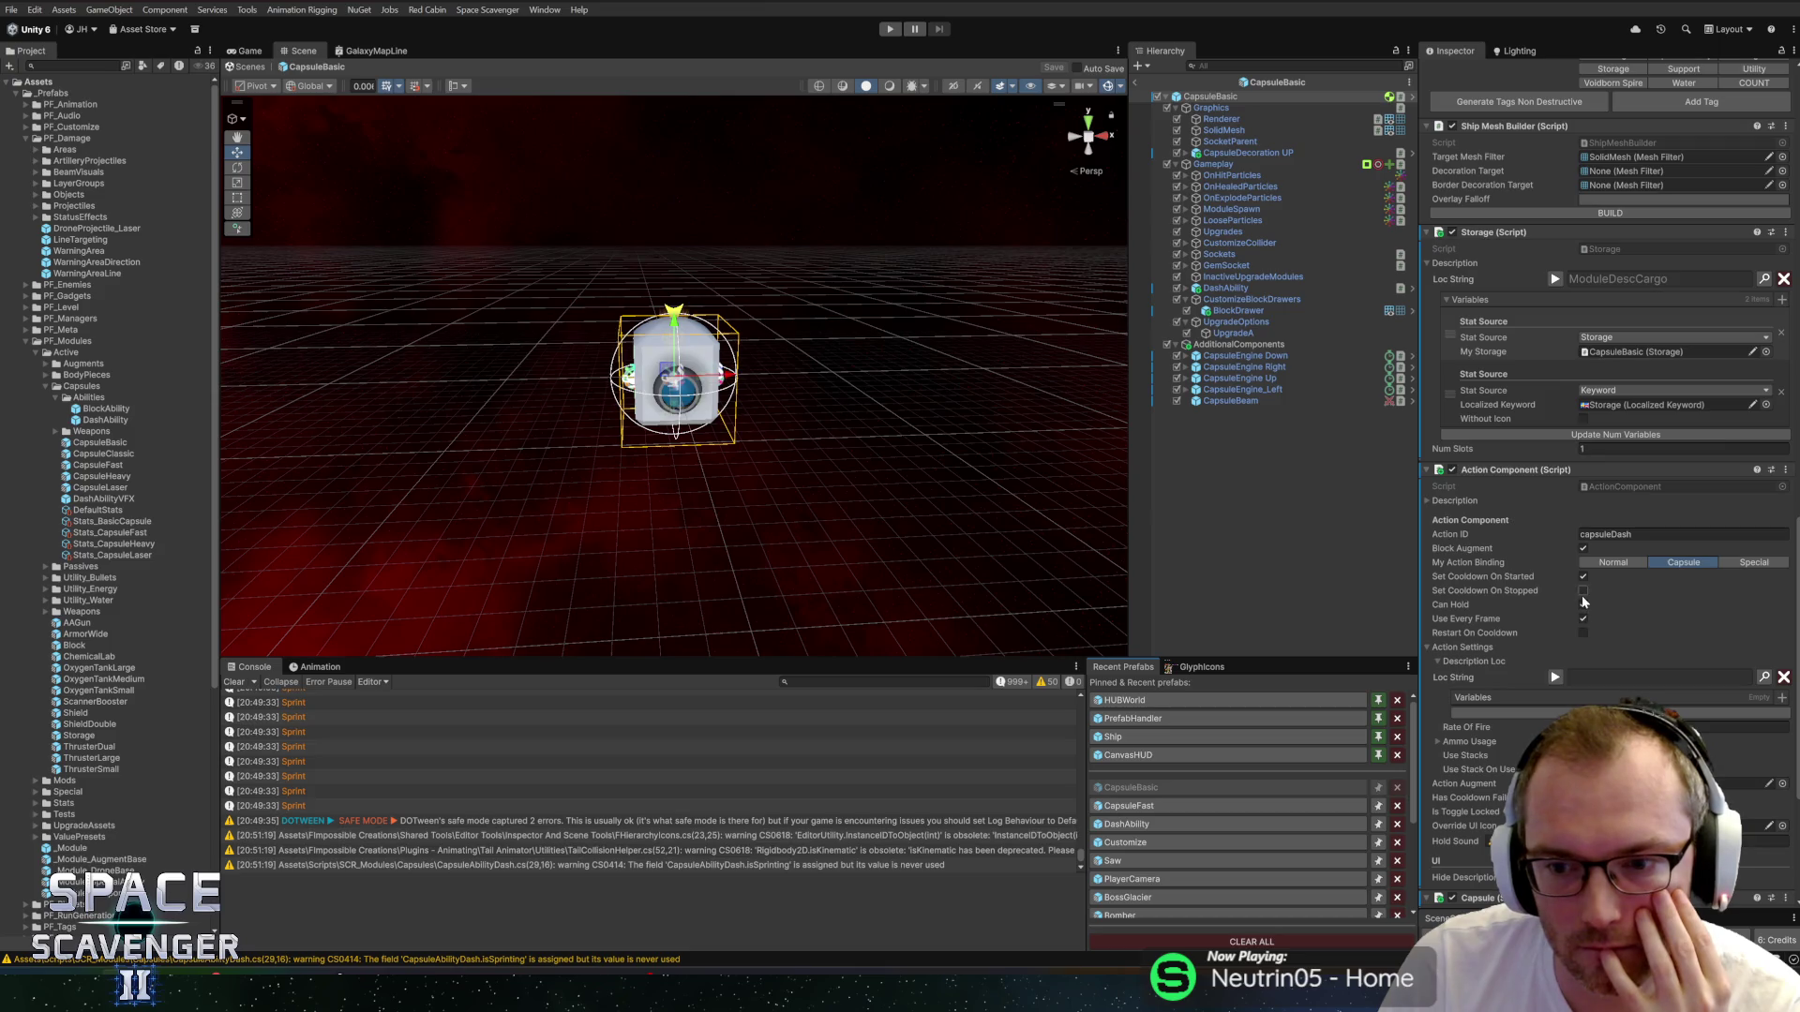
pyautogui.click(1583, 591)
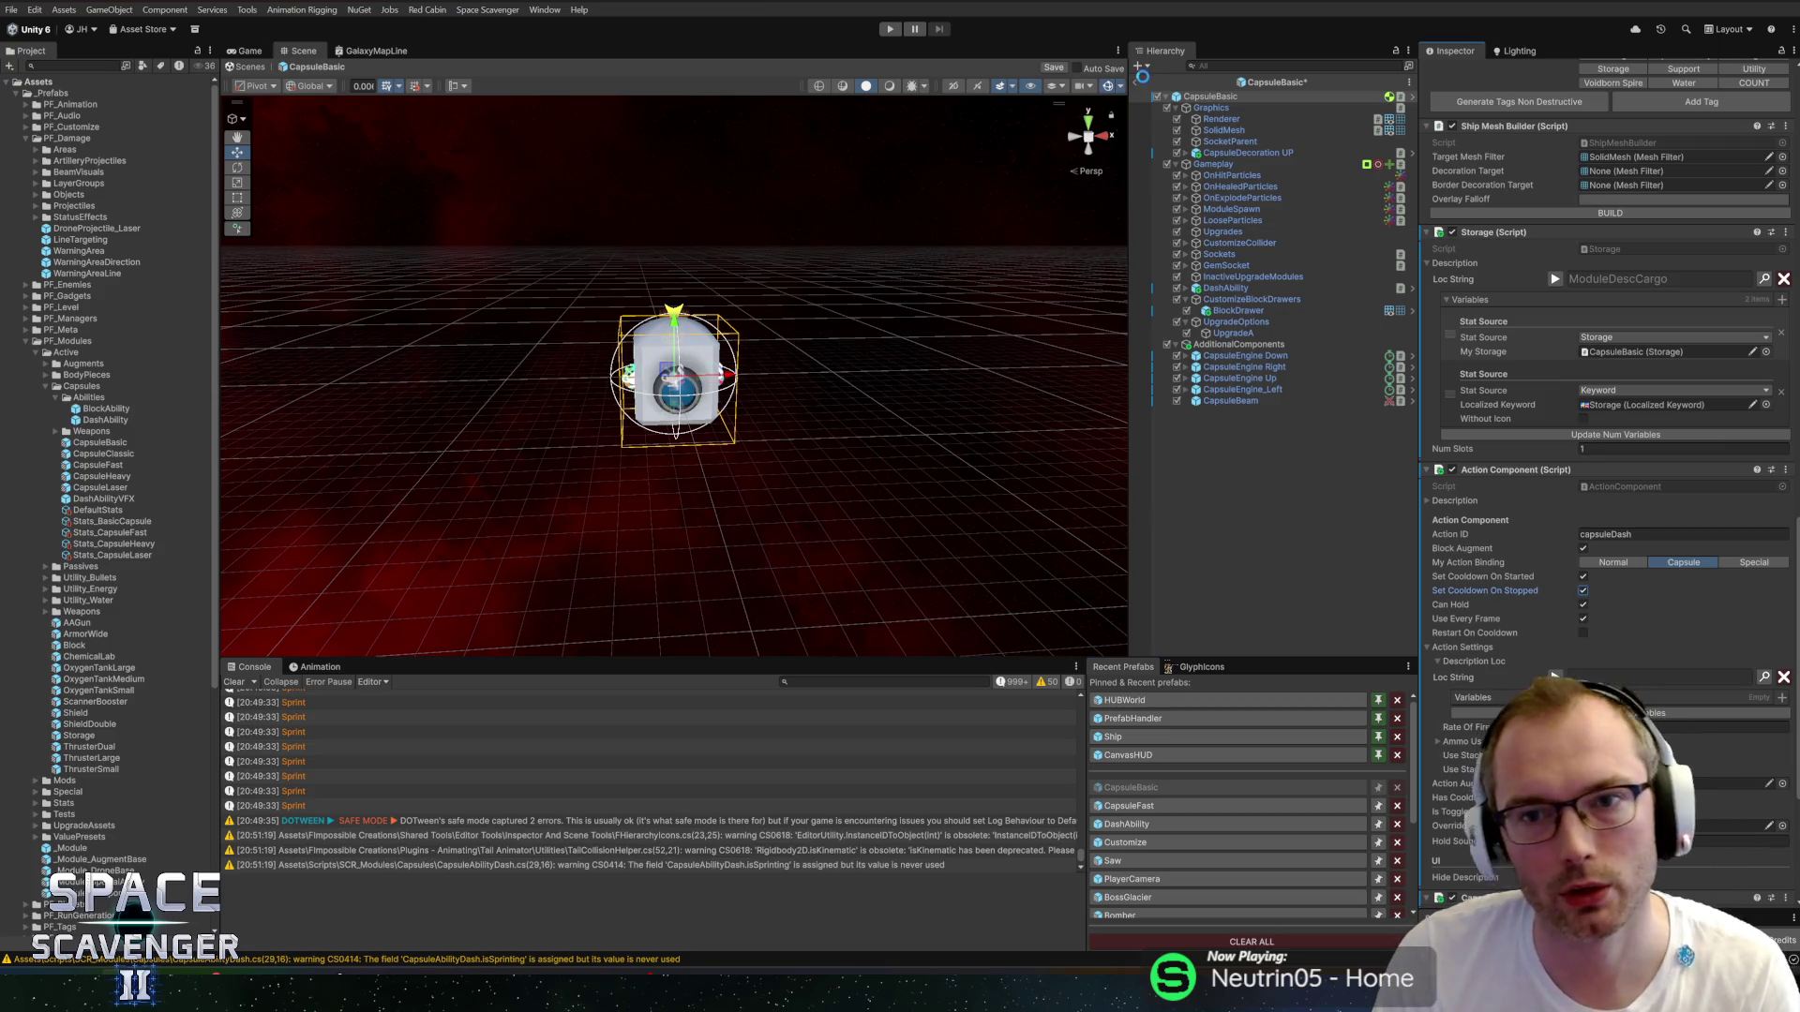
pyautogui.click(1139, 83)
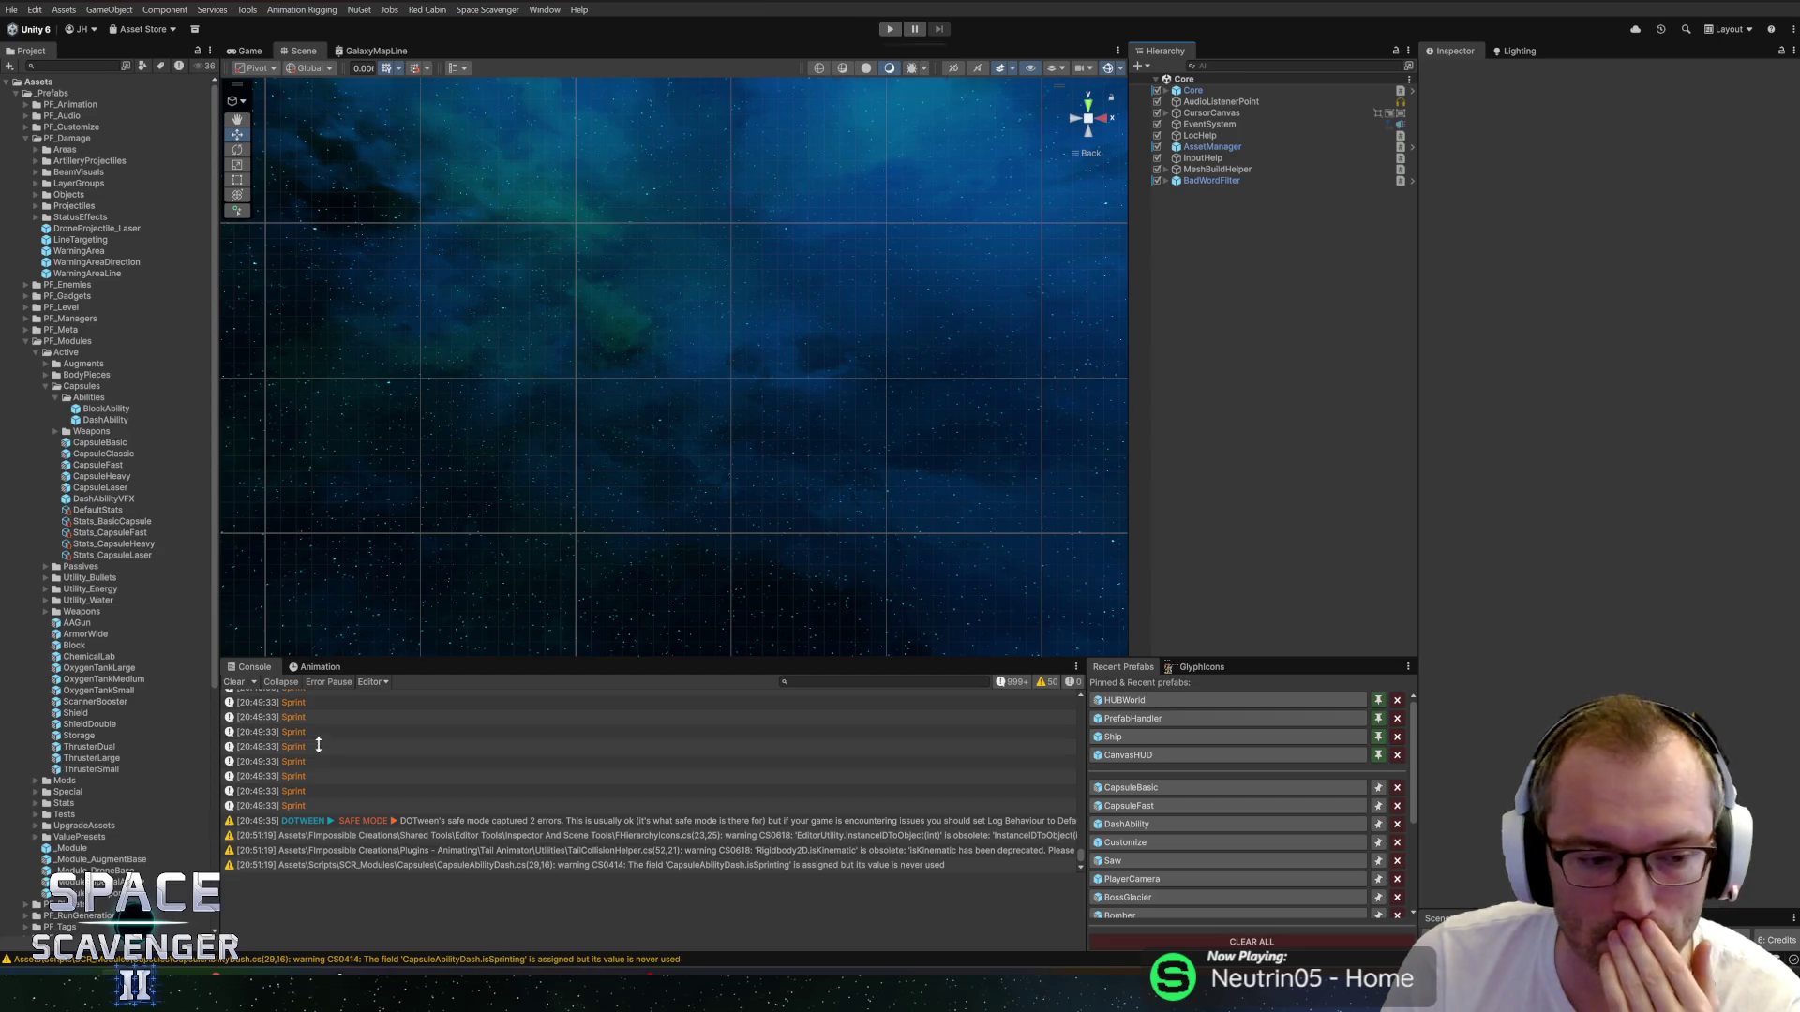
pyautogui.hotkey('alt', 'Tab')
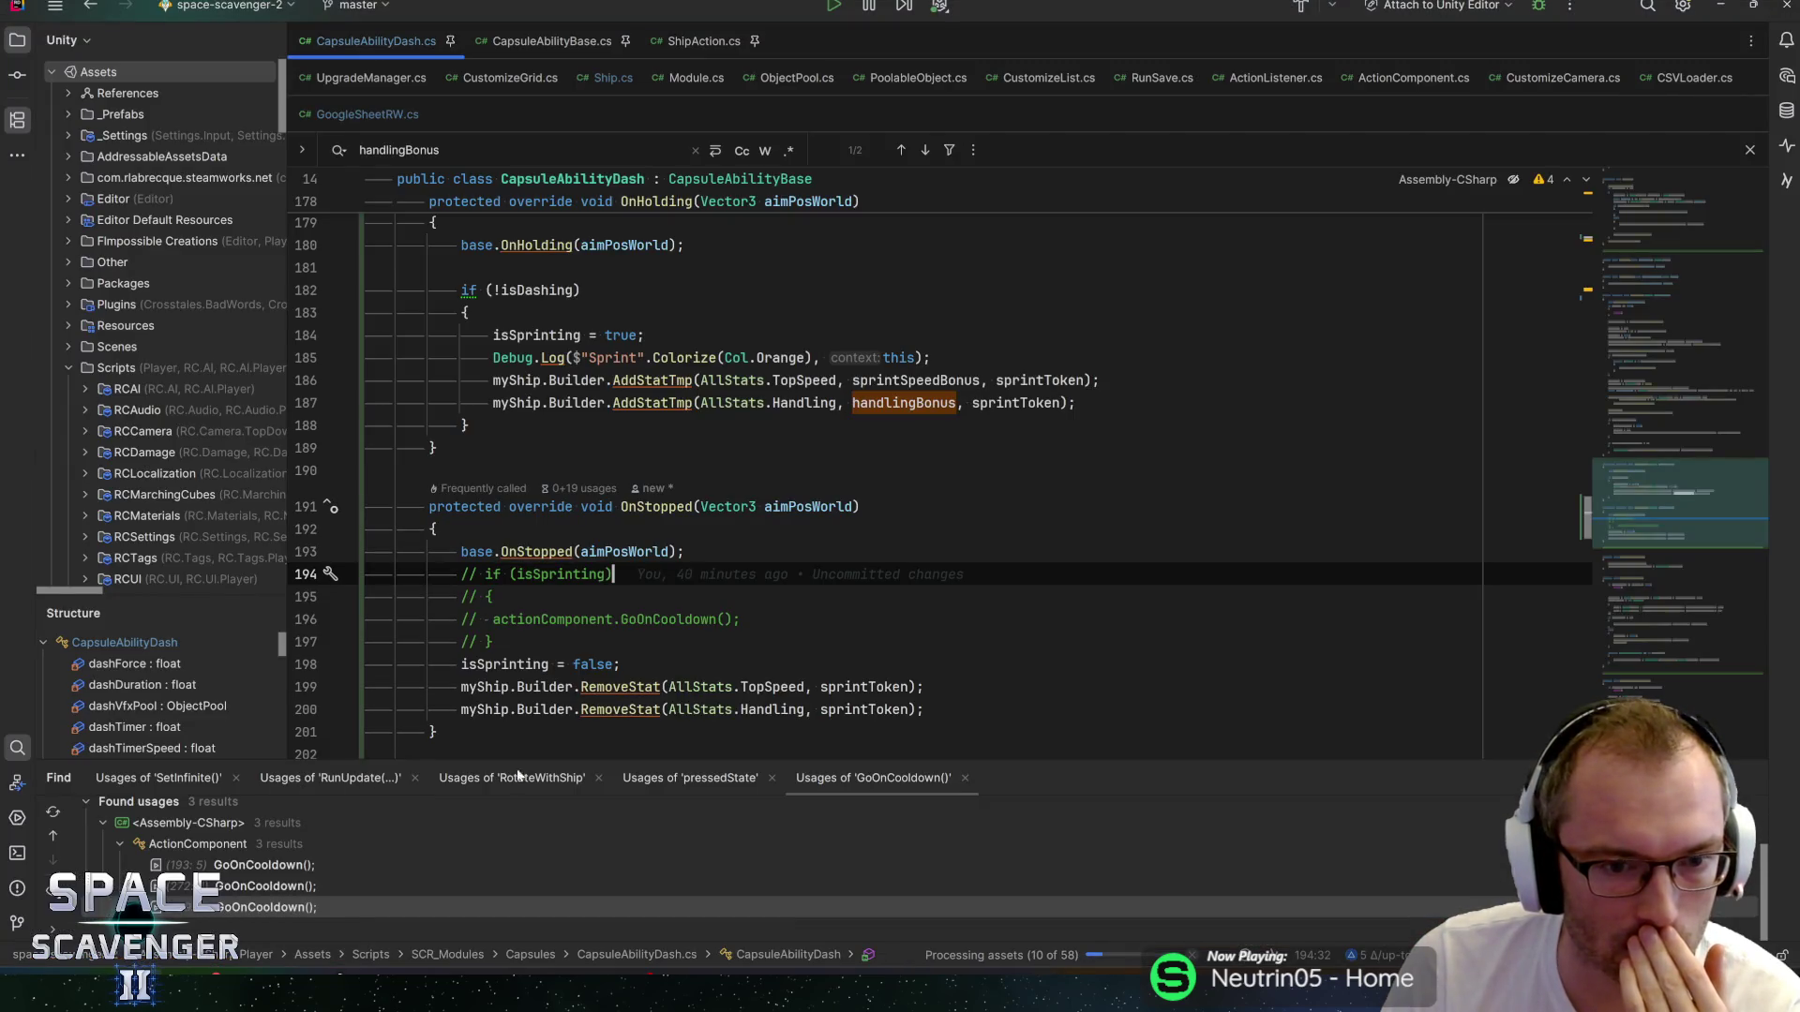
pyautogui.hotkey('alt', 'Tab')
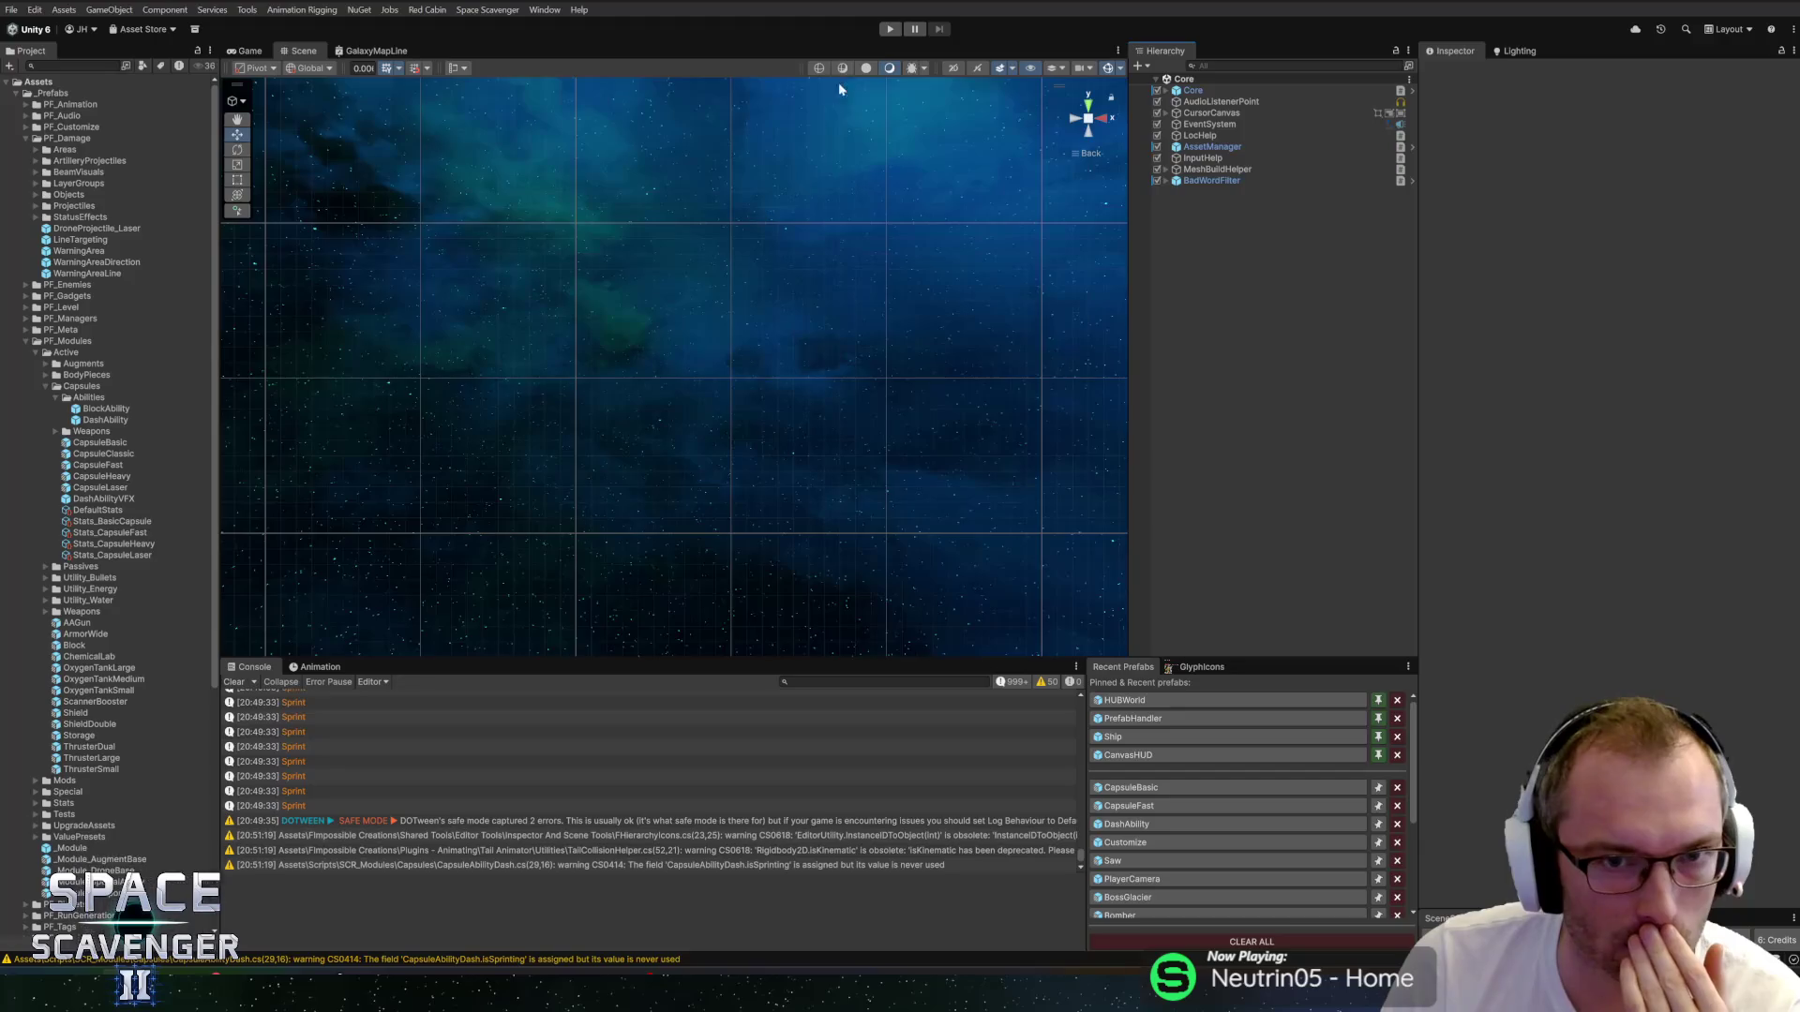
# Start Play mode with the Game view maximized and fly the ship through the cave.
pyautogui.click(889, 31)
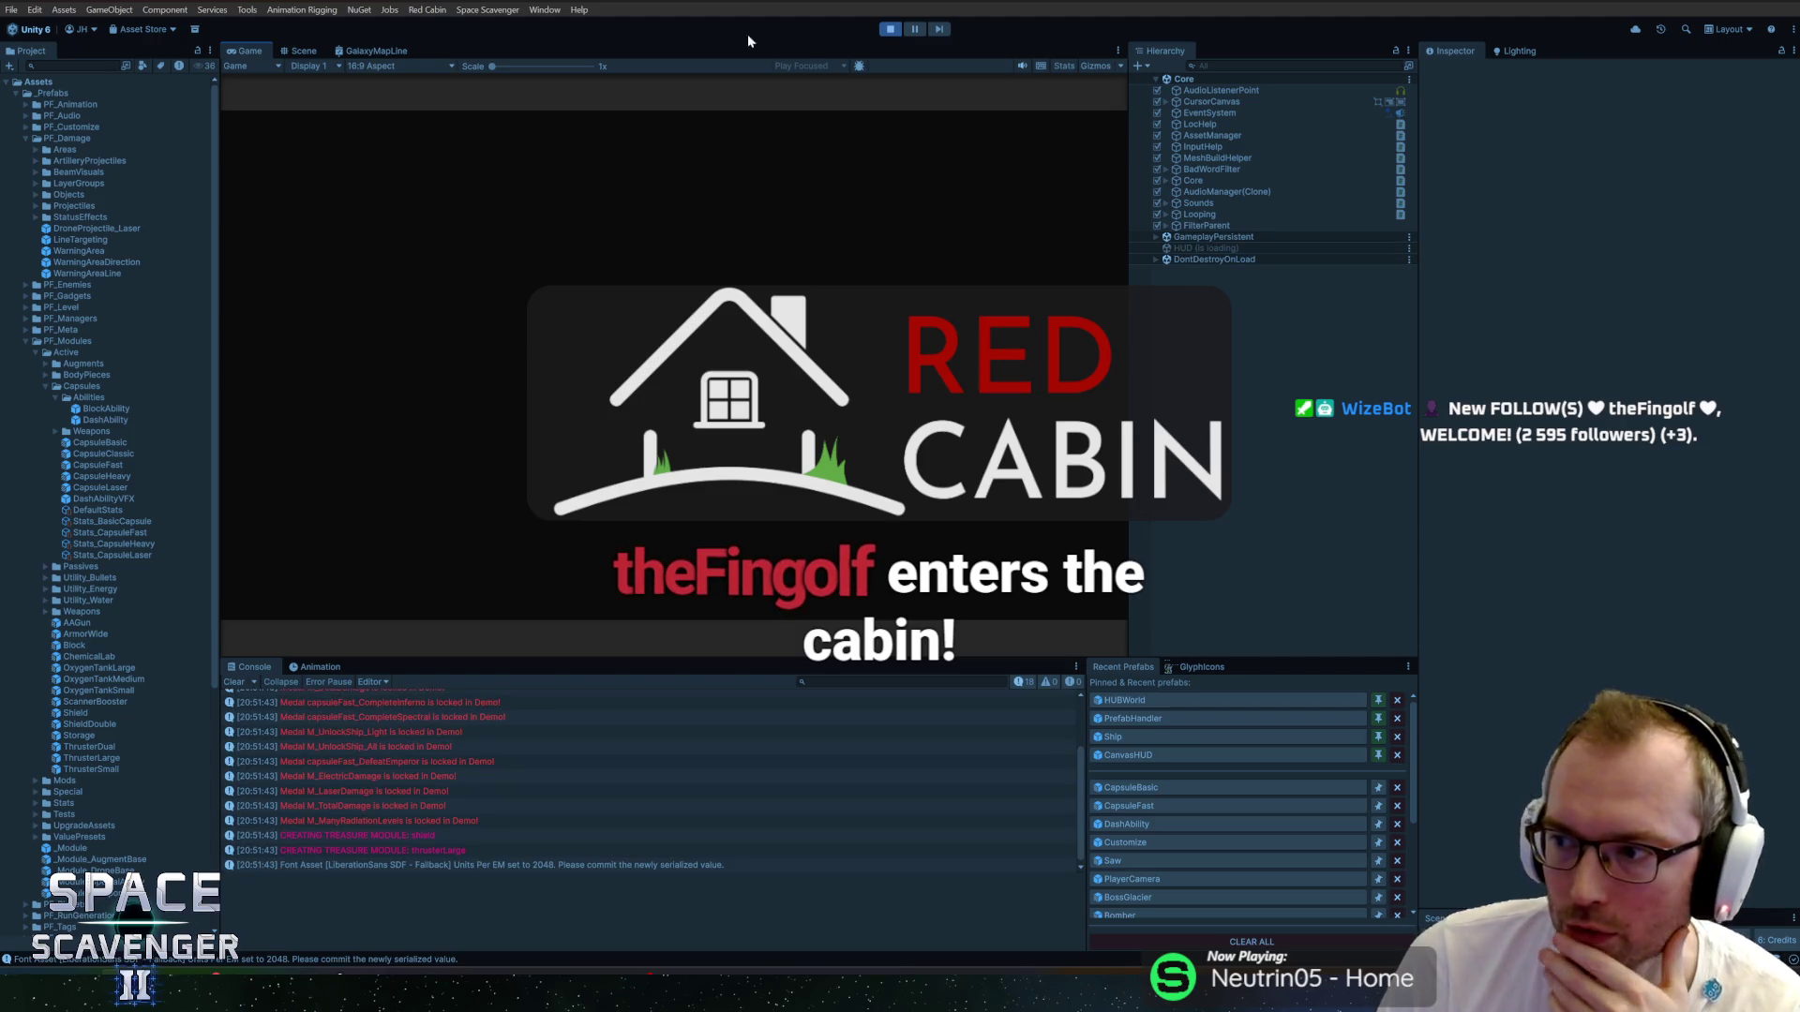
pyautogui.doubleClick(257, 50)
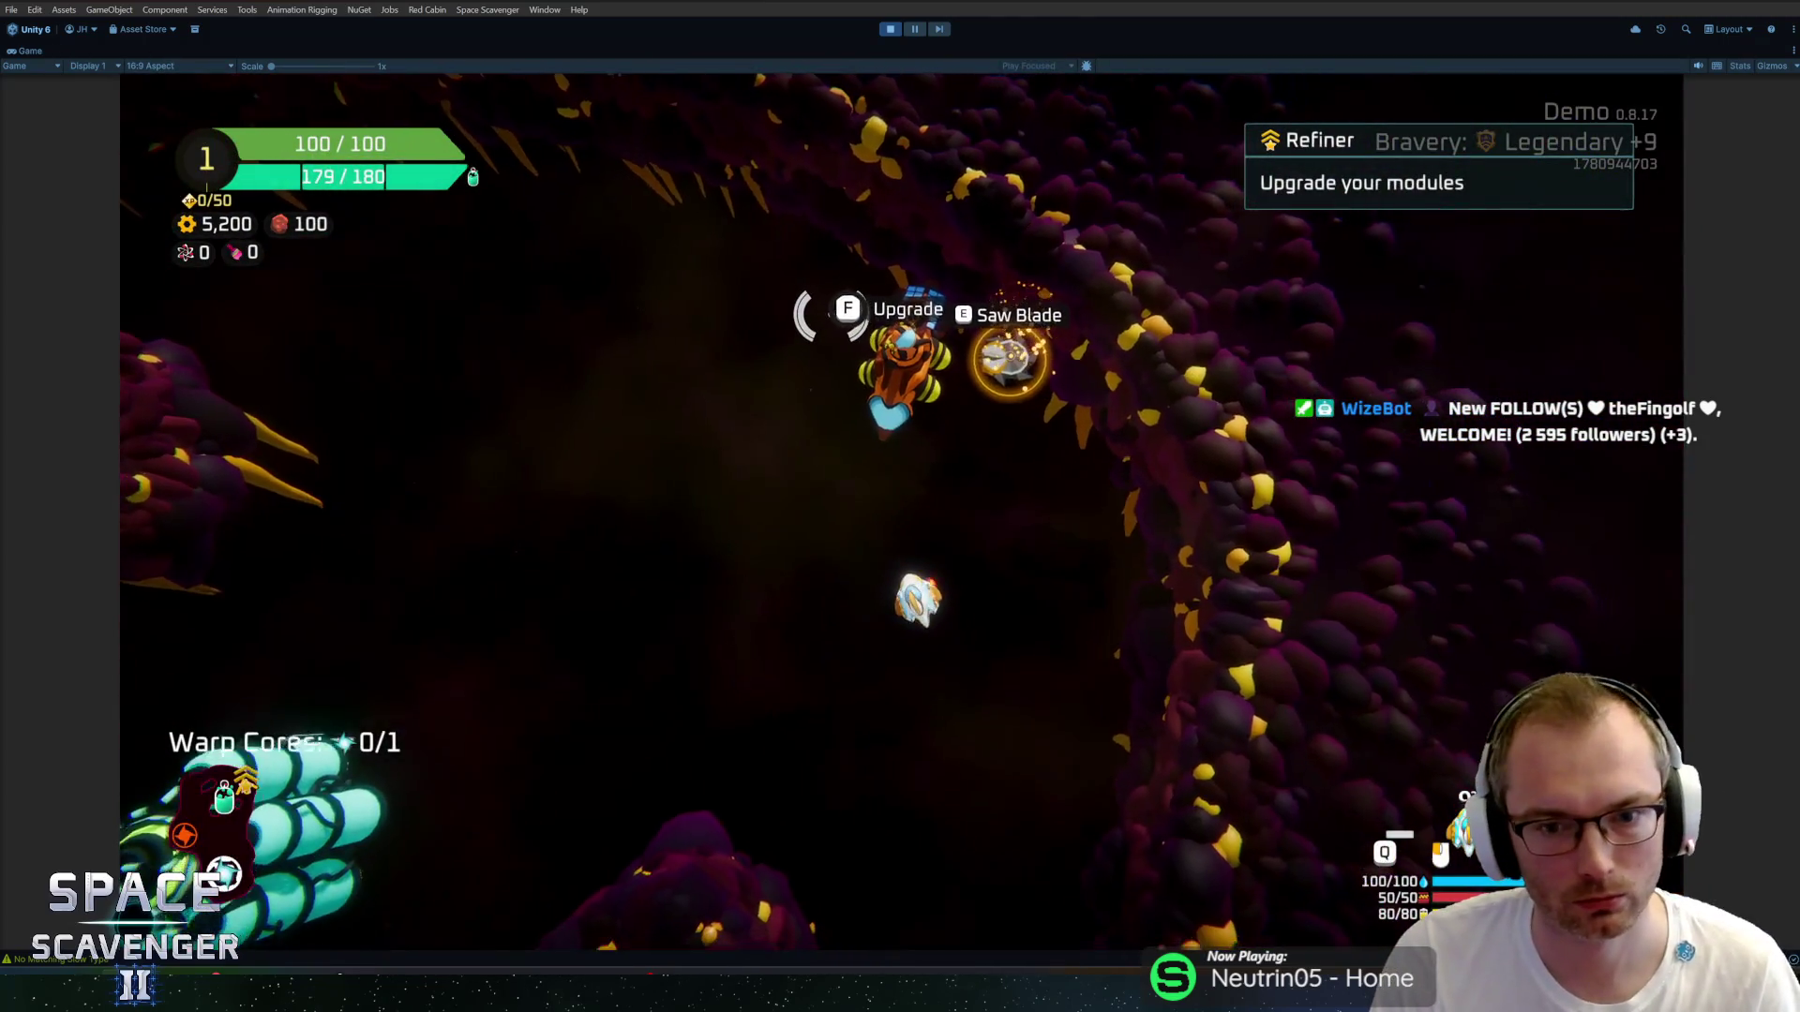
pyautogui.press('a')
pyautogui.press('w')
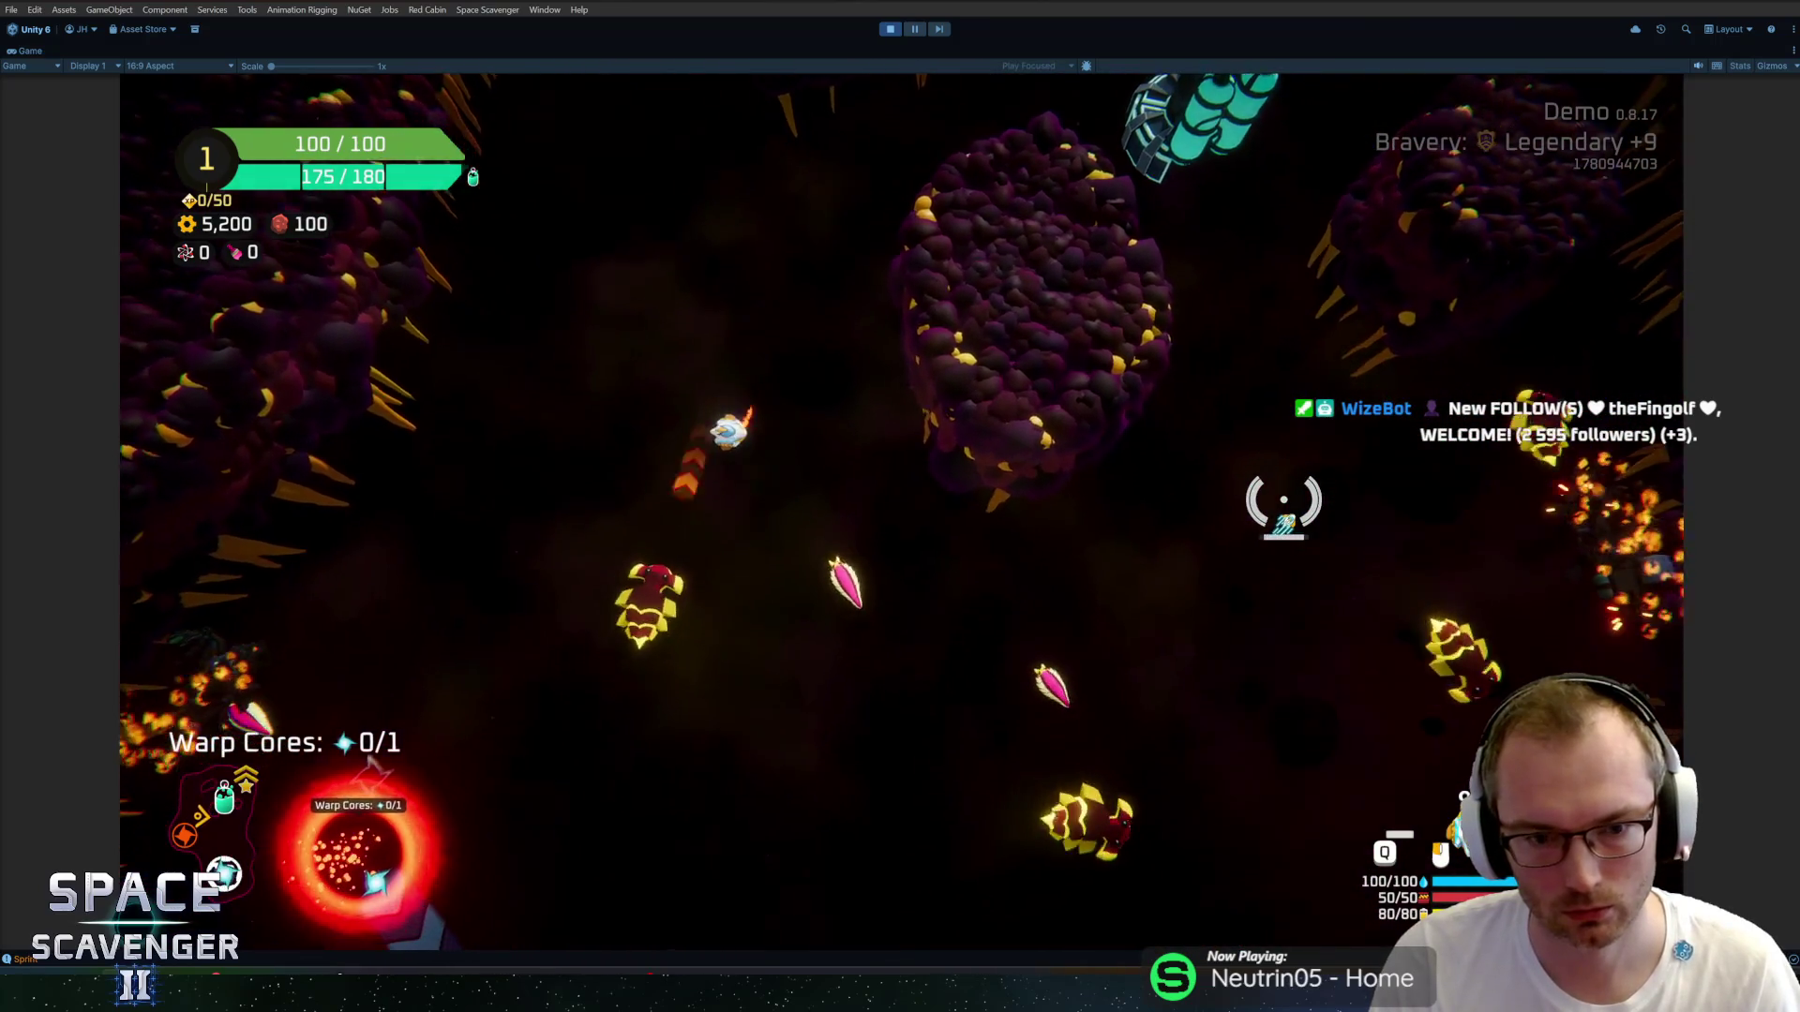
pyautogui.press('w')
pyautogui.press('w')
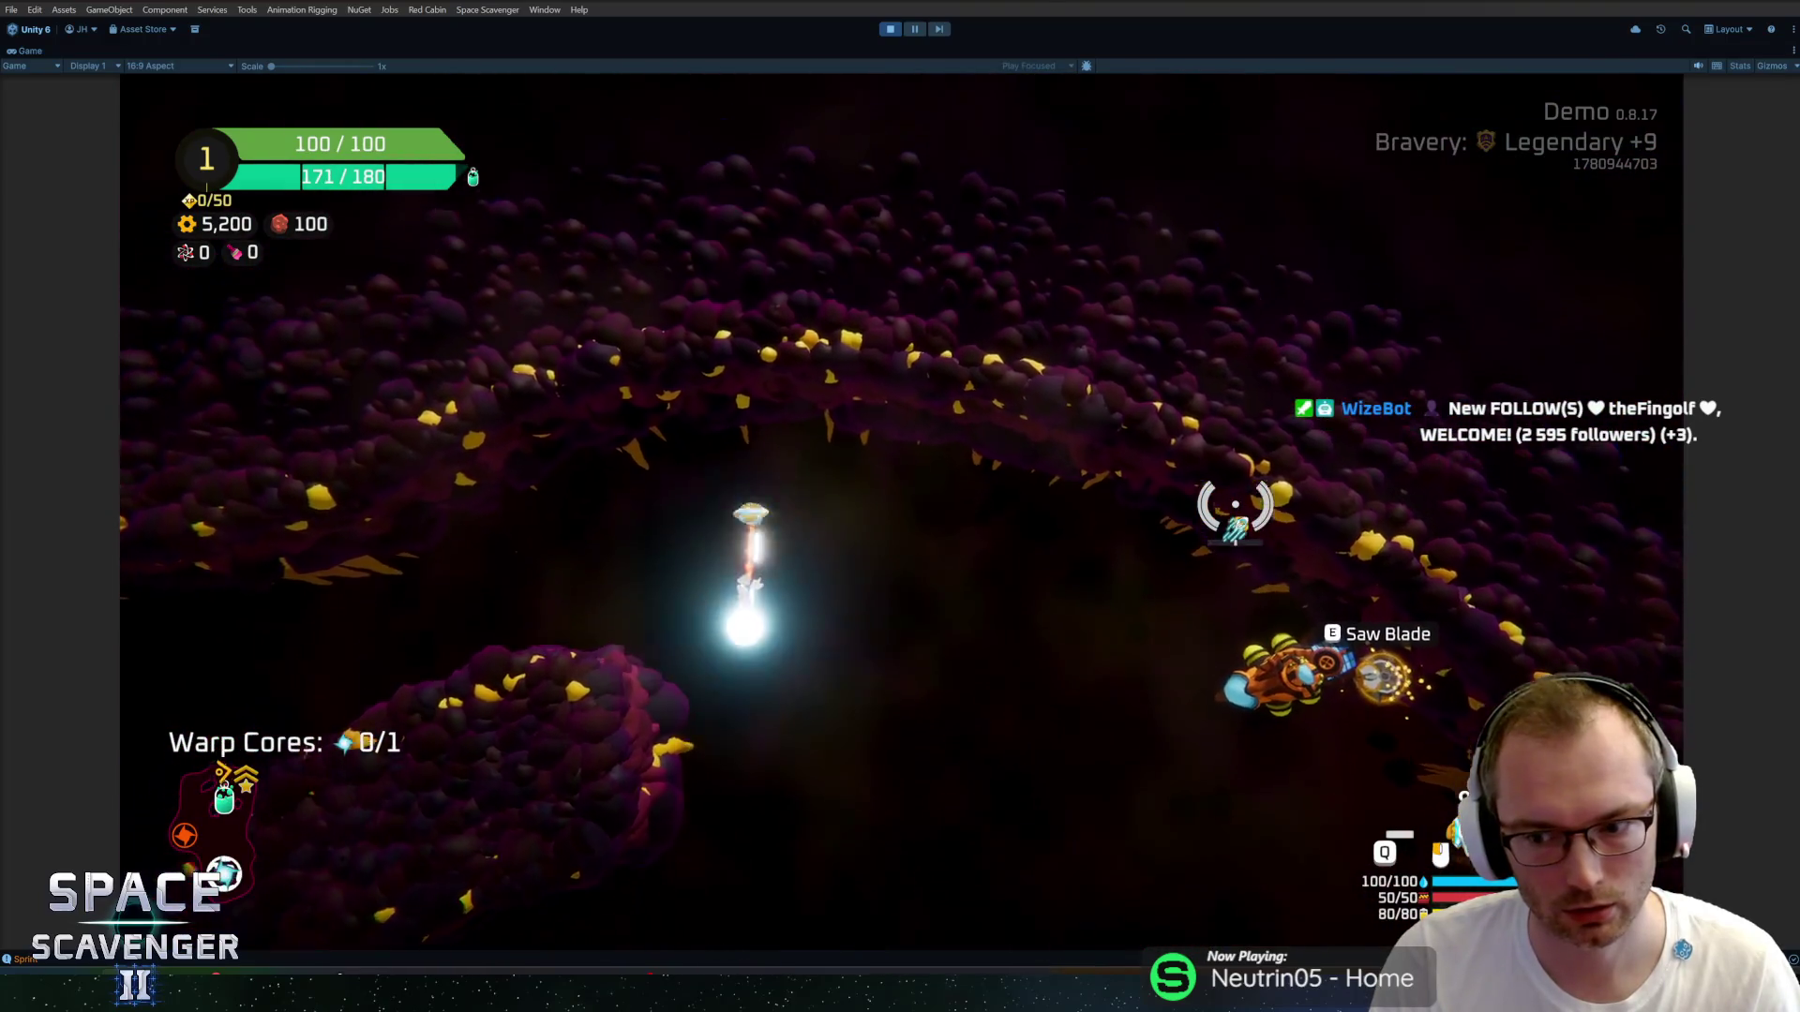
pyautogui.press('s')
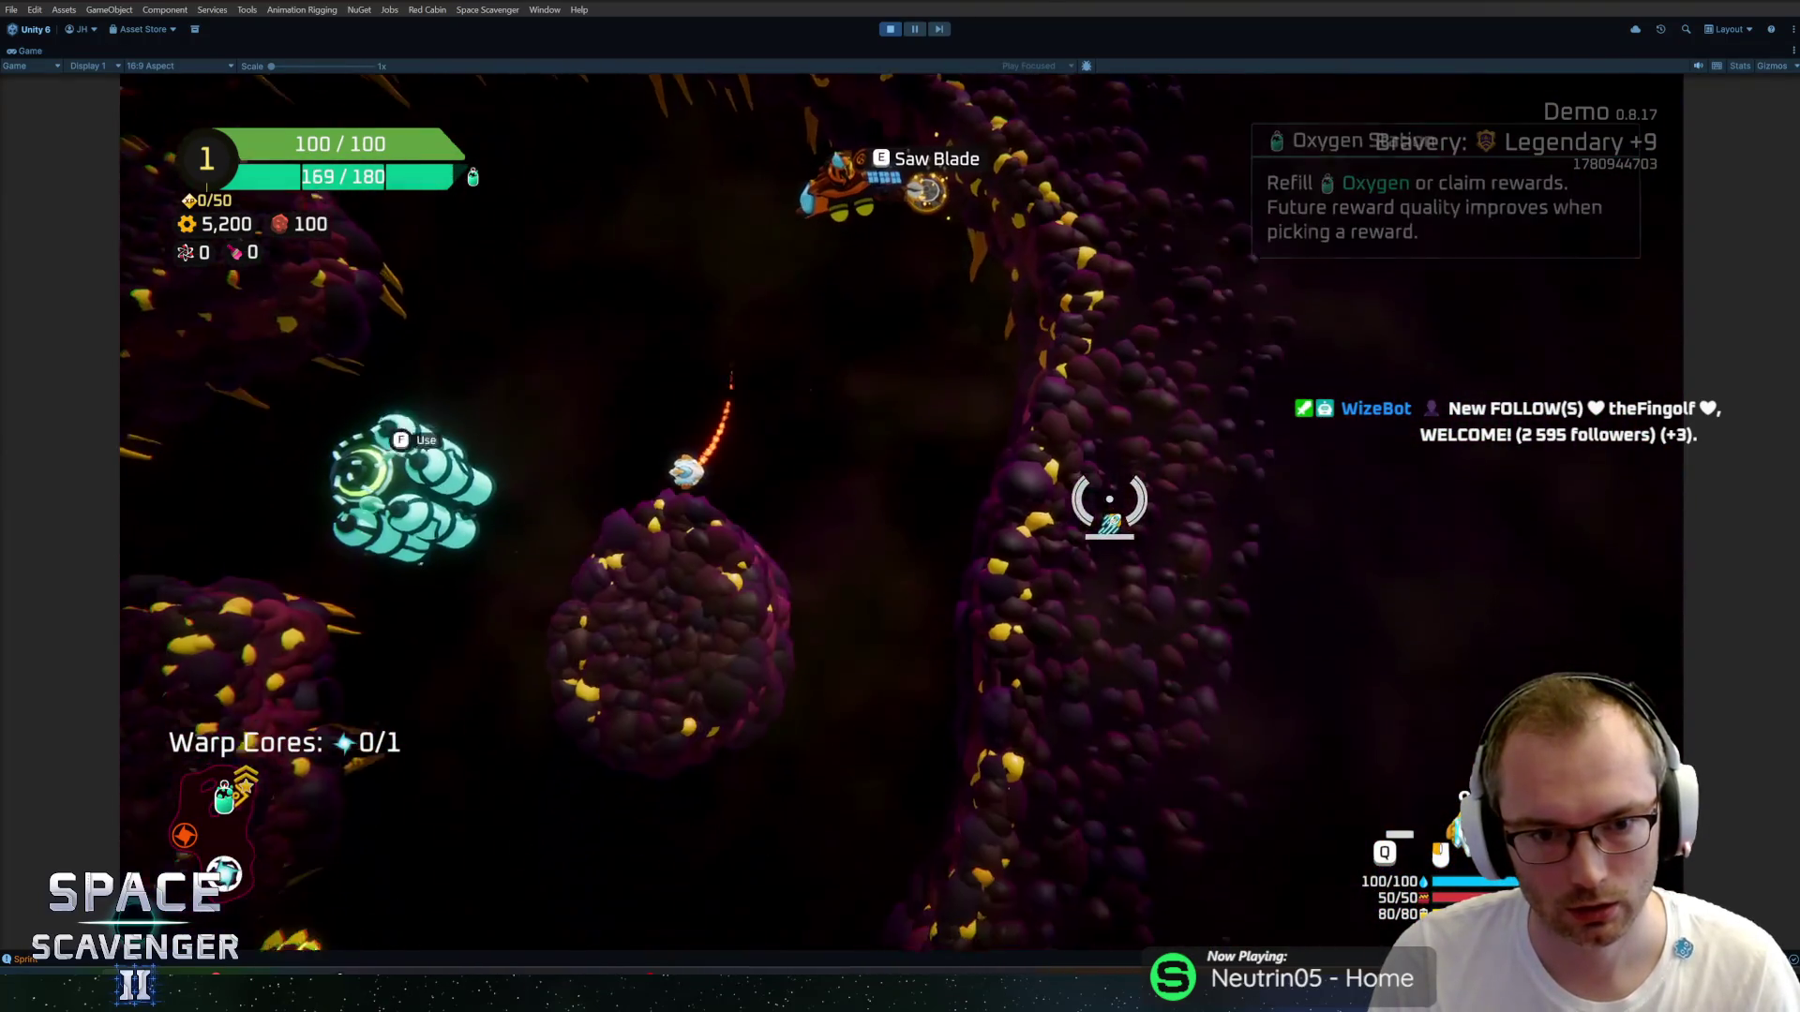
pyautogui.press('s')
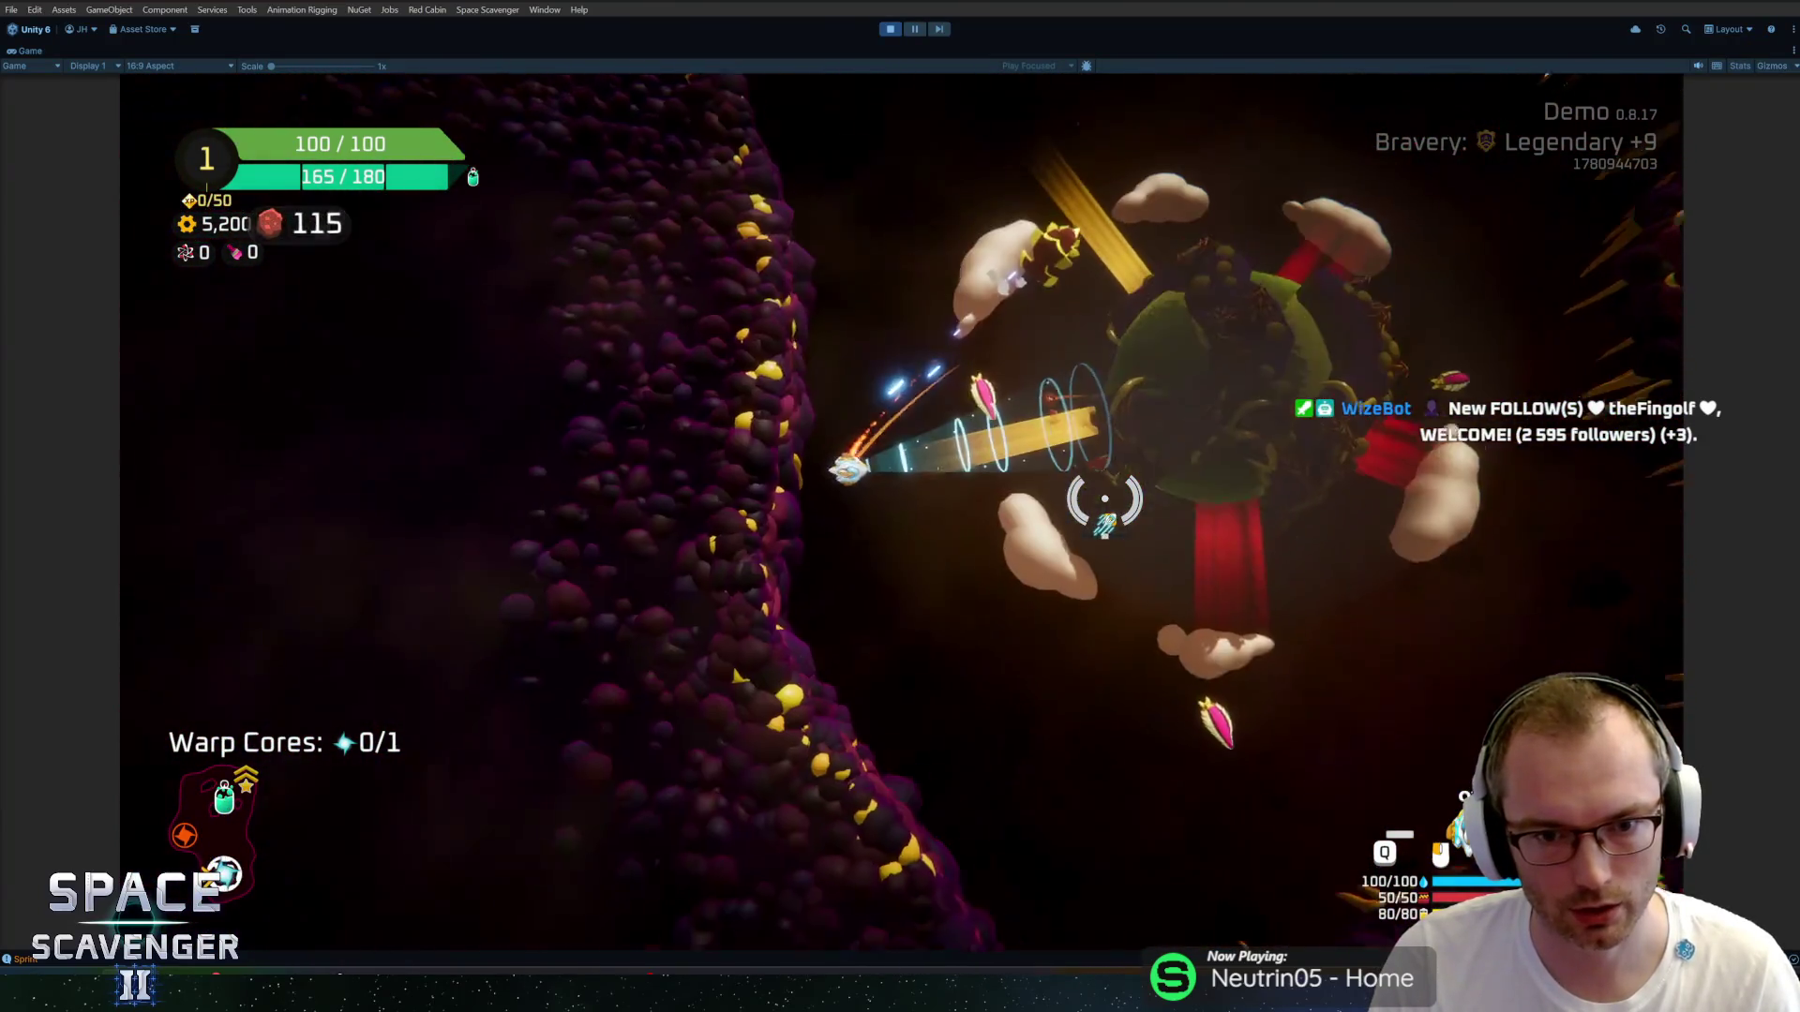
# Pick up the warp core, tow the planet, and attack an enemy near the oxygen station.
pyautogui.press('w')
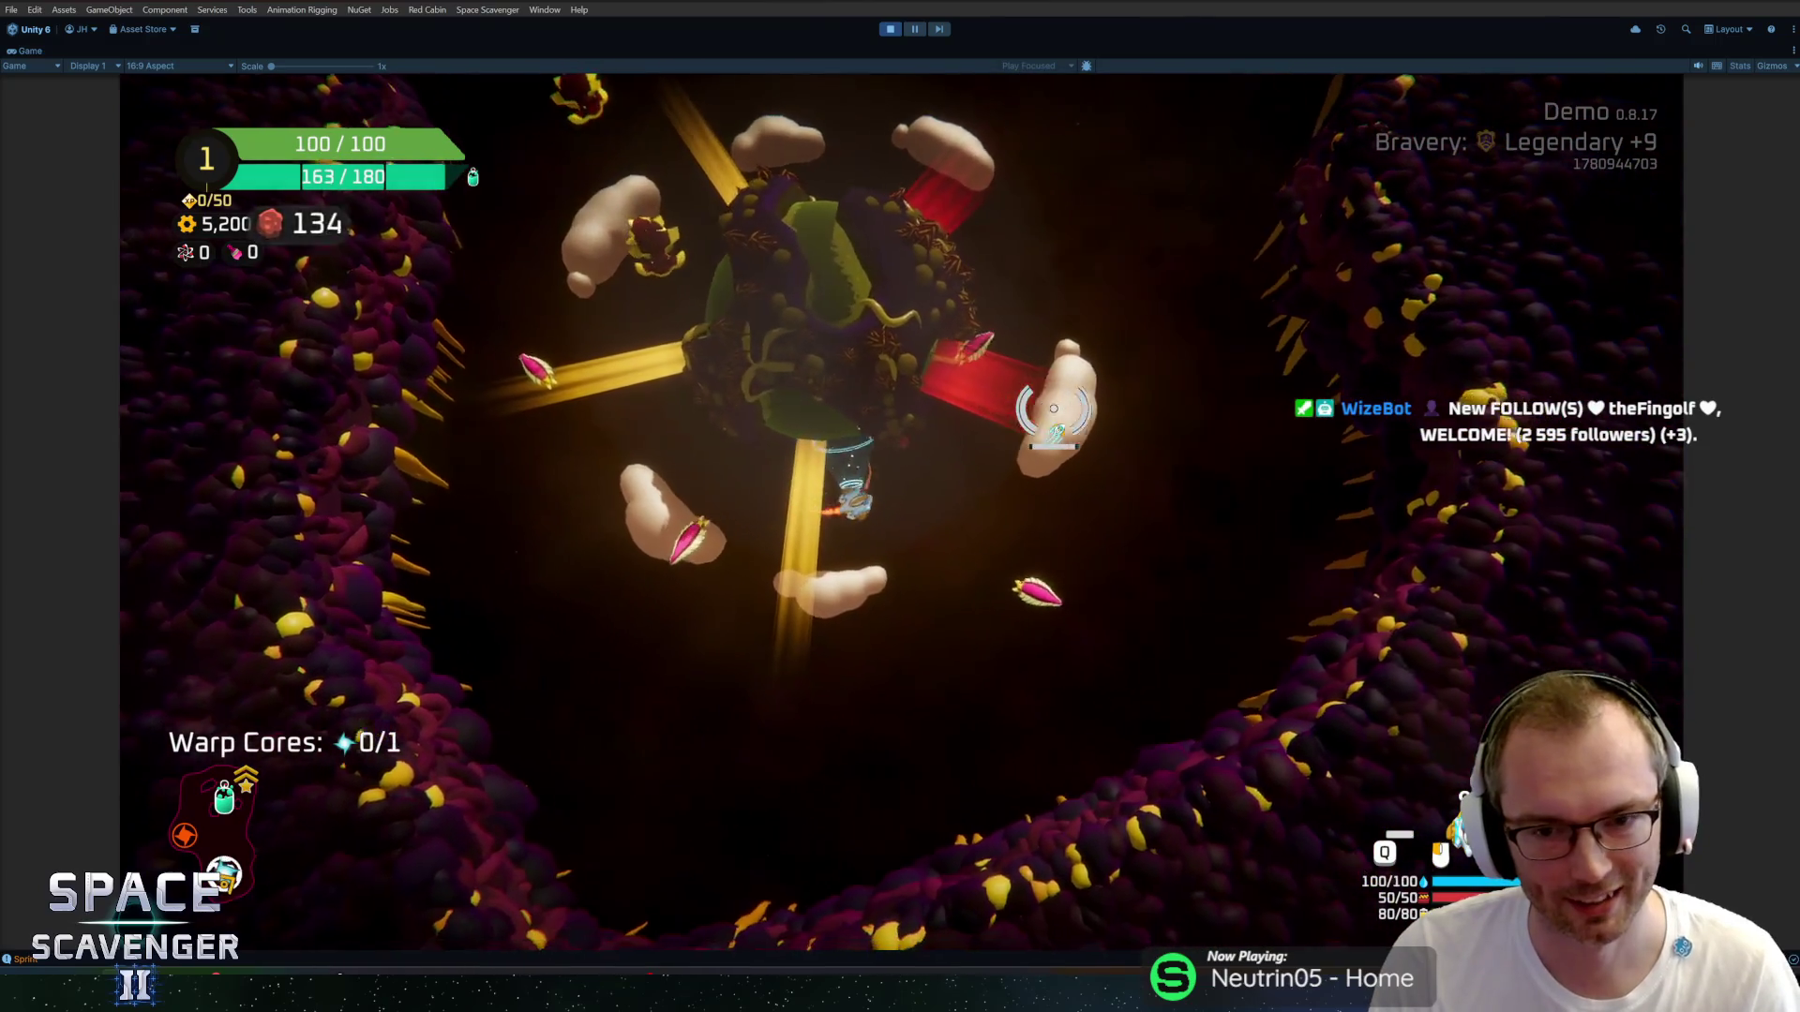
pyautogui.press('a')
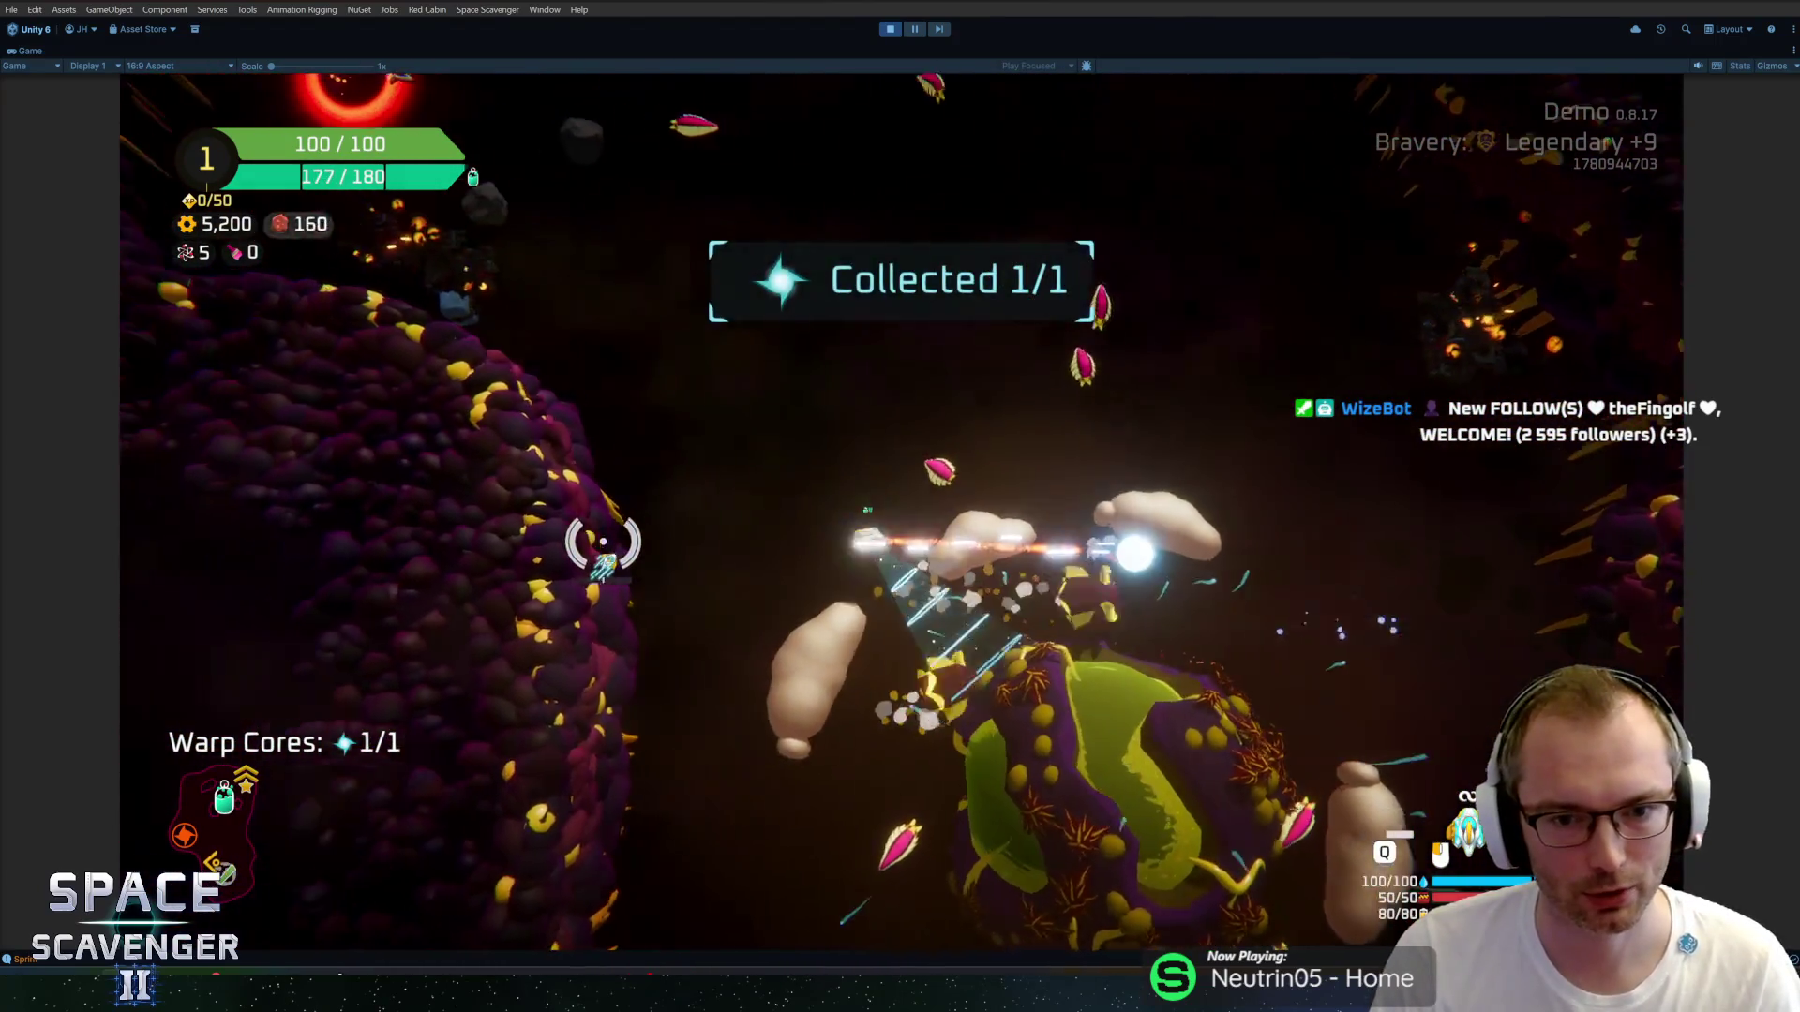
pyautogui.press('d')
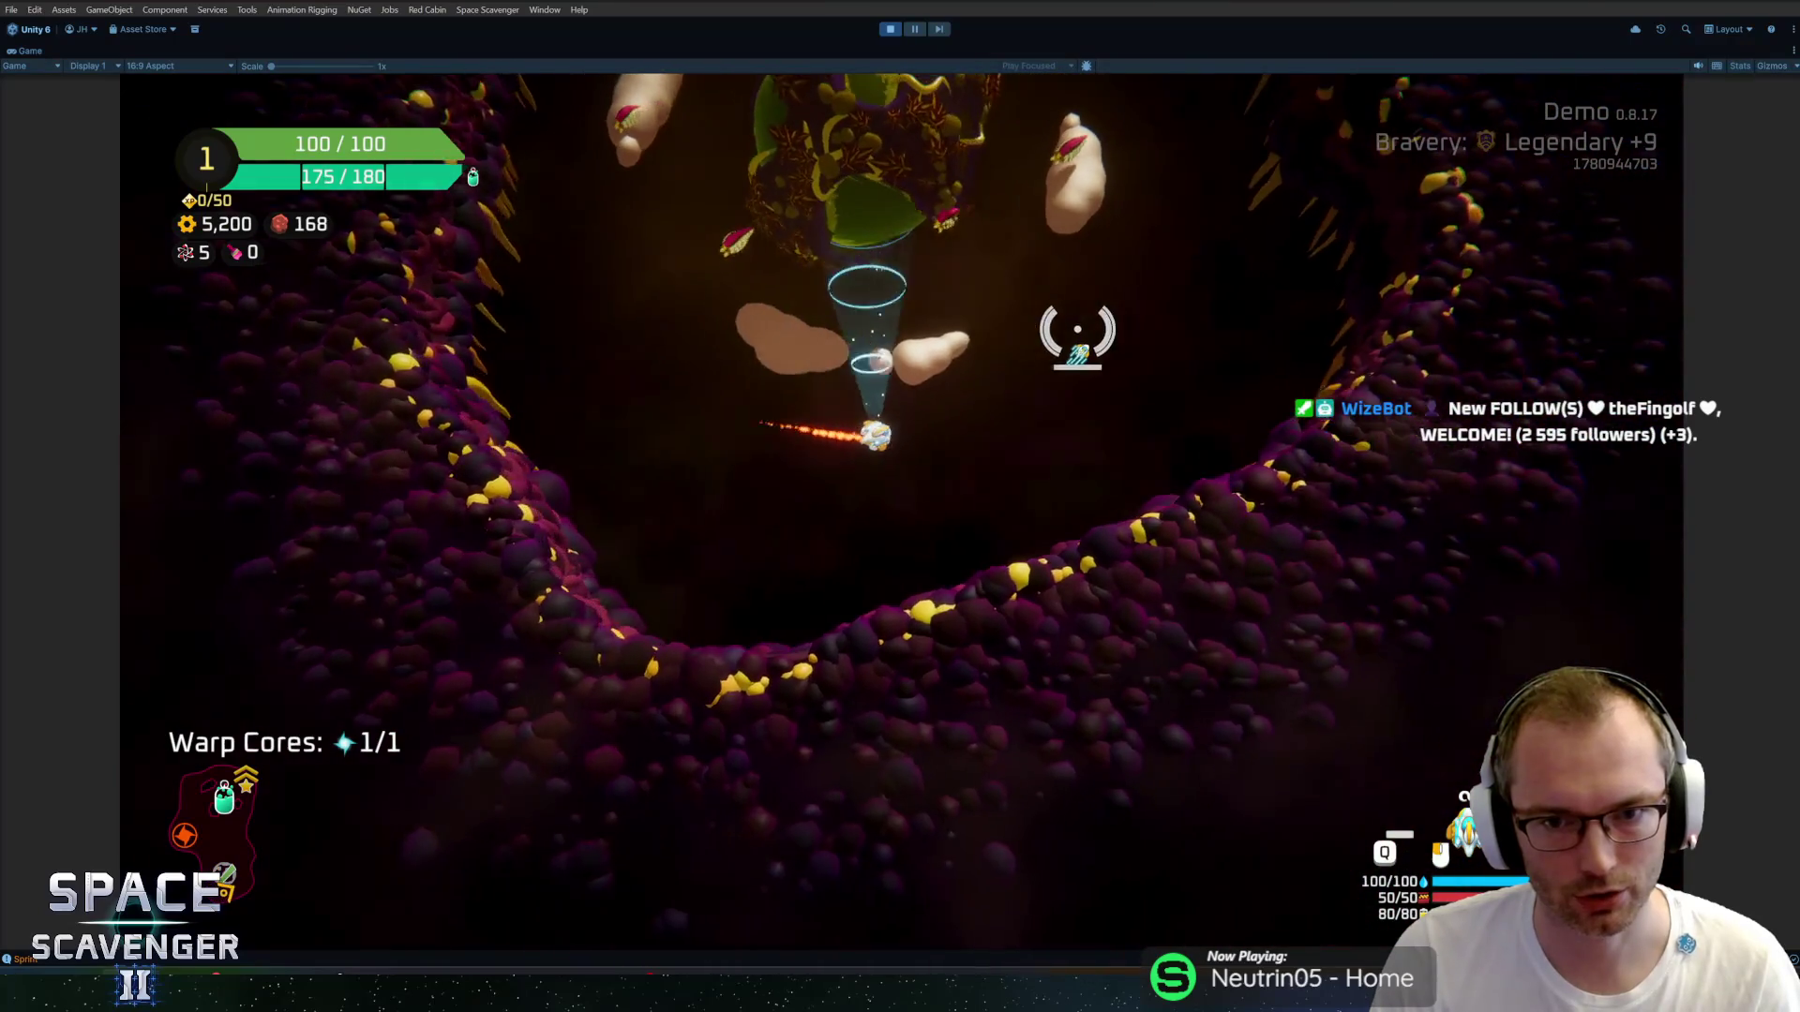
pyautogui.press('d')
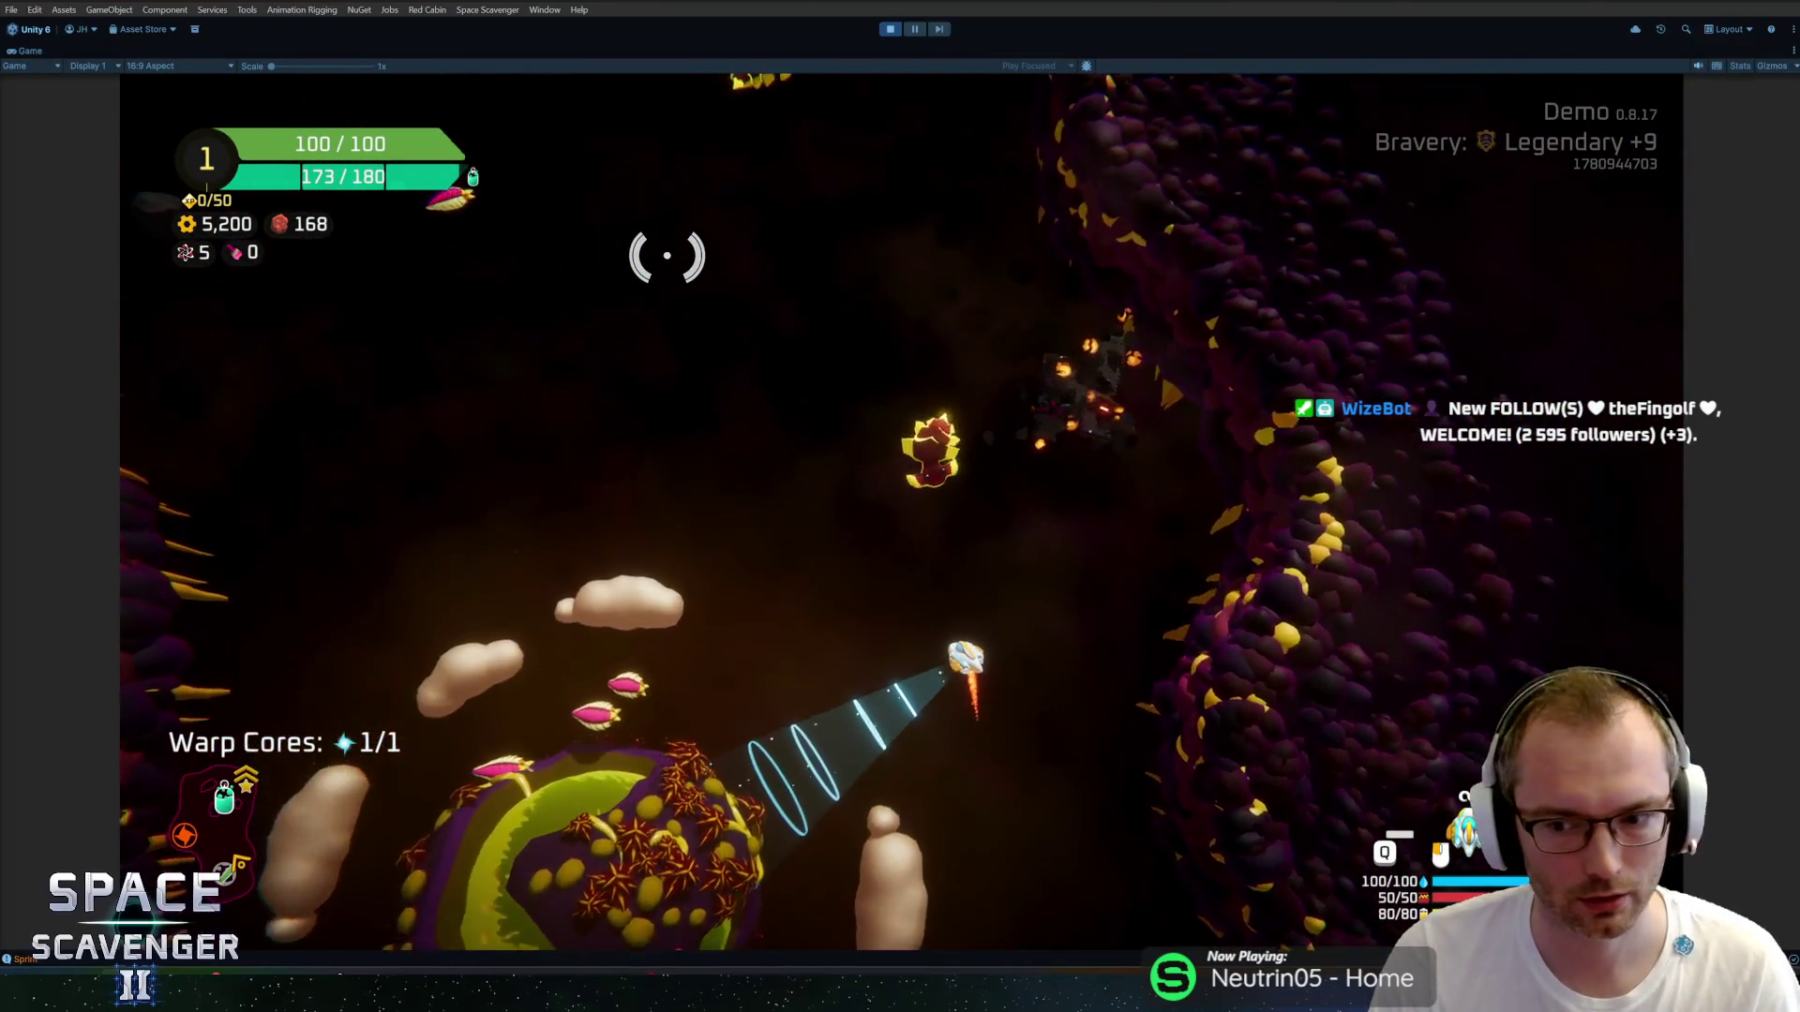
pyautogui.press('w')
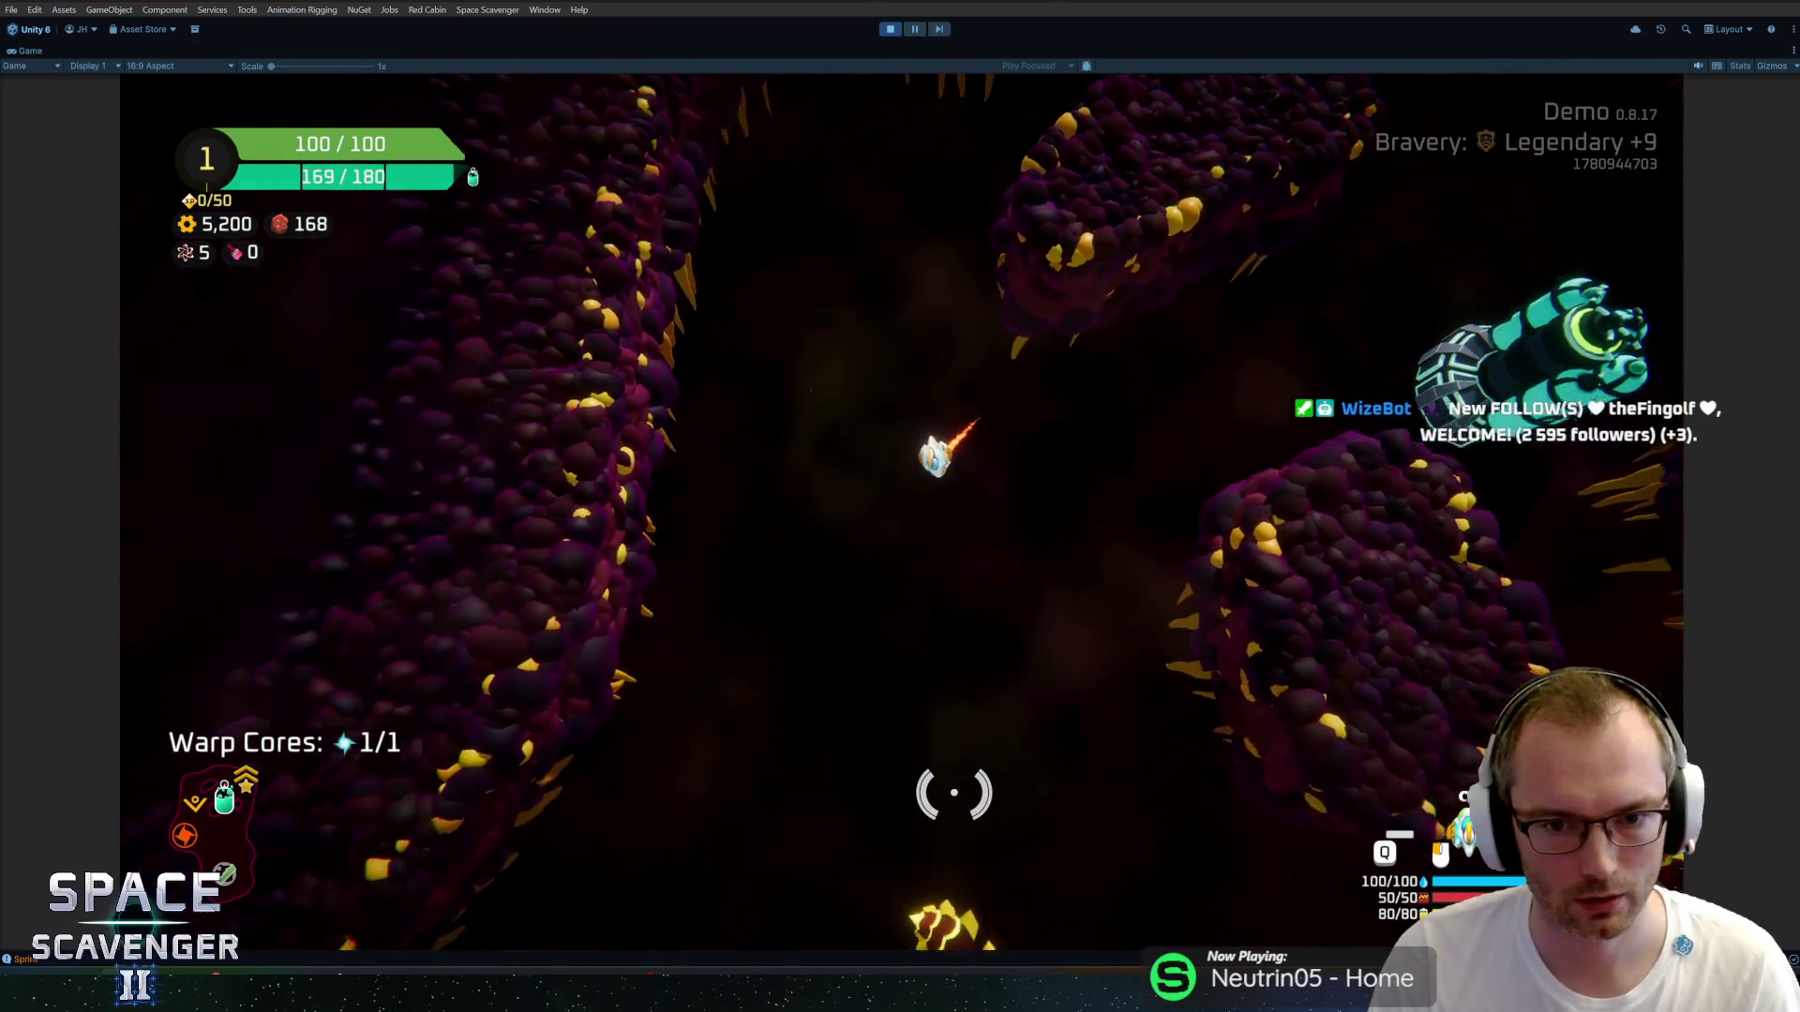
pyautogui.press('d')
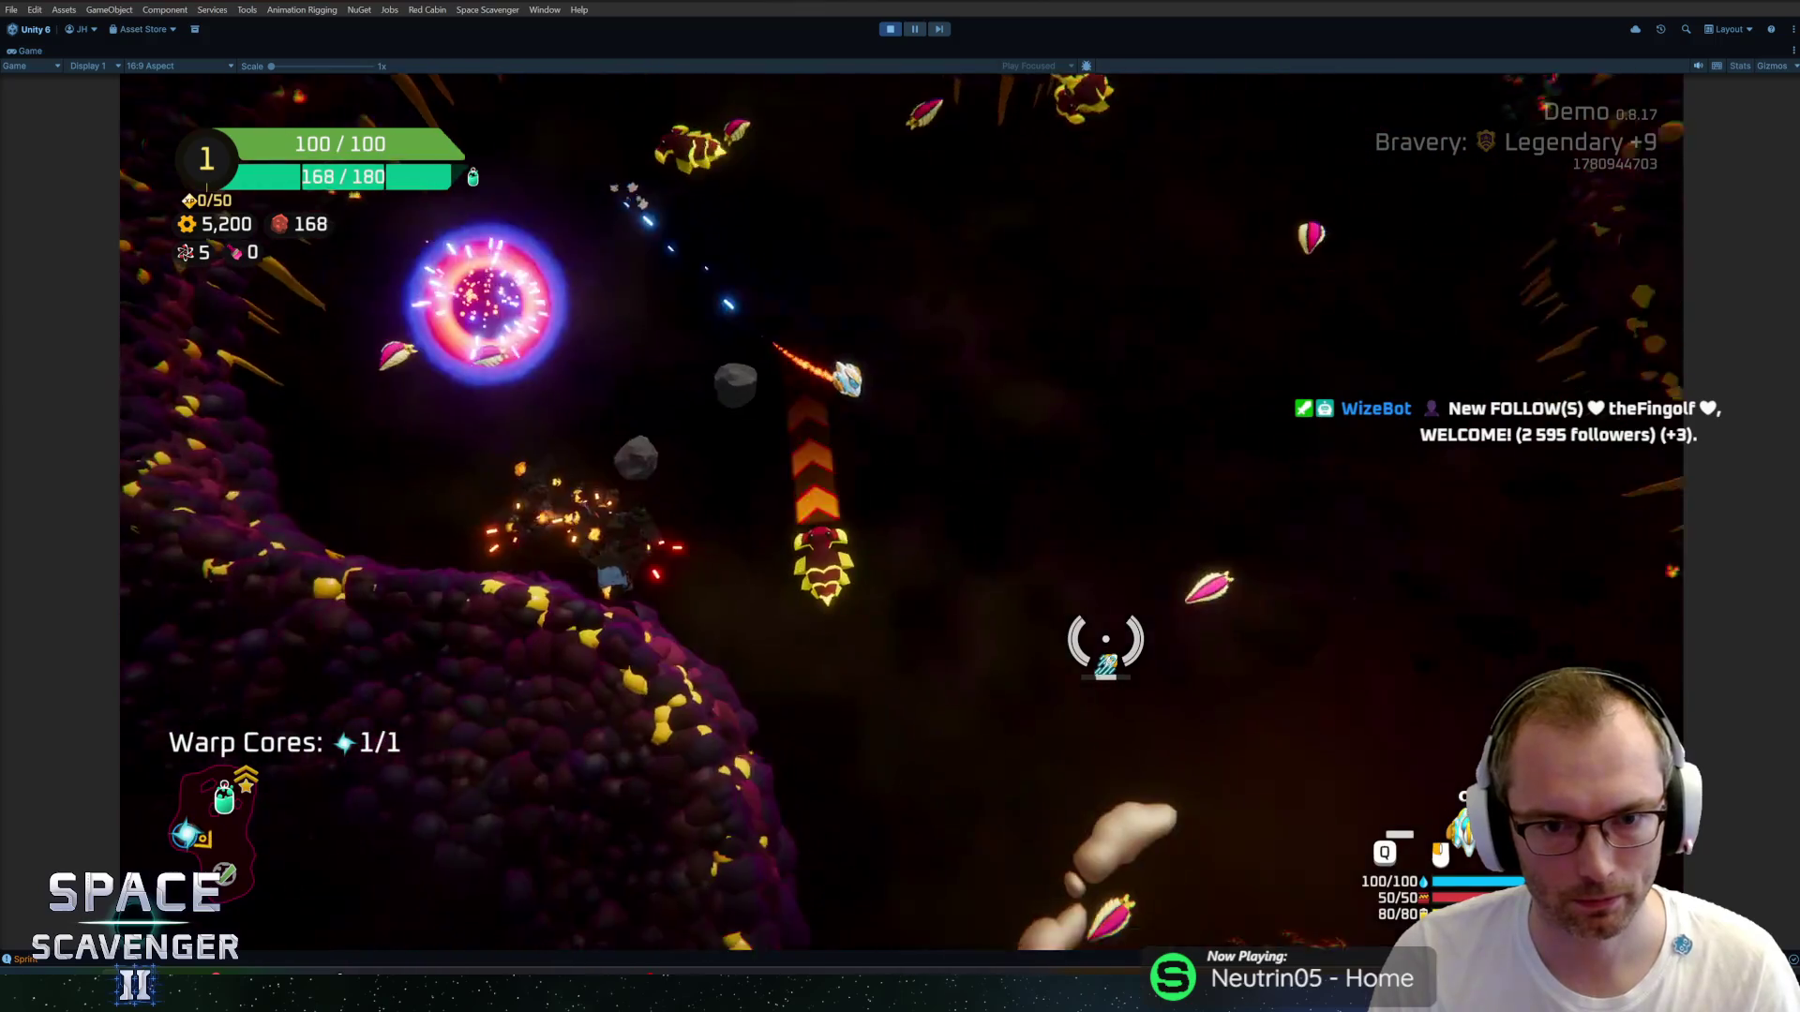
pyautogui.press('w')
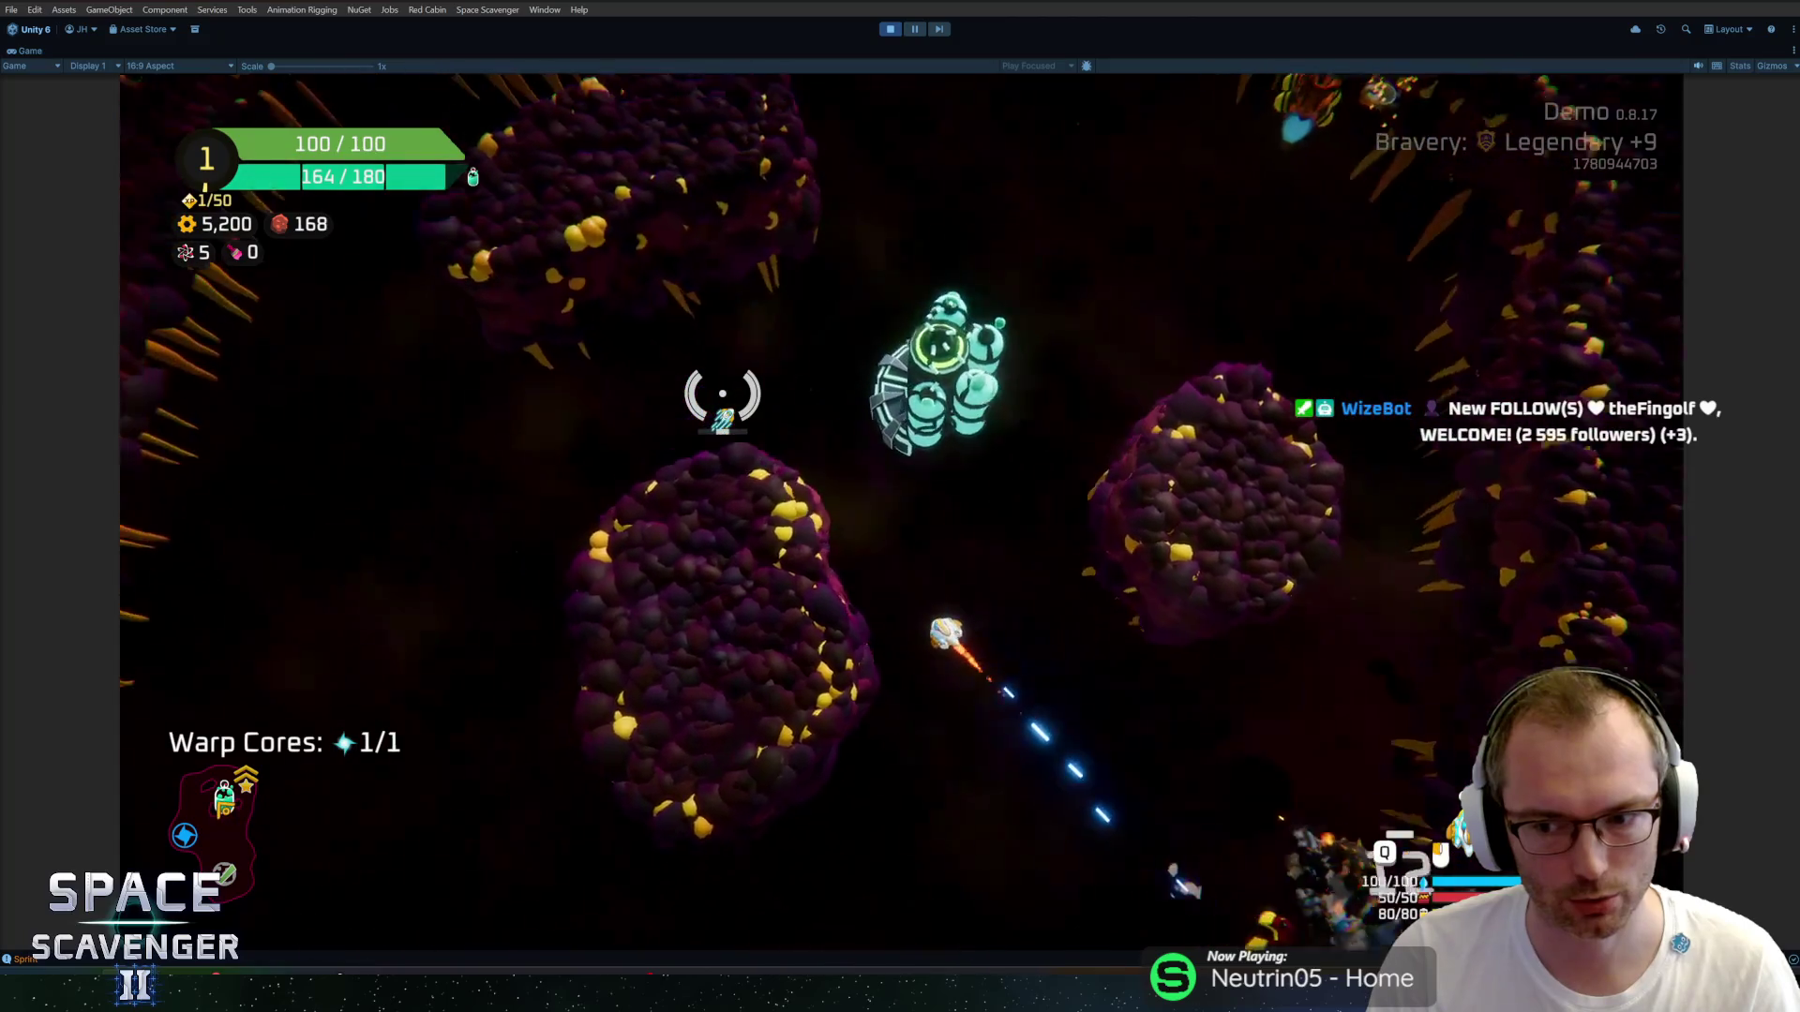
pyautogui.press('w')
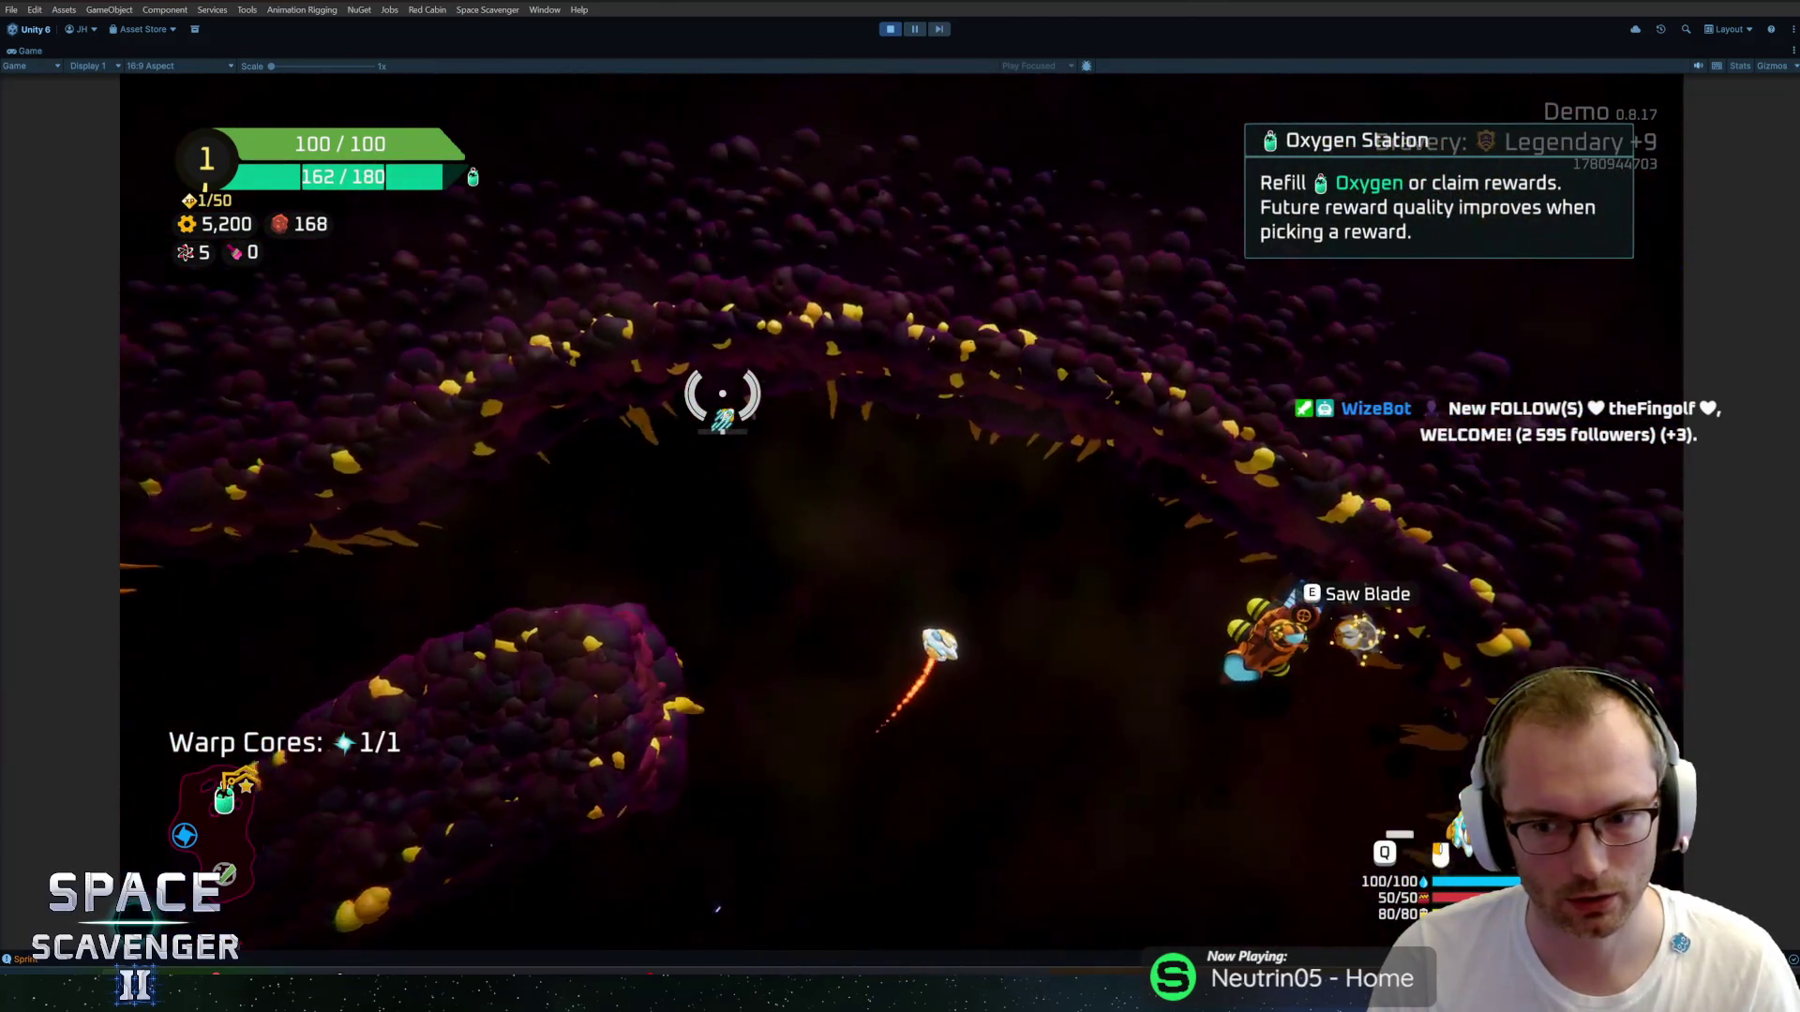
# Keep flying the ship up-right through the asteroids.
pyautogui.press('d')
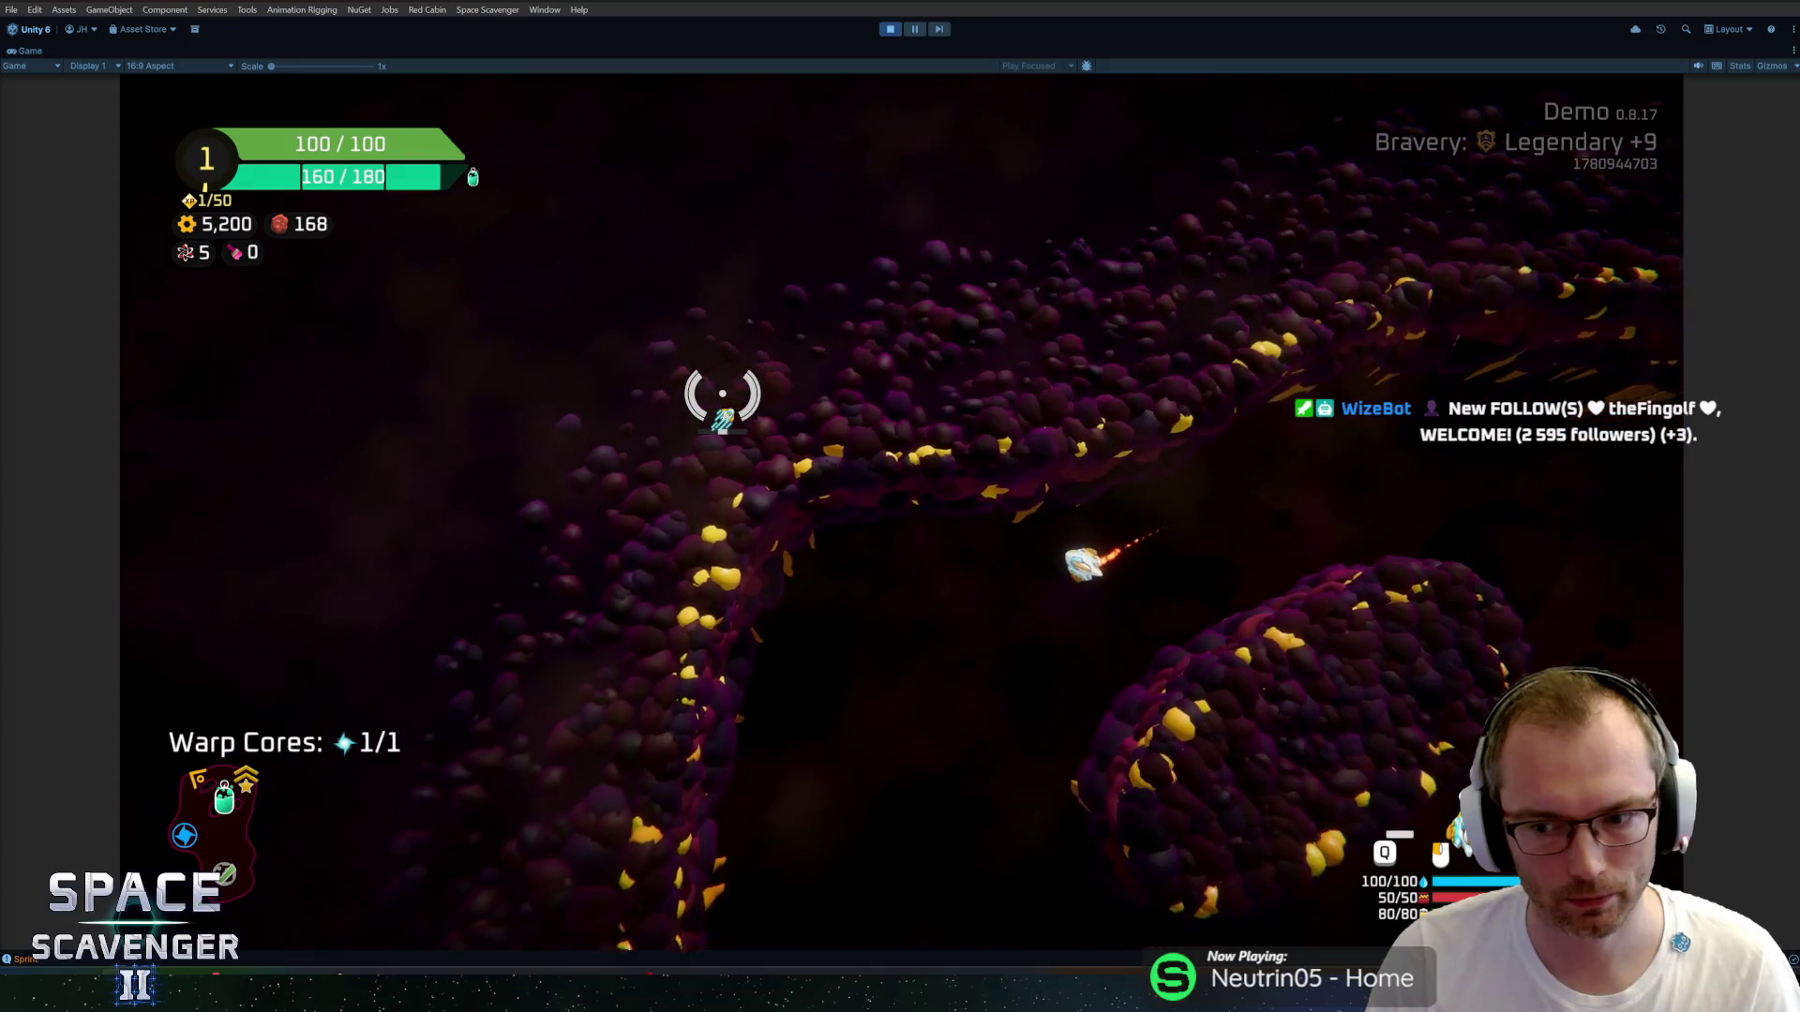
pyautogui.press('d')
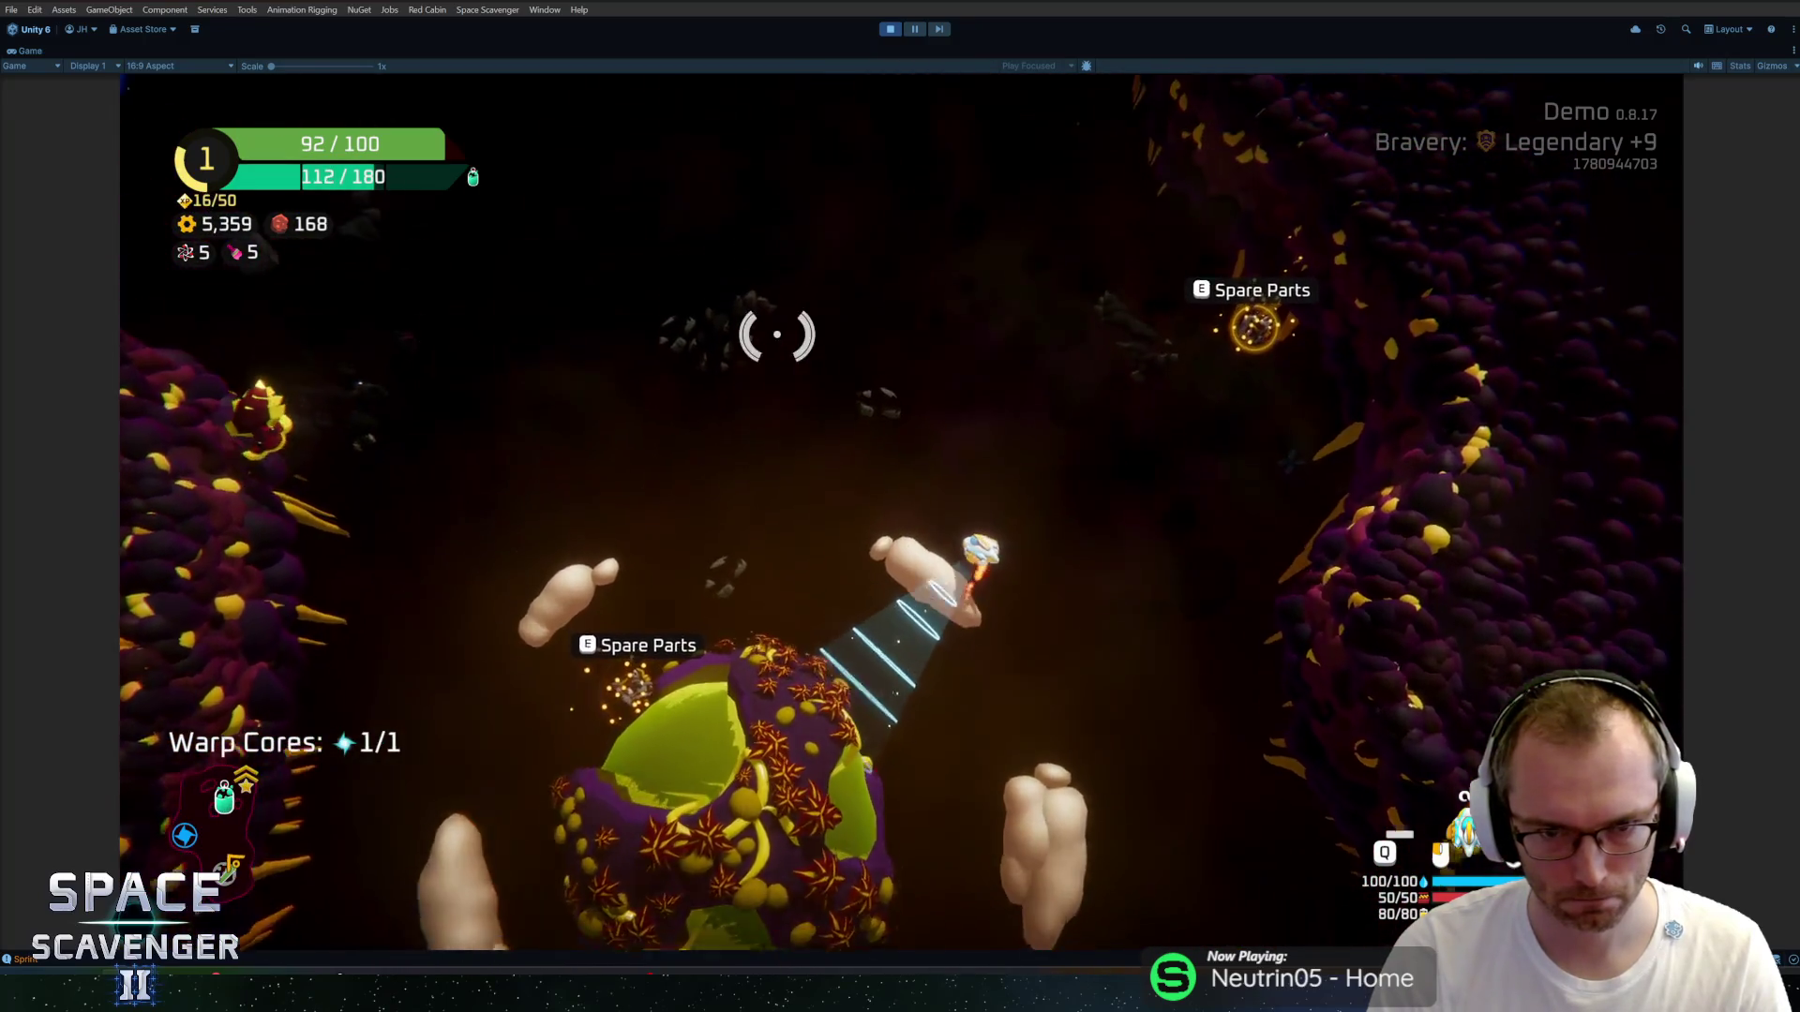
# Attach the debris pieces, the upper one as a Saw Blade, then dash into an enemy.
pyautogui.moveTo(397, 509)
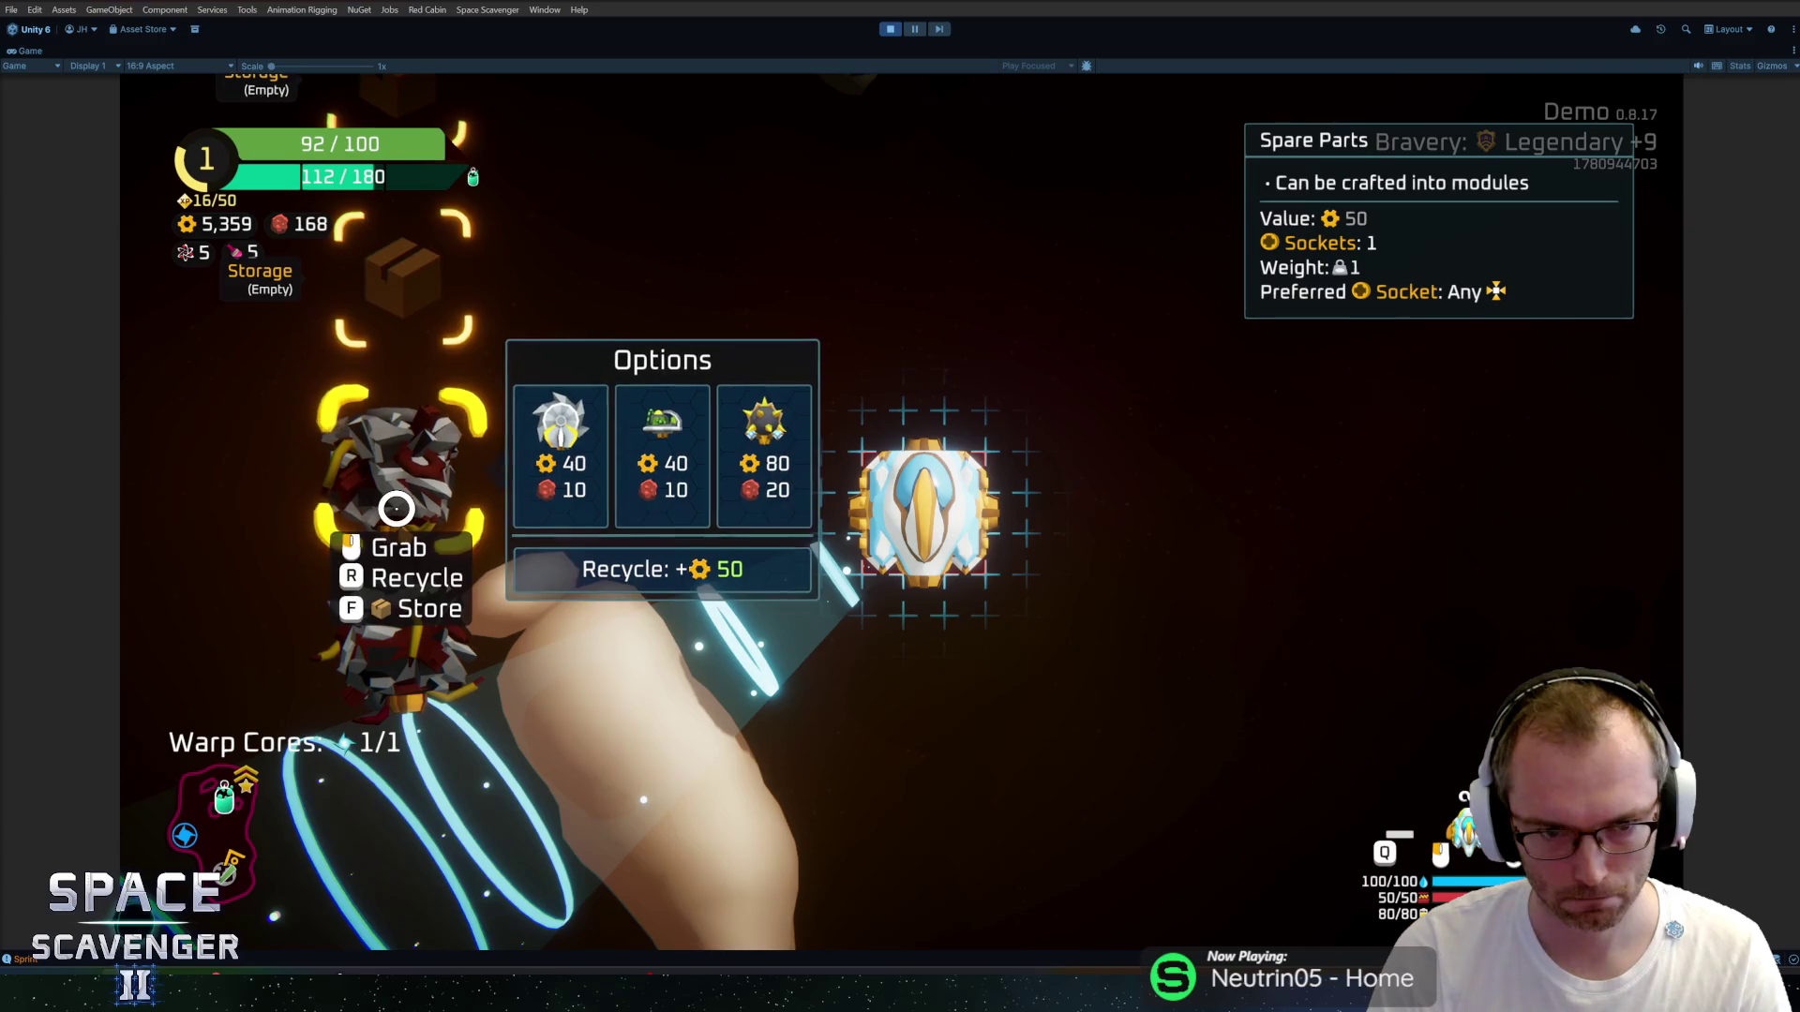
pyautogui.moveTo(451, 627)
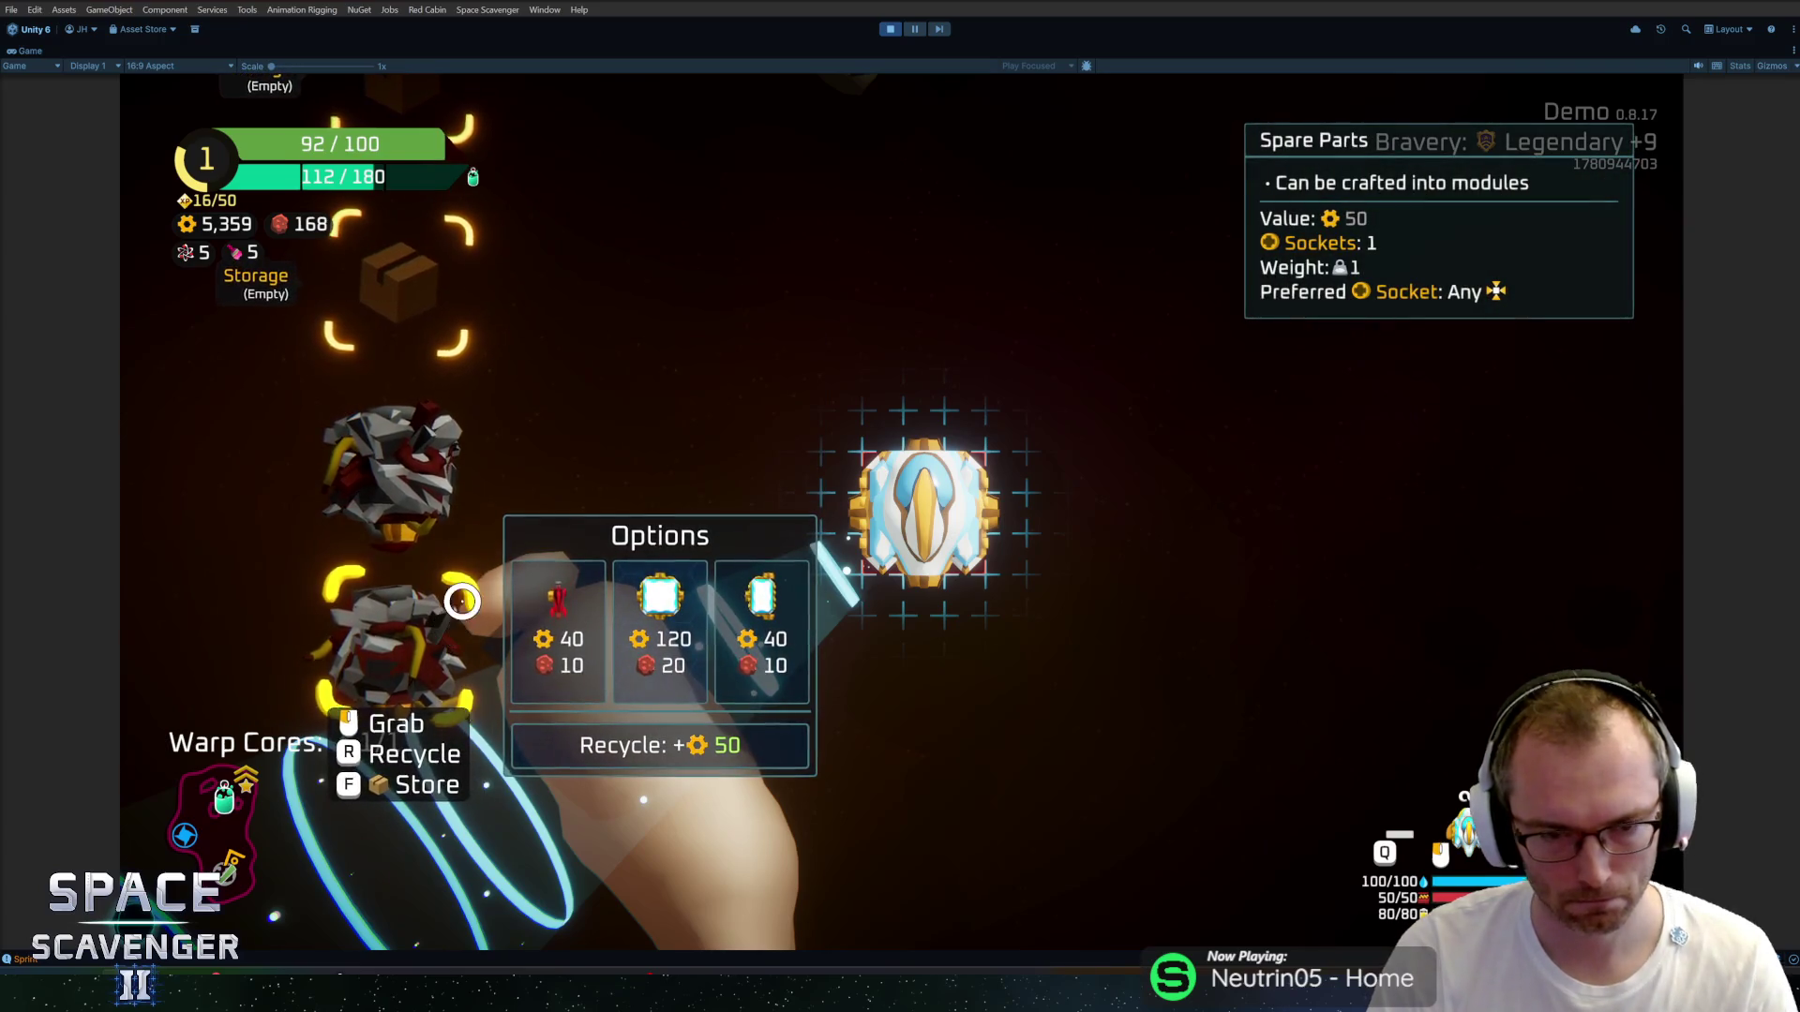
pyautogui.click(381, 622)
pyautogui.click(831, 610)
pyautogui.click(422, 444)
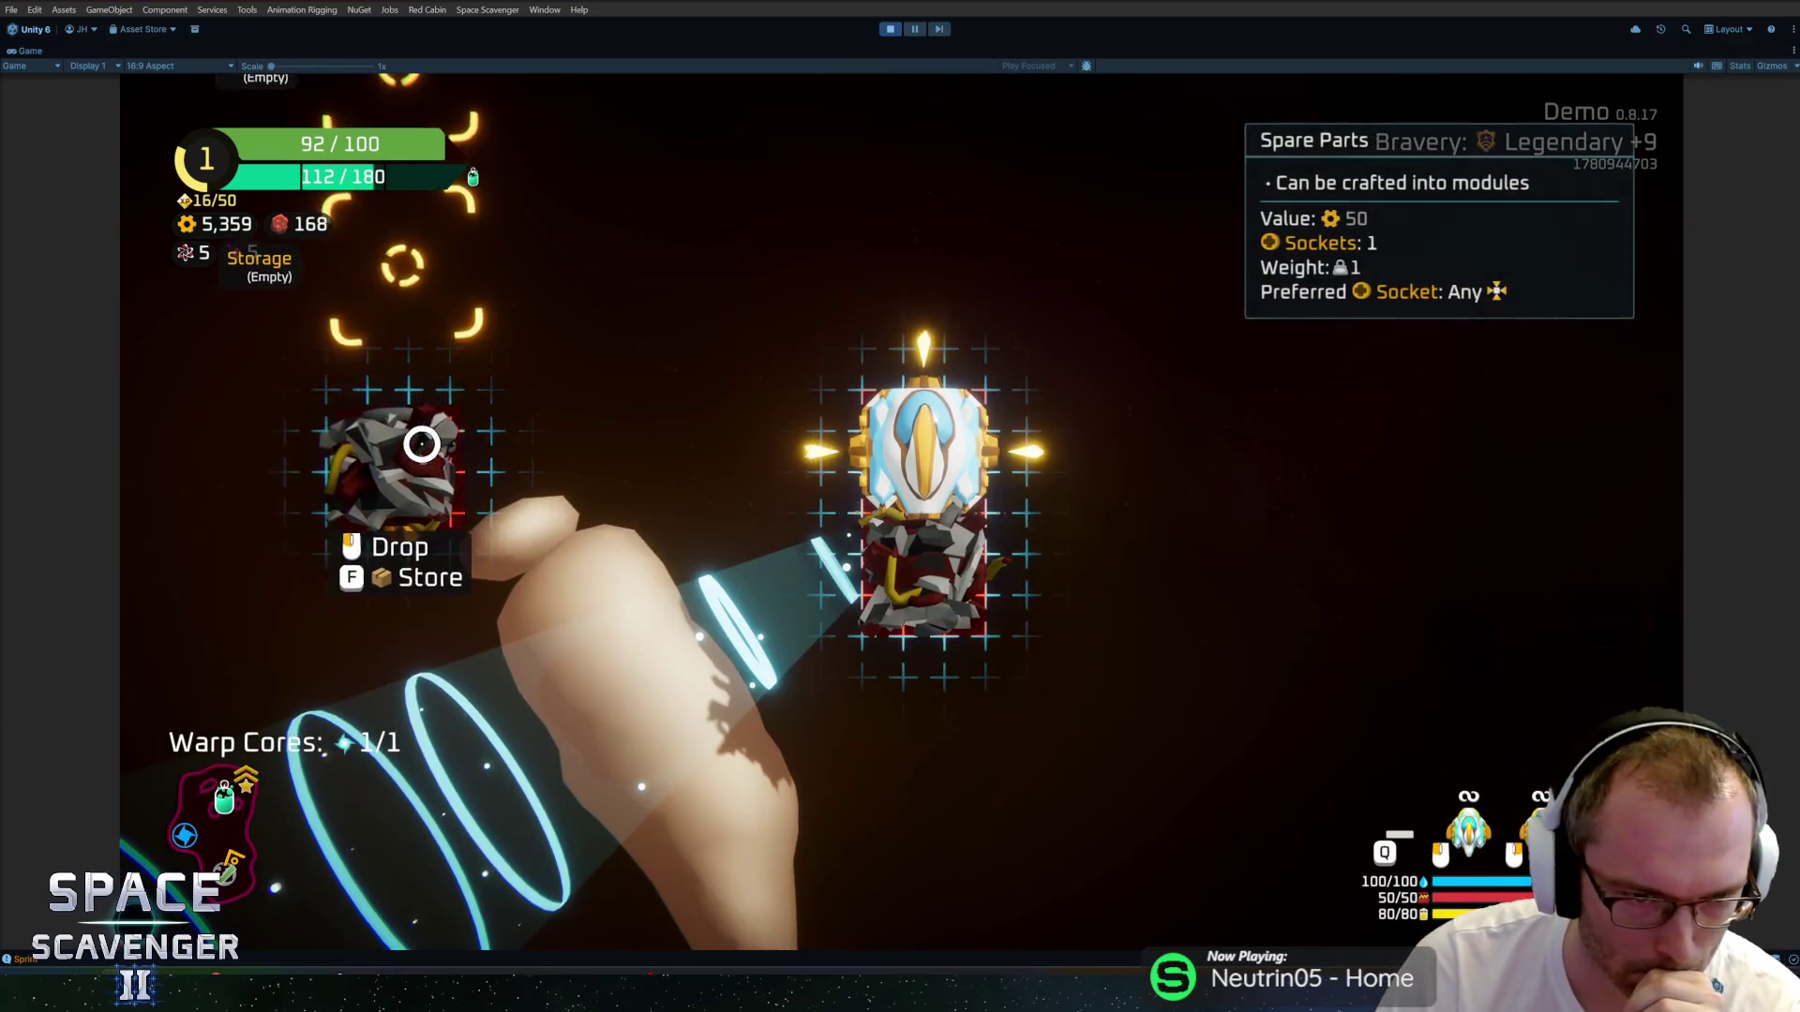
pyautogui.click(920, 329)
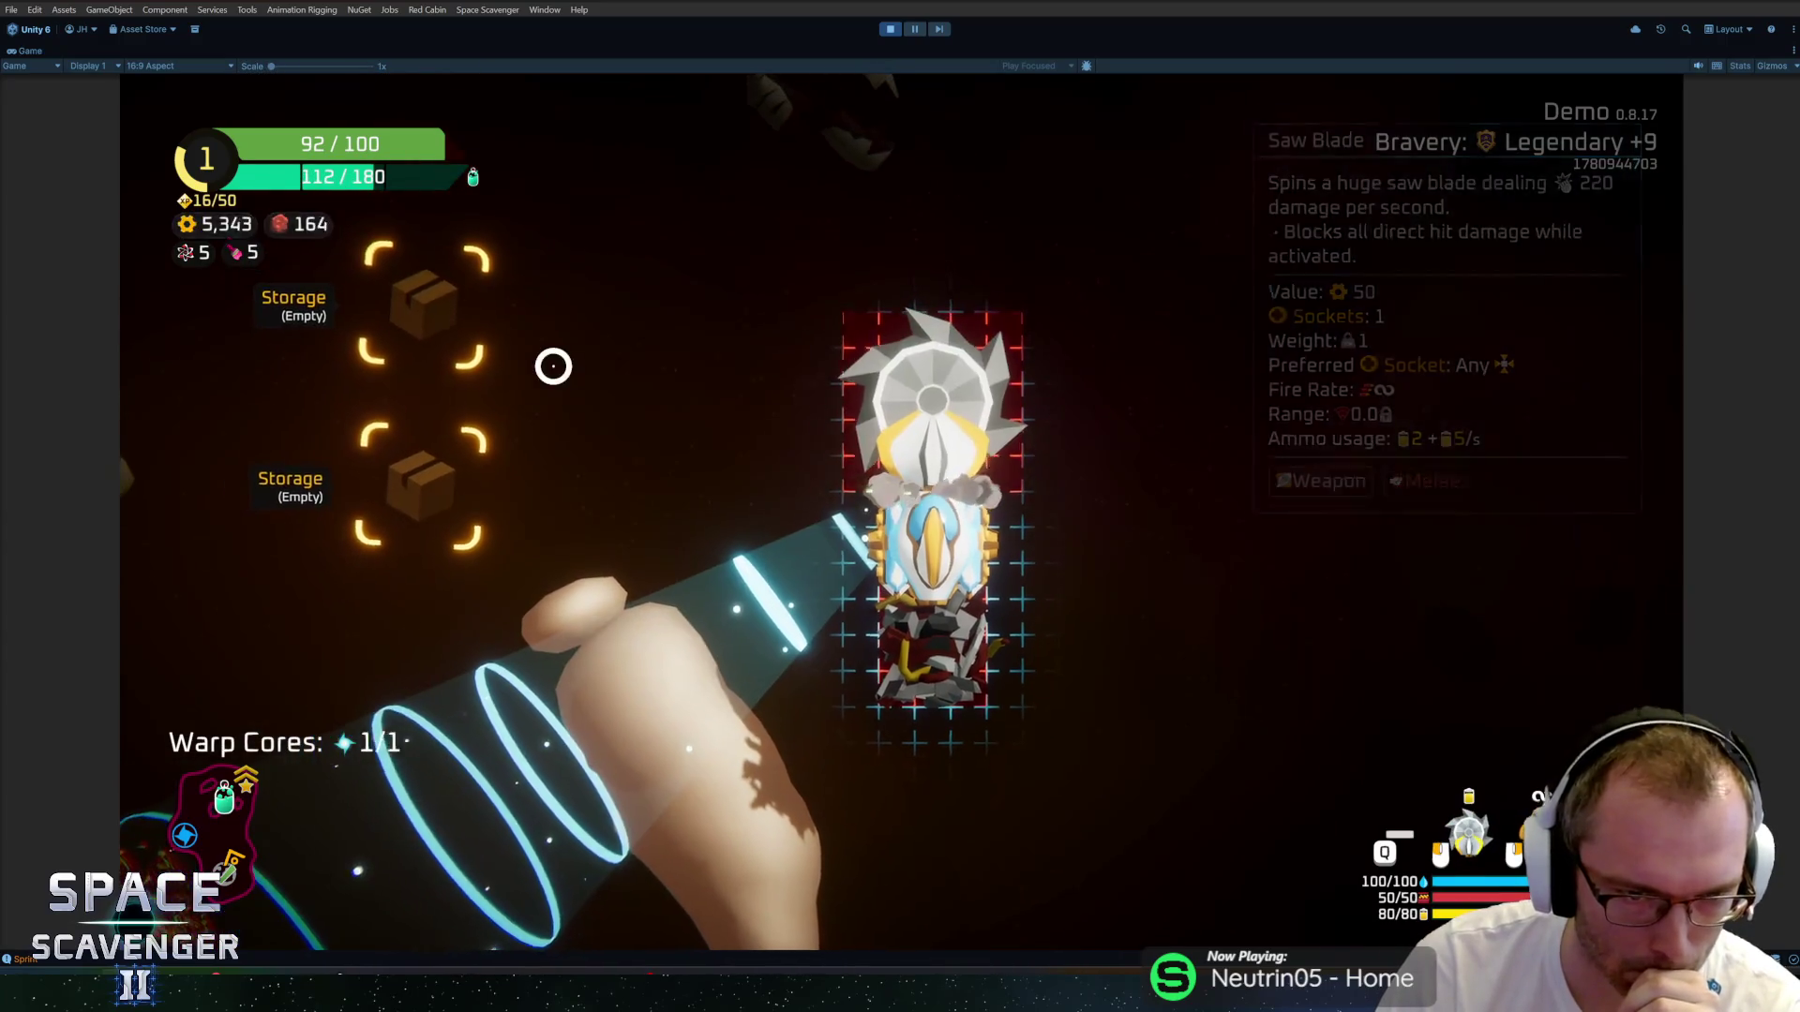
pyautogui.press('Escape')
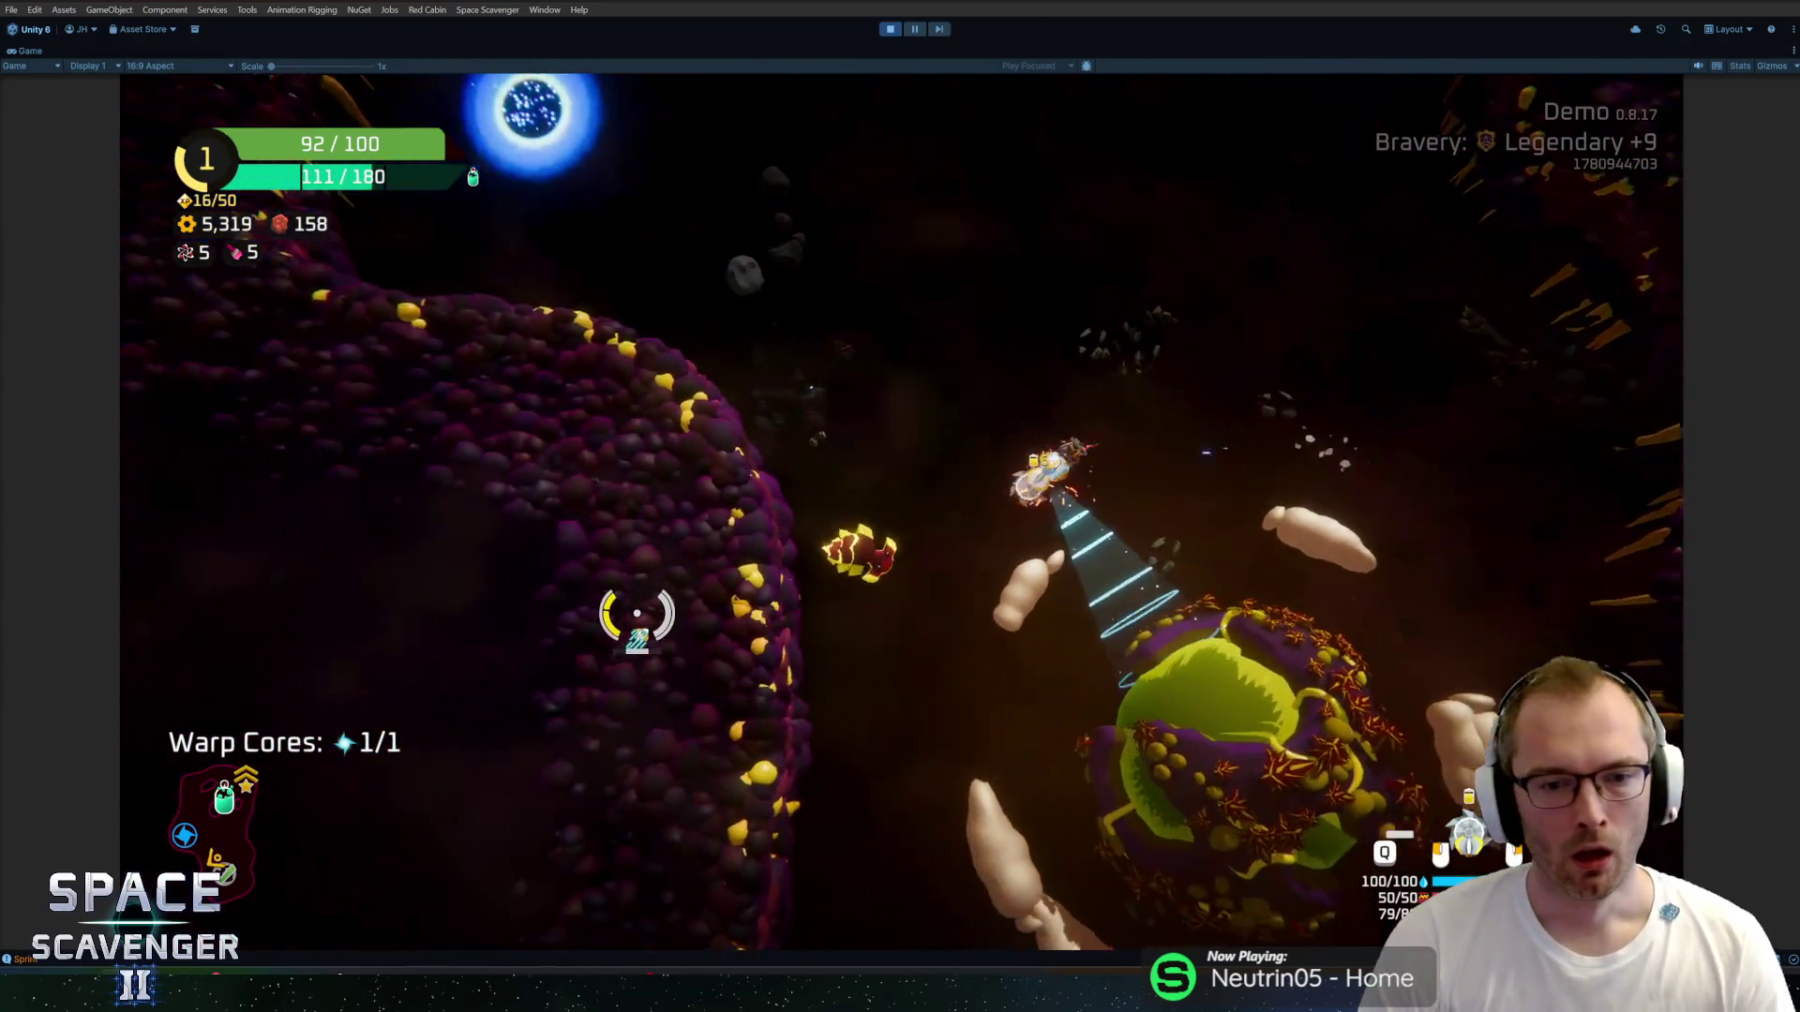
pyautogui.press('w')
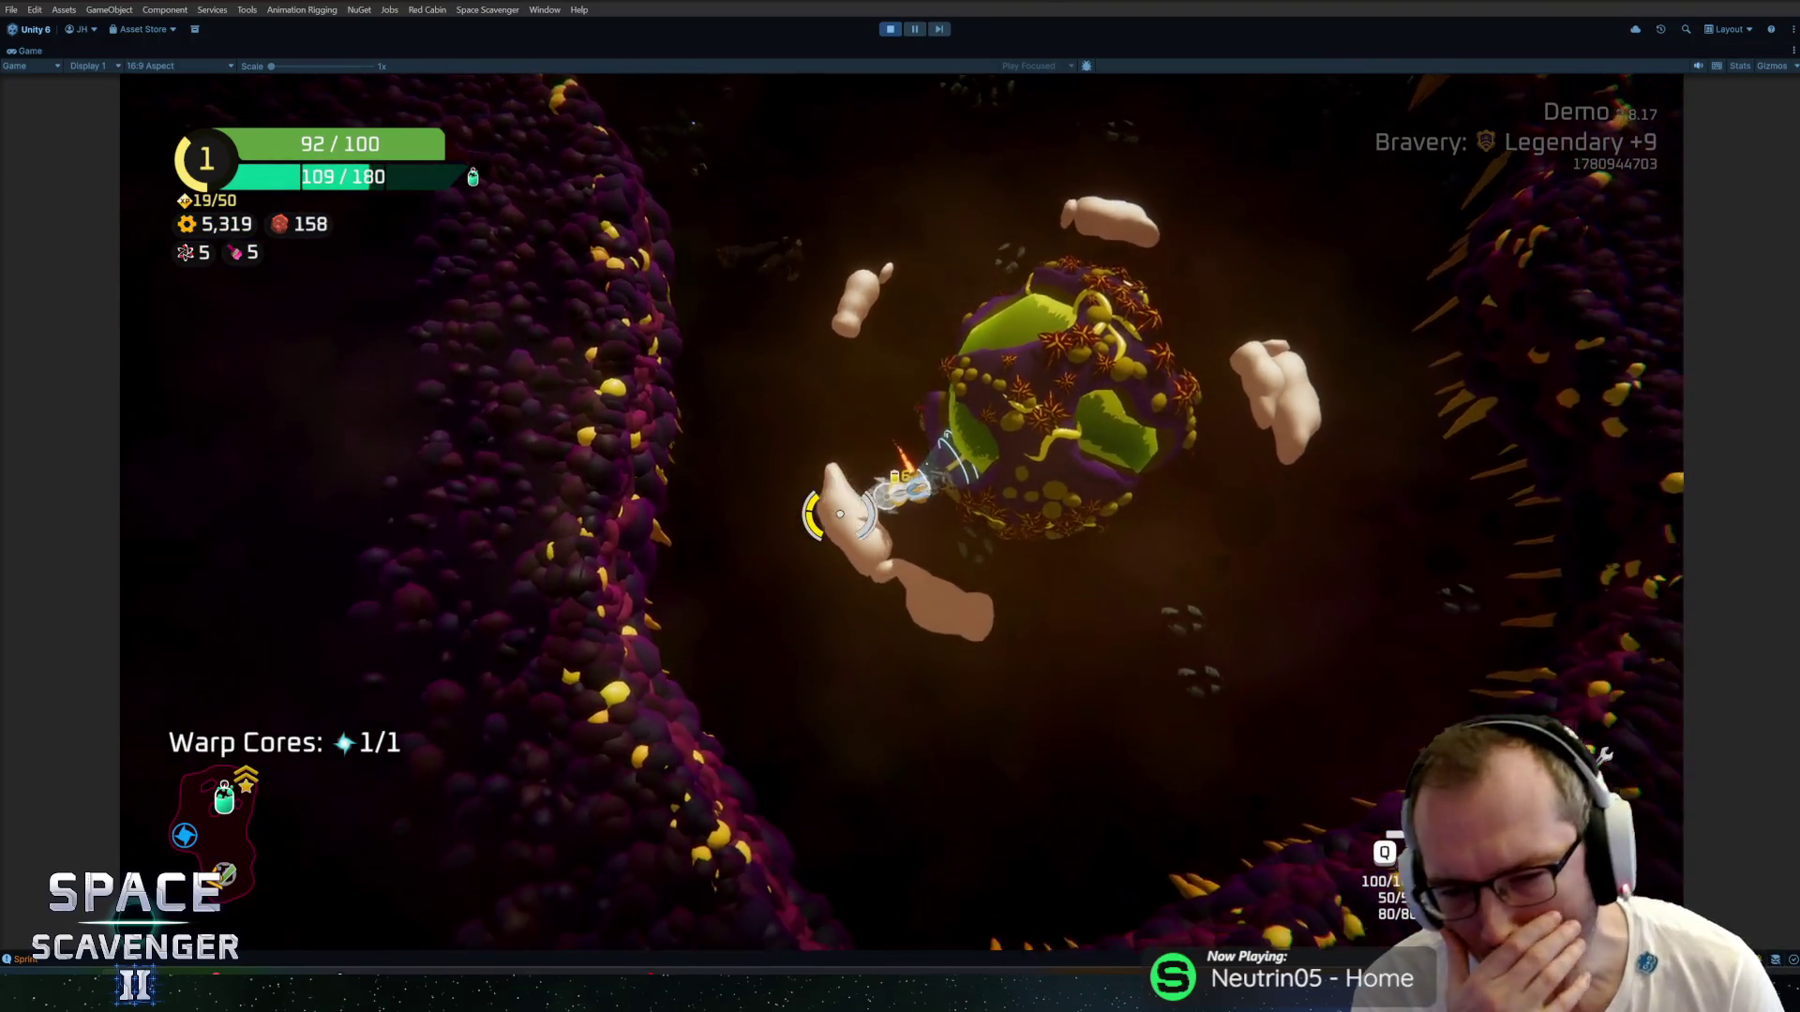
pyautogui.press('w')
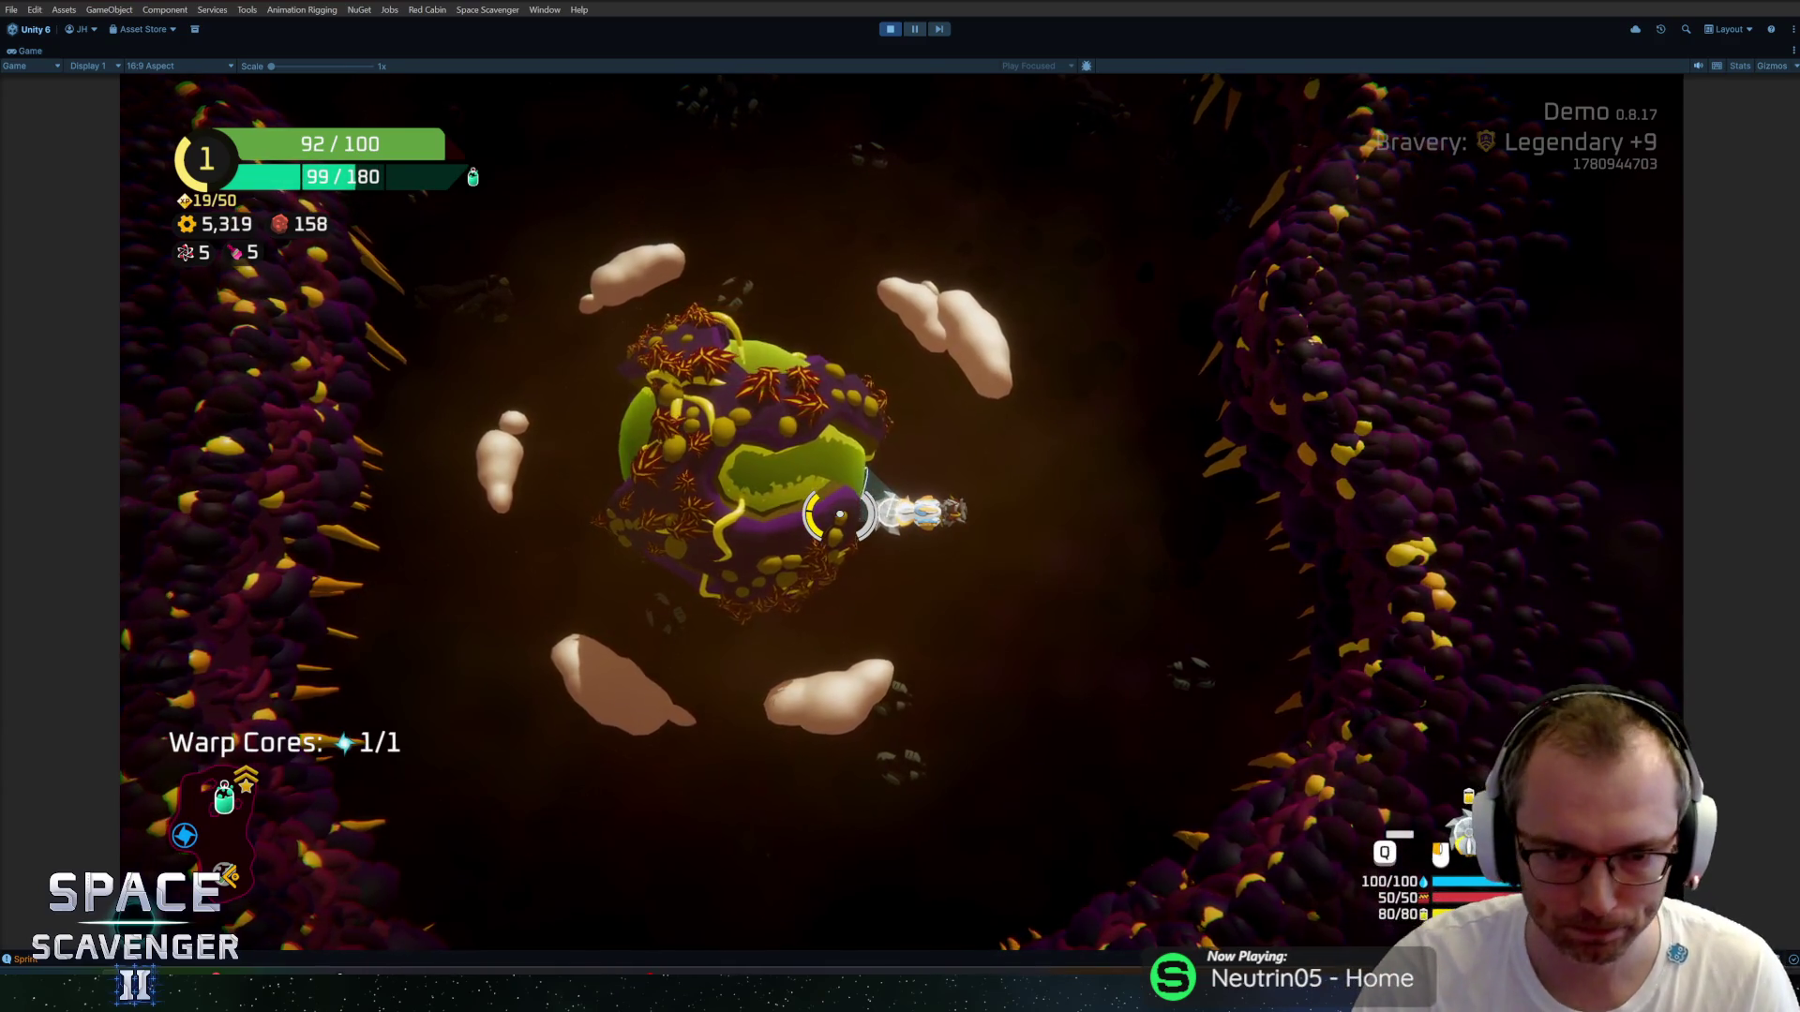
# Stop Play mode, open the CapsuleBasic prefab, and bring up Unity Hub.
pyautogui.hotkey('ctrl', 'p')
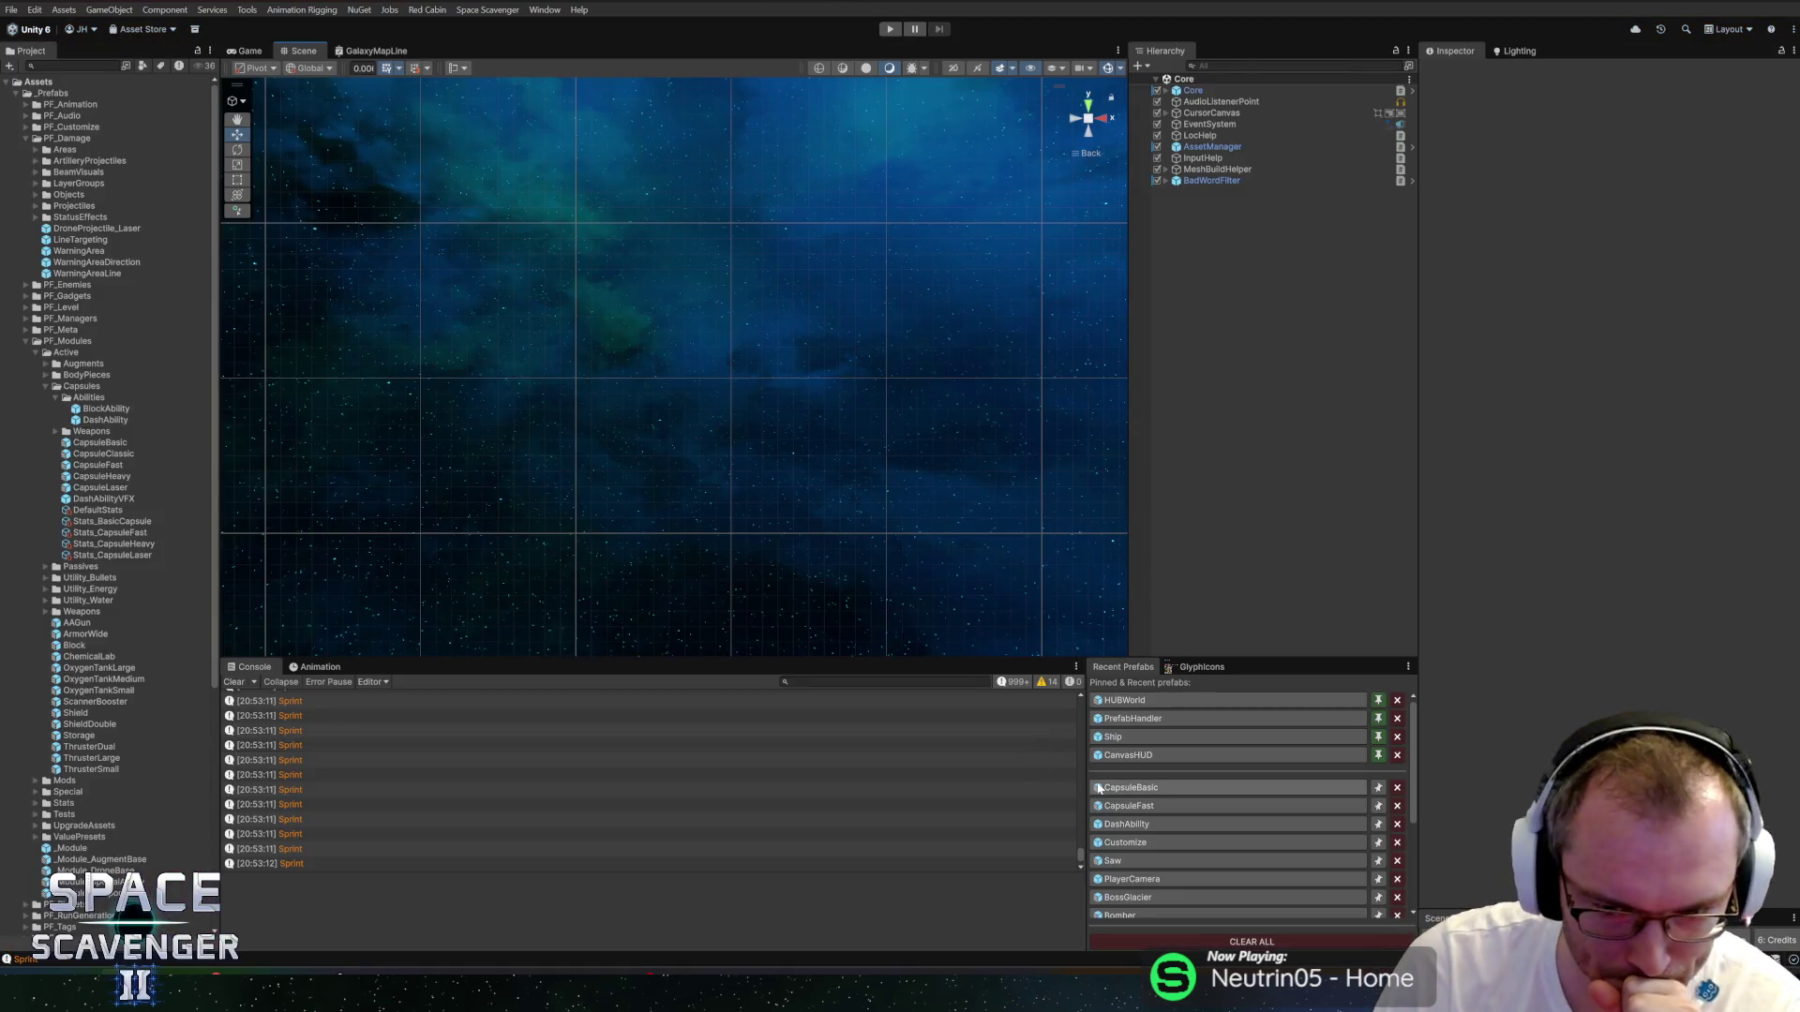
pyautogui.click(1162, 787)
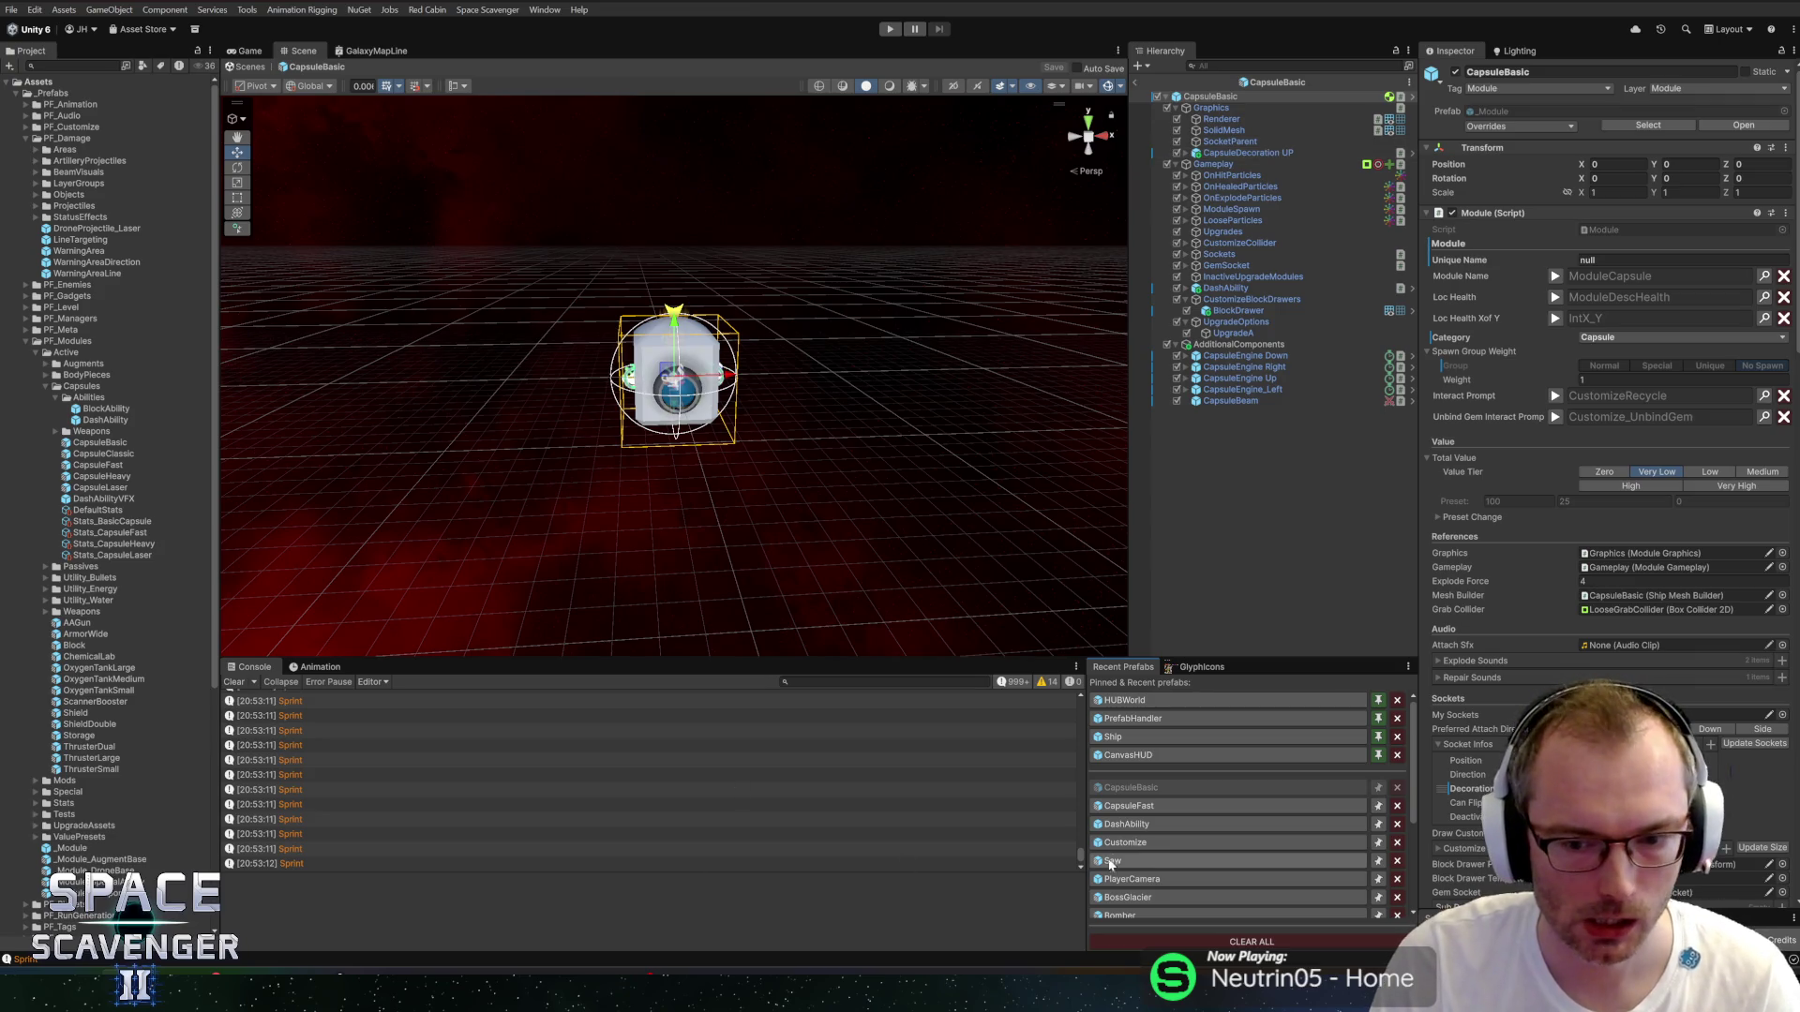
pyautogui.moveTo(119, 955)
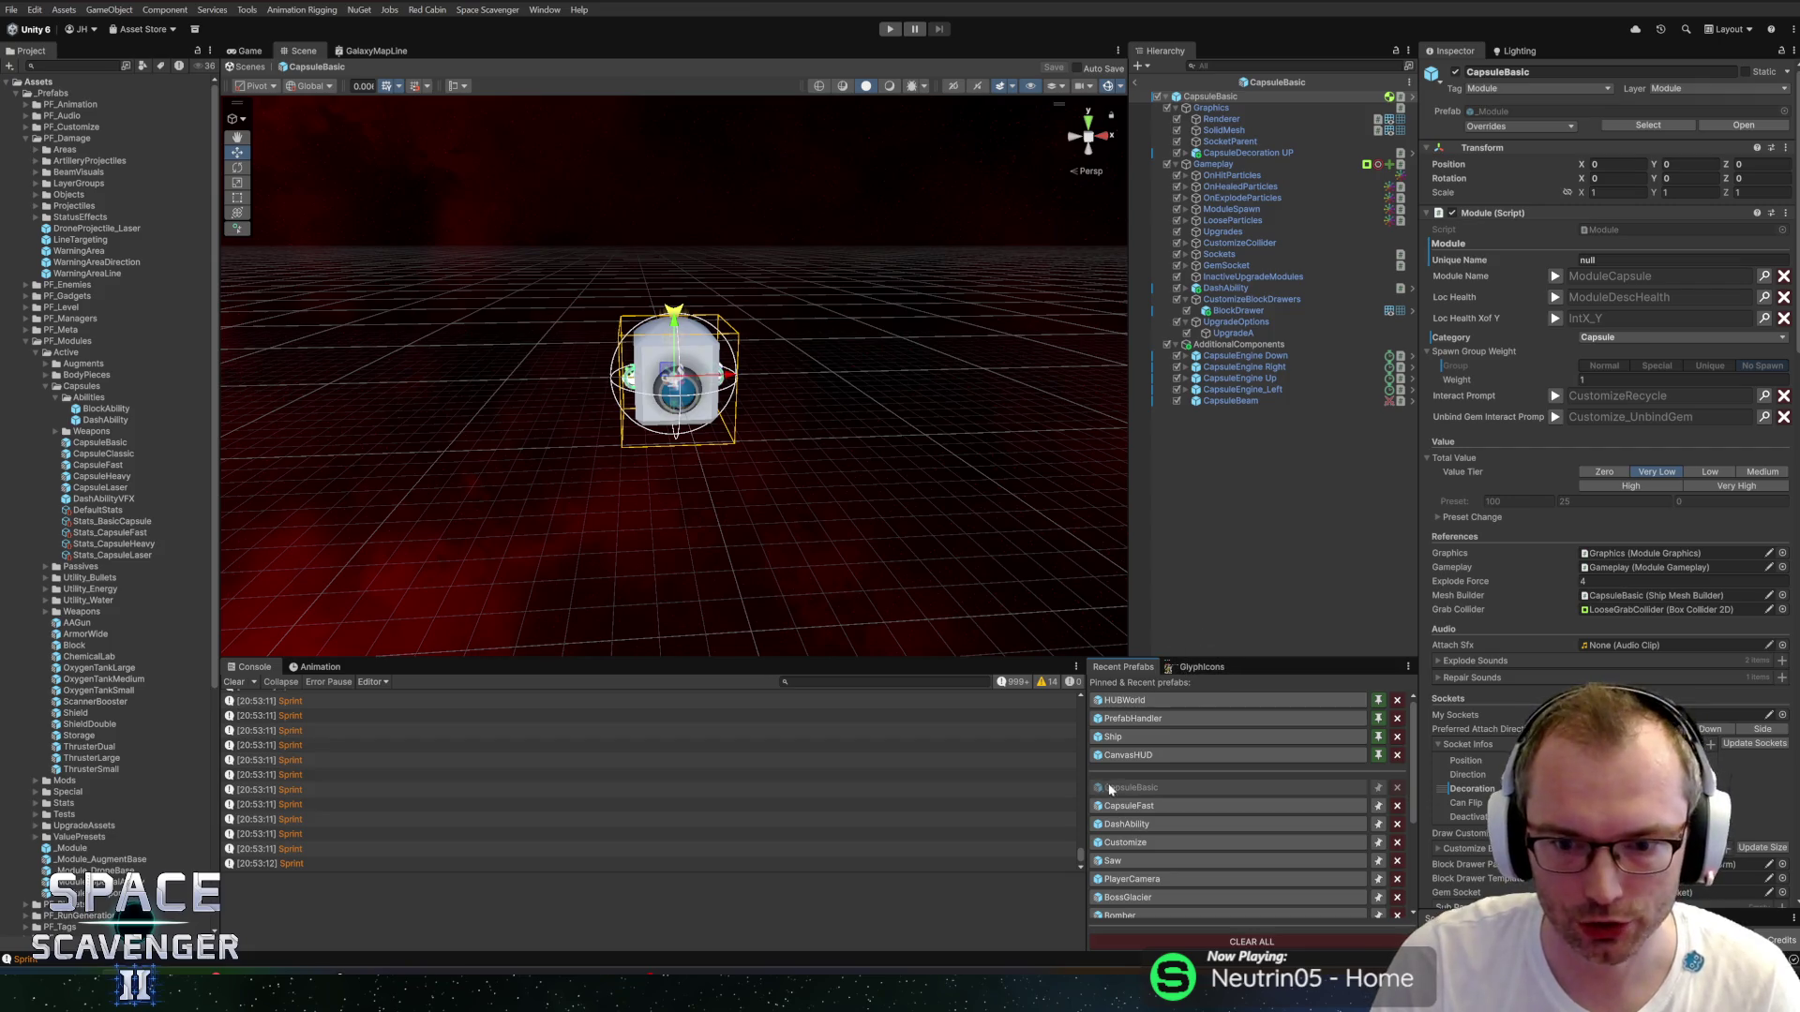
pyautogui.click(119, 955)
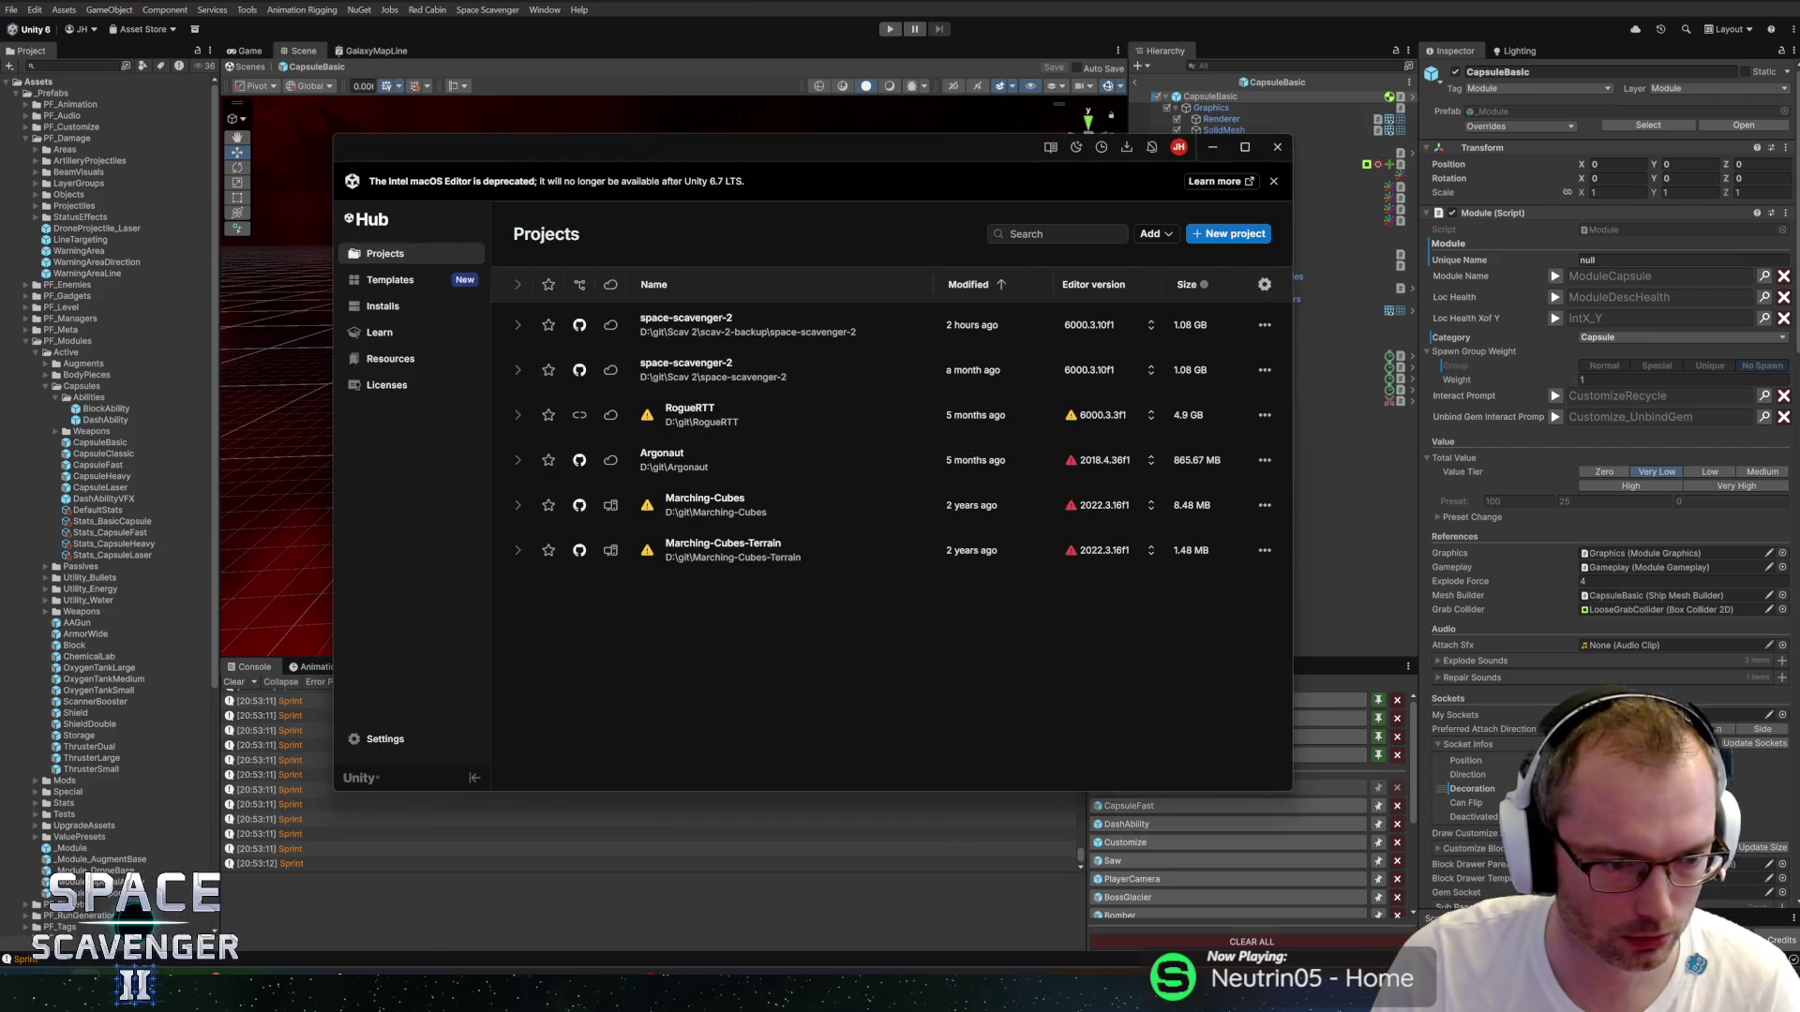
pyautogui.hotkey('alt', 'Tab')
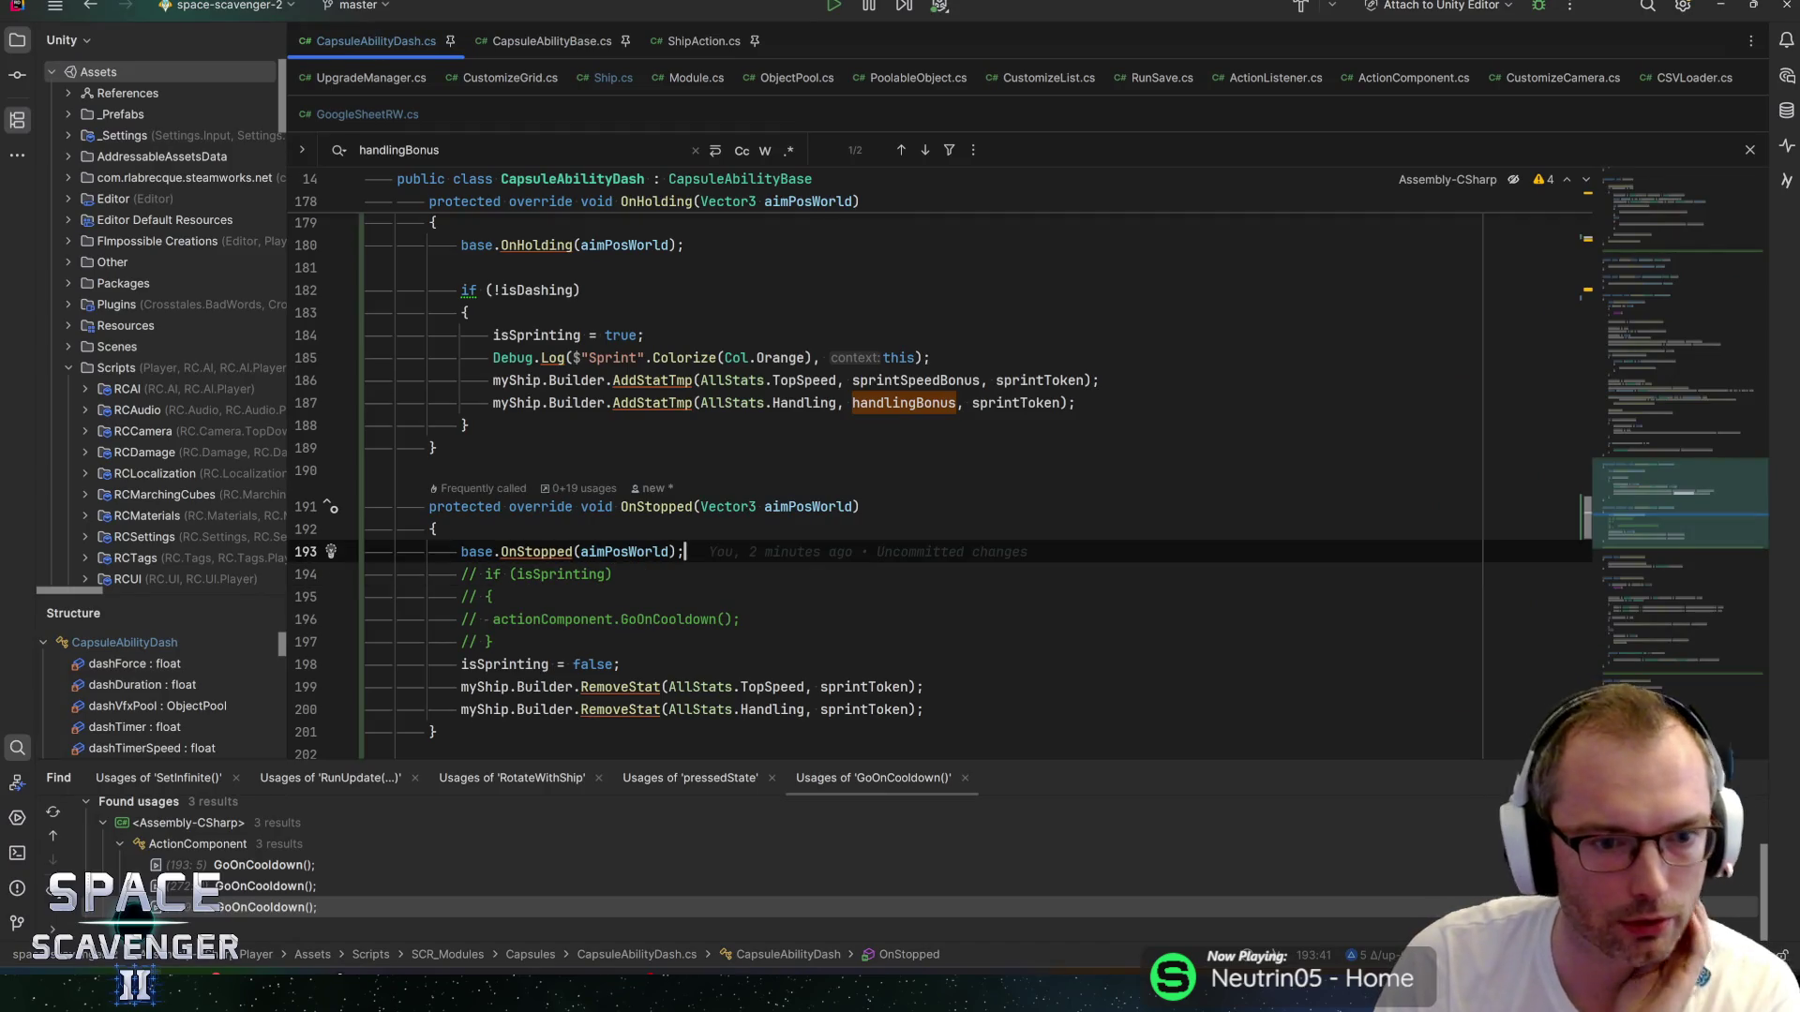
# Read through CapsuleAbilityDash's OnStarted code around line 157.
pyautogui.scroll(6, 937, 469)
pyautogui.scroll(4, 937, 468)
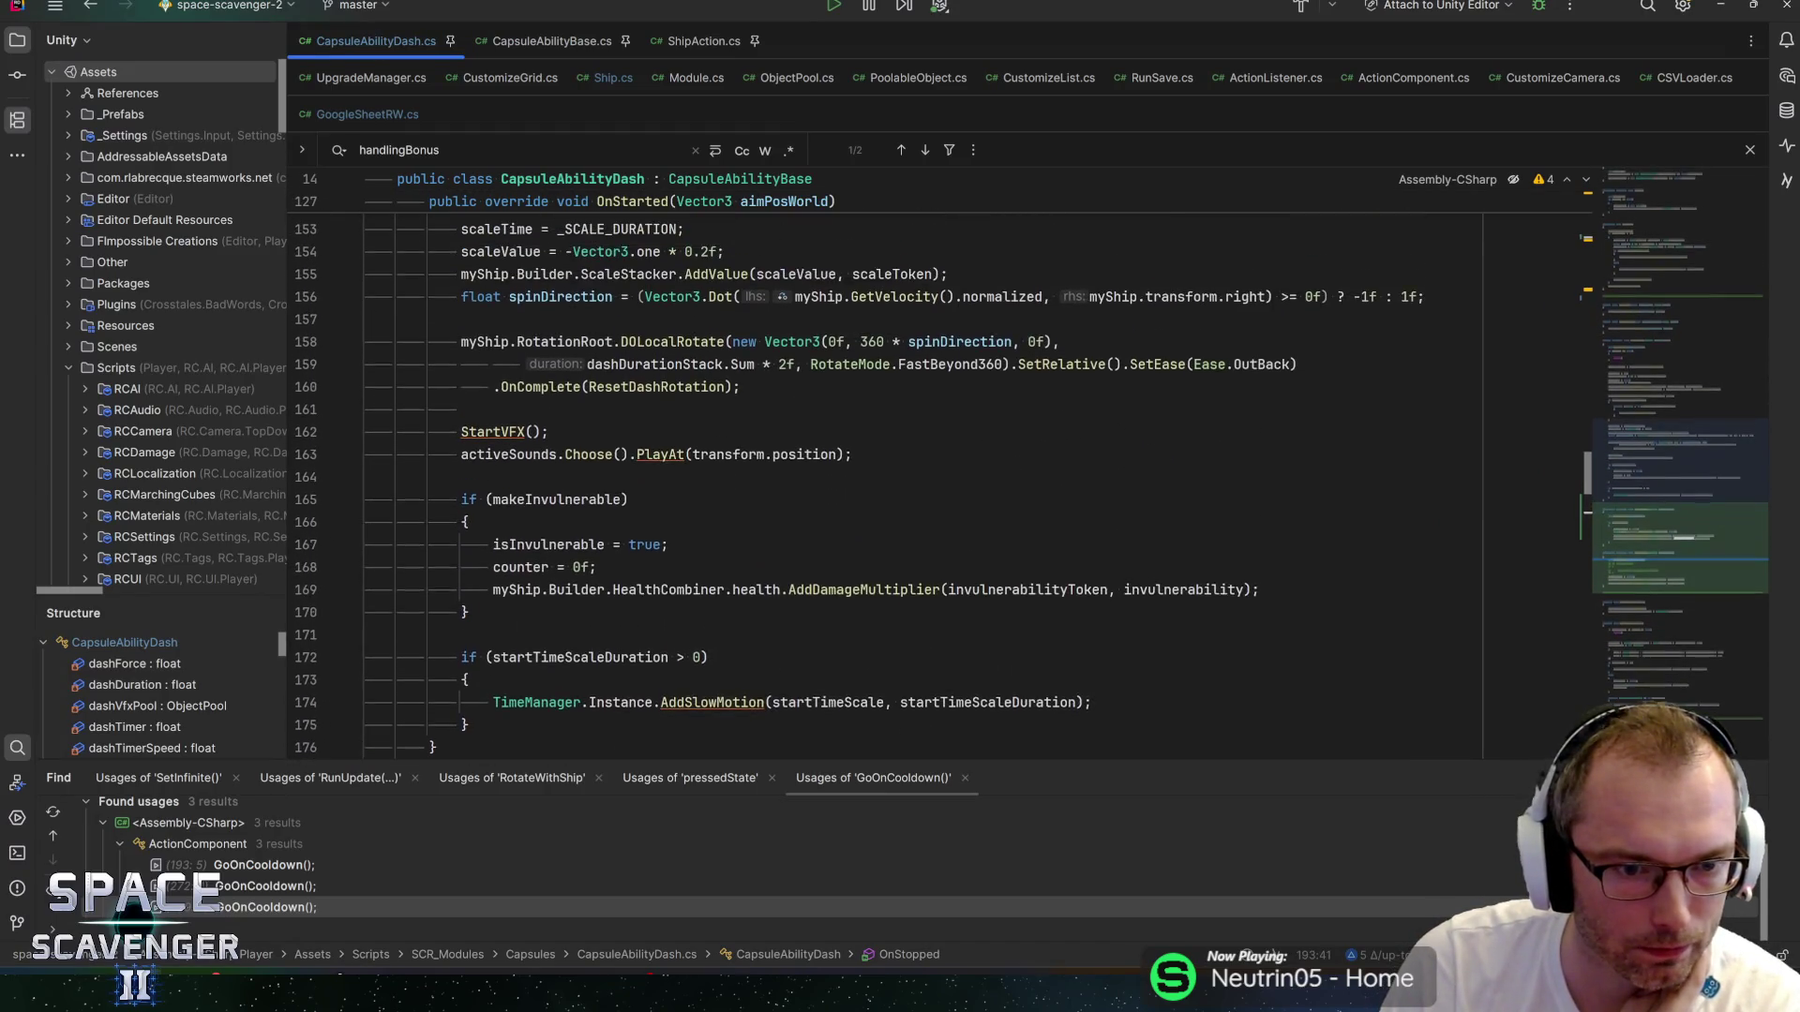
pyautogui.click(366, 456)
pyautogui.scroll(1, 938, 468)
pyautogui.scroll(3, 937, 468)
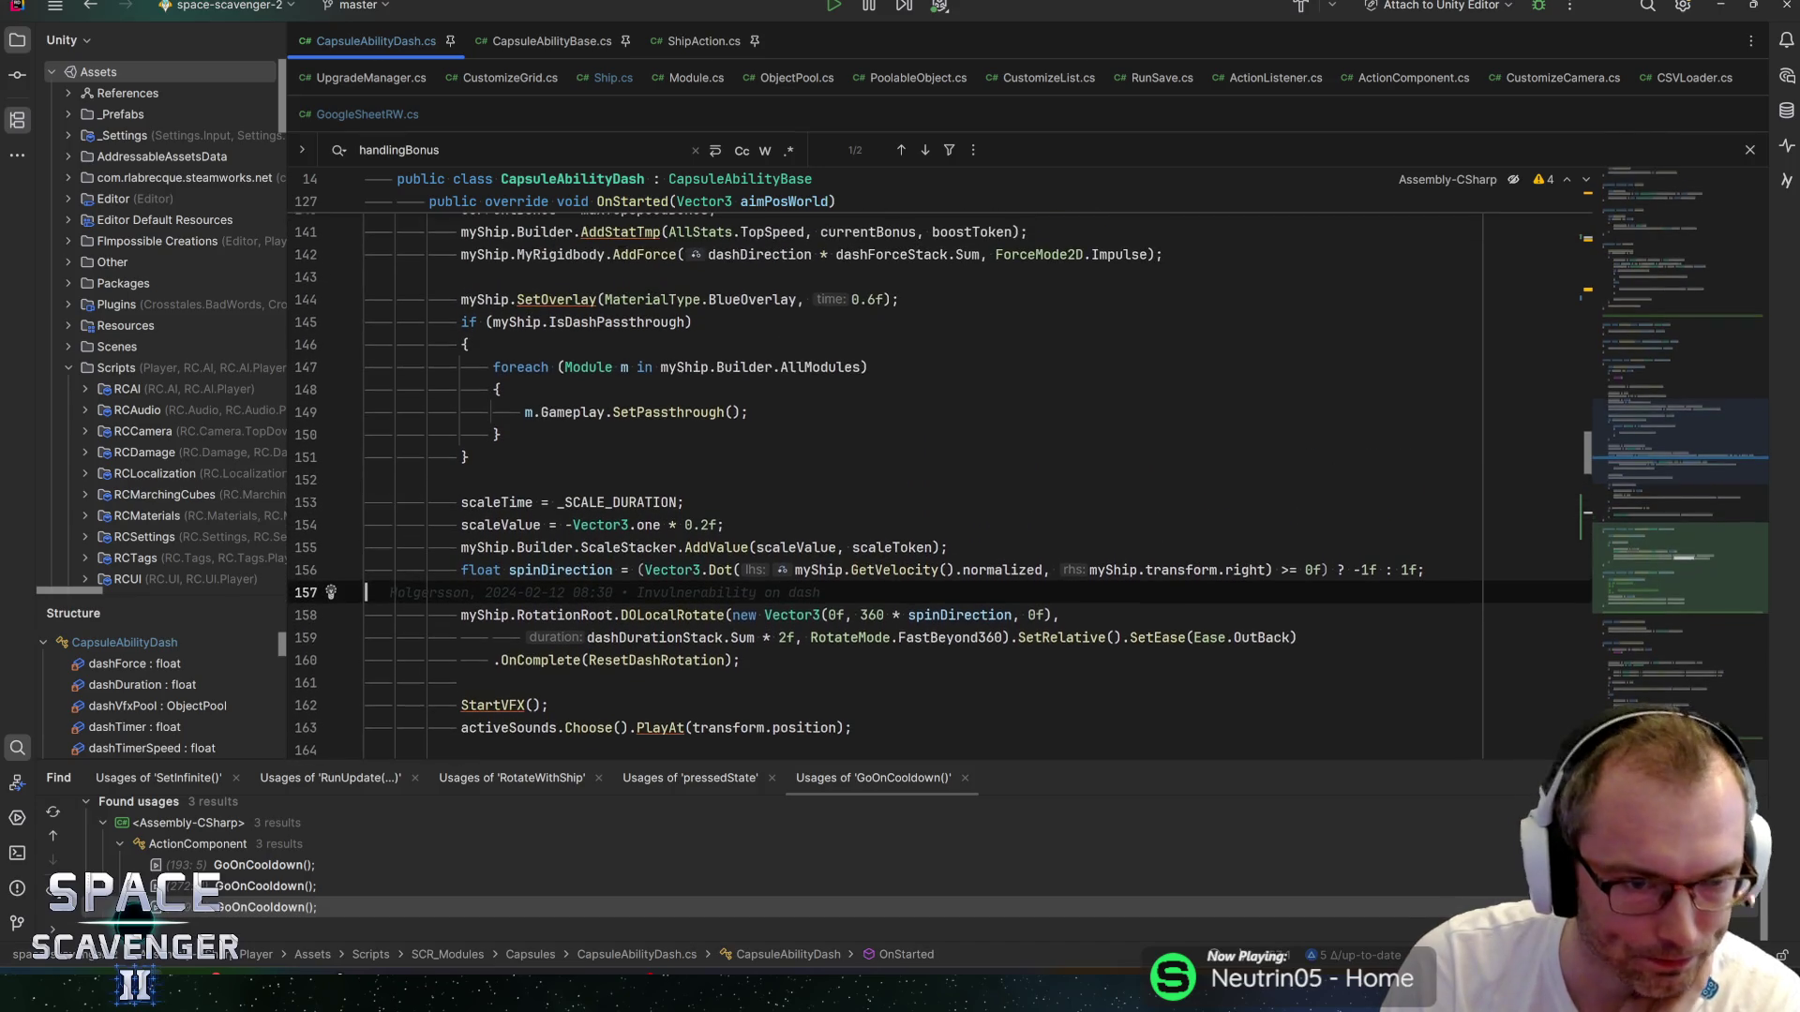
pyautogui.scroll(4, 938, 469)
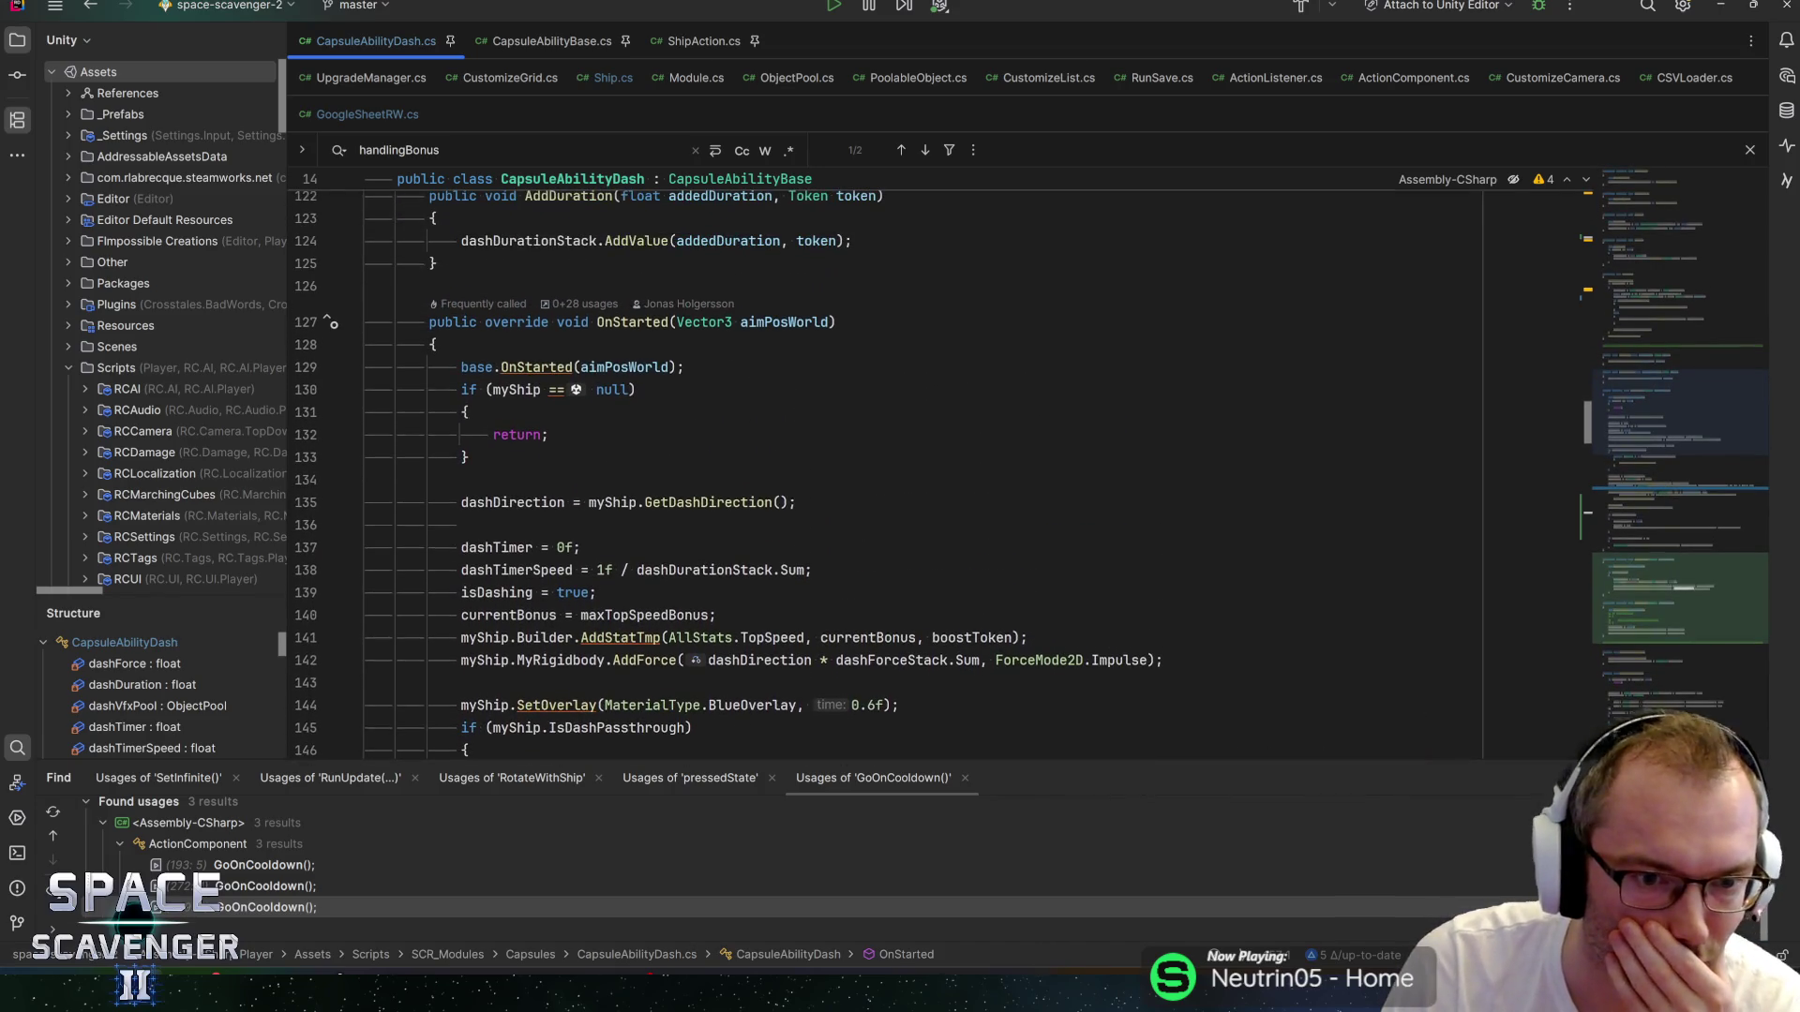
pyautogui.scroll(-2, 937, 469)
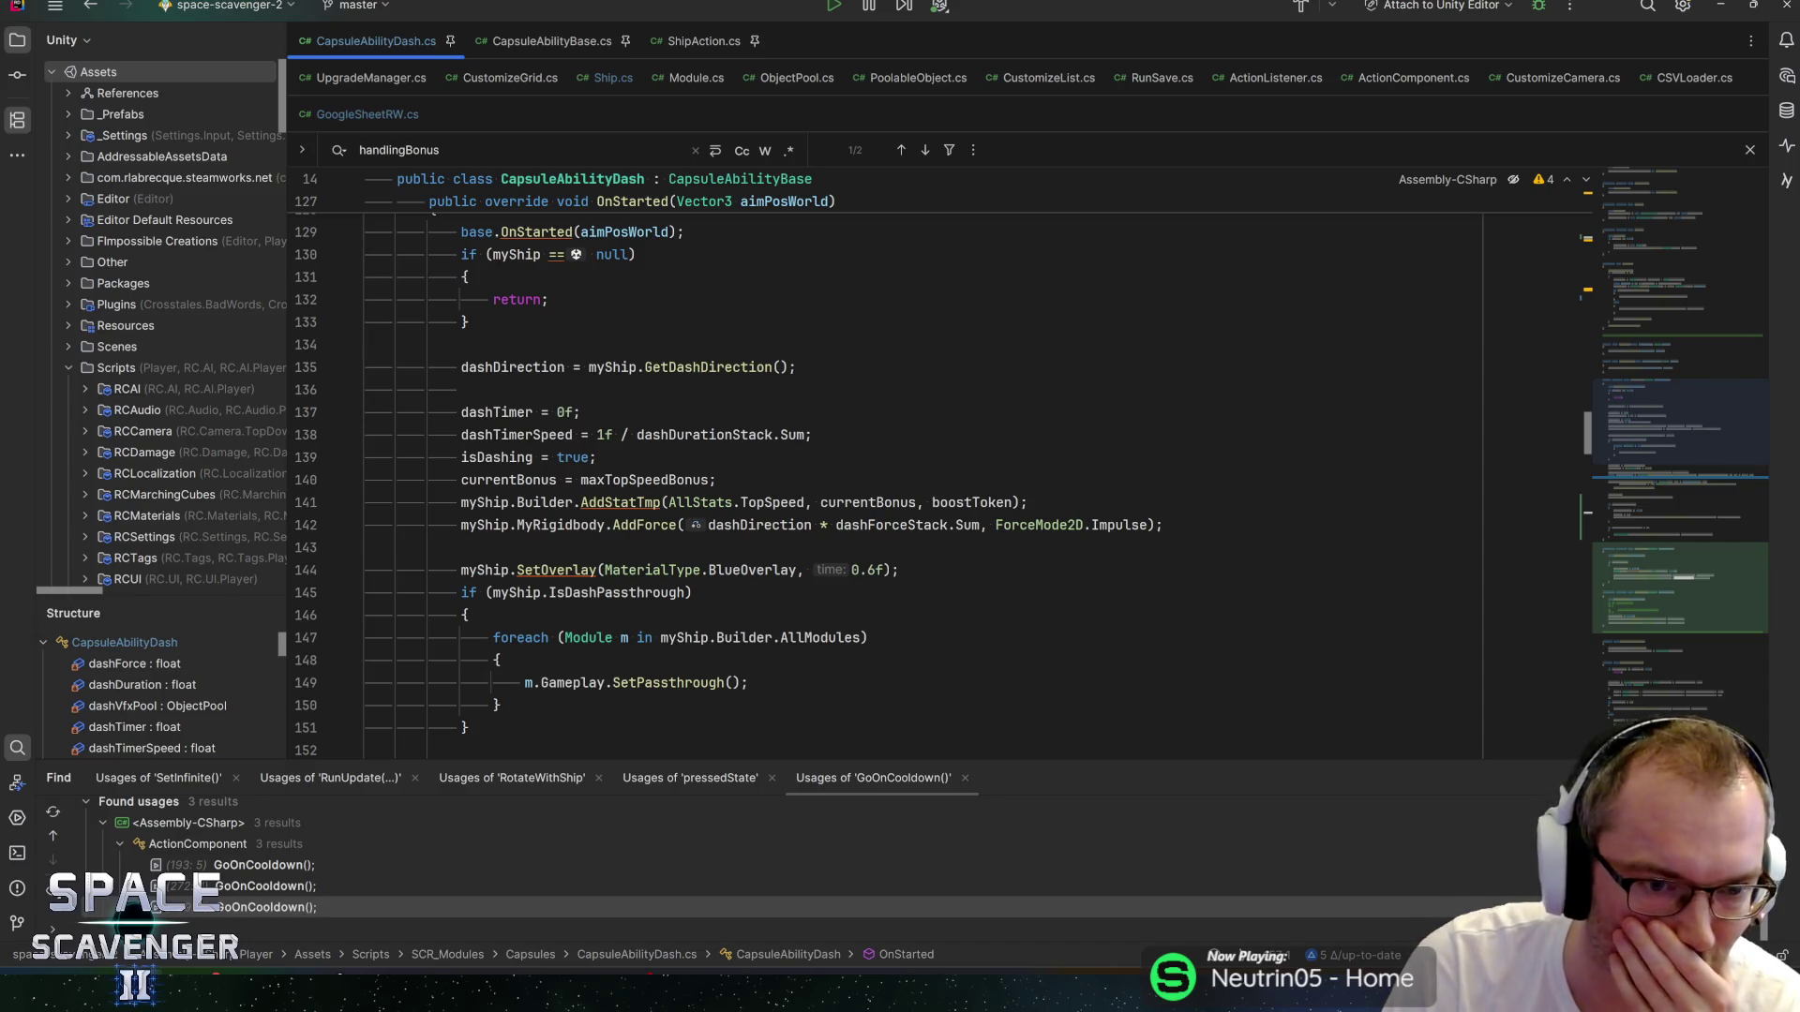
pyautogui.scroll(-3, 523, 510)
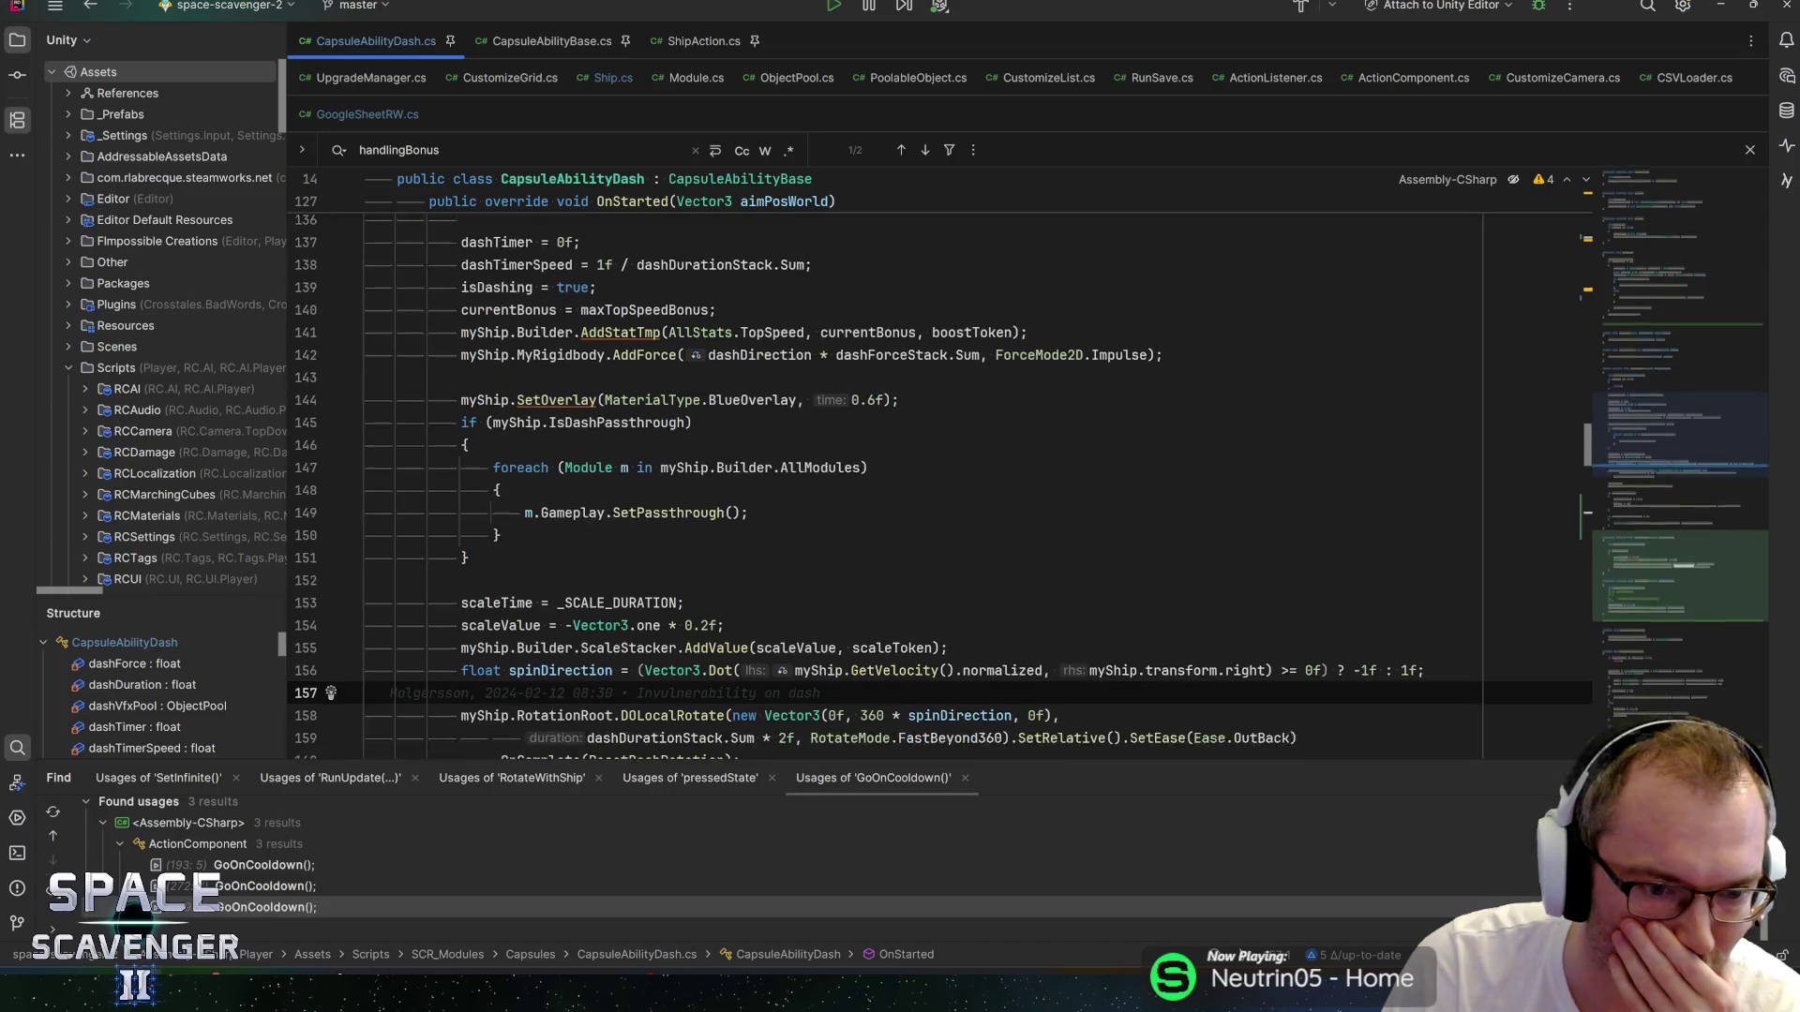
pyautogui.scroll(-2, 937, 468)
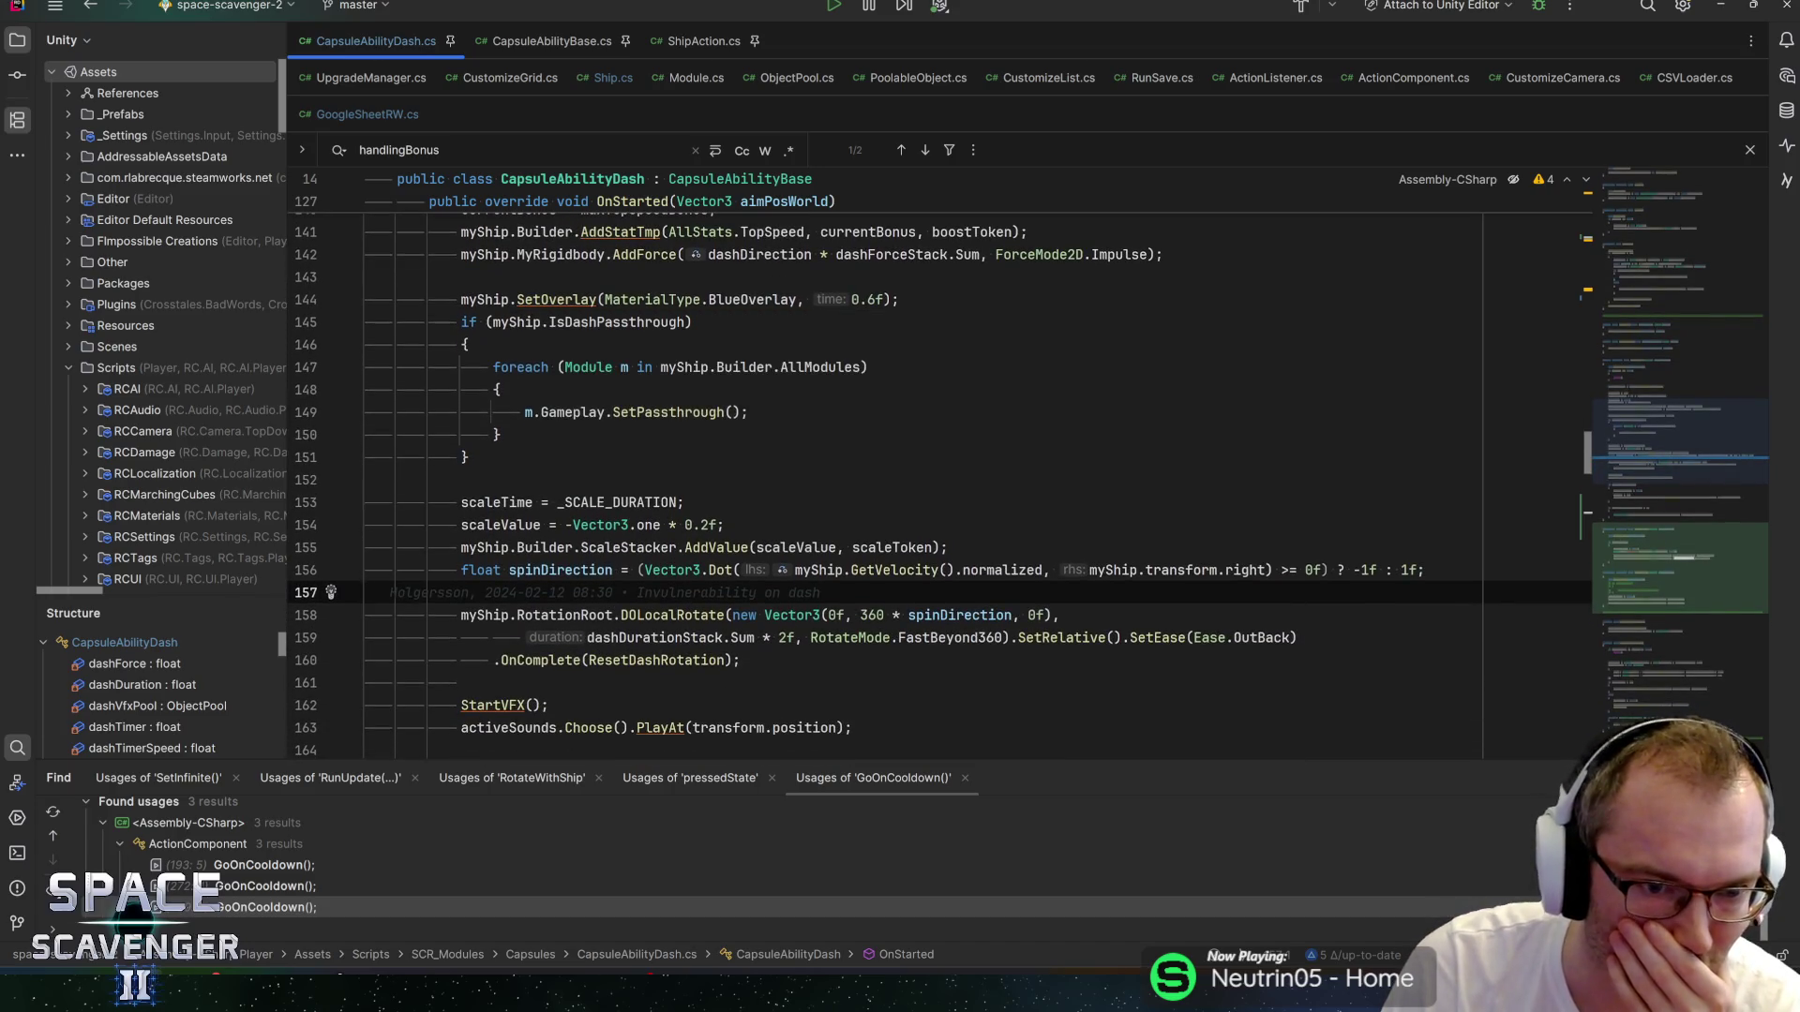
pyautogui.scroll(-1, 647, 413)
pyautogui.scroll(-1, 928, 487)
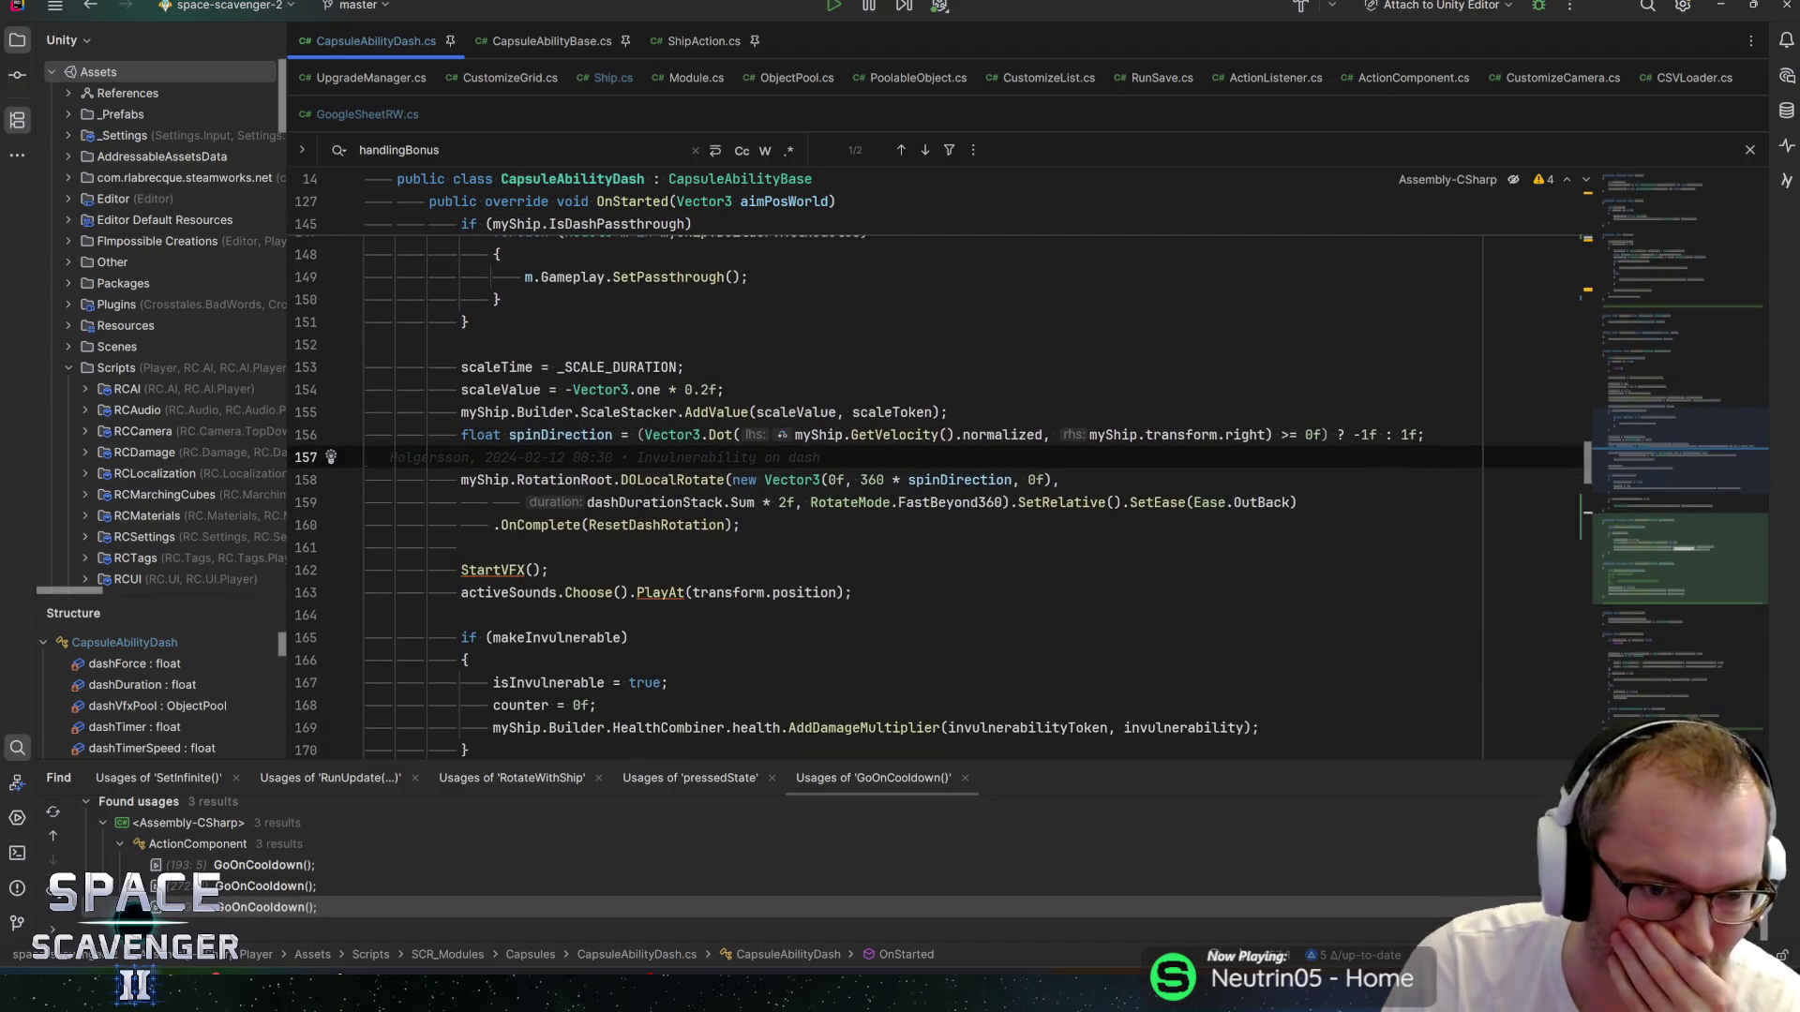
# Go from the StartVFX call on line 162 to its method definition.
pyautogui.click(563, 547)
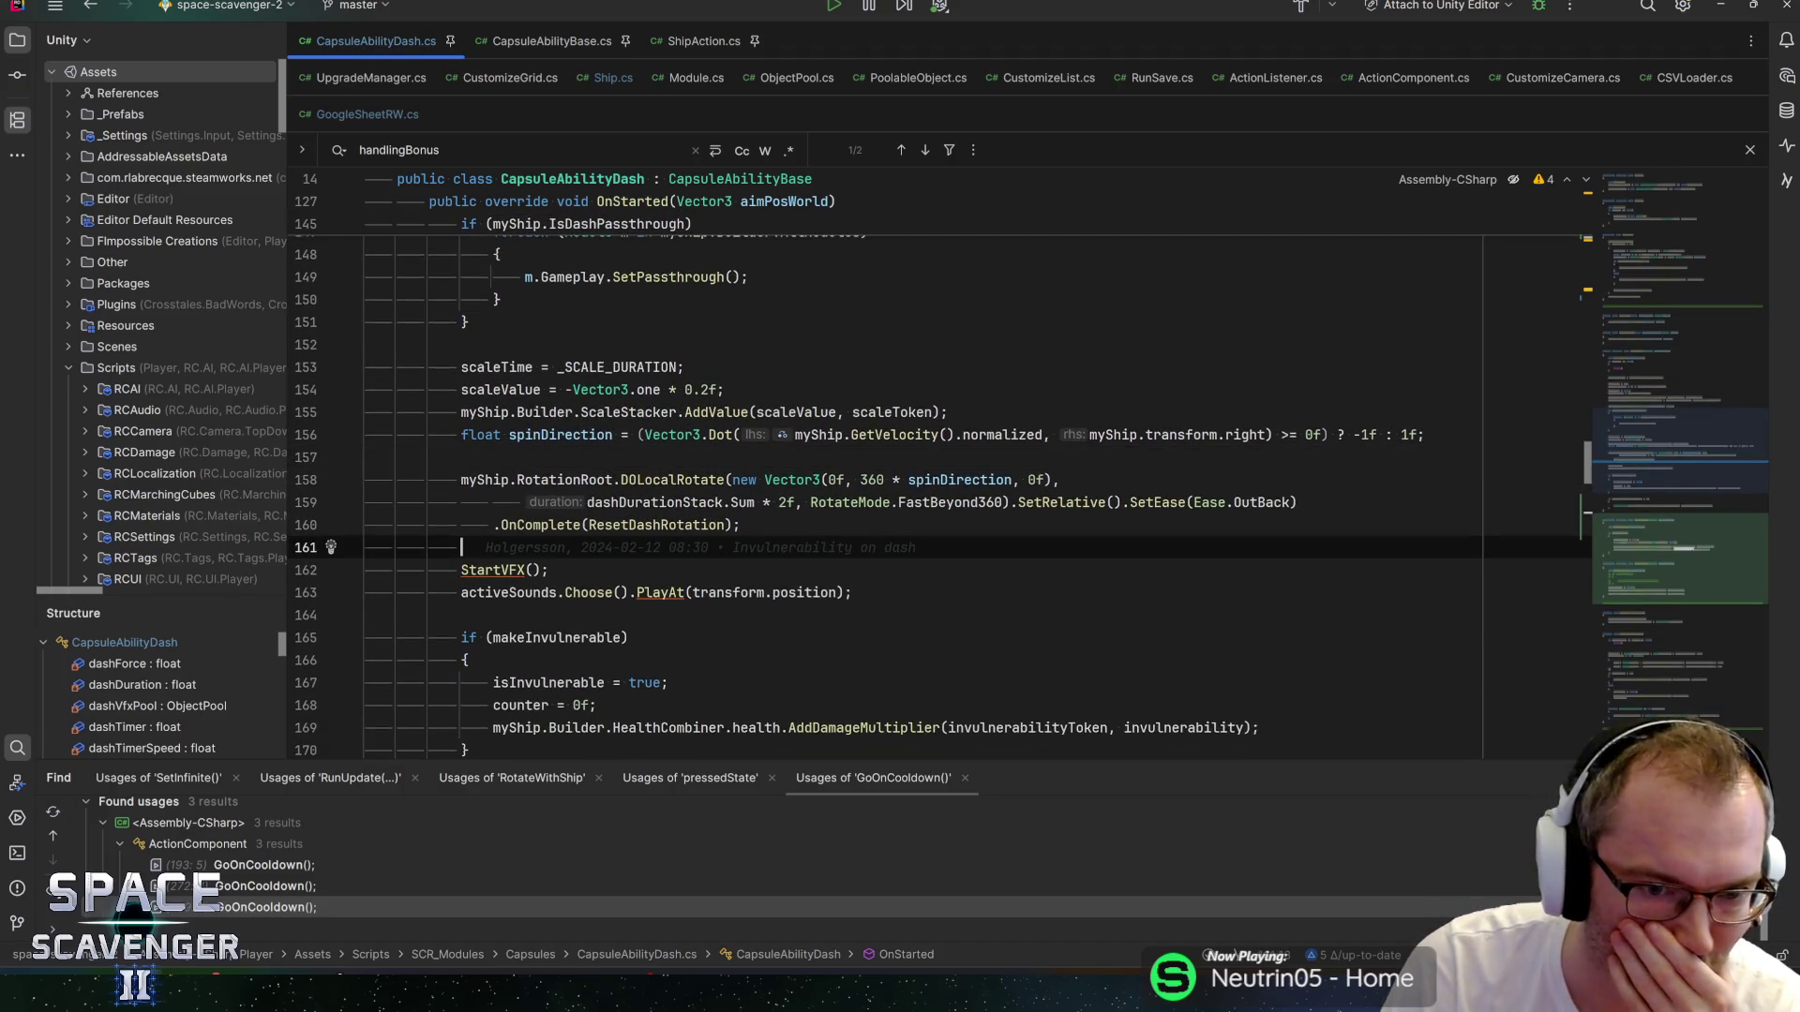
pyautogui.scroll(-1, 937, 468)
pyautogui.click(553, 503)
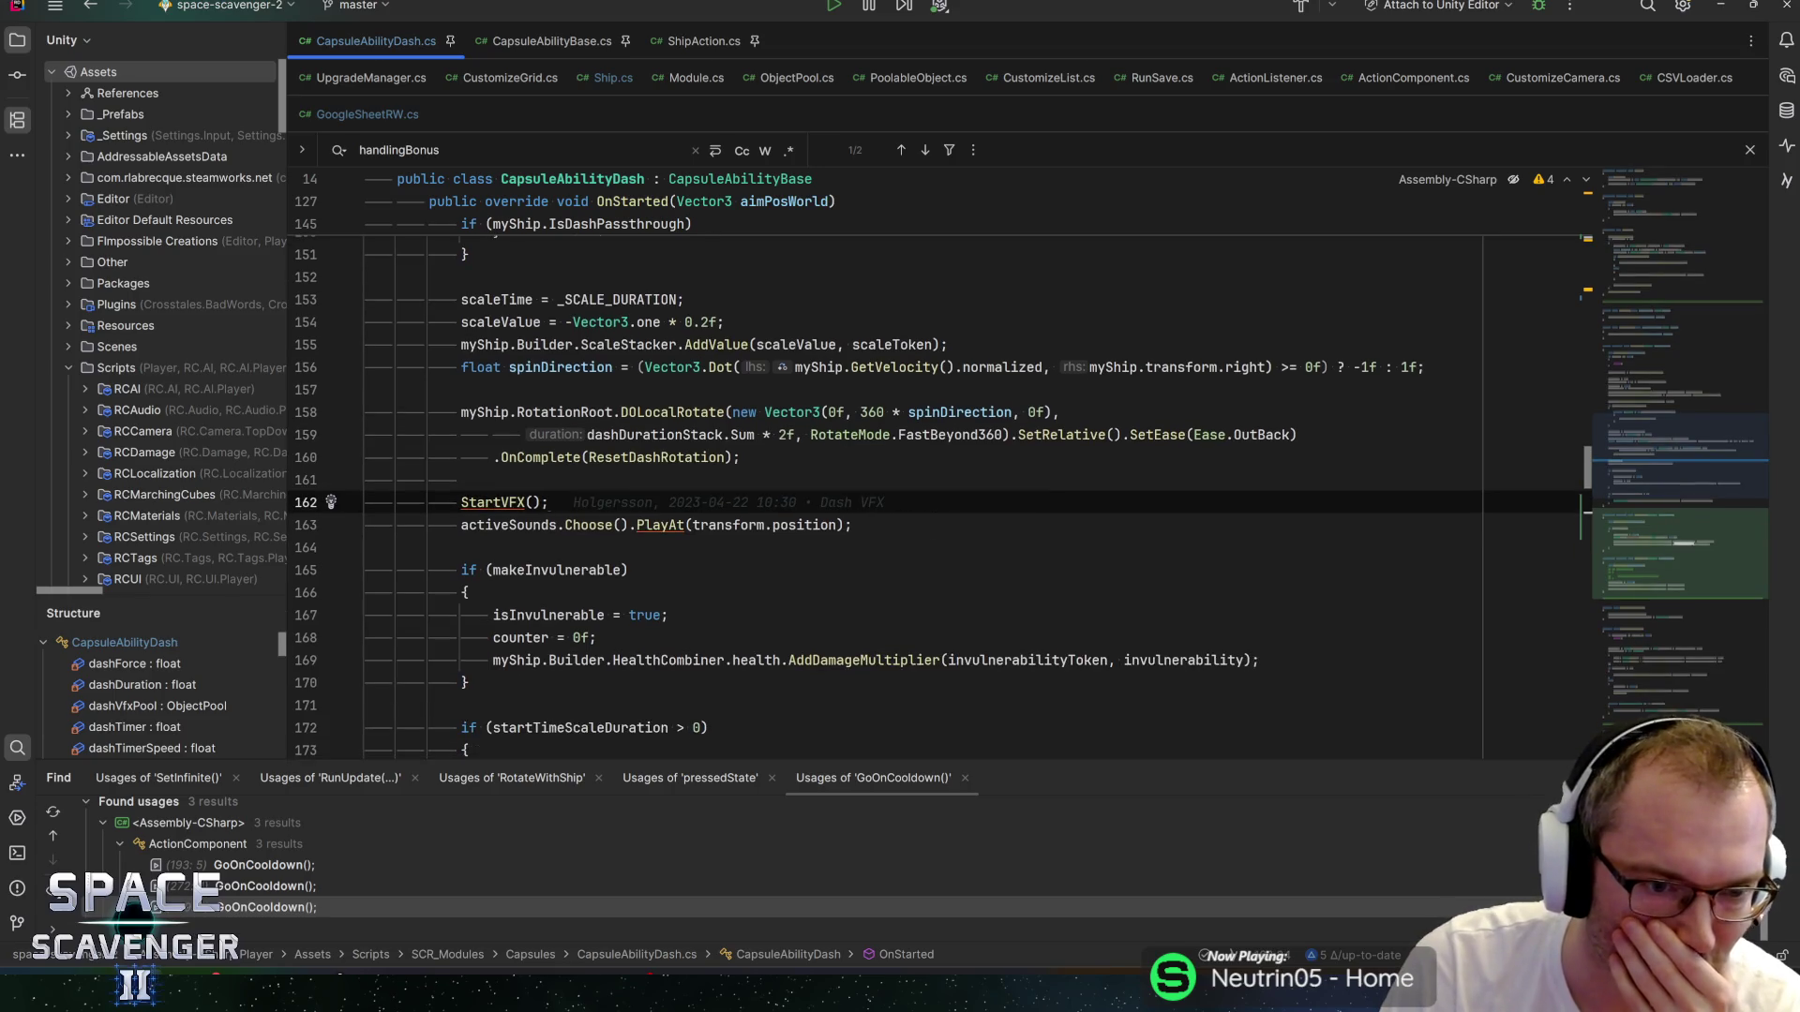
pyautogui.keyDown('ctrl'); pyautogui.click(506, 502); pyautogui.keyUp('ctrl')
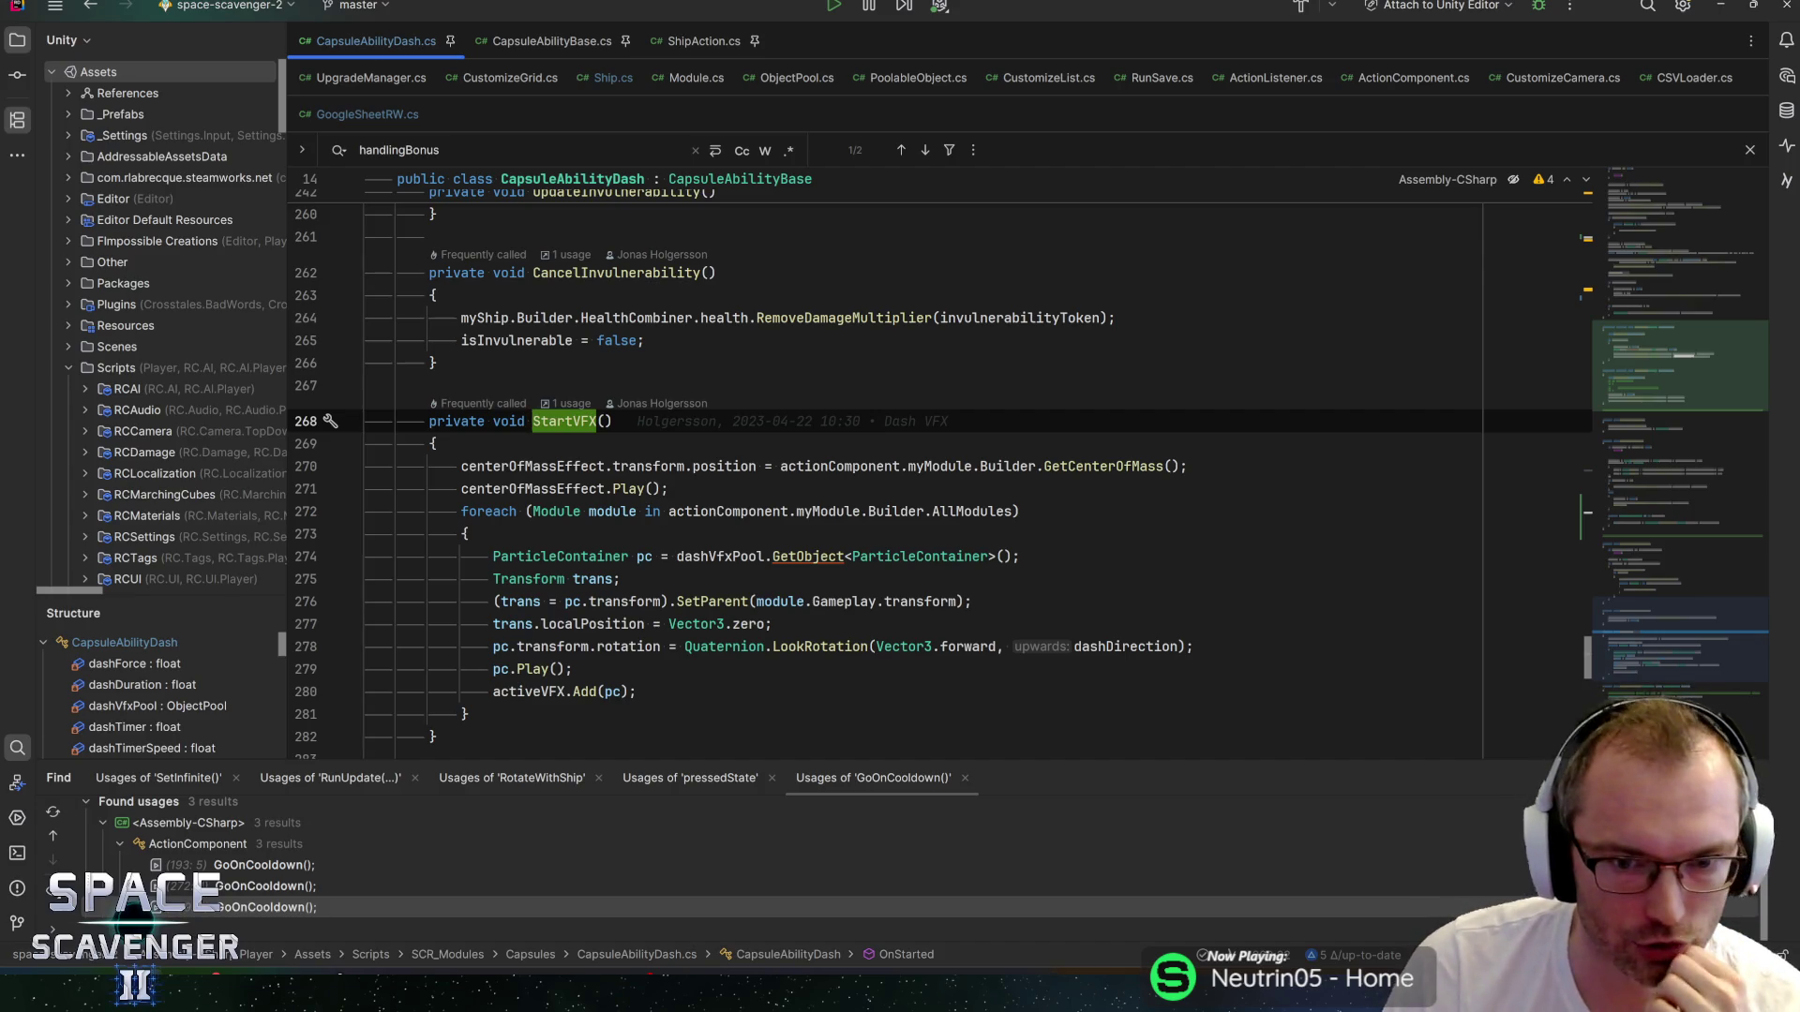
pyautogui.click(466, 534)
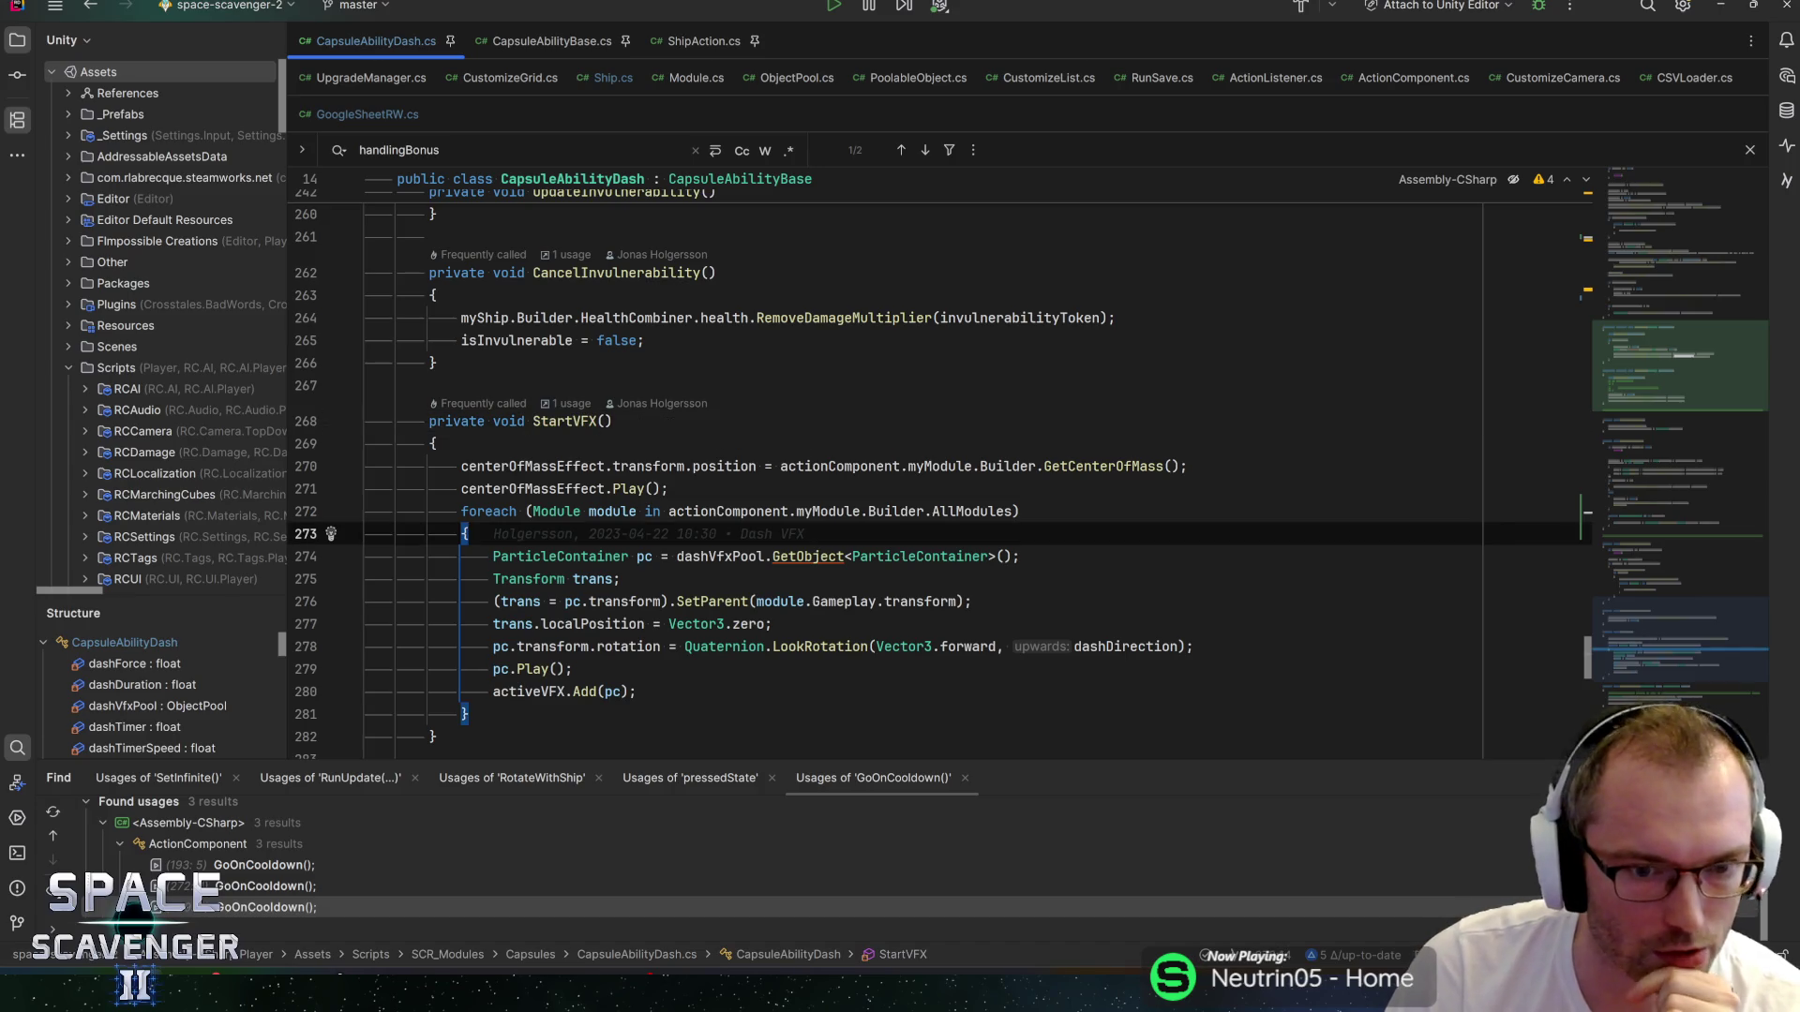
pyautogui.click(701, 556)
pyautogui.scroll(-1, 885, 462)
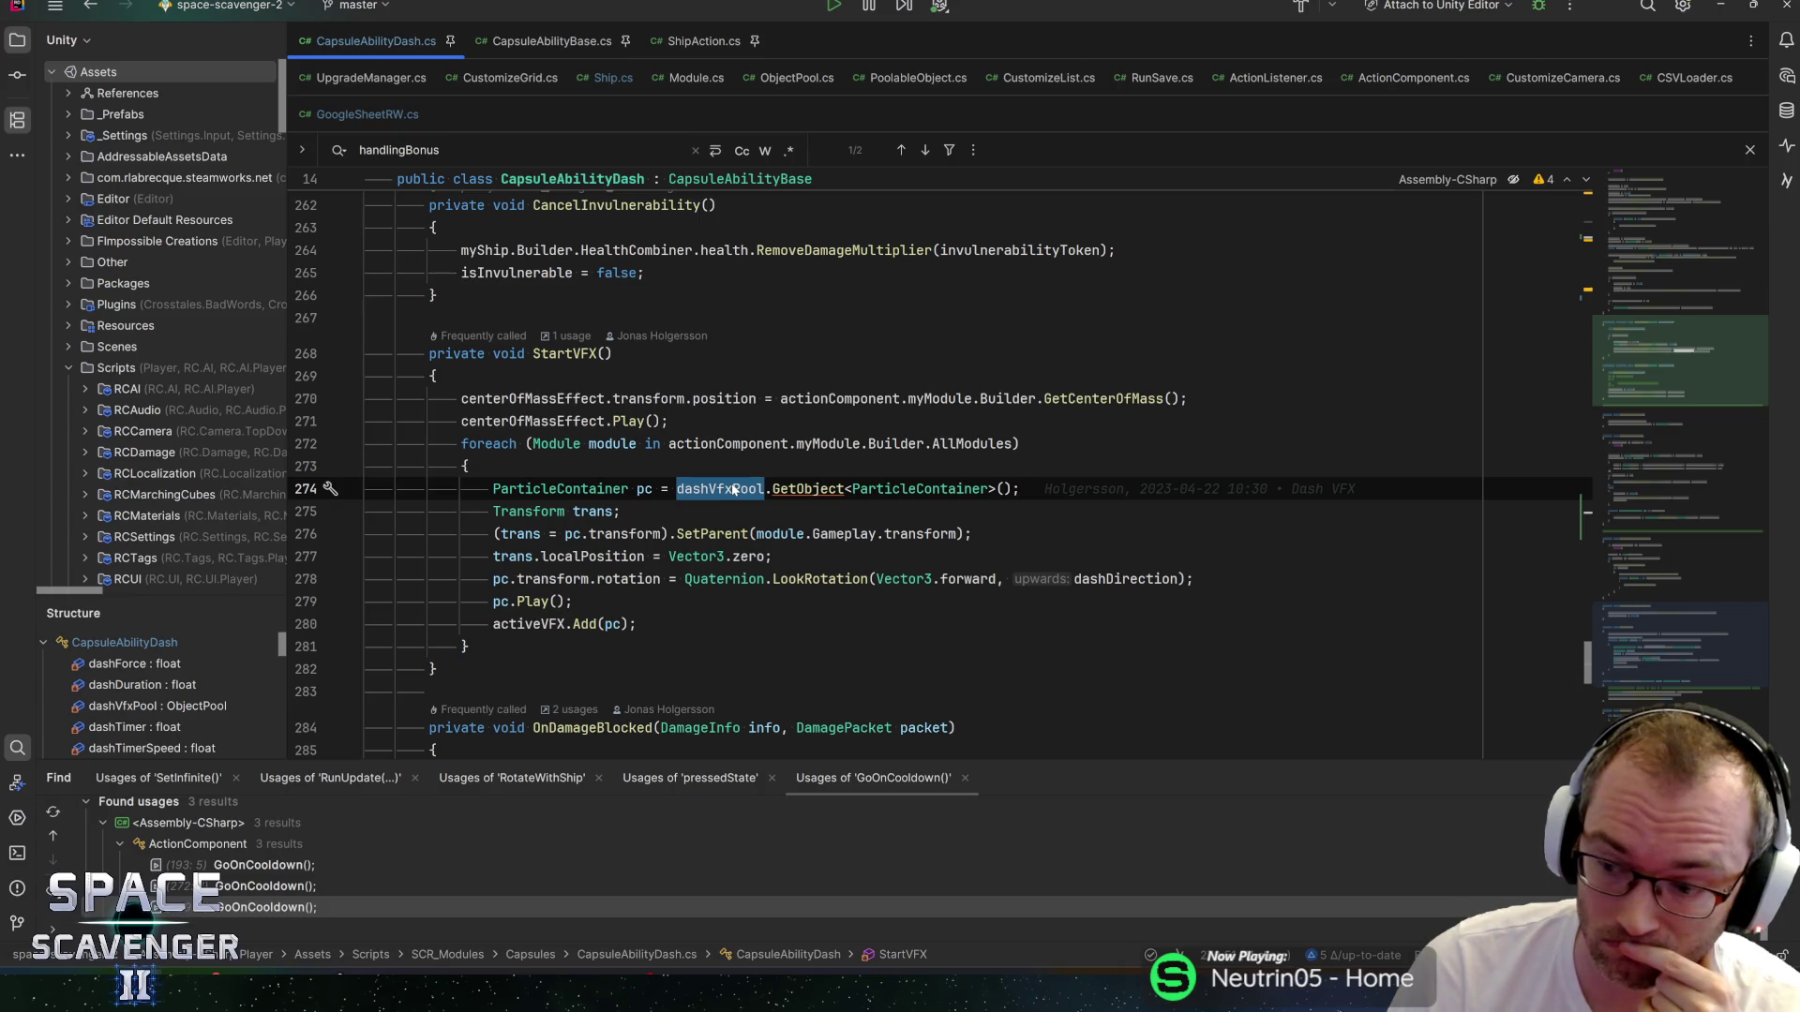
pyautogui.hotkey('ctrl', 'w')
pyautogui.hotkey('ctrl', 'w')
pyautogui.hotkey('ctrl', 'w')
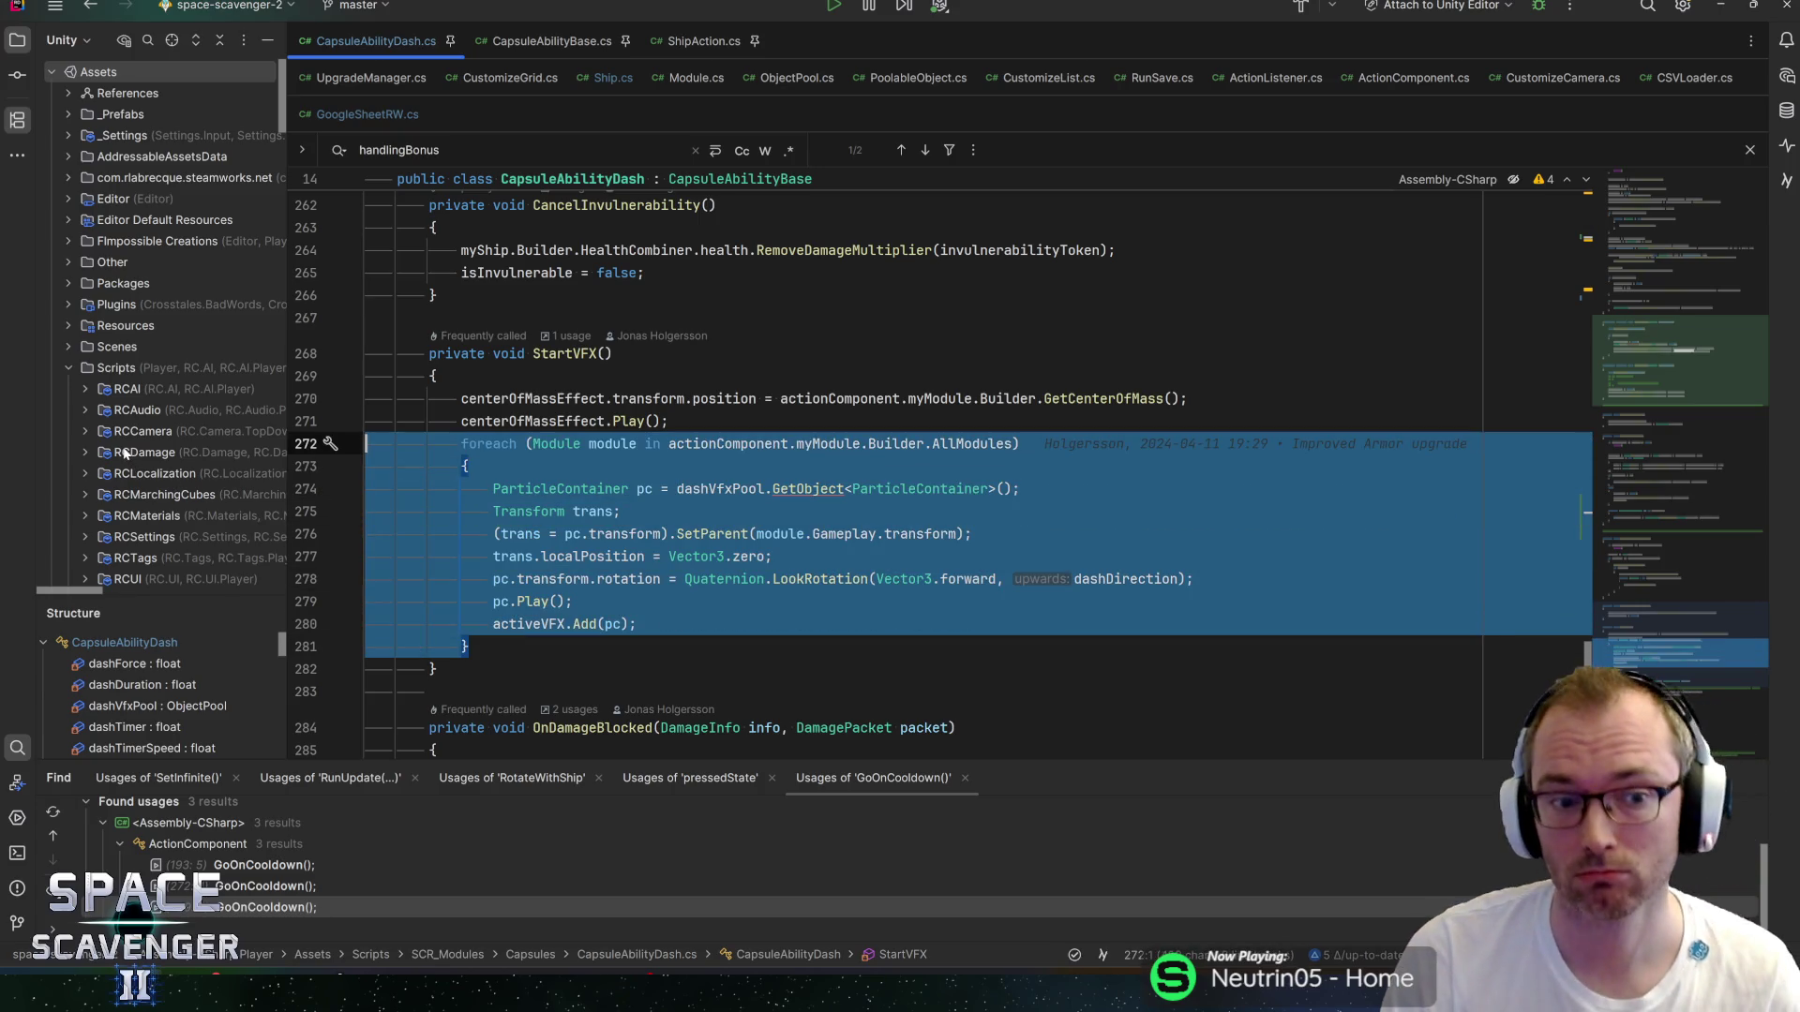
pyautogui.click(736, 618)
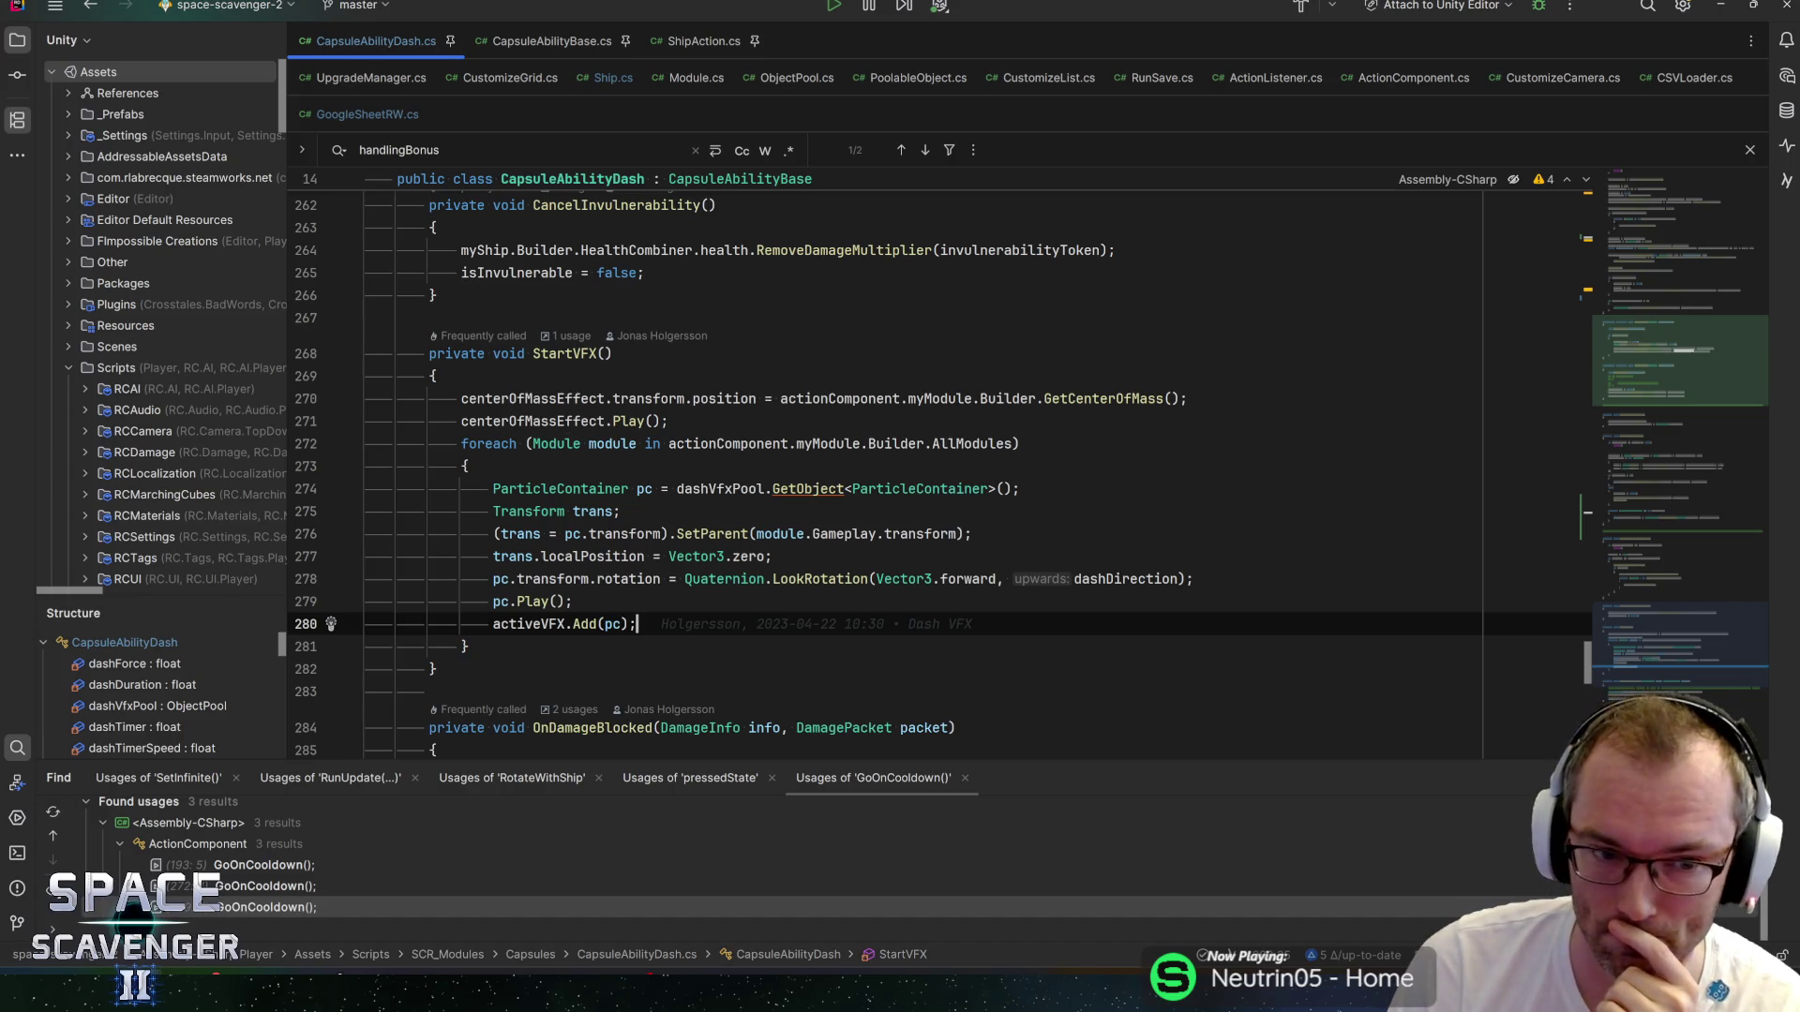
pyautogui.moveTo(567, 421)
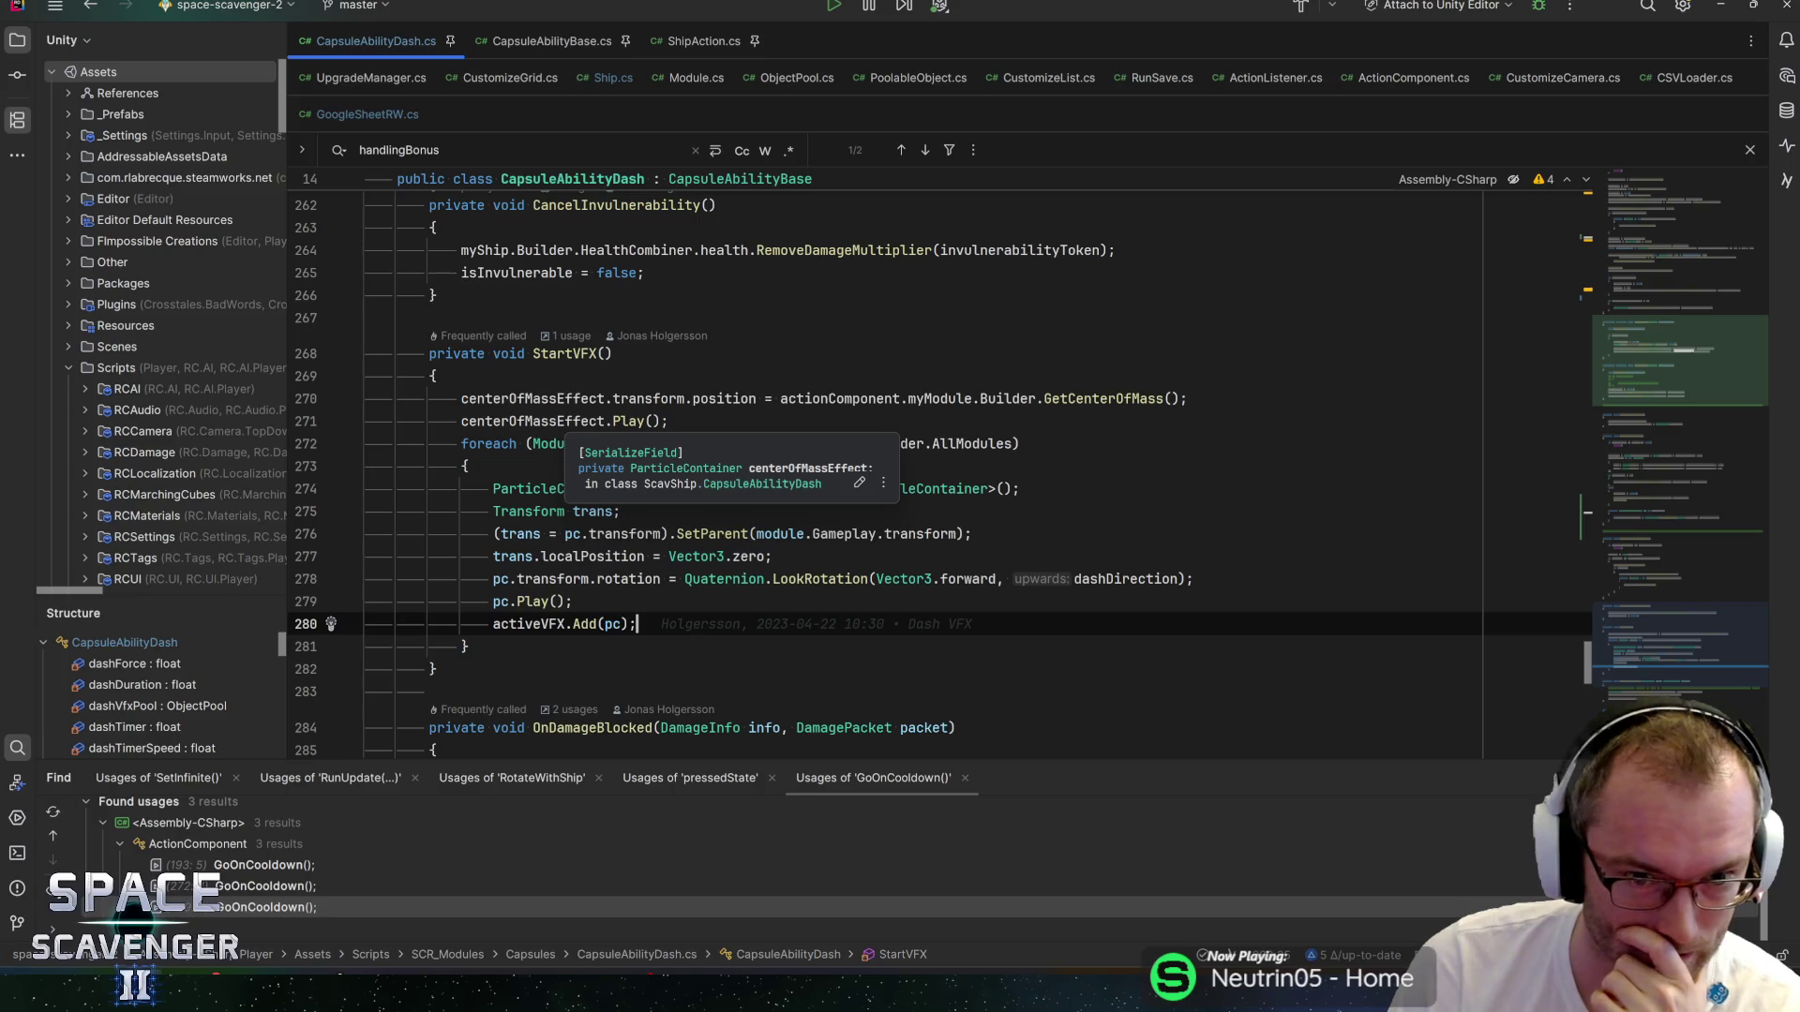